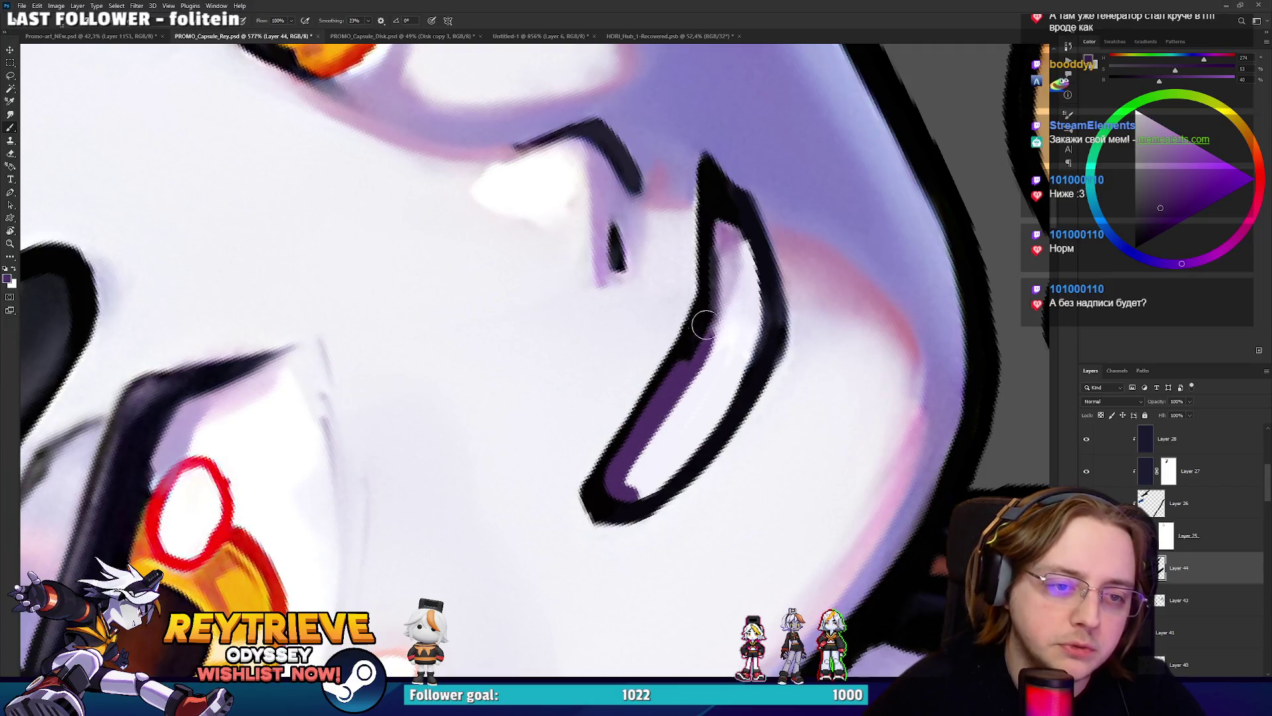
Thicken the dark mouth outline, paint the teeth near-white and soften the inner edge with lavender.
{"action": "left_click", "coordinate": [605, 471], "text": "alt"}
{"action": "left_click_drag", "start_coordinate": [597, 491], "coordinate": [716, 275]}
{"action": "left_click", "coordinate": [663, 476], "text": "alt"}
{"action": "mouse_move", "coordinate": [663, 476]}
{"action": "left_mouse_down"}
{"action": "mouse_move", "coordinate": [656, 437]}
{"action": "mouse_move", "coordinate": [729, 299]}
{"action": "mouse_move", "coordinate": [719, 224]}
{"action": "mouse_move", "coordinate": [700, 318]}
{"action": "left_mouse_up"}
{"action": "left_click", "coordinate": [731, 272], "text": "alt"}
{"action": "mouse_move", "coordinate": [620, 493]}
{"action": "left_mouse_down"}
{"action": "mouse_move", "coordinate": [607, 474]}
{"action": "mouse_move", "coordinate": [729, 250]}
{"action": "left_mouse_up"}
Brighten the lower mouth interior and redraw the mouth's dark bottom tip with a smaller brush.
{"action": "left_click", "coordinate": [723, 317], "text": "alt"}
{"action": "mouse_move", "coordinate": [710, 355]}
{"action": "left_mouse_down"}
{"action": "mouse_move", "coordinate": [729, 245]}
{"action": "mouse_move", "coordinate": [739, 331]}
{"action": "mouse_move", "coordinate": [715, 358]}
{"action": "left_mouse_up"}
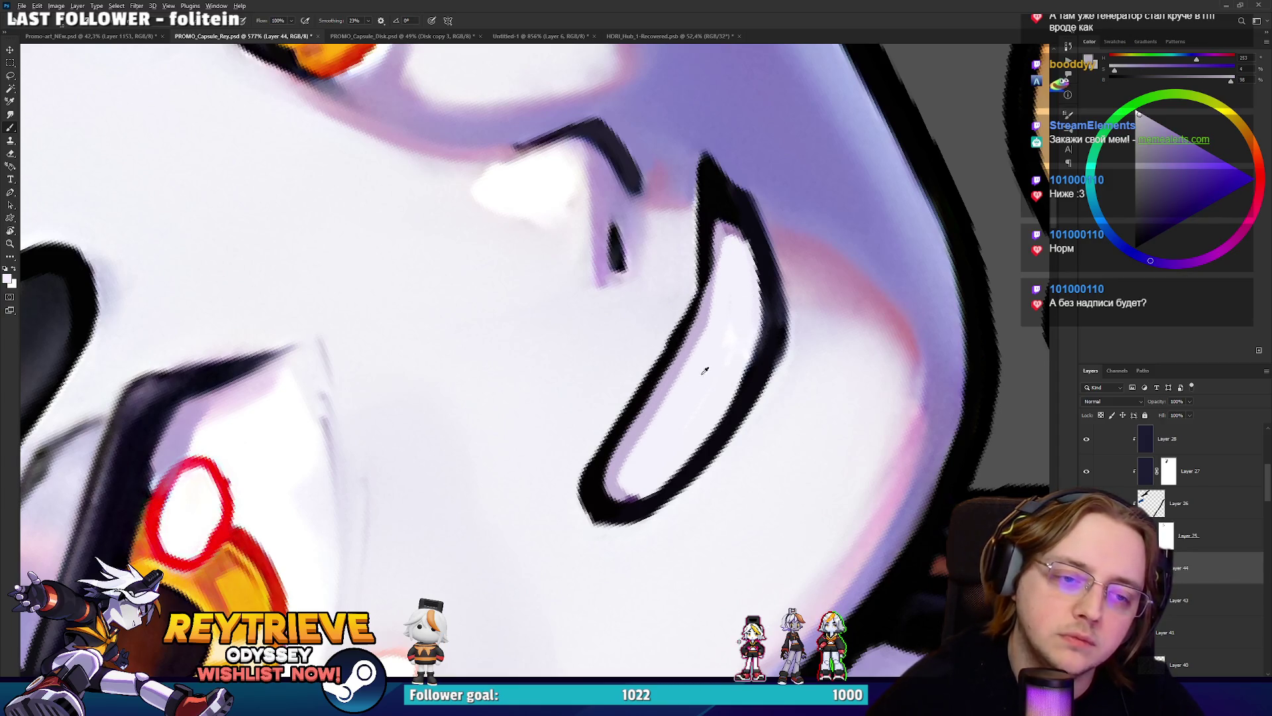
{"action": "left_click", "coordinate": [682, 352], "text": "alt"}
{"action": "left_click_drag", "start_coordinate": [604, 490], "coordinate": [635, 467]}
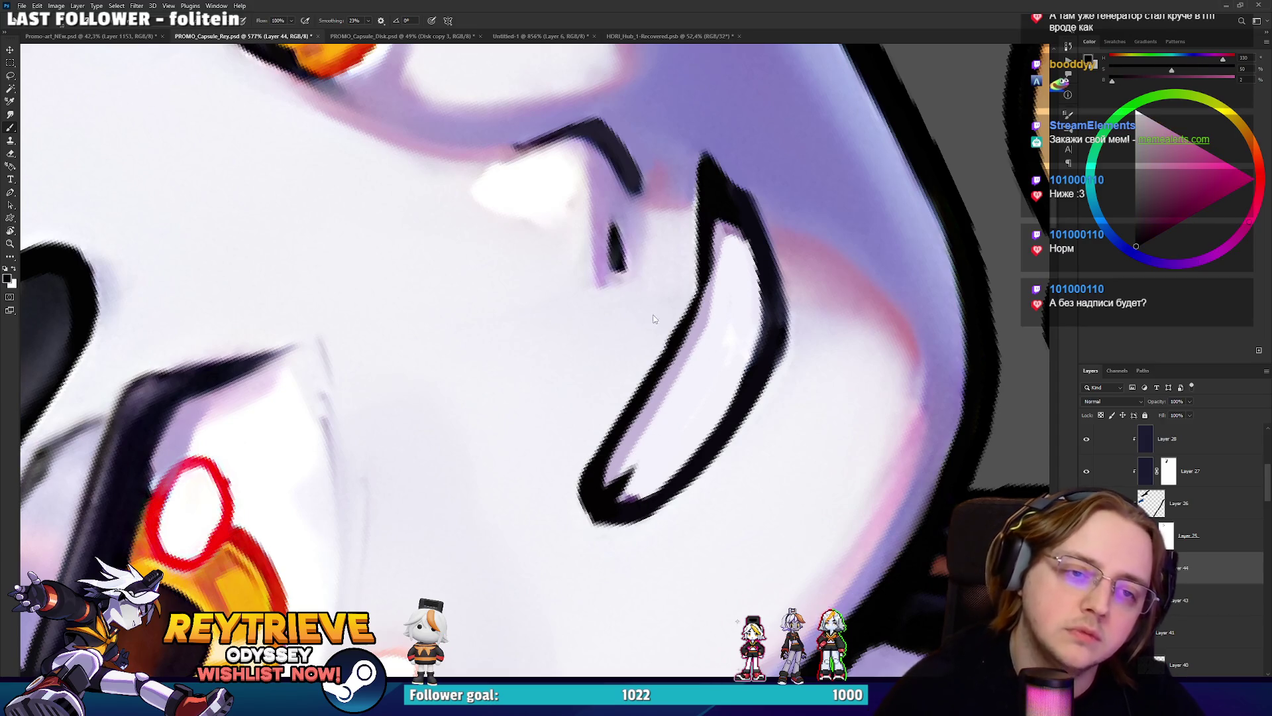
{"action": "scroll", "coordinate": [658, 311], "scroll_direction": "down", "scroll_amount": 10}
{"action": "scroll", "coordinate": [652, 284], "scroll_direction": "up", "scroll_amount": 9}
{"action": "scroll", "coordinate": [652, 283], "scroll_direction": "up", "scroll_amount": 2}
{"action": "left_click_drag", "start_coordinate": [520, 346], "coordinate": [543, 371]}
{"action": "key", "text": "bracketleft"}
{"action": "key", "text": "bracketleft"}
{"action": "key", "text": "bracketleft"}
{"action": "mouse_move", "coordinate": [632, 430]}
{"action": "left_mouse_down"}
{"action": "mouse_move", "coordinate": [648, 457]}
{"action": "mouse_move", "coordinate": [630, 451]}
{"action": "mouse_move", "coordinate": [689, 487]}
{"action": "mouse_move", "coordinate": [515, 325]}
{"action": "left_mouse_up"}
{"action": "key", "text": "ctrl+z"}
Lighten the outline's upper-right edge with pale skin tone and add a thin dark inner line.
{"action": "left_click", "coordinate": [652, 405], "text": "alt"}
{"action": "scroll", "coordinate": [530, 329], "scroll_direction": "up", "scroll_amount": 2}
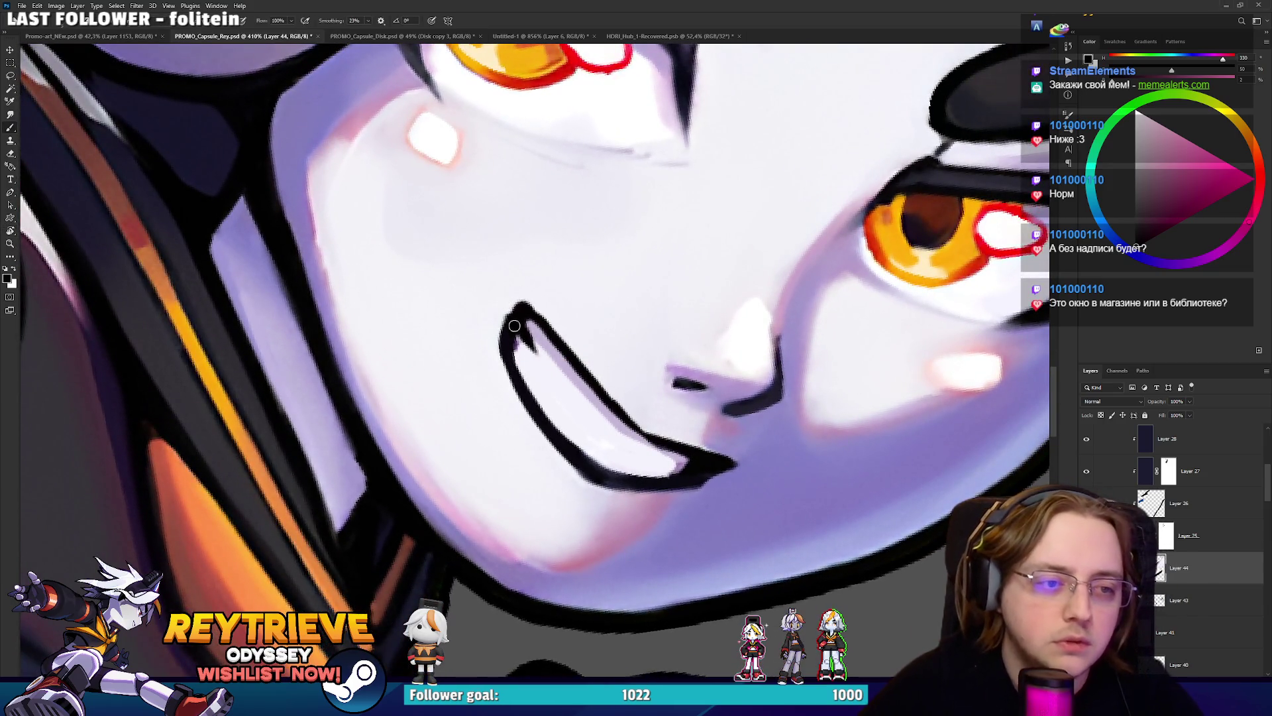
{"action": "left_click", "coordinate": [537, 293], "text": "alt"}
{"action": "mouse_move", "coordinate": [536, 294]}
{"action": "left_mouse_down"}
{"action": "mouse_move", "coordinate": [526, 355]}
{"action": "mouse_move", "coordinate": [540, 367]}
{"action": "mouse_move", "coordinate": [527, 330]}
{"action": "mouse_move", "coordinate": [539, 286]}
{"action": "mouse_move", "coordinate": [558, 373]}
{"action": "left_mouse_up"}
{"action": "key", "text": "r"}
{"action": "left_click", "coordinate": [540, 375], "text": "alt"}
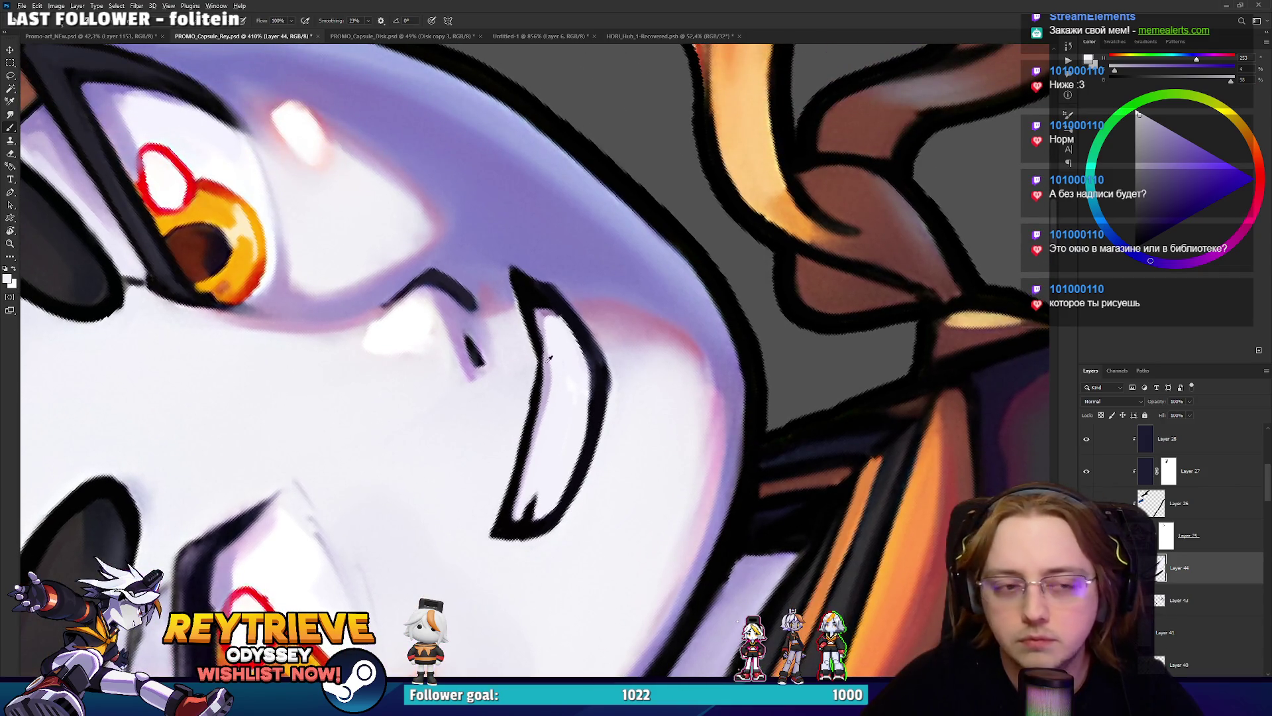
{"action": "left_click", "coordinate": [548, 369], "text": "alt"}
{"action": "mouse_move", "coordinate": [557, 350]}
{"action": "left_mouse_down"}
{"action": "mouse_move", "coordinate": [587, 397]}
{"action": "mouse_move", "coordinate": [584, 344]}
{"action": "mouse_move", "coordinate": [540, 290]}
{"action": "mouse_move", "coordinate": [550, 358]}
{"action": "left_mouse_up"}
{"action": "left_click", "coordinate": [589, 401], "text": "alt"}
{"action": "left_click", "coordinate": [539, 290], "text": "alt"}
{"action": "key", "text": "ctrl+z"}
{"action": "mouse_move", "coordinate": [542, 305]}
{"action": "left_mouse_down"}
{"action": "mouse_move", "coordinate": [540, 358]}
{"action": "mouse_move", "coordinate": [550, 338]}
{"action": "mouse_move", "coordinate": [534, 361]}
{"action": "left_mouse_up"}
{"action": "key", "text": "x"}
{"action": "key", "text": "x"}
Try repainting the teeth and lower lip line in light lavender, then revert it.
{"action": "scroll", "coordinate": [534, 360], "scroll_direction": "down", "scroll_amount": 5}
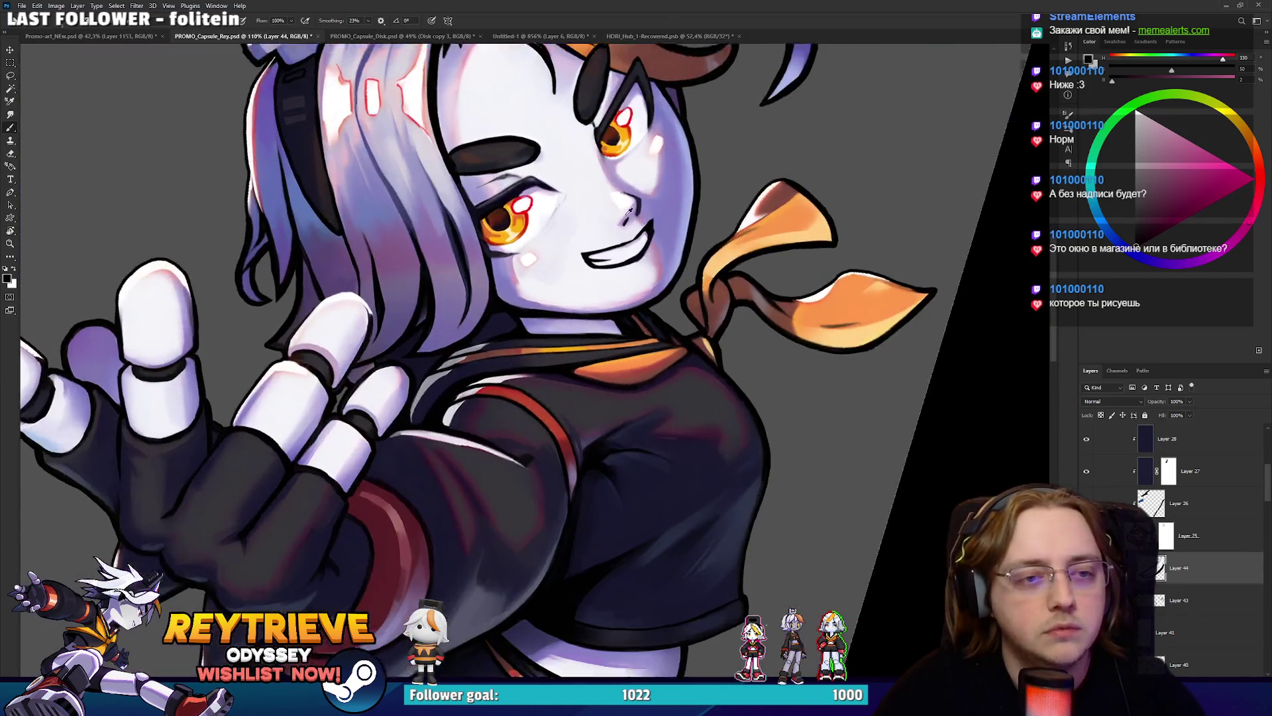
{"action": "scroll", "coordinate": [629, 211], "scroll_direction": "up", "scroll_amount": 2}
{"action": "scroll", "coordinate": [629, 211], "scroll_direction": "down", "scroll_amount": 4}
{"action": "mouse_move", "coordinate": [629, 210]}
{"action": "left_mouse_down"}
{"action": "mouse_move", "coordinate": [642, 325]}
{"action": "mouse_move", "coordinate": [730, 254]}
{"action": "left_mouse_up"}
{"action": "scroll", "coordinate": [642, 325], "scroll_direction": "up", "scroll_amount": 4}
{"action": "key", "text": "b"}
{"action": "left_click", "coordinate": [674, 391], "text": "alt"}
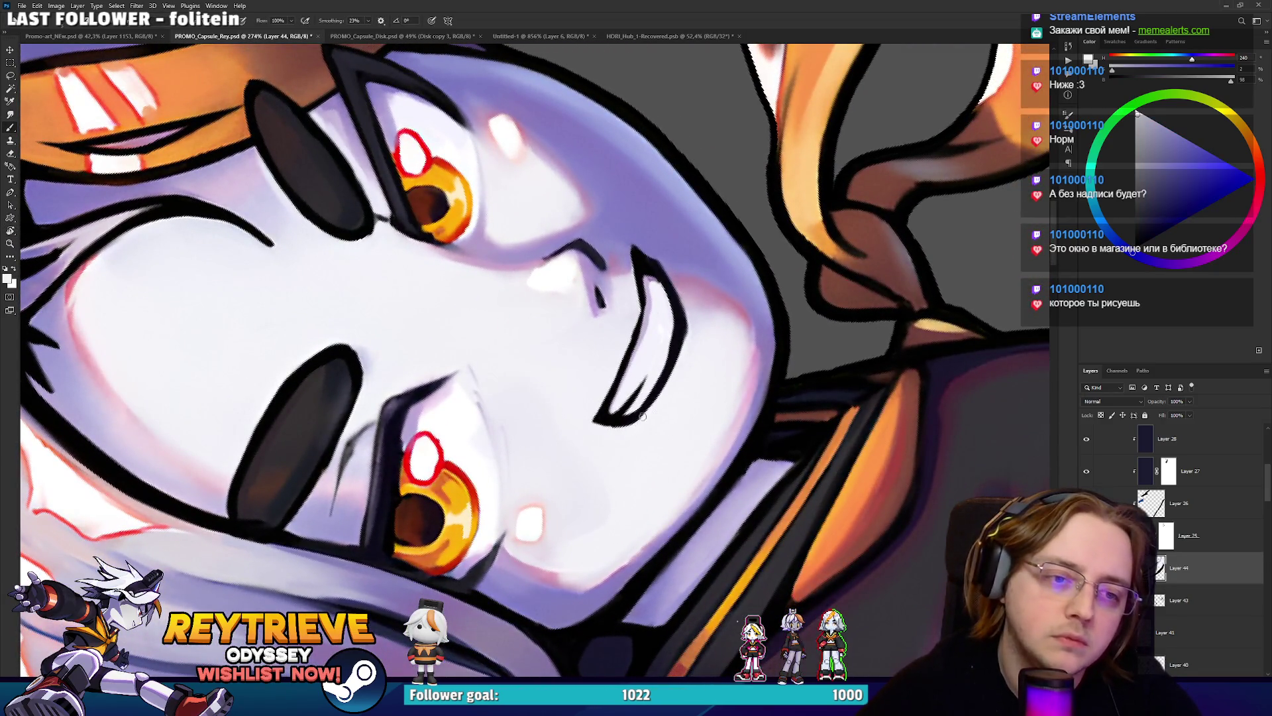
{"action": "key", "text": "r"}
{"action": "key", "text": "Escape"}
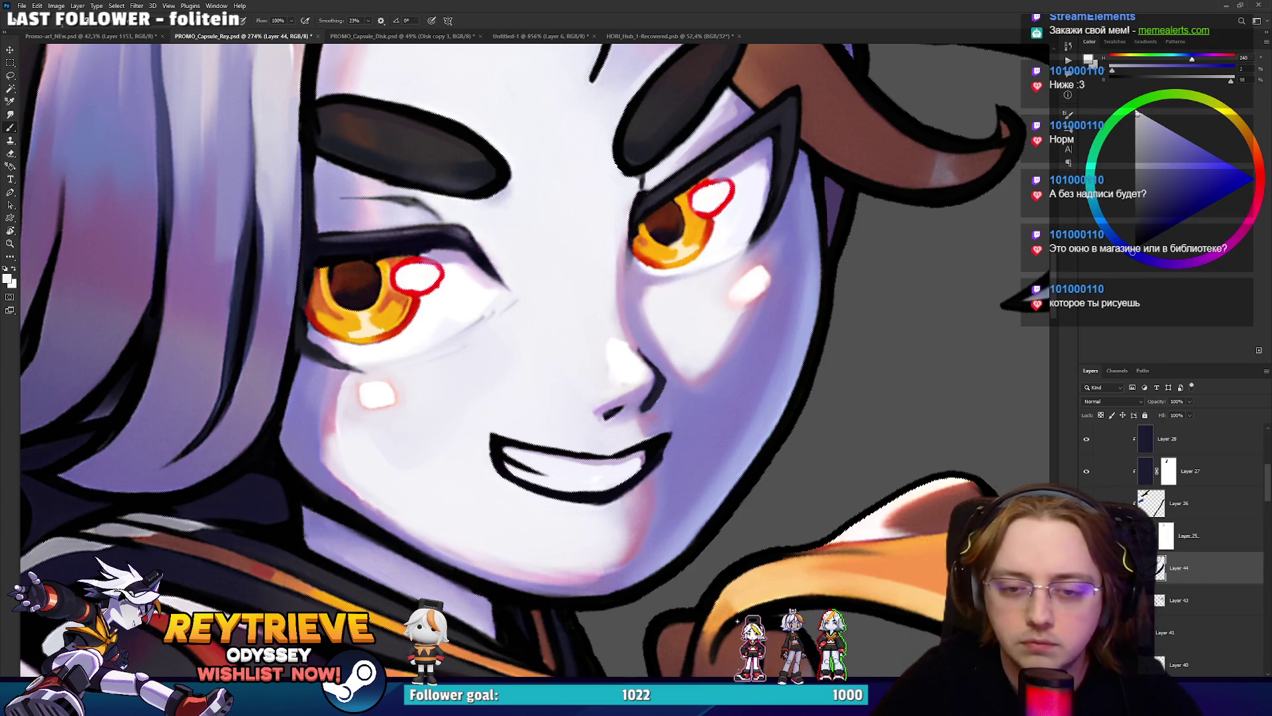
{"action": "left_click_drag", "start_coordinate": [504, 461], "coordinate": [636, 457]}
{"action": "key", "text": "ctrl+z"}
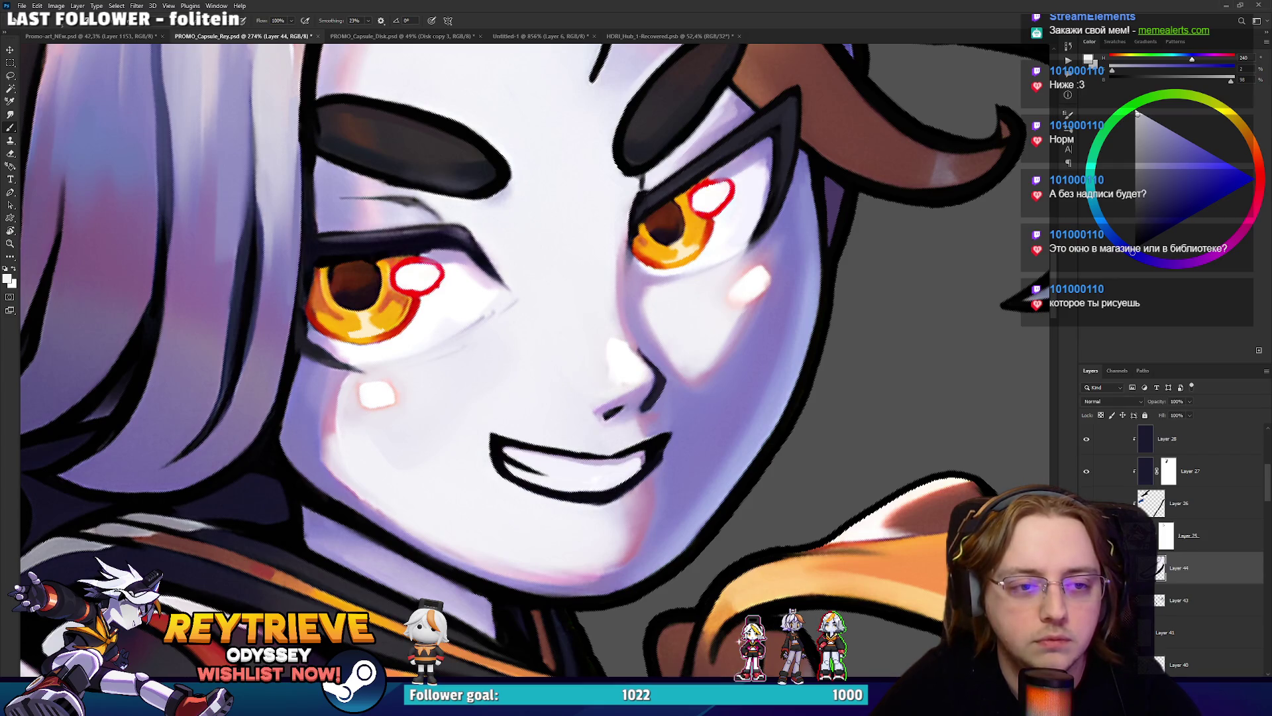
{"action": "key", "text": "ctrl+shift+z"}
{"action": "key", "text": "ctrl+z"}
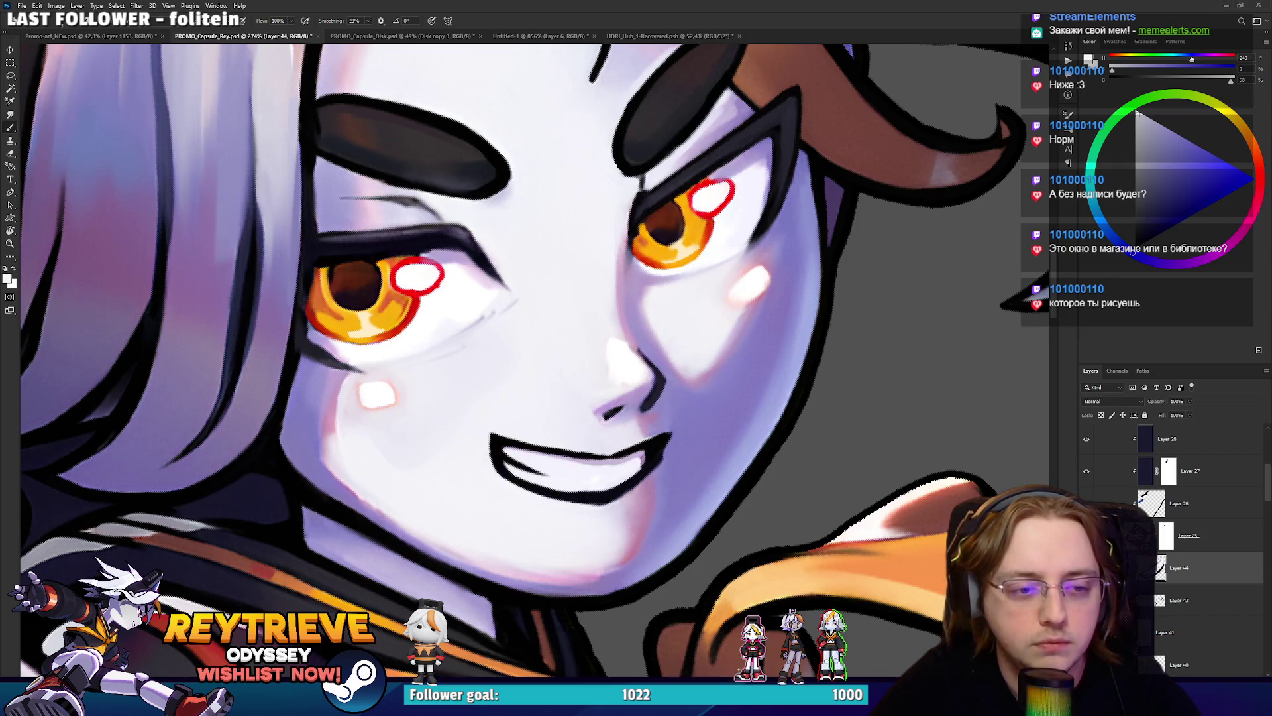
Rotate the mouth about 3.8° with Free Transform and check the whole canvas.
{"action": "key", "text": "ctrl+t"}
{"action": "left_click_drag", "start_coordinate": [471, 468], "coordinate": [497, 444]}
{"action": "key", "text": "Return"}
{"action": "key", "text": "ctrl+0"}
{"action": "scroll", "coordinate": [497, 456], "scroll_direction": "up", "scroll_amount": 5}
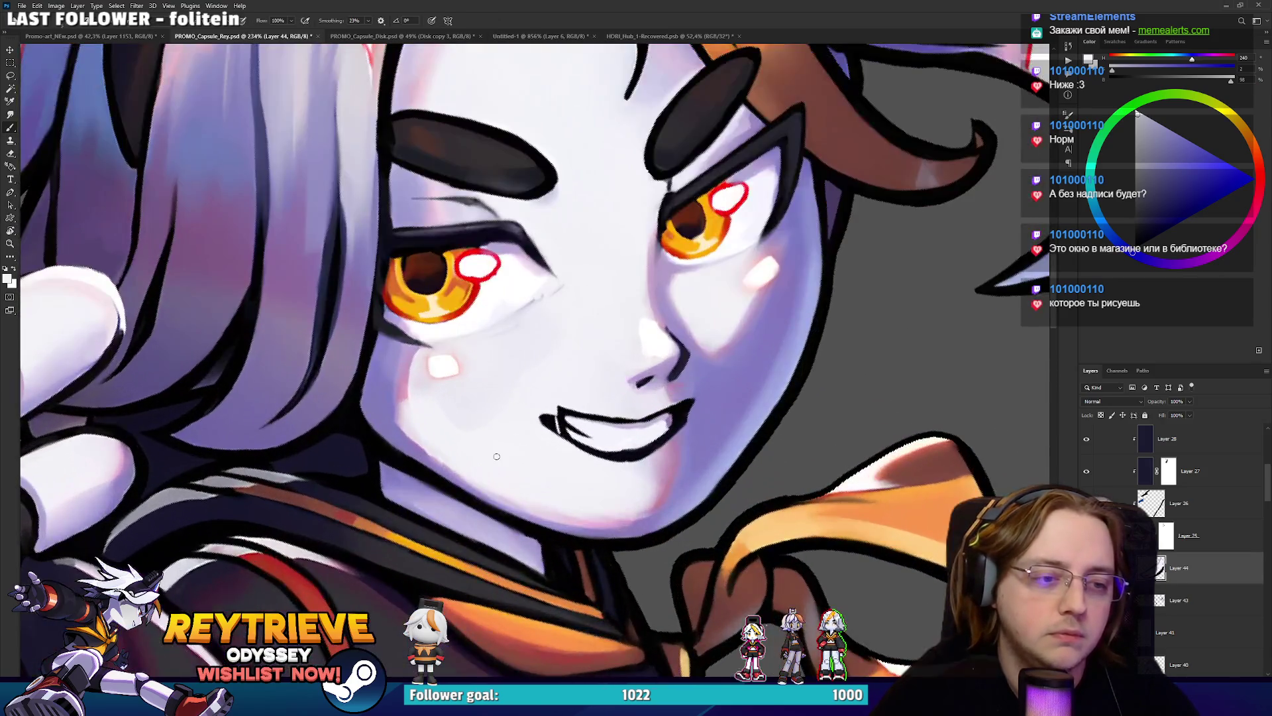
{"action": "left_click", "coordinate": [529, 423], "text": "alt"}
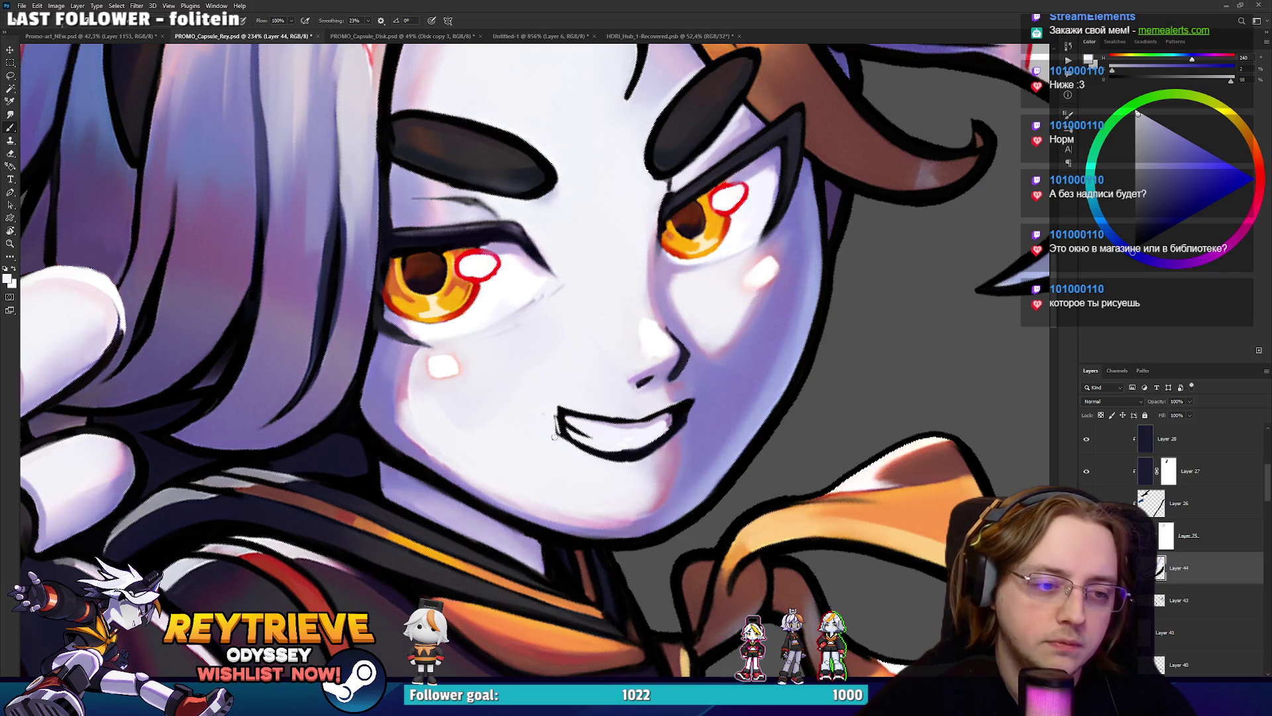
{"action": "scroll", "coordinate": [528, 369], "scroll_direction": "down", "scroll_amount": 5}
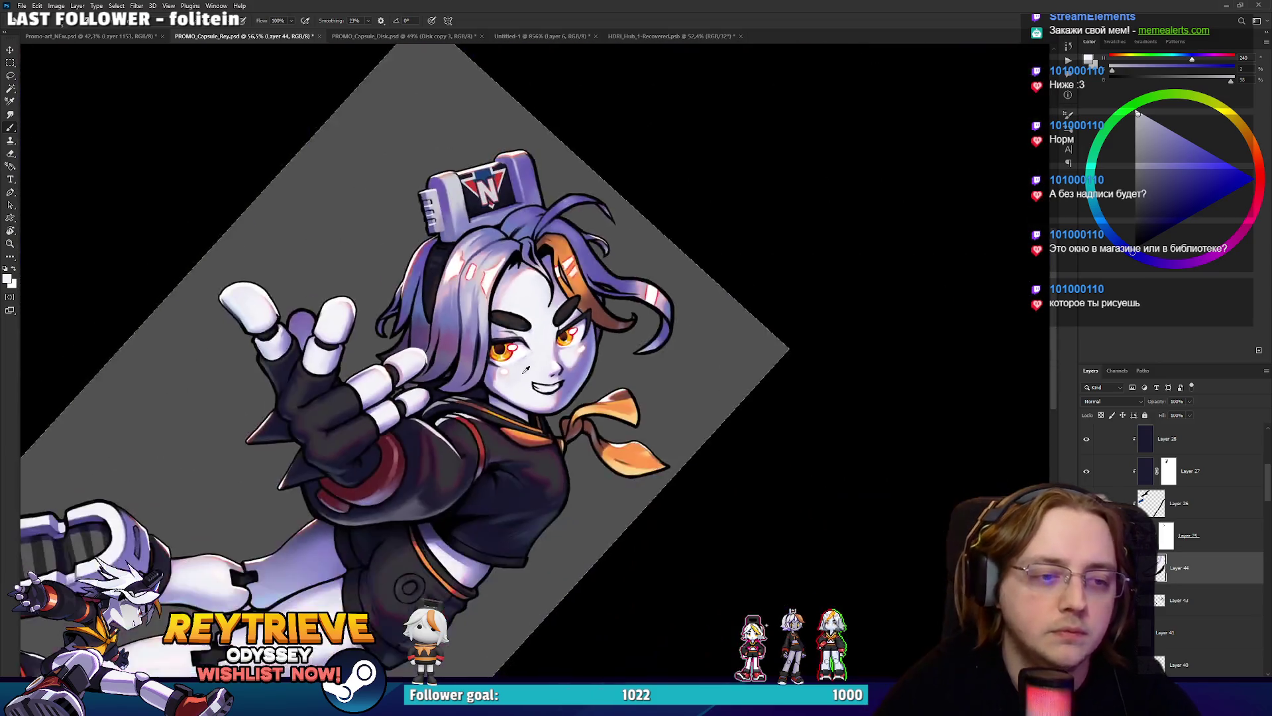
Redraw the right side of the mouth outline in near-black with the view rotated.
{"action": "scroll", "coordinate": [528, 369], "scroll_direction": "up", "scroll_amount": 5}
{"action": "left_click", "coordinate": [624, 438], "text": "alt"}
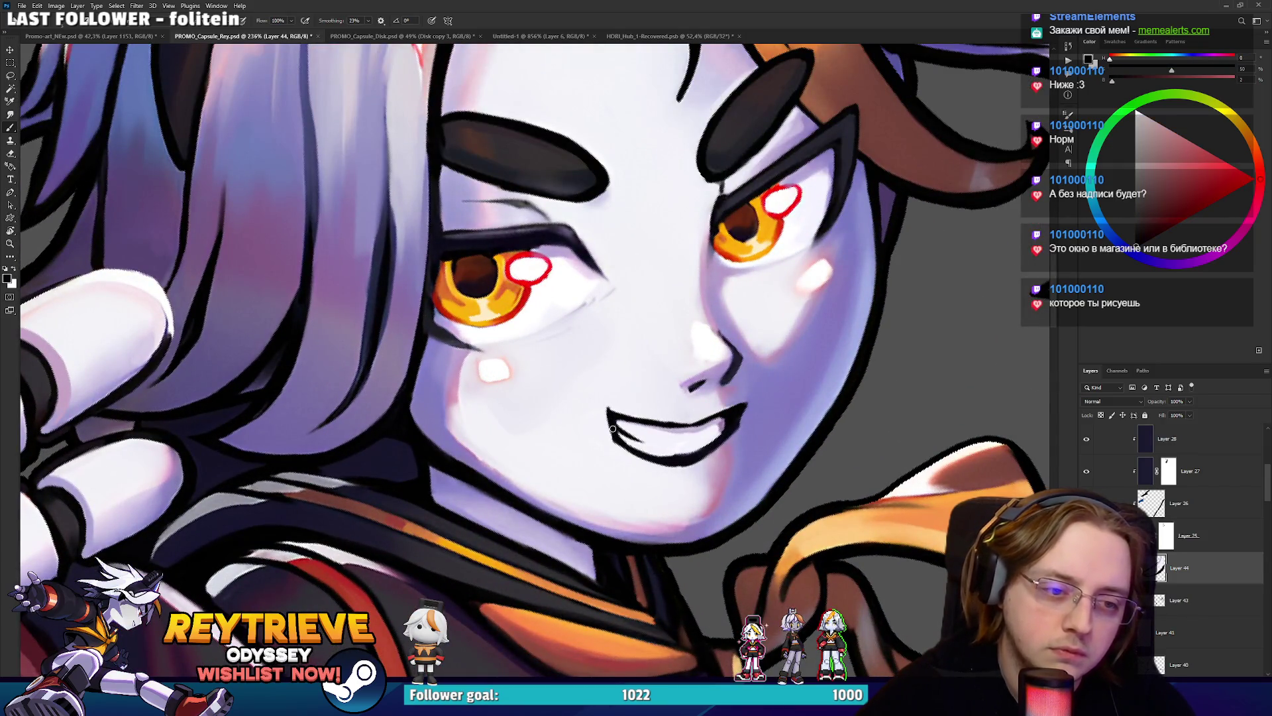
{"action": "left_click_drag", "start_coordinate": [642, 406], "coordinate": [548, 467]}
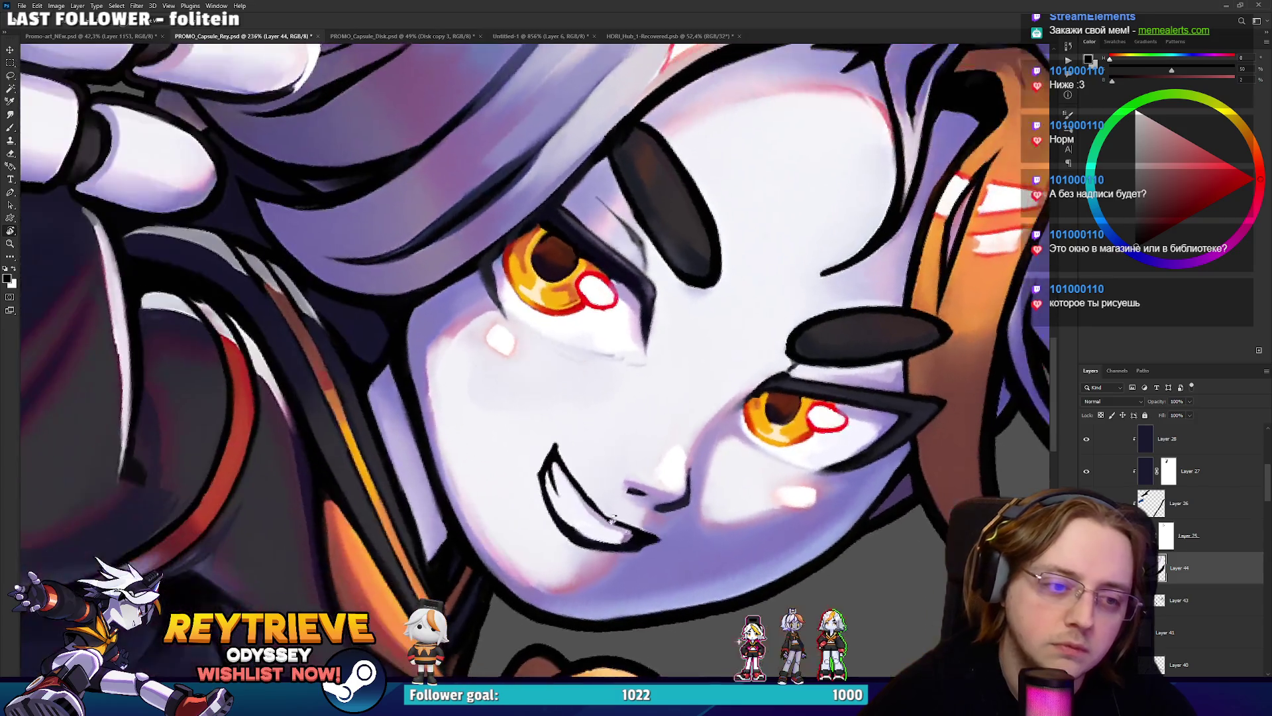
{"action": "left_click", "coordinate": [539, 479], "text": "alt"}
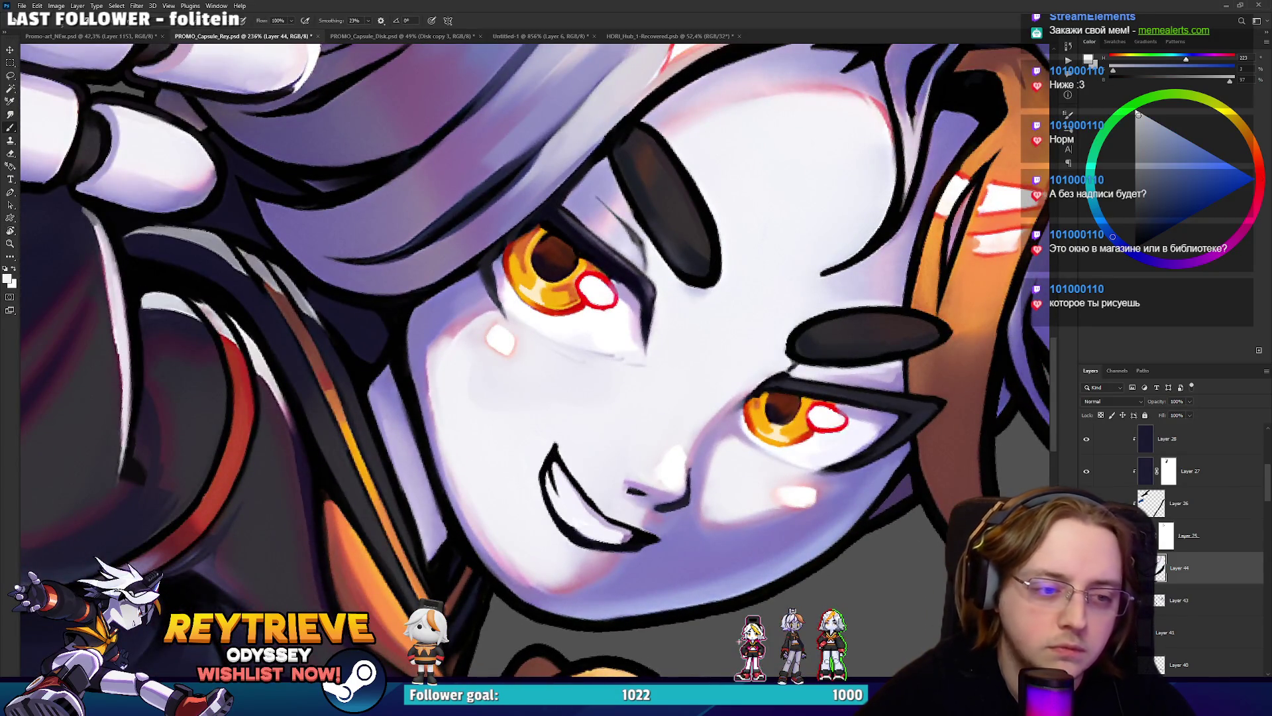
{"action": "mouse_move", "coordinate": [589, 474]}
{"action": "left_mouse_down"}
{"action": "mouse_move", "coordinate": [507, 517]}
{"action": "mouse_move", "coordinate": [493, 488]}
{"action": "left_mouse_up"}
{"action": "left_click", "coordinate": [490, 508], "text": "alt"}
{"action": "key", "text": "ctrl+z"}
{"action": "left_click_drag", "start_coordinate": [502, 552], "coordinate": [489, 506]}
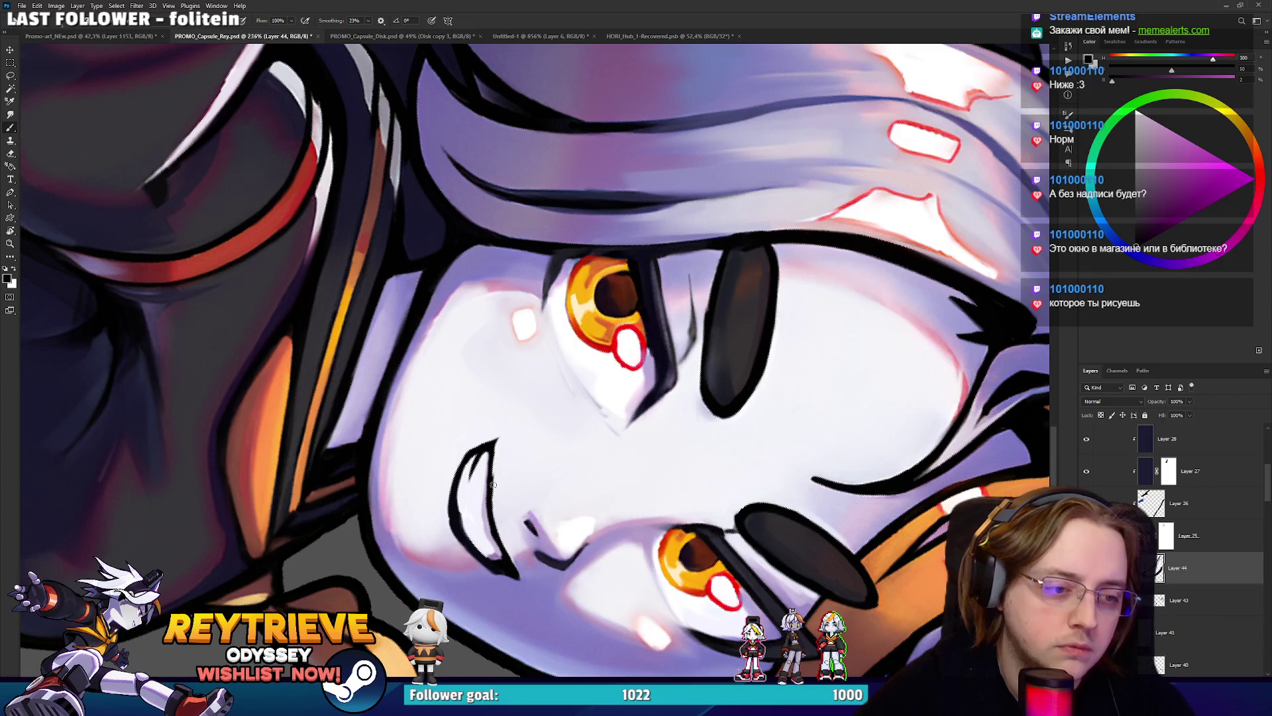
{"action": "left_click", "coordinate": [491, 457], "text": "alt"}
{"action": "key", "text": "Escape"}
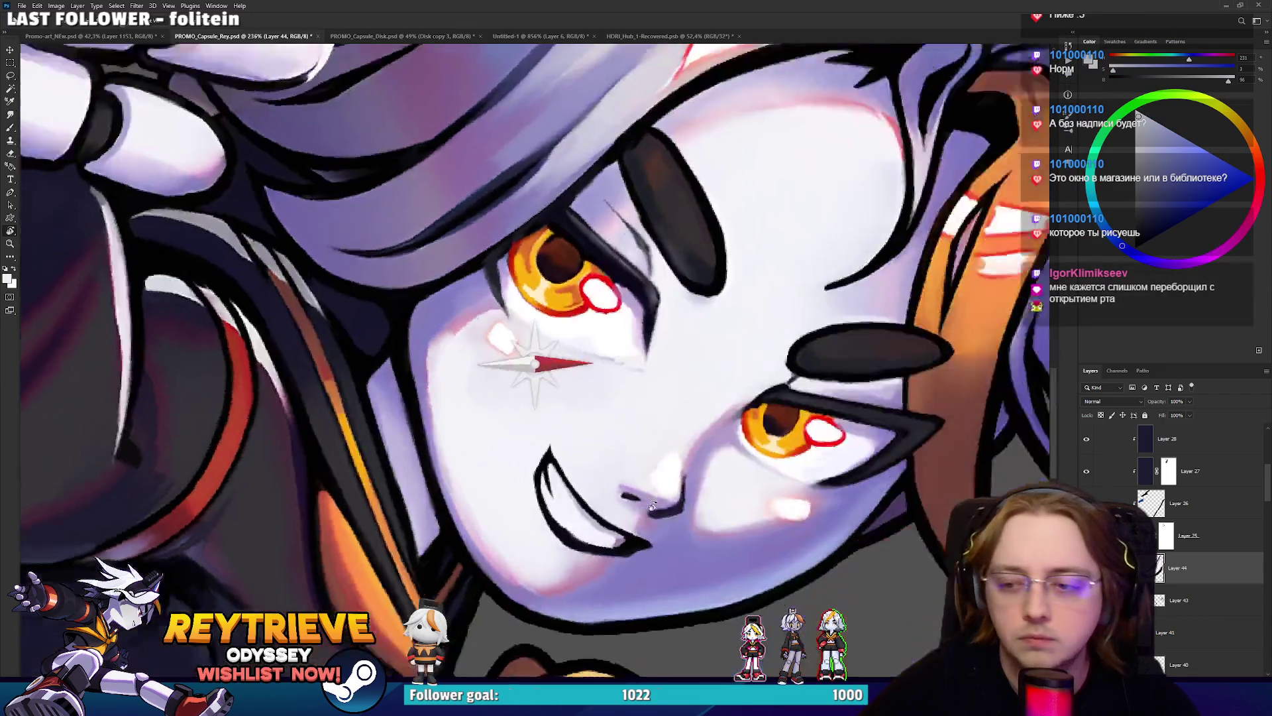
Extend the mouth's right outline to a sharper lower tip and add a new empty layer.
{"action": "key", "text": "ctrl+0"}
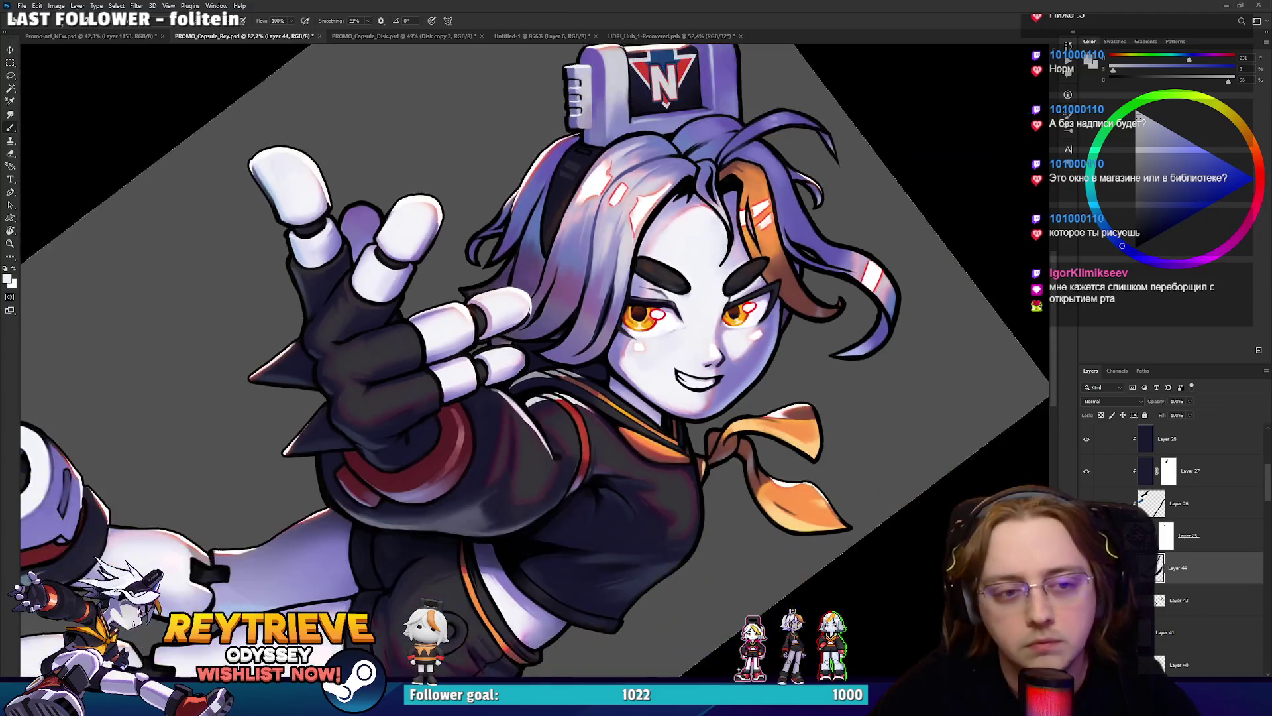
{"action": "scroll", "coordinate": [786, 348], "scroll_direction": "up", "scroll_amount": 10}
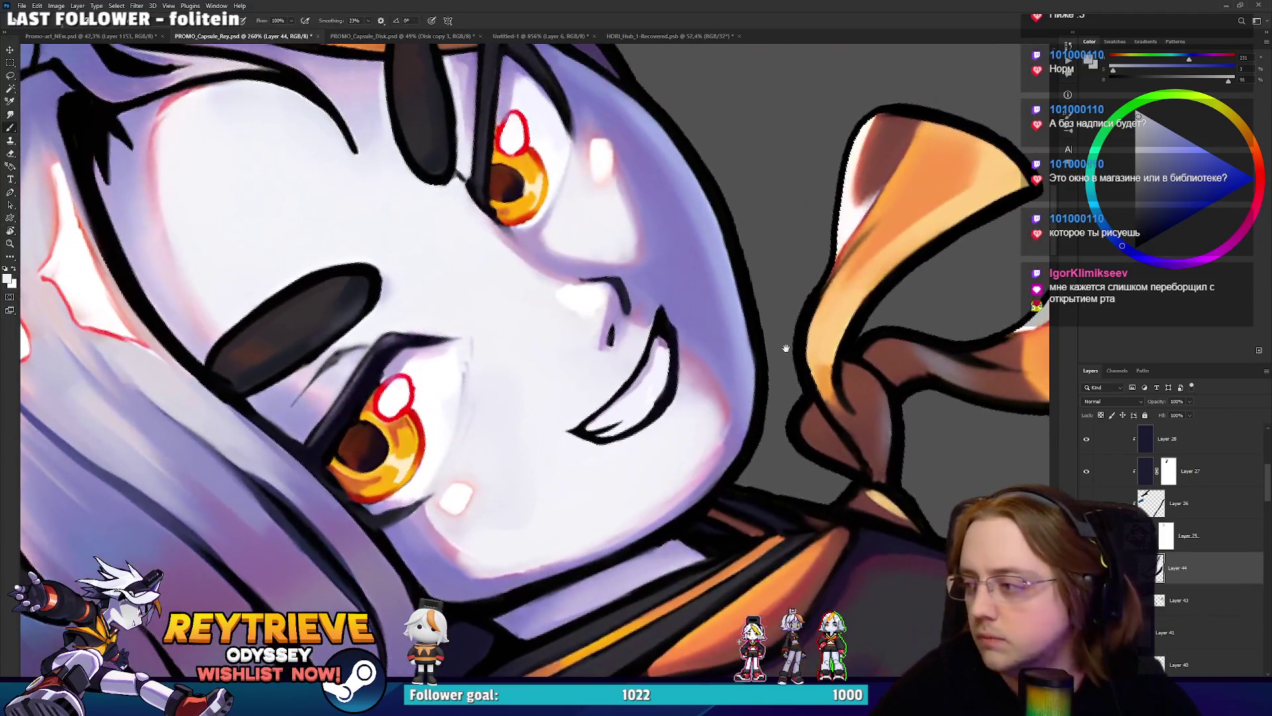
{"action": "left_click_drag", "start_coordinate": [786, 348], "coordinate": [808, 257]}
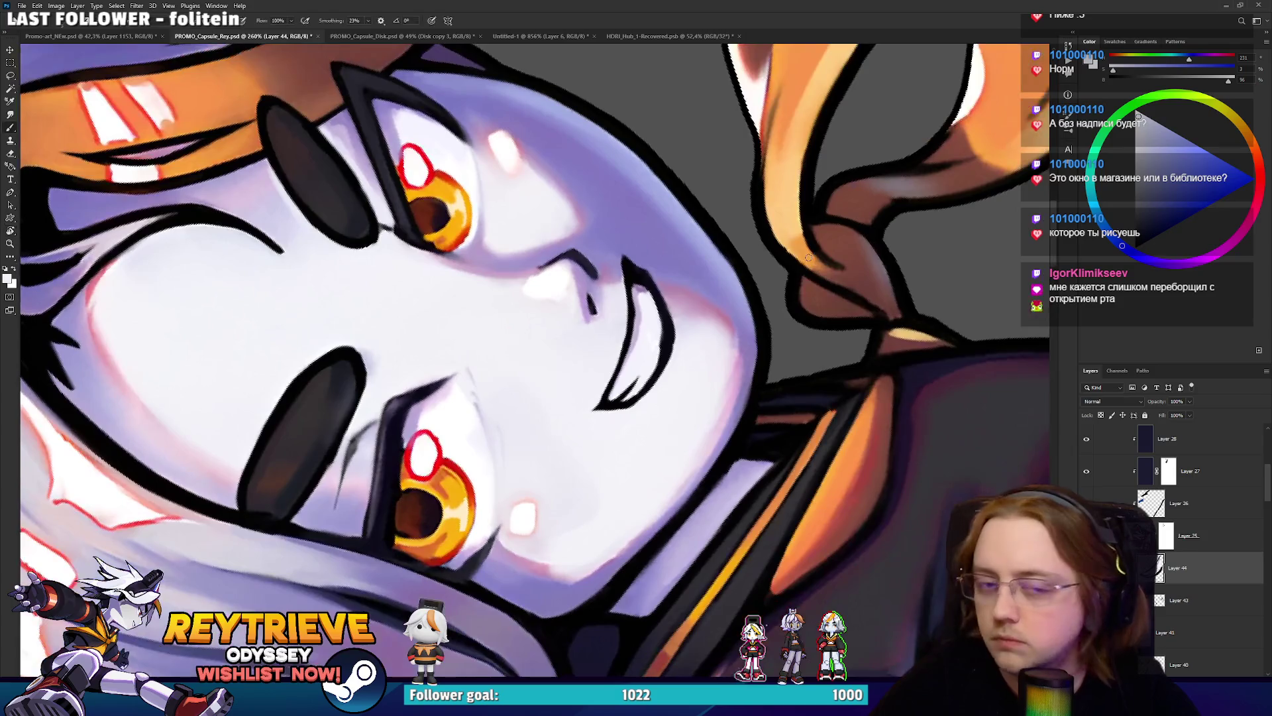
{"action": "mouse_move", "coordinate": [685, 299]}
{"action": "left_mouse_down"}
{"action": "mouse_move", "coordinate": [654, 321]}
{"action": "mouse_move", "coordinate": [646, 374]}
{"action": "left_mouse_up"}
{"action": "left_click", "coordinate": [679, 328], "text": "alt"}
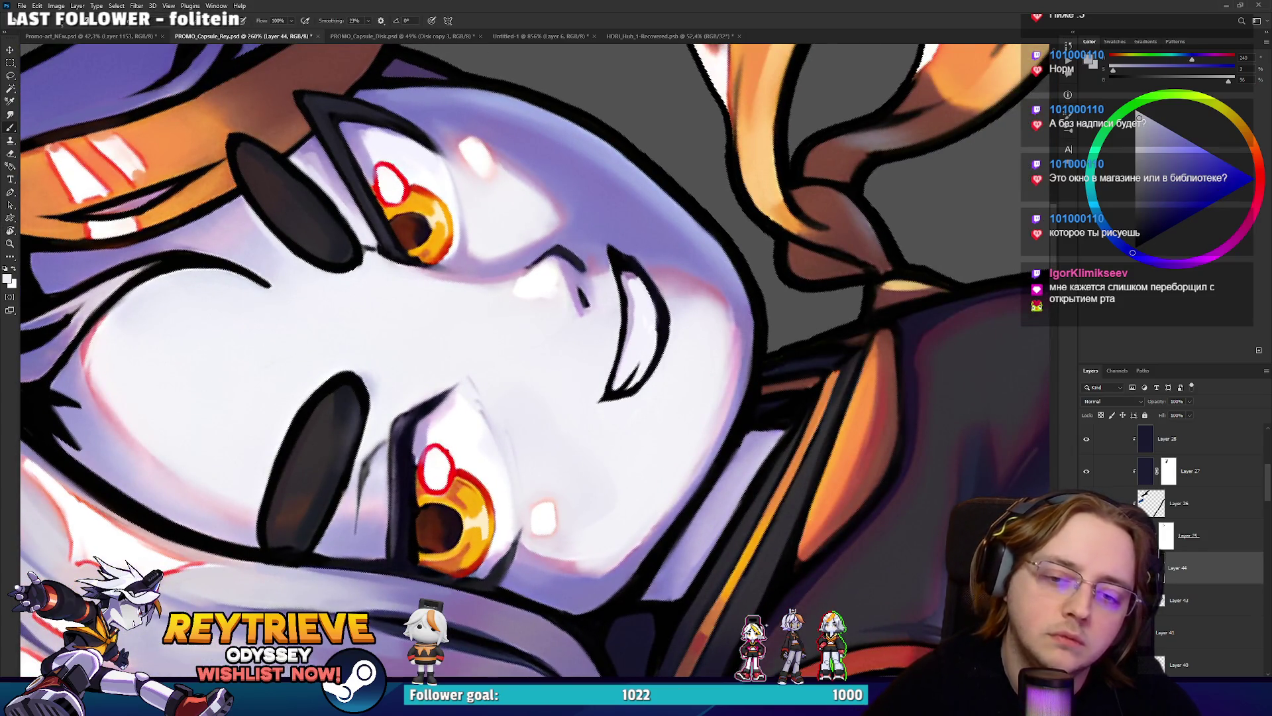
{"action": "left_click_drag", "start_coordinate": [665, 317], "coordinate": [610, 416]}
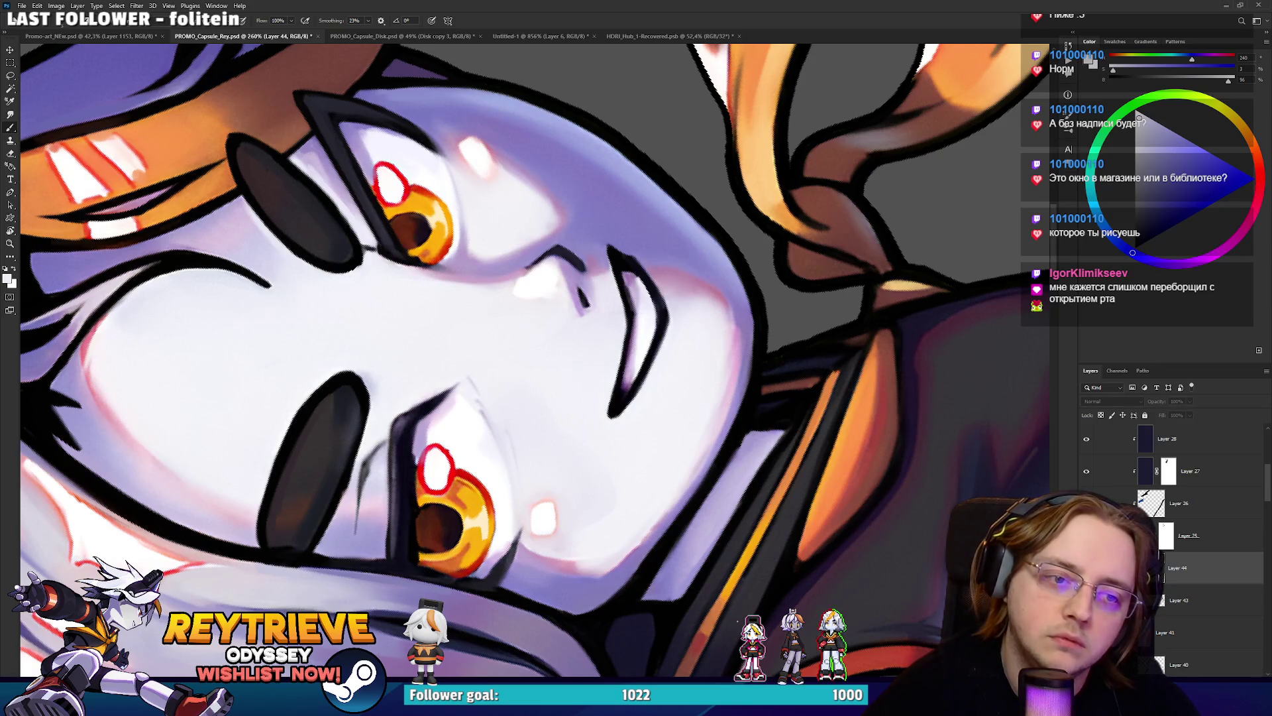
{"action": "key", "text": "ctrl+shift+alt+n"}
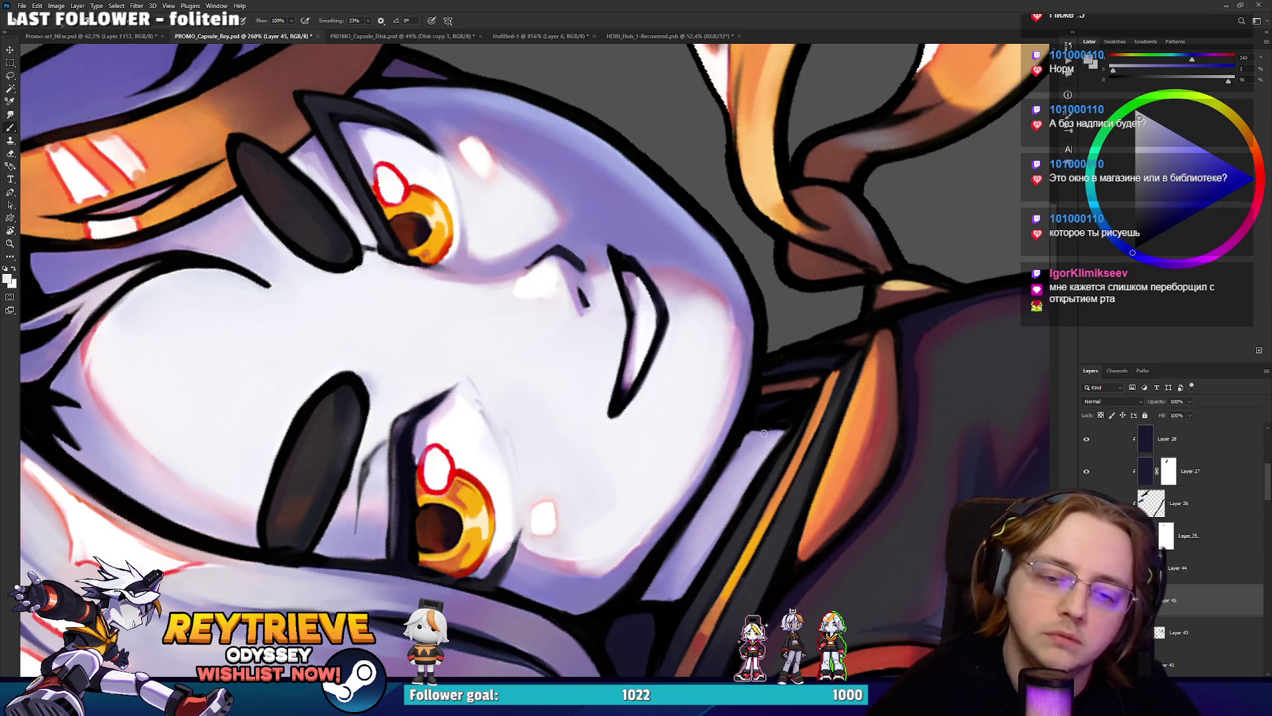
Add a short dark stroke on the nose line and sample purple and lavender from the mouth.
{"action": "left_click", "coordinate": [641, 361], "text": "alt"}
{"action": "scroll", "coordinate": [641, 361], "scroll_direction": "up", "scroll_amount": 3}
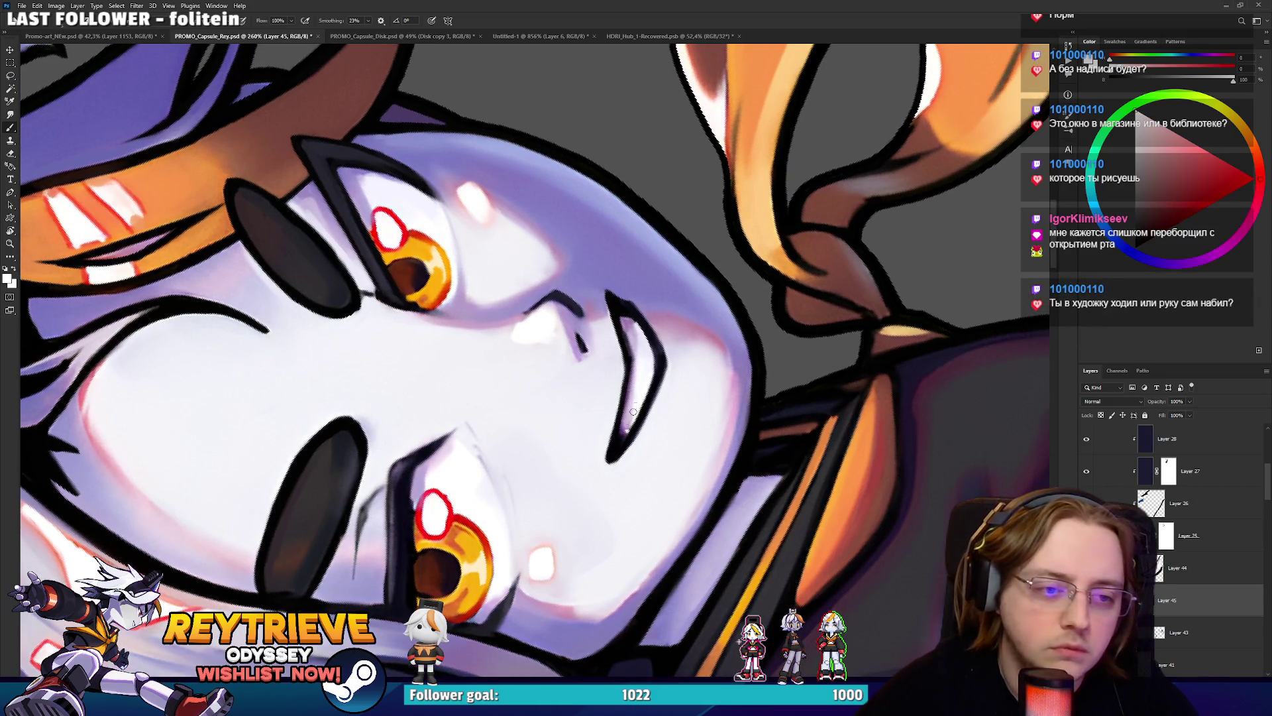
{"action": "left_click", "coordinate": [630, 435], "text": "alt"}
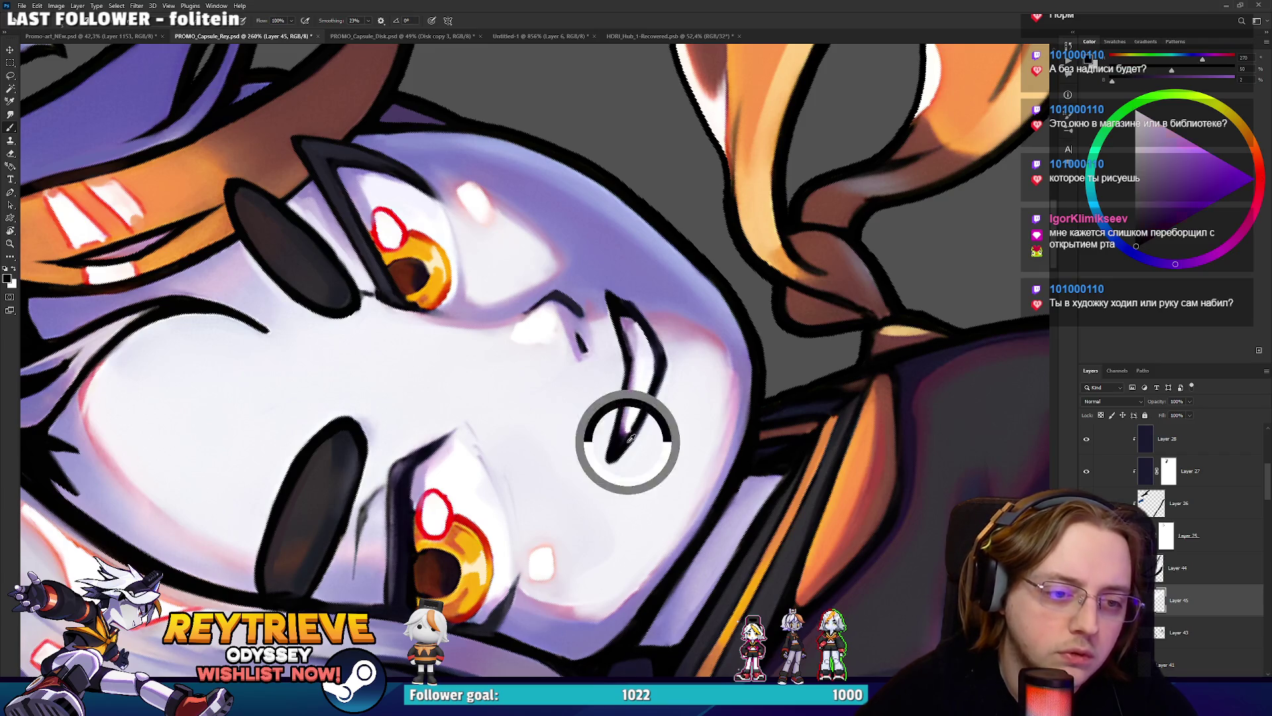
{"action": "mouse_move", "coordinate": [640, 432]}
{"action": "left_mouse_down"}
{"action": "mouse_move", "coordinate": [663, 381]}
{"action": "mouse_move", "coordinate": [441, 430]}
{"action": "mouse_move", "coordinate": [417, 369]}
{"action": "left_mouse_up"}
{"action": "left_click", "coordinate": [441, 430], "text": "alt"}
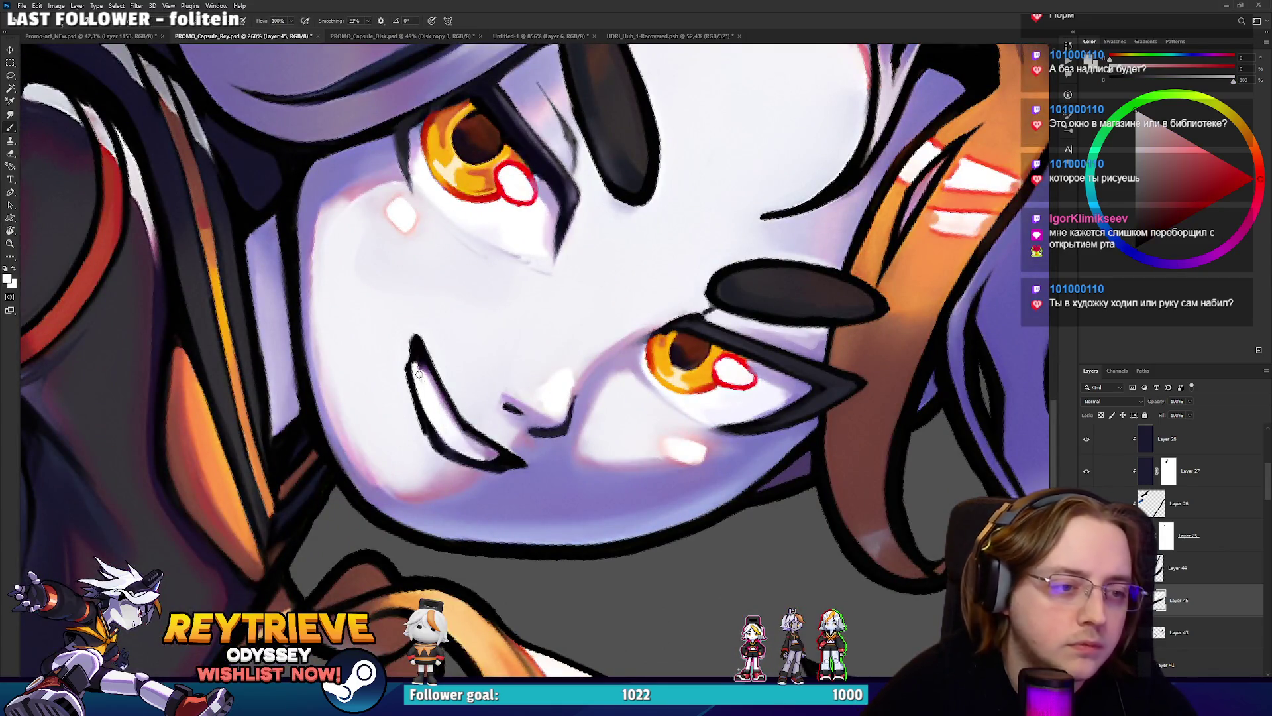
{"action": "left_click", "coordinate": [409, 373], "text": "alt"}
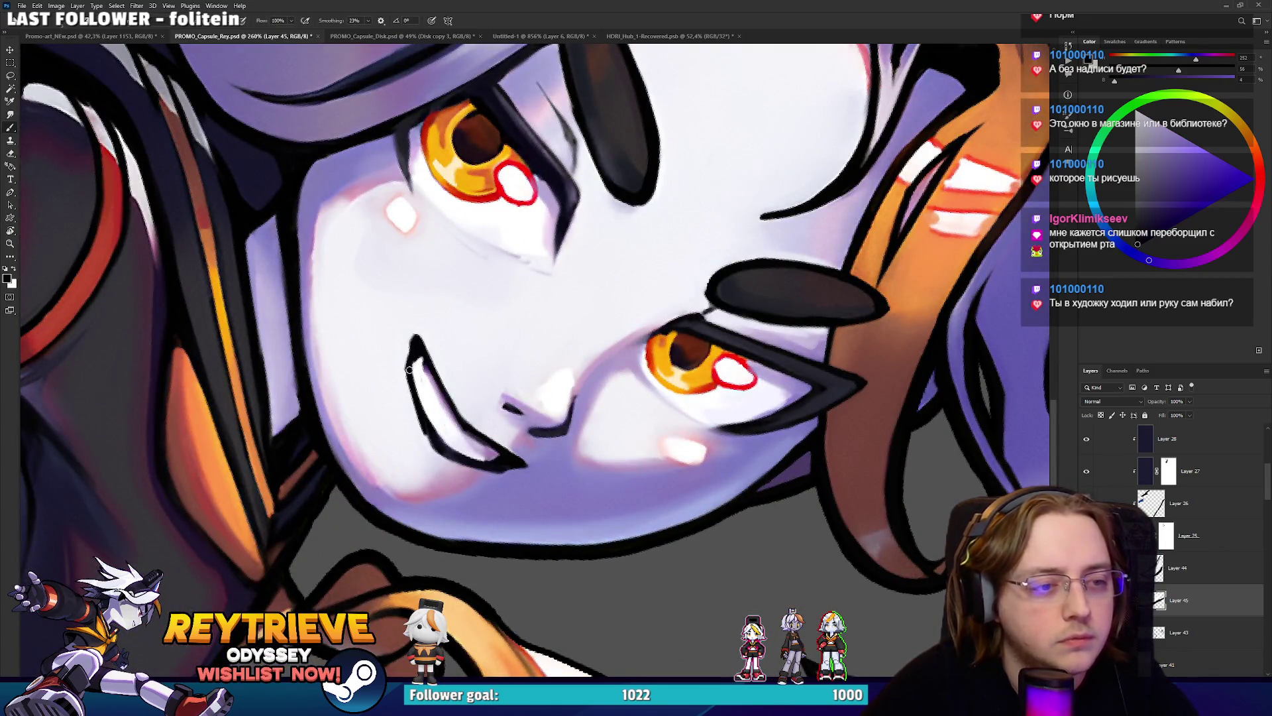
{"action": "left_click", "coordinate": [436, 379], "text": "alt"}
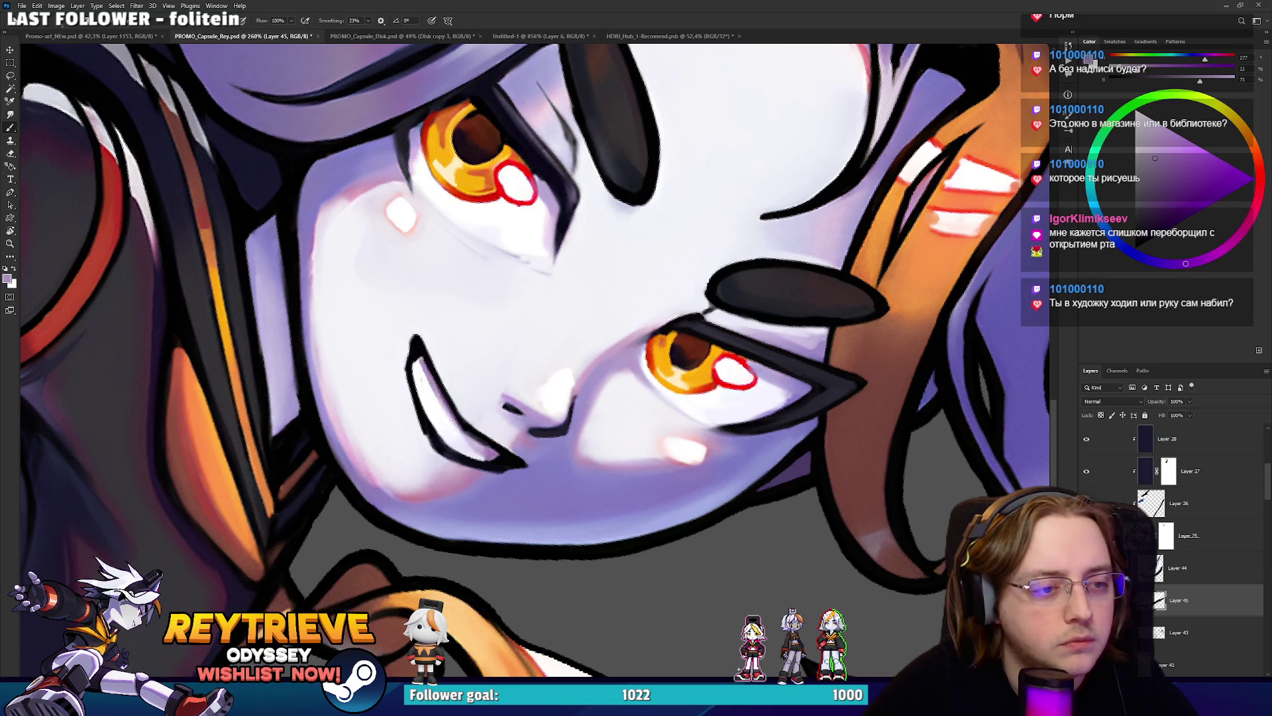
{"action": "mouse_move", "coordinate": [421, 417]}
{"action": "left_mouse_down"}
{"action": "mouse_move", "coordinate": [513, 484]}
{"action": "mouse_move", "coordinate": [621, 447]}
{"action": "mouse_move", "coordinate": [655, 324]}
{"action": "mouse_move", "coordinate": [727, 445]}
{"action": "left_mouse_up"}
{"action": "left_click", "coordinate": [621, 447], "text": "alt"}
{"action": "scroll", "coordinate": [631, 436], "scroll_direction": "up", "scroll_amount": 2}
{"action": "scroll", "coordinate": [727, 445], "scroll_direction": "down", "scroll_amount": 10}
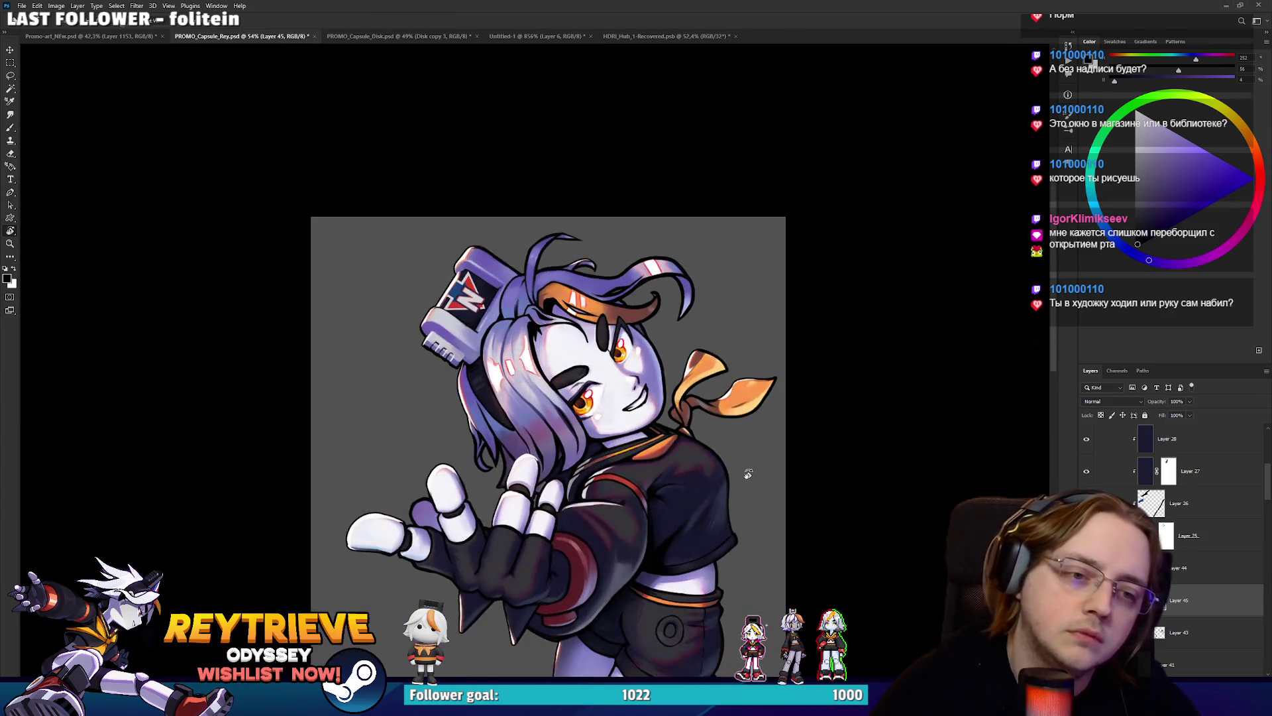
{"action": "scroll", "coordinate": [727, 444], "scroll_direction": "up", "scroll_amount": 8}
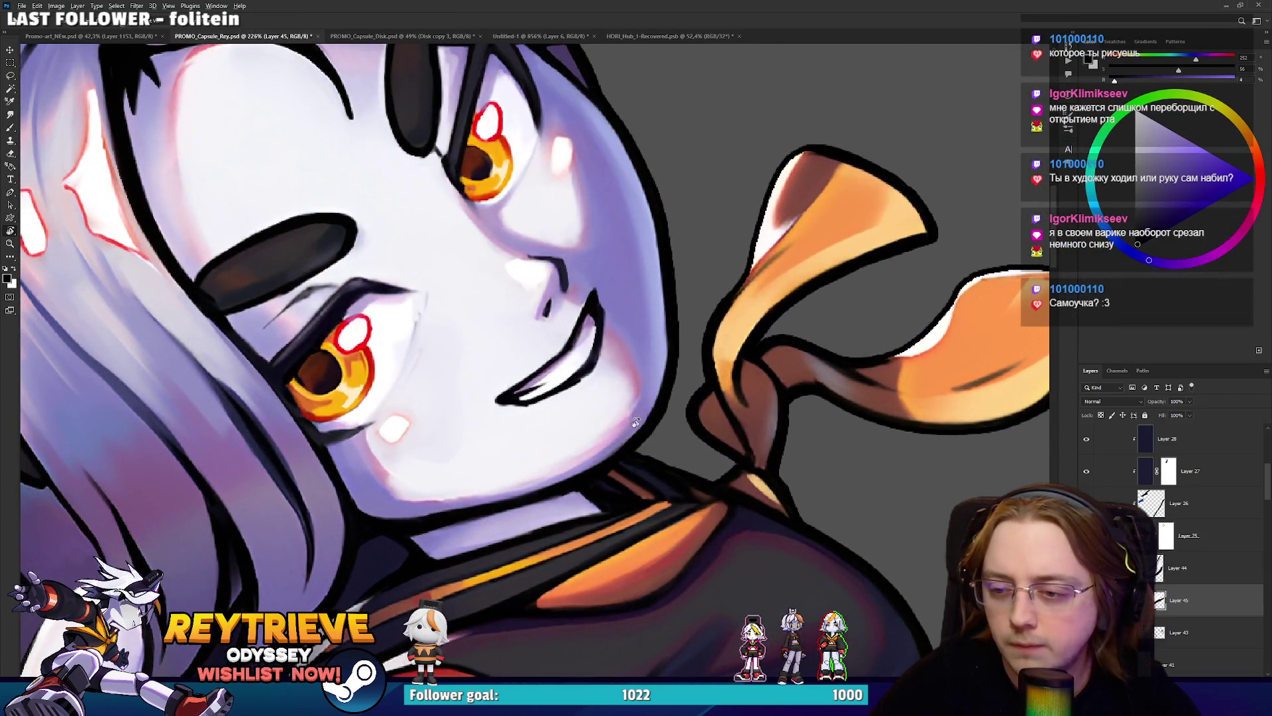
{"action": "scroll", "coordinate": [635, 422], "scroll_direction": "up", "scroll_amount": 2}
Pick up lavender skin and near-black line colours around the face, then restore the upright view.
{"action": "left_click_drag", "start_coordinate": [591, 386], "coordinate": [496, 373]}
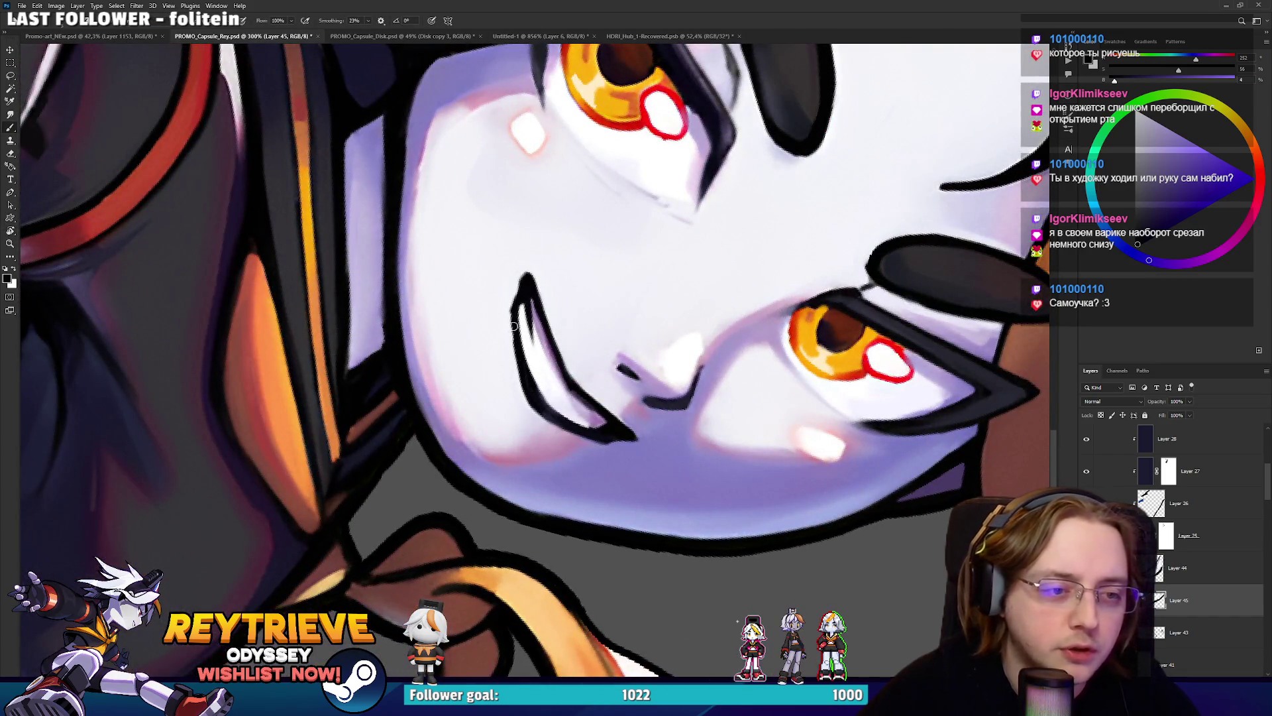
{"action": "left_click_drag", "start_coordinate": [523, 318], "coordinate": [566, 382]}
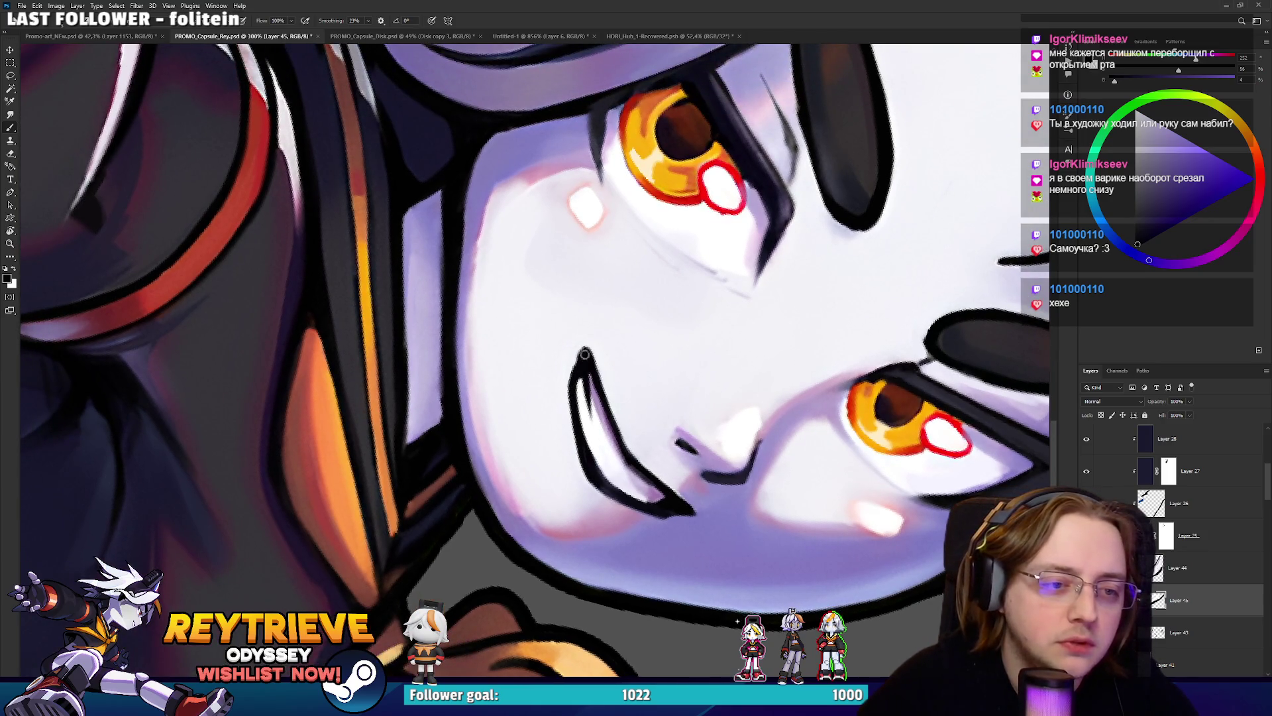
{"action": "key", "text": "x"}
{"action": "left_click", "coordinate": [581, 384], "text": "alt"}
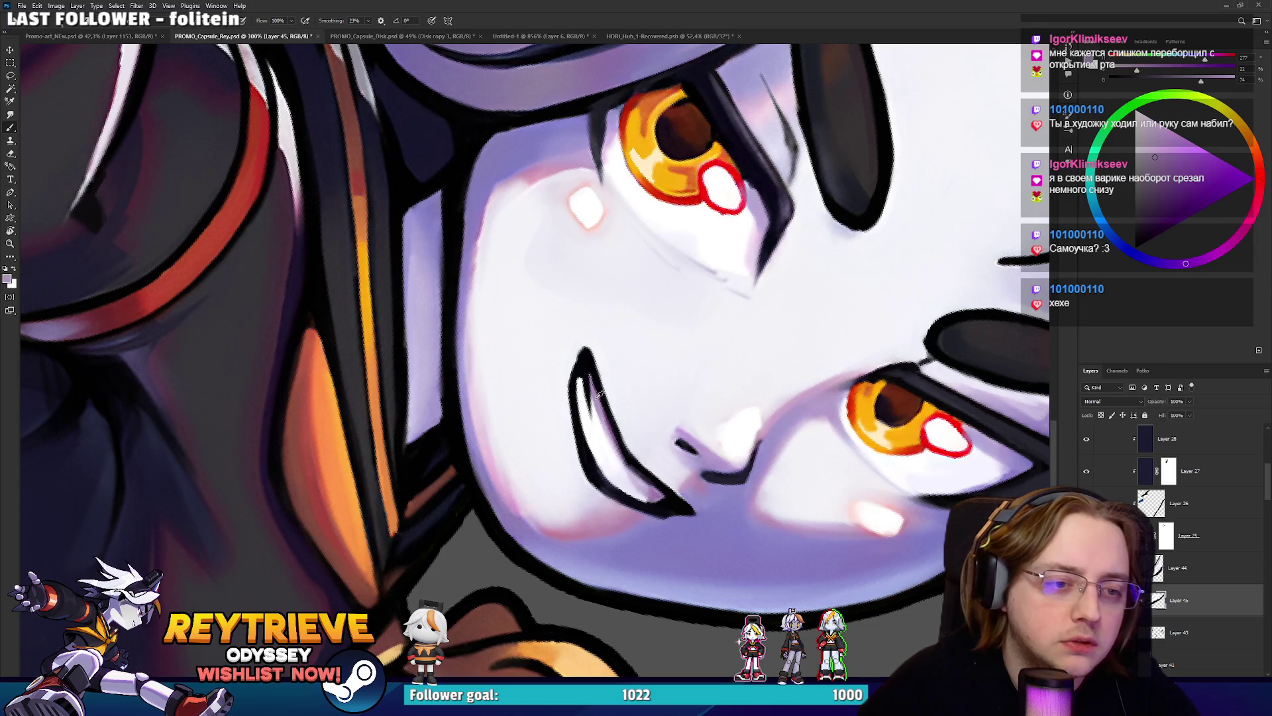
{"action": "left_click", "coordinate": [585, 361], "text": "alt"}
{"action": "key", "text": "r"}
{"action": "left_click_drag", "start_coordinate": [587, 363], "coordinate": [751, 228]}
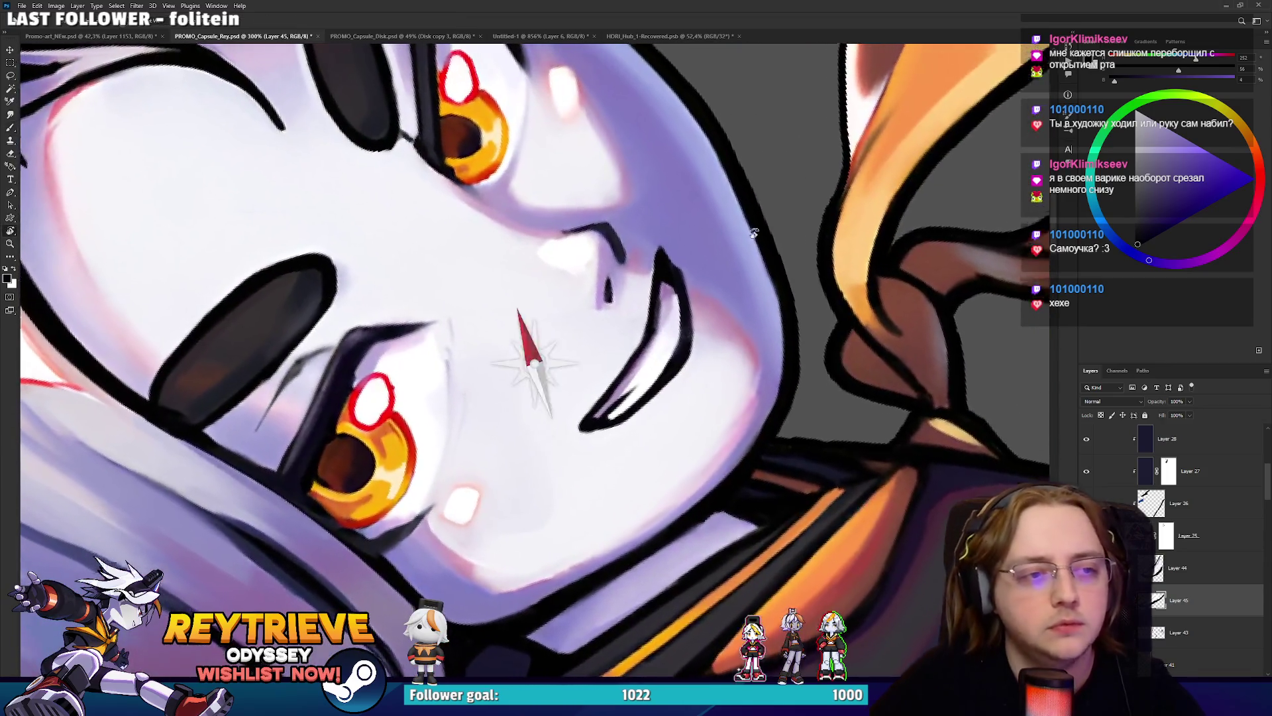
{"action": "key", "text": "Escape"}
{"action": "scroll", "coordinate": [766, 359], "scroll_direction": "up", "scroll_amount": 3}
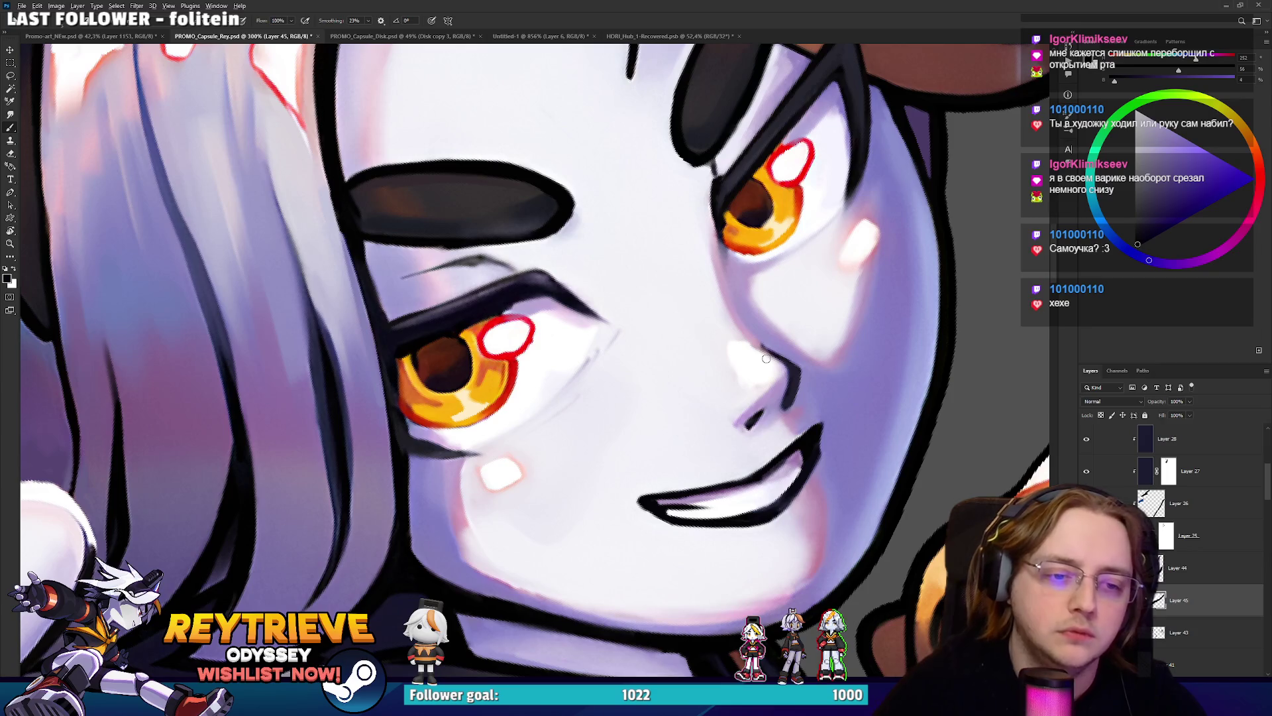
{"action": "scroll", "coordinate": [766, 358], "scroll_direction": "down", "scroll_amount": 6}
{"action": "key", "text": "r"}
{"action": "left_click_drag", "start_coordinate": [766, 359], "coordinate": [813, 272]}
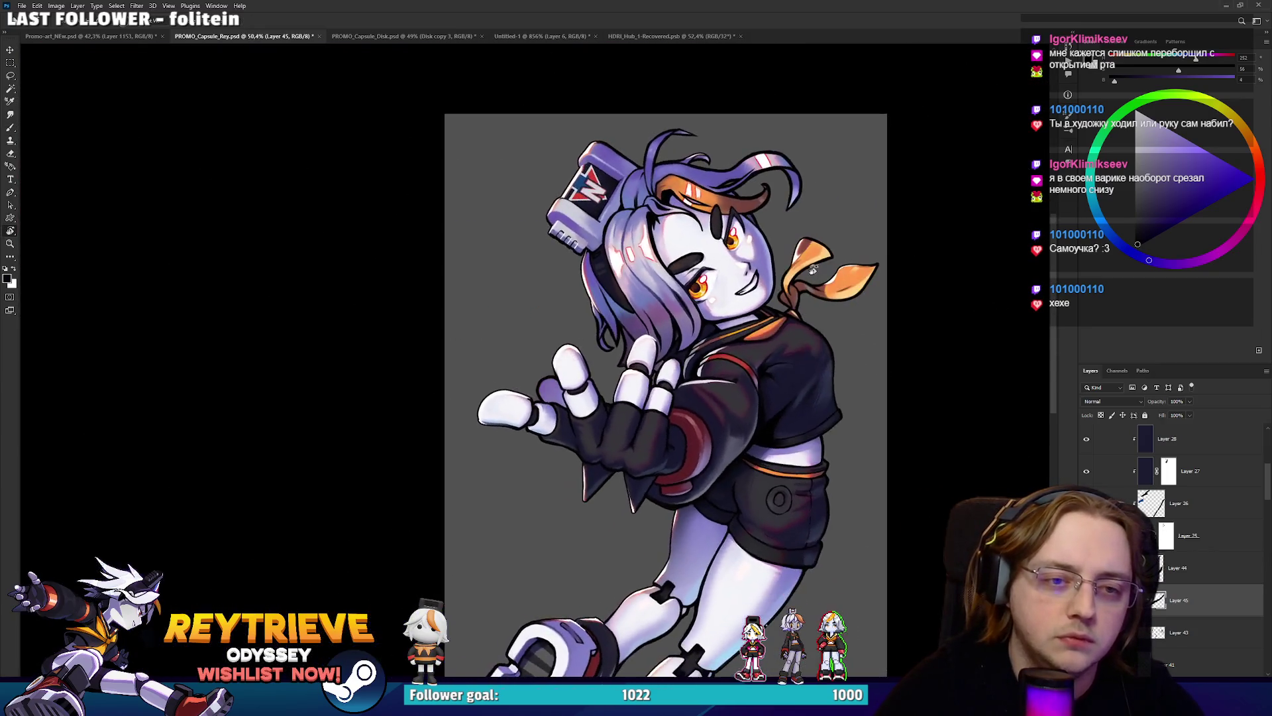
Alternate white and near-black paint over the face while tilting the view sideways.
{"action": "scroll", "coordinate": [813, 272], "scroll_direction": "up", "scroll_amount": 8}
{"action": "mouse_move", "coordinate": [729, 312]}
{"action": "left_mouse_down"}
{"action": "mouse_move", "coordinate": [680, 335]}
{"action": "mouse_move", "coordinate": [636, 310]}
{"action": "left_mouse_up"}
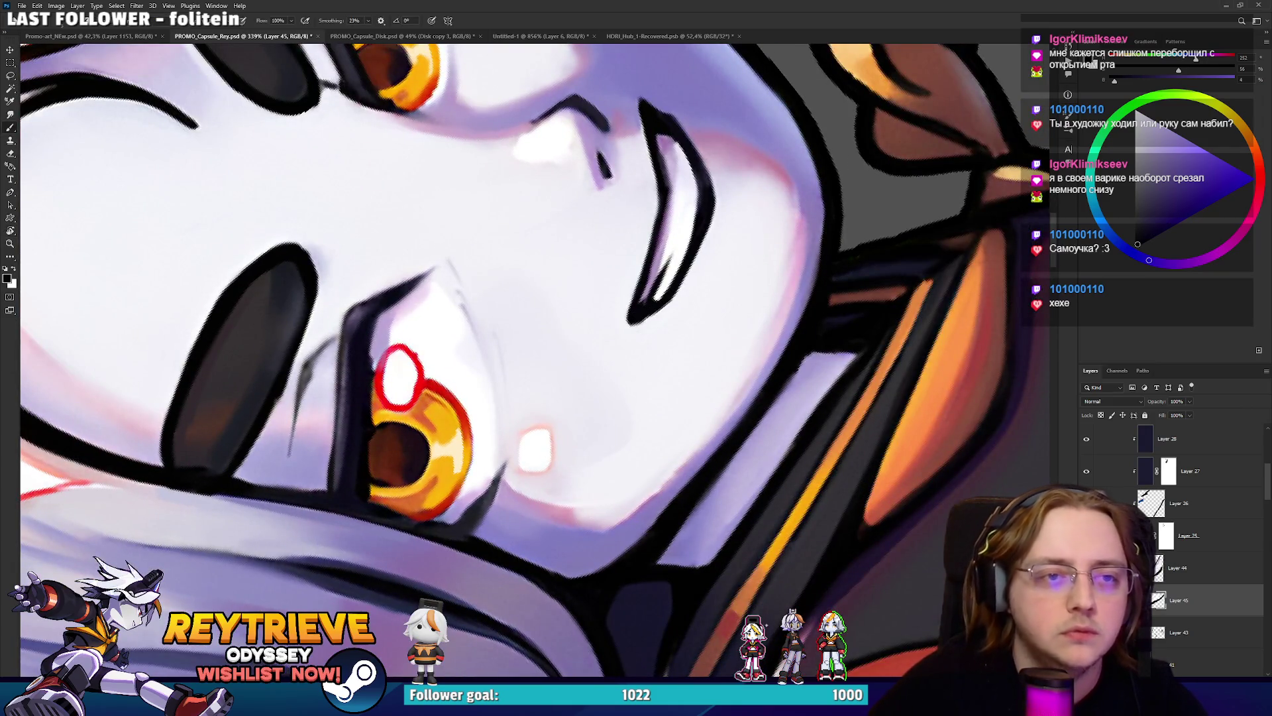
{"action": "scroll", "coordinate": [728, 388], "scroll_direction": "down", "scroll_amount": 4}
{"action": "key", "text": "r"}
{"action": "mouse_move", "coordinate": [702, 345]}
{"action": "left_mouse_down"}
{"action": "mouse_move", "coordinate": [728, 388]}
{"action": "mouse_move", "coordinate": [706, 434]}
{"action": "left_mouse_up"}
{"action": "scroll", "coordinate": [729, 388], "scroll_direction": "up", "scroll_amount": 5}
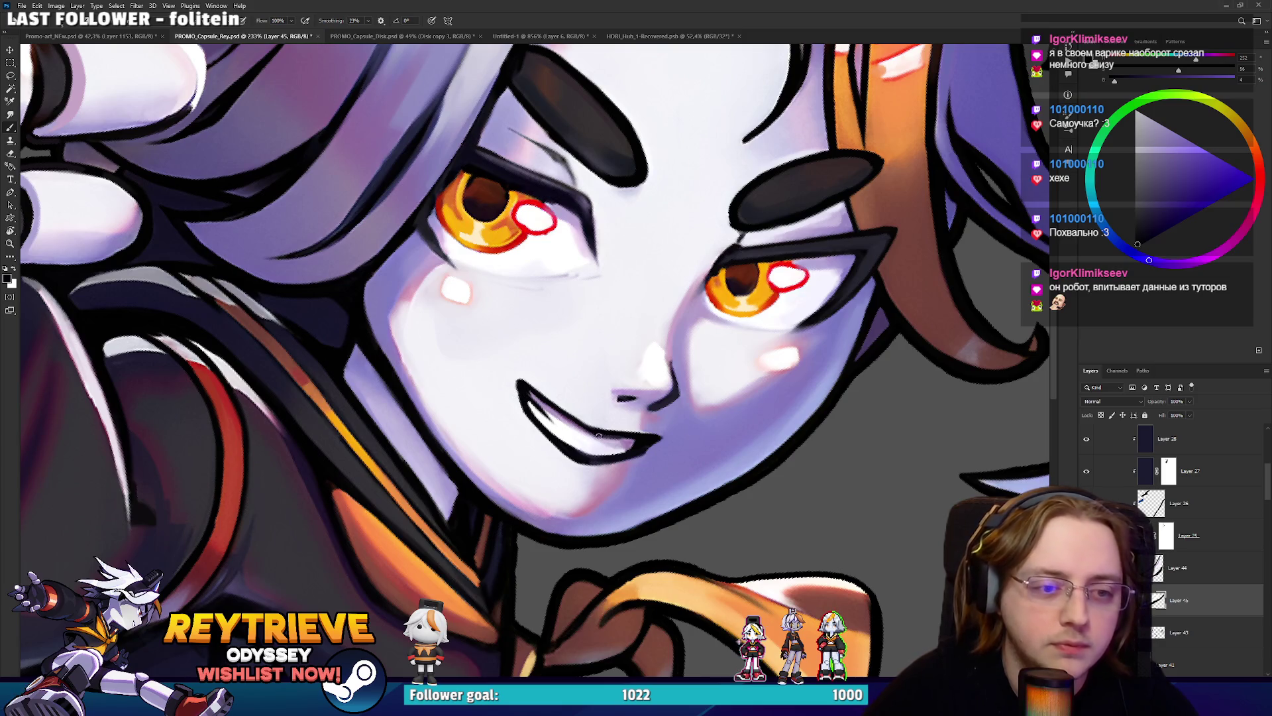
{"action": "key", "text": "r"}
{"action": "left_click_drag", "start_coordinate": [598, 435], "coordinate": [531, 447]}
{"action": "key", "text": "x"}
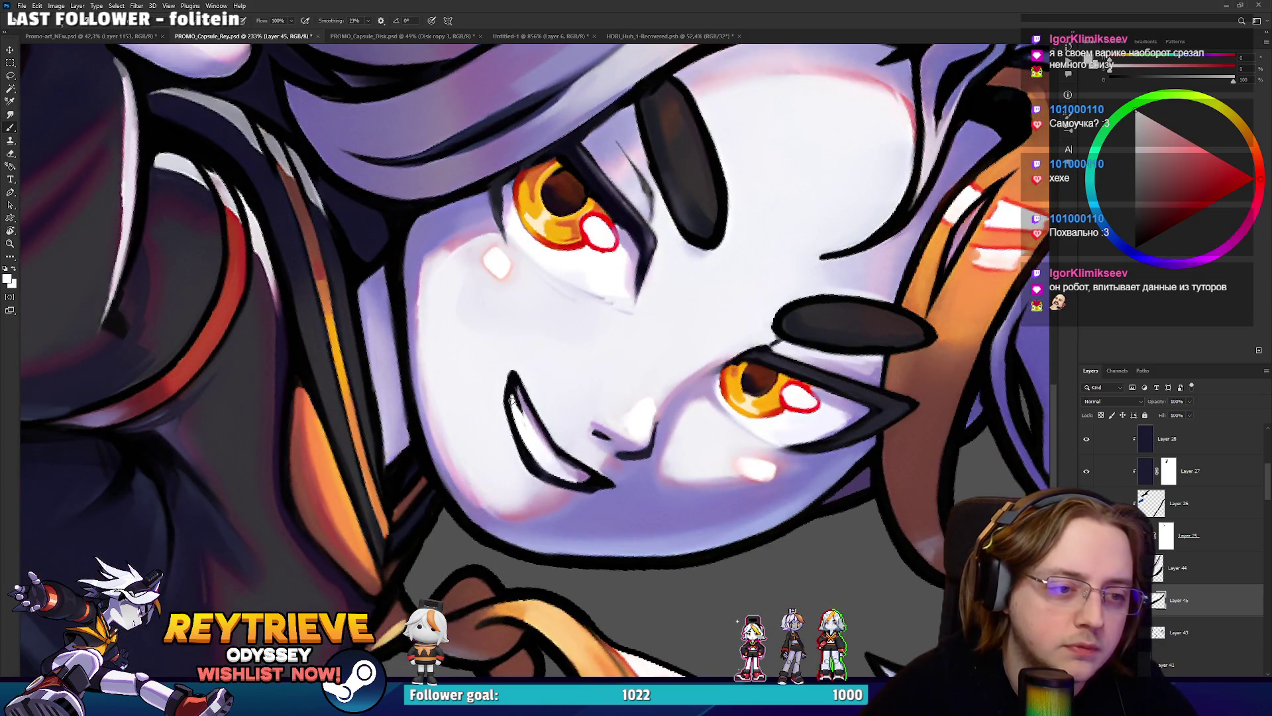
{"action": "key", "text": "x"}
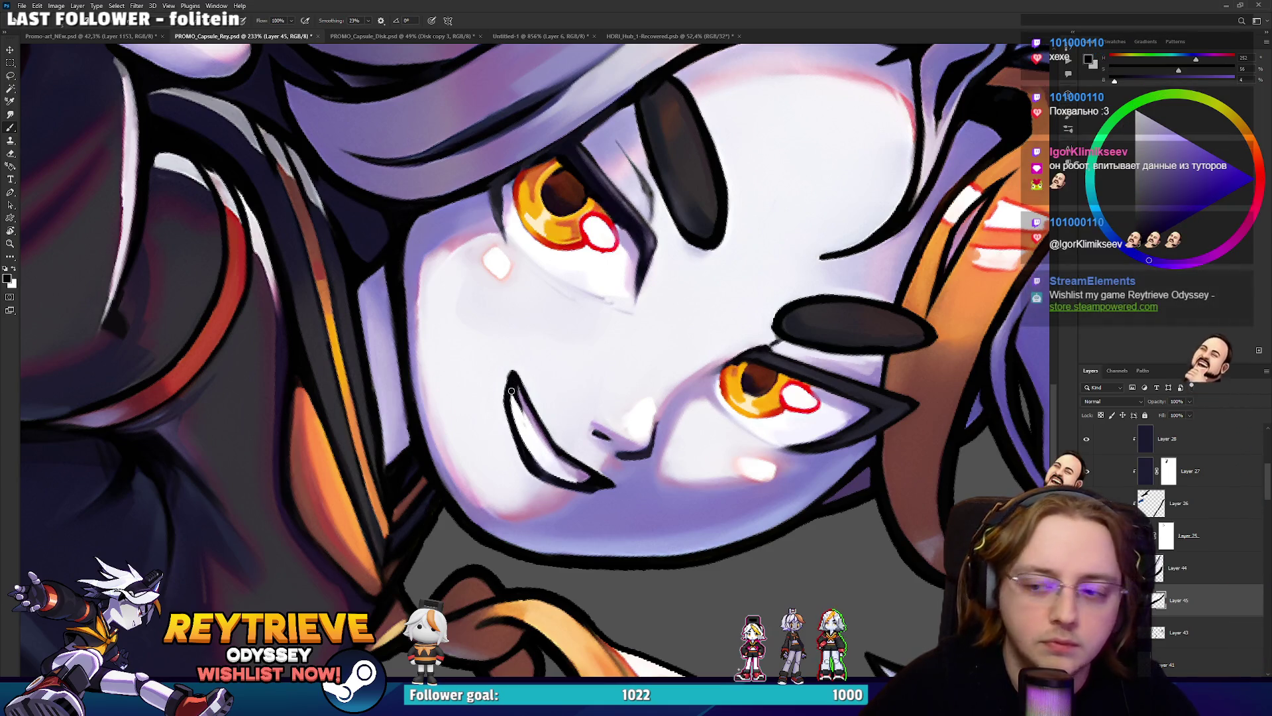
{"action": "key", "text": "x"}
{"action": "key", "text": "r"}
{"action": "left_click_drag", "start_coordinate": [525, 426], "coordinate": [437, 503]}
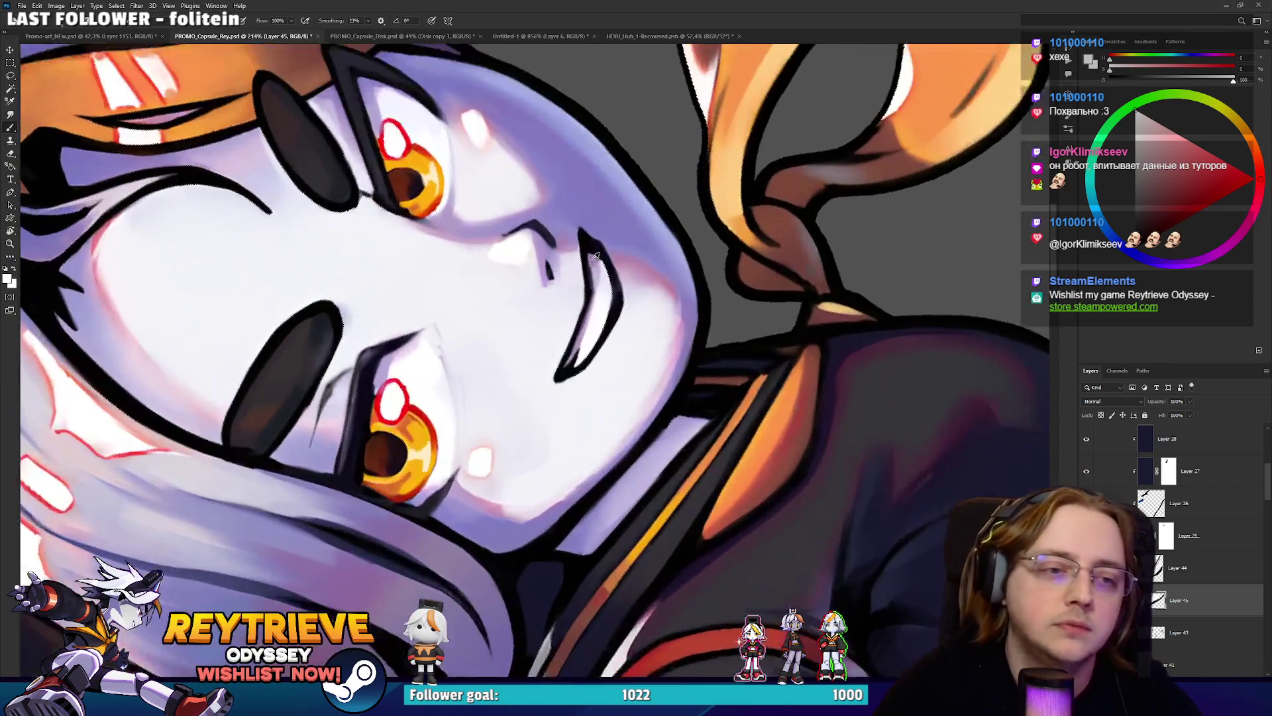
Shade the face with a muted purple and near-white lavender highlights, then return the view upright.
{"action": "scroll", "coordinate": [596, 265], "scroll_direction": "up", "scroll_amount": 1}
{"action": "left_click", "coordinate": [600, 269], "text": "alt"}
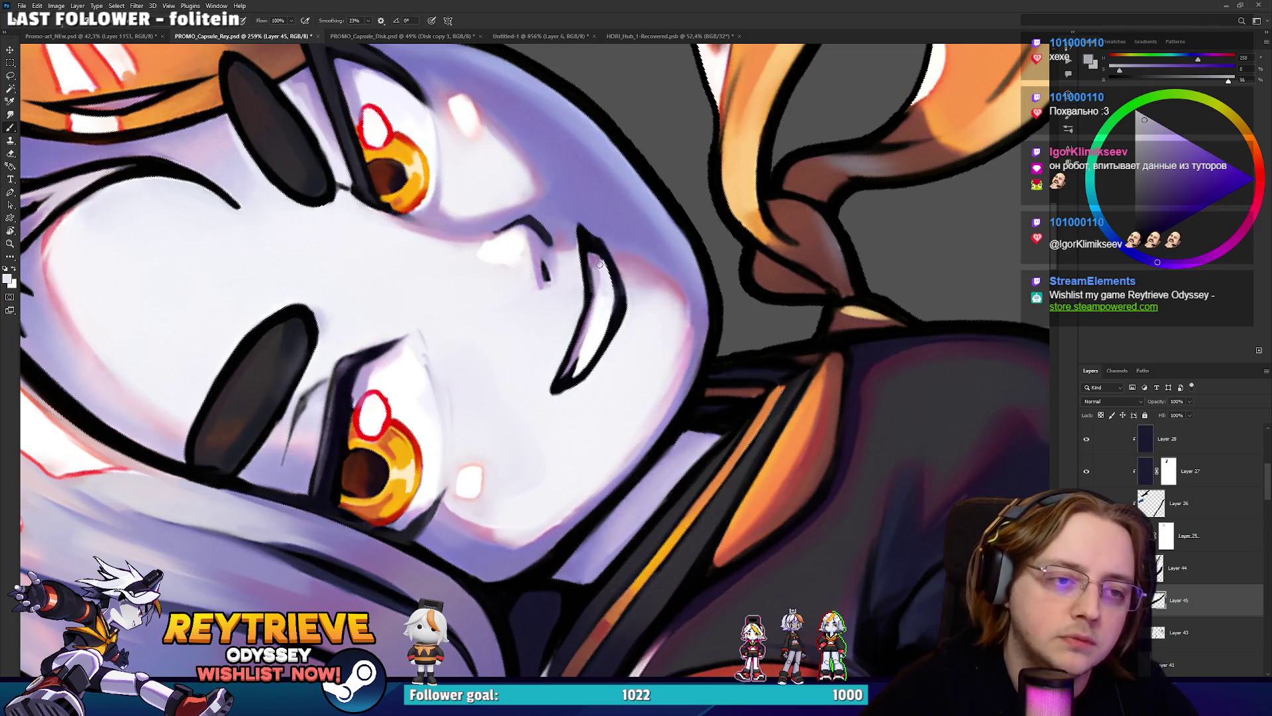
{"action": "left_click", "coordinate": [1201, 260]}
{"action": "left_click", "coordinate": [1158, 171]}
{"action": "left_click_drag", "start_coordinate": [594, 286], "coordinate": [543, 464]}
{"action": "left_click", "coordinate": [541, 472], "text": "alt"}
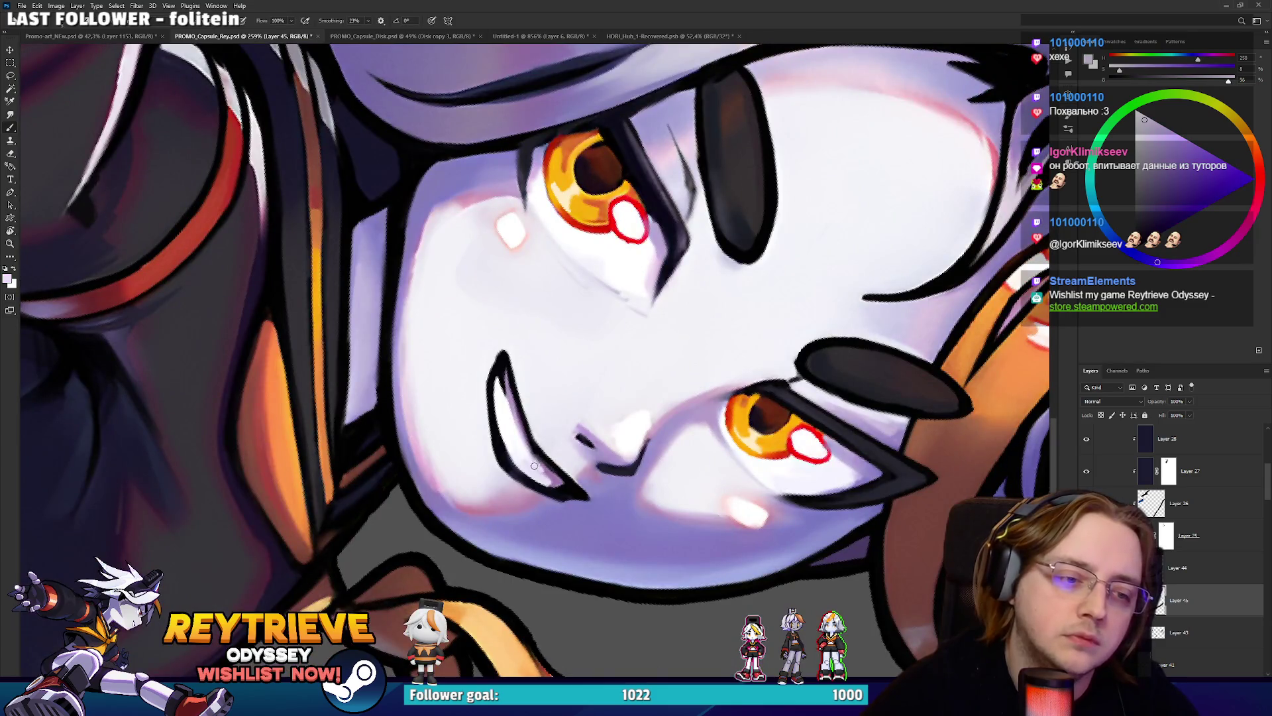
{"action": "left_click", "coordinate": [524, 431], "text": "alt"}
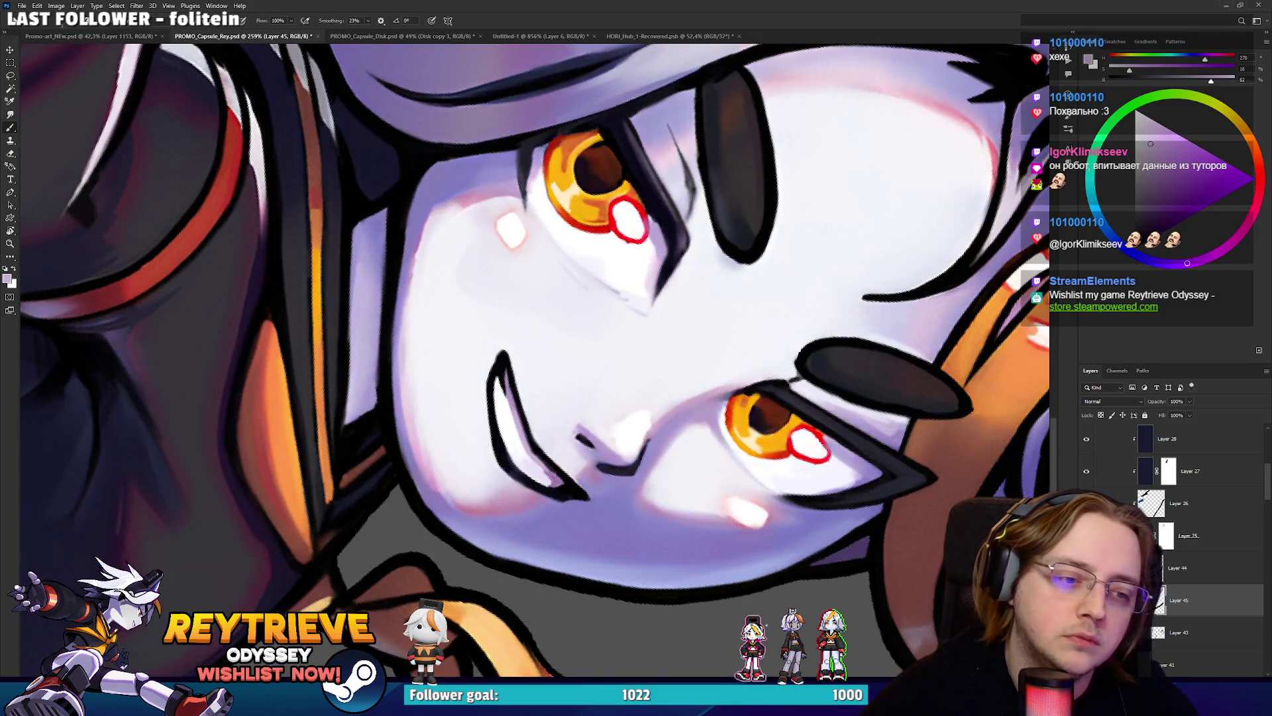
{"action": "scroll", "coordinate": [547, 471], "scroll_direction": "down", "scroll_amount": 10}
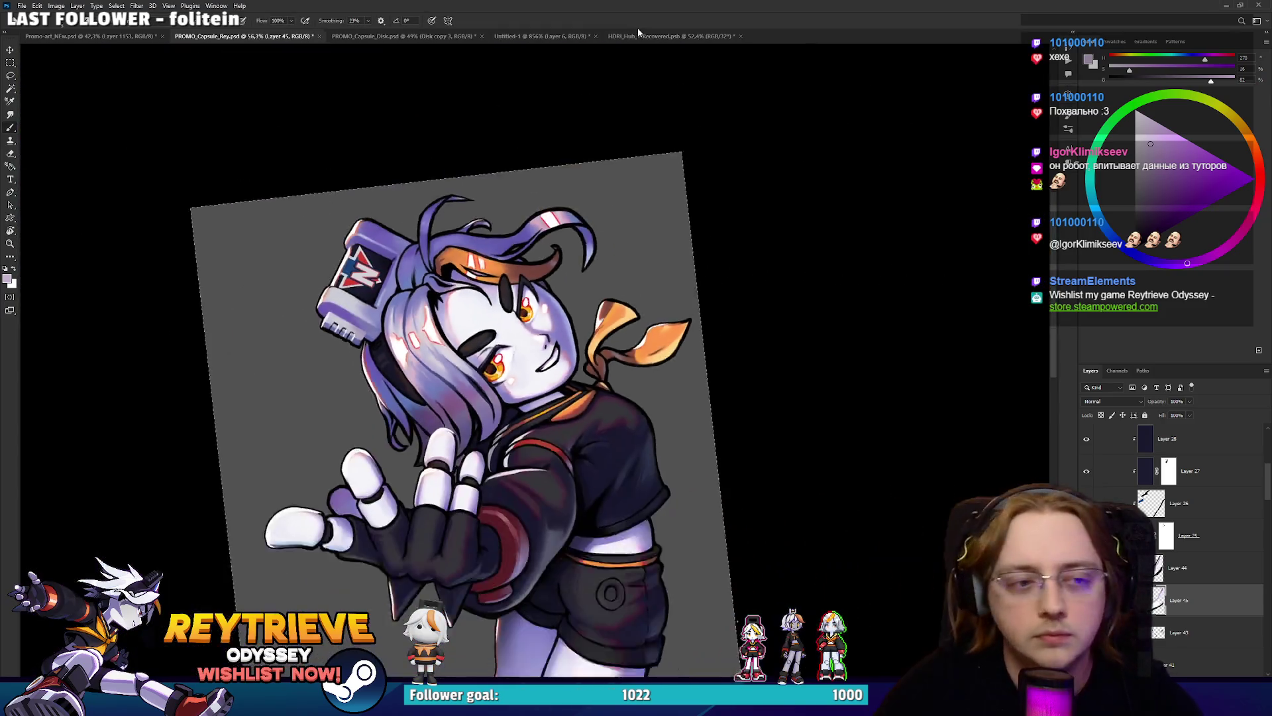
{"action": "key", "text": "r"}
{"action": "mouse_move", "coordinate": [670, 66]}
{"action": "left_mouse_down"}
{"action": "mouse_move", "coordinate": [716, 94]}
{"action": "mouse_move", "coordinate": [721, 272]}
{"action": "mouse_move", "coordinate": [858, 473]}
{"action": "left_mouse_up"}
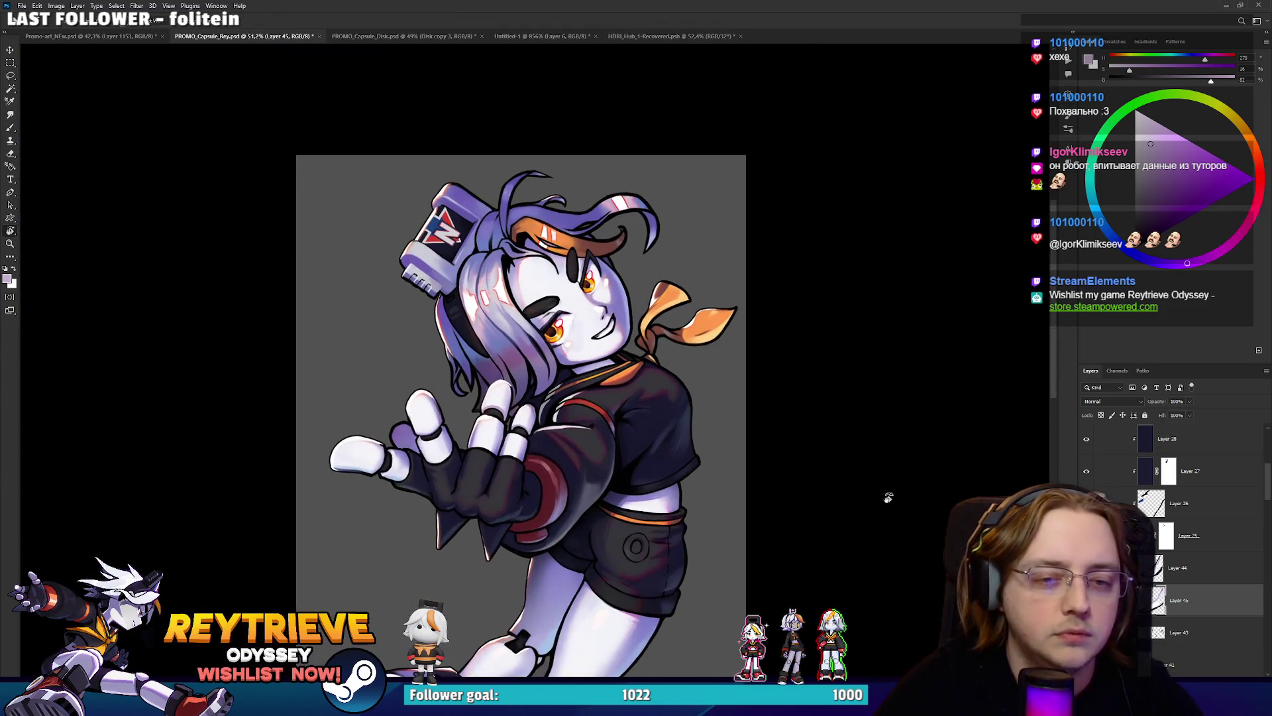
{"action": "left_click_drag", "start_coordinate": [737, 640], "coordinate": [737, 621]}
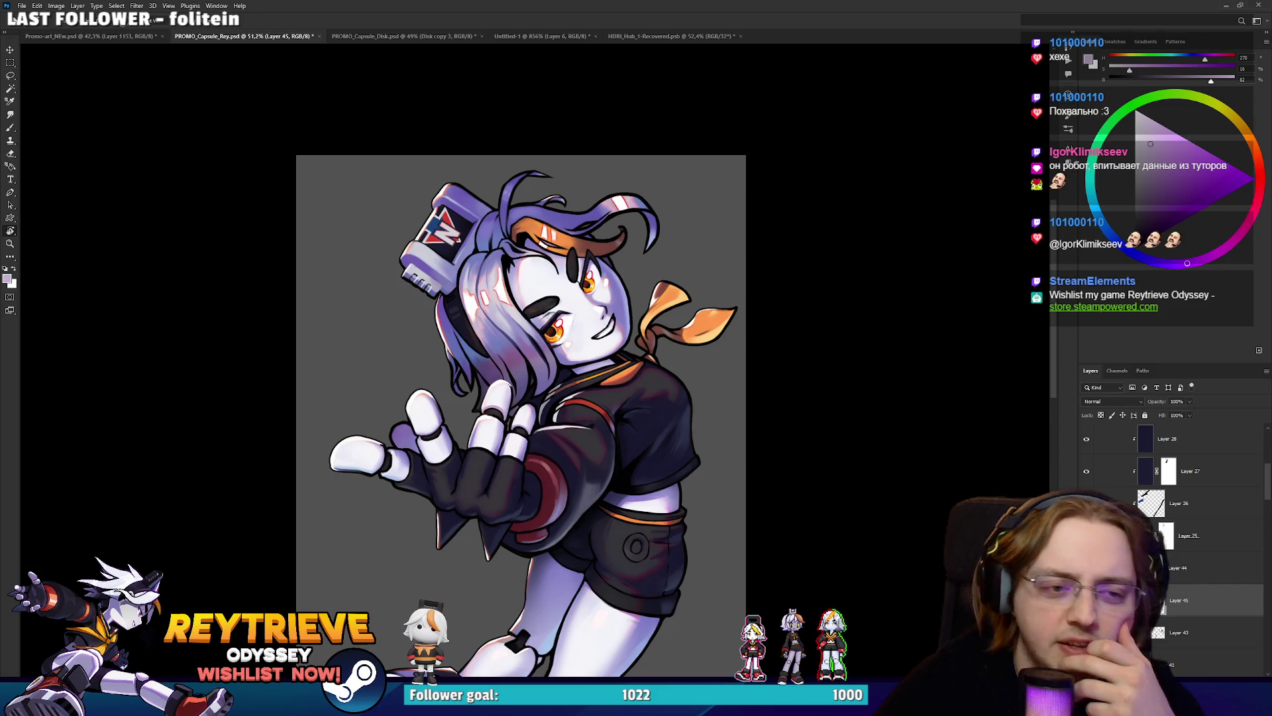
{"action": "scroll", "coordinate": [557, 351], "scroll_direction": "up", "scroll_amount": 5}
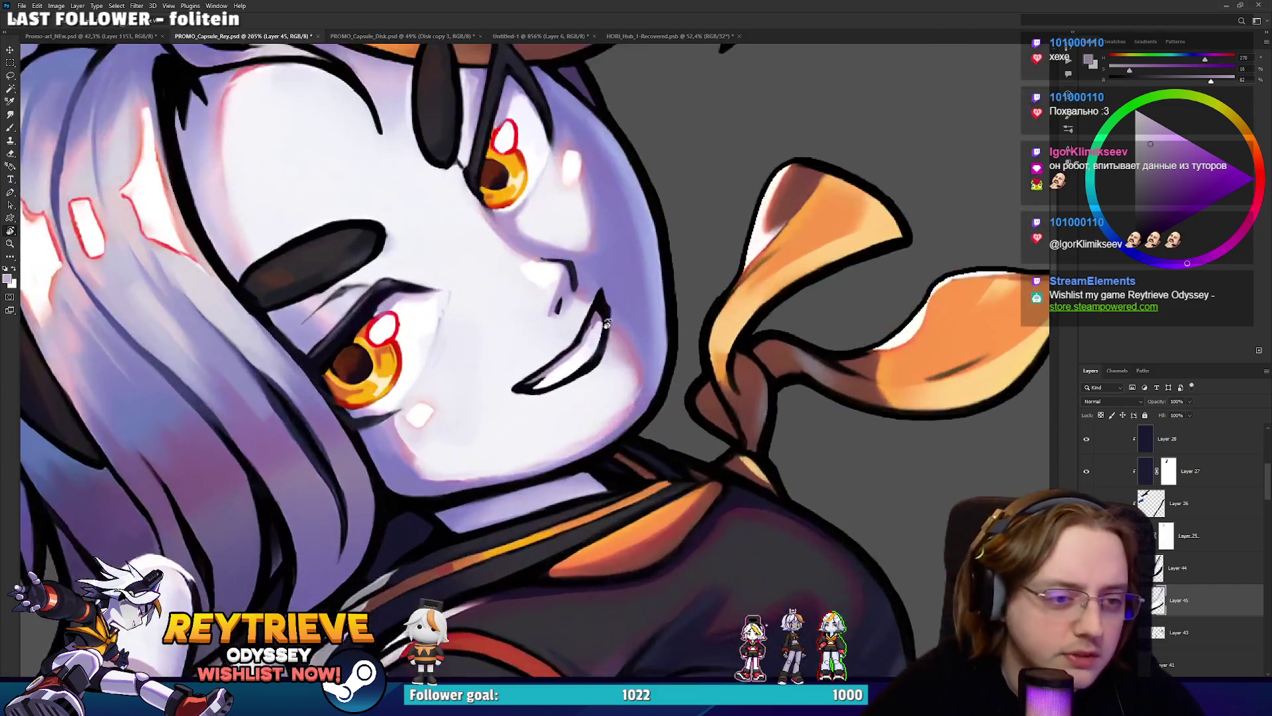
Duplicate the Group 2 layer group and merge the copy into a single layer.
{"action": "scroll", "coordinate": [557, 351], "scroll_direction": "down", "scroll_amount": 7}
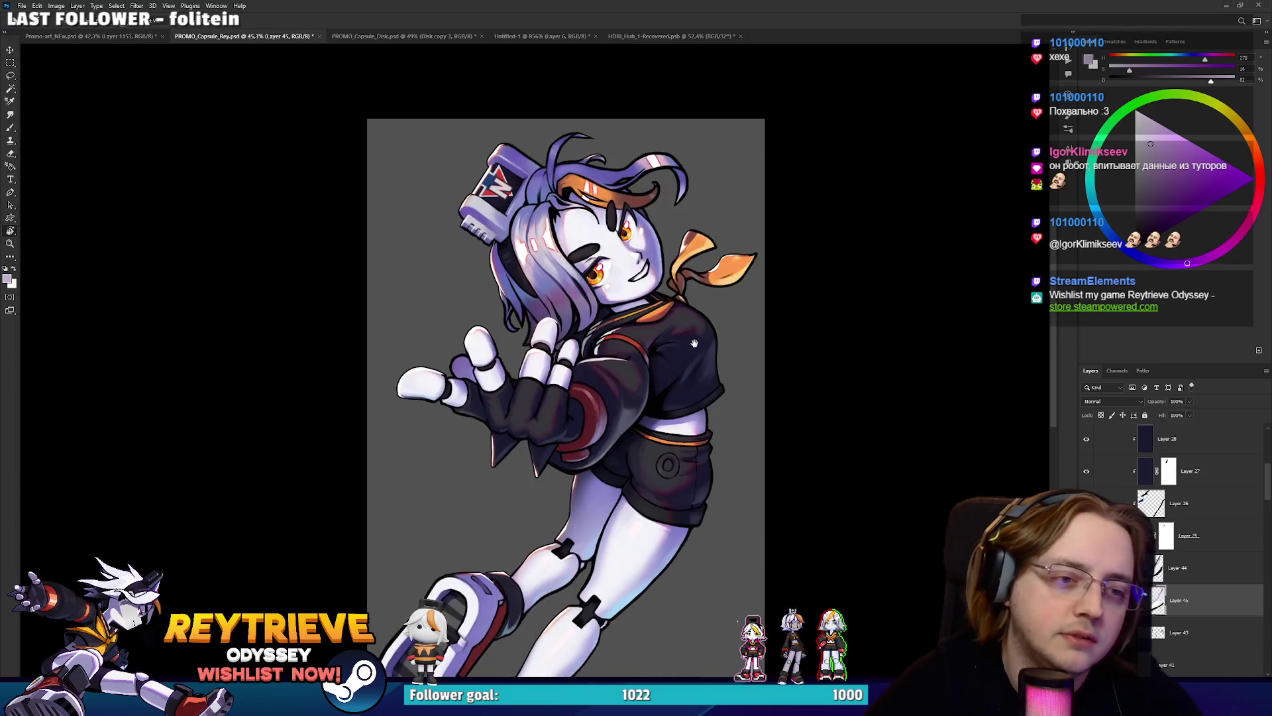
{"action": "scroll", "coordinate": [1173, 550], "scroll_direction": "up", "scroll_amount": 5}
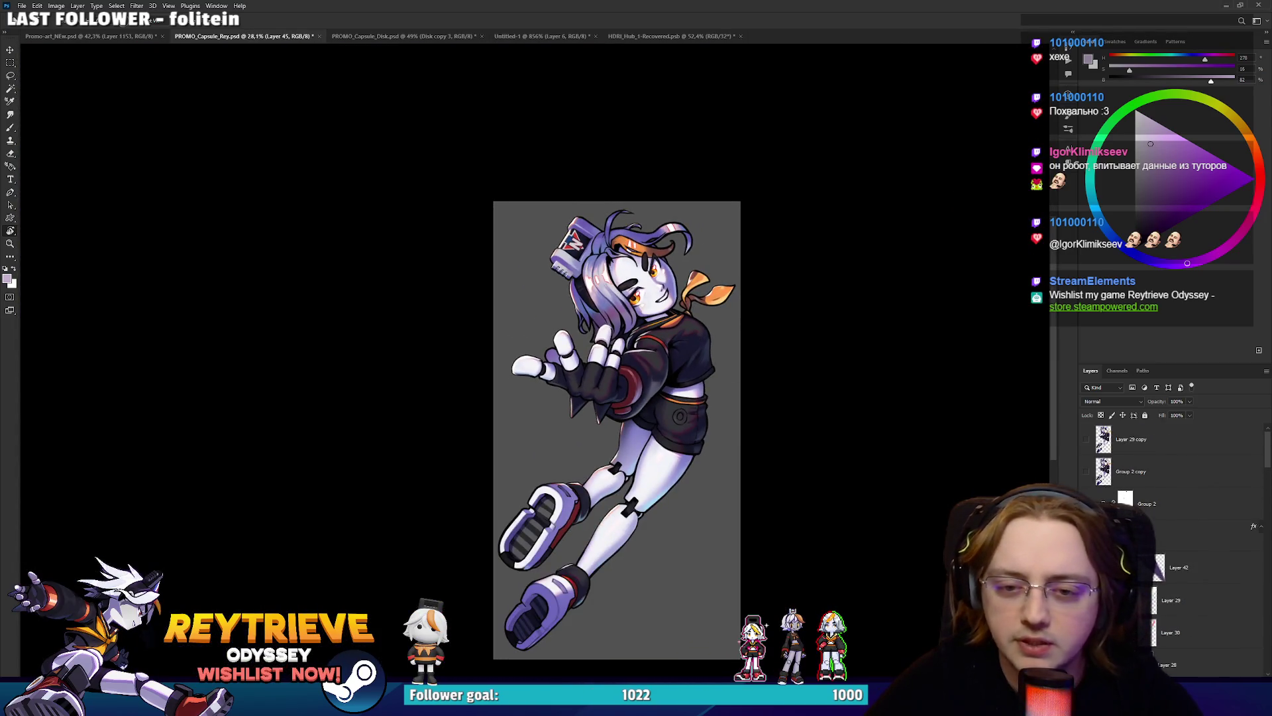
{"action": "left_click", "coordinate": [1125, 499]}
{"action": "key", "text": "ctrl+j"}
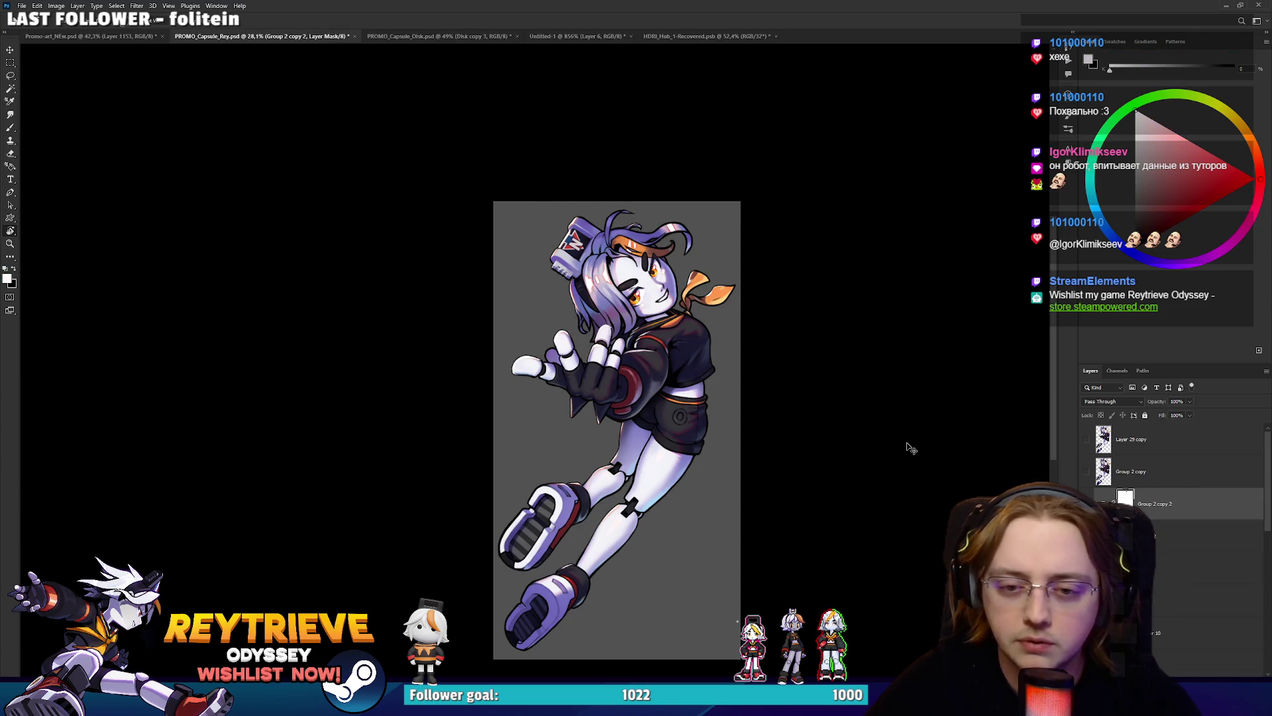
{"action": "key", "text": "ctrl+e"}
Delete the layer mask from Group 2 copy 2 and switch to Promo-art_NEw.psd.
{"action": "right_click", "coordinate": [1127, 499]}
{"action": "left_click", "coordinate": [1203, 533]}
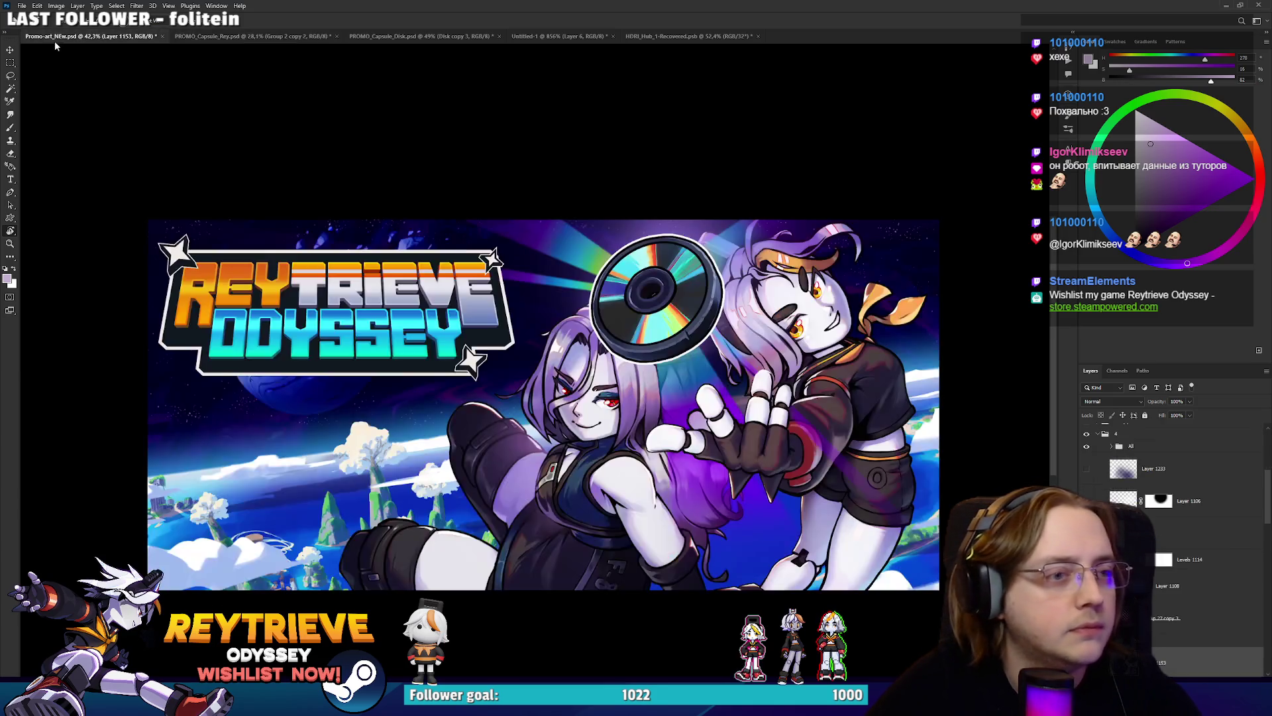
{"action": "left_click", "coordinate": [58, 37]}
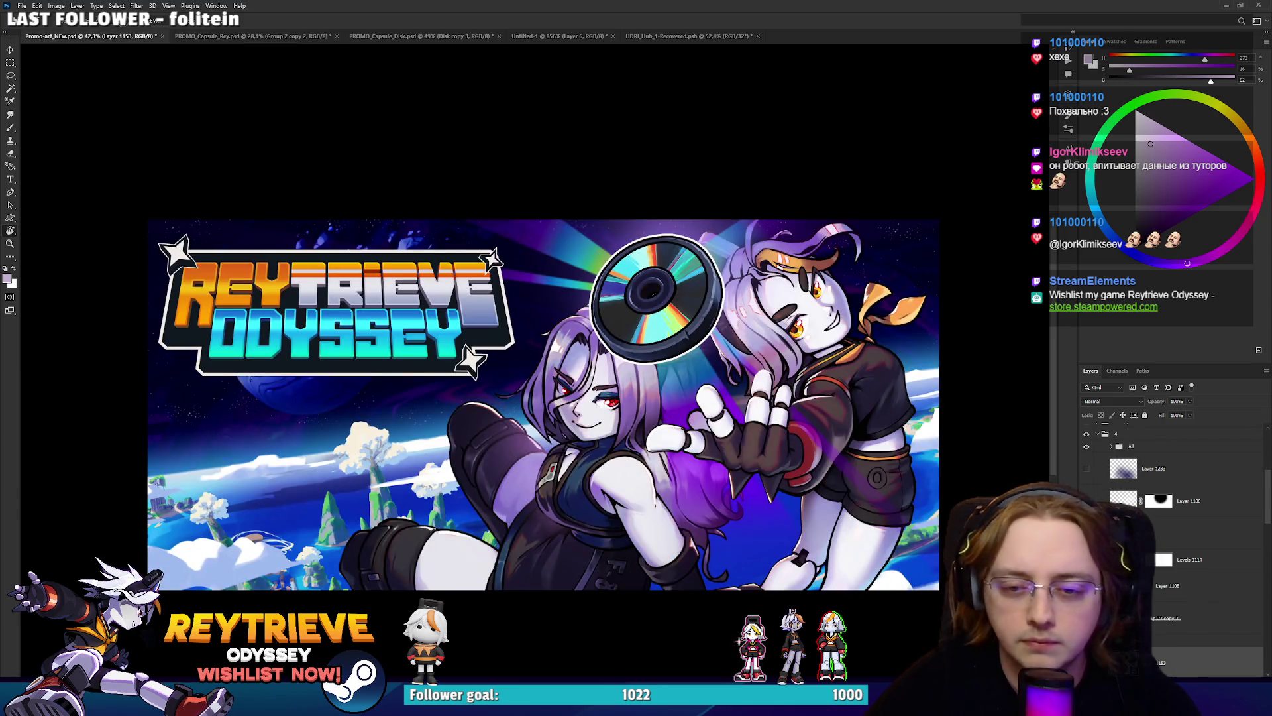
Delete the outdated Group 2 copy layer inside the Group 2 copy 3 smart object.
{"action": "left_click", "coordinate": [867, 389], "text": "ctrl"}
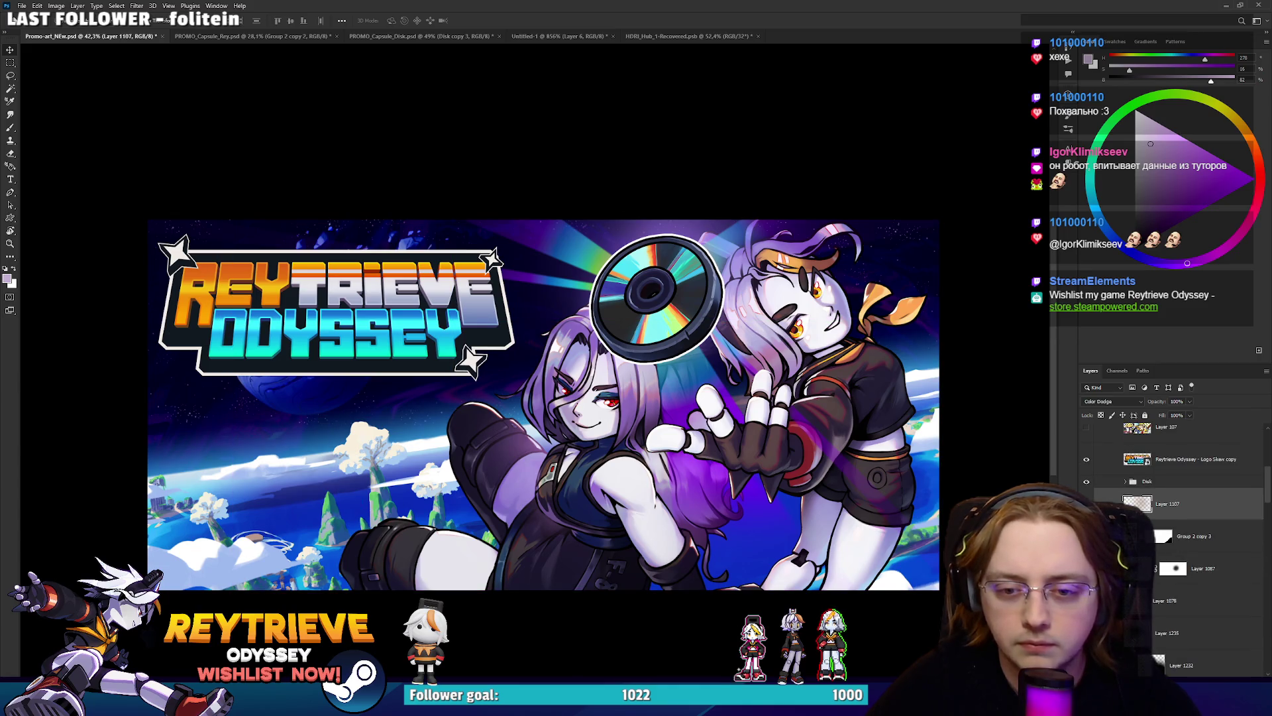
{"action": "double_click", "coordinate": [1164, 535]}
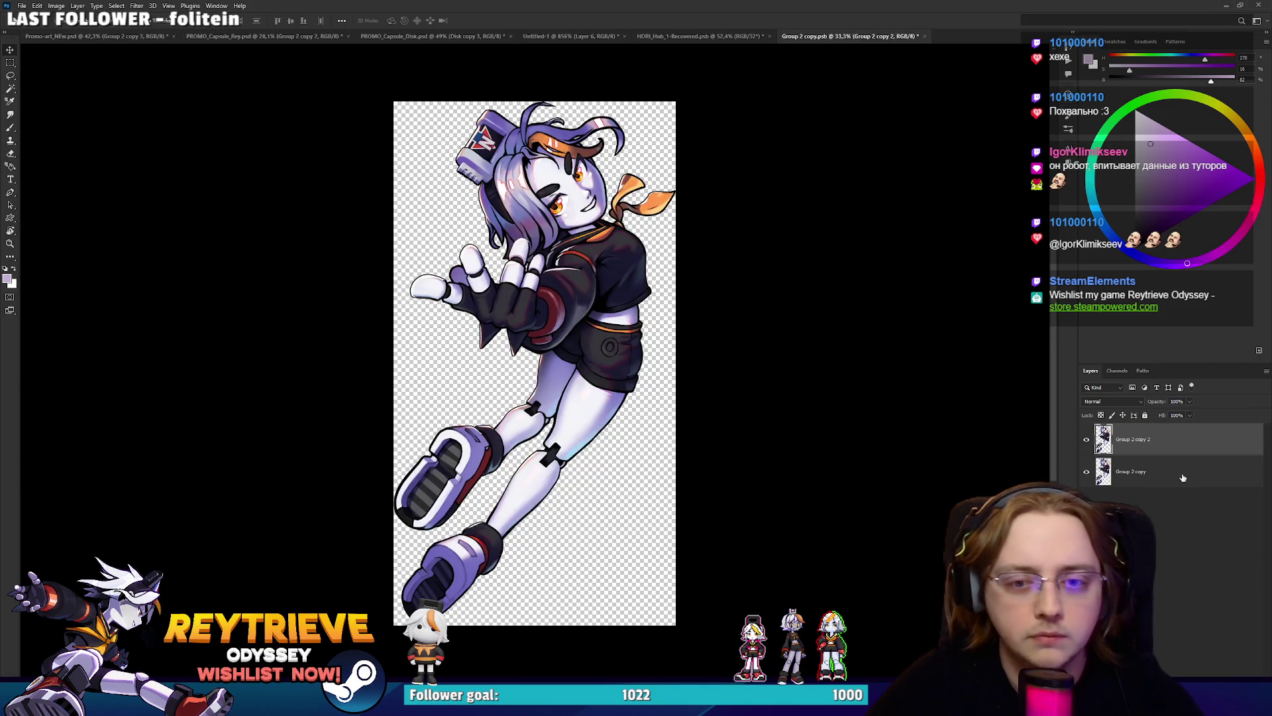
{"action": "left_click", "coordinate": [1184, 477]}
{"action": "key", "text": "Delete"}
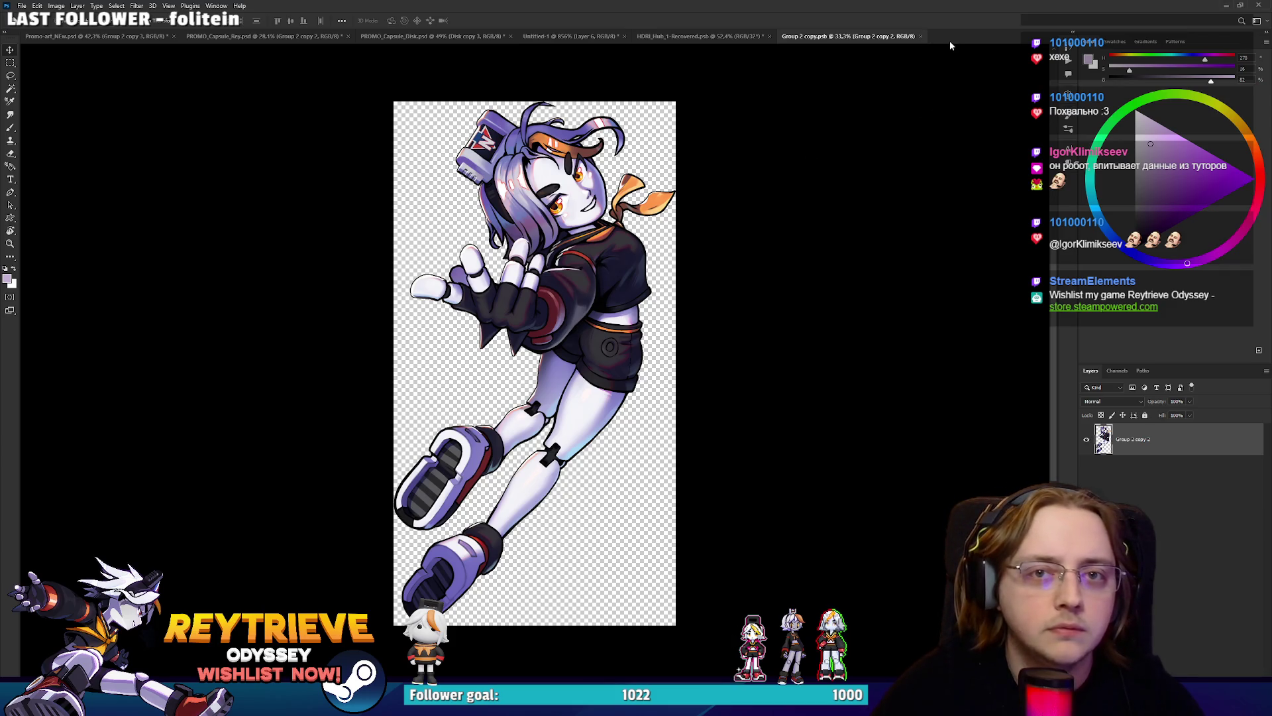
{"action": "left_click", "coordinate": [921, 36]}
Review the updated banner, then cycle through the document tabs to PROMO_Capsule_Disk.psd.
{"action": "scroll", "coordinate": [912, 383], "scroll_direction": "up", "scroll_amount": 5}
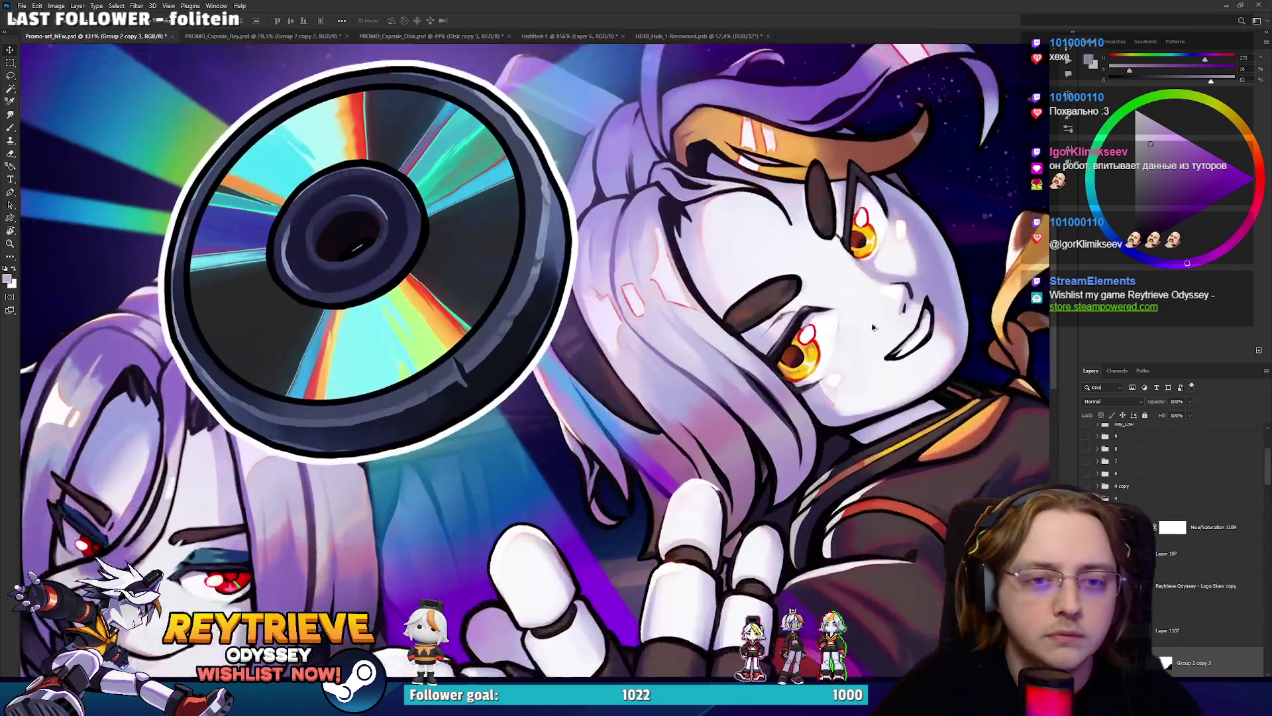
{"action": "scroll", "coordinate": [912, 382], "scroll_direction": "down", "scroll_amount": 5}
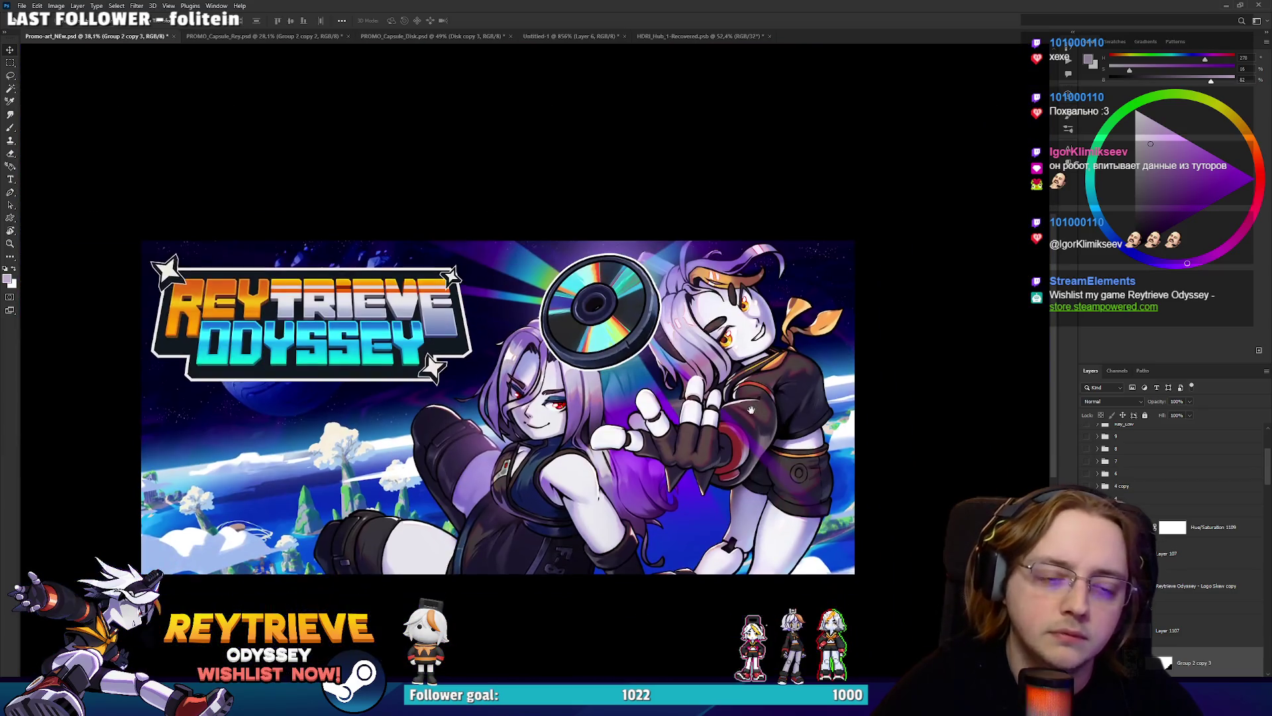
{"action": "scroll", "coordinate": [701, 427], "scroll_direction": "up", "scroll_amount": 2}
{"action": "scroll", "coordinate": [701, 427], "scroll_direction": "down", "scroll_amount": 3}
{"action": "scroll", "coordinate": [700, 412], "scroll_direction": "up", "scroll_amount": 2}
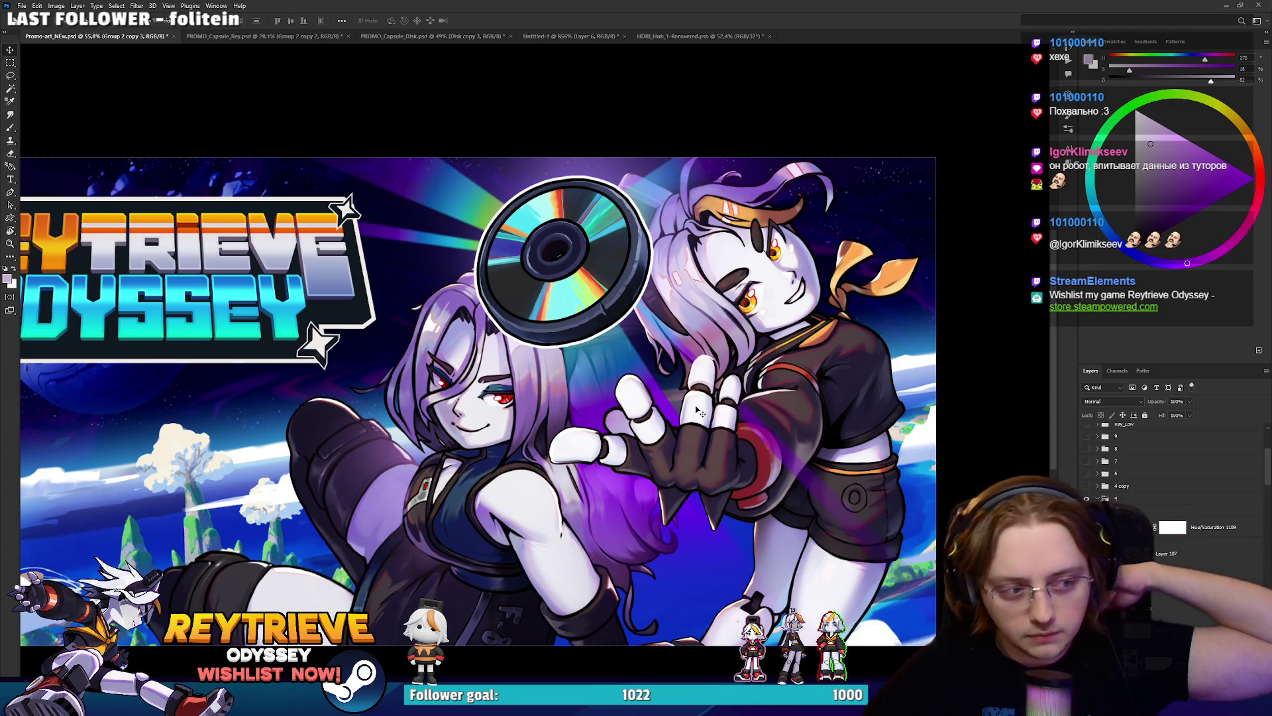
{"action": "scroll", "coordinate": [610, 418], "scroll_direction": "down", "scroll_amount": 1}
{"action": "scroll", "coordinate": [469, 426], "scroll_direction": "down", "scroll_amount": 1}
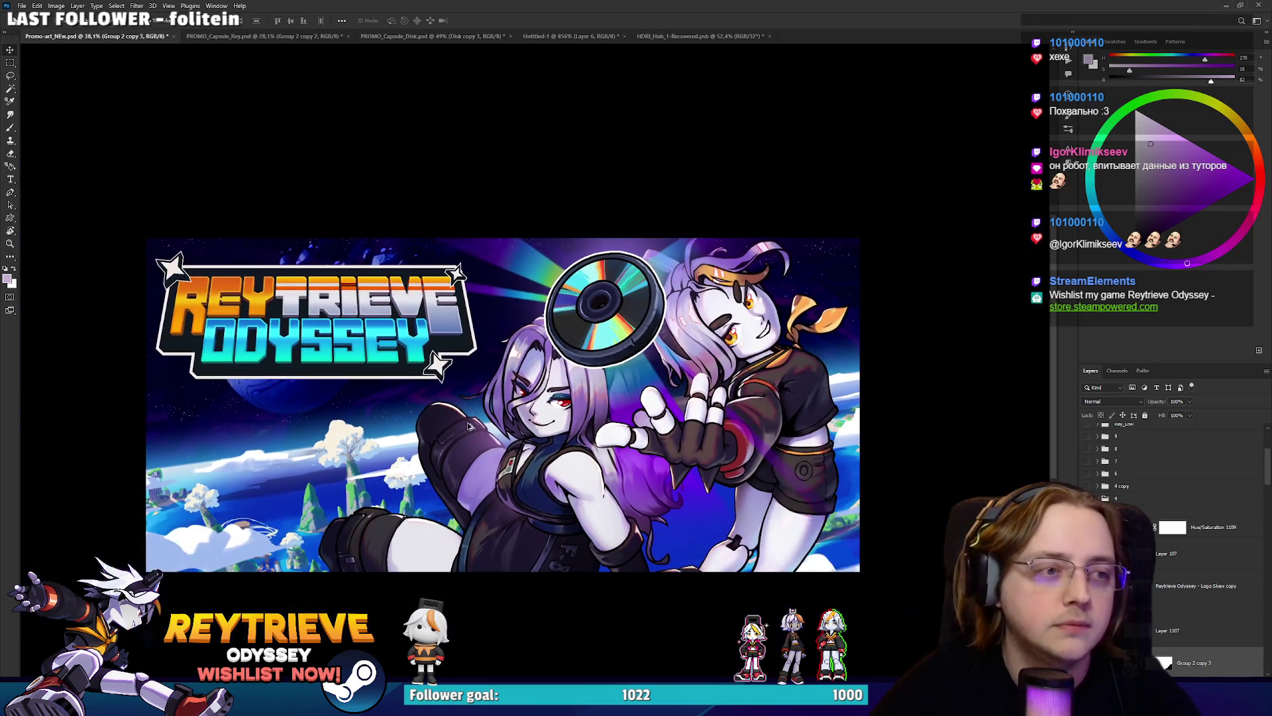
{"action": "scroll", "coordinate": [531, 440], "scroll_direction": "up", "scroll_amount": 2}
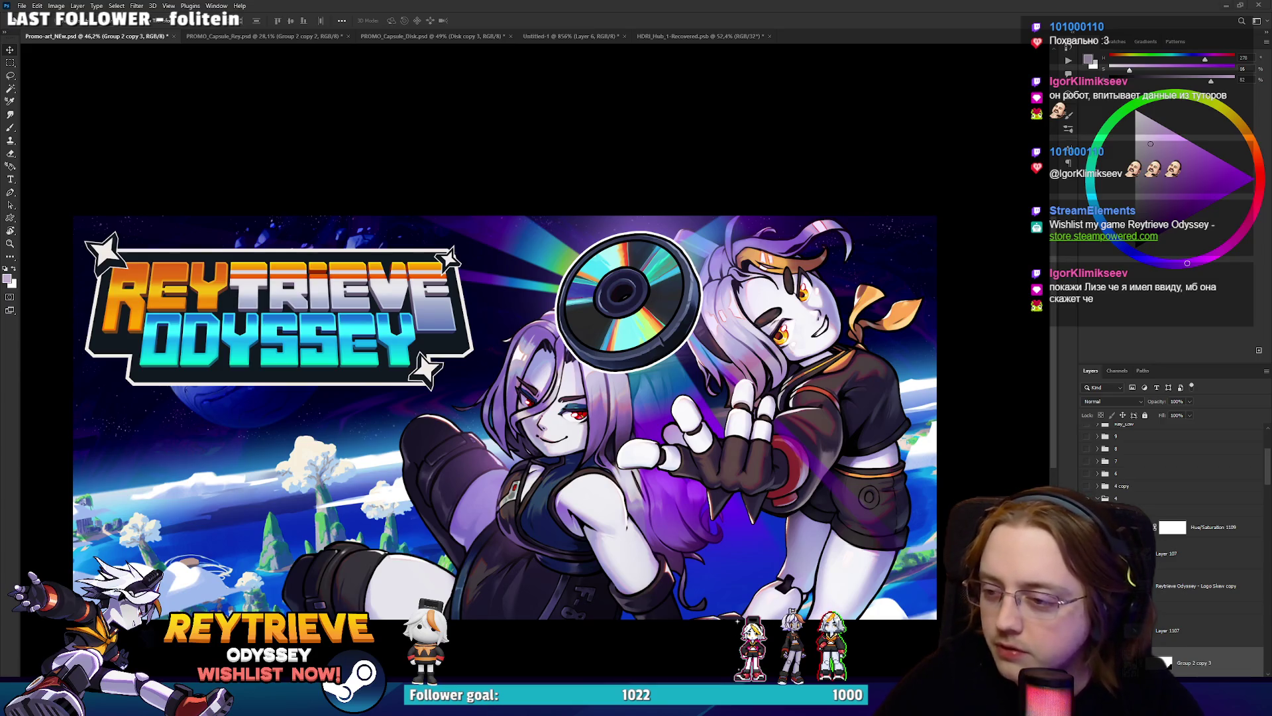
{"action": "left_click", "coordinate": [689, 37]}
{"action": "left_click", "coordinate": [534, 37]}
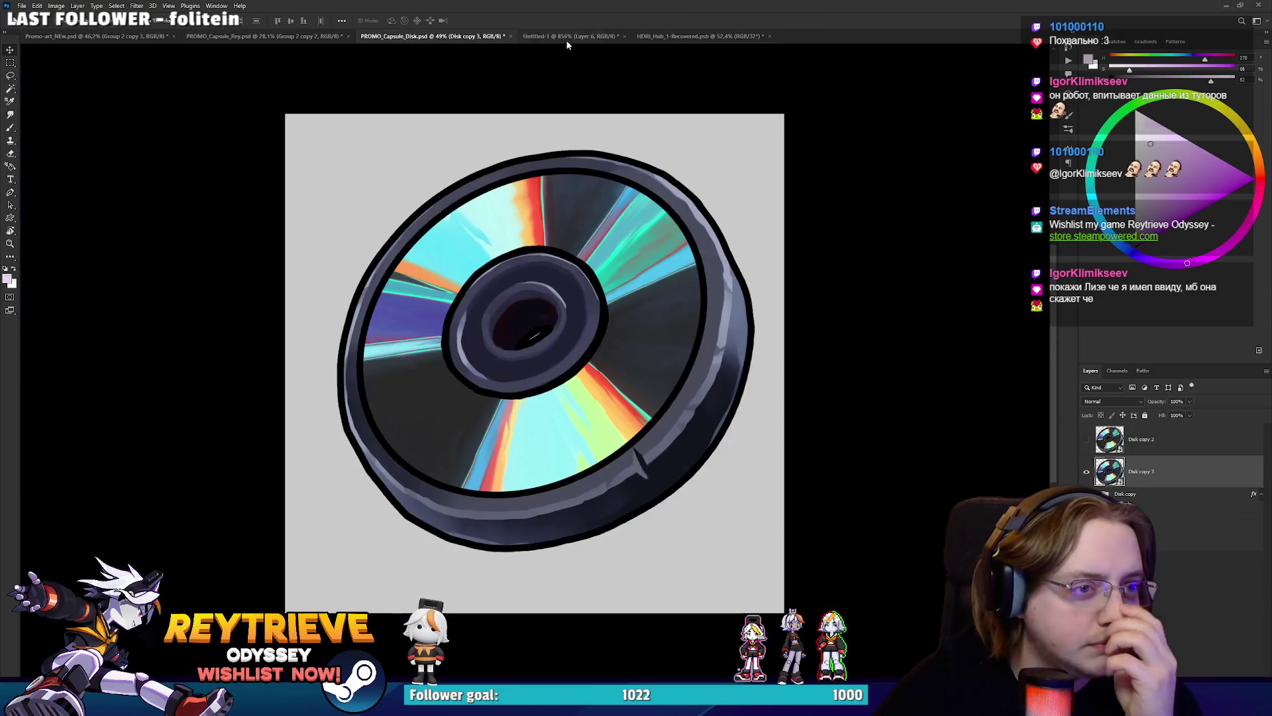
Close HDRI_Hub_1-Recovered without saving, look over the Untitled-1 store page, then return to Promo-art_NEw.psd.
{"action": "left_click", "coordinate": [770, 36]}
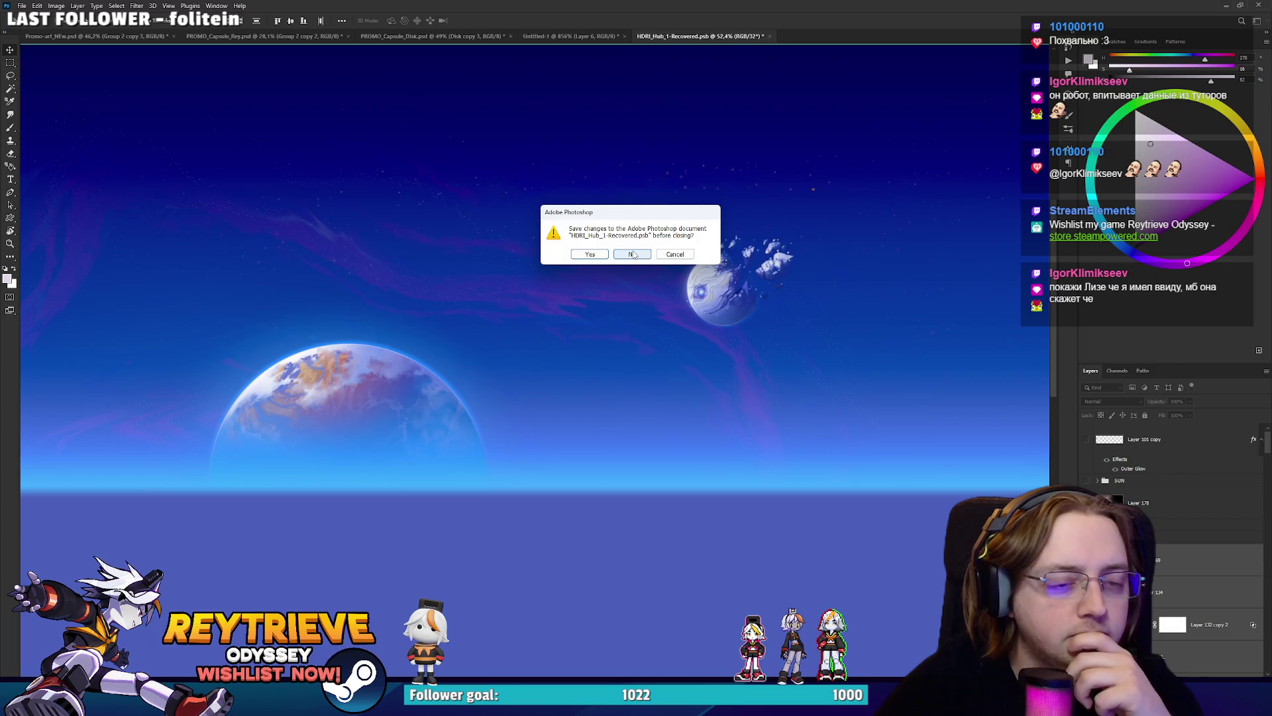
{"action": "left_click", "coordinate": [633, 255]}
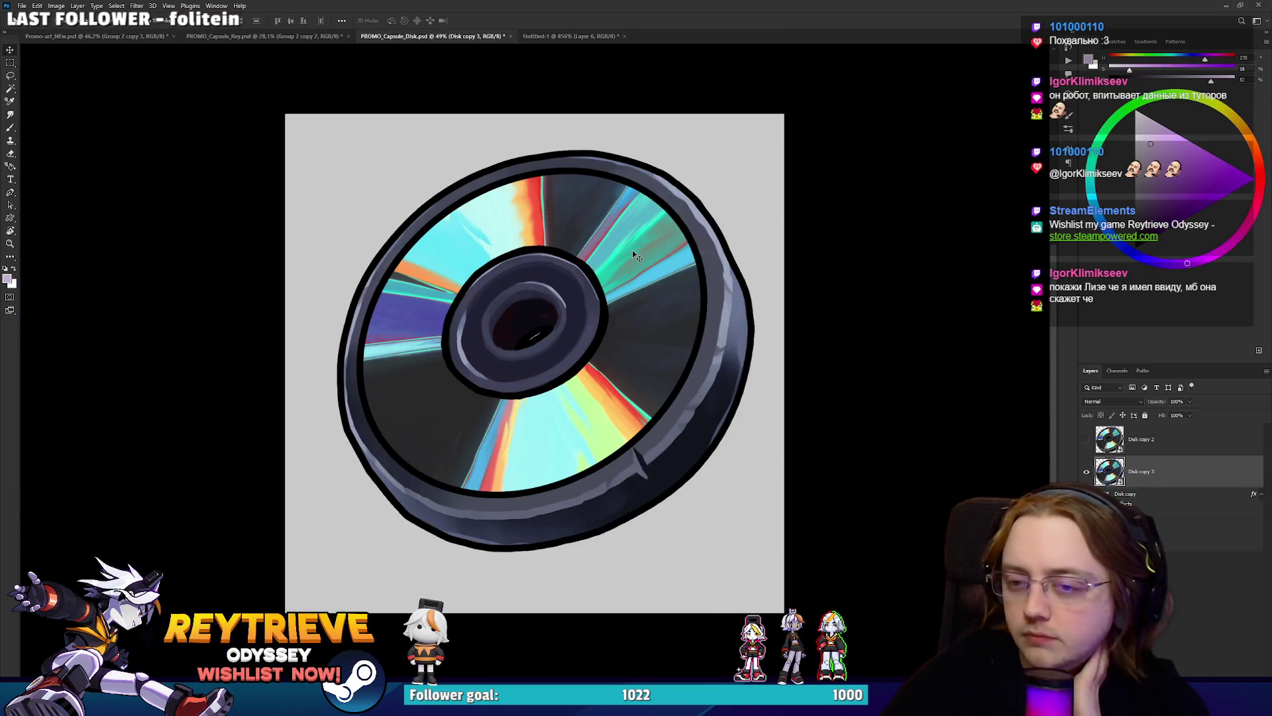
{"action": "left_click", "coordinate": [558, 37]}
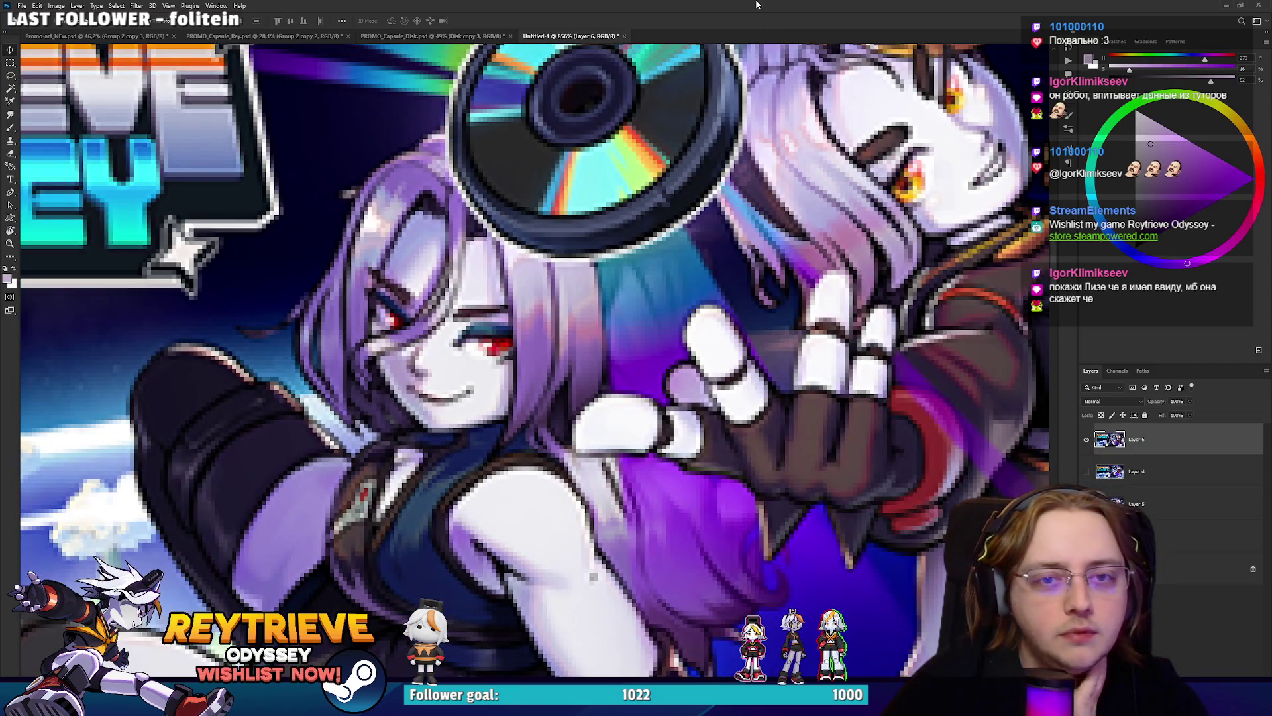
{"action": "scroll", "coordinate": [689, 285], "scroll_direction": "down", "scroll_amount": 8}
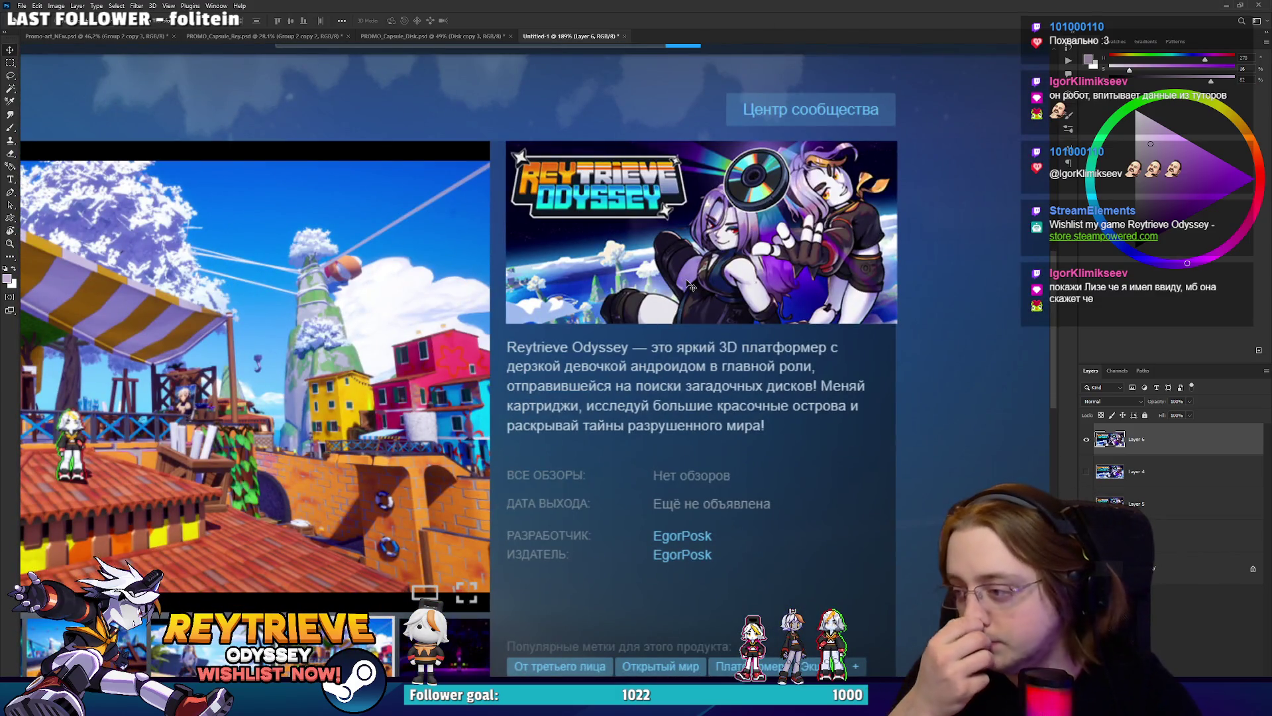
{"action": "left_click", "coordinate": [123, 37]}
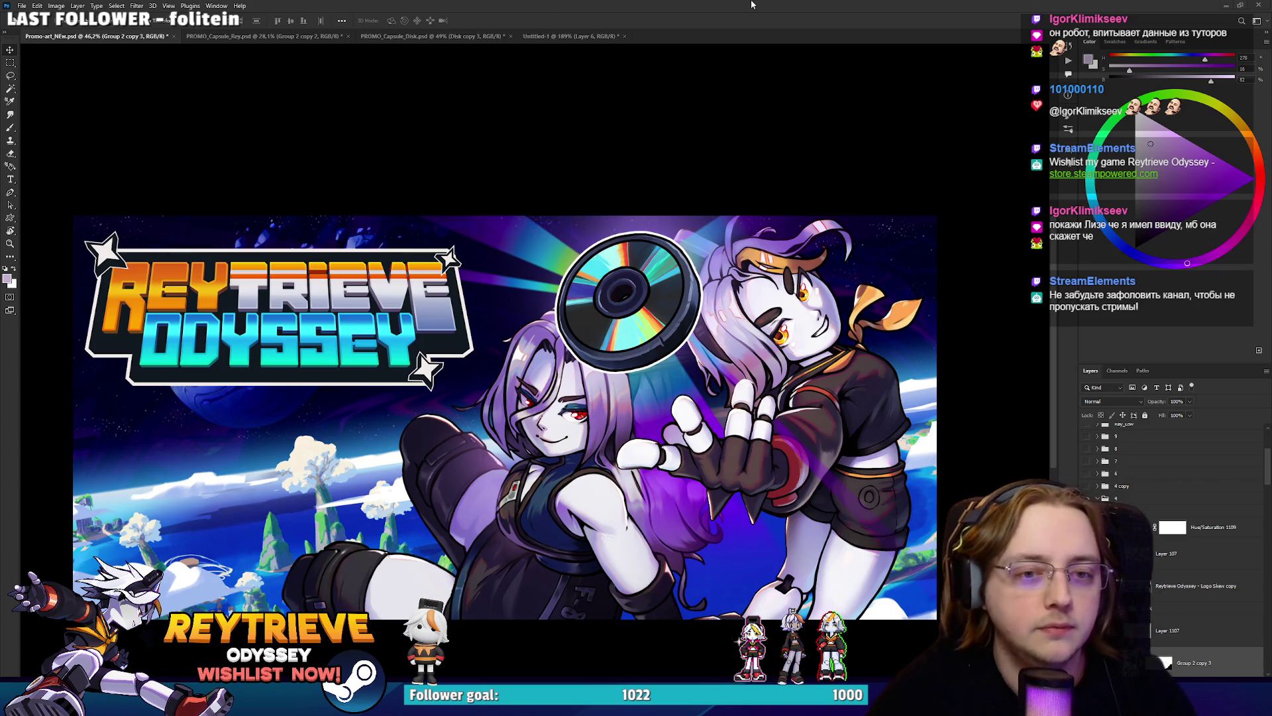
Zoom in and out over the banner's two girls and rainbow disc, then bring up PROMO_Capsule_Rey.psd.
{"action": "scroll", "coordinate": [792, 328], "scroll_direction": "up", "scroll_amount": 5}
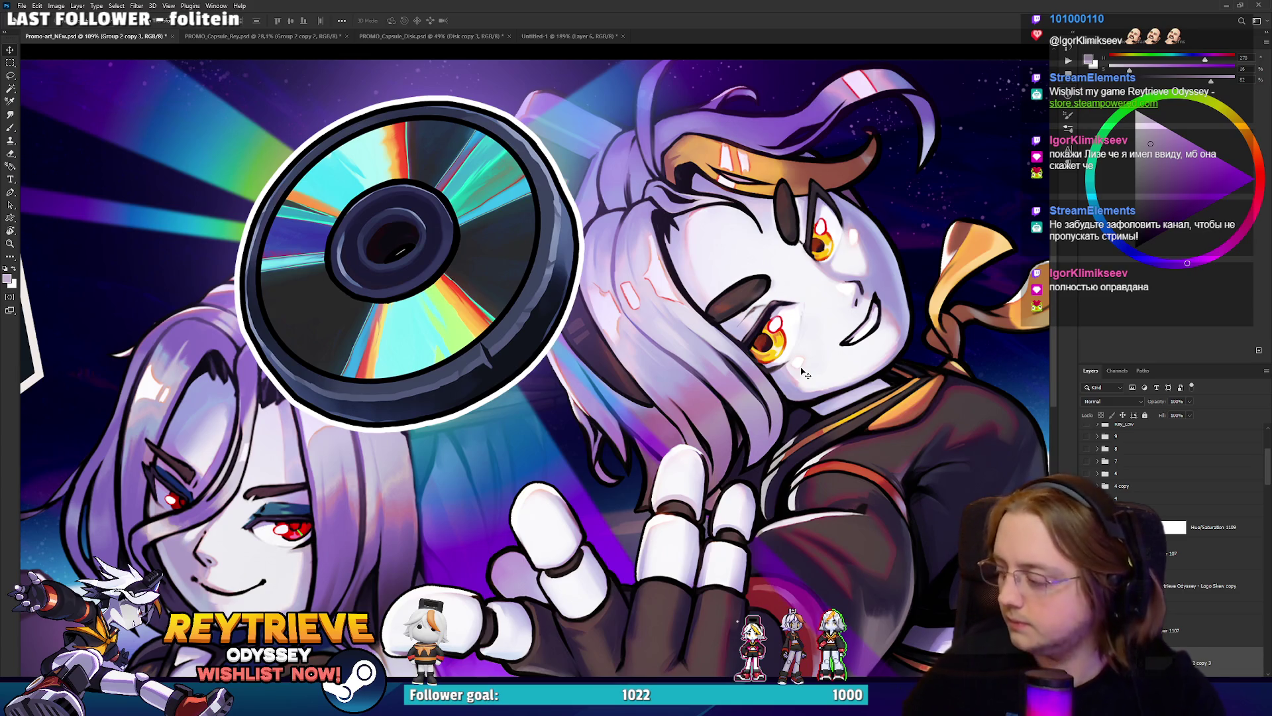
{"action": "scroll", "coordinate": [671, 218], "scroll_direction": "down", "scroll_amount": 3}
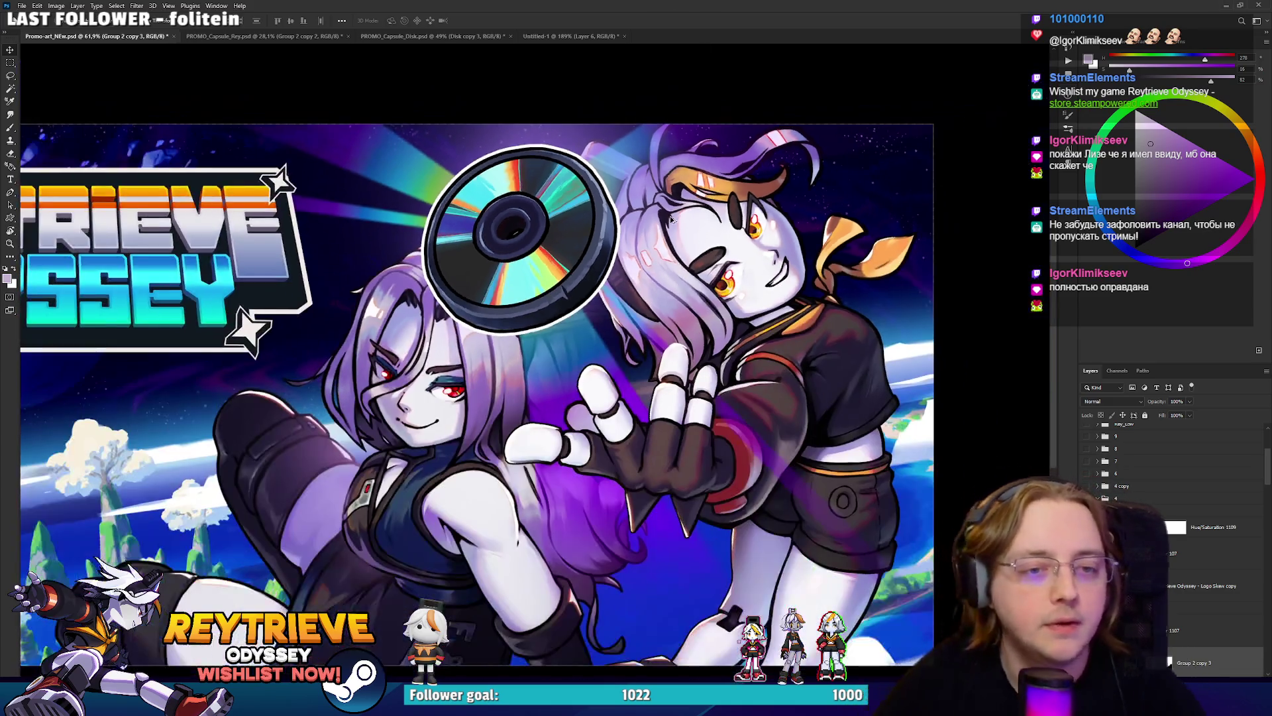
{"action": "scroll", "coordinate": [673, 224], "scroll_direction": "up", "scroll_amount": 3}
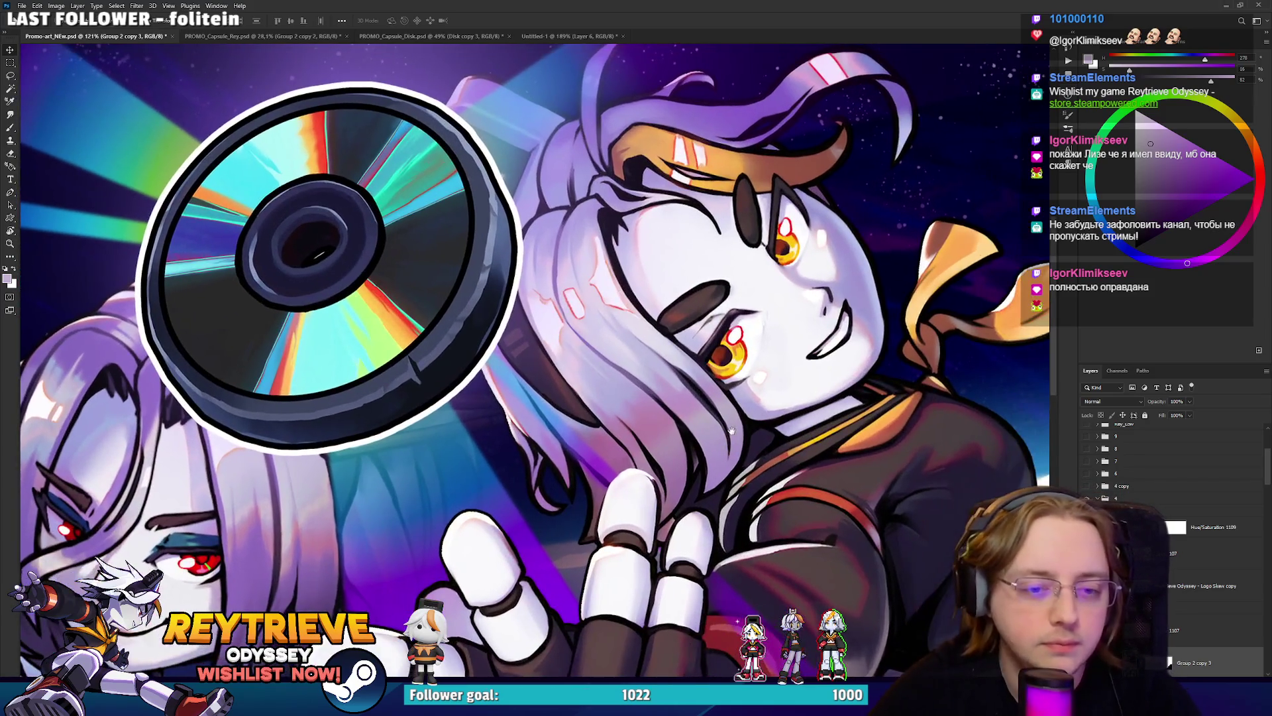
{"action": "scroll", "coordinate": [747, 386], "scroll_direction": "down", "scroll_amount": 5}
{"action": "scroll", "coordinate": [747, 386], "scroll_direction": "up", "scroll_amount": 4}
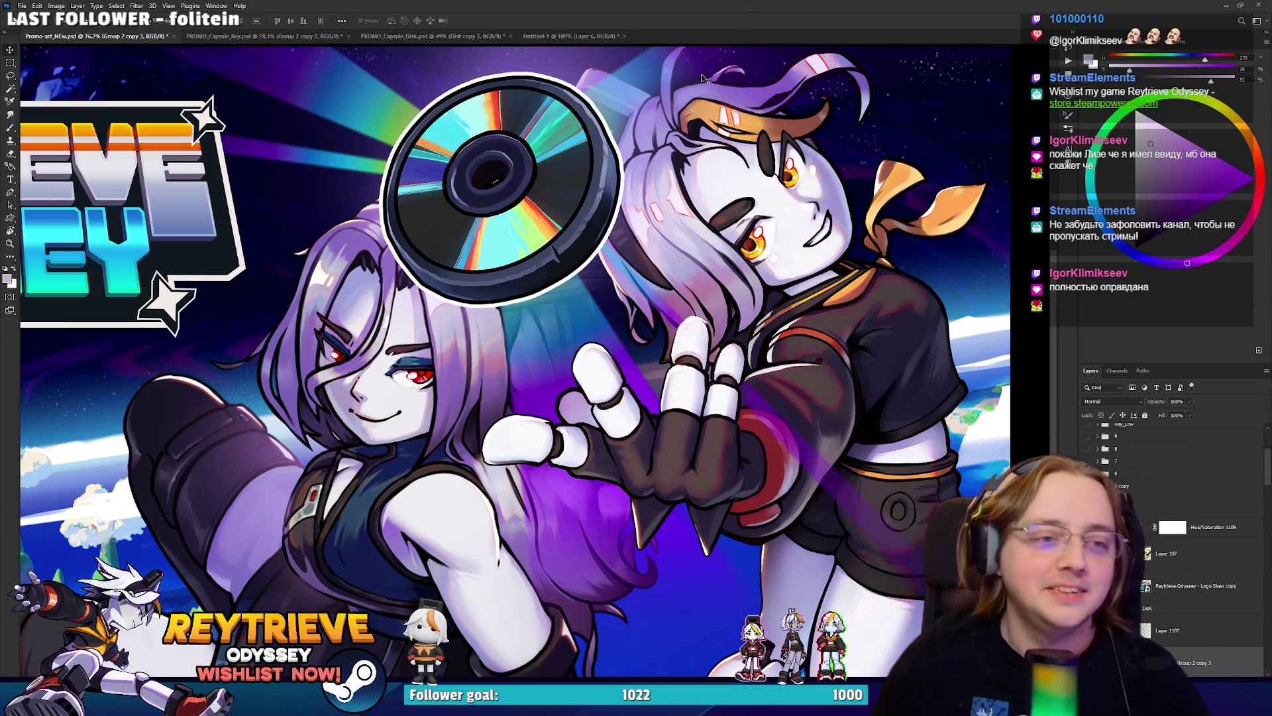
{"action": "scroll", "coordinate": [599, 230], "scroll_direction": "down", "scroll_amount": 3}
{"action": "scroll", "coordinate": [196, 155], "scroll_direction": "up", "scroll_amount": 3}
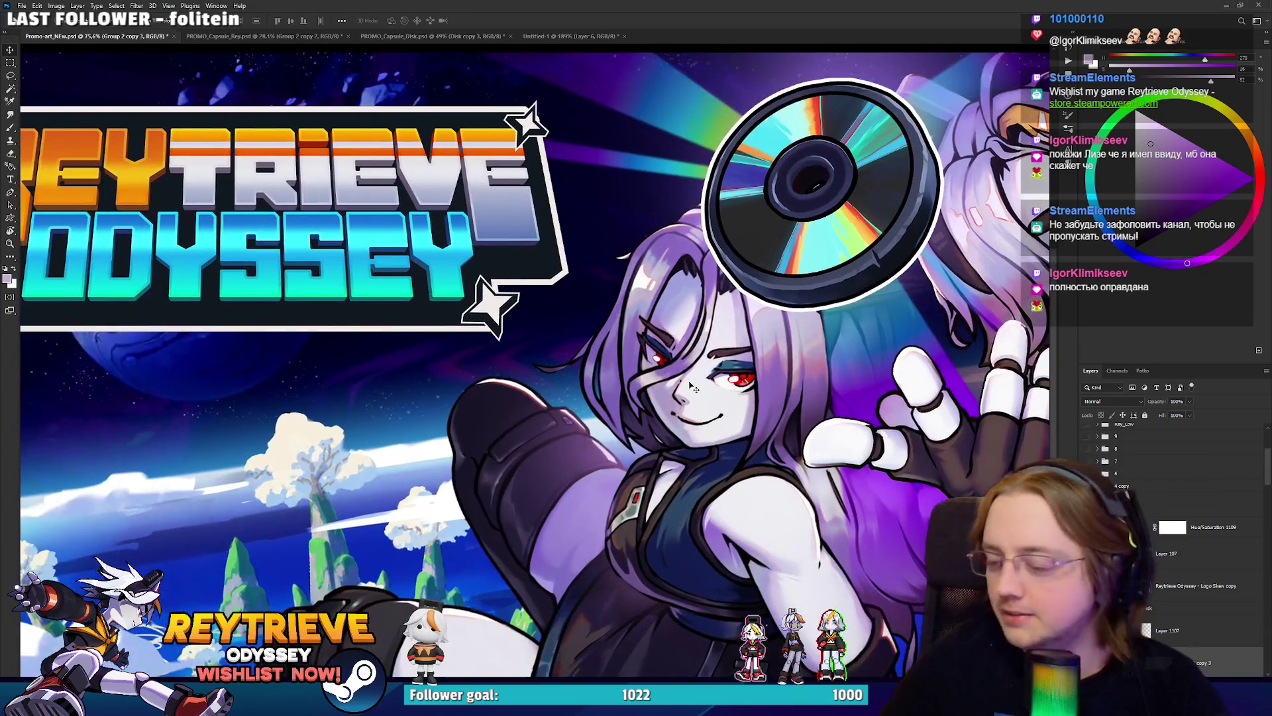
{"action": "left_click", "coordinate": [281, 37]}
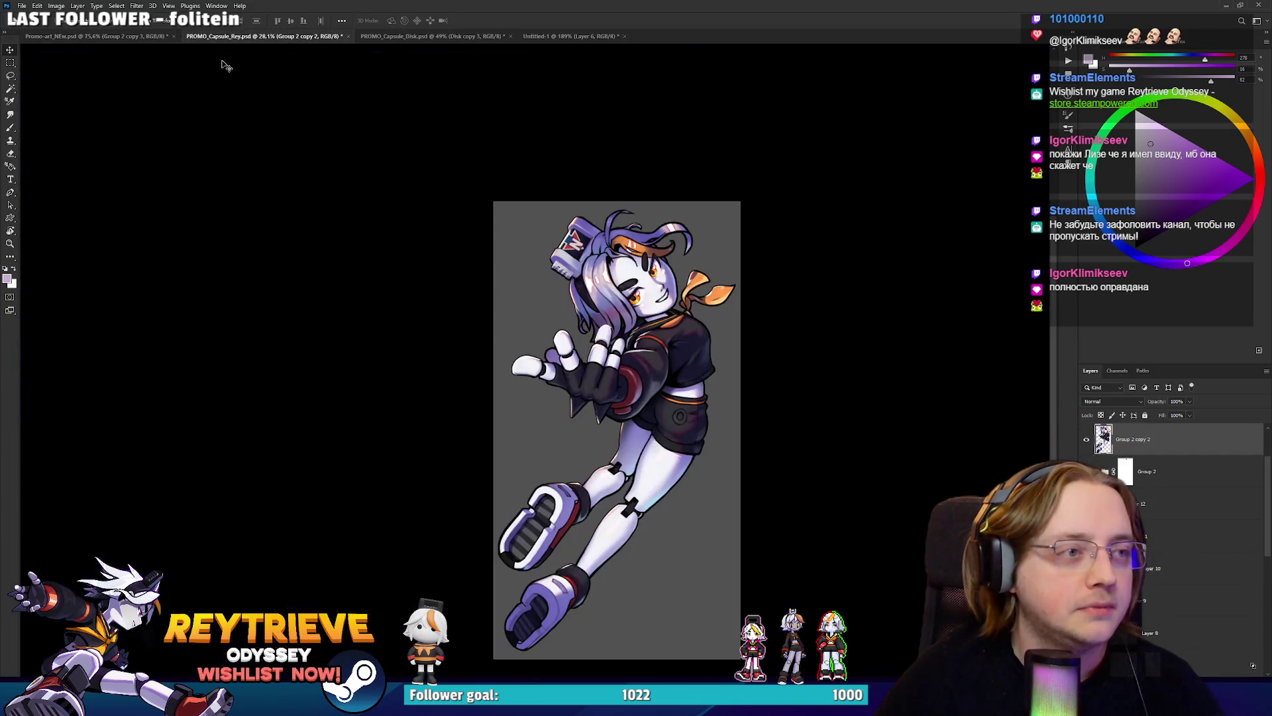
Reopen PROMO_Capsule_Fate.psd from File > Open Recent.
{"action": "left_click", "coordinate": [24, 7]}
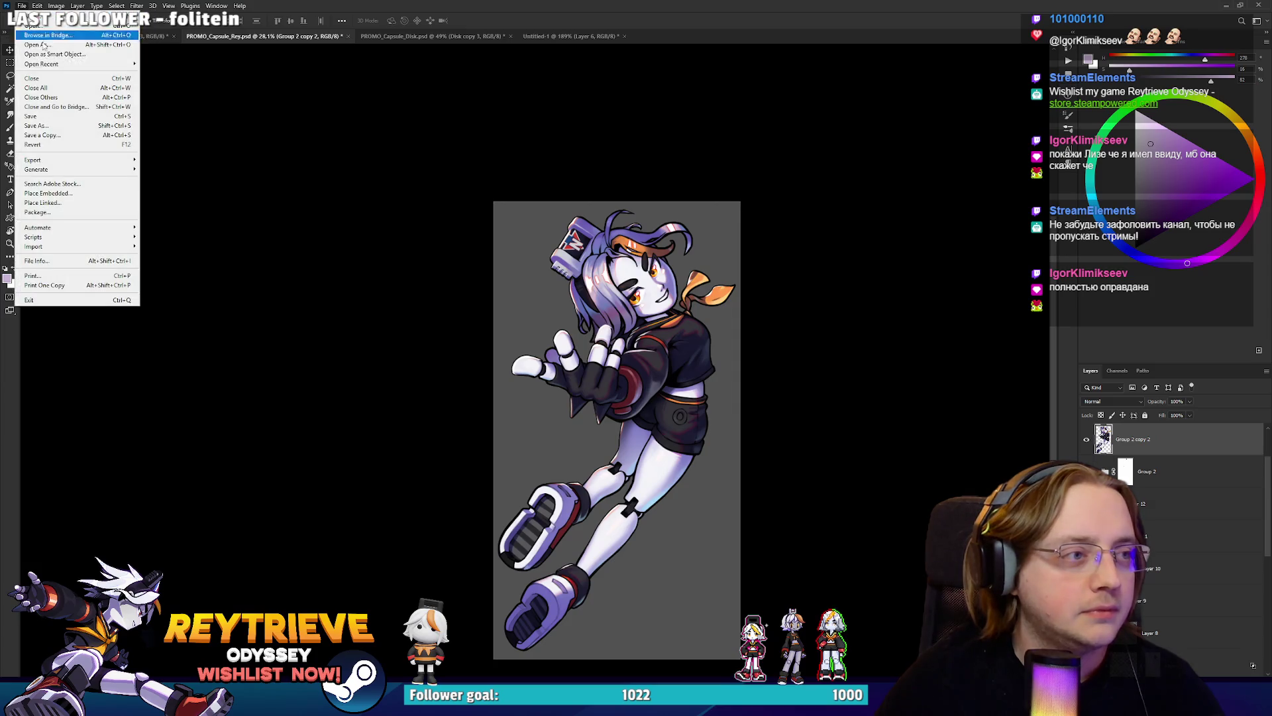
{"action": "mouse_move", "coordinate": [134, 65]}
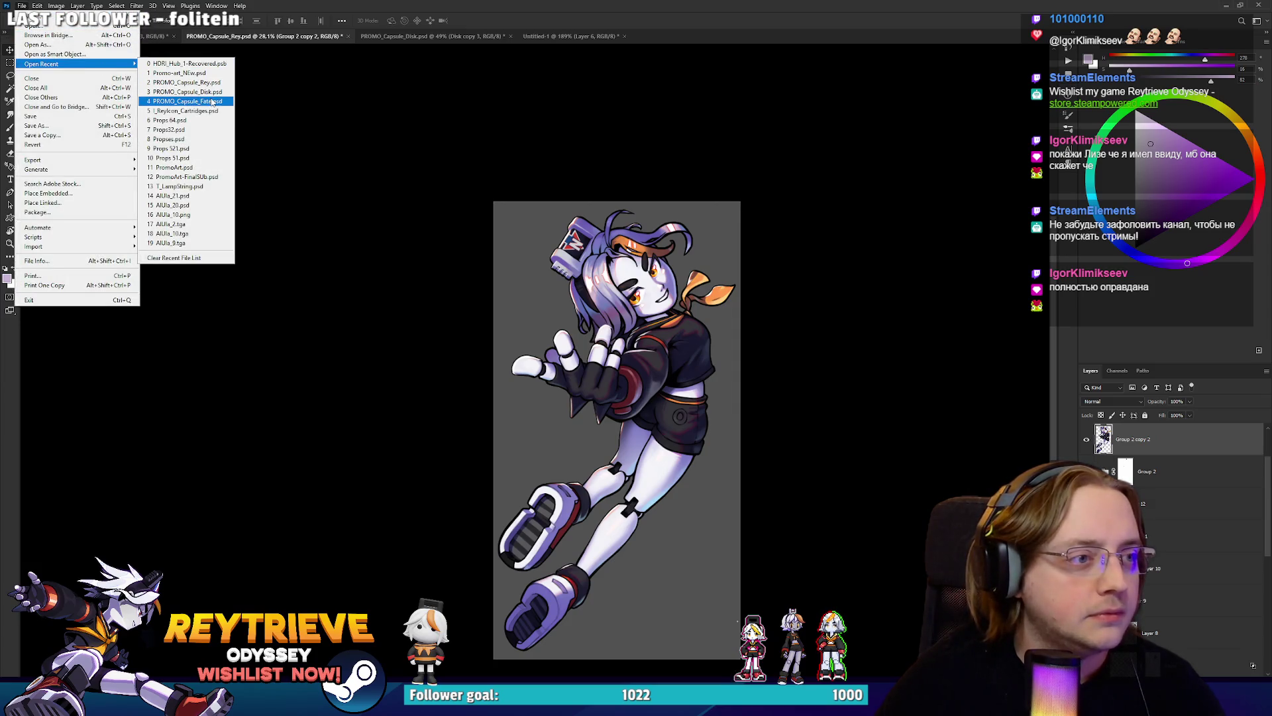
{"action": "left_click", "coordinate": [189, 101]}
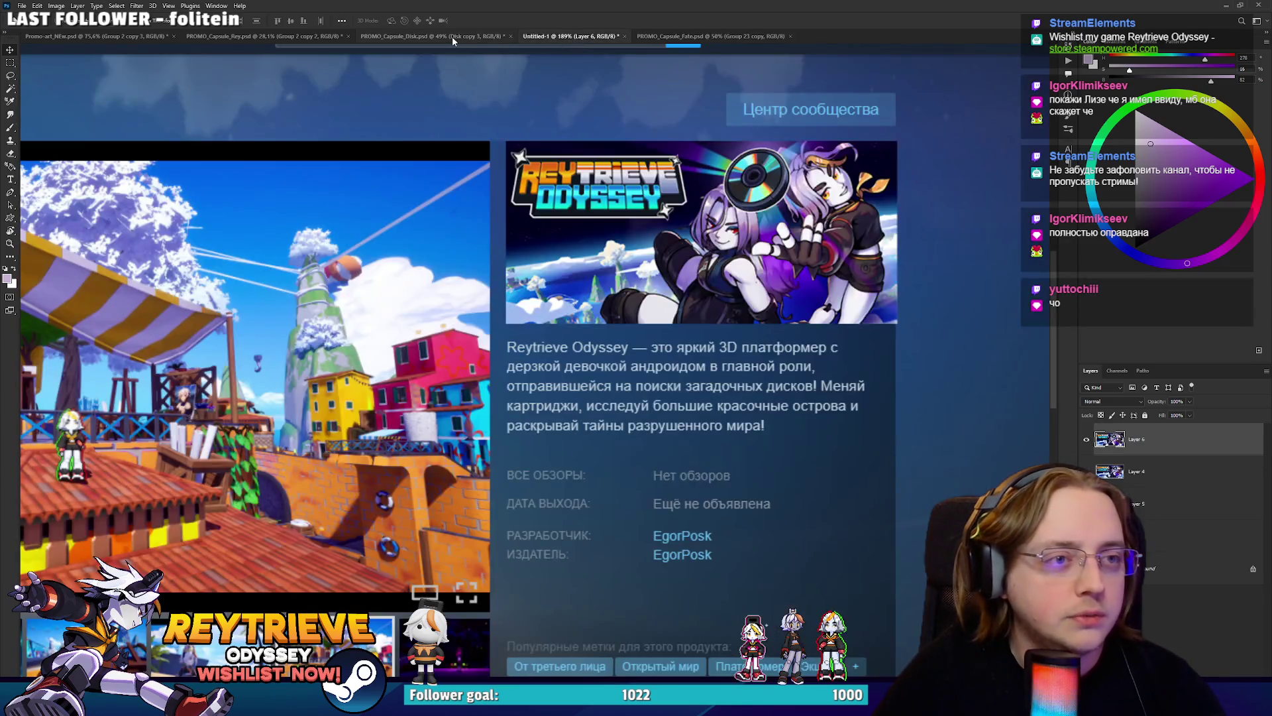
Return to PROMO_Capsule_Rey.psd and zoom in on Rey's face.
{"action": "left_click", "coordinate": [455, 37]}
{"action": "left_click", "coordinate": [265, 36]}
{"action": "scroll", "coordinate": [688, 342], "scroll_direction": "up", "scroll_amount": 10}
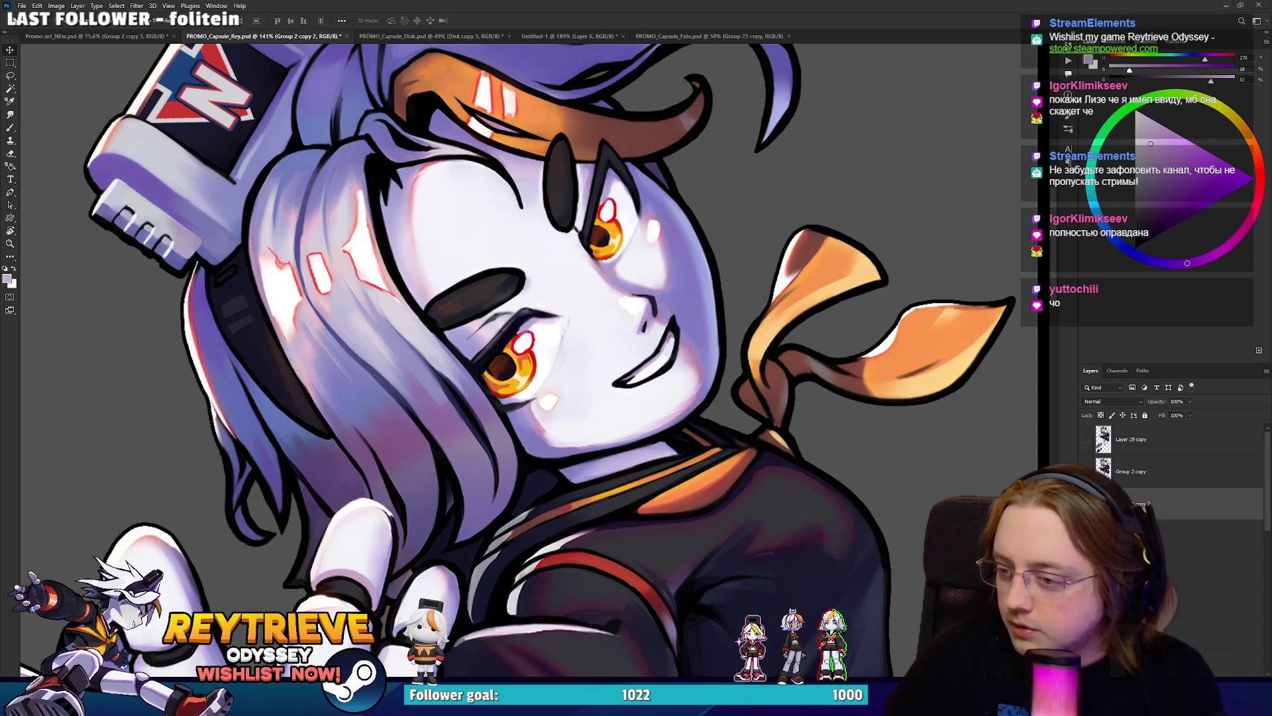
Compare the before/after Rey face image, then target Group 2's layer mask and frame the character.
{"action": "left_click_drag", "start_coordinate": [686, 46], "coordinate": [686, 4]}
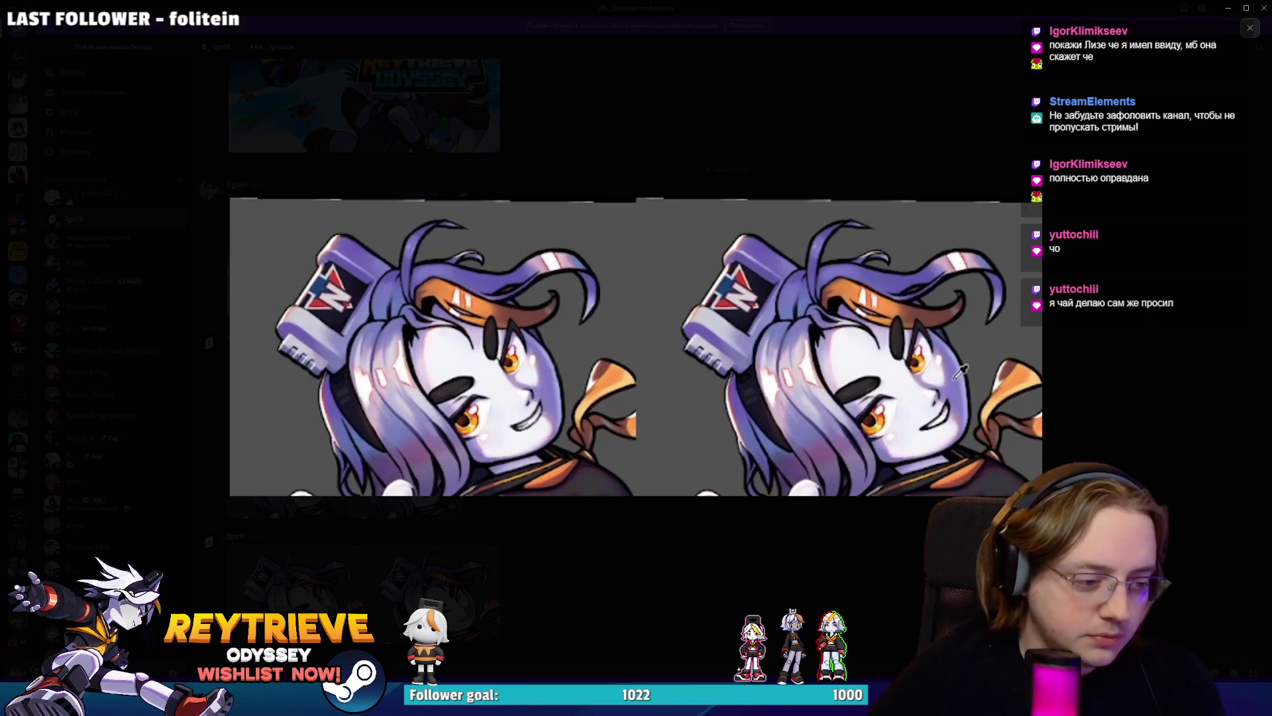
{"action": "key", "text": "alt+Tab"}
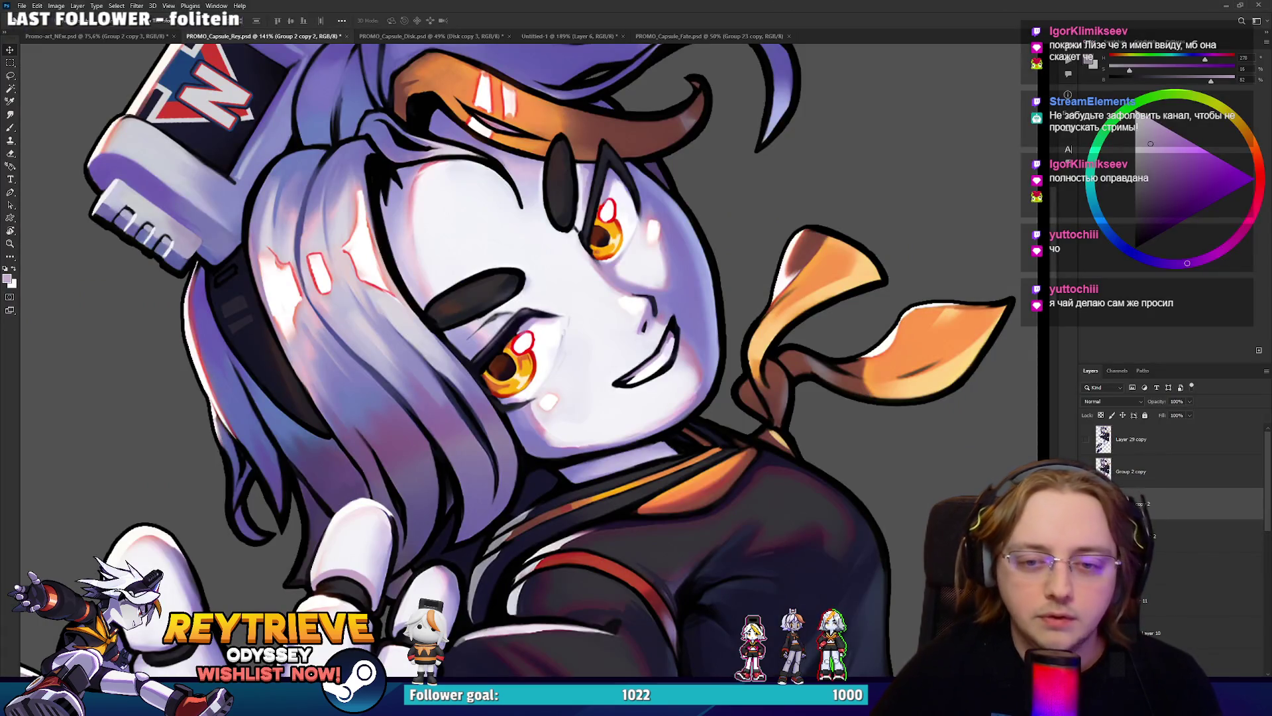
{"action": "left_click", "coordinate": [1153, 490]}
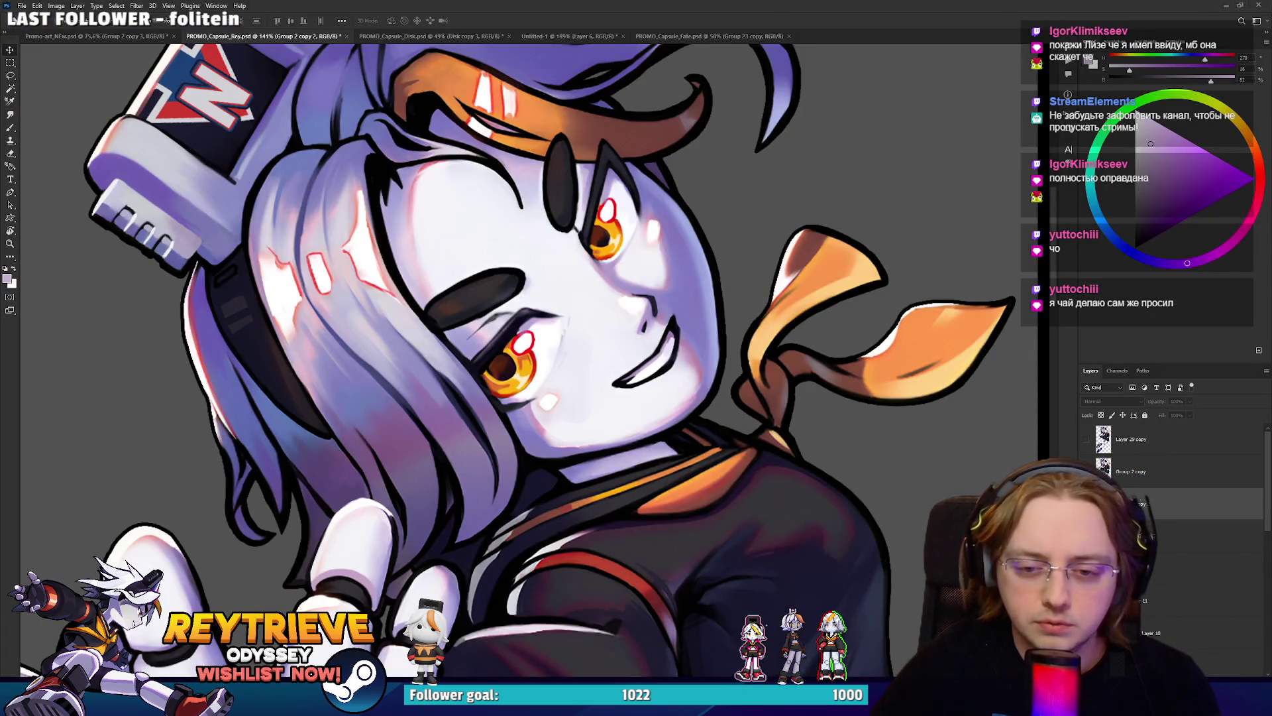
{"action": "scroll", "coordinate": [1173, 530], "scroll_direction": "down", "scroll_amount": 3}
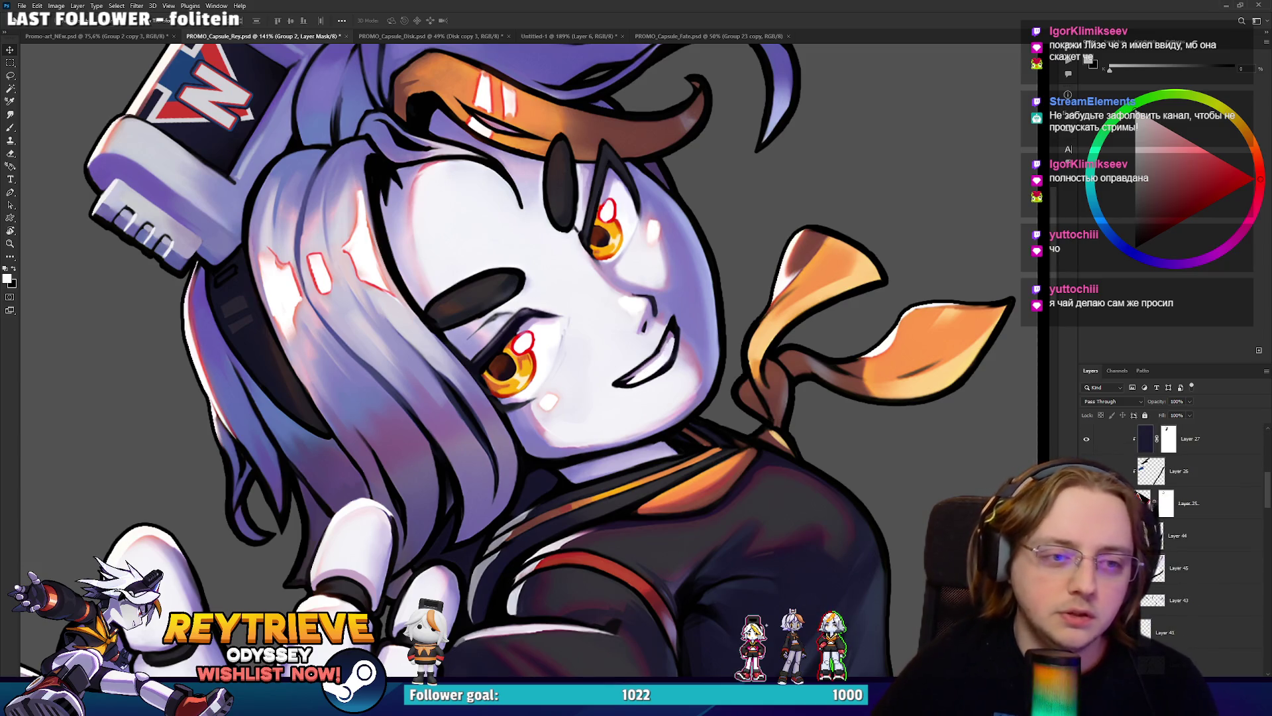
{"action": "scroll", "coordinate": [675, 376], "scroll_direction": "down", "scroll_amount": 3}
{"action": "mouse_move", "coordinate": [674, 376]}
{"action": "left_mouse_down"}
{"action": "mouse_move", "coordinate": [717, 346]}
{"action": "mouse_move", "coordinate": [732, 358]}
{"action": "left_mouse_up"}
{"action": "scroll", "coordinate": [732, 357], "scroll_direction": "up", "scroll_amount": 1}
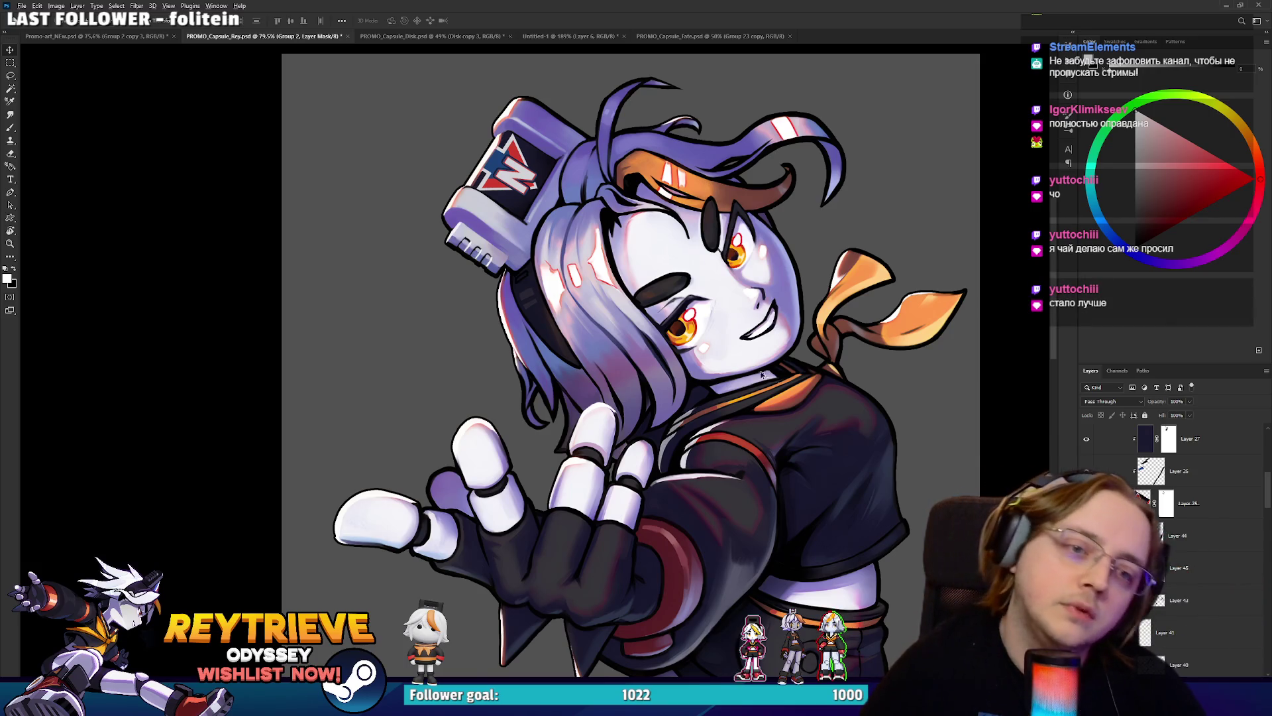
Save PROMO_Capsule_Rey.psd with the refined Rey art.
{"action": "scroll", "coordinate": [758, 304], "scroll_direction": "down", "scroll_amount": 2}
{"action": "scroll", "coordinate": [759, 305], "scroll_direction": "up", "scroll_amount": 6}
{"action": "scroll", "coordinate": [759, 305], "scroll_direction": "down", "scroll_amount": 5}
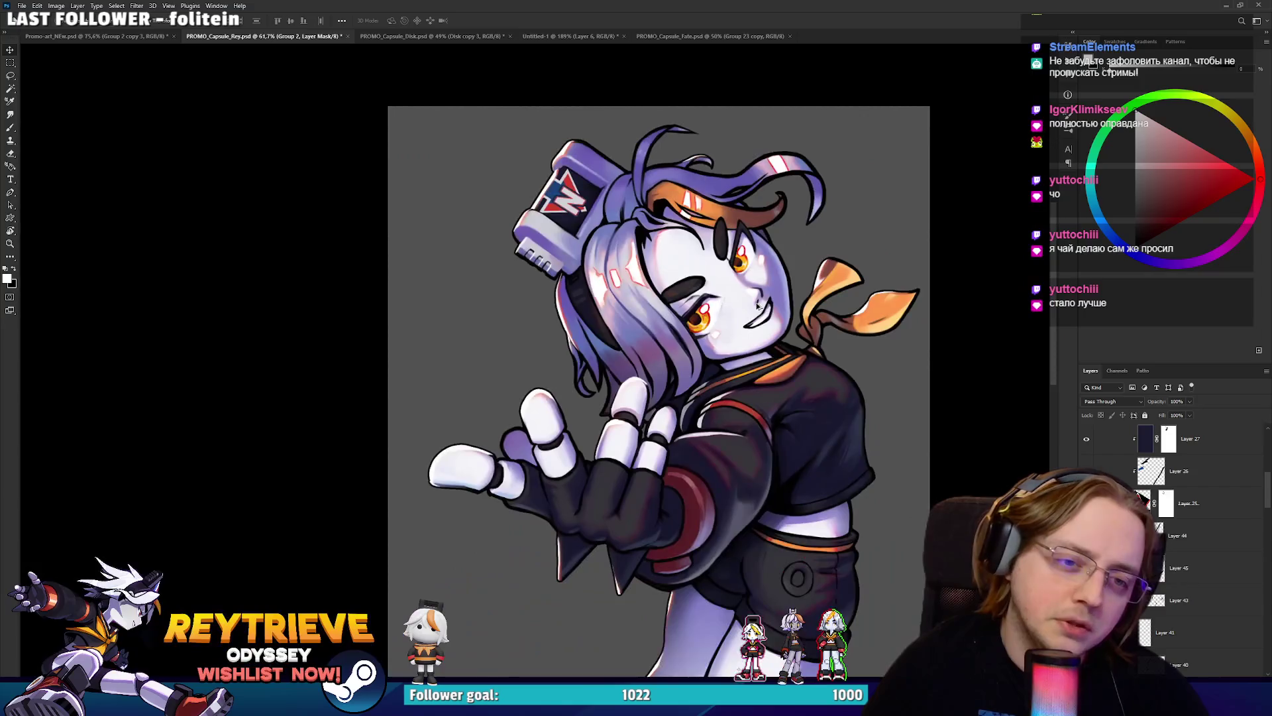
{"action": "key", "text": "ctrl+s"}
Save the Promo-art_NEw.psd banner so it carries the updated Rey art.
{"action": "scroll", "coordinate": [765, 300], "scroll_direction": "up", "scroll_amount": 8}
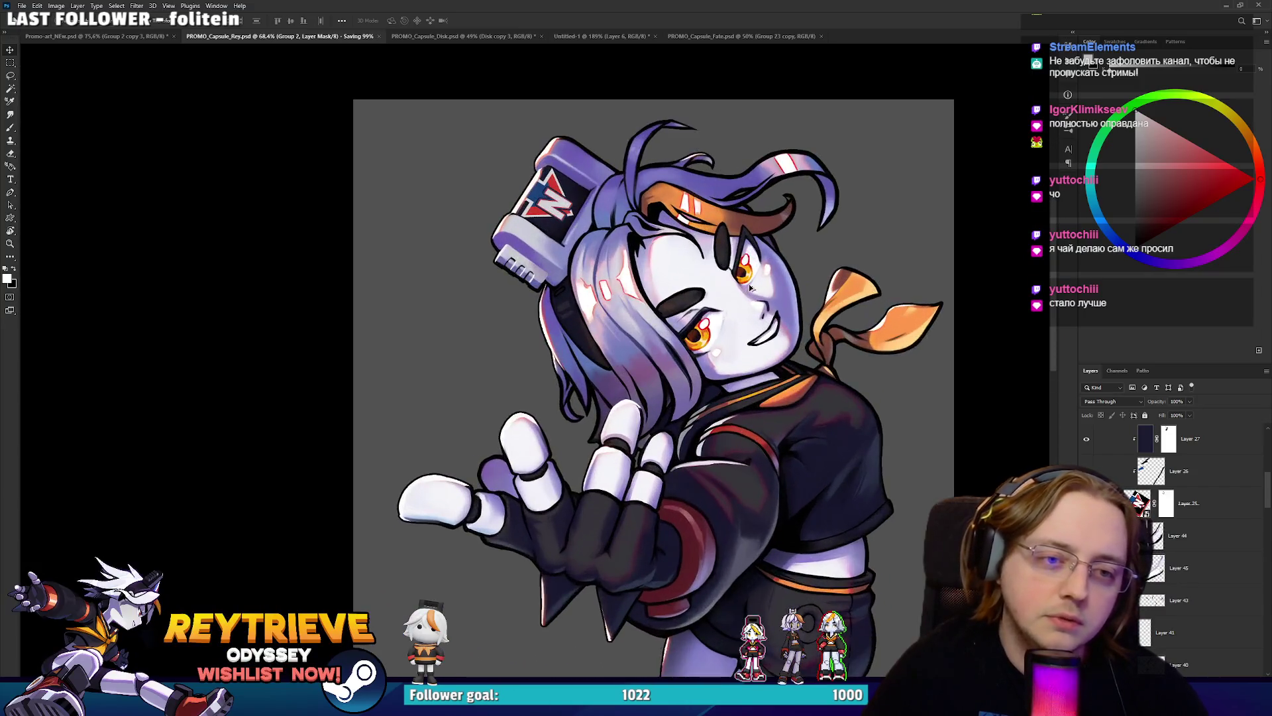
{"action": "scroll", "coordinate": [765, 300], "scroll_direction": "down", "scroll_amount": 3}
{"action": "scroll", "coordinate": [765, 299], "scroll_direction": "down", "scroll_amount": 3}
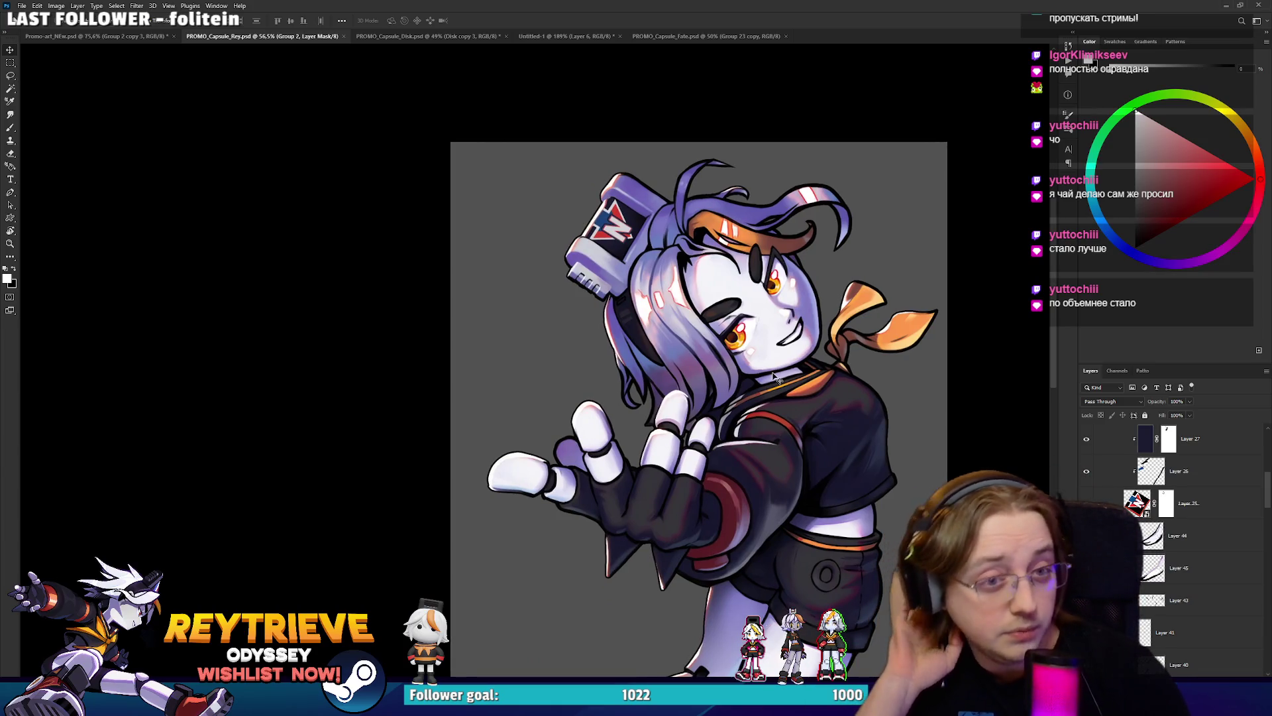
{"action": "scroll", "coordinate": [776, 375], "scroll_direction": "up", "scroll_amount": 2}
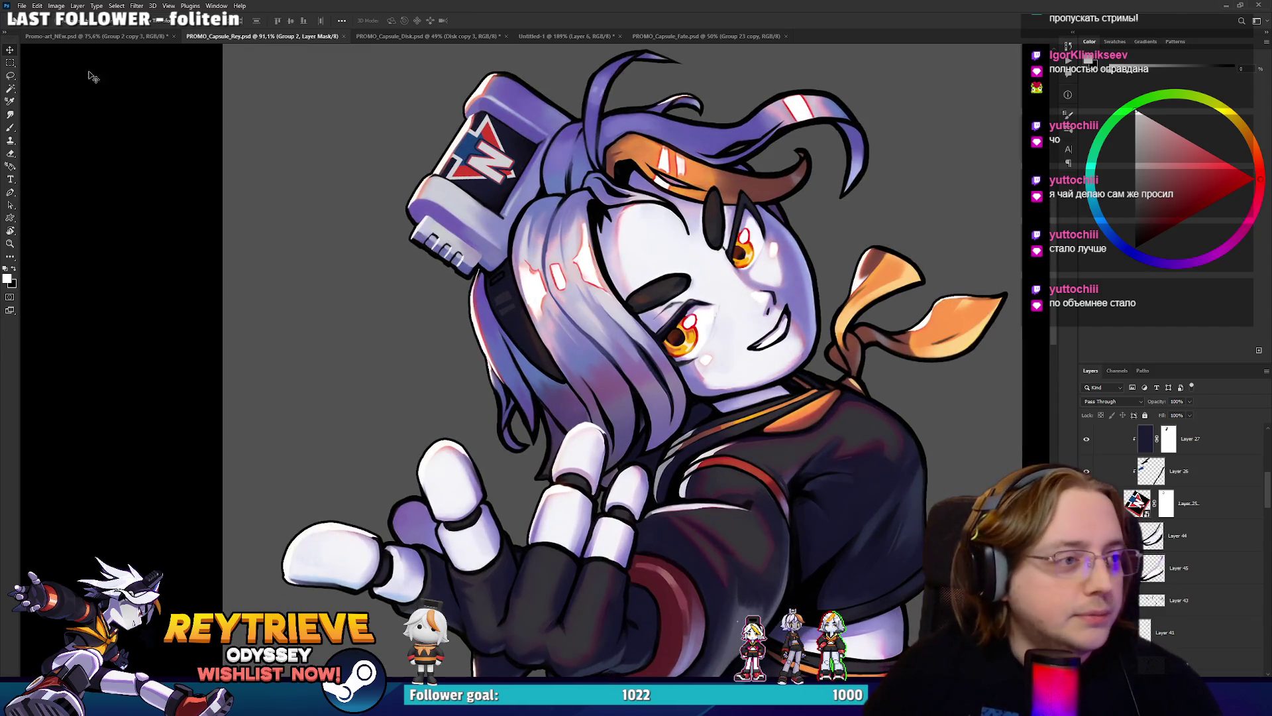
{"action": "left_click", "coordinate": [100, 36]}
{"action": "key", "text": "ctrl+s"}
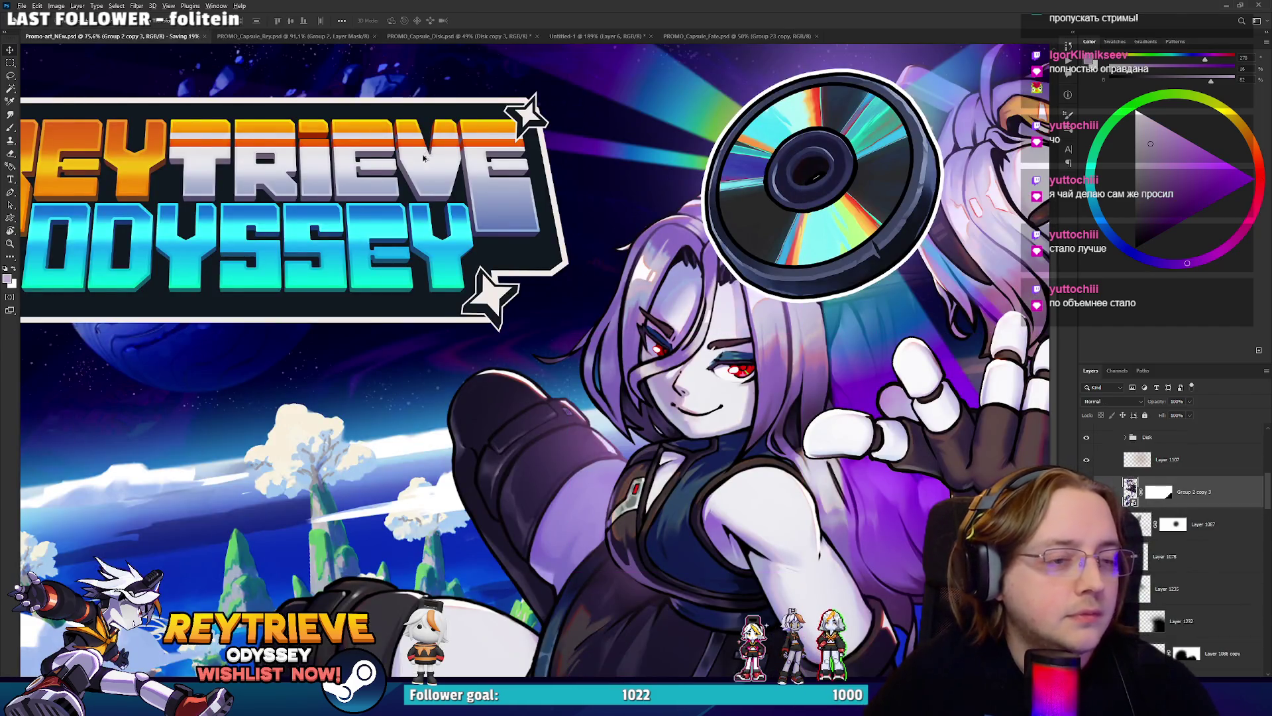
Zoom around the banner and select Layer 1107 on the canvas.
{"action": "scroll", "coordinate": [370, 125], "scroll_direction": "down", "scroll_amount": 3}
{"action": "scroll", "coordinate": [749, 335], "scroll_direction": "up", "scroll_amount": 2}
{"action": "scroll", "coordinate": [749, 335], "scroll_direction": "up", "scroll_amount": 1}
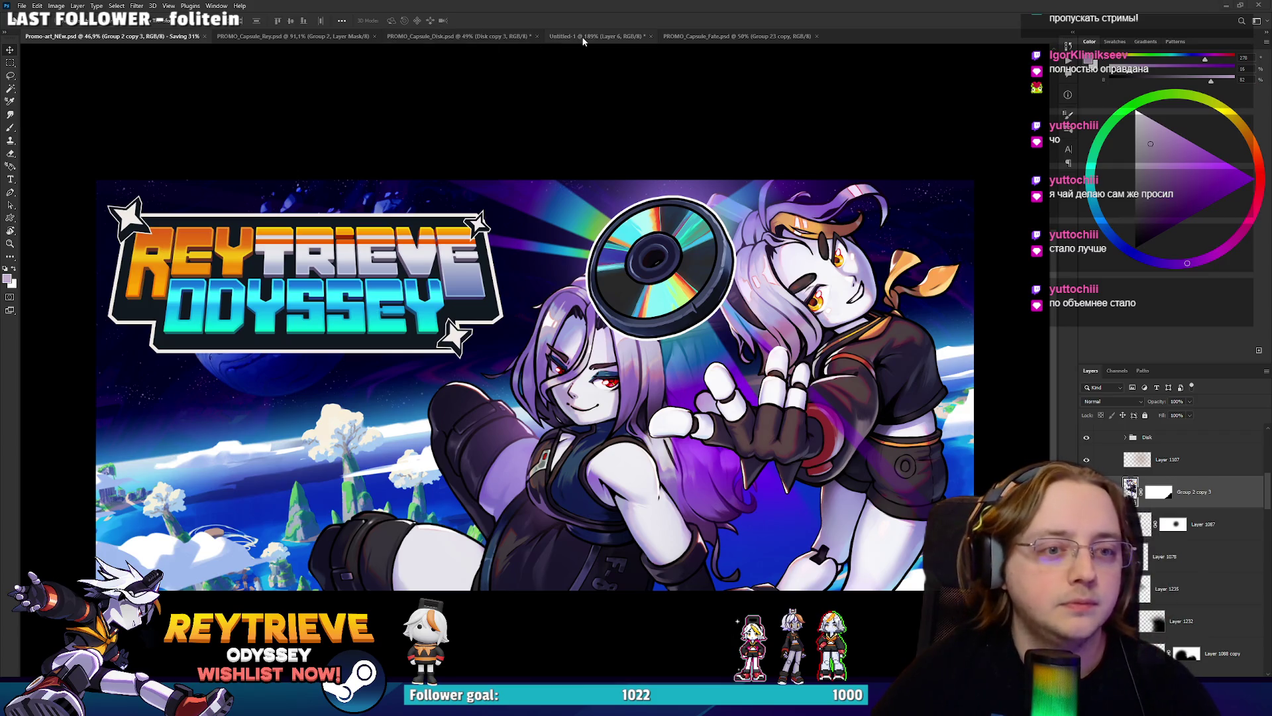
{"action": "scroll", "coordinate": [590, 348], "scroll_direction": "up", "scroll_amount": 3}
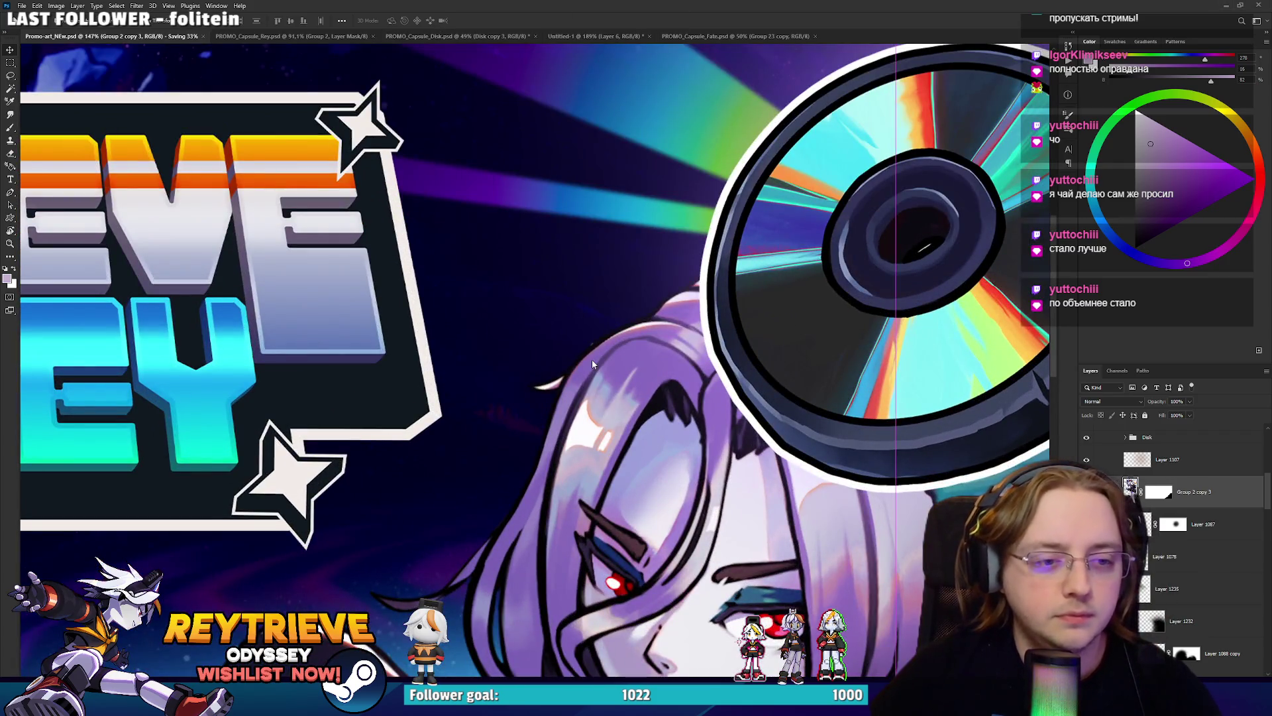
{"action": "scroll", "coordinate": [590, 347], "scroll_direction": "up", "scroll_amount": 3}
{"action": "scroll", "coordinate": [590, 347], "scroll_direction": "down", "scroll_amount": 8}
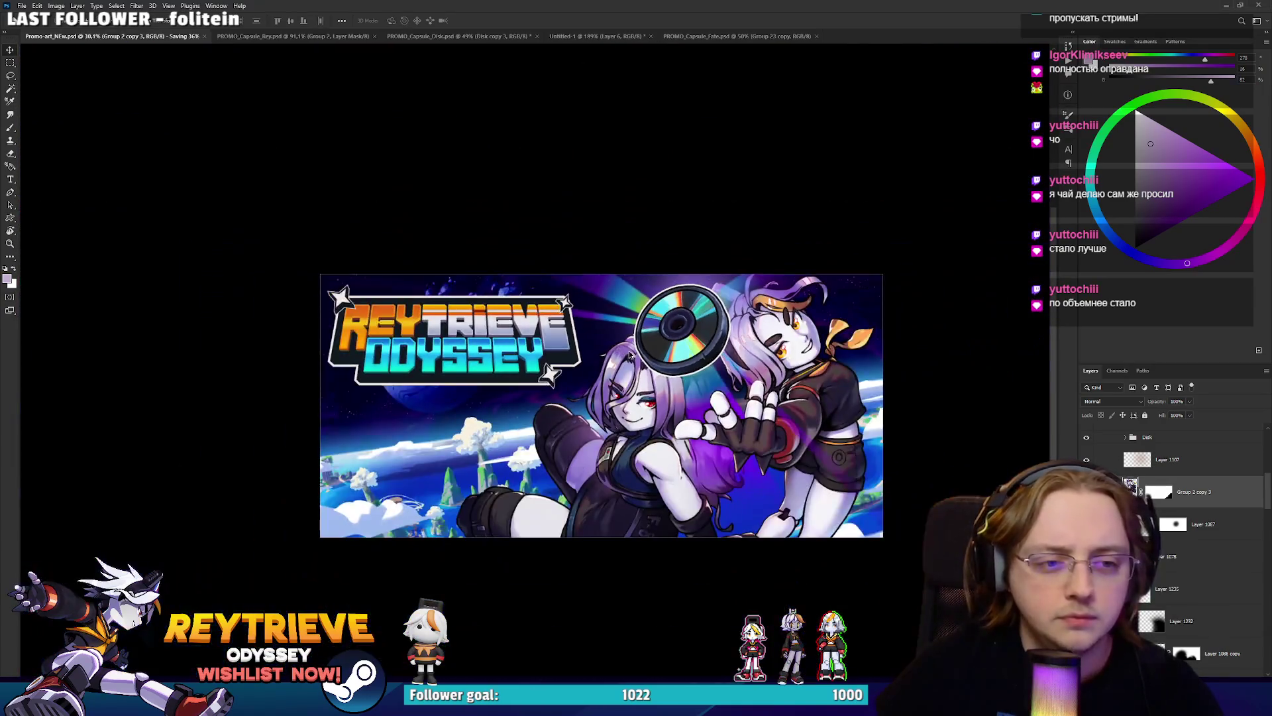
{"action": "scroll", "coordinate": [620, 351], "scroll_direction": "up", "scroll_amount": 3}
{"action": "key", "text": "ctrl"}
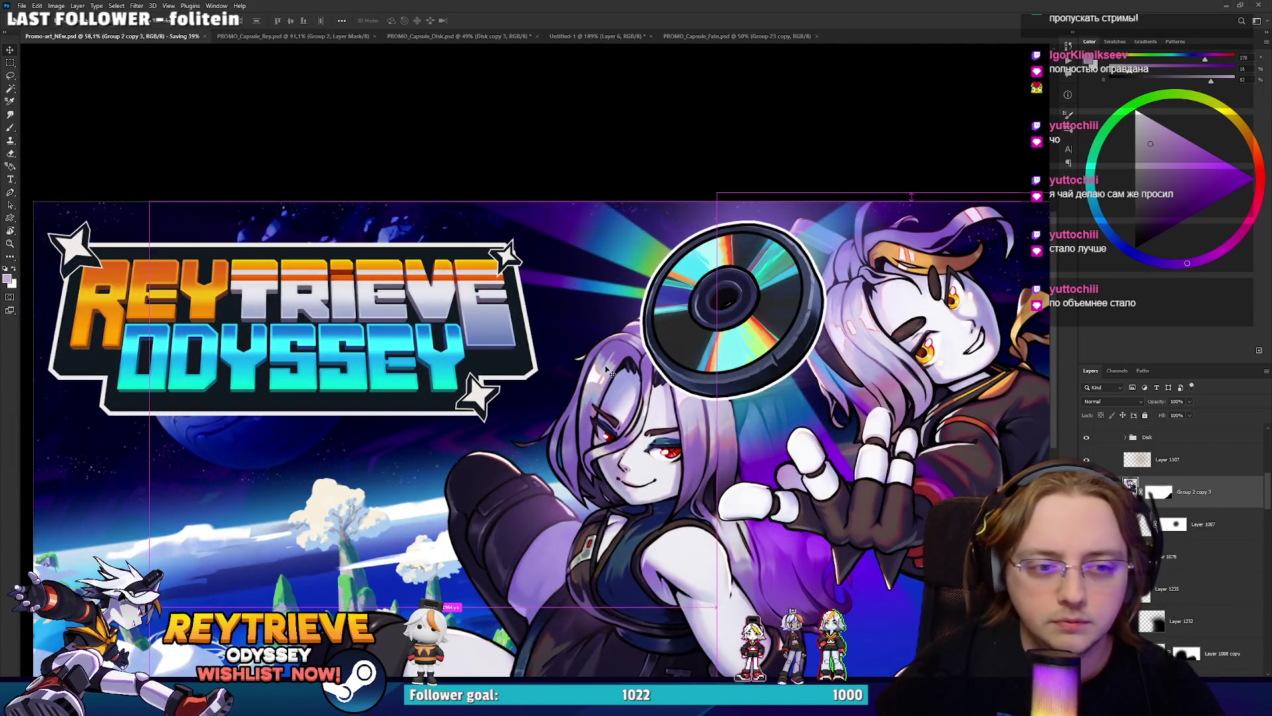
{"action": "left_click", "coordinate": [611, 391], "text": "ctrl"}
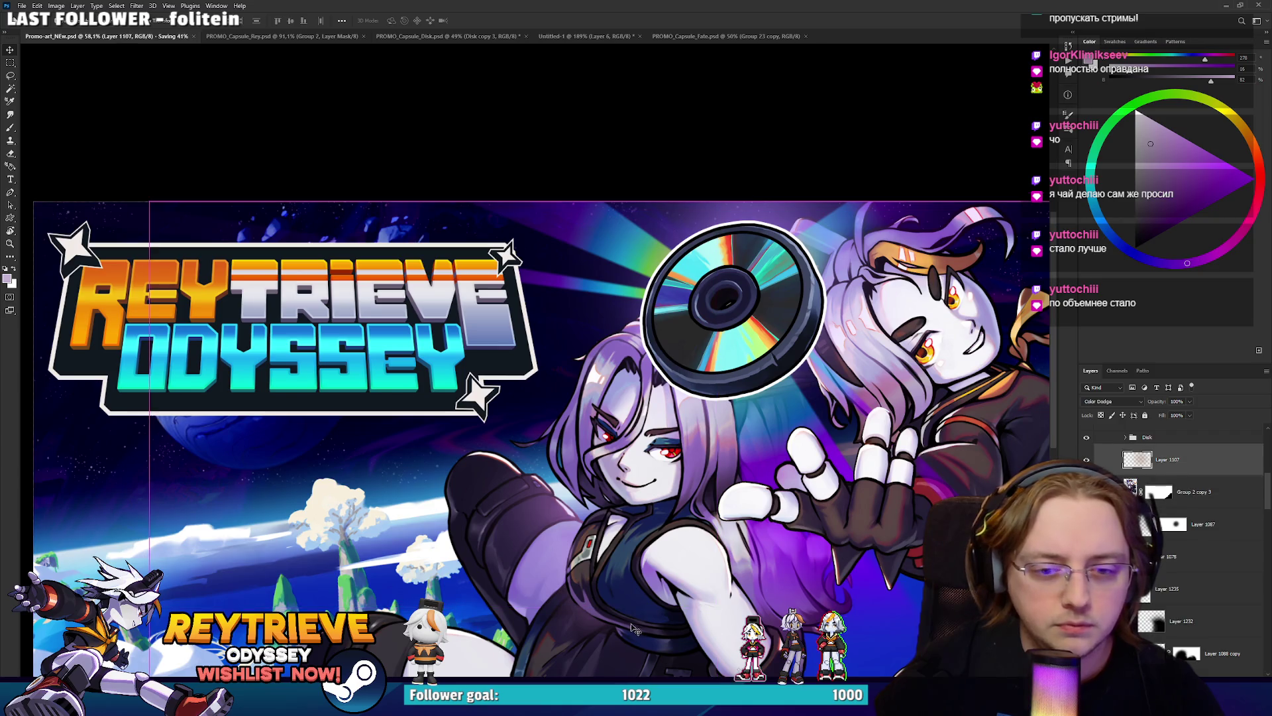
Select Layer 1232 and add a new empty layer above it.
{"action": "scroll", "coordinate": [1173, 523], "scroll_direction": "down", "scroll_amount": 5}
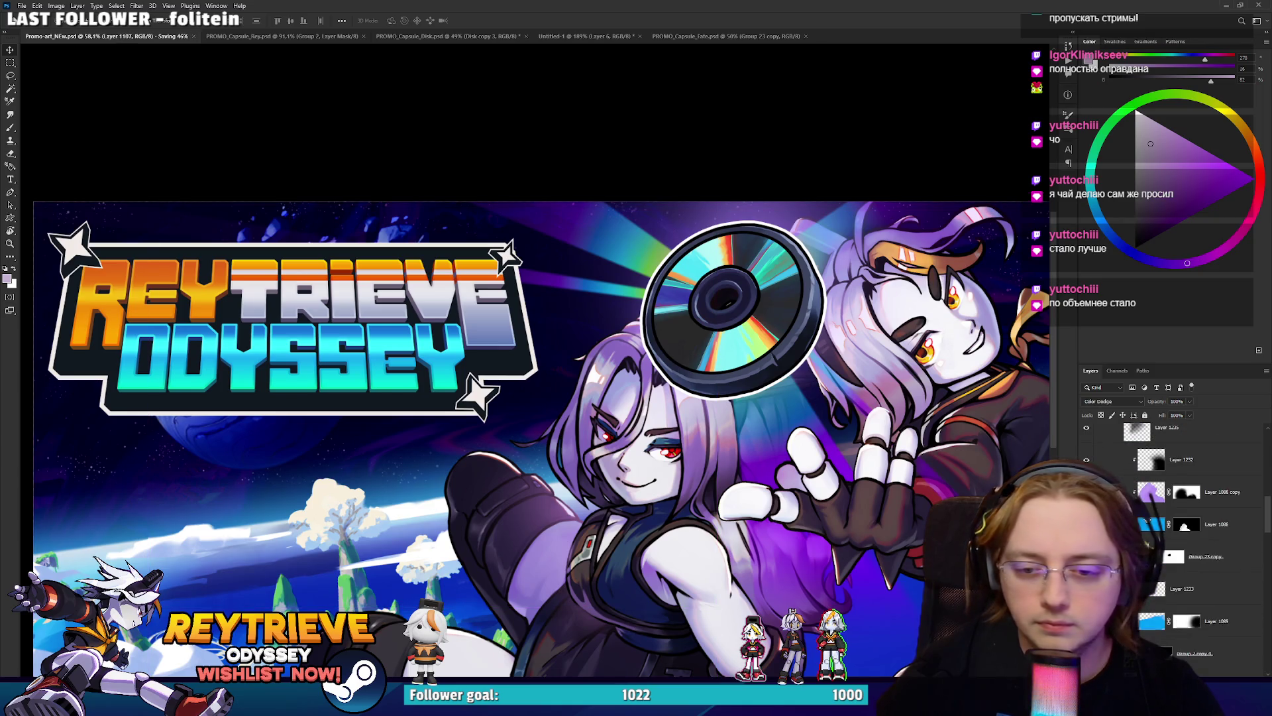
{"action": "left_click", "coordinate": [1232, 470]}
{"action": "key", "text": "ctrl+shift+alt+n"}
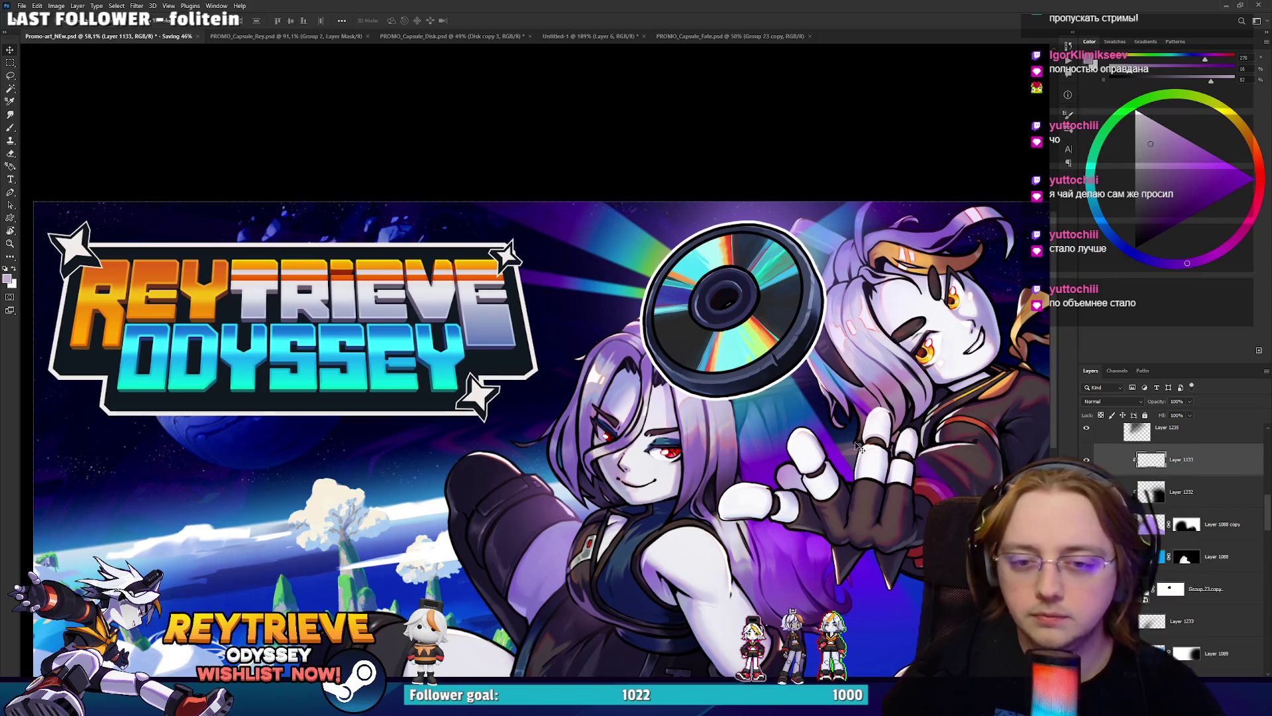
Brush a light stroke extending the lower tip of the purple-haired girl's hair strand.
{"action": "scroll", "coordinate": [662, 370], "scroll_direction": "up", "scroll_amount": 3}
{"action": "key", "text": "b"}
{"action": "scroll", "coordinate": [522, 324], "scroll_direction": "up", "scroll_amount": 3}
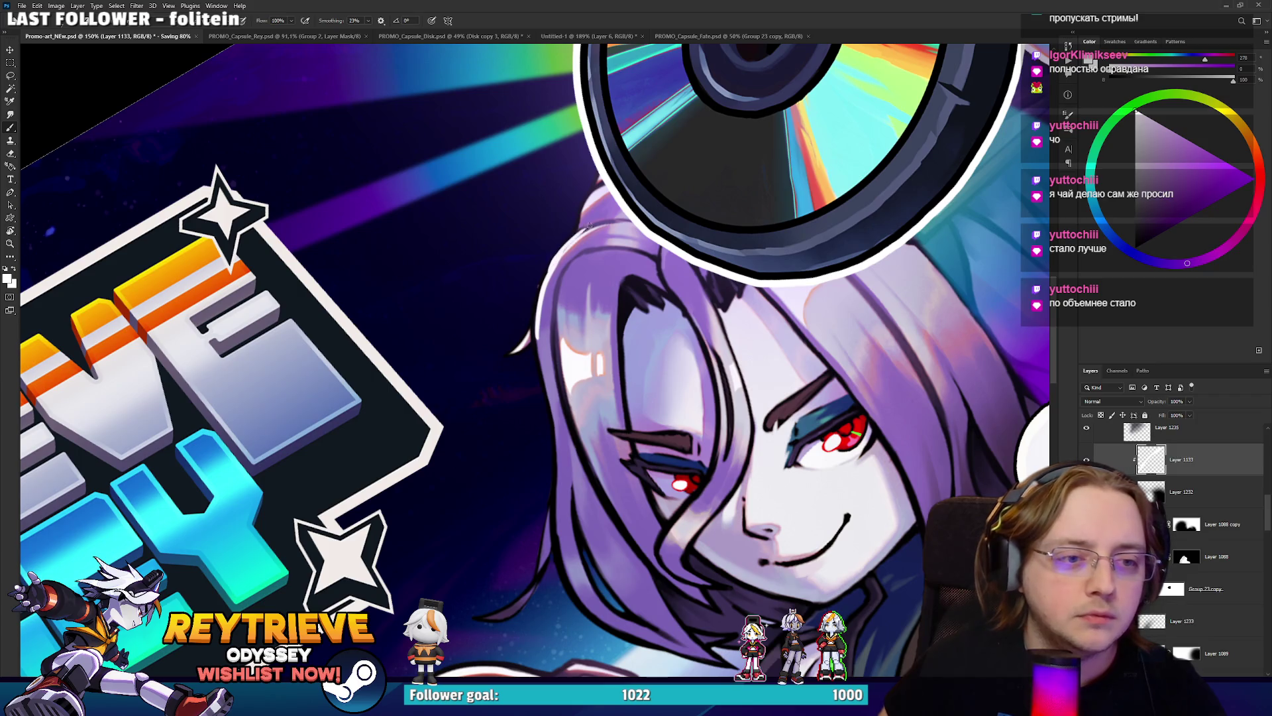
{"action": "left_click_drag", "start_coordinate": [540, 321], "coordinate": [601, 286]}
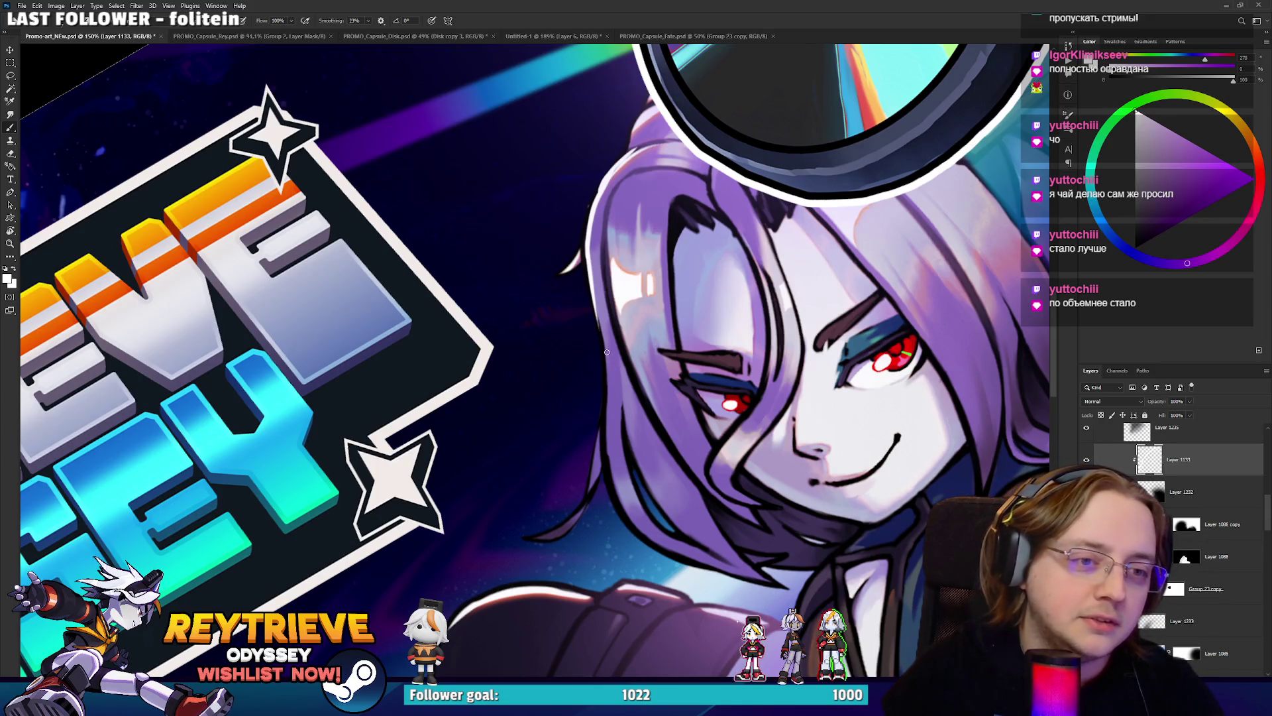
{"action": "mouse_move", "coordinate": [535, 536]}
{"action": "left_mouse_down"}
{"action": "mouse_move", "coordinate": [583, 505]}
{"action": "mouse_move", "coordinate": [600, 431]}
{"action": "mouse_move", "coordinate": [596, 181]}
{"action": "mouse_move", "coordinate": [654, 141]}
{"action": "left_mouse_up"}
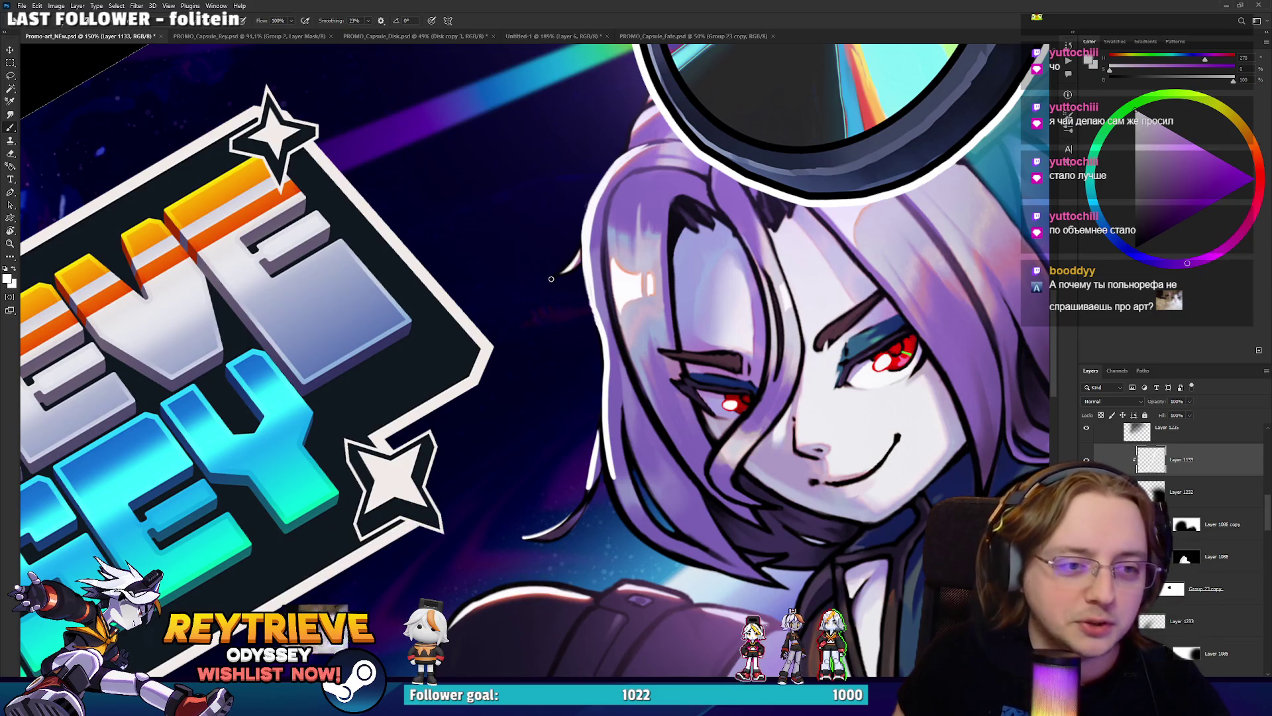
Rotate the canvas view back to level and merge the new paint into Layer 1232.
{"action": "scroll", "coordinate": [583, 272], "scroll_direction": "up", "scroll_amount": 3}
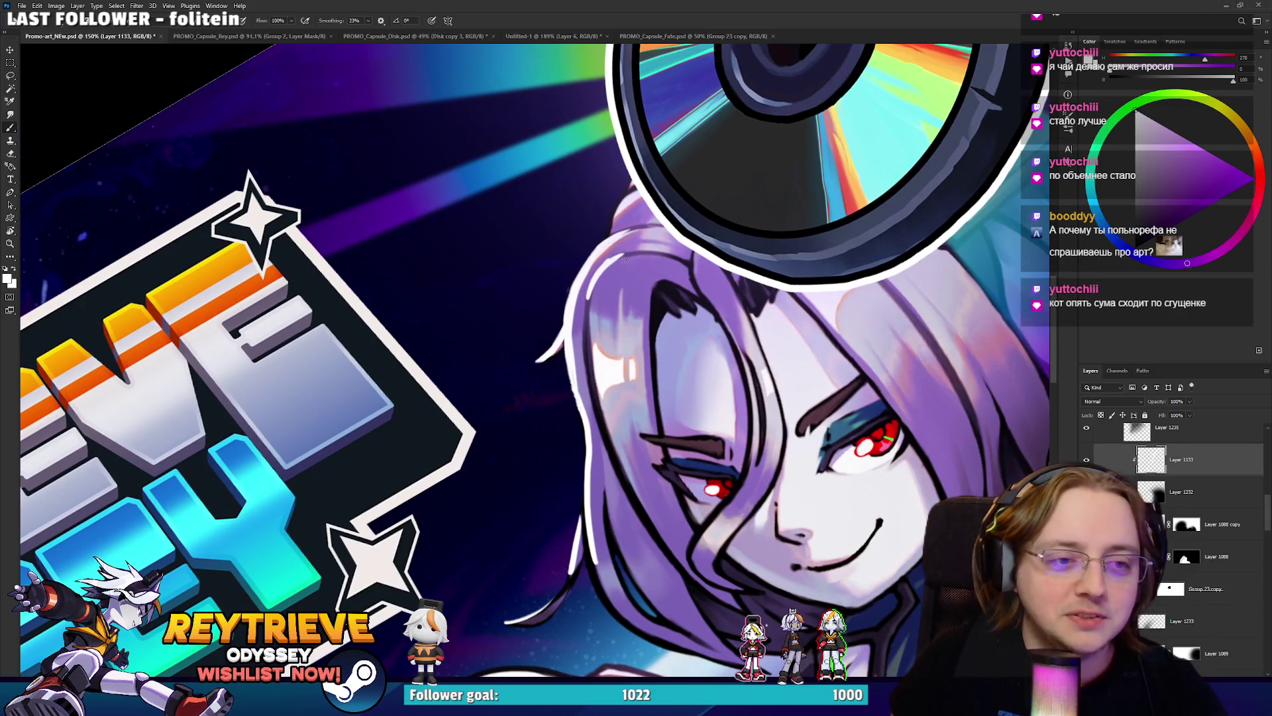
{"action": "scroll", "coordinate": [615, 235], "scroll_direction": "down", "scroll_amount": 10}
{"action": "key", "text": "r"}
{"action": "left_click_drag", "start_coordinate": [663, 285], "coordinate": [716, 290]}
{"action": "scroll", "coordinate": [716, 289], "scroll_direction": "down", "scroll_amount": 2}
{"action": "scroll", "coordinate": [716, 290], "scroll_direction": "up", "scroll_amount": 10}
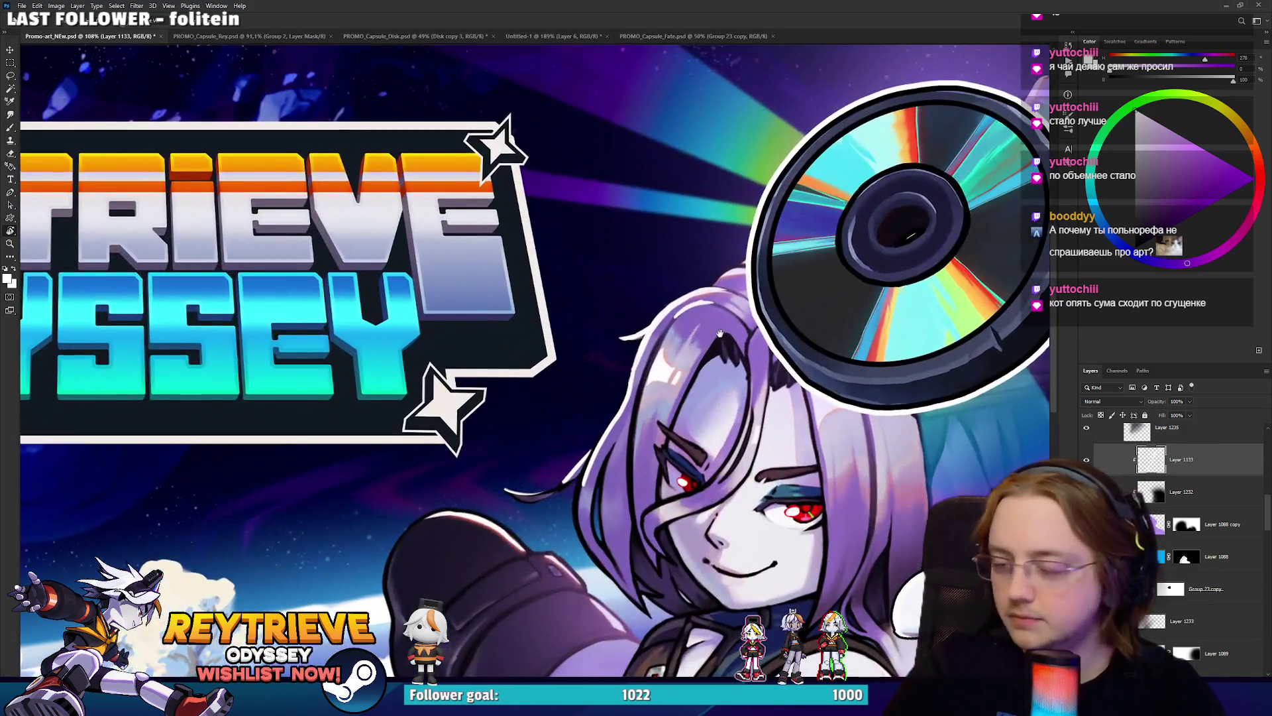
{"action": "scroll", "coordinate": [721, 333], "scroll_direction": "down", "scroll_amount": 8}
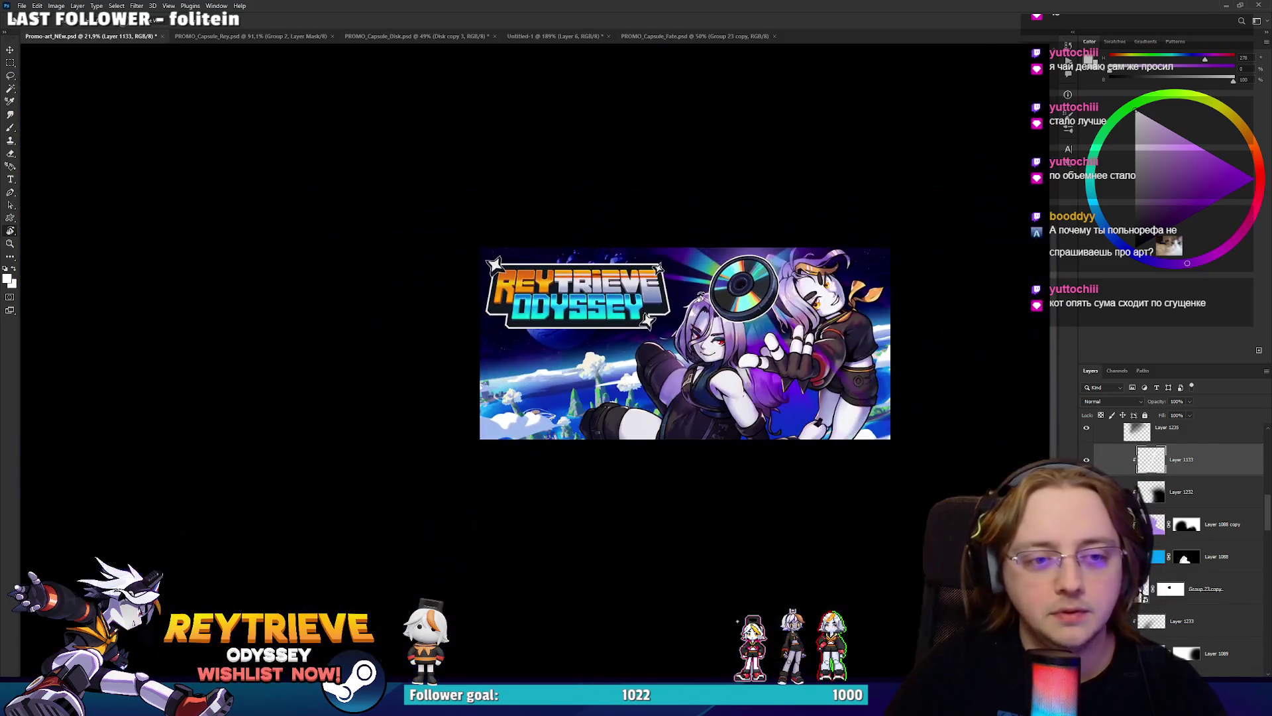
{"action": "scroll", "coordinate": [697, 297], "scroll_direction": "up", "scroll_amount": 5}
{"action": "scroll", "coordinate": [697, 297], "scroll_direction": "up", "scroll_amount": 2}
{"action": "key", "text": "ctrl+e"}
In PROMO_Capsule_Fate.psd, hide Group 23 copy, expand Group 23 and select Layer 1125.
{"action": "left_click", "coordinate": [605, 38]}
{"action": "left_click", "coordinate": [690, 36]}
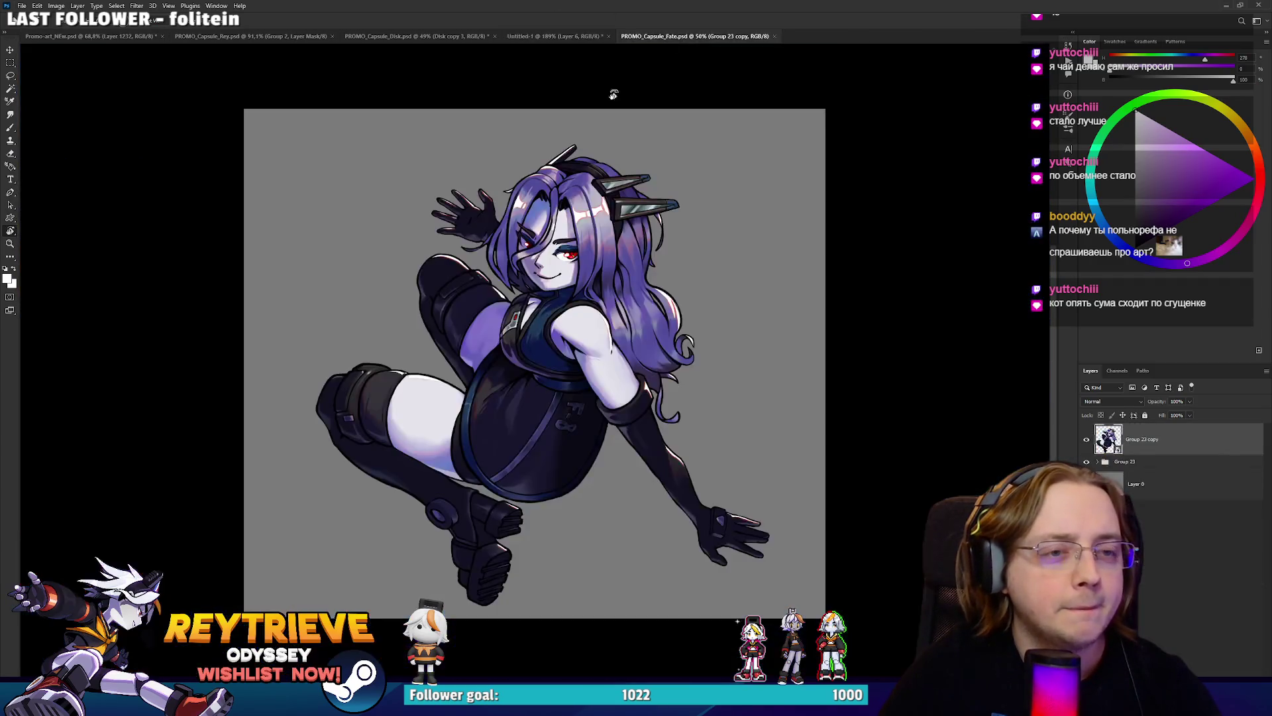
{"action": "scroll", "coordinate": [908, 366], "scroll_direction": "up", "scroll_amount": 5}
{"action": "left_click", "coordinate": [1088, 441]}
{"action": "left_click", "coordinate": [1098, 461]}
{"action": "left_click", "coordinate": [1157, 485]}
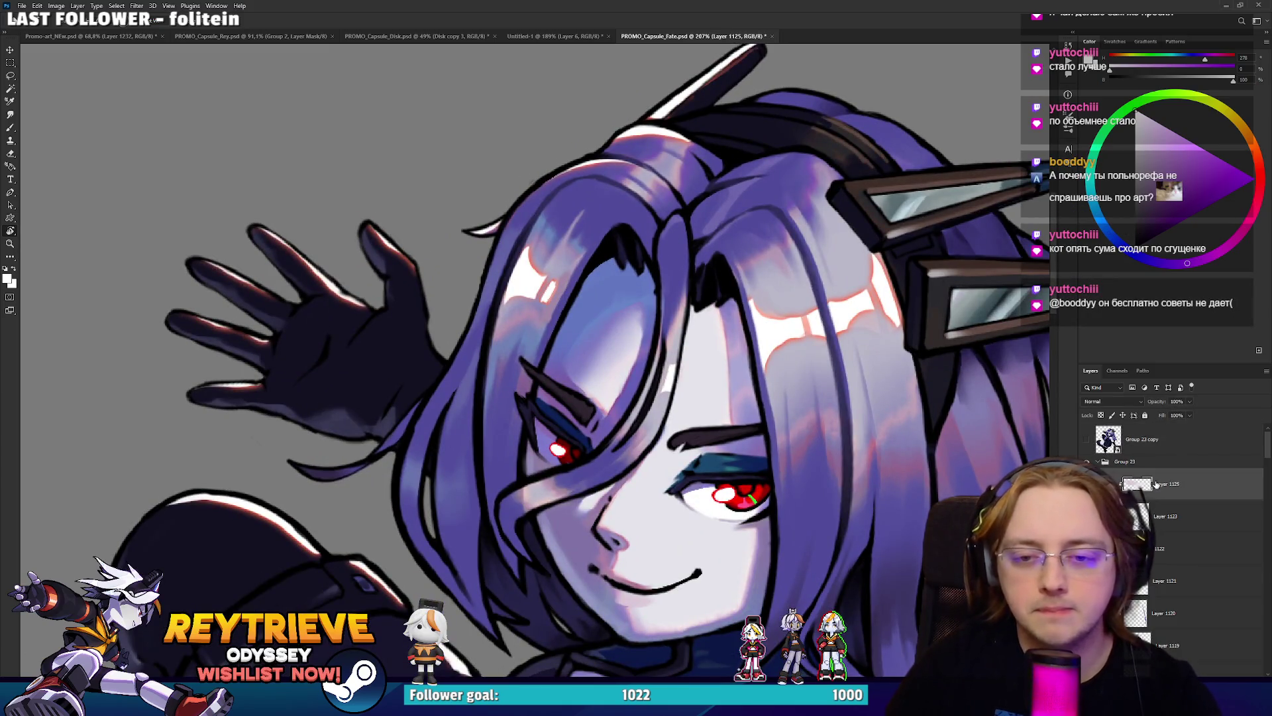
Paint a white rim light up the hair's left edge.
{"action": "left_click_drag", "start_coordinate": [695, 265], "coordinate": [707, 388]}
{"action": "scroll", "coordinate": [535, 292], "scroll_direction": "up", "scroll_amount": 3}
{"action": "key", "text": "b"}
{"action": "left_click_drag", "start_coordinate": [507, 372], "coordinate": [588, 253]}
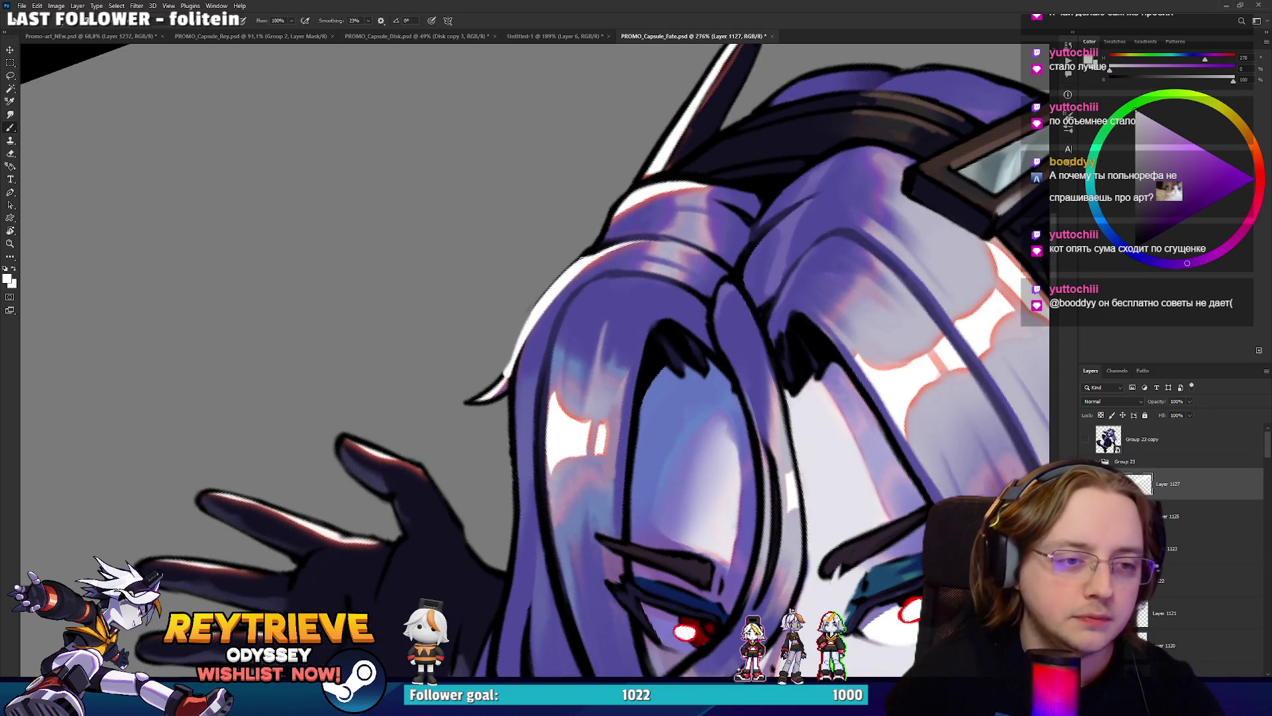
{"action": "scroll", "coordinate": [588, 253], "scroll_direction": "down", "scroll_amount": 3}
{"action": "scroll", "coordinate": [566, 223], "scroll_direction": "up", "scroll_amount": 3}
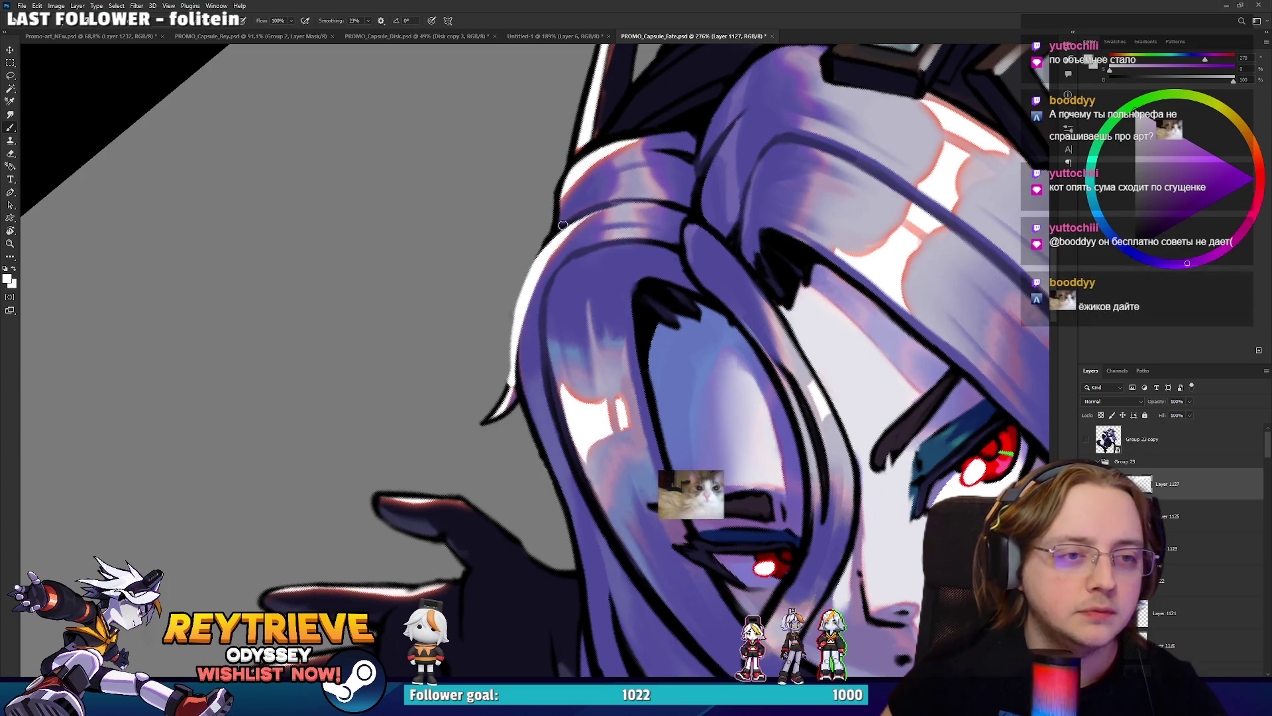
{"action": "mouse_move", "coordinate": [550, 235]}
{"action": "left_mouse_down"}
{"action": "mouse_move", "coordinate": [562, 187]}
{"action": "mouse_move", "coordinate": [556, 220]}
{"action": "mouse_move", "coordinate": [687, 112]}
{"action": "left_mouse_up"}
Add white highlights along the hair's lower-left edge and beside the raised hand.
{"action": "left_click_drag", "start_coordinate": [692, 179], "coordinate": [674, 143]}
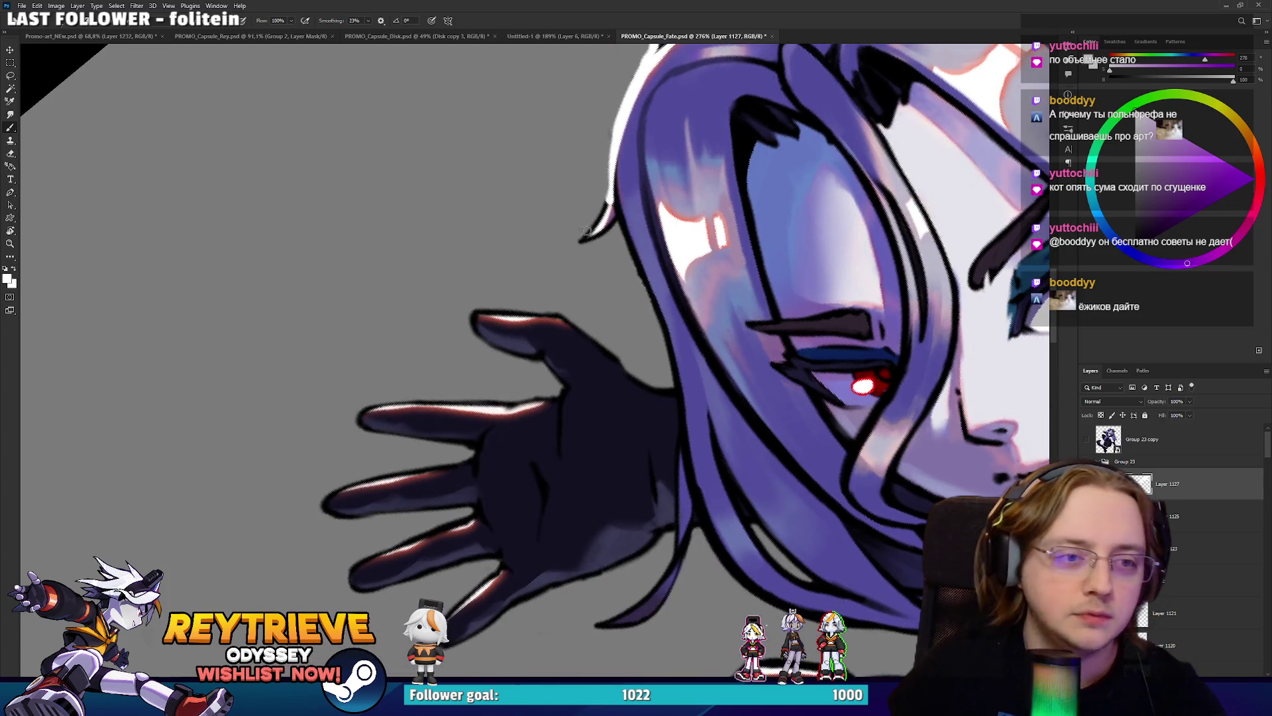
{"action": "left_click_drag", "start_coordinate": [588, 228], "coordinate": [579, 242]}
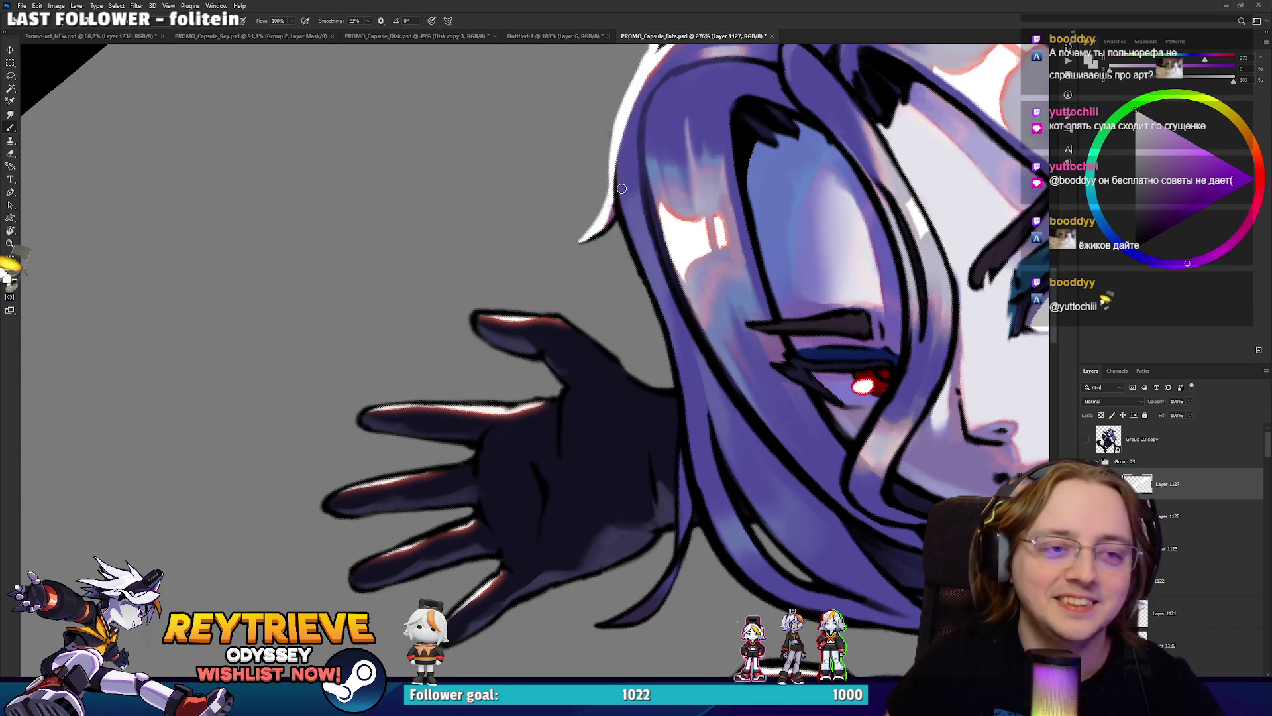
{"action": "mouse_move", "coordinate": [636, 178]}
{"action": "left_mouse_down"}
{"action": "mouse_move", "coordinate": [623, 189]}
{"action": "mouse_move", "coordinate": [623, 291]}
{"action": "mouse_move", "coordinate": [609, 275]}
{"action": "mouse_move", "coordinate": [656, 381]}
{"action": "left_mouse_up"}
{"action": "left_click_drag", "start_coordinate": [617, 286], "coordinate": [659, 391]}
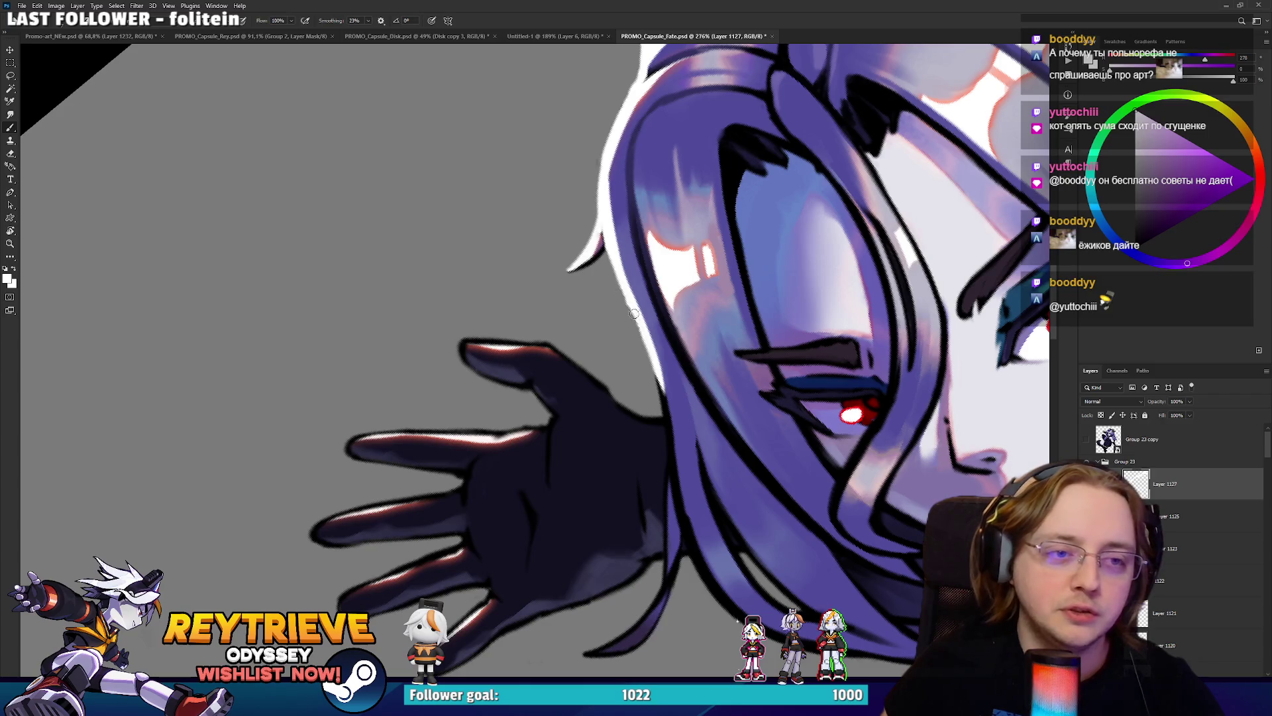
{"action": "left_click_drag", "start_coordinate": [641, 327], "coordinate": [618, 212]}
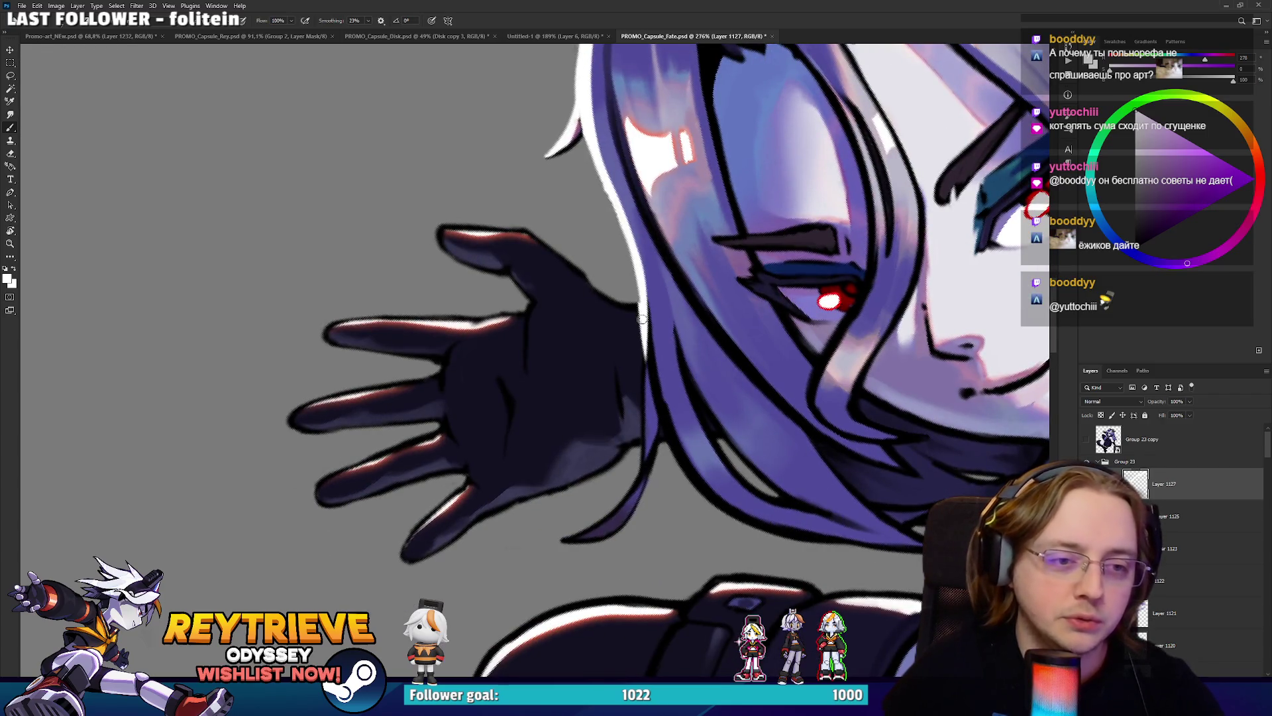
{"action": "left_click_drag", "start_coordinate": [633, 259], "coordinate": [639, 364]}
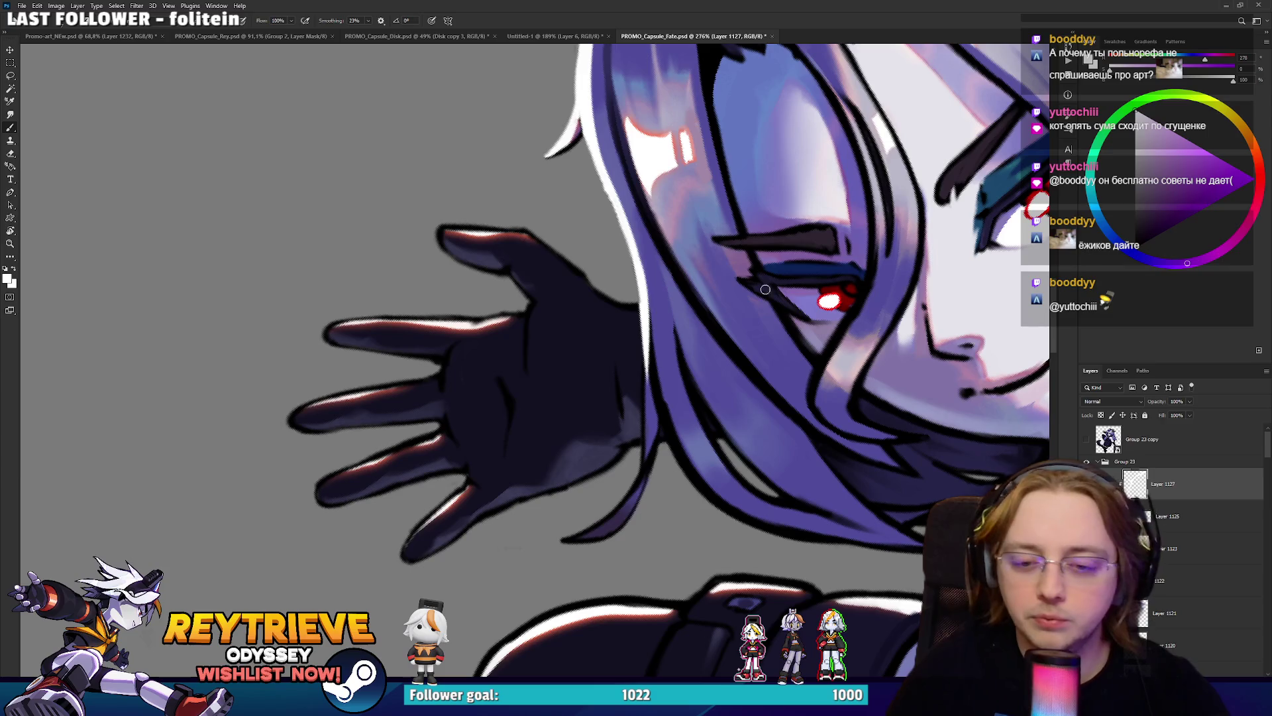
{"action": "scroll", "coordinate": [1184, 550], "scroll_direction": "down", "scroll_amount": 10}
{"action": "scroll", "coordinate": [1183, 550], "scroll_direction": "down", "scroll_amount": 10}
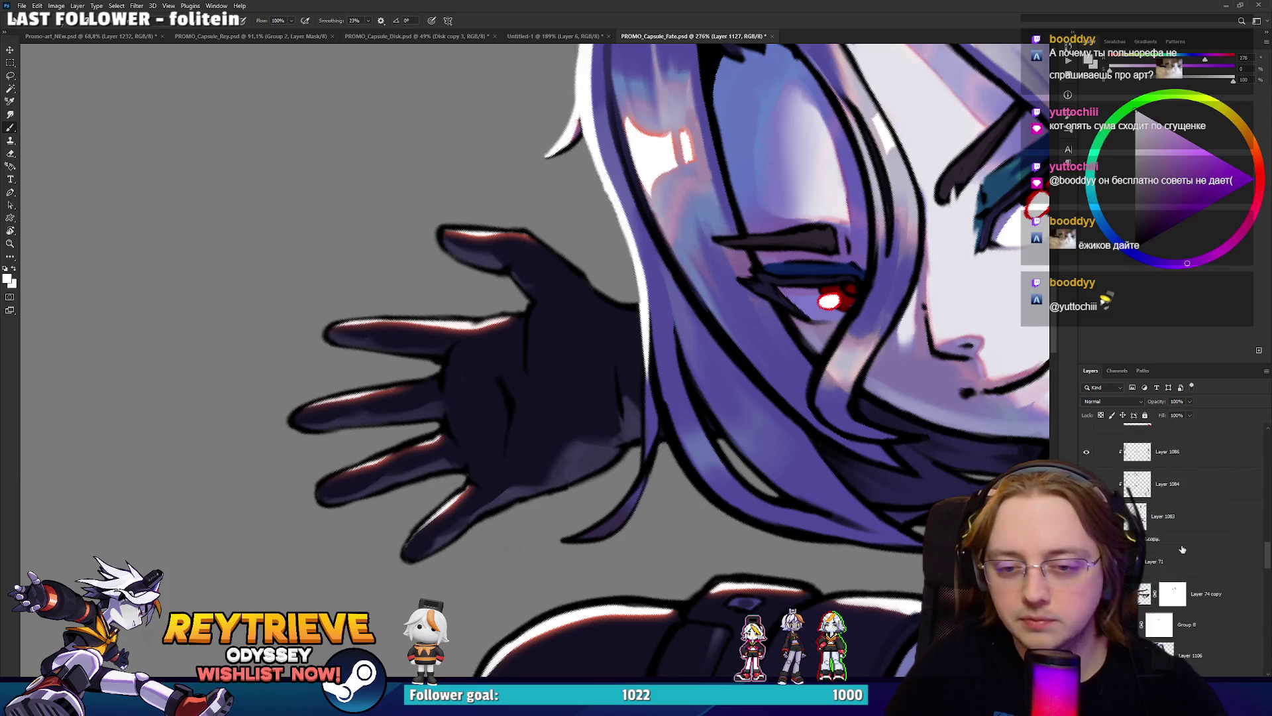
{"action": "scroll", "coordinate": [1183, 551], "scroll_direction": "down", "scroll_amount": 10}
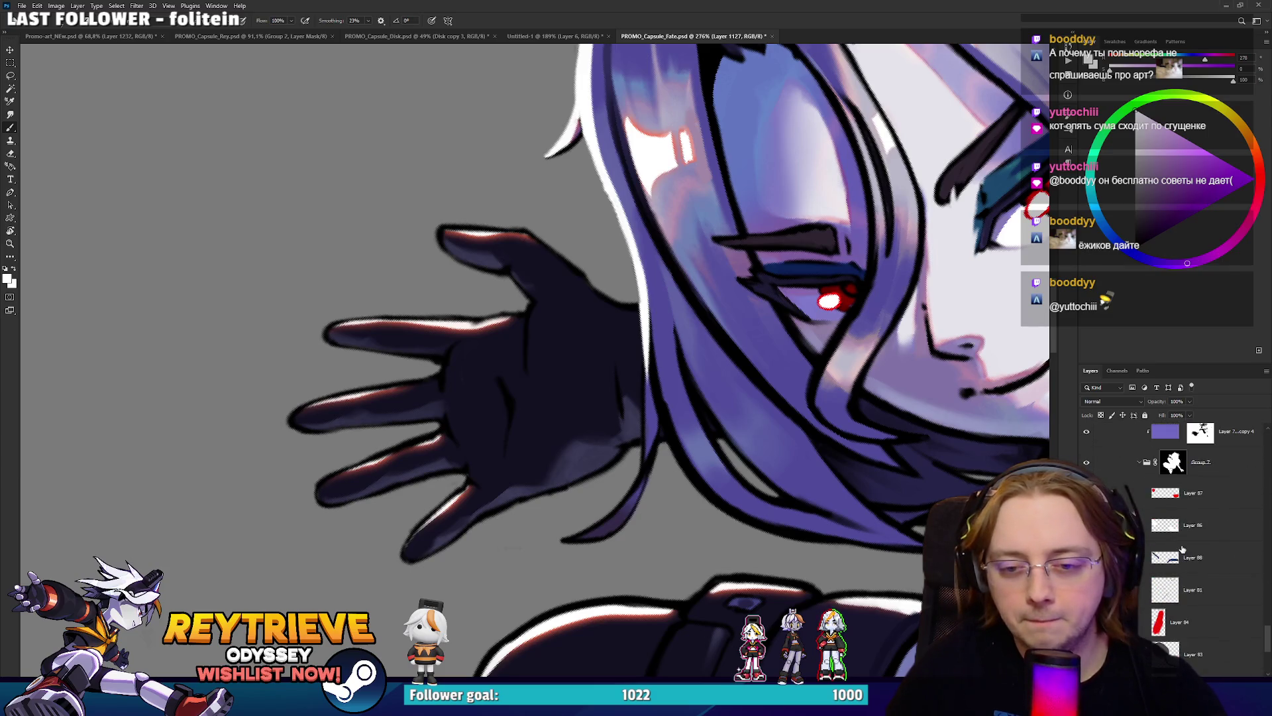
{"action": "scroll", "coordinate": [1183, 550], "scroll_direction": "up", "scroll_amount": 10}
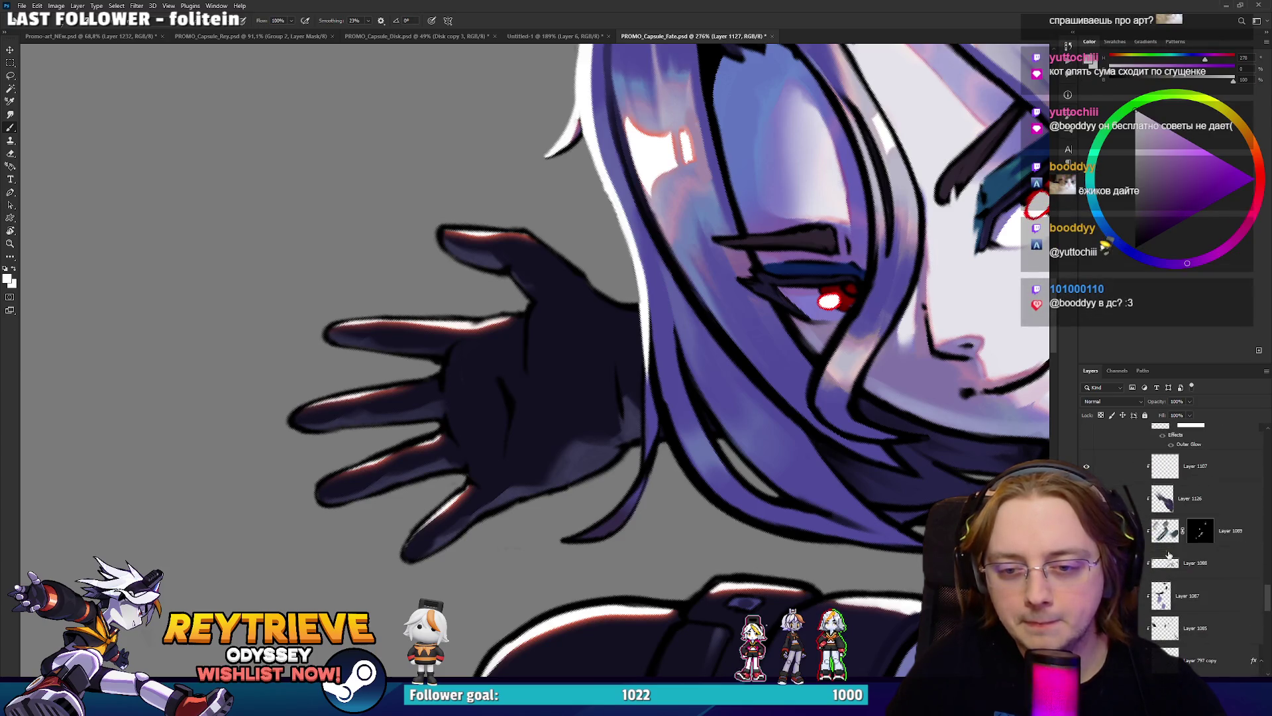
{"action": "scroll", "coordinate": [1146, 531], "scroll_direction": "up", "scroll_amount": 5}
{"action": "scroll", "coordinate": [1168, 555], "scroll_direction": "down", "scroll_amount": 10}
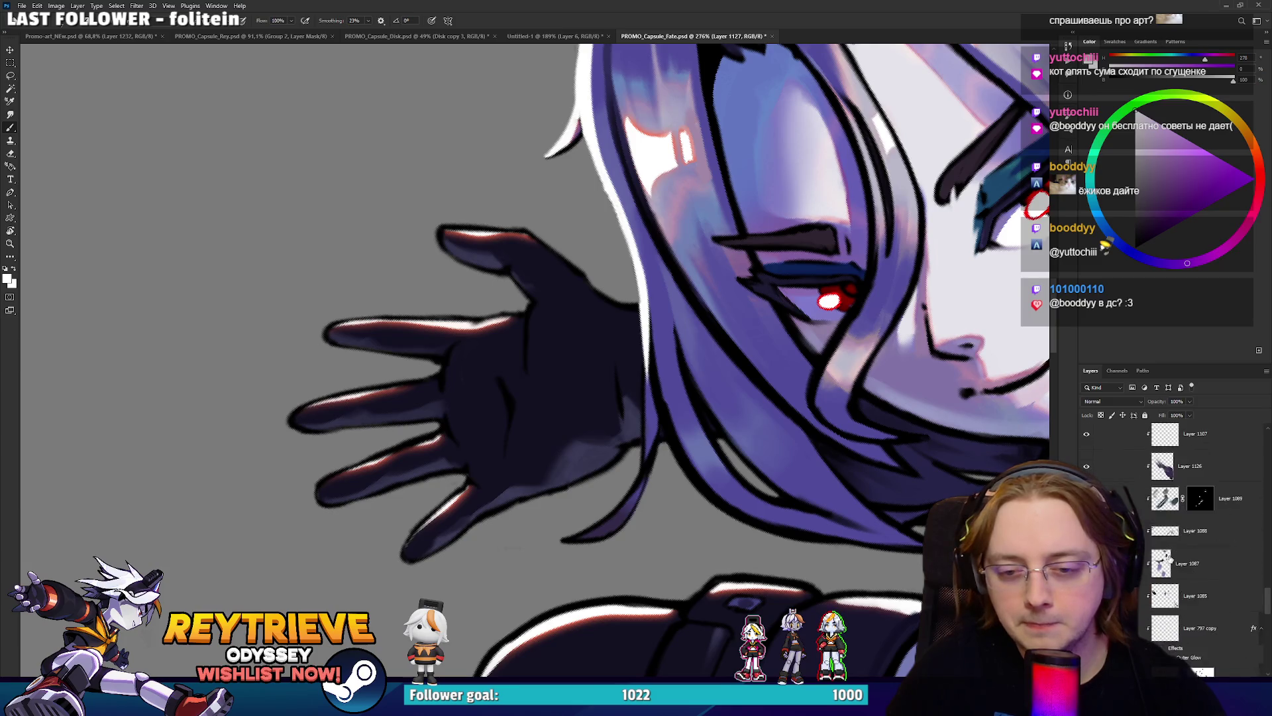
{"action": "scroll", "coordinate": [1146, 538], "scroll_direction": "down", "scroll_amount": 5}
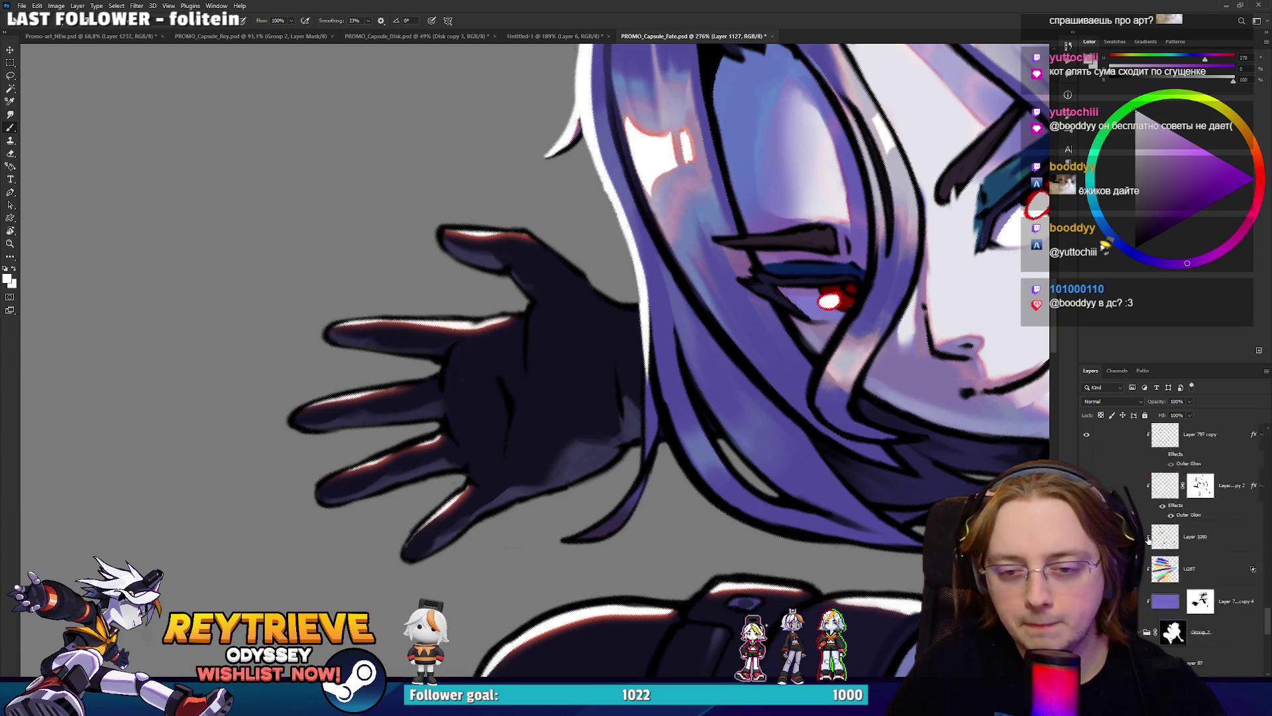
{"action": "scroll", "coordinate": [1148, 540], "scroll_direction": "up", "scroll_amount": 10}
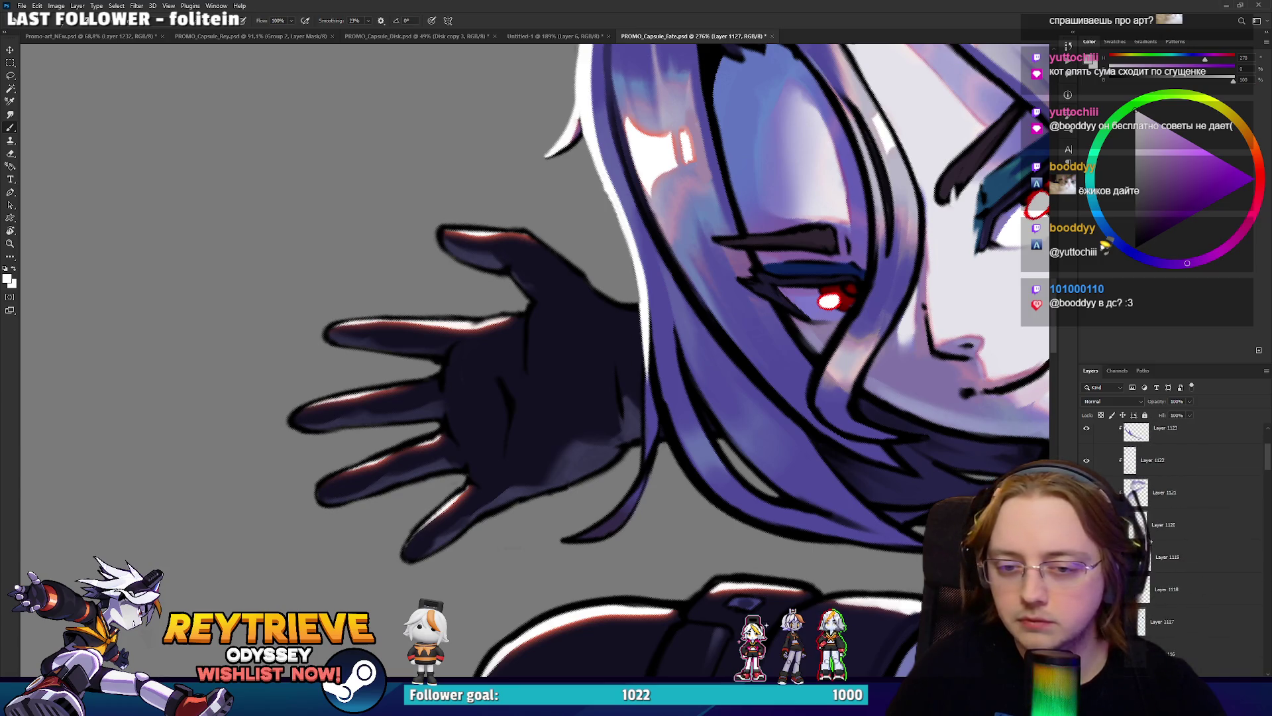
{"action": "scroll", "coordinate": [1151, 540], "scroll_direction": "up", "scroll_amount": 3}
{"action": "left_click", "coordinate": [1087, 462]}
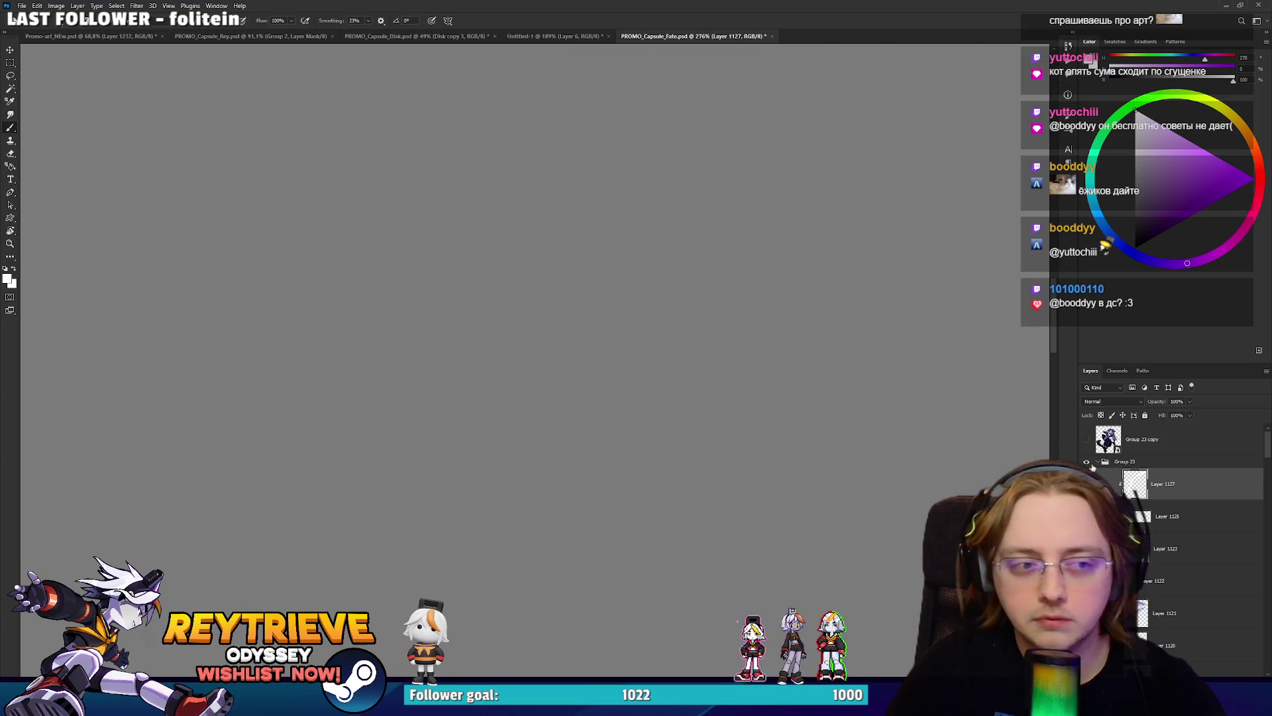
{"action": "left_click", "coordinate": [1087, 462]}
{"action": "left_click", "coordinate": [1141, 462]}
{"action": "scroll", "coordinate": [1157, 487], "scroll_direction": "down", "scroll_amount": 2}
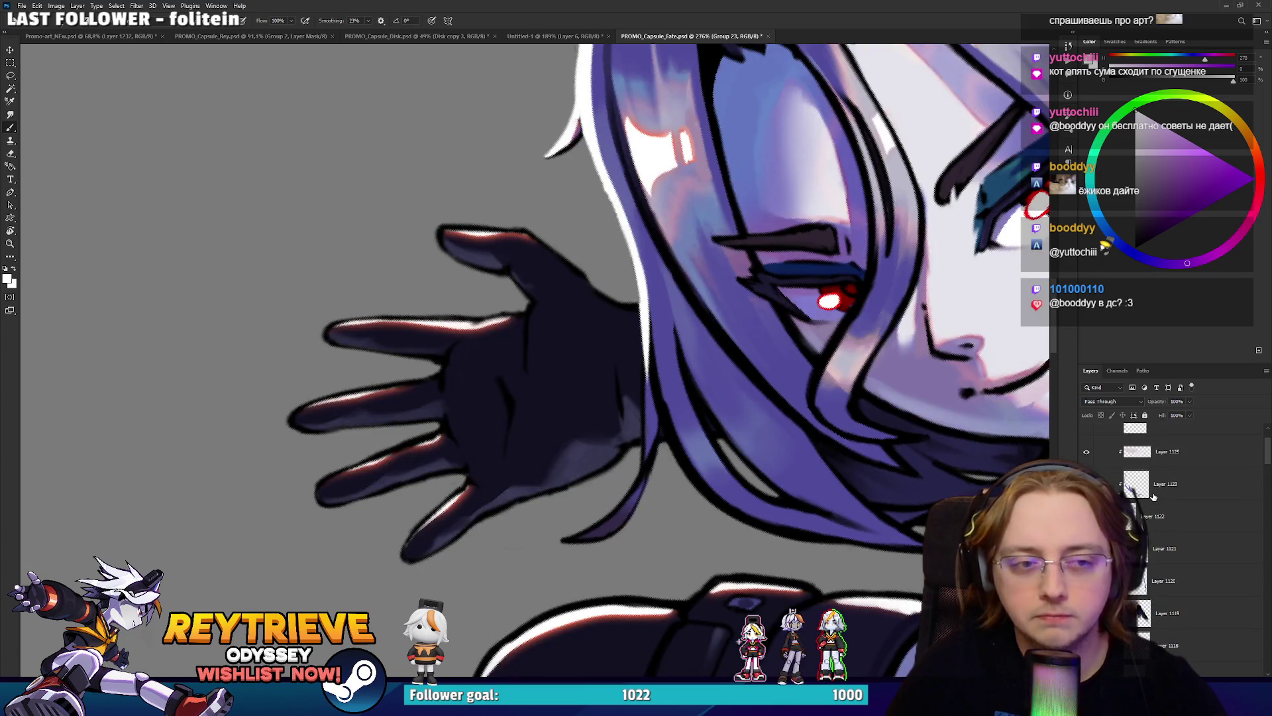
{"action": "left_click", "coordinate": [1206, 689]}
{"action": "key", "text": "e"}
{"action": "mouse_move", "coordinate": [426, 369]}
{"action": "left_mouse_down"}
{"action": "mouse_move", "coordinate": [373, 408]}
{"action": "mouse_move", "coordinate": [421, 298]}
{"action": "left_mouse_up"}
{"action": "key", "text": "bracketleft"}
{"action": "key", "text": "bracketleft"}
{"action": "key", "text": "bracketleft"}
{"action": "mouse_move", "coordinate": [576, 345]}
{"action": "left_mouse_down"}
{"action": "mouse_move", "coordinate": [585, 320]}
{"action": "mouse_move", "coordinate": [589, 431]}
{"action": "mouse_move", "coordinate": [589, 414]}
{"action": "mouse_move", "coordinate": [557, 464]}
{"action": "mouse_move", "coordinate": [431, 550]}
{"action": "left_mouse_up"}
{"action": "key", "text": "bracketleft"}
{"action": "key", "text": "bracketleft"}
{"action": "key", "text": "bracketleft"}
{"action": "key", "text": "bracketleft"}
{"action": "key", "text": "bracketleft"}
{"action": "key", "text": "bracketleft"}
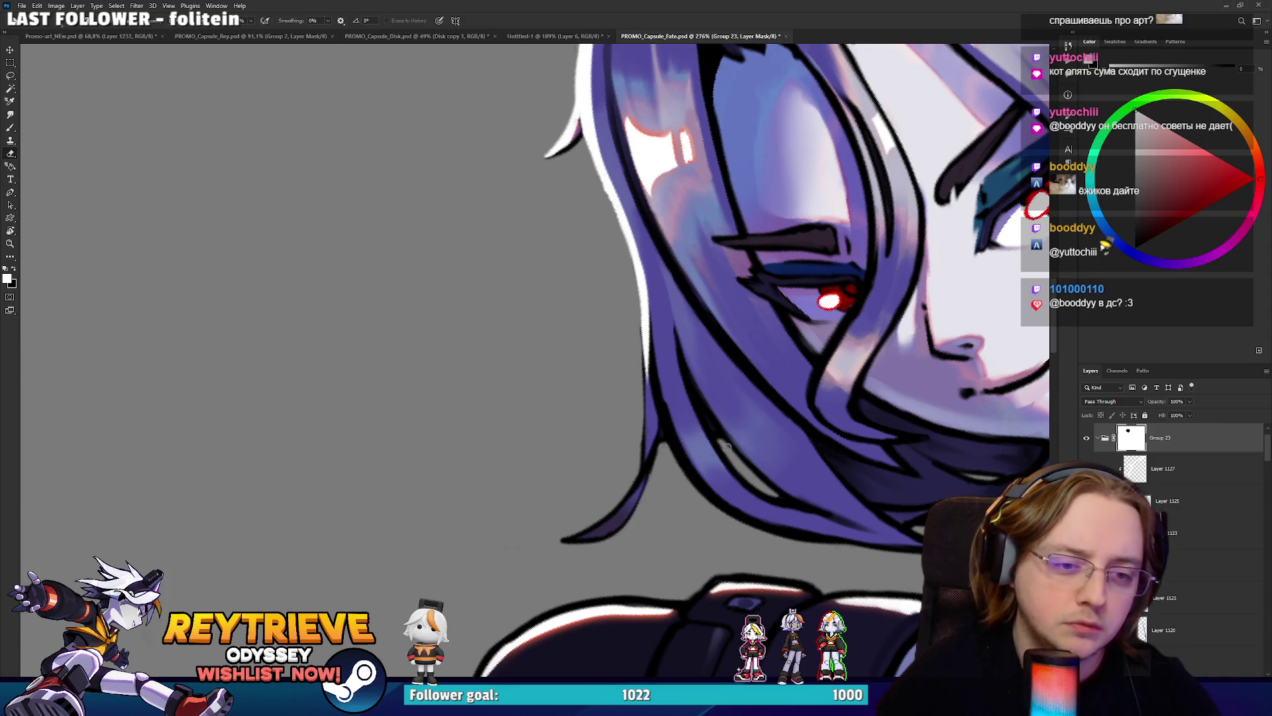
{"action": "right_click", "coordinate": [710, 380]}
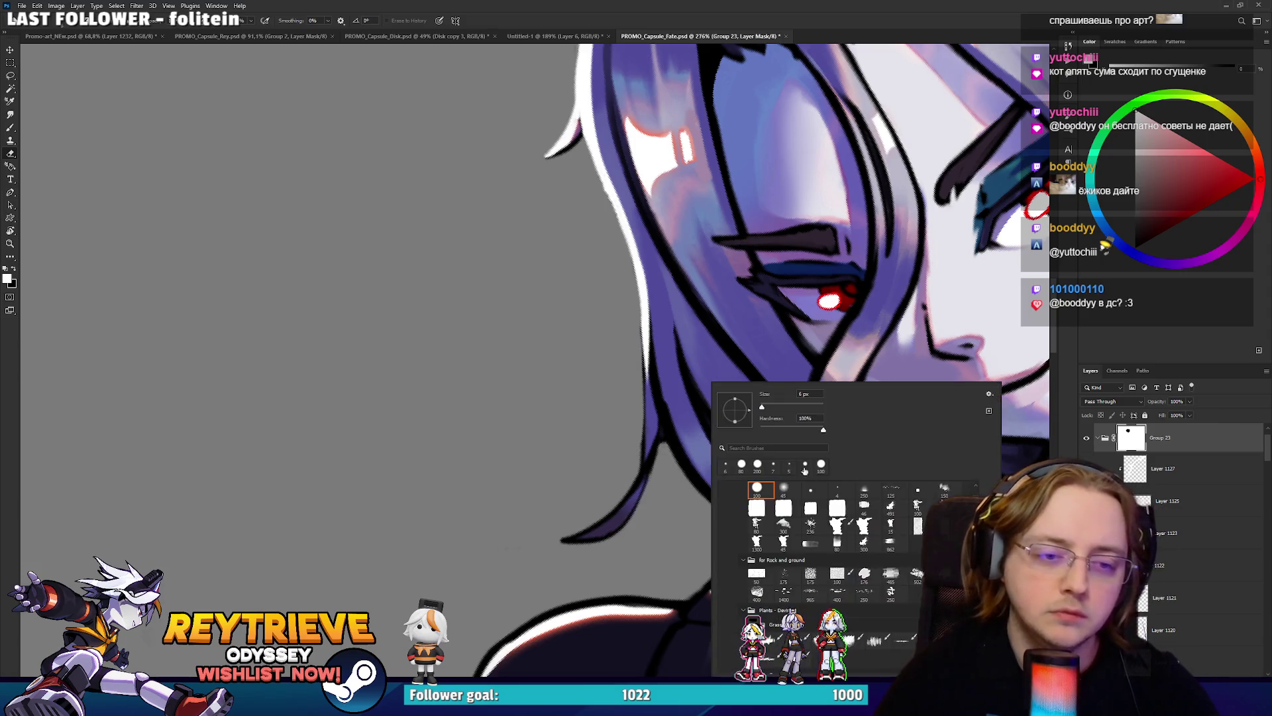
{"action": "key", "text": "Escape"}
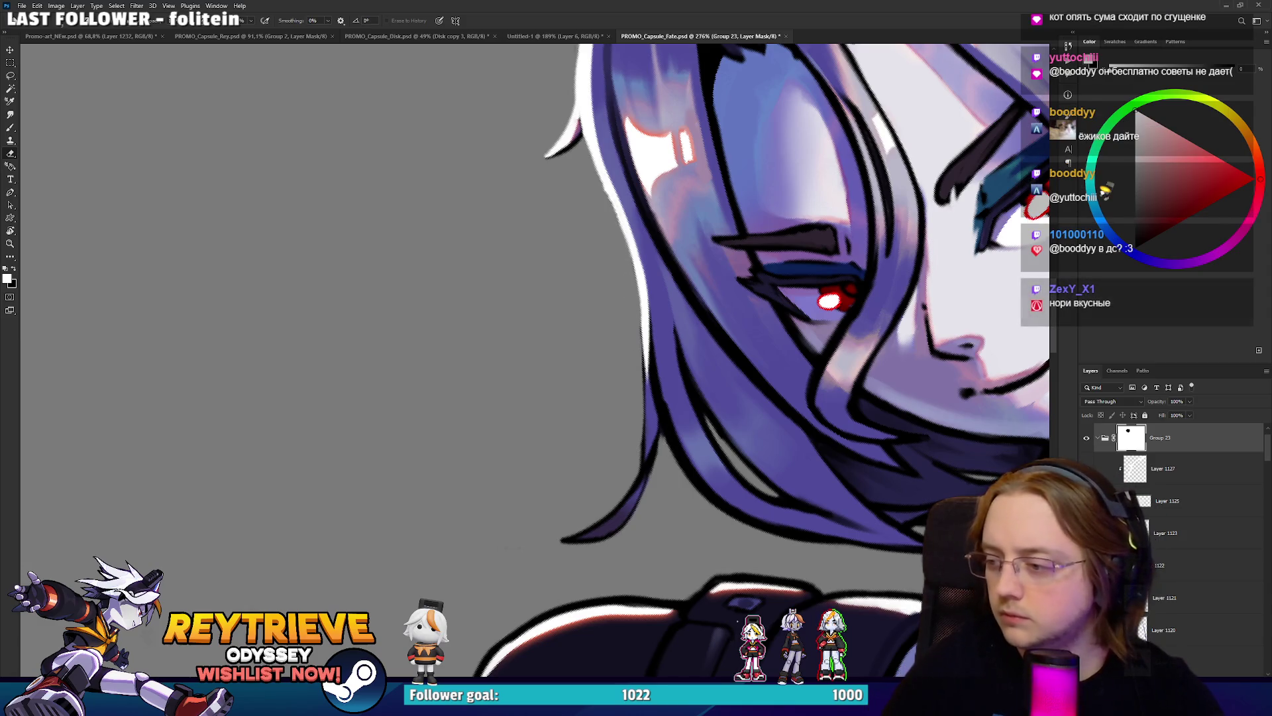
{"action": "key", "text": "ctrl+j"}
{"action": "left_click", "coordinate": [1088, 438]}
On Layer 1127, paint white rim light down the hair edge and lower tip.
{"action": "left_click", "coordinate": [1163, 501]}
{"action": "key", "text": "b"}
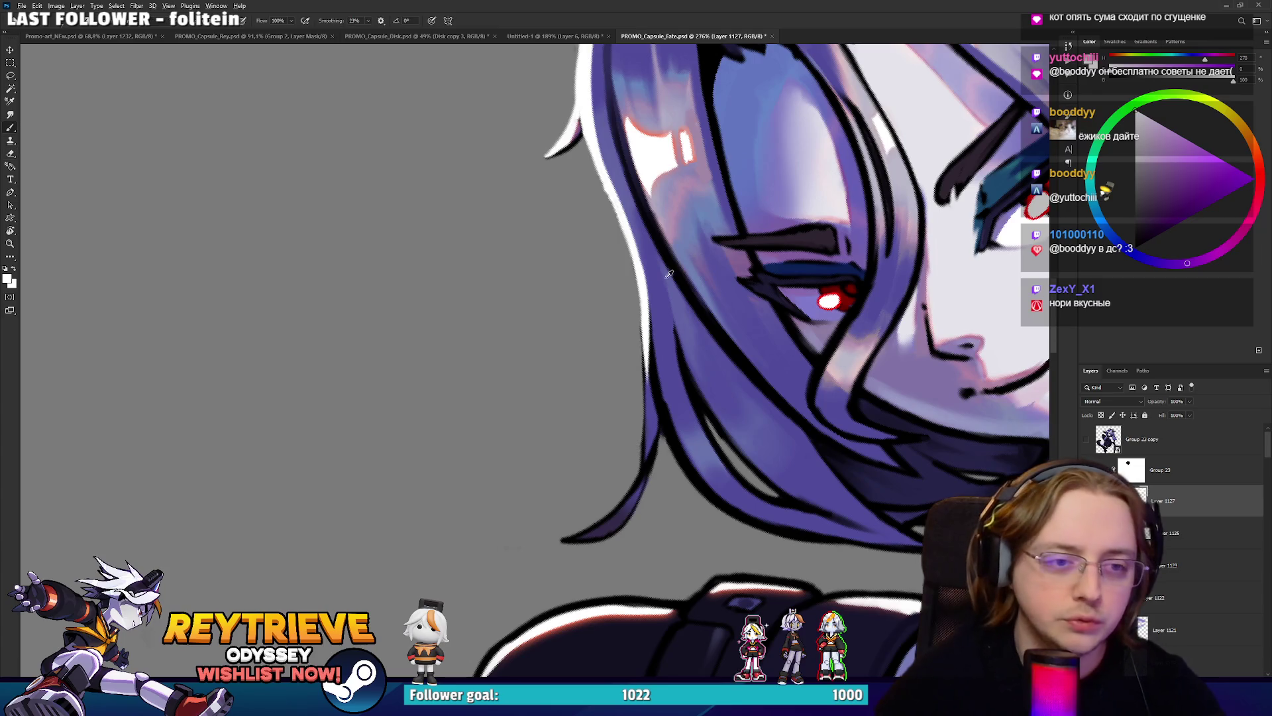
{"action": "left_click_drag", "start_coordinate": [646, 301], "coordinate": [641, 405]}
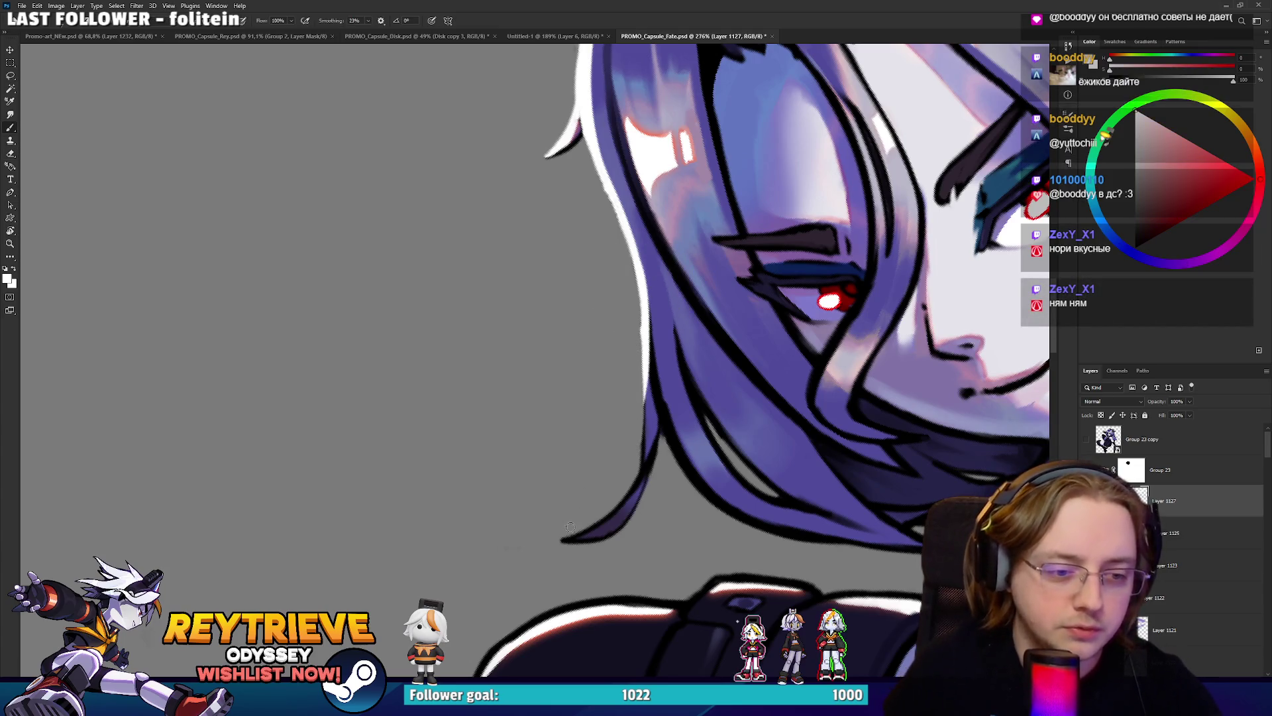
{"action": "left_click_drag", "start_coordinate": [619, 502], "coordinate": [562, 540]}
{"action": "left_click_drag", "start_coordinate": [641, 464], "coordinate": [645, 366]}
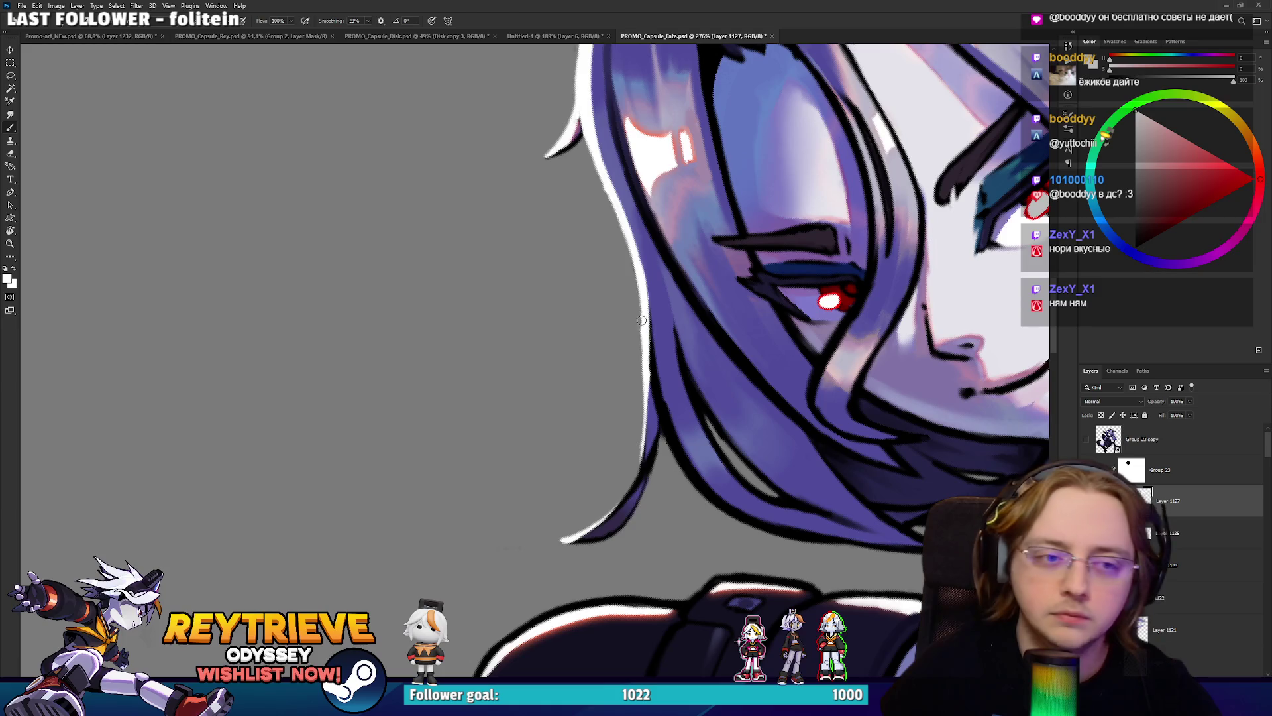
{"action": "left_click_drag", "start_coordinate": [645, 270], "coordinate": [657, 351]}
{"action": "key", "text": "ctrl+z"}
{"action": "mouse_move", "coordinate": [678, 431]}
{"action": "left_mouse_down"}
{"action": "mouse_move", "coordinate": [652, 288]}
{"action": "mouse_move", "coordinate": [625, 226]}
{"action": "left_mouse_up"}
{"action": "mouse_move", "coordinate": [595, 103]}
{"action": "left_mouse_down"}
{"action": "mouse_move", "coordinate": [616, 293]}
{"action": "mouse_move", "coordinate": [632, 195]}
{"action": "mouse_move", "coordinate": [668, 136]}
{"action": "mouse_move", "coordinate": [694, 341]}
{"action": "left_mouse_up"}
Brighten the rim light on the hair's top edge and add a thin inner-edge highlight.
{"action": "scroll", "coordinate": [696, 72], "scroll_direction": "down", "scroll_amount": 5}
{"action": "scroll", "coordinate": [695, 265], "scroll_direction": "up", "scroll_amount": 3}
{"action": "scroll", "coordinate": [682, 229], "scroll_direction": "up", "scroll_amount": 5}
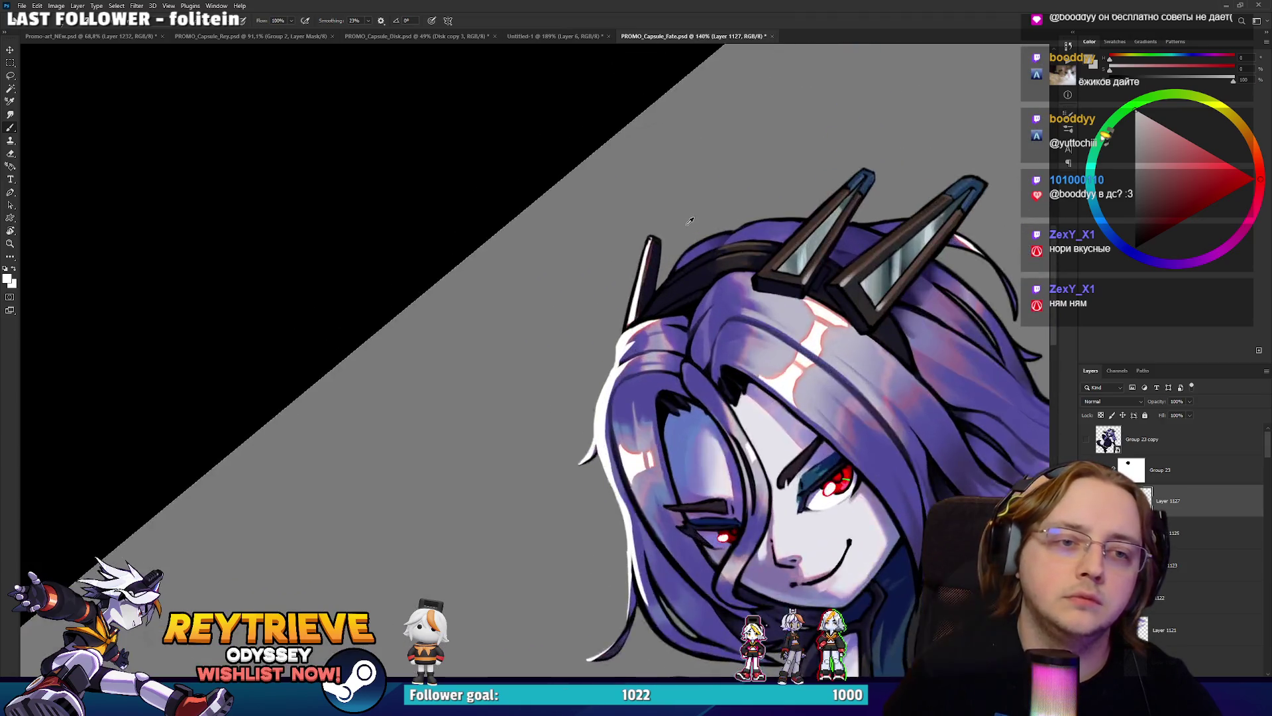
{"action": "left_click_drag", "start_coordinate": [573, 402], "coordinate": [619, 272]}
{"action": "left_click_drag", "start_coordinate": [584, 365], "coordinate": [623, 236]}
{"action": "scroll", "coordinate": [621, 230], "scroll_direction": "down", "scroll_amount": 8}
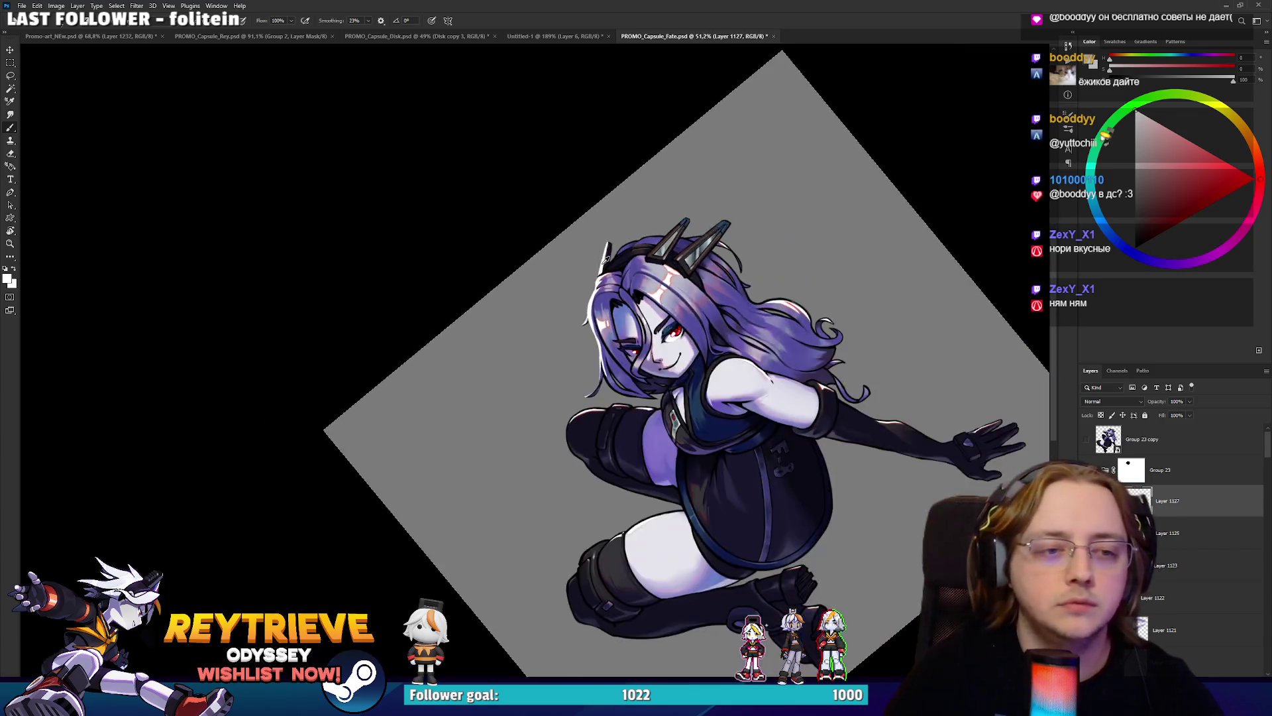
{"action": "scroll", "coordinate": [629, 265], "scroll_direction": "up", "scroll_amount": 5}
{"action": "scroll", "coordinate": [631, 270], "scroll_direction": "up", "scroll_amount": 3}
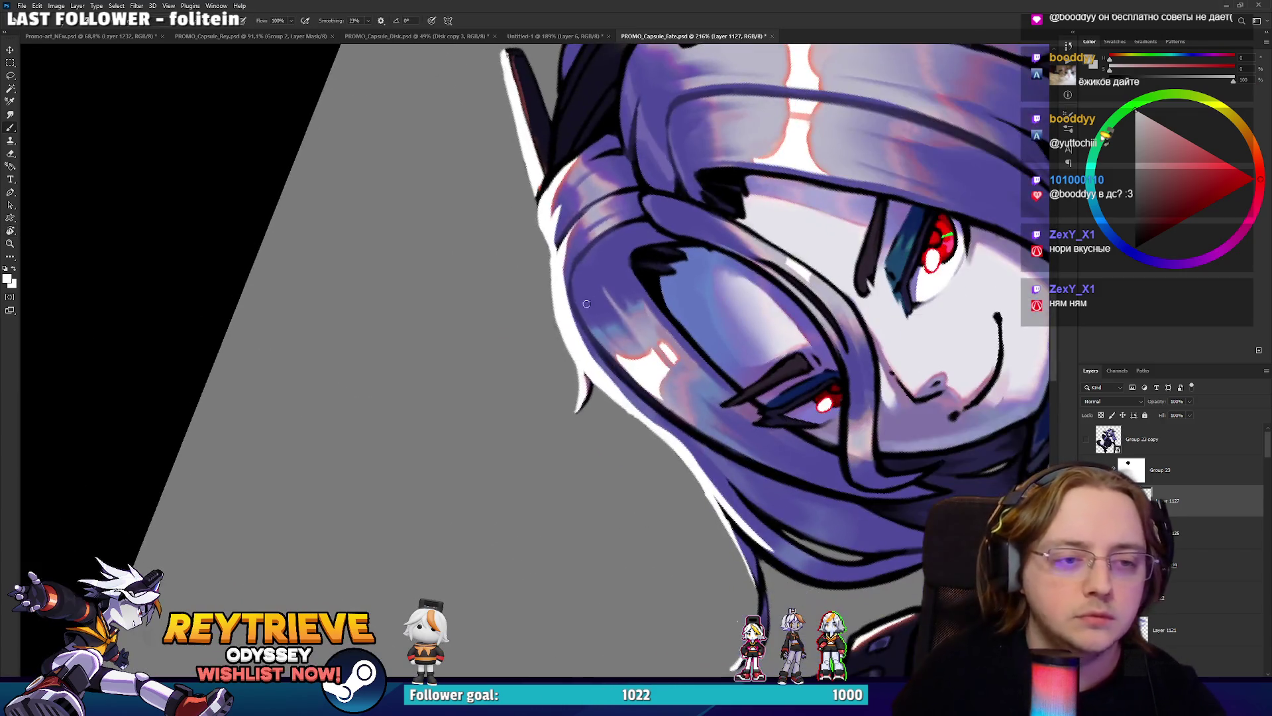
{"action": "mouse_move", "coordinate": [582, 319]}
{"action": "left_mouse_down"}
{"action": "mouse_move", "coordinate": [574, 276]}
{"action": "mouse_move", "coordinate": [603, 241]}
{"action": "left_mouse_up"}
Tilt the view and paint more light along the hair's outer edge near the face.
{"action": "key", "text": "e"}
{"action": "scroll", "coordinate": [619, 237], "scroll_direction": "down", "scroll_amount": 1}
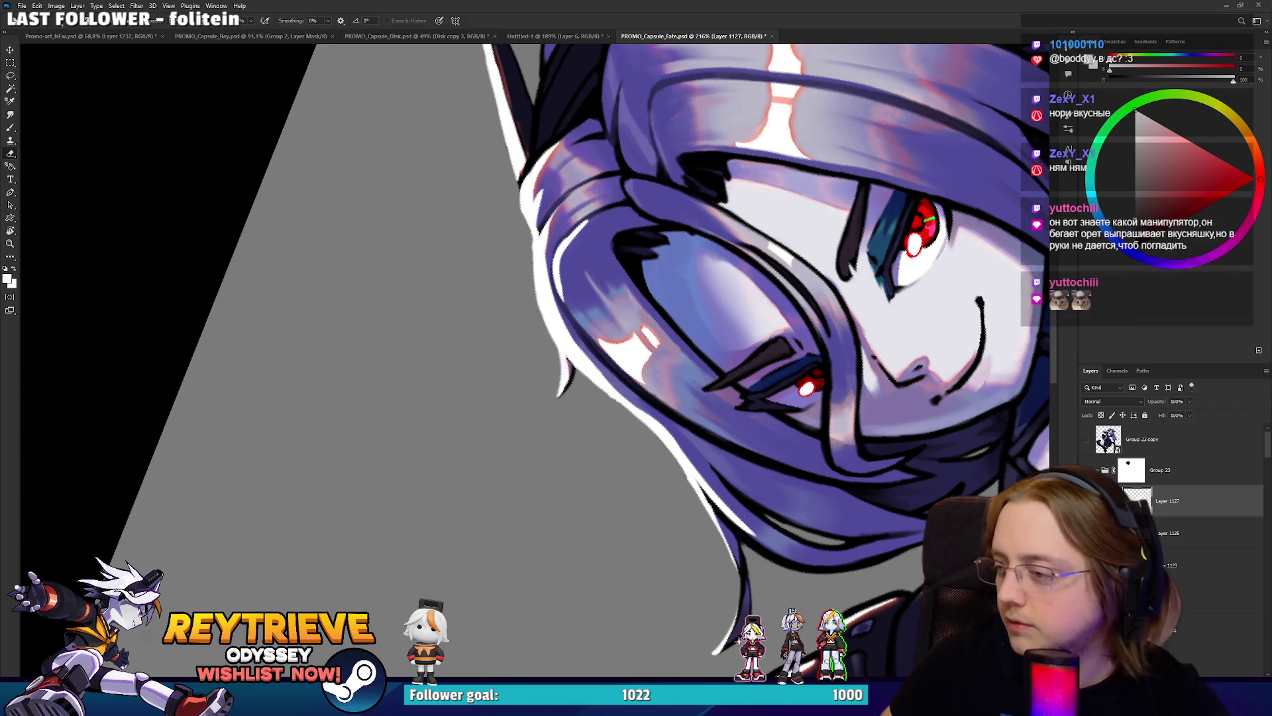
{"action": "left_click_drag", "start_coordinate": [596, 344], "coordinate": [600, 309]}
{"action": "key", "text": "b"}
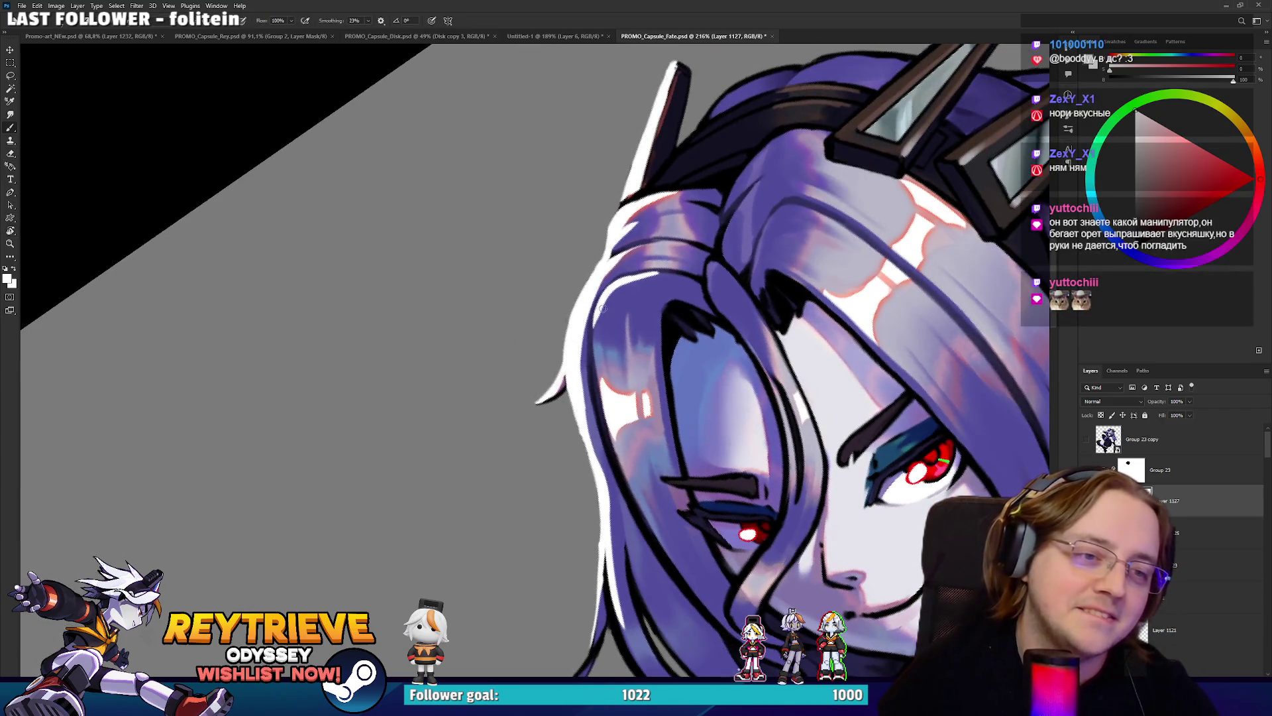
{"action": "mouse_move", "coordinate": [580, 391]}
{"action": "left_mouse_down"}
{"action": "mouse_move", "coordinate": [602, 484]}
{"action": "mouse_move", "coordinate": [584, 391]}
{"action": "left_mouse_up"}
{"action": "left_click_drag", "start_coordinate": [603, 480], "coordinate": [576, 364]}
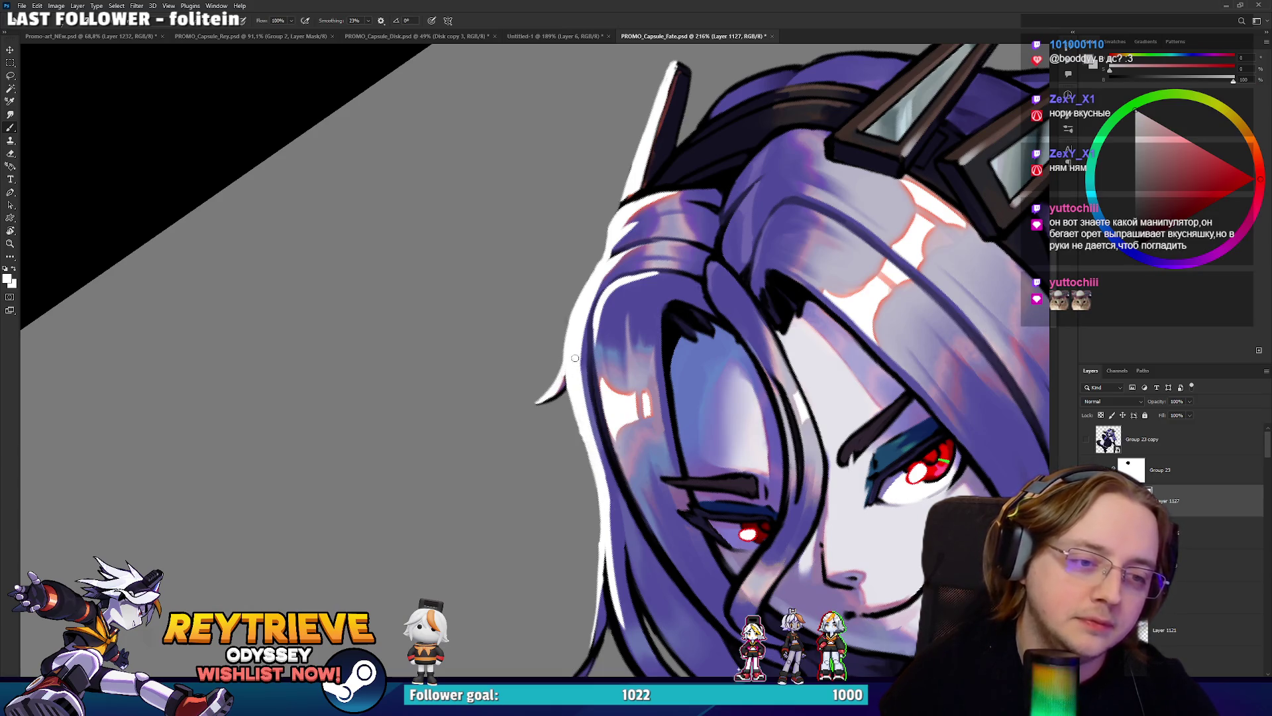
{"action": "scroll", "coordinate": [535, 244], "scroll_direction": "down", "scroll_amount": 8}
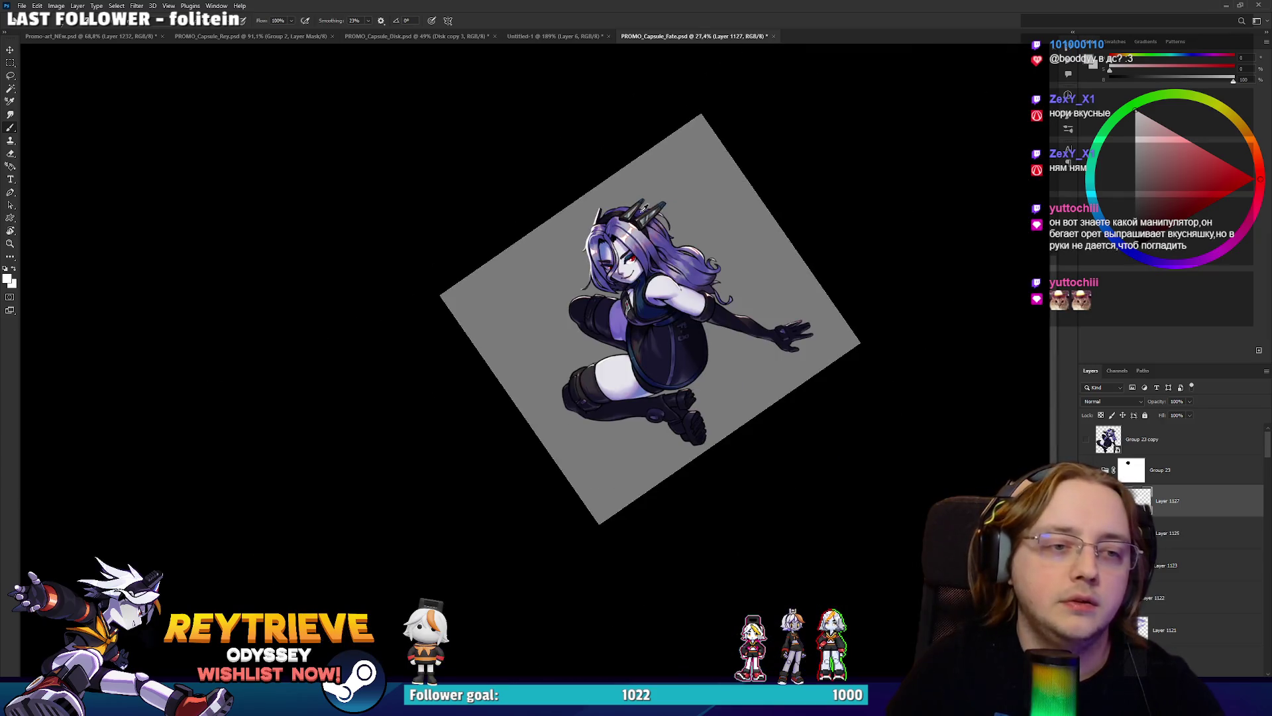
{"action": "scroll", "coordinate": [616, 202], "scroll_direction": "up", "scroll_amount": 5}
{"action": "left_click_drag", "start_coordinate": [547, 333], "coordinate": [643, 250]}
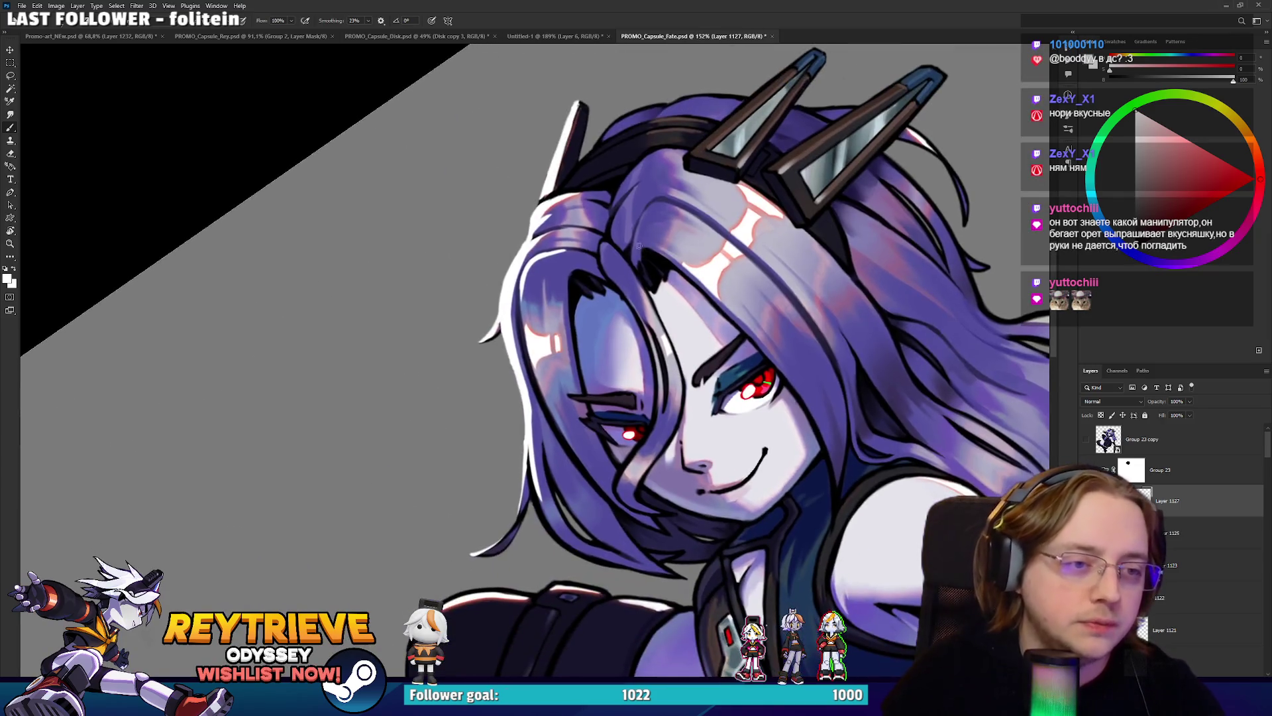
{"action": "mouse_move", "coordinate": [636, 207]}
{"action": "left_mouse_down"}
{"action": "mouse_move", "coordinate": [600, 195]}
{"action": "mouse_move", "coordinate": [467, 294]}
{"action": "left_mouse_up"}
Reset the canvas rotation to upright and switch to the Promo-art_NEw.psd banner.
{"action": "key", "text": "e"}
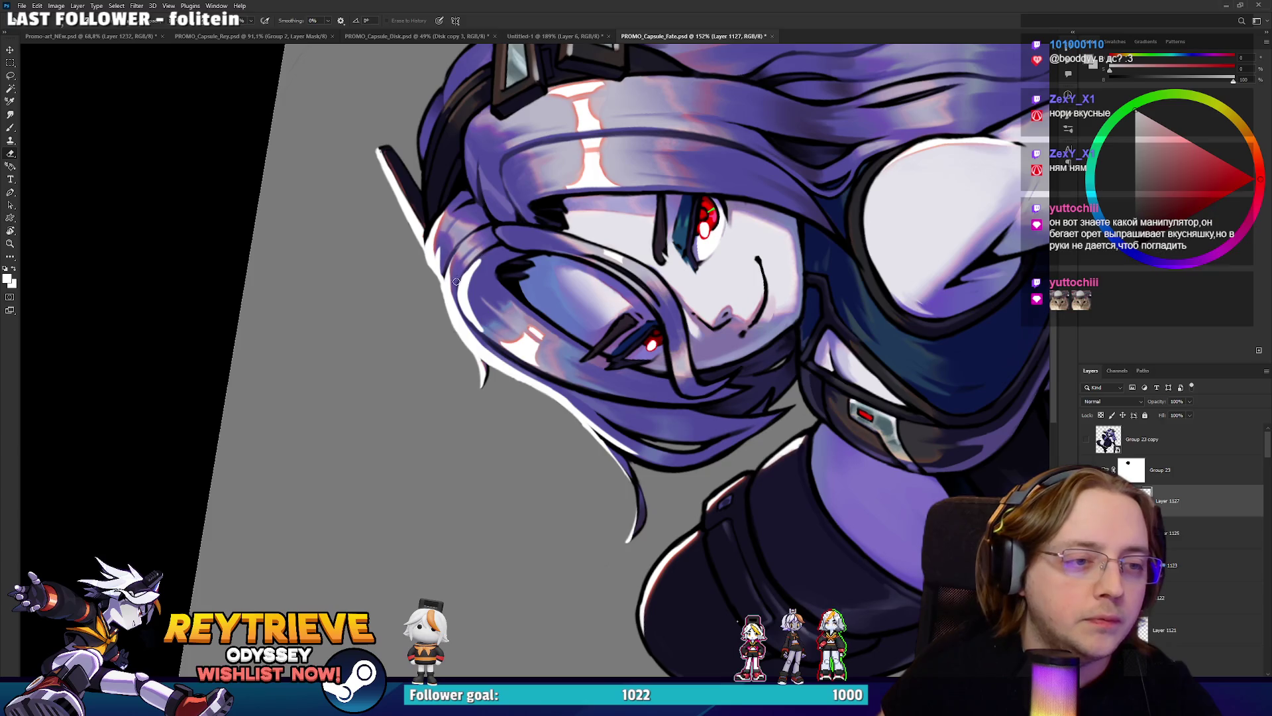
{"action": "key", "text": "b"}
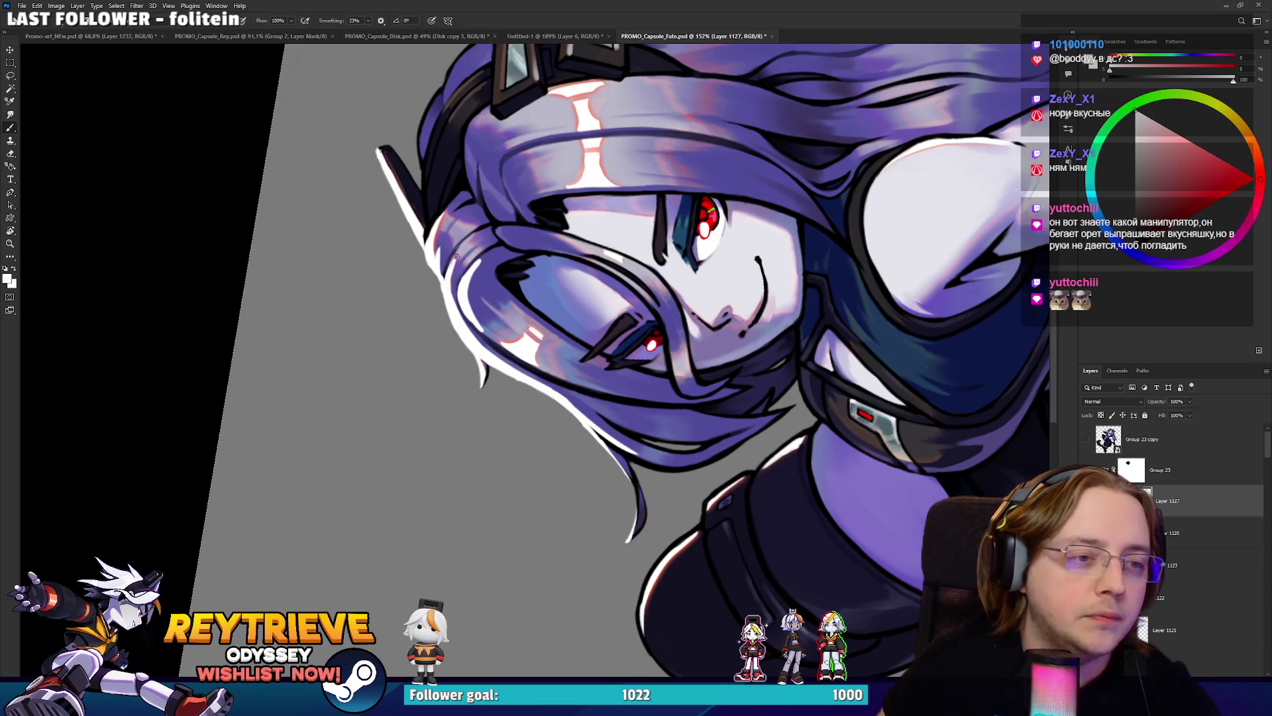
{"action": "key", "text": "r"}
{"action": "scroll", "coordinate": [721, 161], "scroll_direction": "down", "scroll_amount": 6}
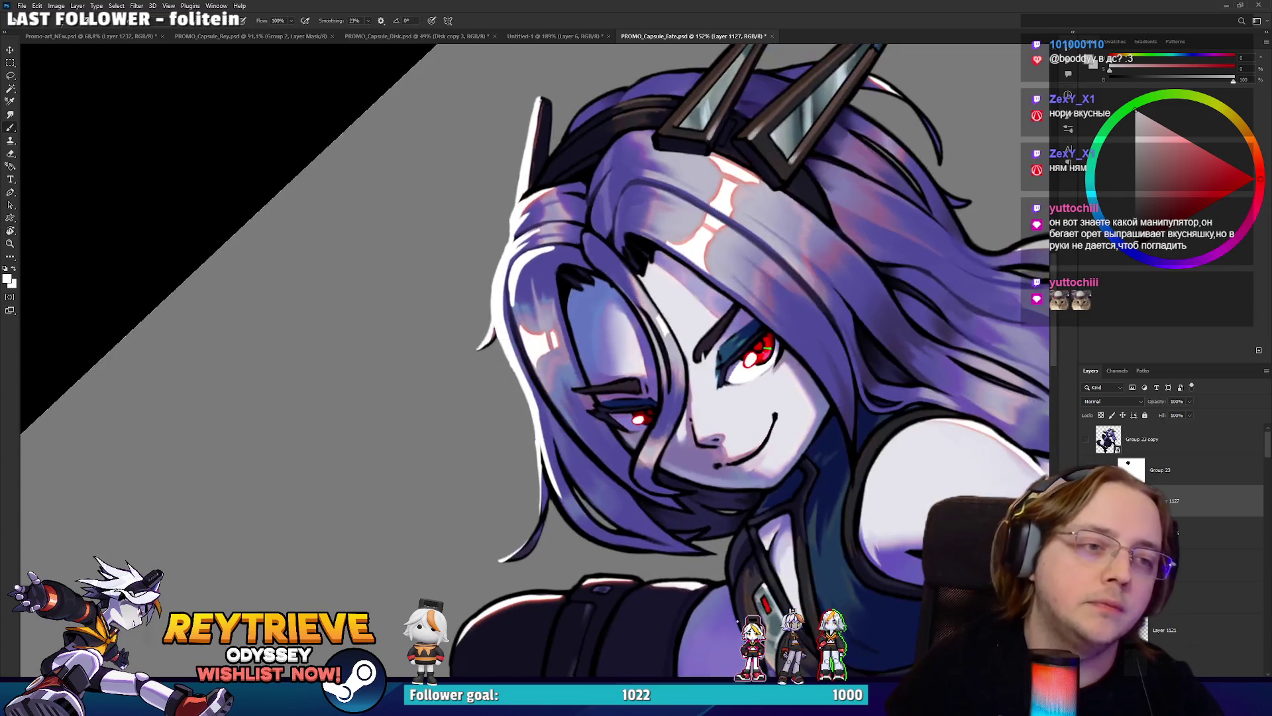
{"action": "key", "text": "Escape"}
{"action": "scroll", "coordinate": [687, 383], "scroll_direction": "down", "scroll_amount": 2}
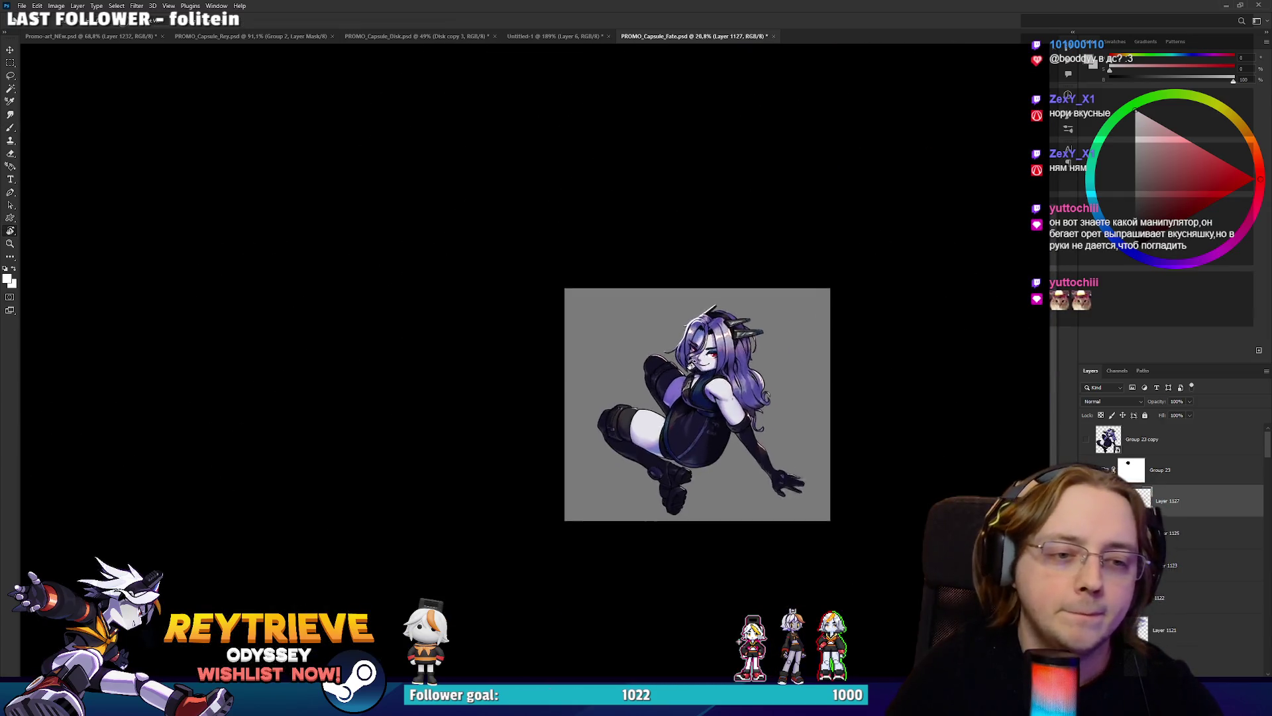
{"action": "scroll", "coordinate": [688, 383], "scroll_direction": "up", "scroll_amount": 8}
{"action": "left_click", "coordinate": [109, 31]}
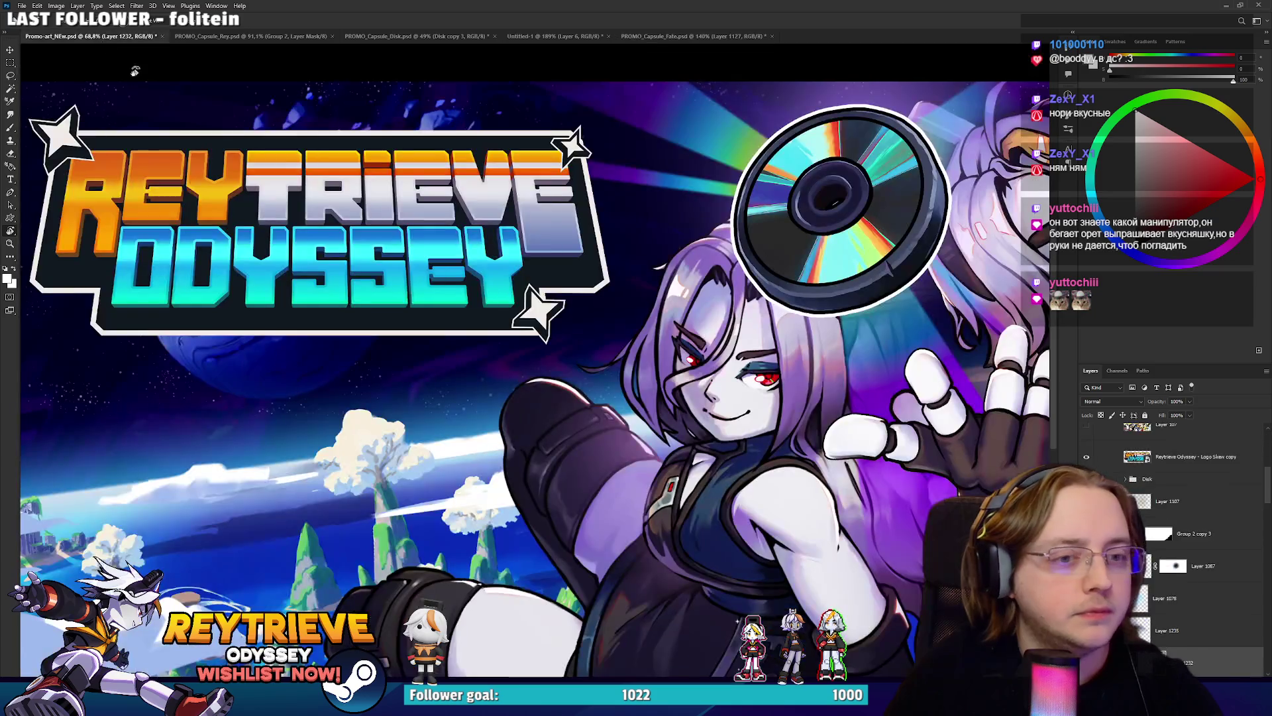
Select Layer 1133, tilt the banner view and paint a rim highlight along the sleeve's left edge.
{"action": "scroll", "coordinate": [672, 338], "scroll_direction": "down", "scroll_amount": 4}
{"action": "scroll", "coordinate": [673, 338], "scroll_direction": "up", "scroll_amount": 4}
{"action": "left_click", "coordinate": [672, 338], "text": "ctrl"}
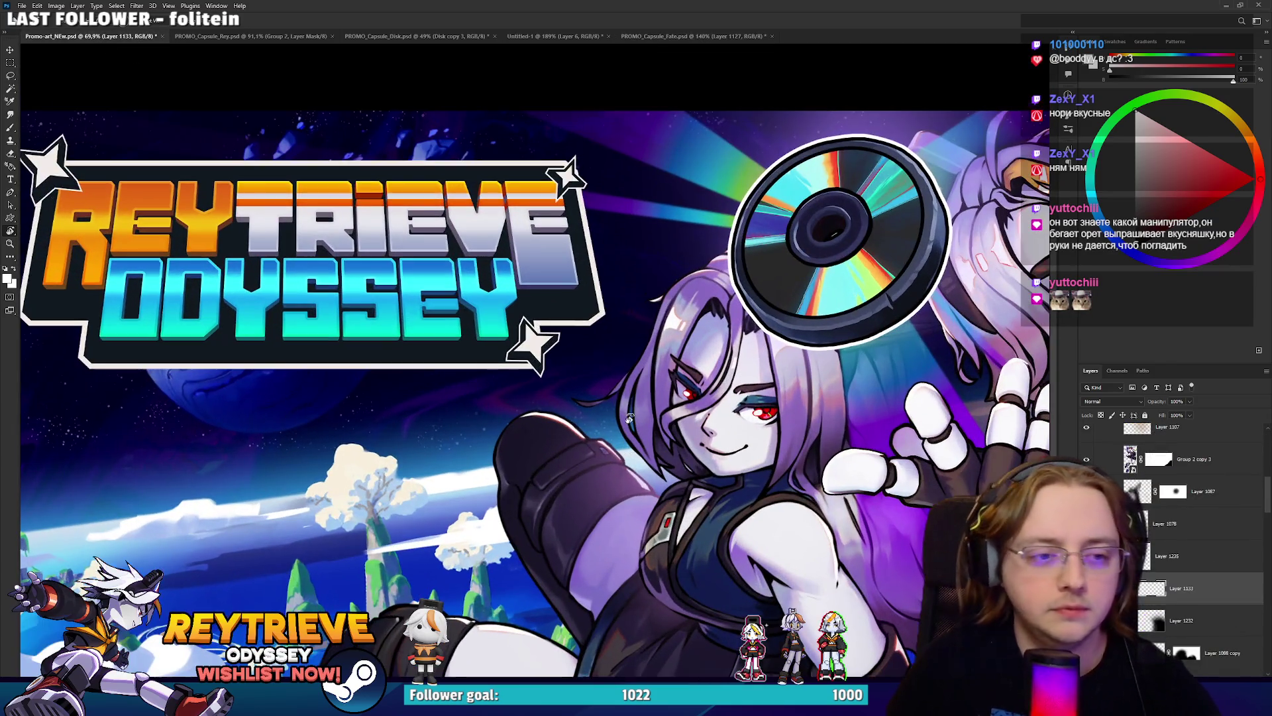
{"action": "scroll", "coordinate": [722, 409], "scroll_direction": "up", "scroll_amount": 1}
{"action": "mouse_move", "coordinate": [722, 409]}
{"action": "left_mouse_down"}
{"action": "mouse_move", "coordinate": [669, 318]}
{"action": "mouse_move", "coordinate": [623, 275]}
{"action": "left_mouse_up"}
{"action": "scroll", "coordinate": [622, 274], "scroll_direction": "up", "scroll_amount": 3}
{"action": "key", "text": "b"}
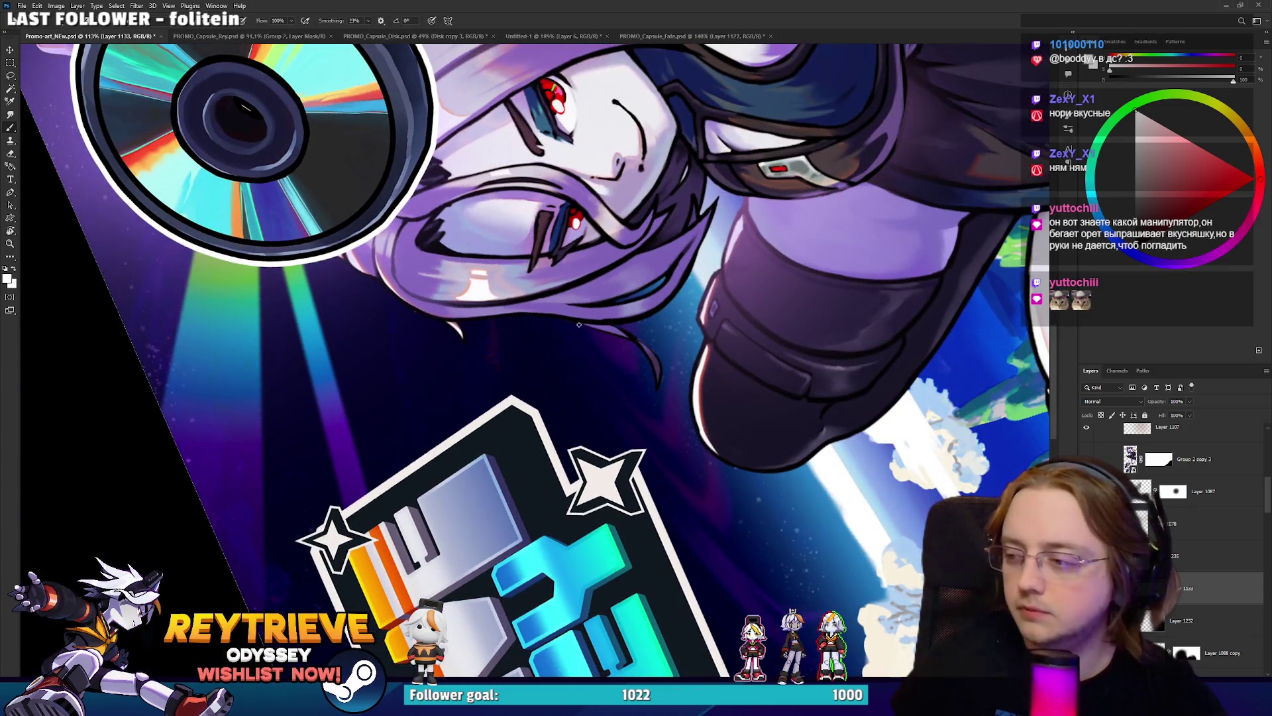
{"action": "mouse_move", "coordinate": [713, 456]}
{"action": "left_mouse_down"}
{"action": "mouse_move", "coordinate": [695, 368]}
{"action": "mouse_move", "coordinate": [702, 339]}
{"action": "mouse_move", "coordinate": [701, 353]}
{"action": "left_mouse_up"}
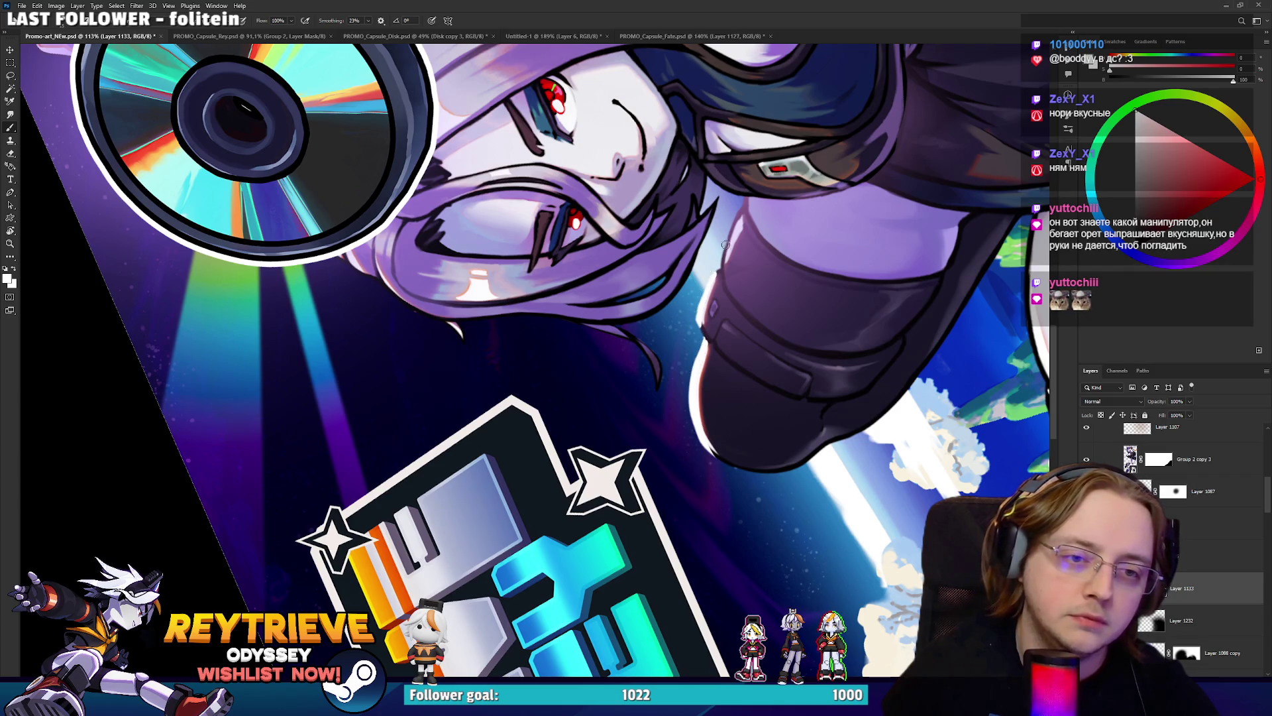
Level the canvas rotation, merge the sleeve touch-up down, and go back to PROMO_Capsule_Fate.psd.
{"action": "scroll", "coordinate": [682, 531], "scroll_direction": "down", "scroll_amount": 10}
{"action": "key", "text": "r"}
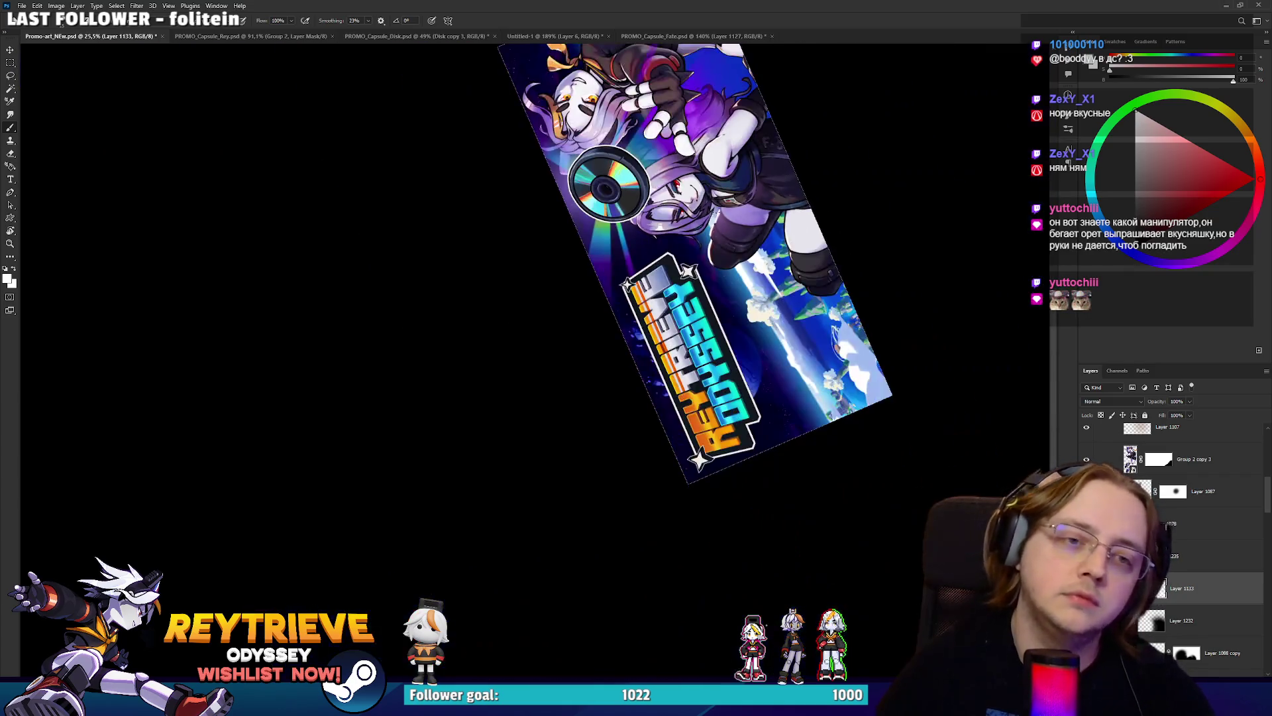
{"action": "left_click_drag", "start_coordinate": [683, 530], "coordinate": [683, 530]}
{"action": "scroll", "coordinate": [679, 536], "scroll_direction": "up", "scroll_amount": 4}
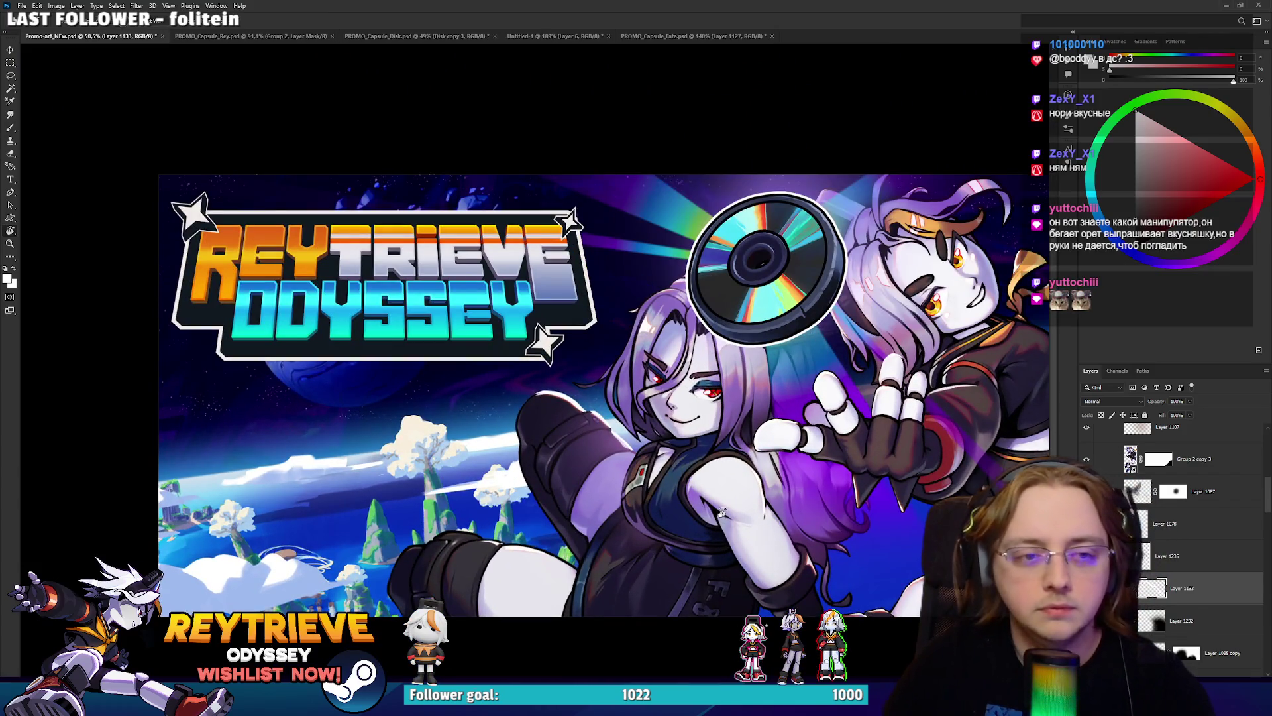
{"action": "key", "text": "Delete"}
{"action": "scroll", "coordinate": [726, 497], "scroll_direction": "down", "scroll_amount": 2}
{"action": "left_click_drag", "start_coordinate": [855, 343], "coordinate": [802, 328]}
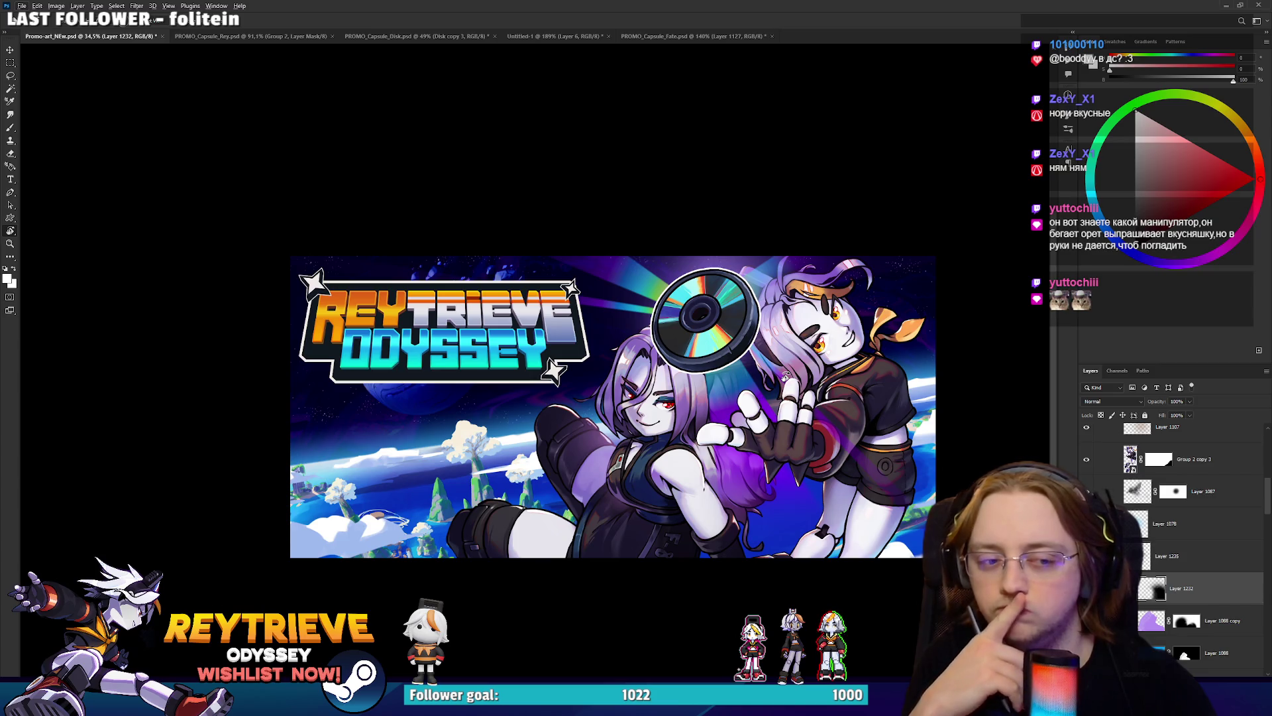
{"action": "key", "text": "ctrl+shift+Tab"}
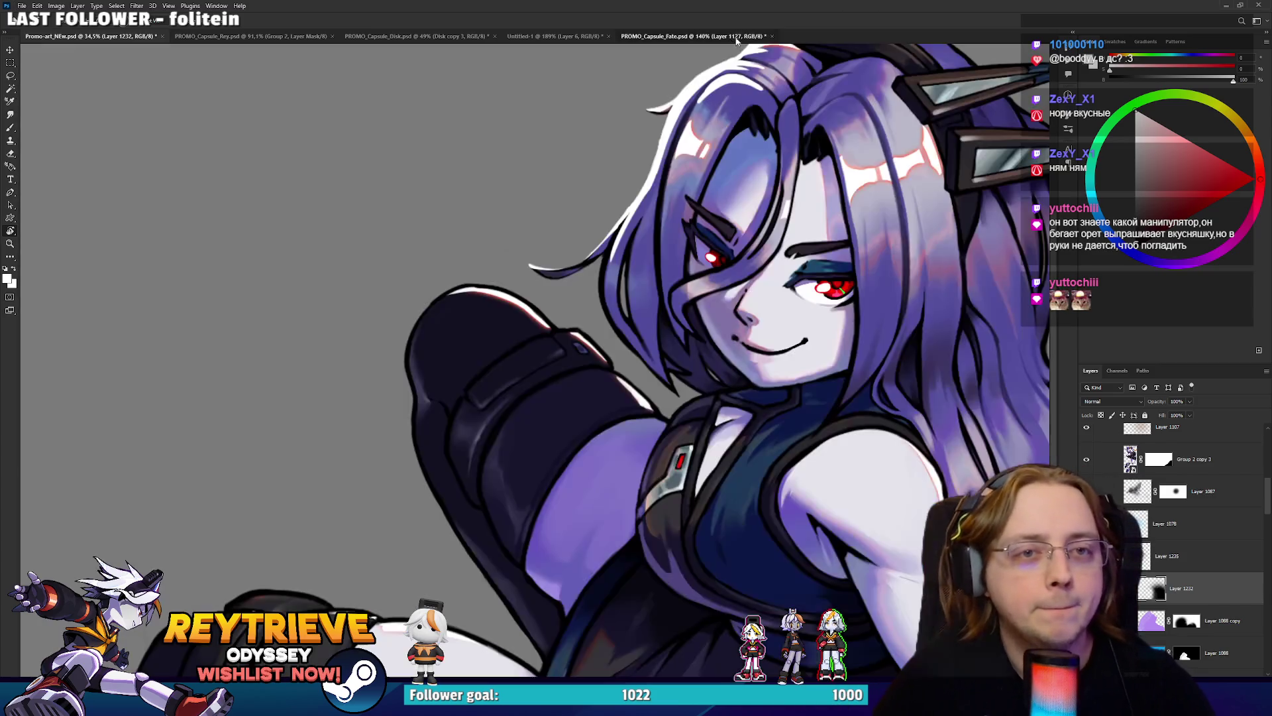
Merge a copy of Group 23 into a single layer and apply its mask.
{"action": "left_click", "coordinate": [1098, 470]}
{"action": "left_click", "coordinate": [1179, 469]}
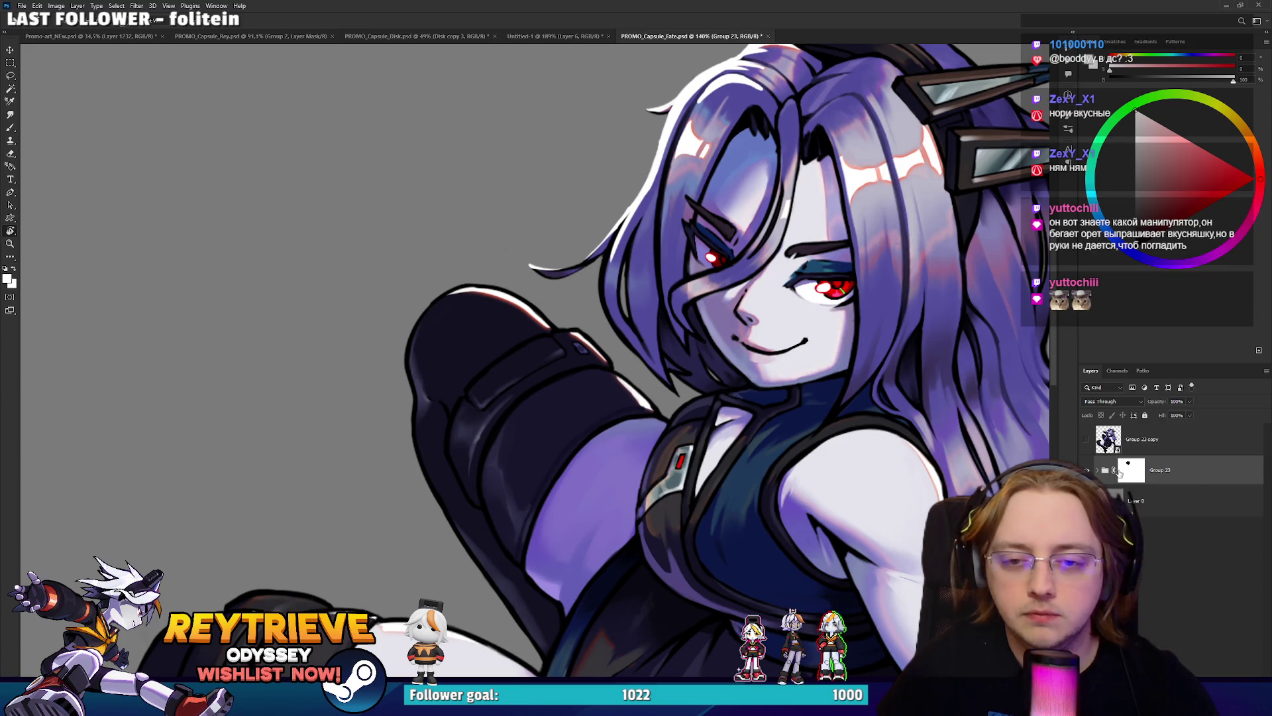
{"action": "key", "text": "ctrl+j"}
{"action": "key", "text": "ctrl+e"}
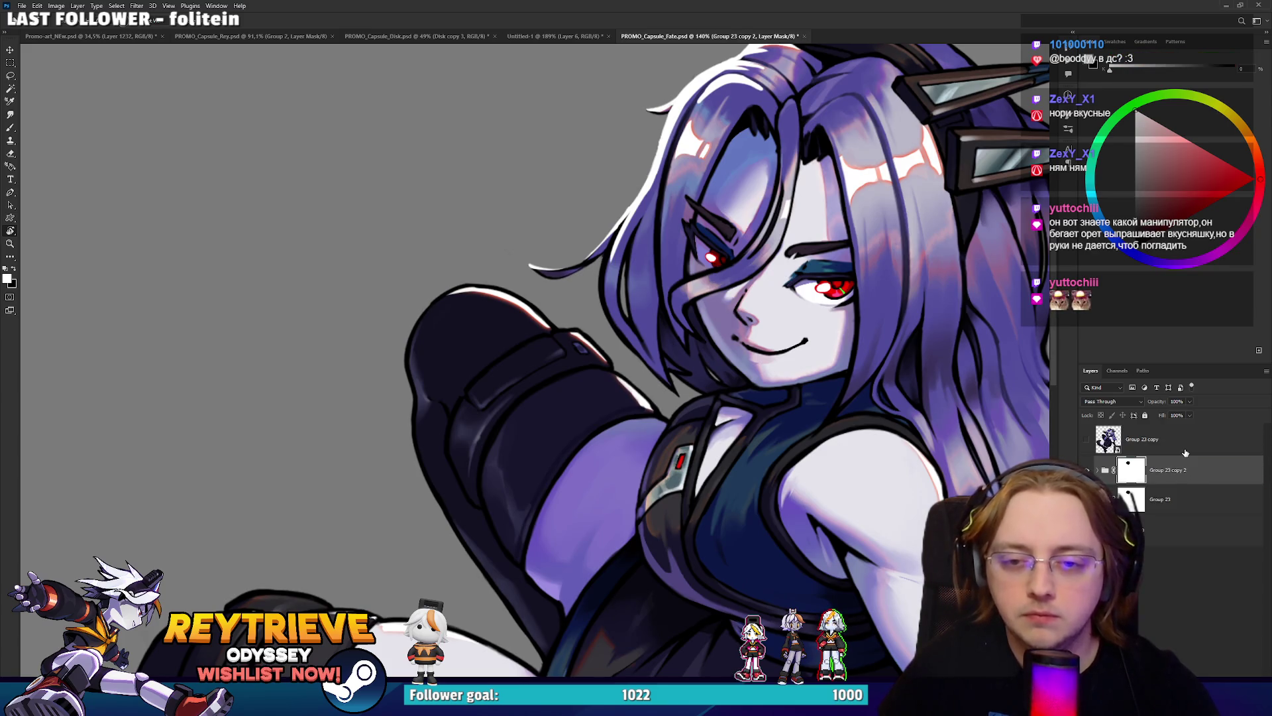
{"action": "right_click", "coordinate": [1154, 472]}
{"action": "left_click", "coordinate": [1186, 497]}
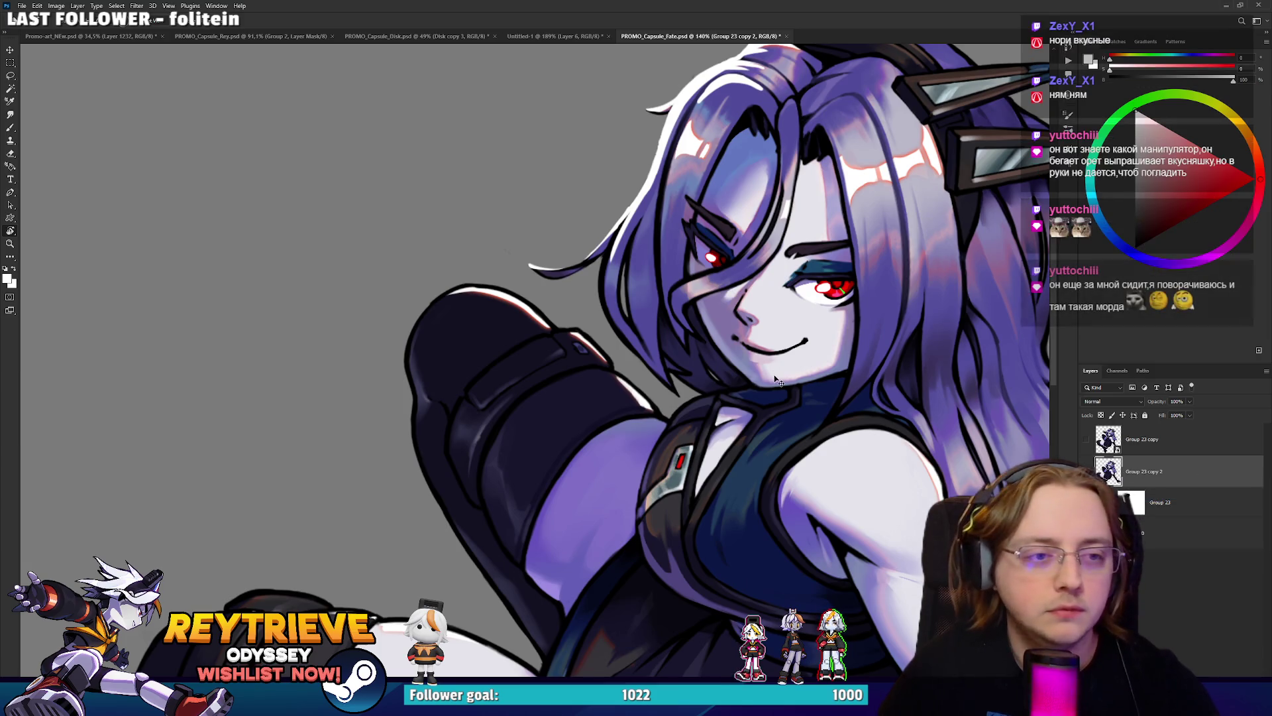
{"action": "scroll", "coordinate": [685, 334], "scroll_direction": "down", "scroll_amount": 5}
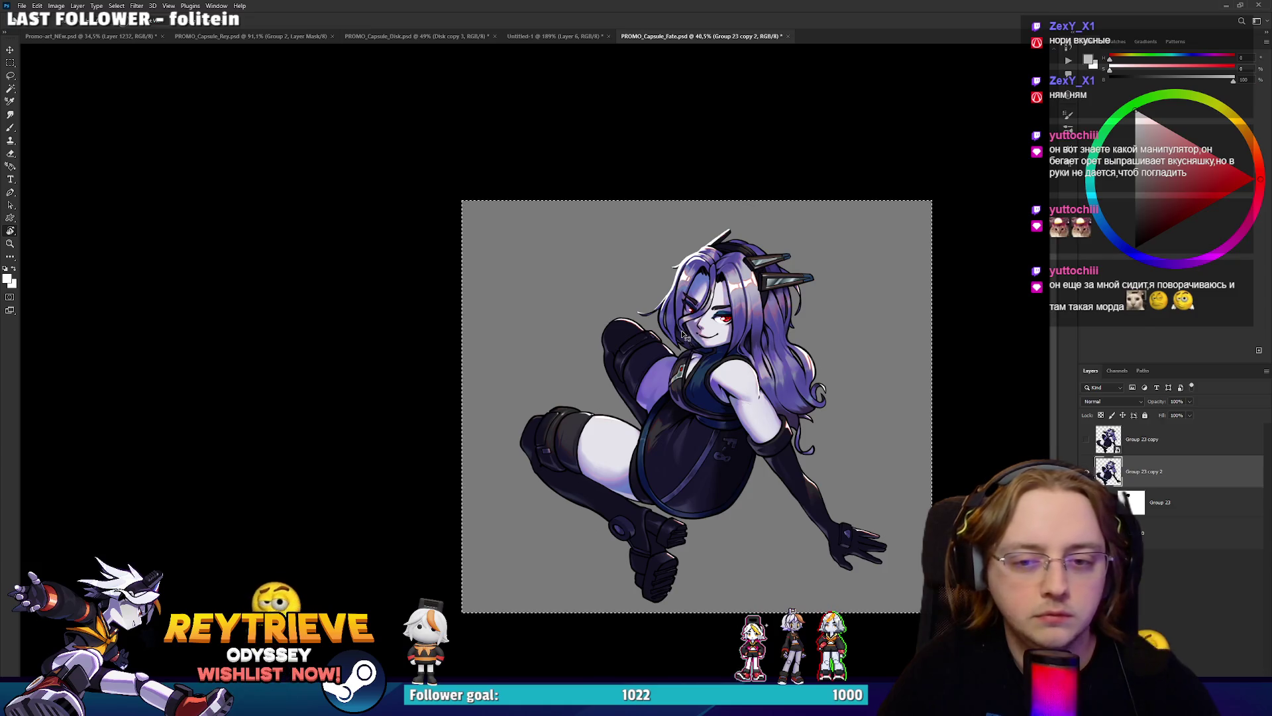
In the banner's Rey smart object, stamp a merged layer, delete the original group, and save.
{"action": "left_click", "coordinate": [100, 36]}
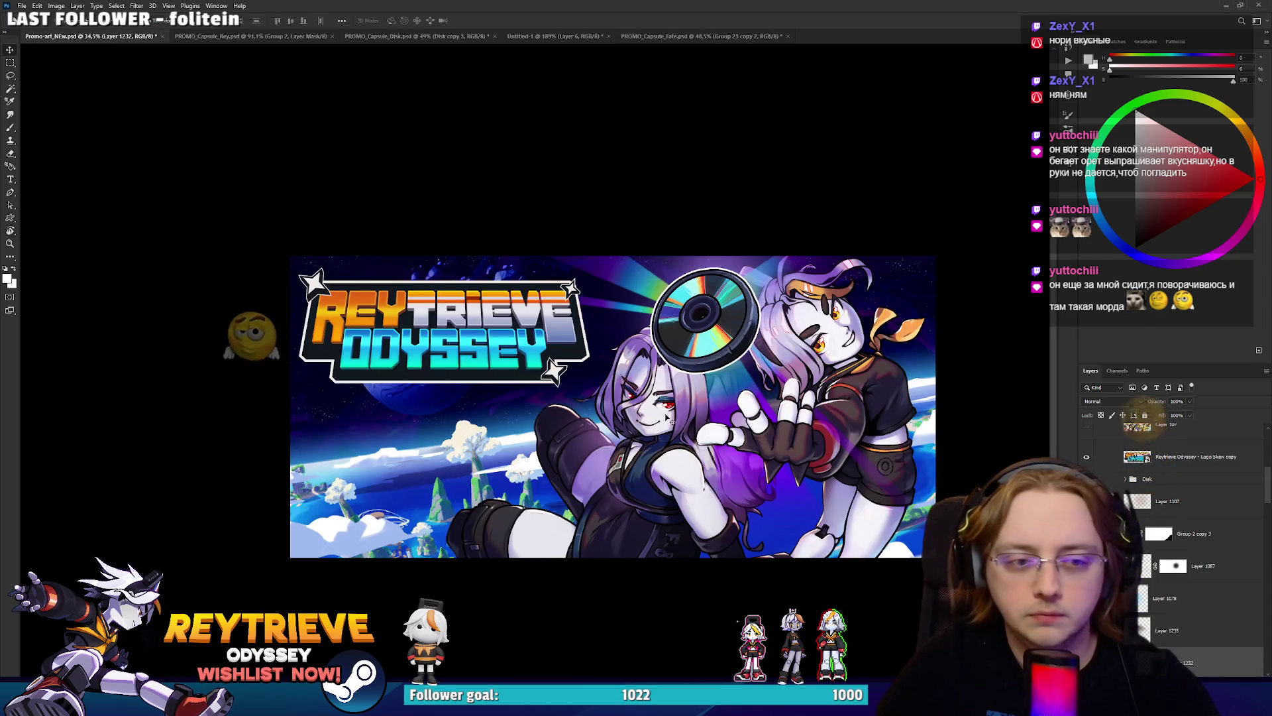
{"action": "double_click", "coordinate": [1175, 648]}
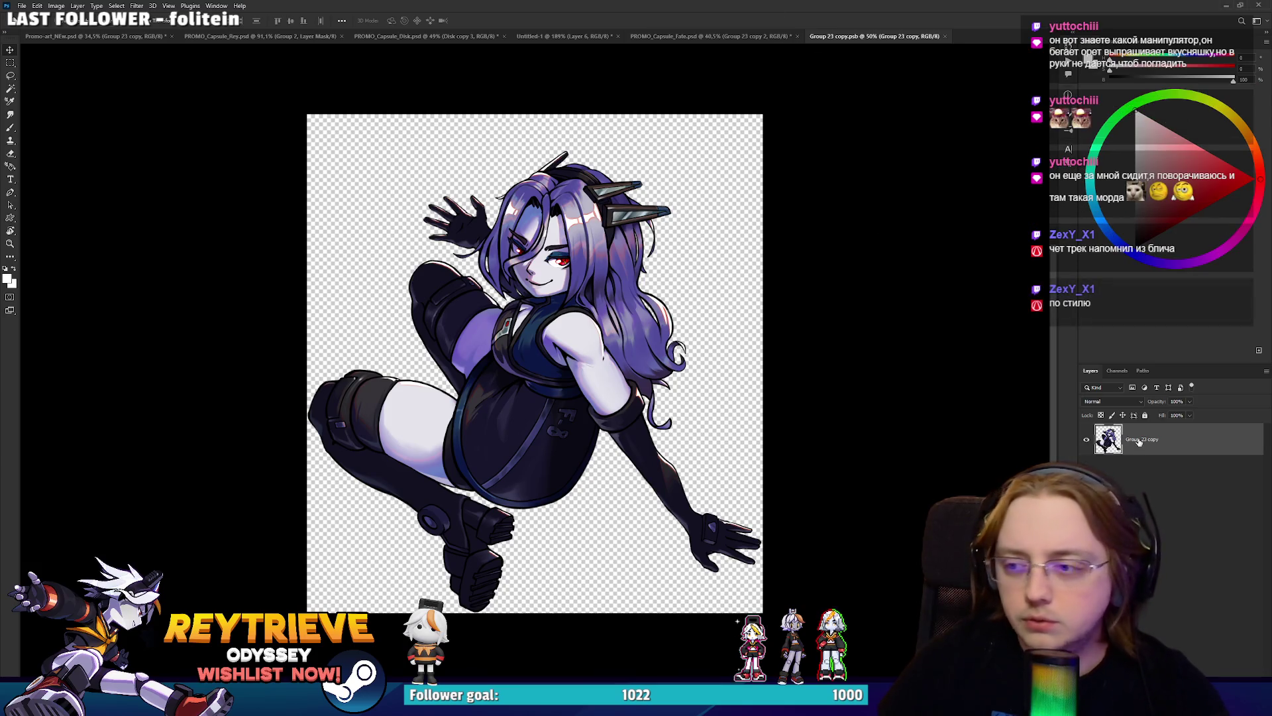
{"action": "key", "text": "ctrl+shift+alt+e"}
{"action": "left_click", "coordinate": [1141, 471]}
{"action": "key", "text": "Delete"}
{"action": "key", "text": "ctrl+s"}
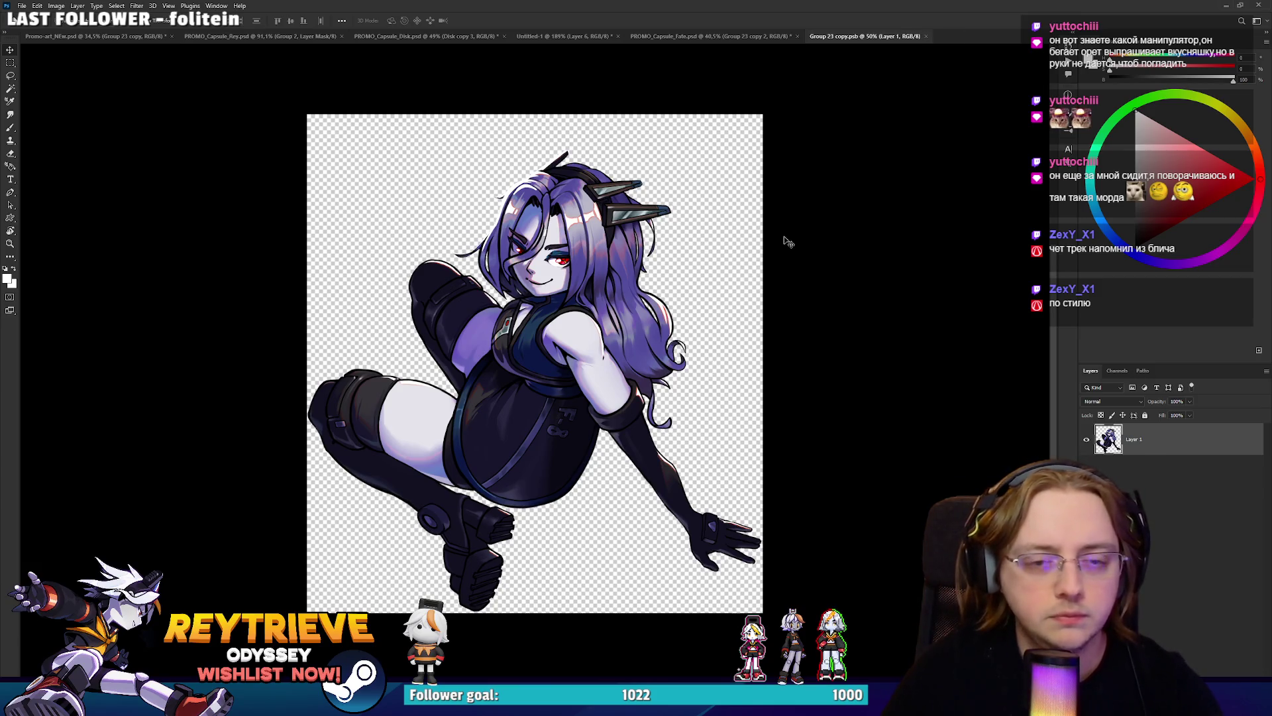
{"action": "key", "text": "alt+Tab"}
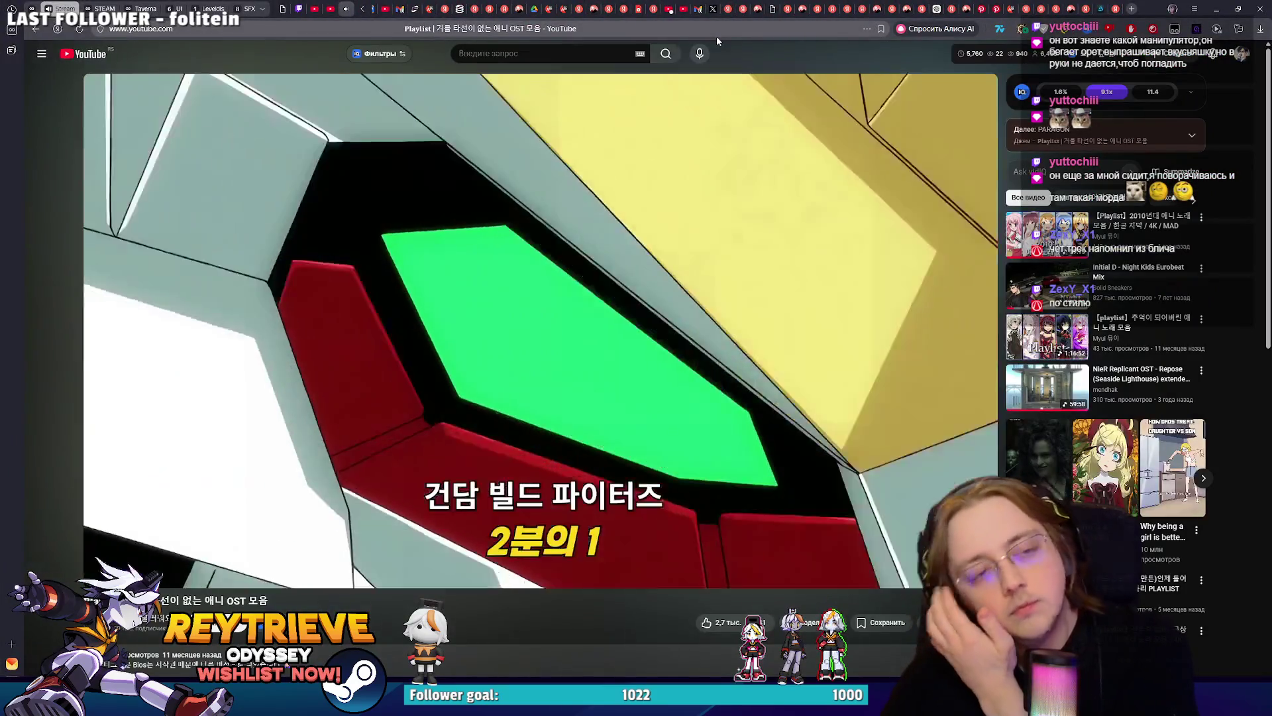
Switch from the YouTube browser back to Group 23 copy.psb in Photoshop.
{"action": "key", "text": "alt+Tab"}
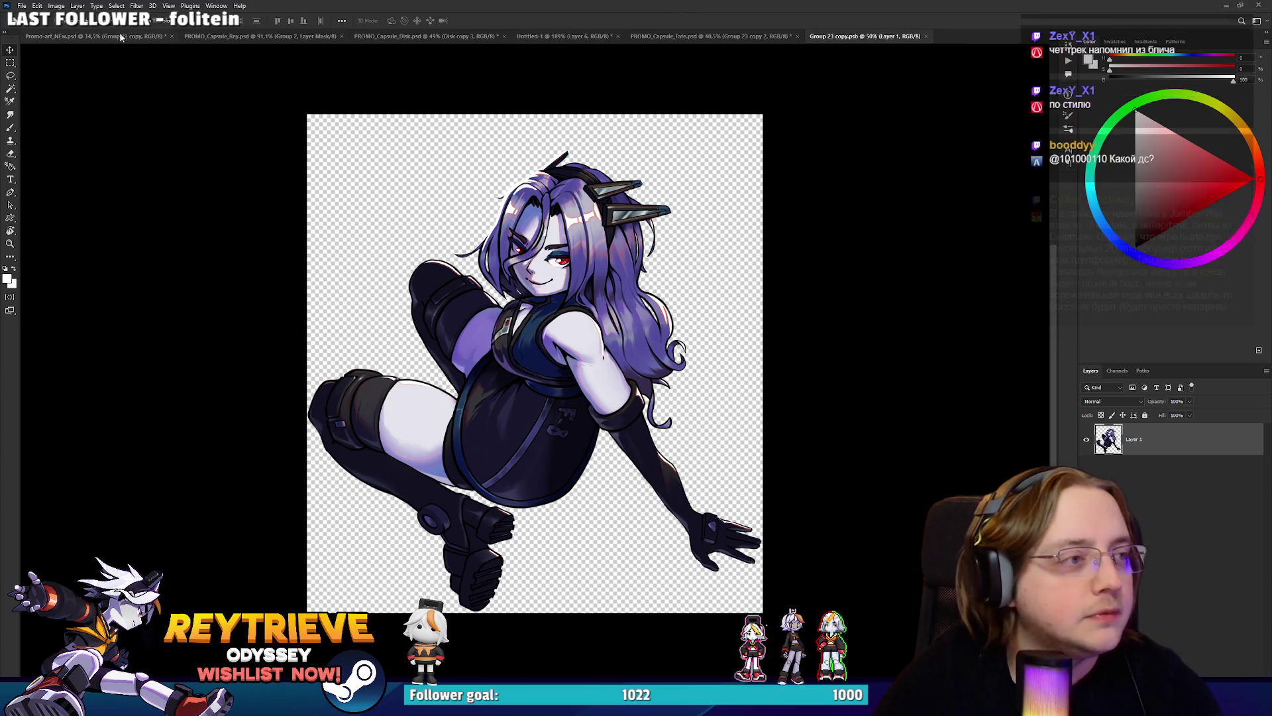
Save and close Group 23 copy.psb, then save the updated Promo-art_NEw.psd banner.
{"action": "key", "text": "ctrl+s"}
{"action": "key", "text": "ctrl+w"}
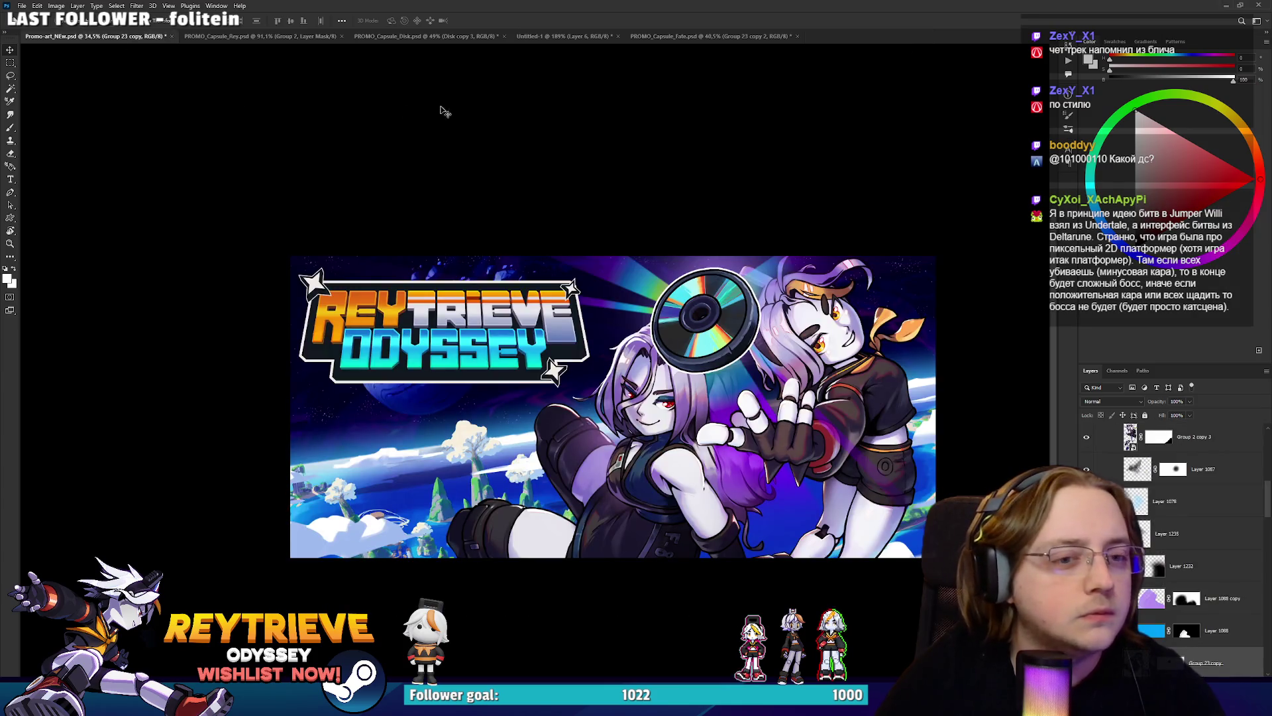
{"action": "scroll", "coordinate": [665, 412], "scroll_direction": "up", "scroll_amount": 3}
{"action": "scroll", "coordinate": [665, 412], "scroll_direction": "down", "scroll_amount": 2}
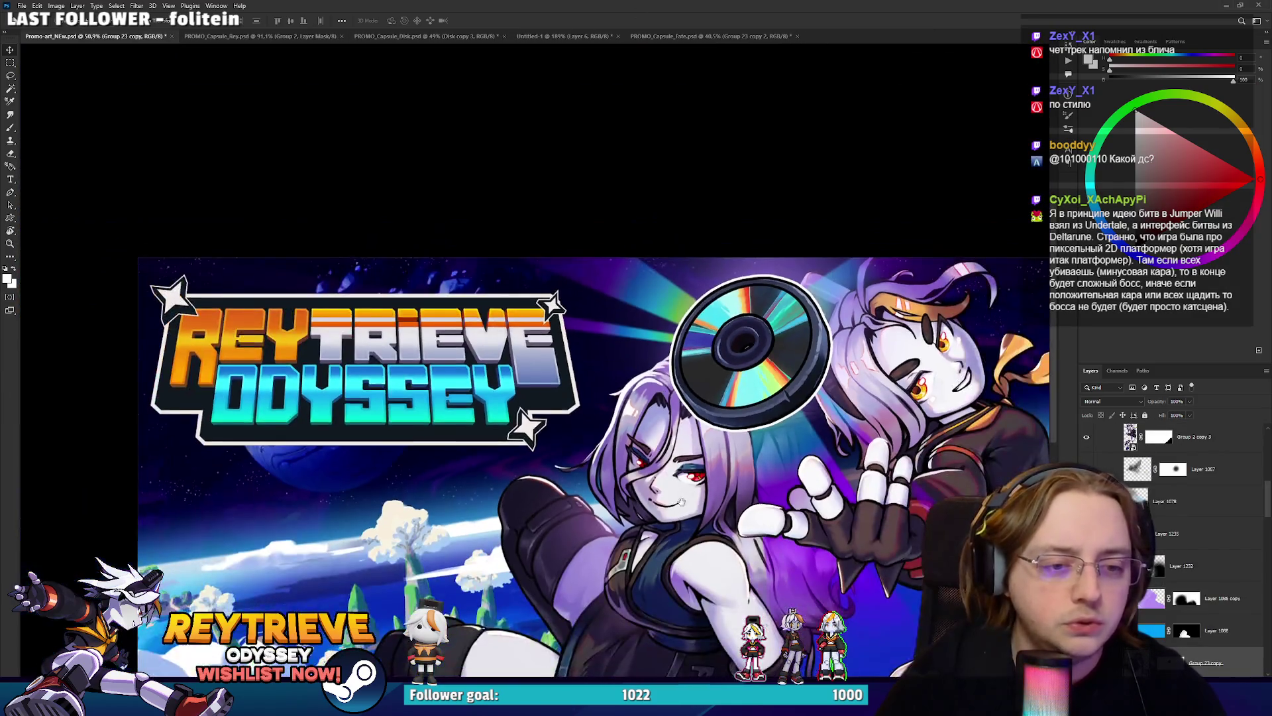
{"action": "scroll", "coordinate": [664, 412], "scroll_direction": "up", "scroll_amount": 1}
{"action": "scroll", "coordinate": [664, 412], "scroll_direction": "down", "scroll_amount": 4}
{"action": "key", "text": "ctrl+s"}
{"action": "scroll", "coordinate": [664, 412], "scroll_direction": "up", "scroll_amount": 3}
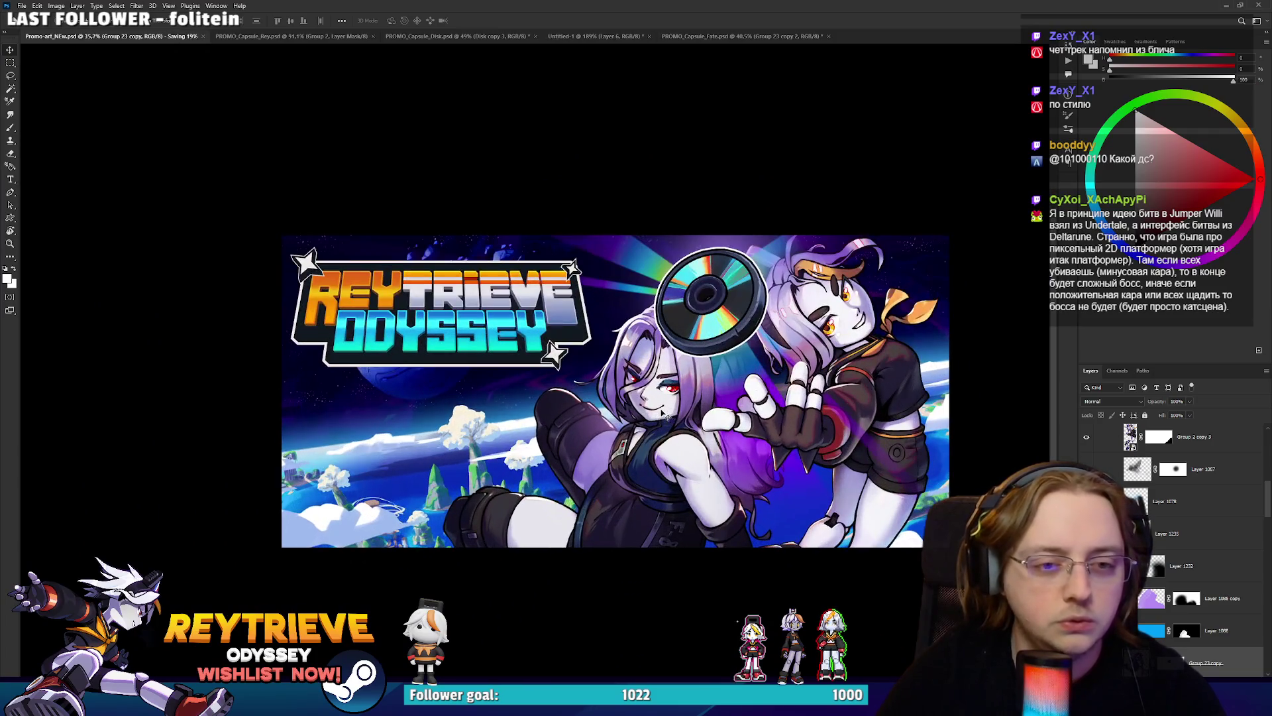
{"action": "left_click_drag", "start_coordinate": [739, 410], "coordinate": [737, 424]}
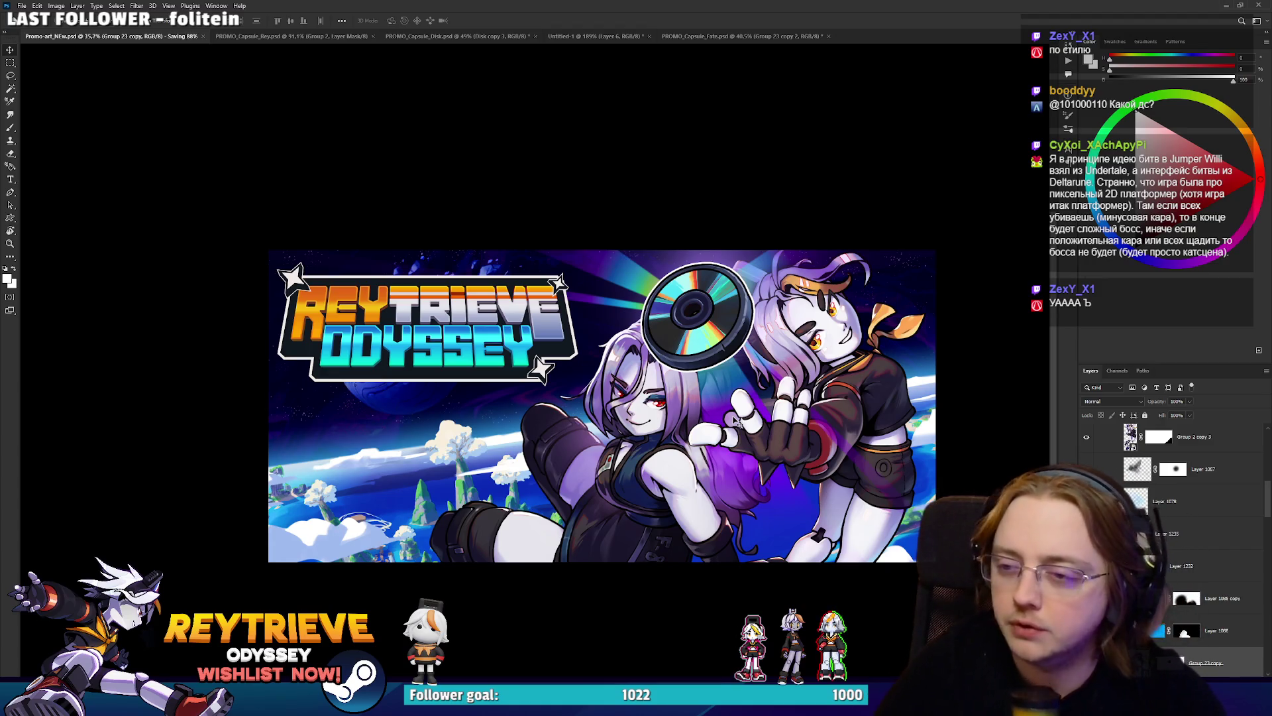
Bring up PROMO_Capsule_Rey.psd and target Group 2's artwork rather than its mask.
{"action": "scroll", "coordinate": [737, 284], "scroll_direction": "up", "scroll_amount": 3}
{"action": "scroll", "coordinate": [737, 283], "scroll_direction": "down", "scroll_amount": 2}
{"action": "scroll", "coordinate": [750, 396], "scroll_direction": "up", "scroll_amount": 2}
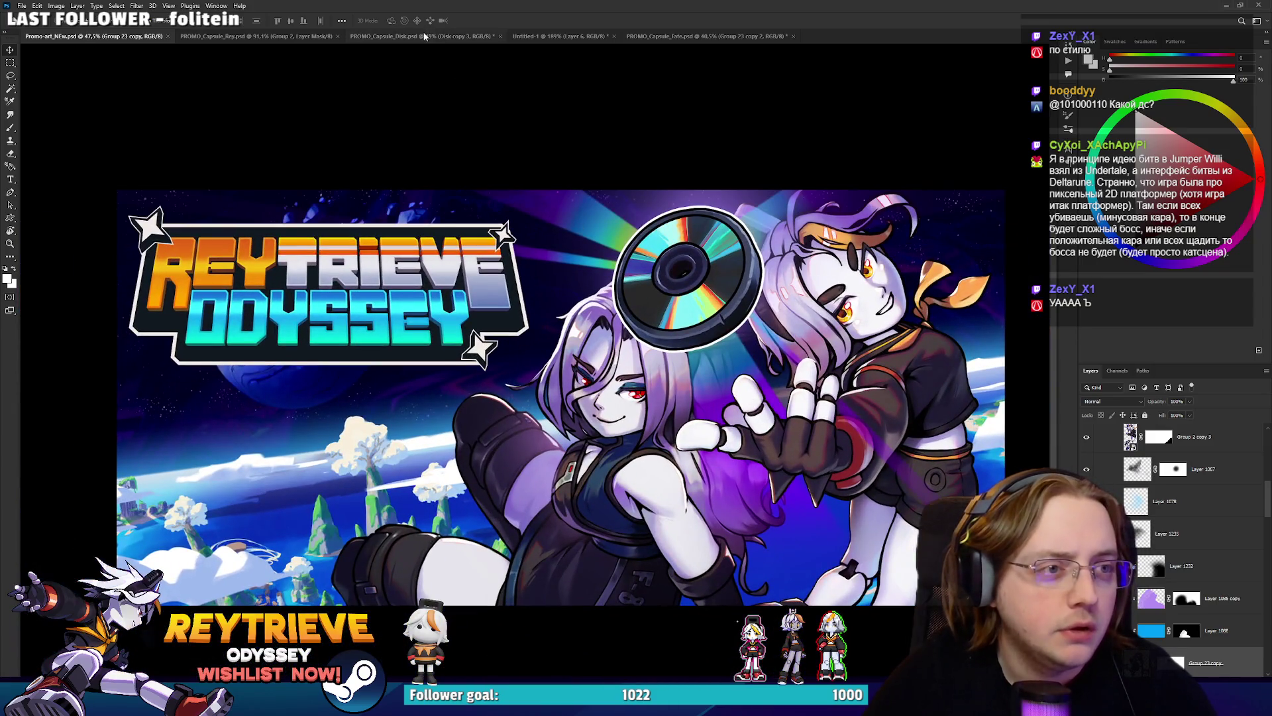
{"action": "left_click", "coordinate": [425, 35]}
{"action": "left_click", "coordinate": [556, 37]}
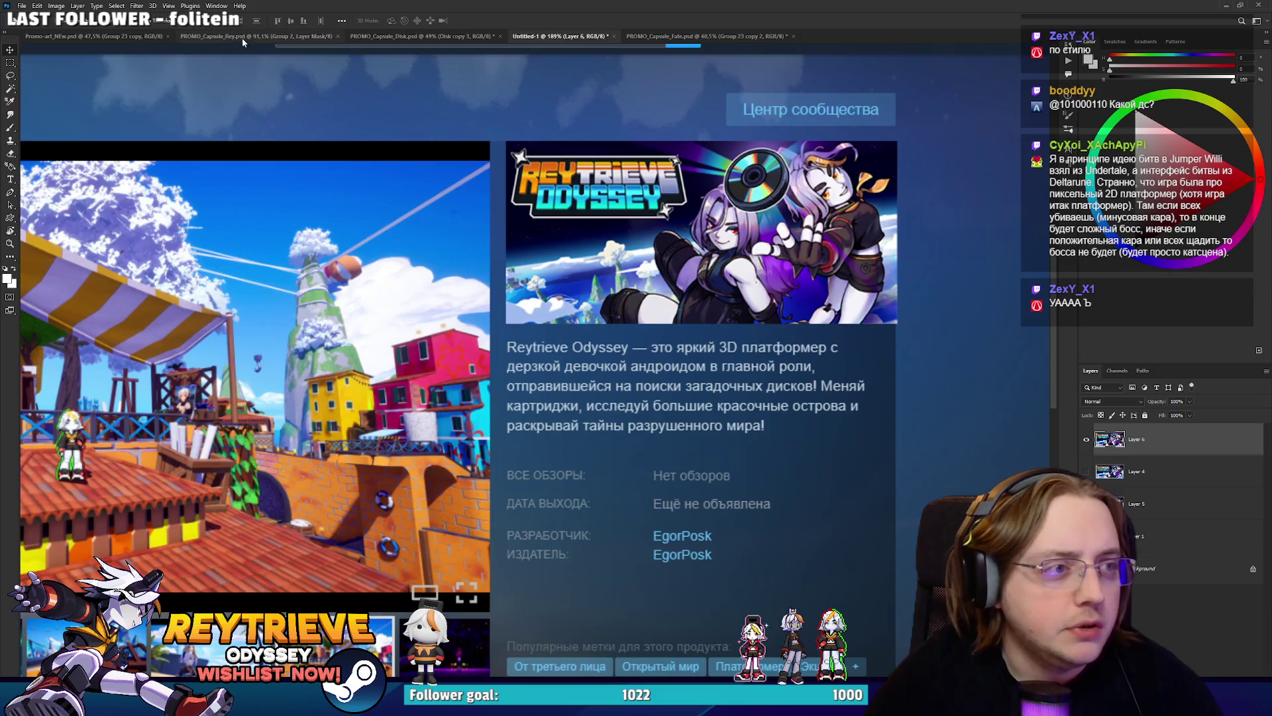
{"action": "left_click", "coordinate": [244, 37]}
{"action": "left_click", "coordinate": [1161, 549]}
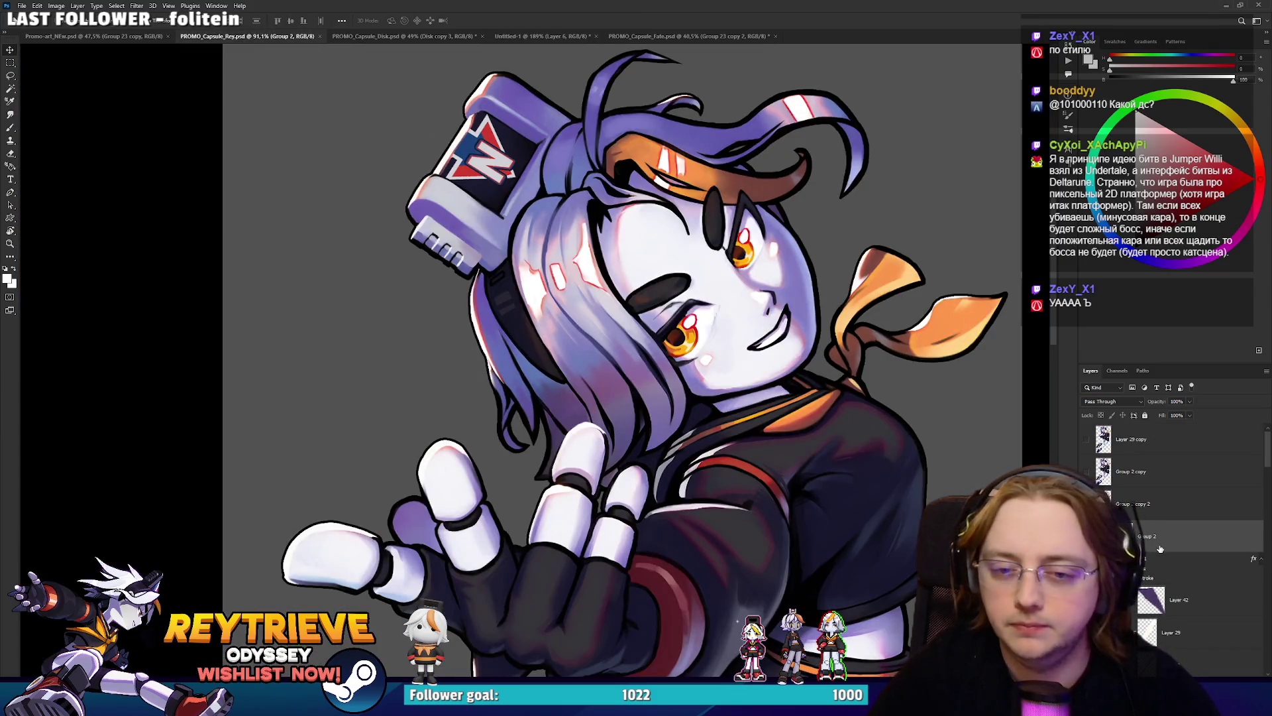
Select Layer 46 for brushing and move it up under Group 2 copy 2.
{"action": "scroll", "coordinate": [1175, 581], "scroll_direction": "down", "scroll_amount": 3}
{"action": "left_click", "coordinate": [1175, 568]}
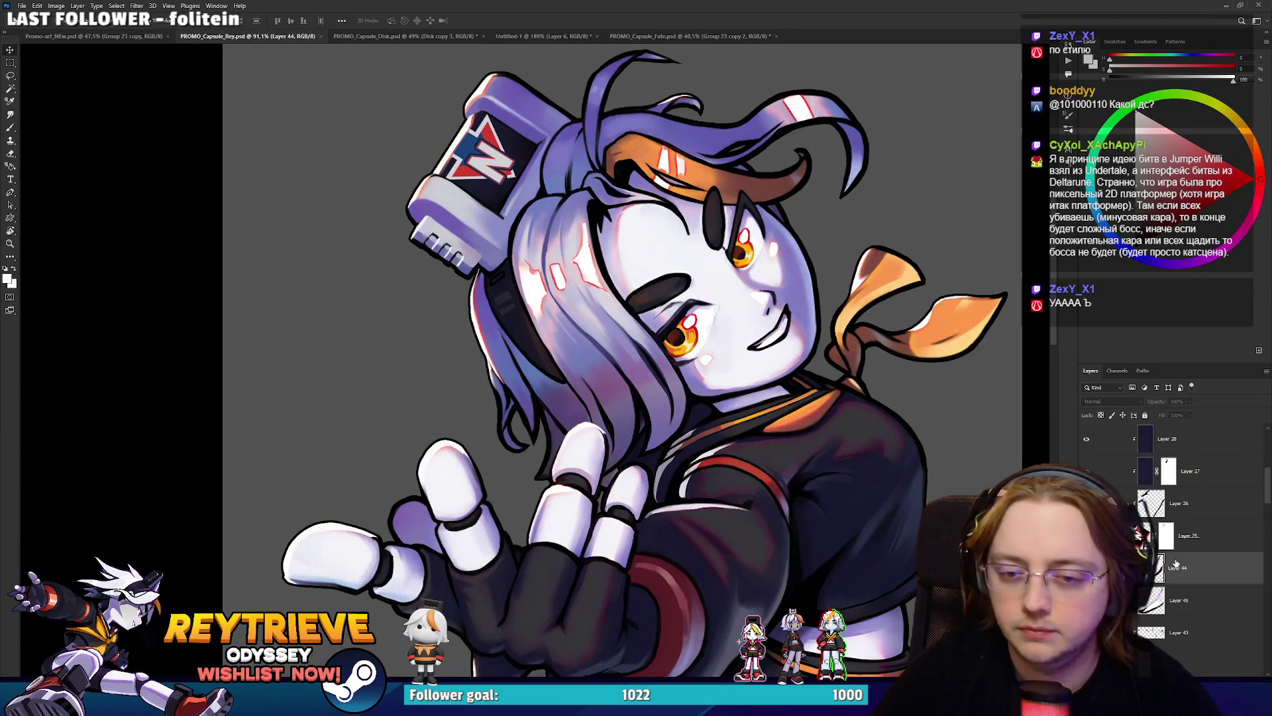
{"action": "key", "text": "b"}
{"action": "scroll", "coordinate": [625, 415], "scroll_direction": "up", "scroll_amount": 3}
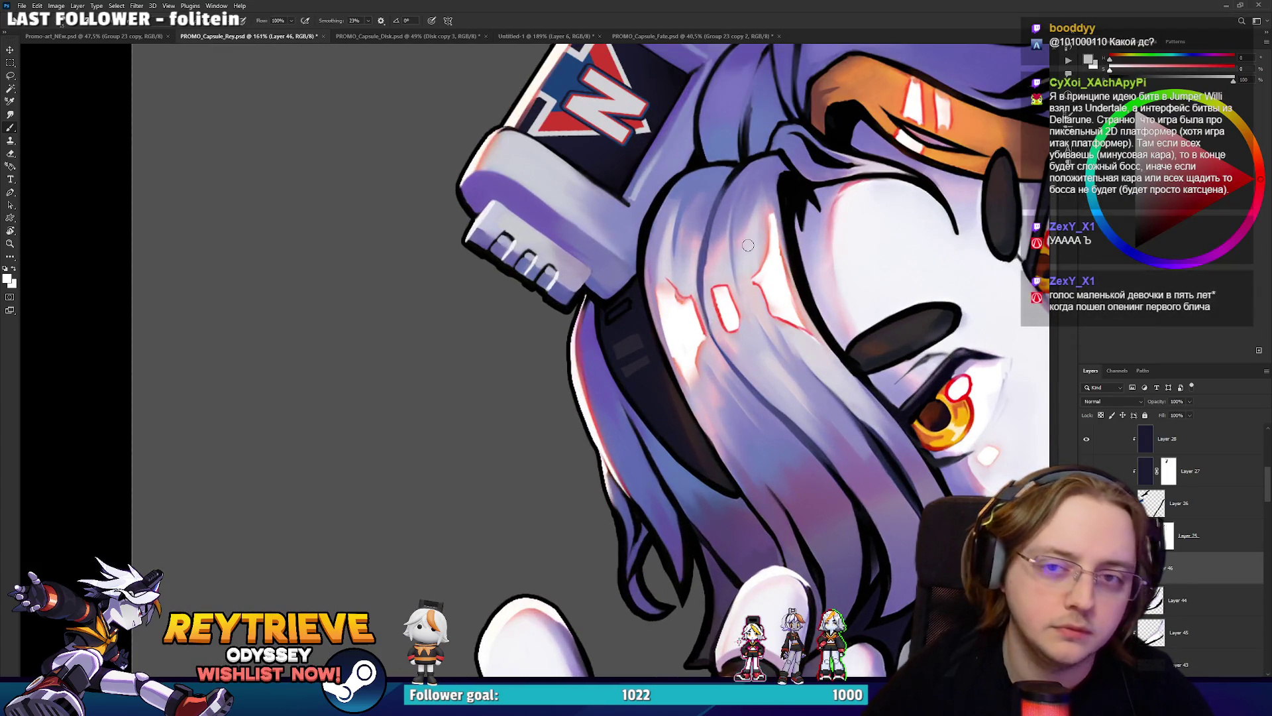
{"action": "mouse_move", "coordinate": [590, 422]}
{"action": "left_mouse_down"}
{"action": "mouse_move", "coordinate": [623, 348]}
{"action": "mouse_move", "coordinate": [669, 471]}
{"action": "left_mouse_up"}
{"action": "key", "text": "ctrl+z"}
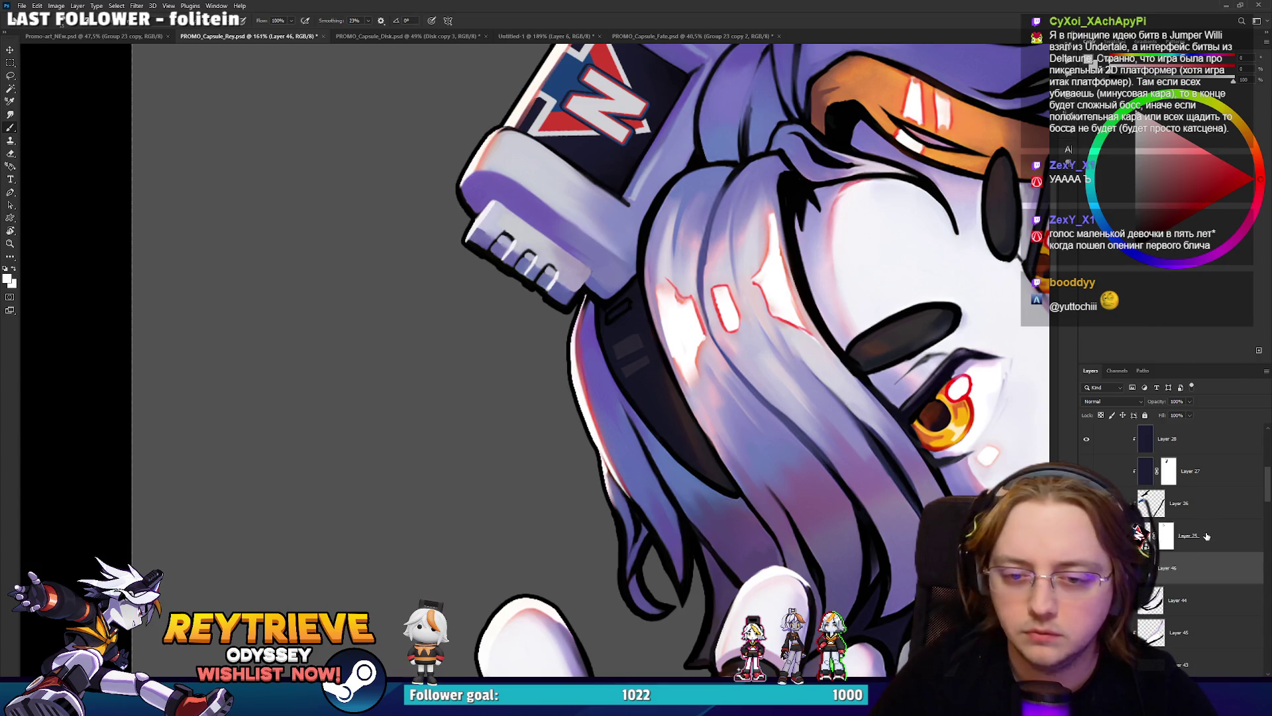
{"action": "left_click_drag", "start_coordinate": [1207, 536], "coordinate": [1181, 460]}
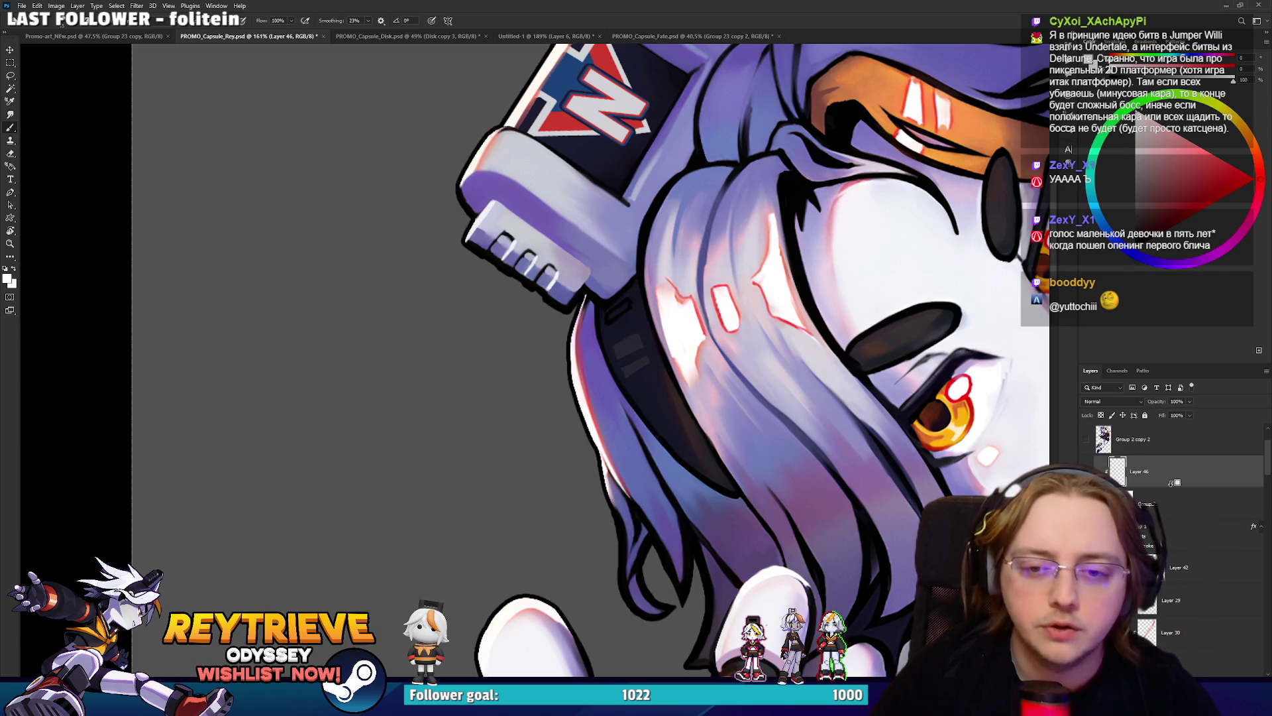
Paint white rim highlights along the left and lower-left edges of Rey's hair.
{"action": "left_click_drag", "start_coordinate": [568, 363], "coordinate": [578, 412]}
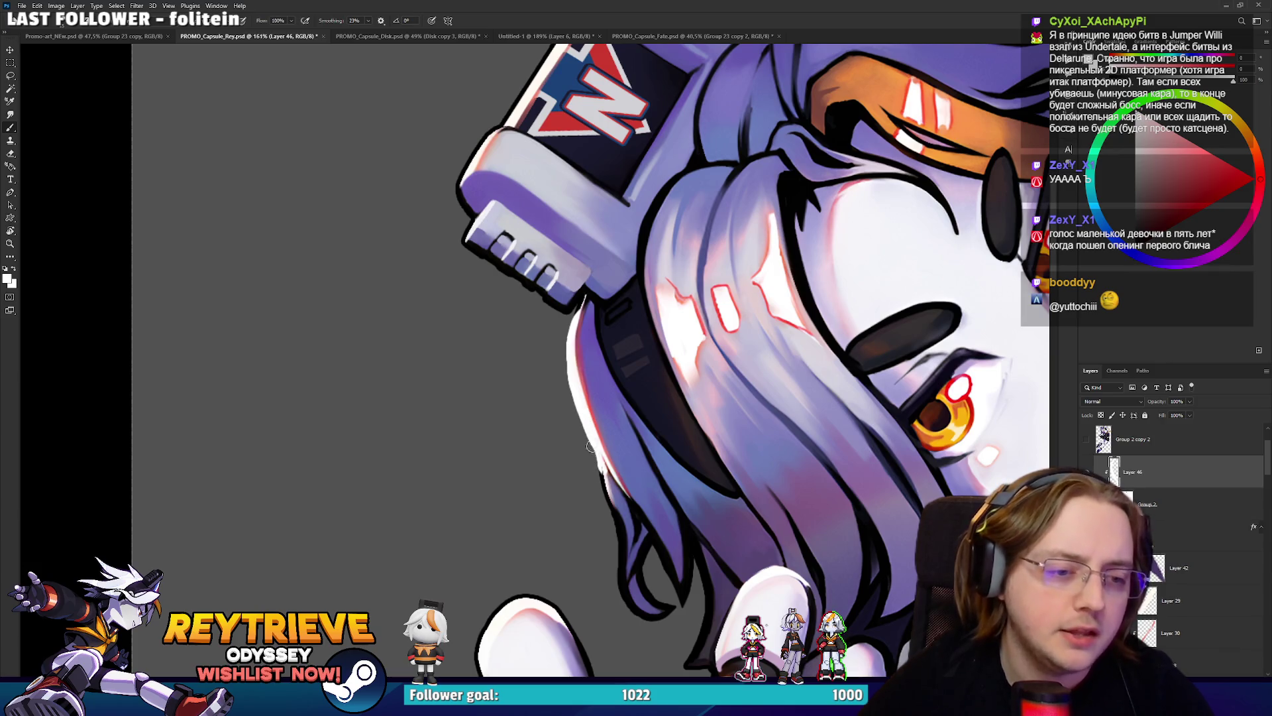
{"action": "left_click_drag", "start_coordinate": [595, 457], "coordinate": [619, 522]}
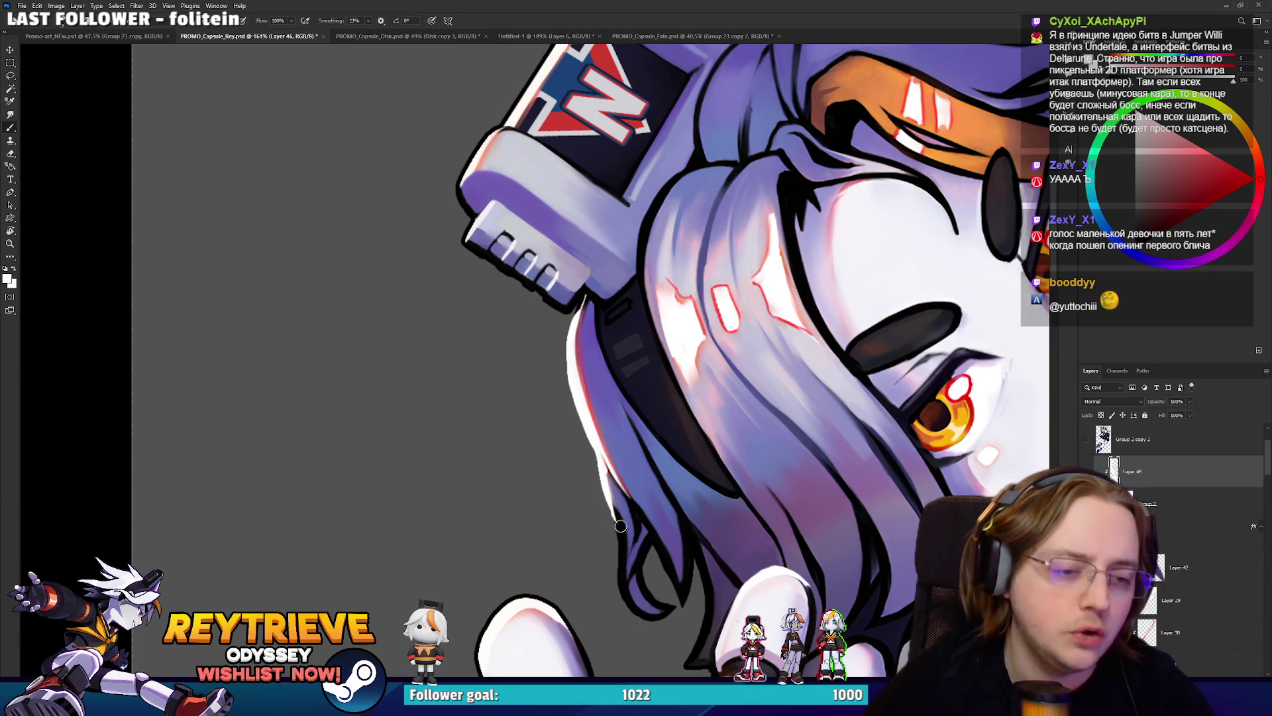
{"action": "key", "text": "e"}
{"action": "key", "text": "b"}
{"action": "scroll", "coordinate": [595, 393], "scroll_direction": "up", "scroll_amount": 5}
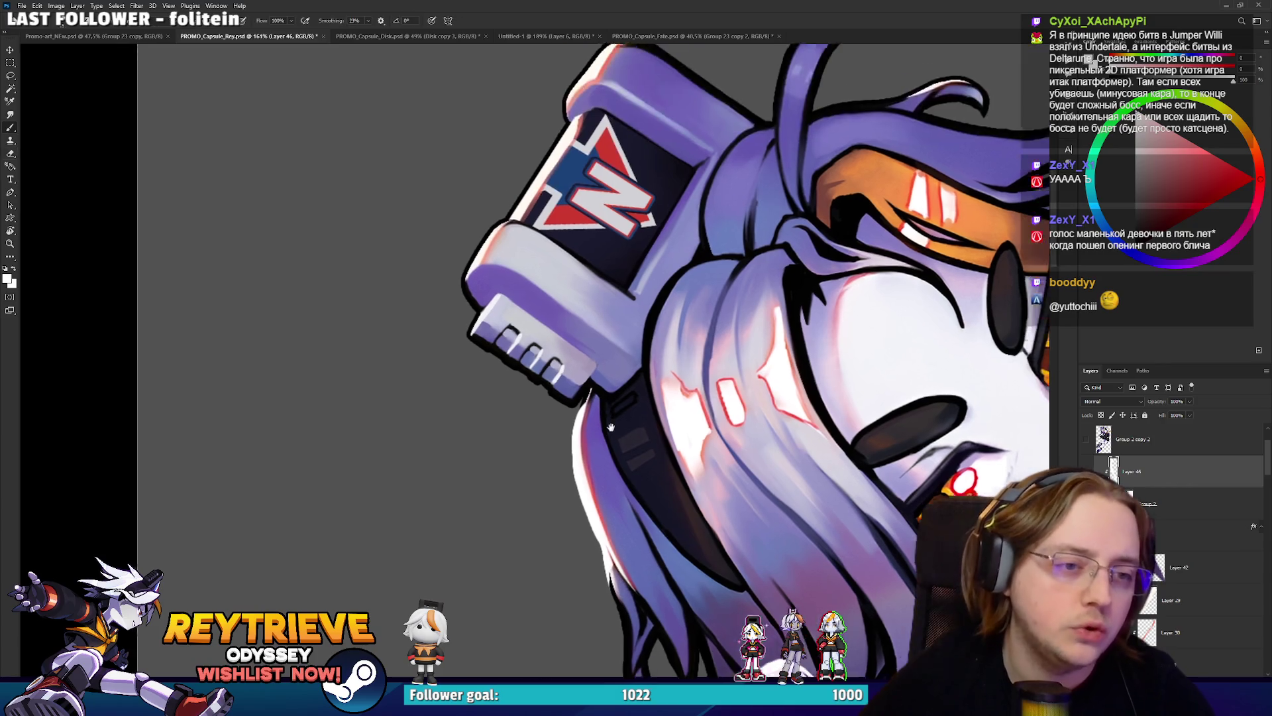
{"action": "scroll", "coordinate": [597, 279], "scroll_direction": "down", "scroll_amount": 5}
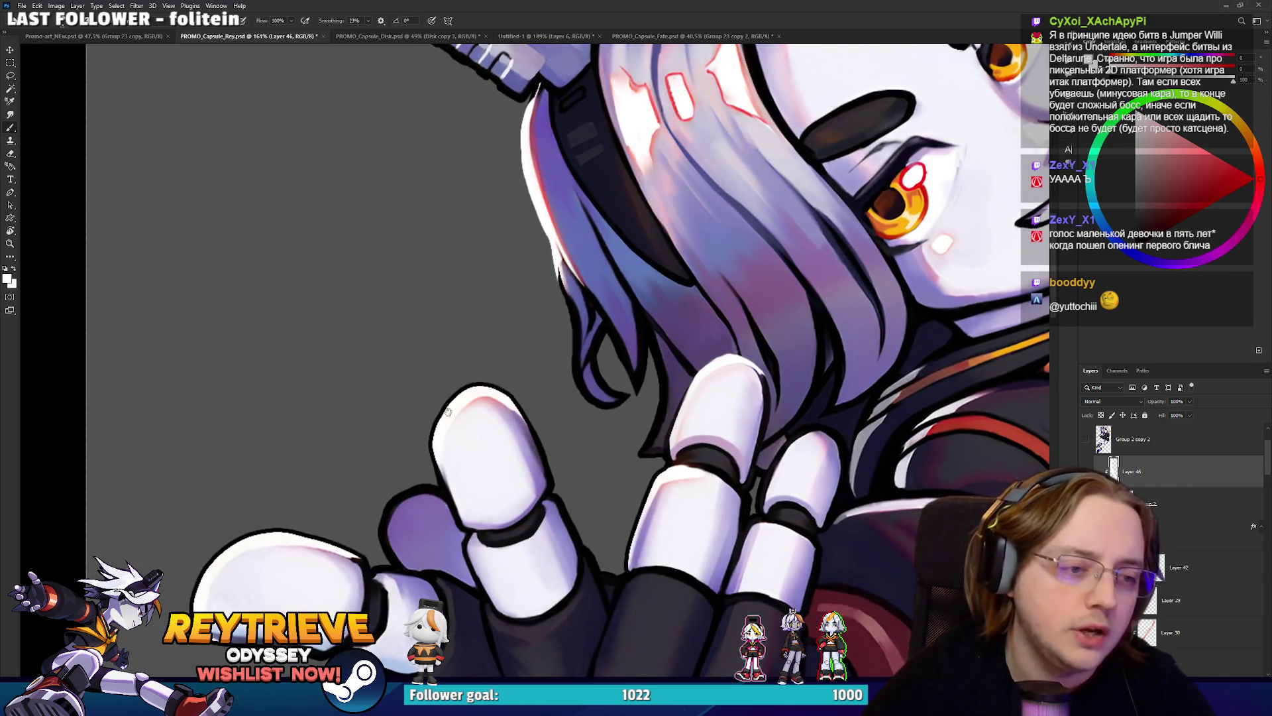
{"action": "left_click_drag", "start_coordinate": [448, 411], "coordinate": [489, 386]}
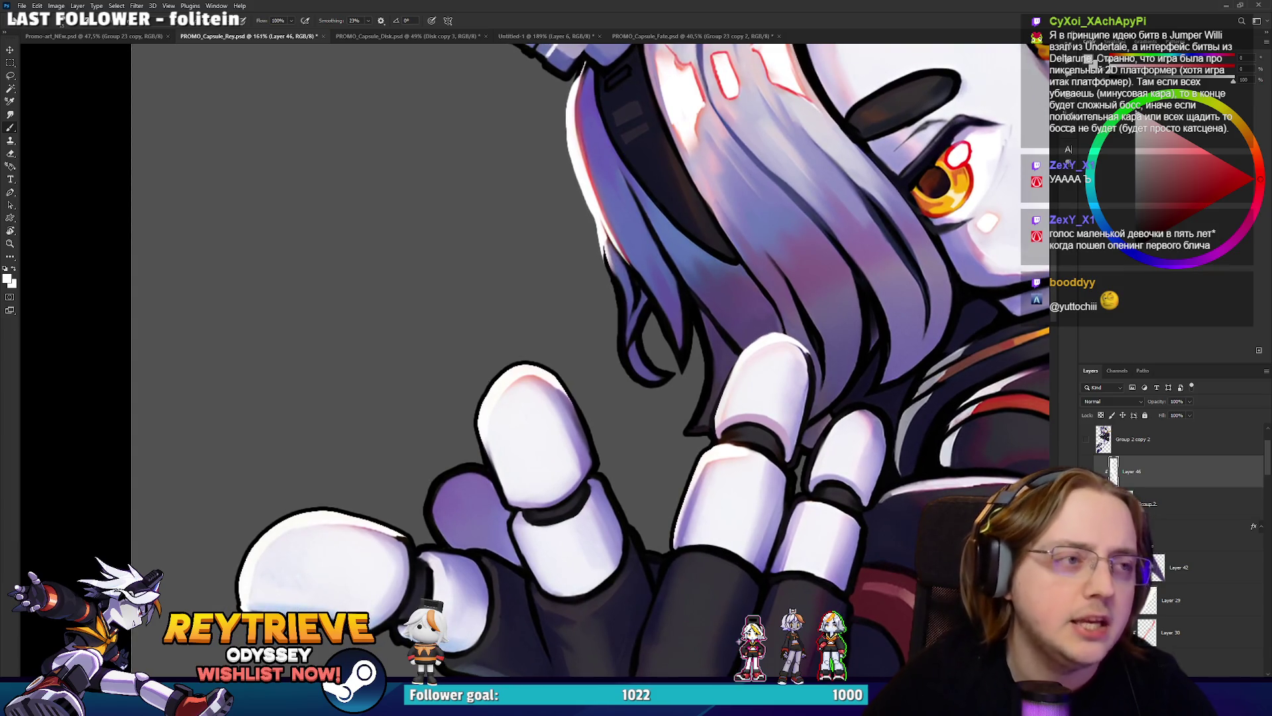
{"action": "key", "text": "ctrl+0"}
{"action": "scroll", "coordinate": [613, 457], "scroll_direction": "up", "scroll_amount": 5}
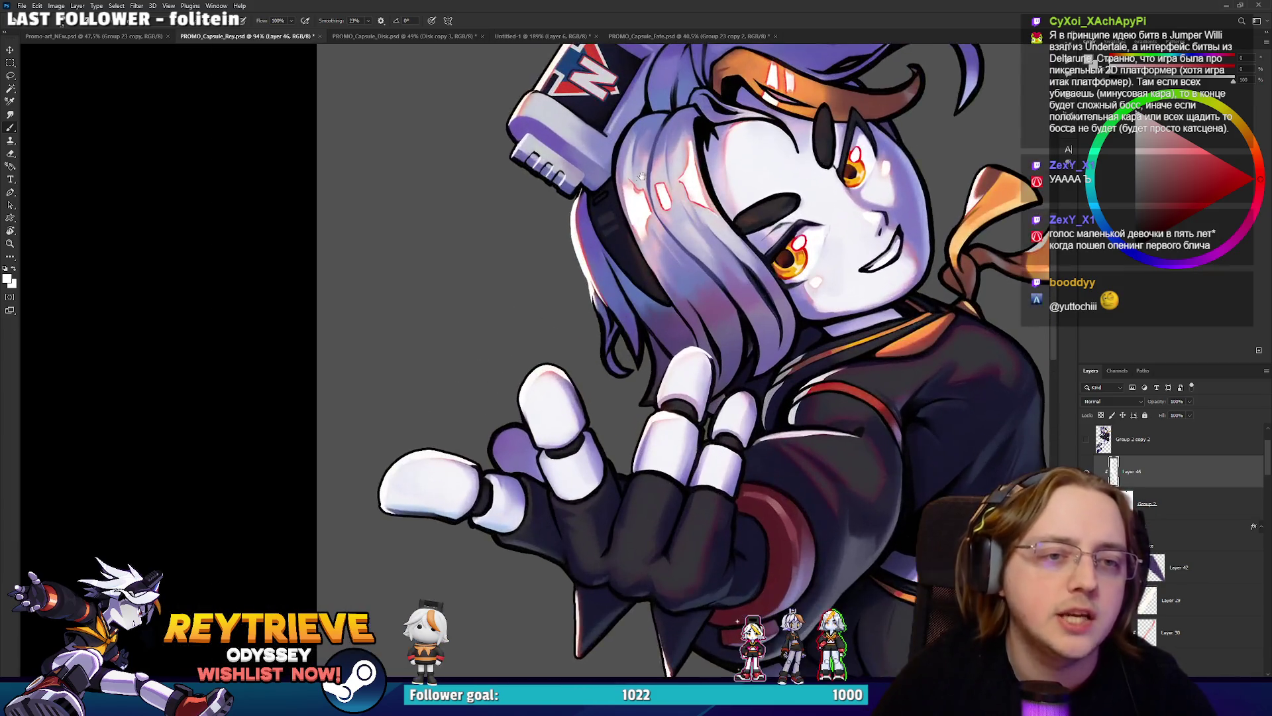
{"action": "scroll", "coordinate": [687, 336], "scroll_direction": "up", "scroll_amount": 3}
{"action": "mouse_move", "coordinate": [736, 249]}
{"action": "left_mouse_down"}
{"action": "mouse_move", "coordinate": [775, 185]}
{"action": "mouse_move", "coordinate": [772, 138]}
{"action": "mouse_move", "coordinate": [774, 170]}
{"action": "left_mouse_up"}
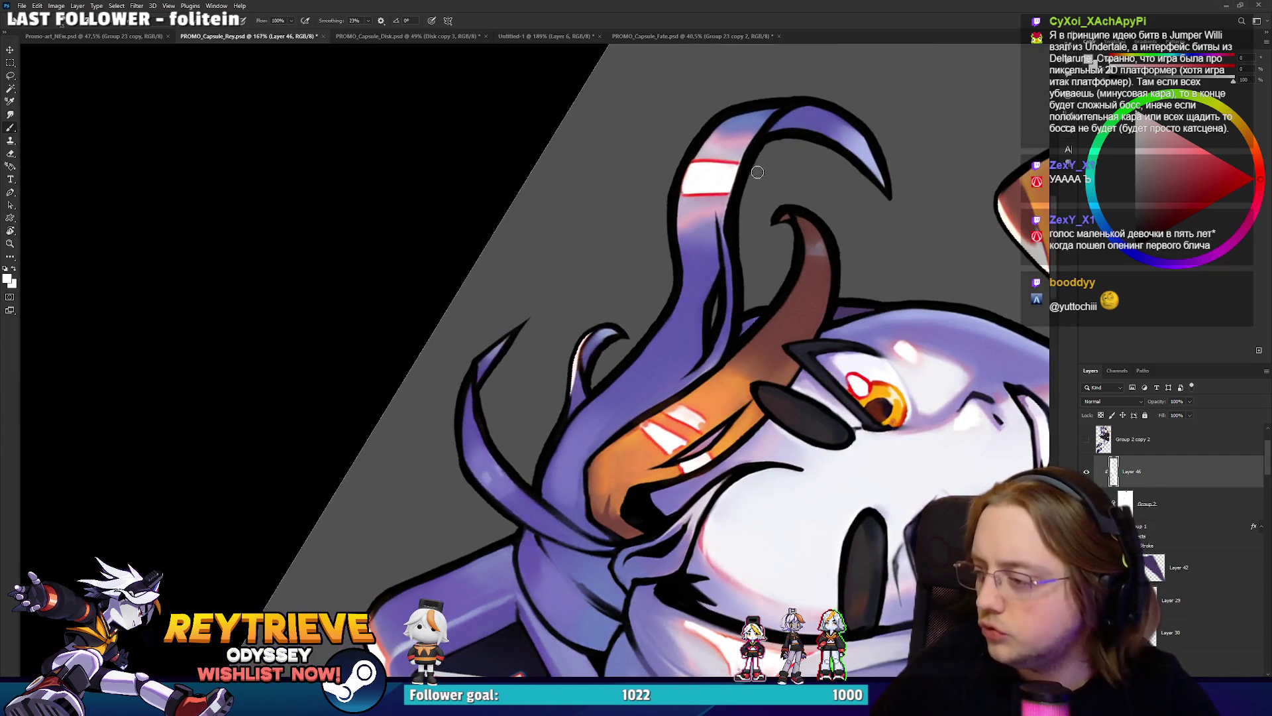
Paint white highlights along the horn's left edge and the hair strand edges.
{"action": "mouse_move", "coordinate": [678, 189]}
{"action": "left_mouse_down"}
{"action": "mouse_move", "coordinate": [674, 229]}
{"action": "mouse_move", "coordinate": [682, 169]}
{"action": "mouse_move", "coordinate": [727, 114]}
{"action": "left_mouse_up"}
{"action": "mouse_move", "coordinate": [675, 220]}
{"action": "left_mouse_down"}
{"action": "mouse_move", "coordinate": [653, 338]}
{"action": "mouse_move", "coordinate": [662, 312]}
{"action": "left_mouse_up"}
{"action": "key", "text": "e"}
{"action": "key", "text": "r"}
{"action": "mouse_move", "coordinate": [704, 228]}
{"action": "left_mouse_down"}
{"action": "mouse_move", "coordinate": [511, 354]}
{"action": "mouse_move", "coordinate": [464, 358]}
{"action": "left_mouse_up"}
{"action": "key", "text": "b"}
{"action": "left_click_drag", "start_coordinate": [424, 404], "coordinate": [478, 315]}
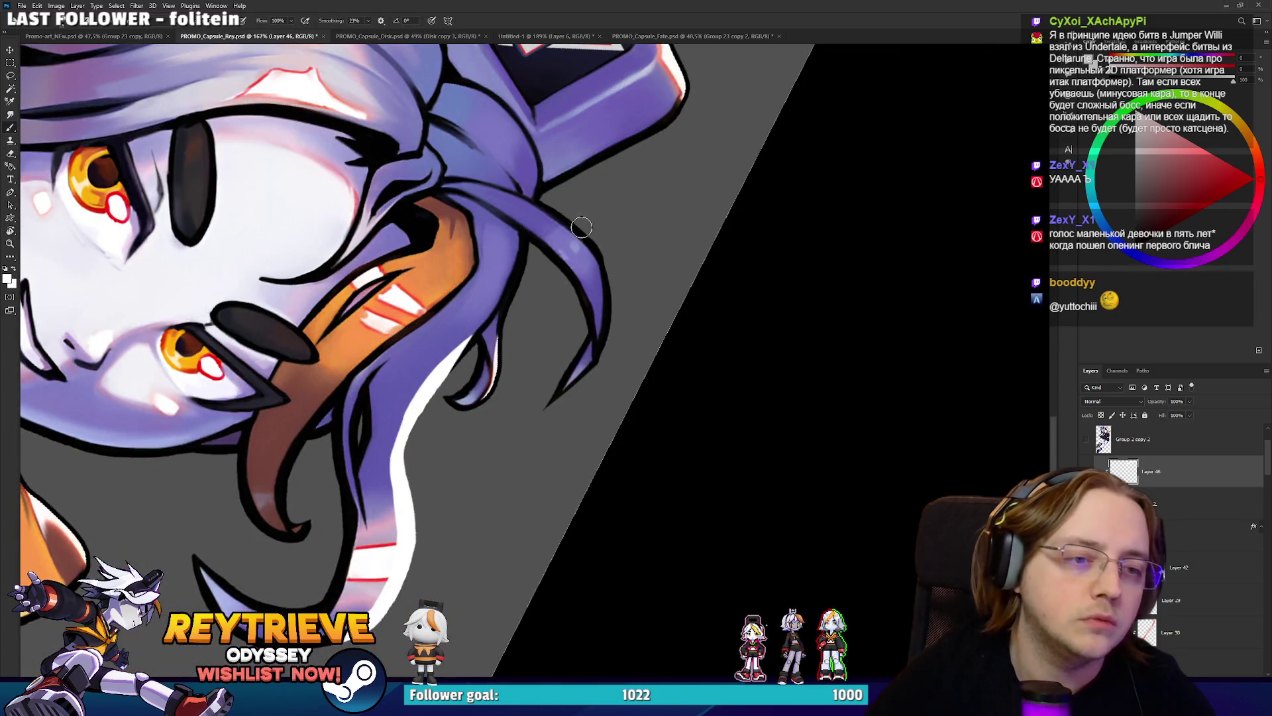
{"action": "left_click_drag", "start_coordinate": [564, 216], "coordinate": [599, 325]}
{"action": "left_click_drag", "start_coordinate": [604, 278], "coordinate": [583, 385]}
Undo and repaint the white highlight on the hair strand tip.
{"action": "key", "text": "ctrl+z"}
{"action": "left_click_drag", "start_coordinate": [609, 290], "coordinate": [585, 387]}
{"action": "key", "text": "z"}
{"action": "key", "text": "ctrl+z"}
{"action": "key", "text": "b"}
{"action": "mouse_move", "coordinate": [610, 311]}
{"action": "left_mouse_down"}
{"action": "mouse_move", "coordinate": [590, 391]}
{"action": "mouse_move", "coordinate": [511, 177]}
{"action": "mouse_move", "coordinate": [410, 331]}
{"action": "left_mouse_up"}
{"action": "key", "text": "r"}
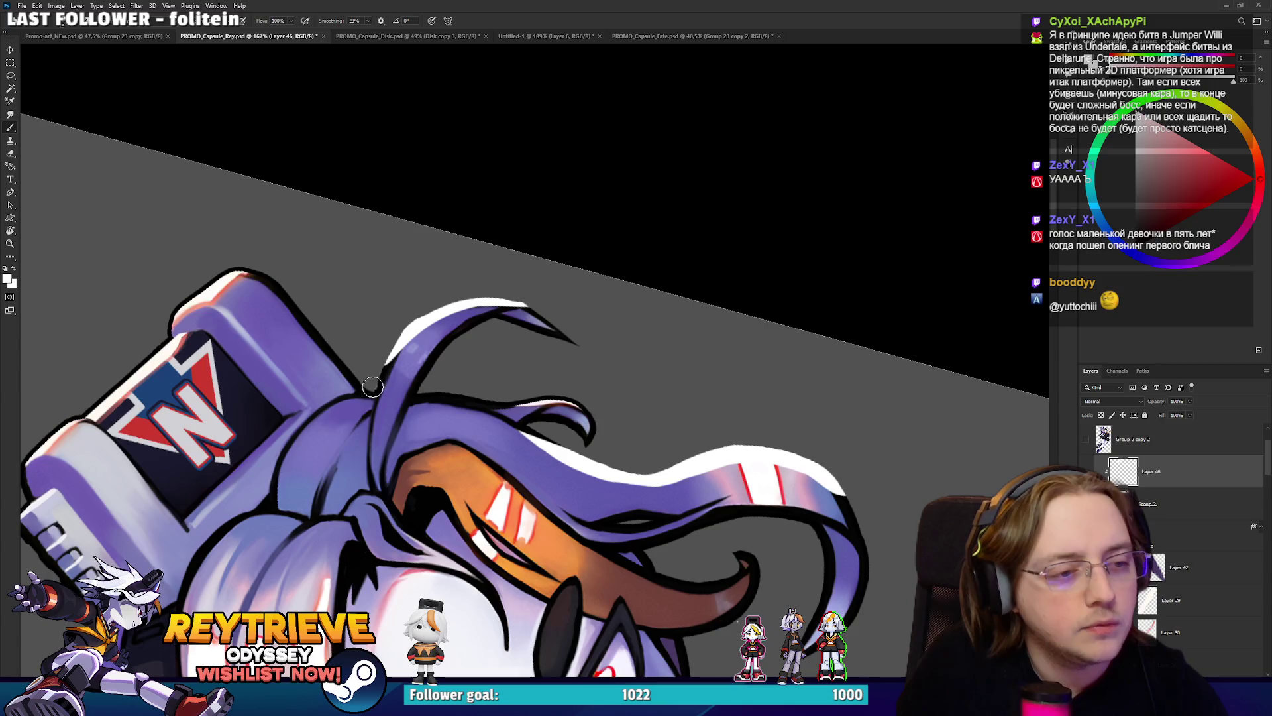
{"action": "key", "text": "r"}
{"action": "mouse_move", "coordinate": [528, 344]}
{"action": "left_mouse_down"}
{"action": "mouse_move", "coordinate": [641, 249]}
{"action": "mouse_move", "coordinate": [632, 260]}
{"action": "left_mouse_up"}
{"action": "key", "text": "b"}
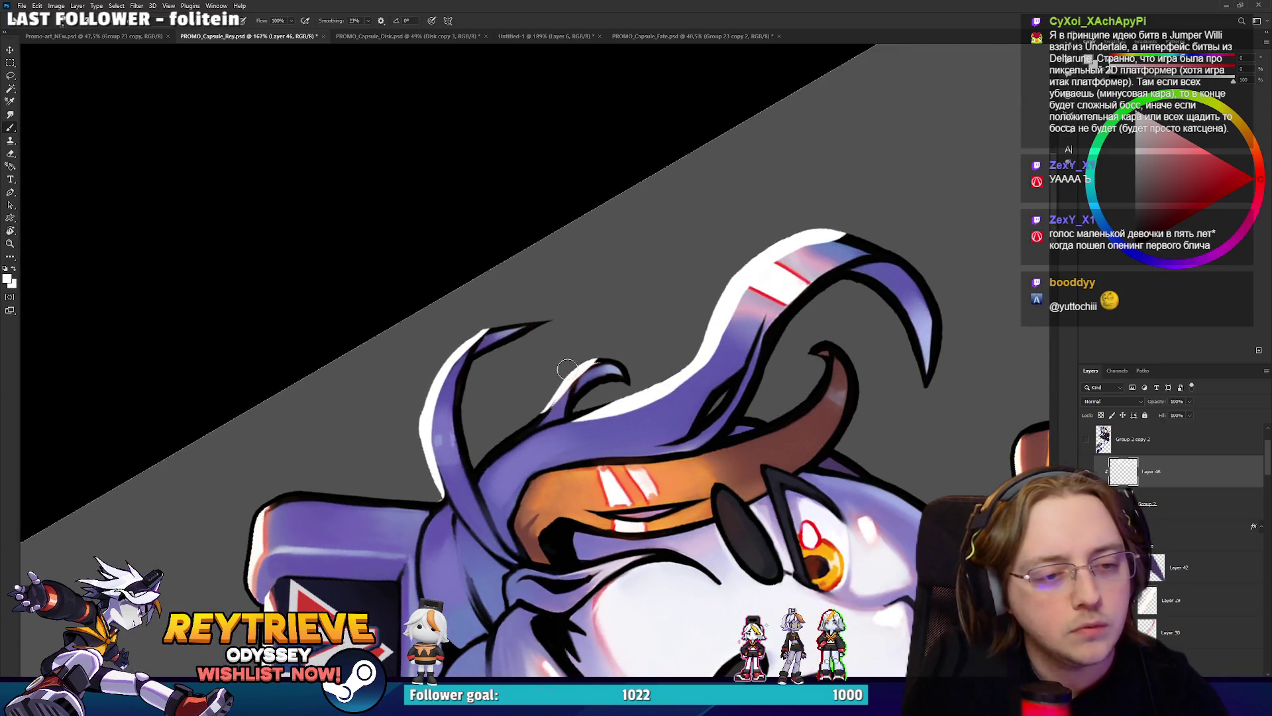
Straighten the view and erase excess white rim from the upper and left hair edges.
{"action": "scroll", "coordinate": [635, 396], "scroll_direction": "down", "scroll_amount": 5}
{"action": "key", "text": "r"}
{"action": "mouse_move", "coordinate": [596, 332]}
{"action": "left_mouse_down"}
{"action": "mouse_move", "coordinate": [634, 397]}
{"action": "mouse_move", "coordinate": [666, 277]}
{"action": "left_mouse_up"}
{"action": "scroll", "coordinate": [634, 397], "scroll_direction": "up", "scroll_amount": 3}
{"action": "scroll", "coordinate": [634, 396], "scroll_direction": "up", "scroll_amount": 3}
{"action": "key", "text": "e"}
{"action": "left_click_drag", "start_coordinate": [539, 435], "coordinate": [626, 358]}
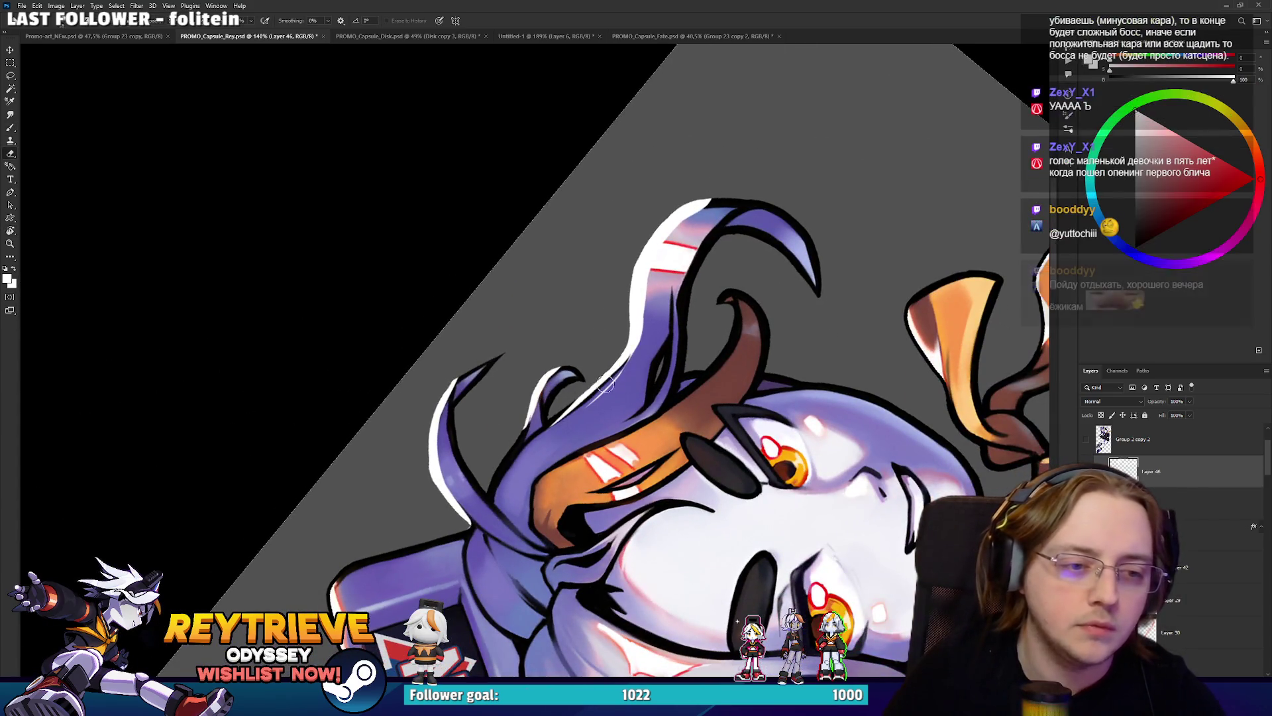
{"action": "mouse_move", "coordinate": [593, 408]}
{"action": "left_mouse_down"}
{"action": "mouse_move", "coordinate": [659, 249]}
{"action": "mouse_move", "coordinate": [657, 309]}
{"action": "mouse_move", "coordinate": [706, 226]}
{"action": "left_mouse_up"}
{"action": "left_click_drag", "start_coordinate": [651, 288], "coordinate": [628, 356]}
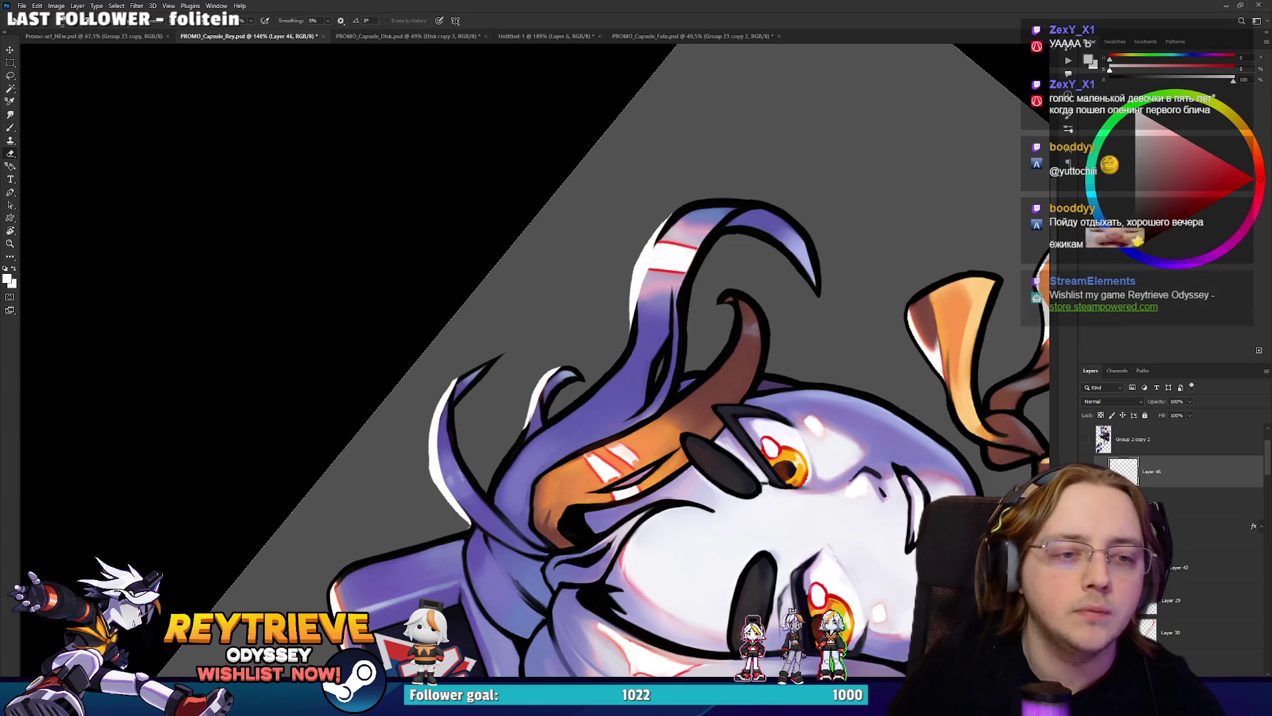
Touch up the hair edges near Rey's face, then turn the view back upright.
{"action": "key", "text": "r"}
{"action": "mouse_move", "coordinate": [662, 335]}
{"action": "left_mouse_down"}
{"action": "mouse_move", "coordinate": [644, 443]}
{"action": "mouse_move", "coordinate": [531, 464]}
{"action": "left_mouse_up"}
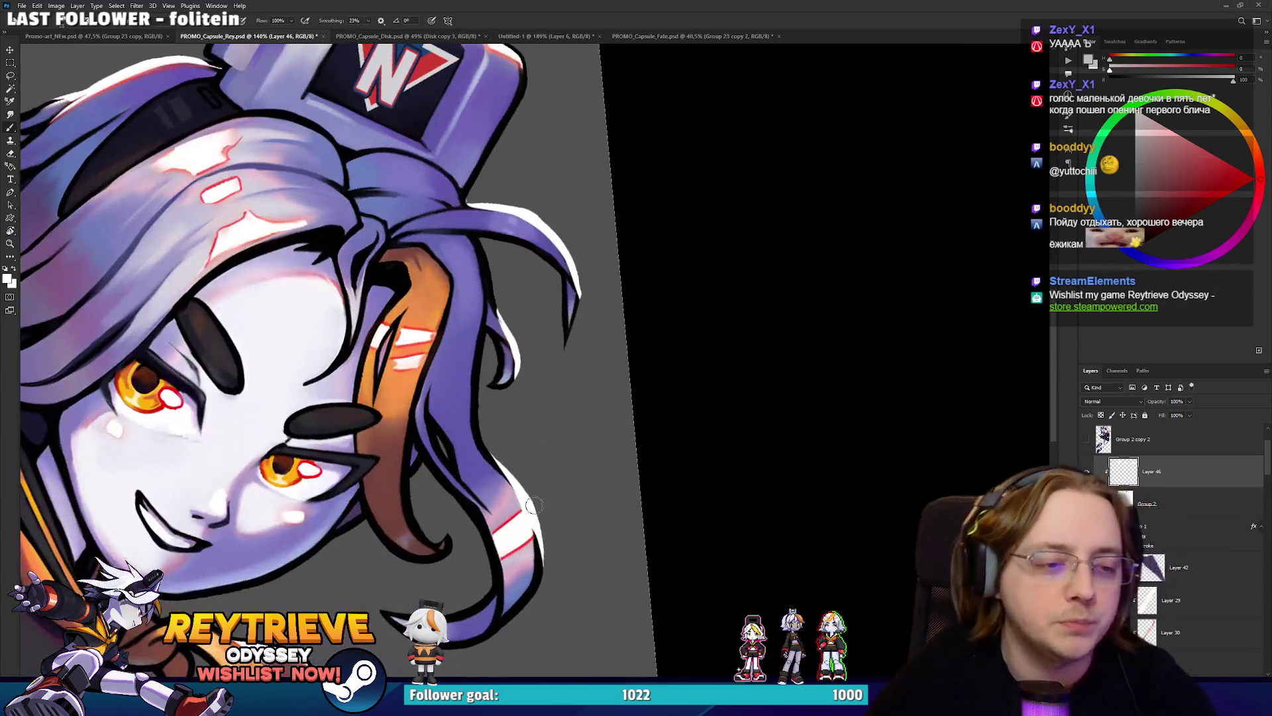
{"action": "key", "text": "e"}
{"action": "left_click_drag", "start_coordinate": [499, 376], "coordinate": [525, 430]}
{"action": "key", "text": "b"}
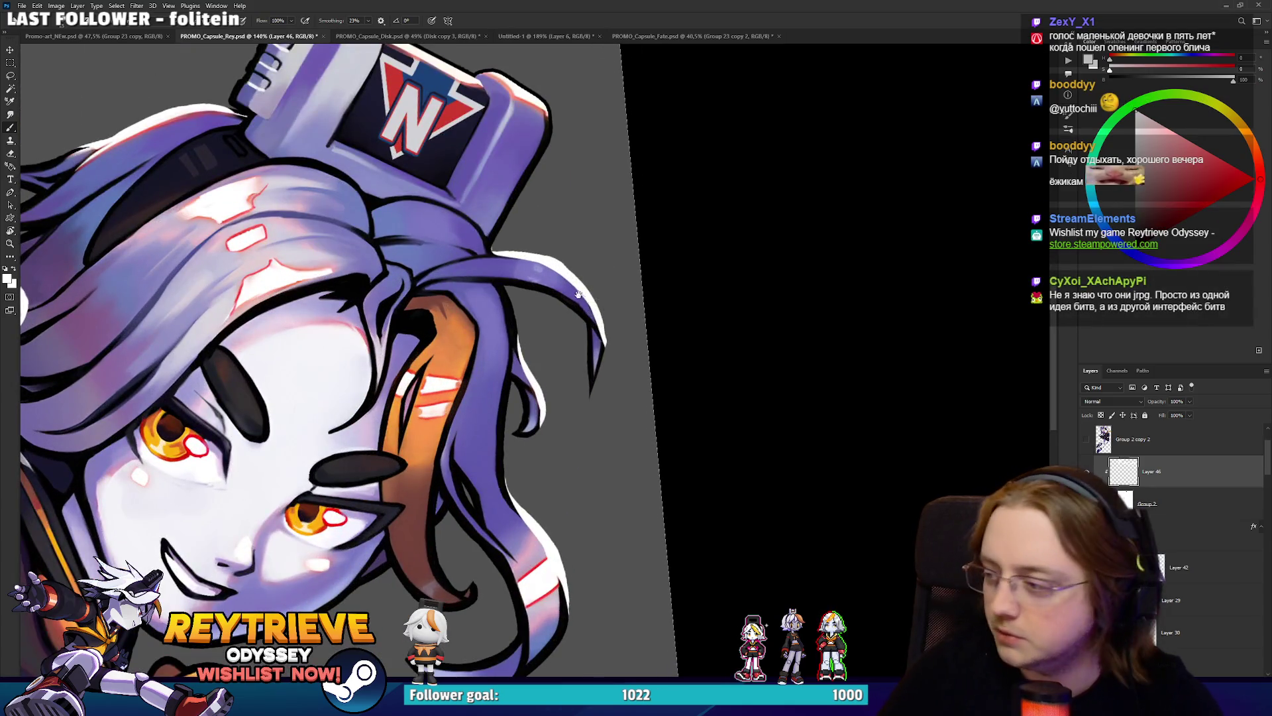
{"action": "left_click_drag", "start_coordinate": [574, 292], "coordinate": [620, 318]}
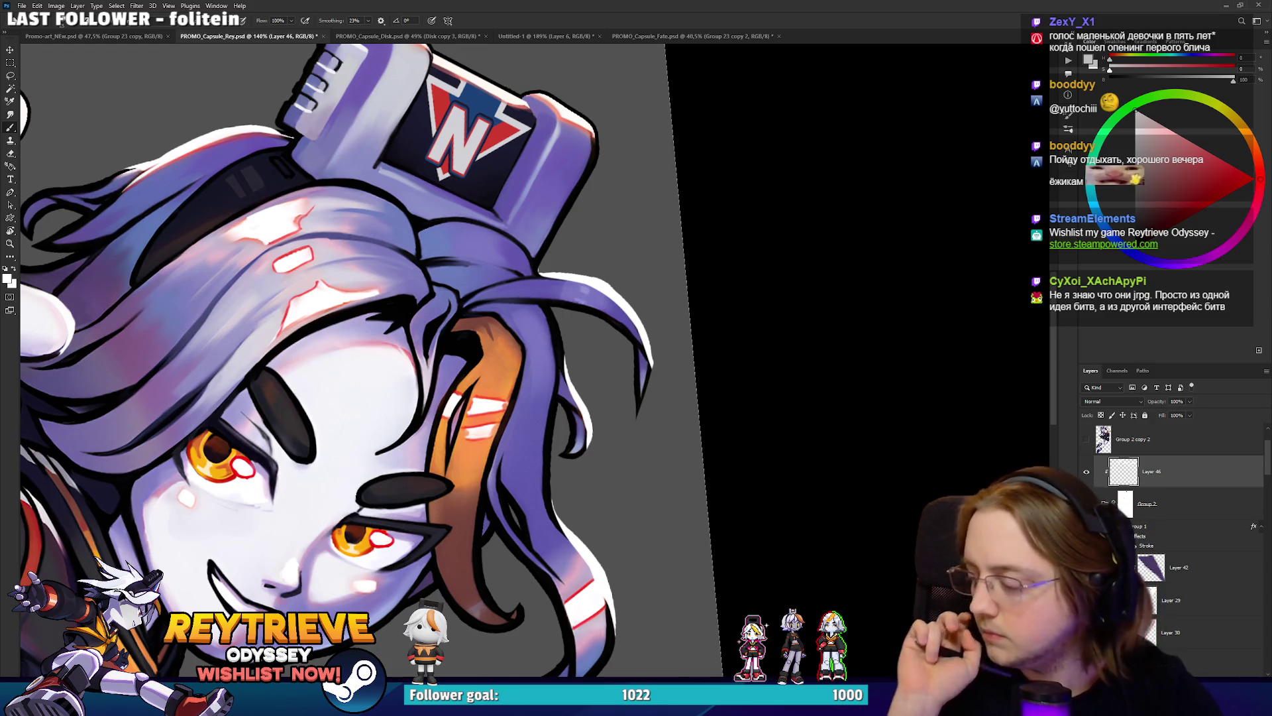
{"action": "key", "text": "e"}
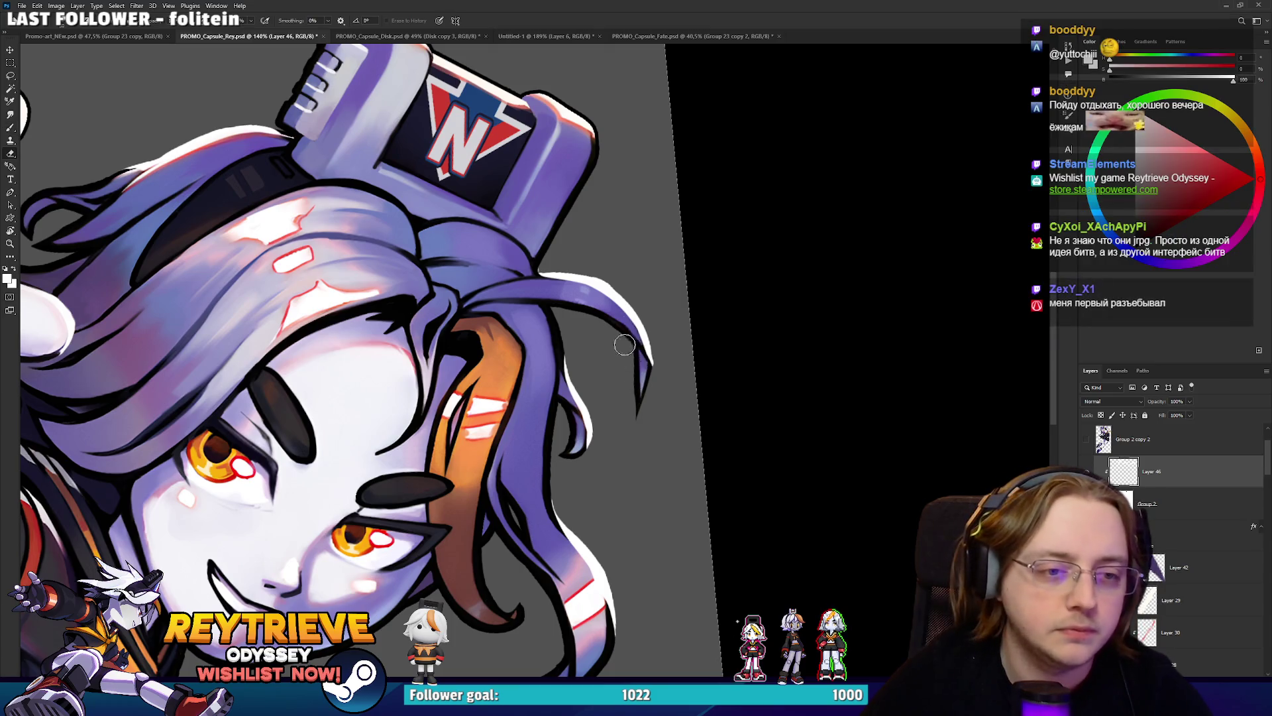
{"action": "scroll", "coordinate": [615, 321], "scroll_direction": "down", "scroll_amount": 3}
{"action": "scroll", "coordinate": [615, 321], "scroll_direction": "down", "scroll_amount": 5}
{"action": "key", "text": "r"}
{"action": "mouse_move", "coordinate": [615, 321]}
{"action": "left_mouse_down"}
{"action": "mouse_move", "coordinate": [631, 130]}
{"action": "mouse_move", "coordinate": [621, 325]}
{"action": "left_mouse_up"}
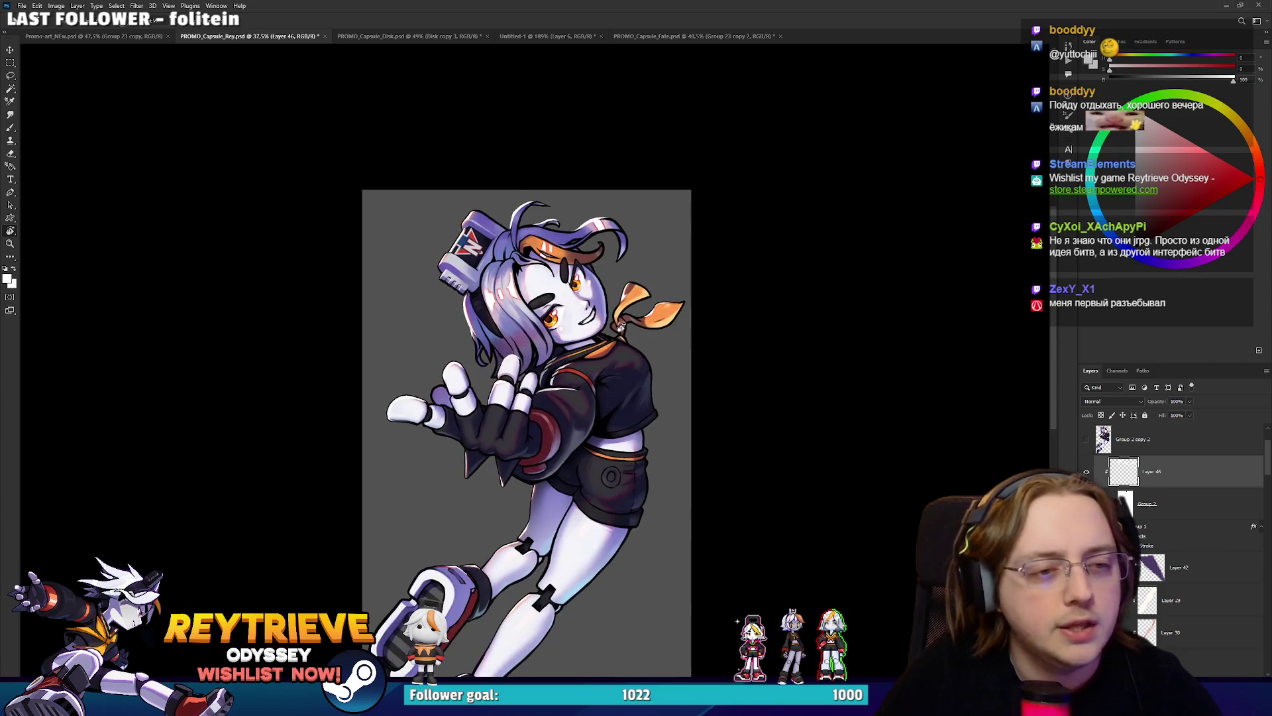
{"action": "scroll", "coordinate": [621, 325], "scroll_direction": "up", "scroll_amount": 3}
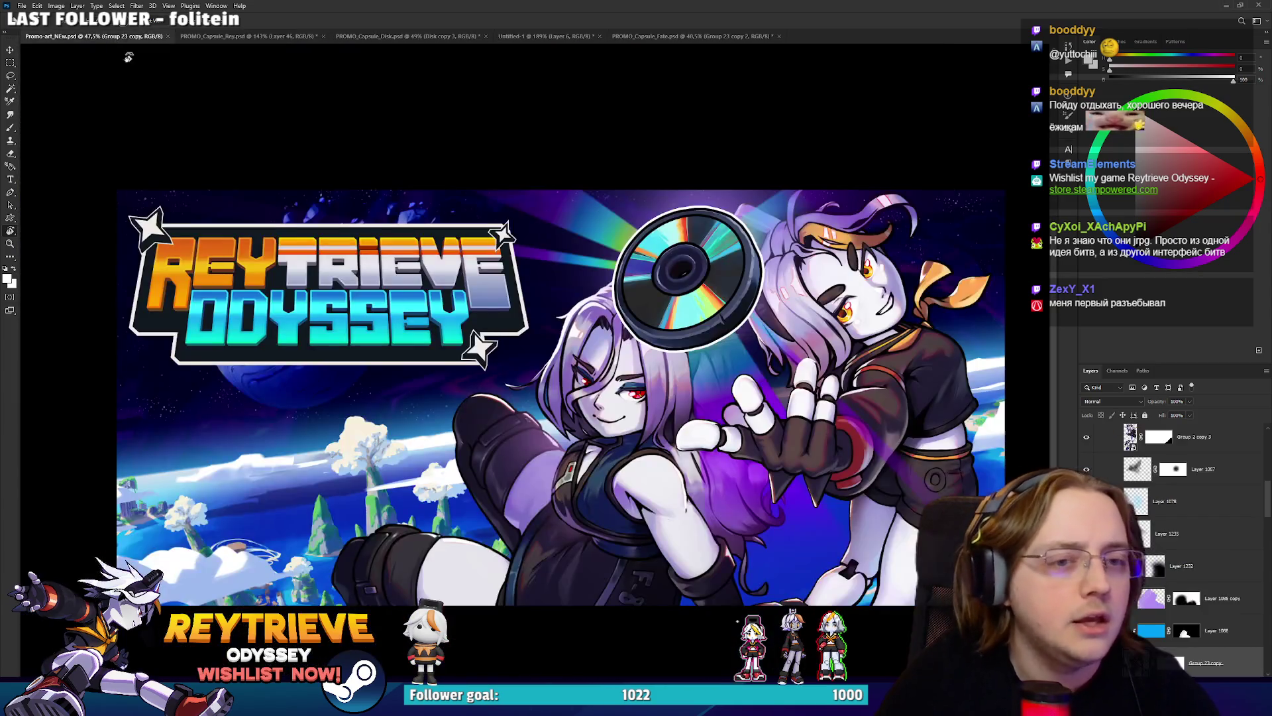
{"action": "left_click", "coordinate": [126, 38]}
{"action": "left_click_drag", "start_coordinate": [834, 282], "coordinate": [767, 303]}
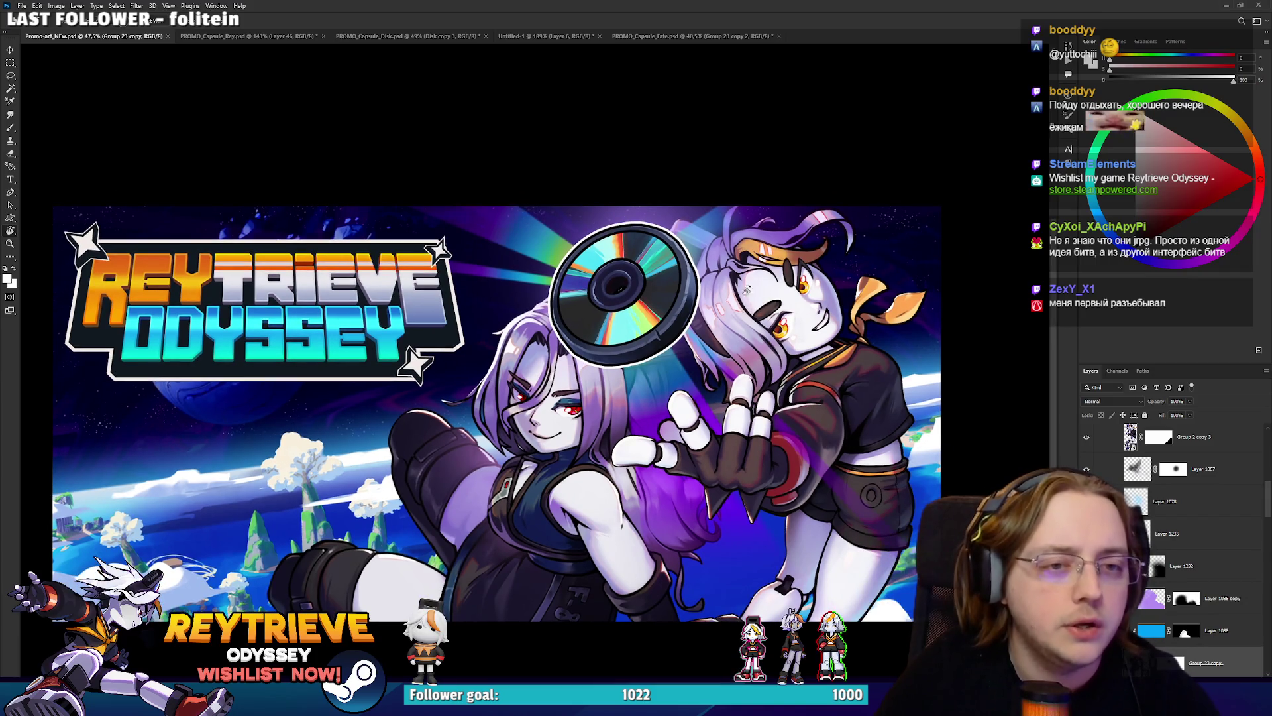
{"action": "key", "text": "ctrl+shift+Tab"}
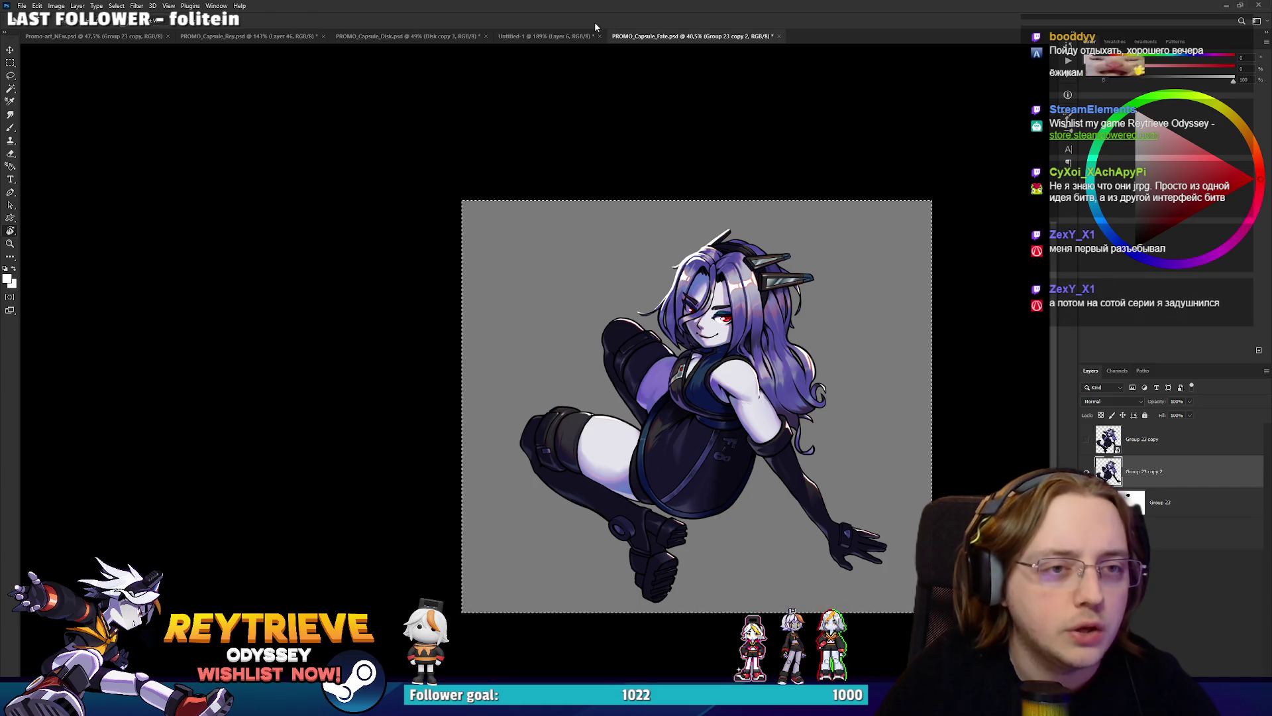
{"action": "left_click", "coordinate": [543, 37]}
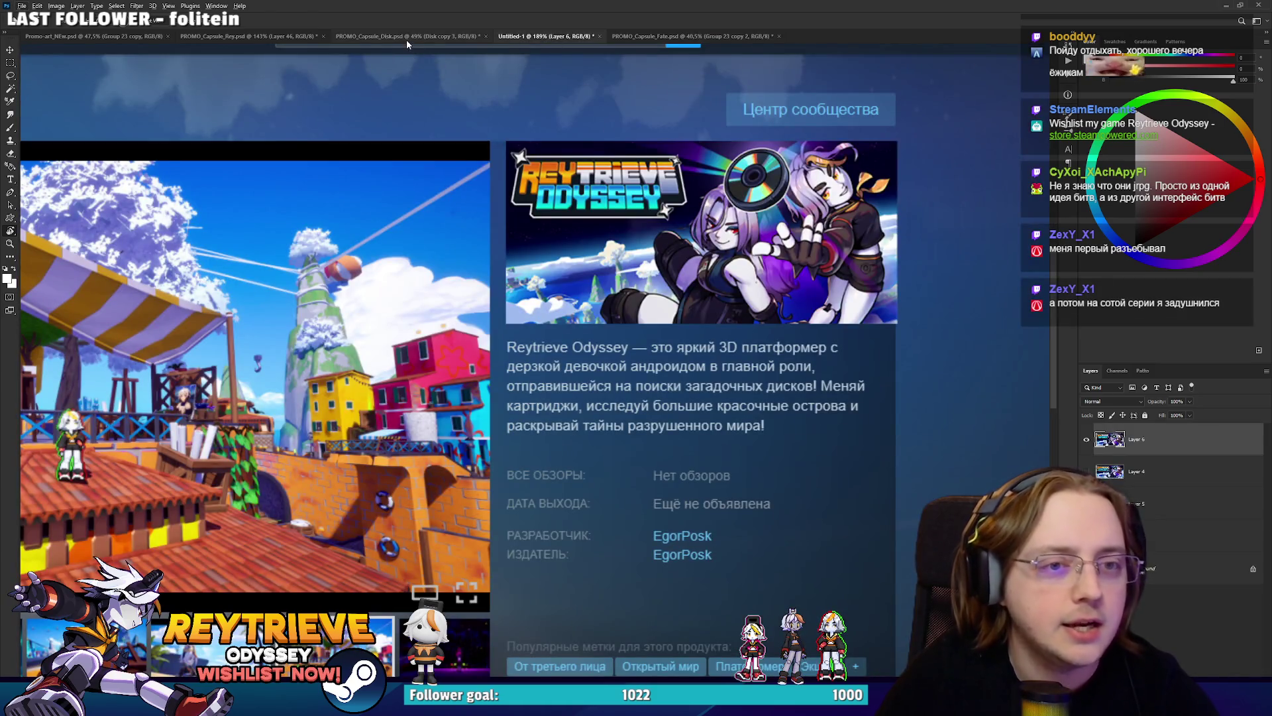
{"action": "left_click", "coordinate": [407, 38]}
{"action": "left_click", "coordinate": [283, 38]}
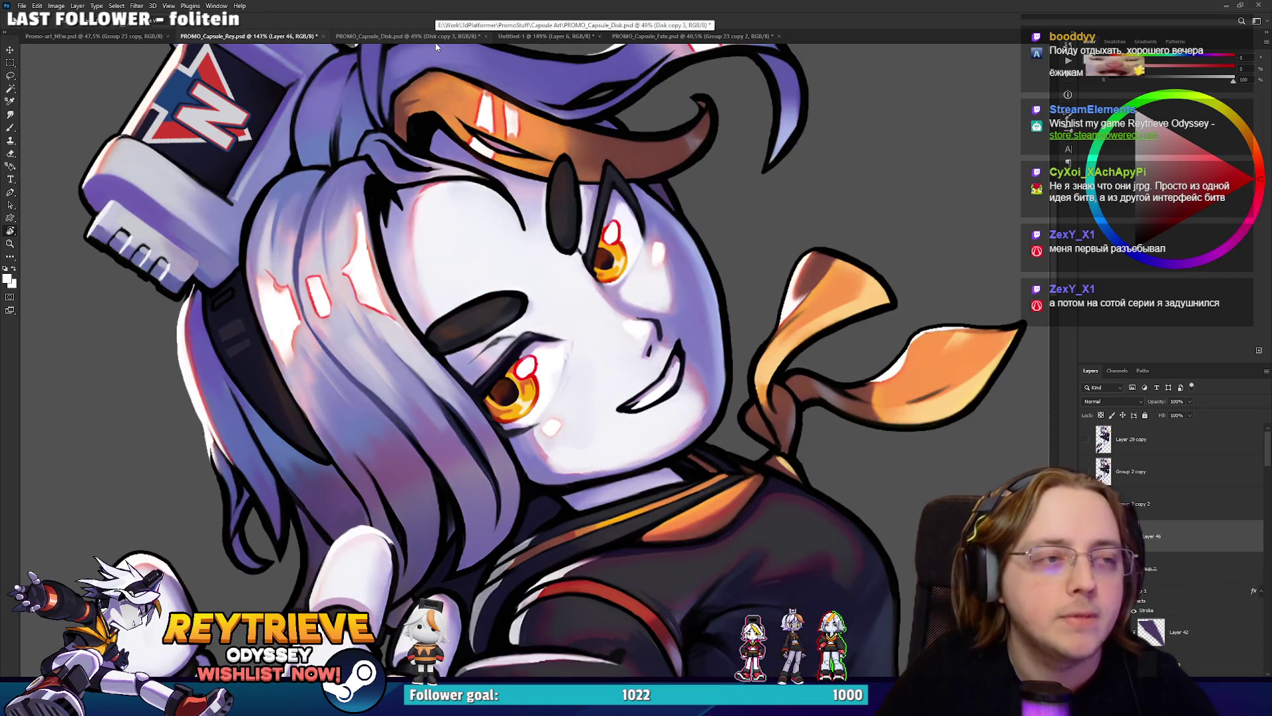
Paint a long white highlight up the brown hair strand, retrying the stroke twice.
{"action": "left_click_drag", "start_coordinate": [829, 230], "coordinate": [867, 379]}
{"action": "left_click_drag", "start_coordinate": [861, 464], "coordinate": [575, 540]}
{"action": "left_click_drag", "start_coordinate": [572, 593], "coordinate": [555, 530]}
{"action": "key", "text": "ctrl+z"}
{"action": "left_click_drag", "start_coordinate": [573, 598], "coordinate": [551, 531]}
{"action": "key", "text": "ctrl+z"}
{"action": "mouse_move", "coordinate": [574, 598]}
{"action": "left_mouse_down"}
{"action": "mouse_move", "coordinate": [560, 580]}
{"action": "mouse_move", "coordinate": [579, 475]}
{"action": "mouse_move", "coordinate": [612, 425]}
{"action": "left_mouse_up"}
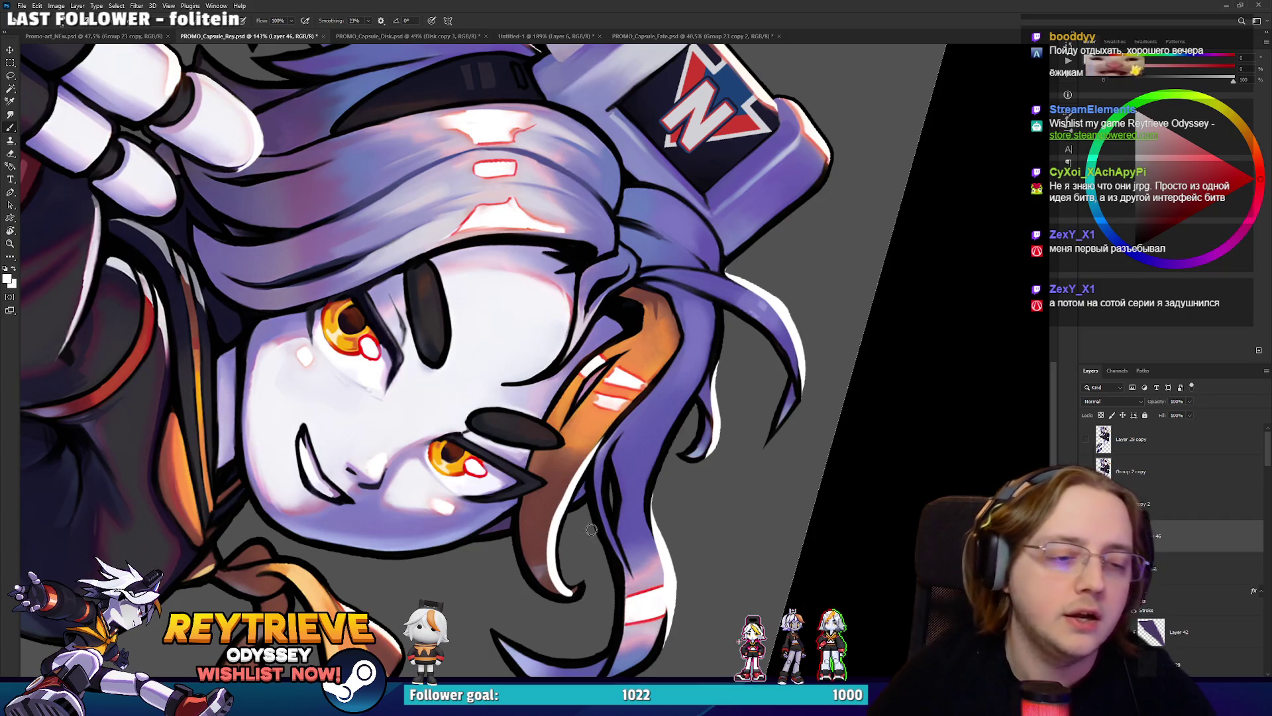
Toggle undo and redo to compare the hair strand with and without the highlight.
{"action": "key", "text": "e"}
{"action": "key", "text": "ctrl+shift+z"}
{"action": "key", "text": "ctrl+z"}
{"action": "key", "text": "ctrl+shift+z"}
{"action": "key", "text": "ctrl+z"}
{"action": "key", "text": "ctrl+shift+z"}
{"action": "left_click_drag", "start_coordinate": [586, 434], "coordinate": [769, 369]}
{"action": "key", "text": "b"}
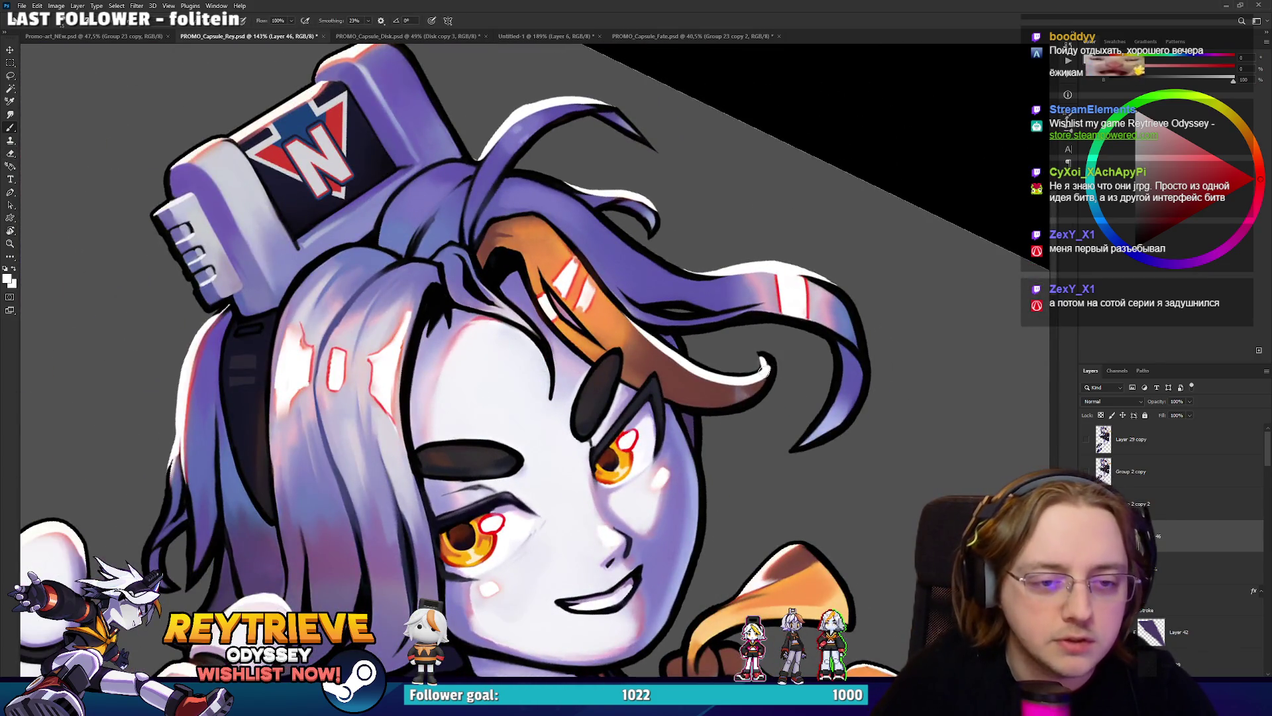
{"action": "key", "text": "e"}
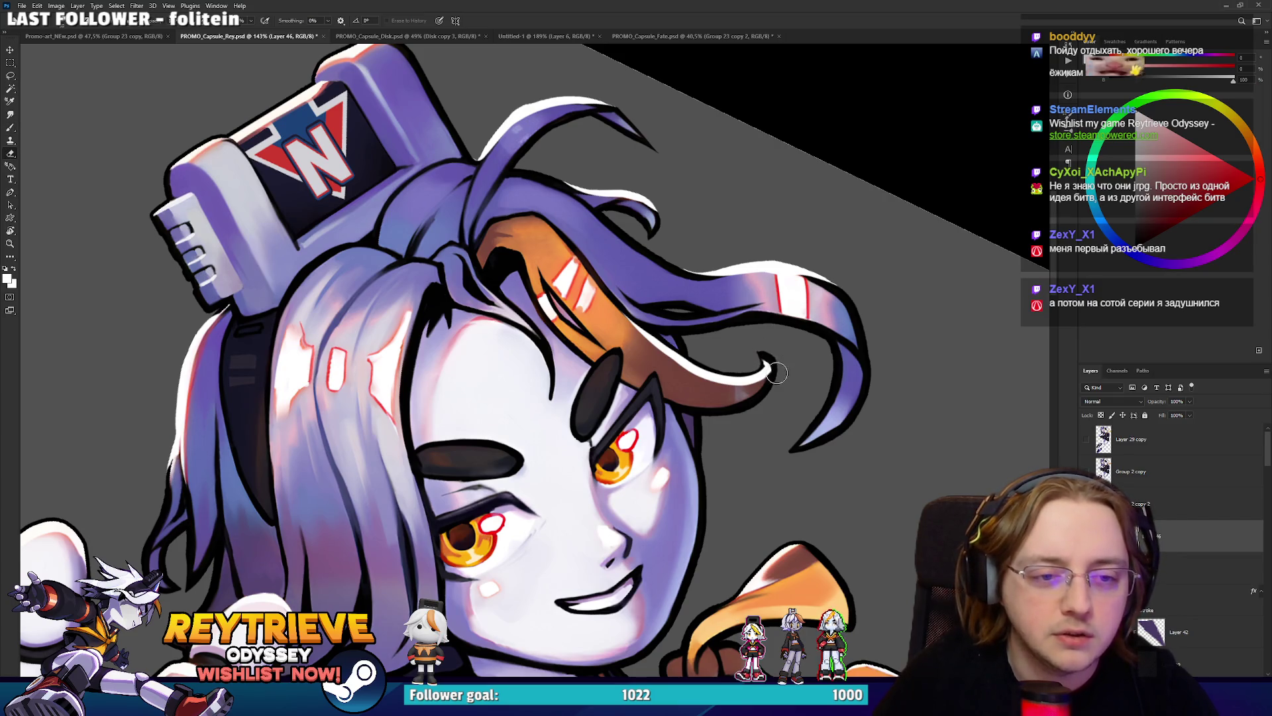
{"action": "left_click_drag", "start_coordinate": [782, 367], "coordinate": [772, 422]}
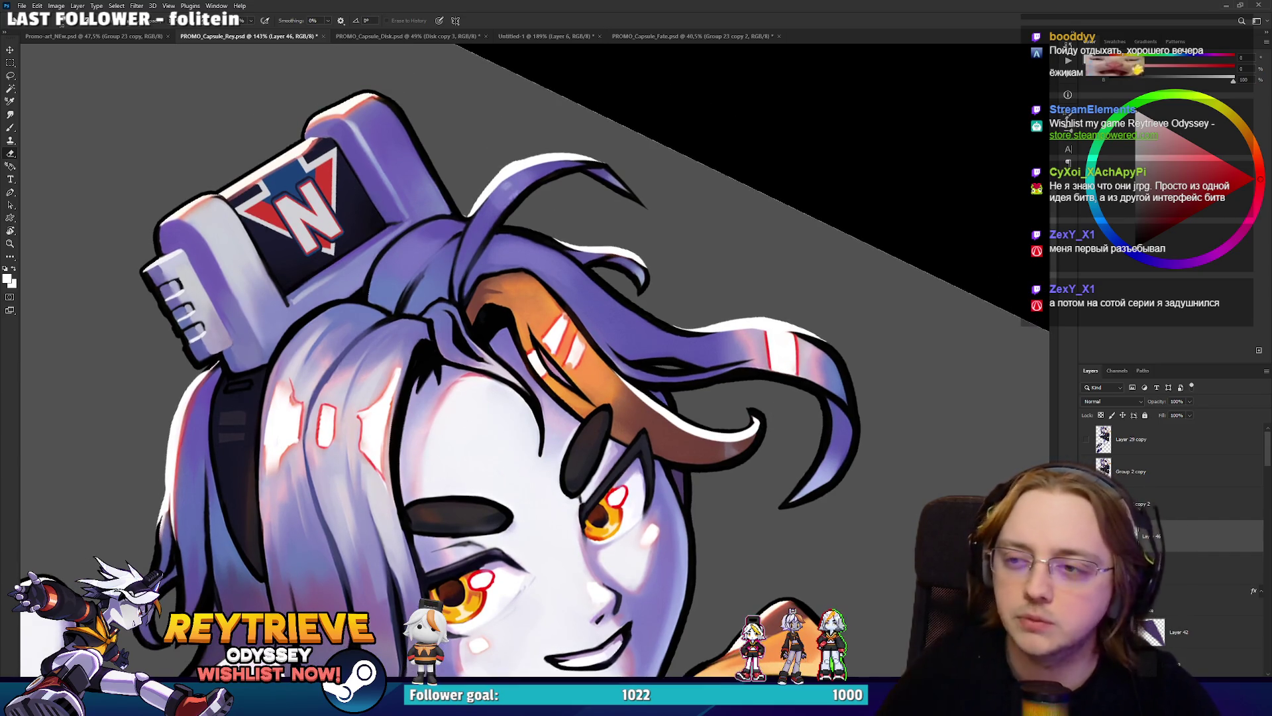
Paint a thin light line along the hair edge.
{"action": "scroll", "coordinate": [774, 405], "scroll_direction": "down", "scroll_amount": 5}
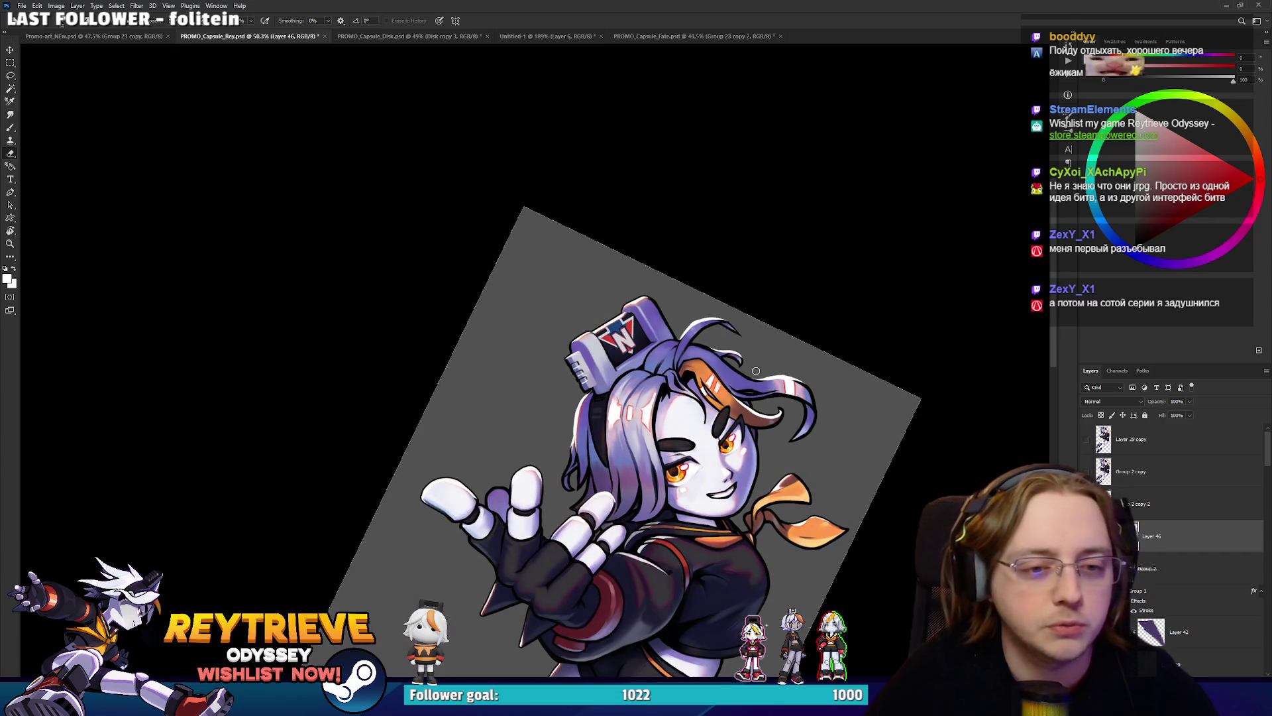
{"action": "scroll", "coordinate": [756, 371], "scroll_direction": "up", "scroll_amount": 5}
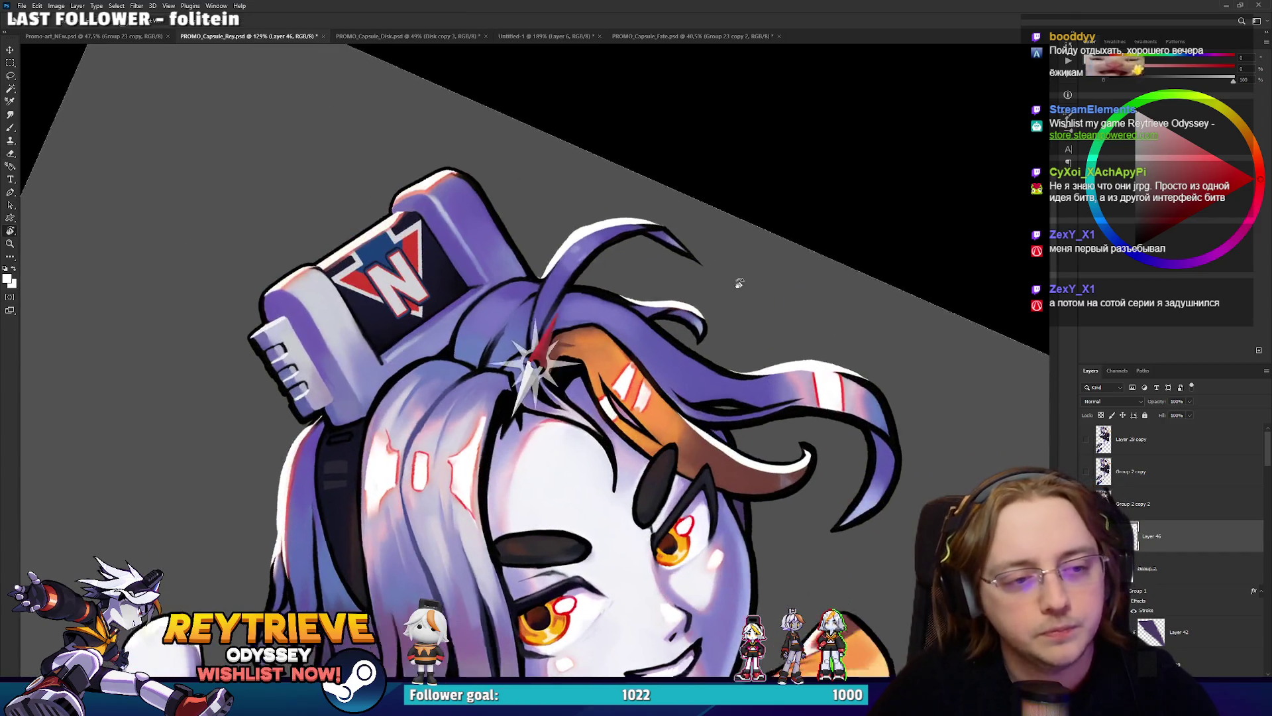
{"action": "left_click_drag", "start_coordinate": [745, 292], "coordinate": [656, 163]}
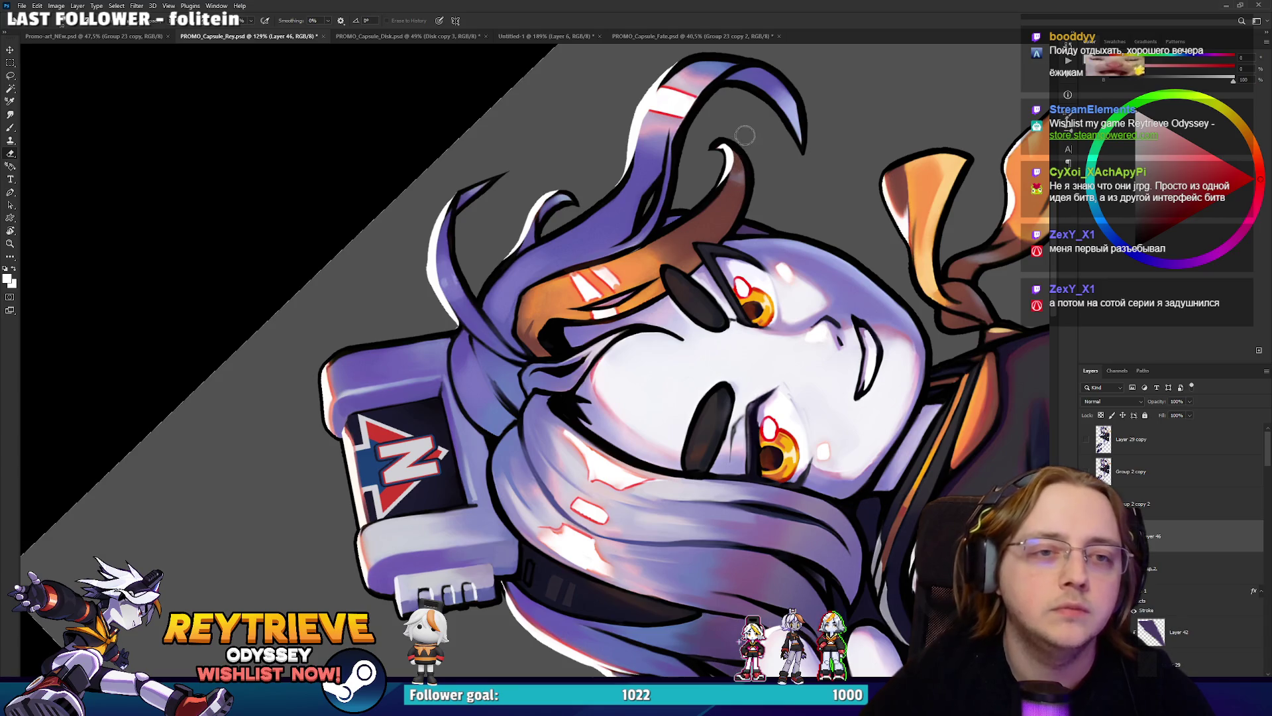
{"action": "scroll", "coordinate": [746, 314], "scroll_direction": "down", "scroll_amount": 5}
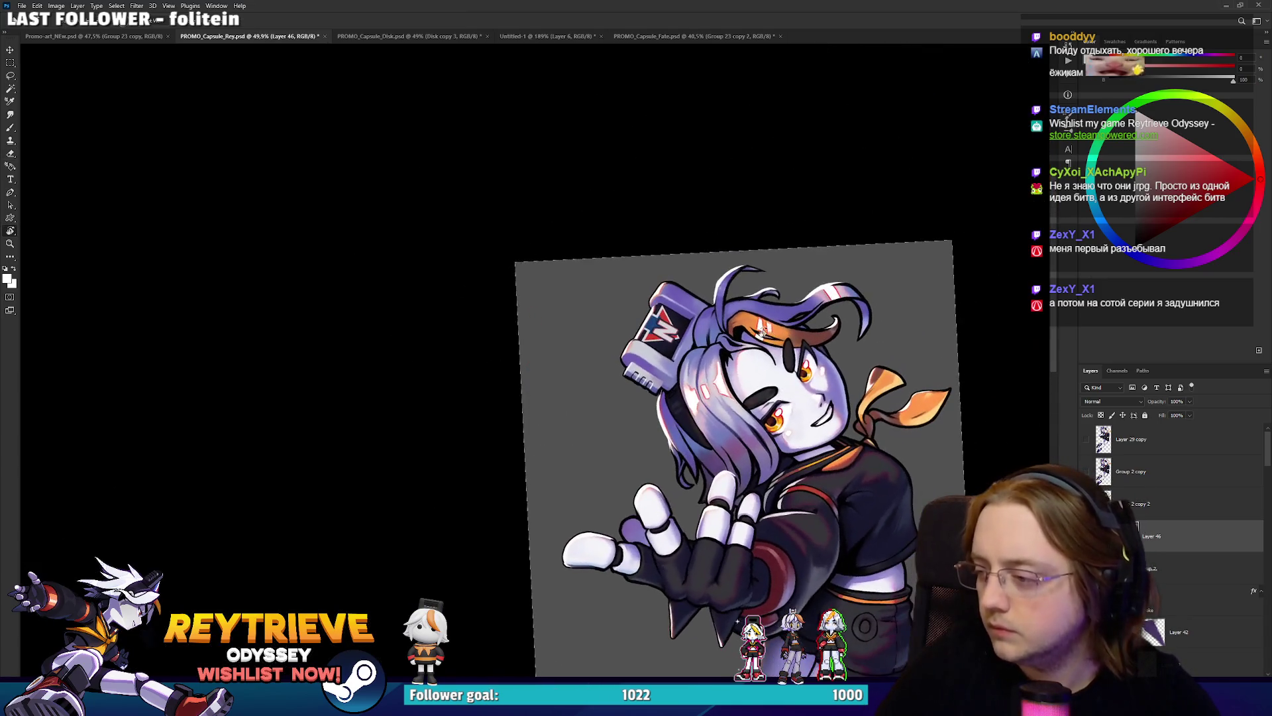
{"action": "left_click_drag", "start_coordinate": [746, 314], "coordinate": [681, 275]}
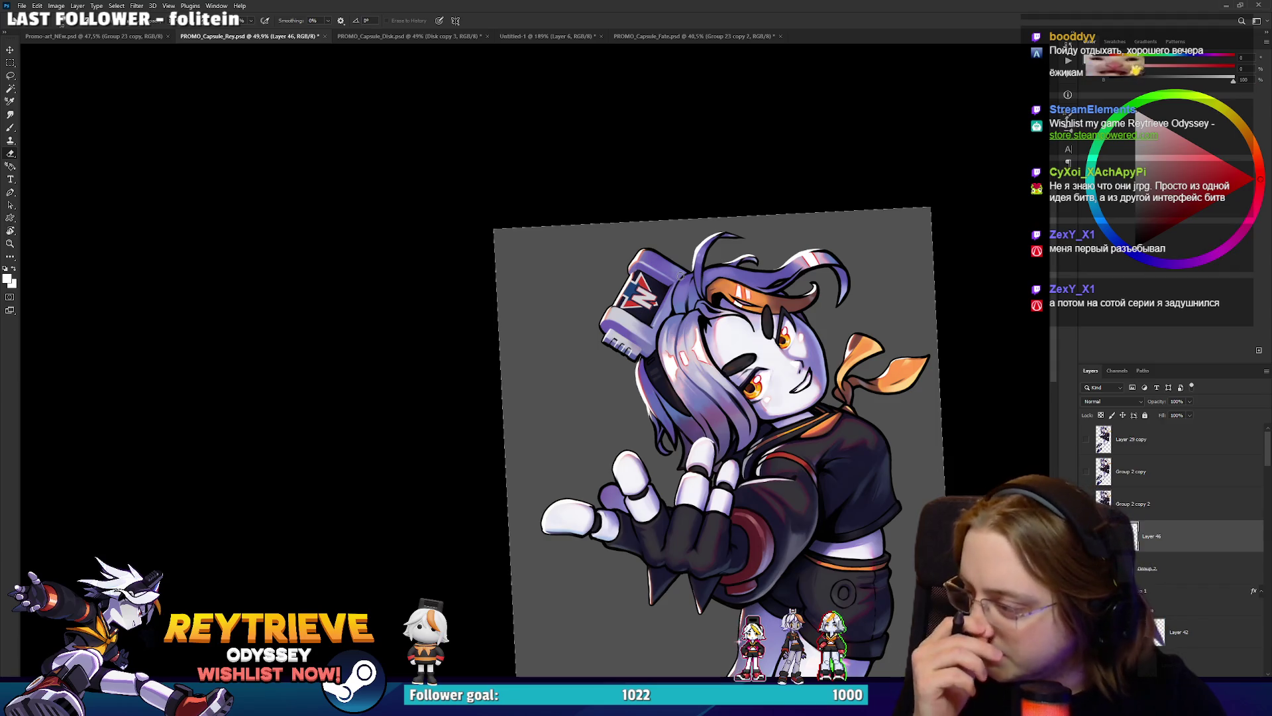
{"action": "scroll", "coordinate": [649, 203], "scroll_direction": "up", "scroll_amount": 4}
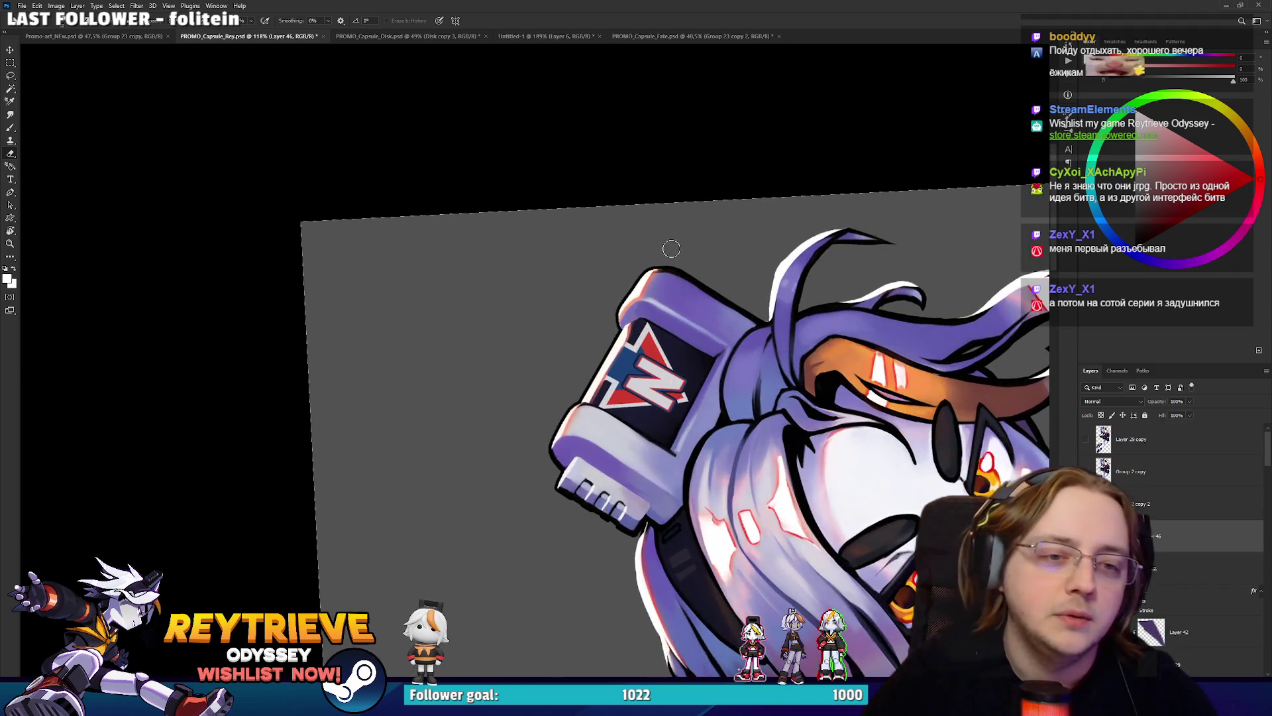
{"action": "scroll", "coordinate": [765, 331], "scroll_direction": "down", "scroll_amount": 8}
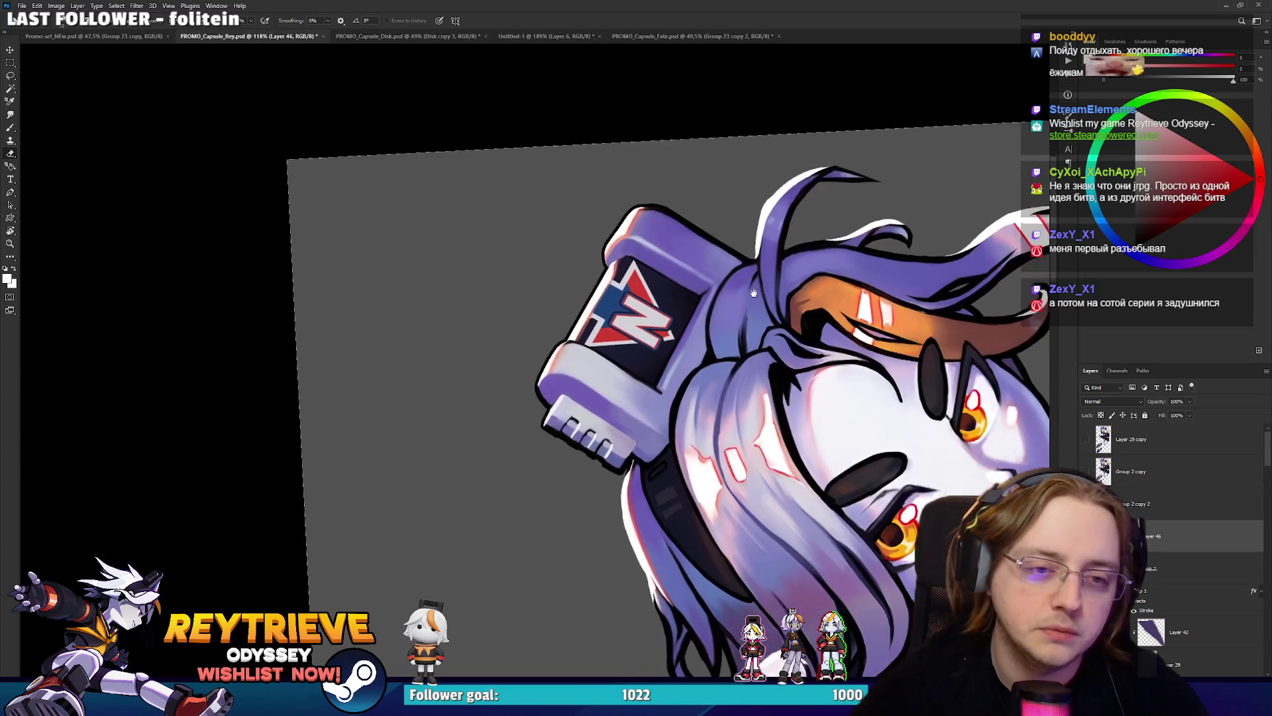
{"action": "key", "text": "b"}
{"action": "scroll", "coordinate": [637, 499], "scroll_direction": "down", "scroll_amount": 2}
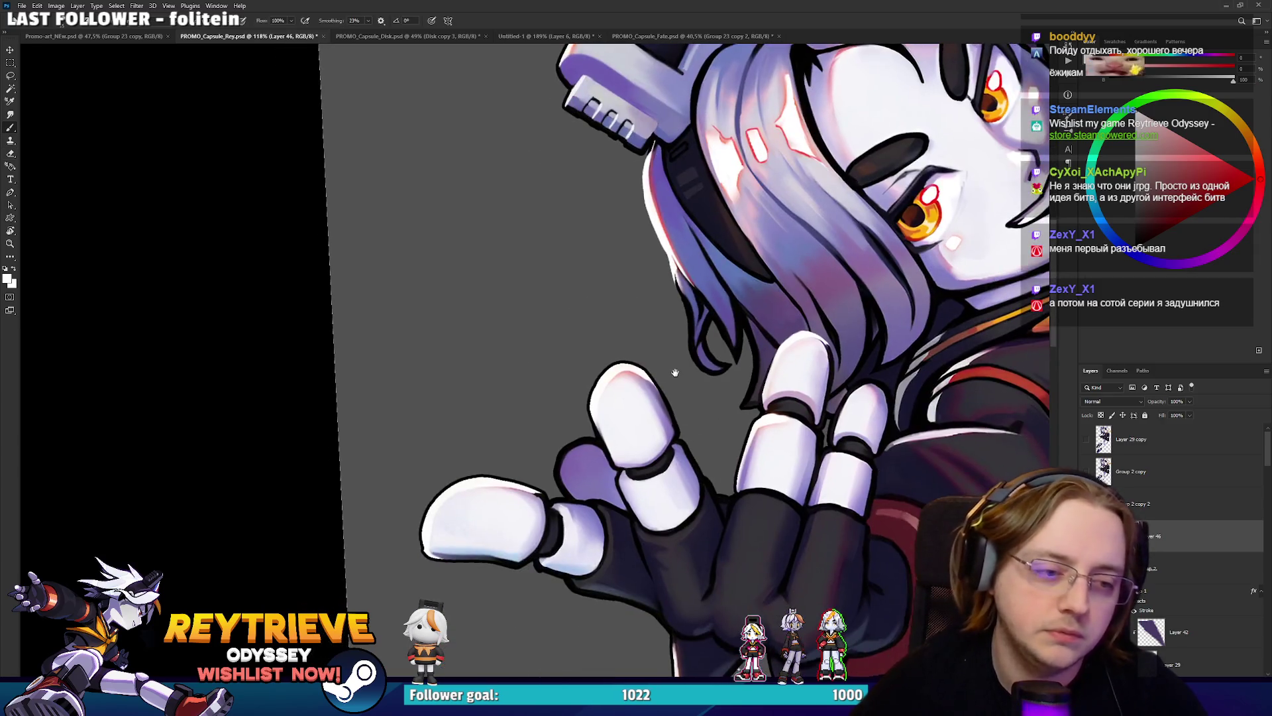
{"action": "scroll", "coordinate": [661, 408], "scroll_direction": "up", "scroll_amount": 3}
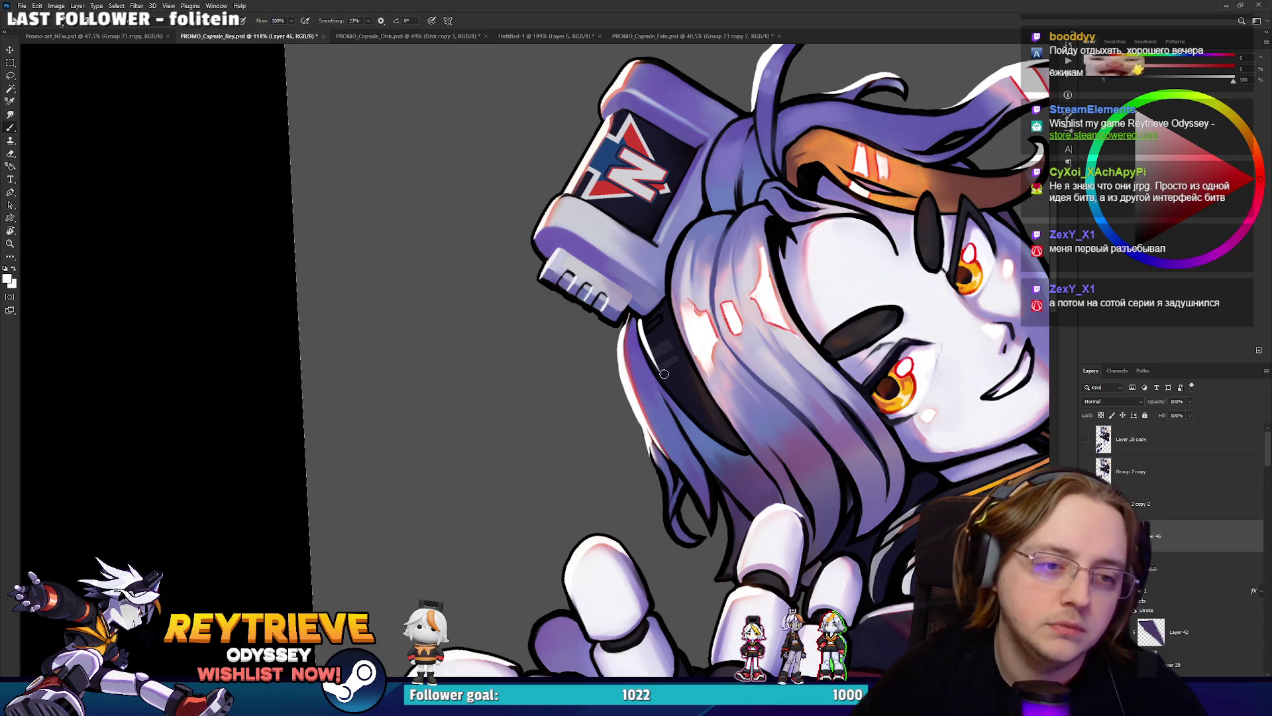
{"action": "left_click_drag", "start_coordinate": [642, 319], "coordinate": [709, 429]}
Tidy the hair-strand highlights with brush and eraser until the whole head looks right.
{"action": "key", "text": "e"}
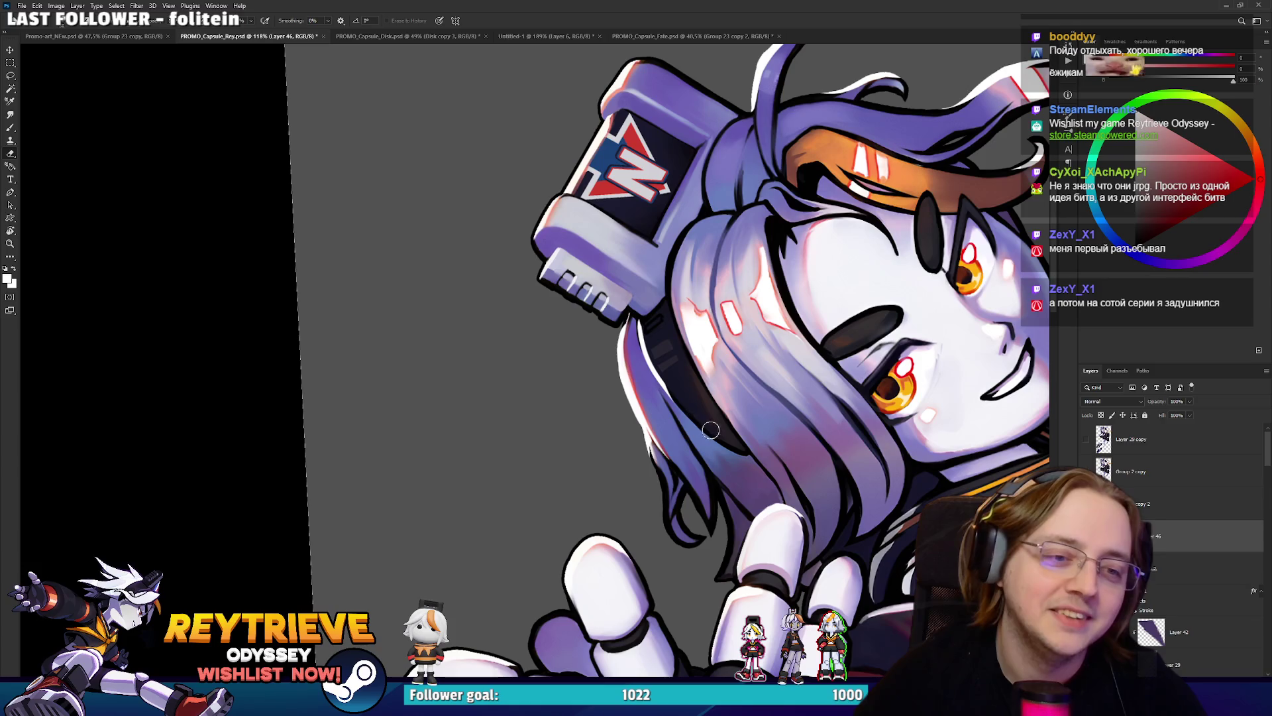
{"action": "key", "text": "b"}
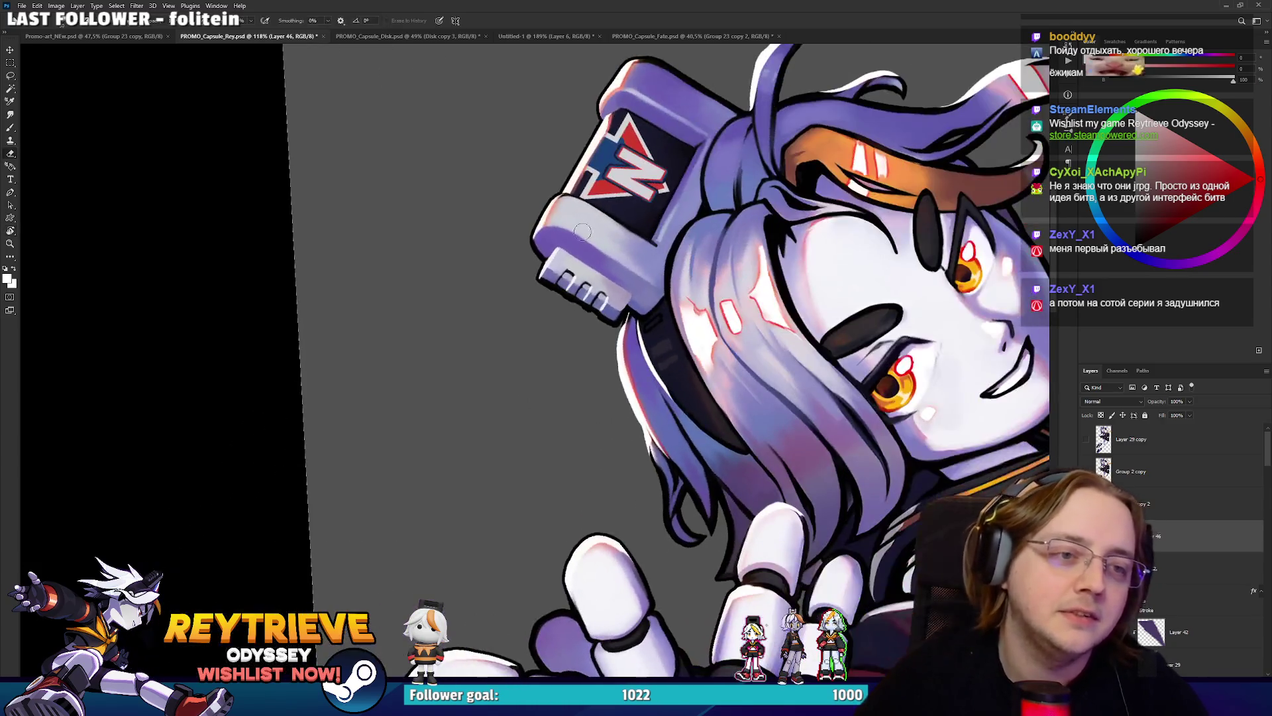
{"action": "scroll", "coordinate": [540, 225], "scroll_direction": "down", "scroll_amount": 2}
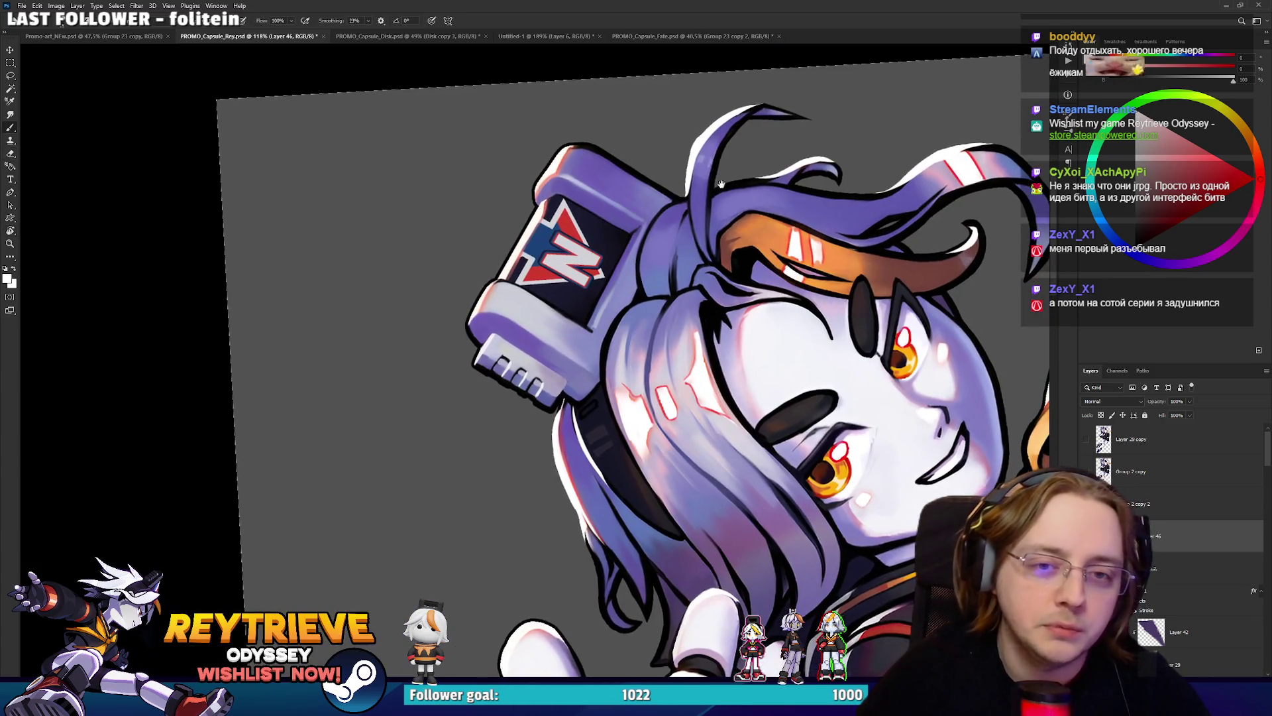
{"action": "scroll", "coordinate": [692, 302], "scroll_direction": "up", "scroll_amount": 1}
{"action": "left_click_drag", "start_coordinate": [883, 250], "coordinate": [869, 297]}
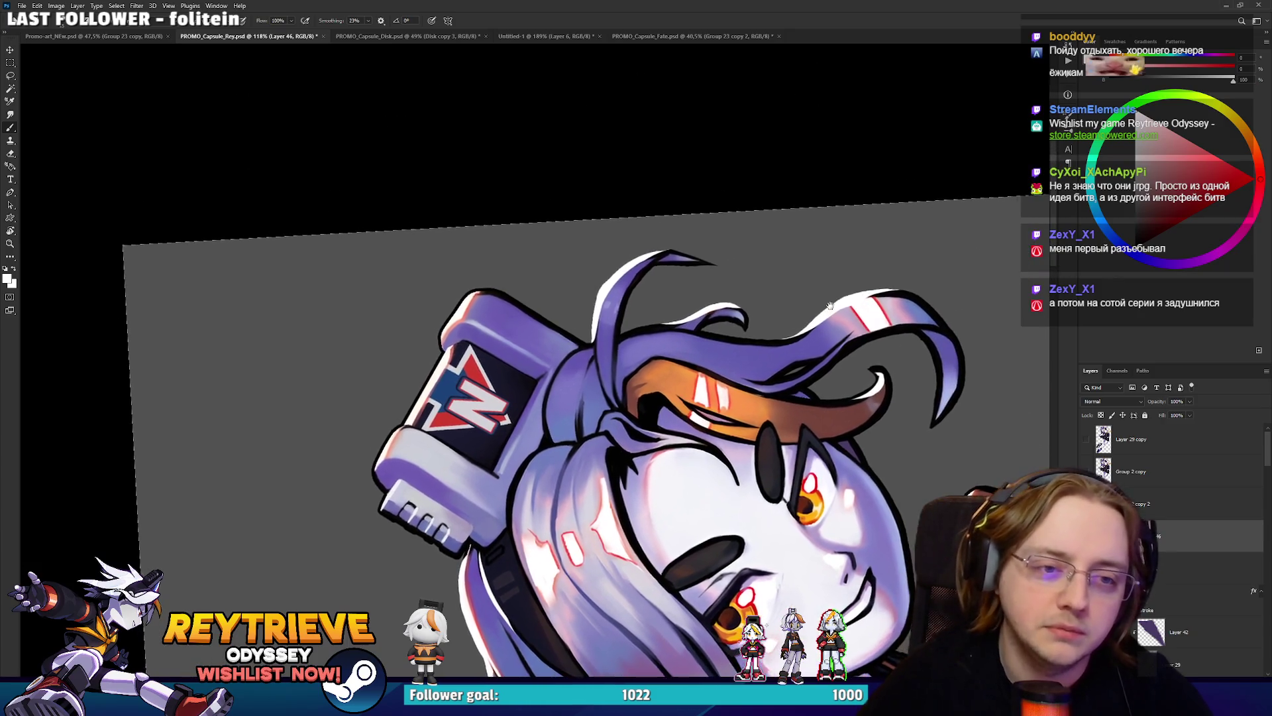
{"action": "key", "text": "e"}
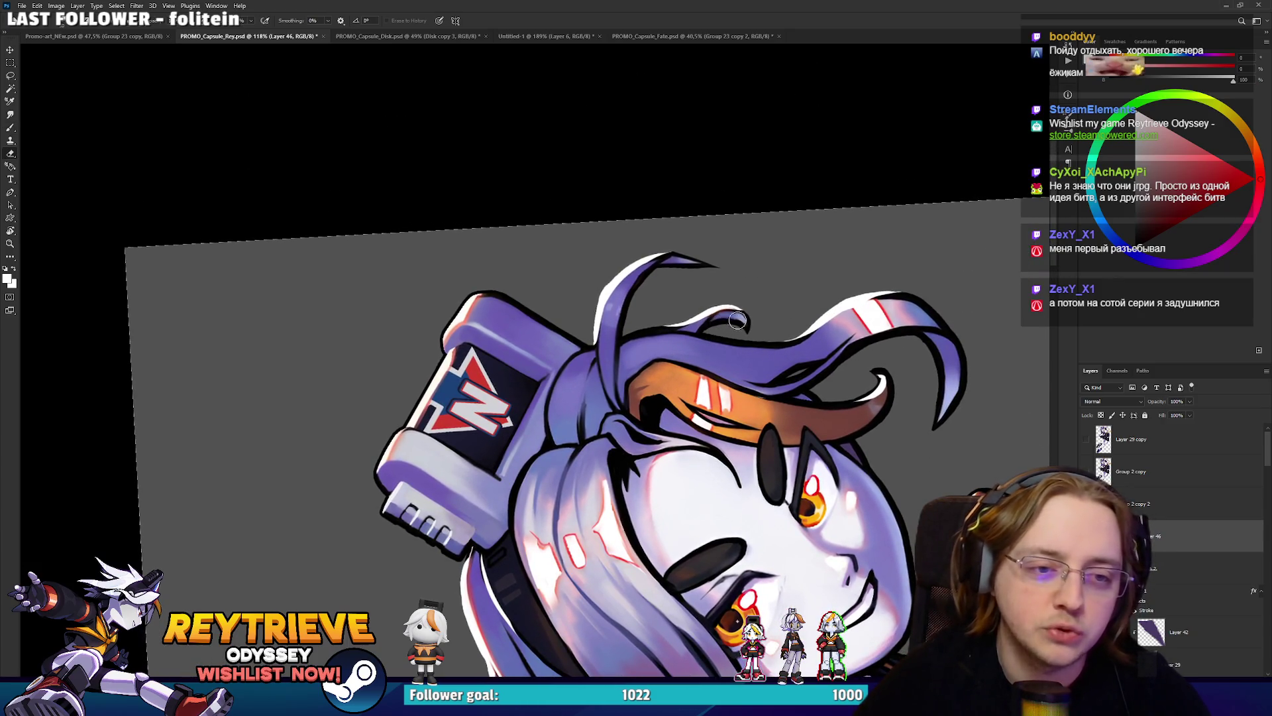
{"action": "key", "text": "b"}
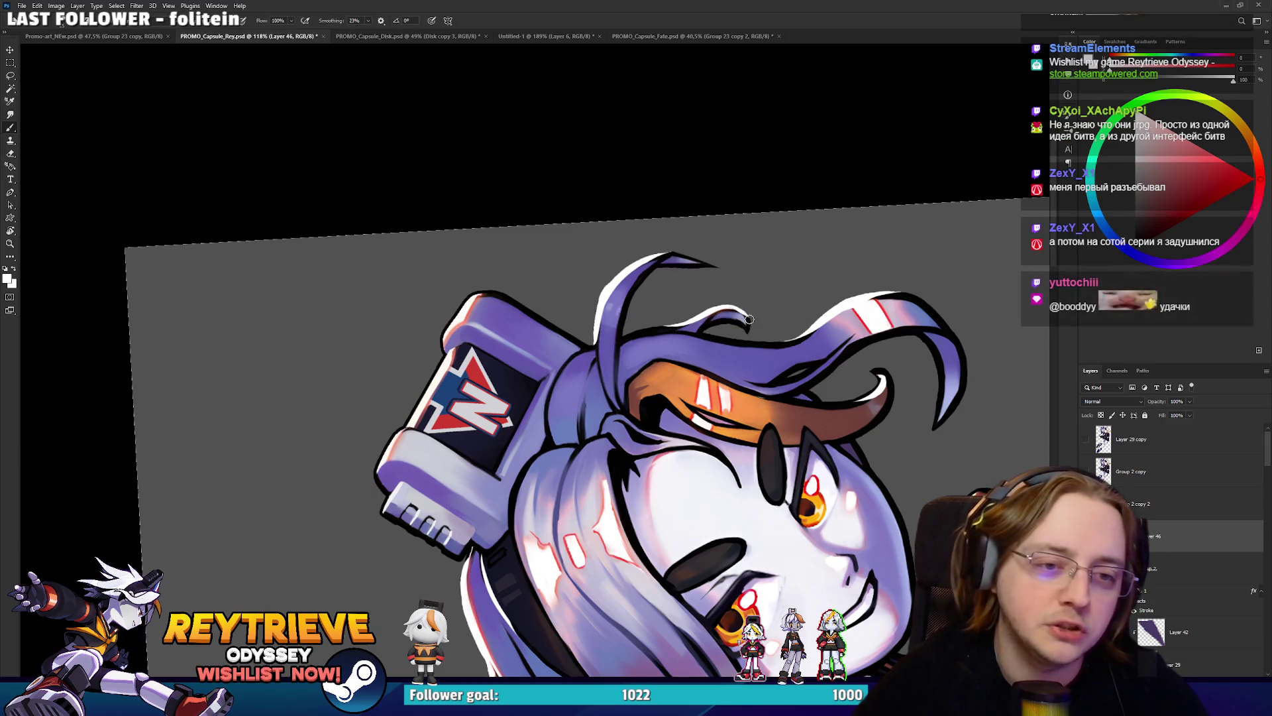
{"action": "key", "text": "r"}
{"action": "mouse_move", "coordinate": [734, 289]}
{"action": "left_mouse_down"}
{"action": "mouse_move", "coordinate": [636, 178]}
{"action": "mouse_move", "coordinate": [560, 226]}
{"action": "left_mouse_up"}
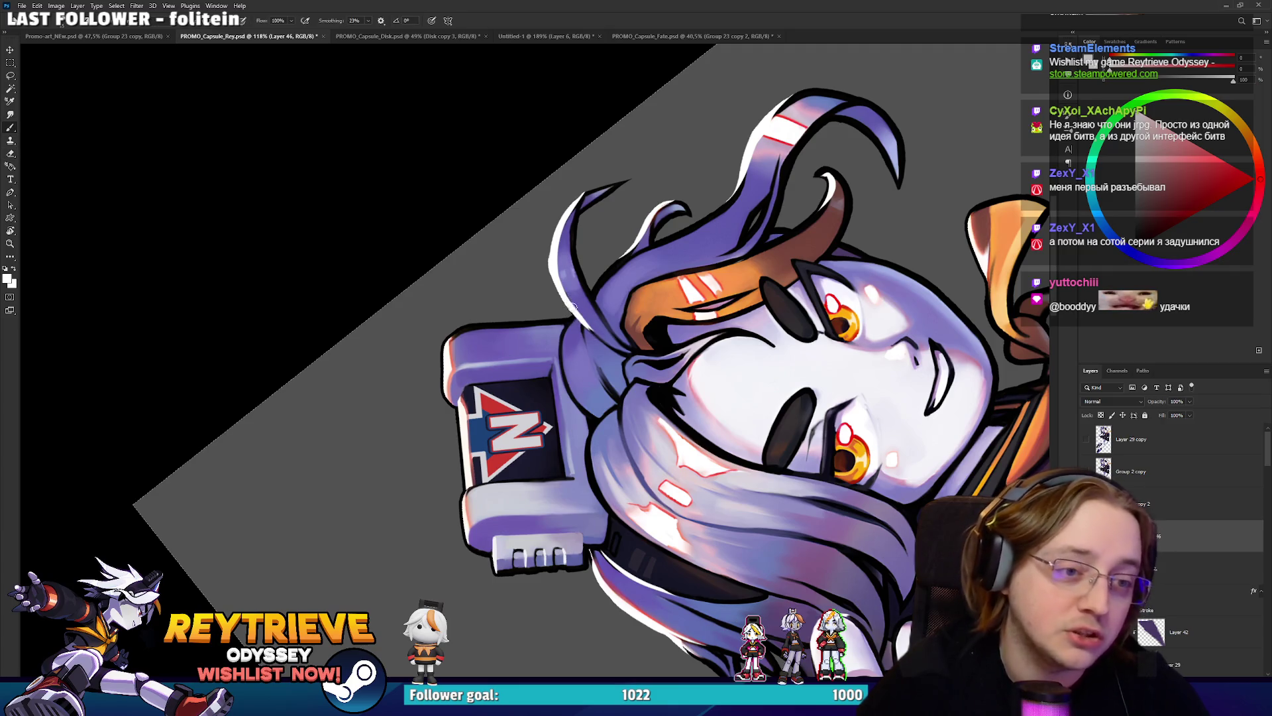
{"action": "key", "text": "e"}
{"action": "key", "text": "r"}
{"action": "mouse_move", "coordinate": [571, 227]}
{"action": "left_mouse_down"}
{"action": "mouse_move", "coordinate": [597, 199]}
{"action": "mouse_move", "coordinate": [662, 172]}
{"action": "mouse_move", "coordinate": [696, 265]}
{"action": "mouse_move", "coordinate": [683, 319]}
{"action": "left_mouse_up"}
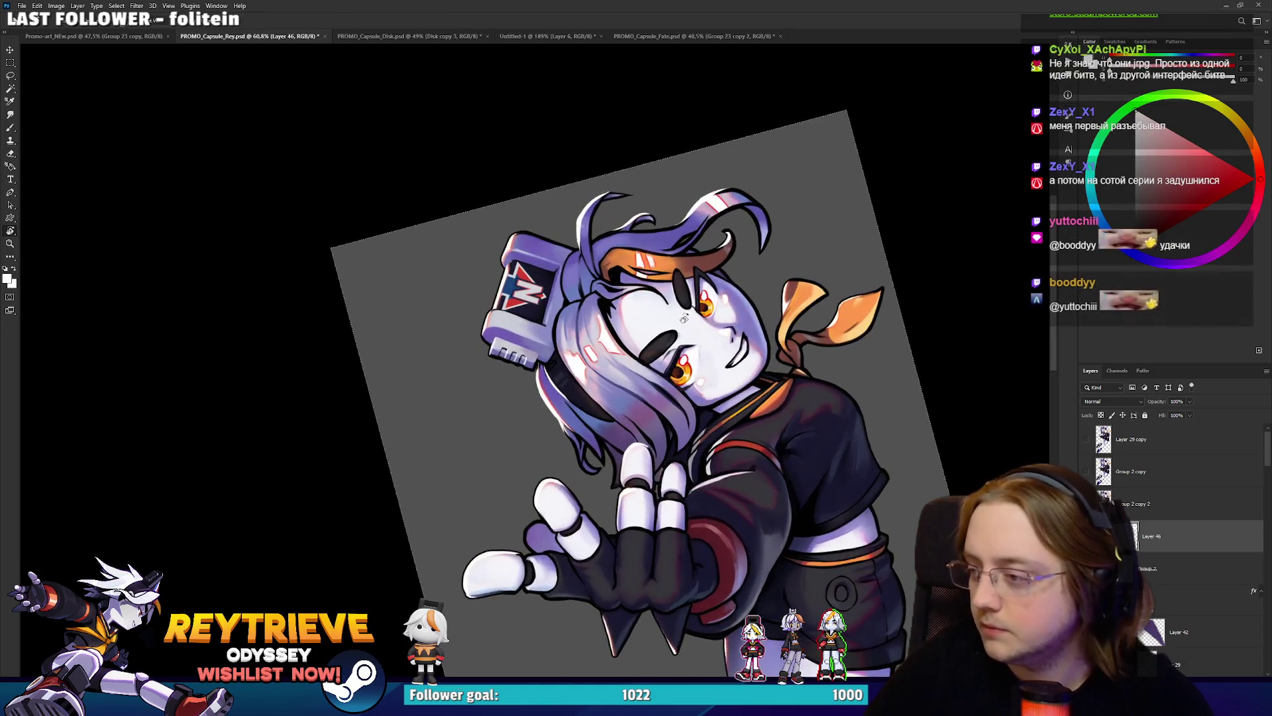
Reset the view rotation, save PROMO_Capsule_Rey.psd, duplicate Layer 46, and return to the banner.
{"action": "scroll", "coordinate": [727, 289], "scroll_direction": "down", "scroll_amount": 2}
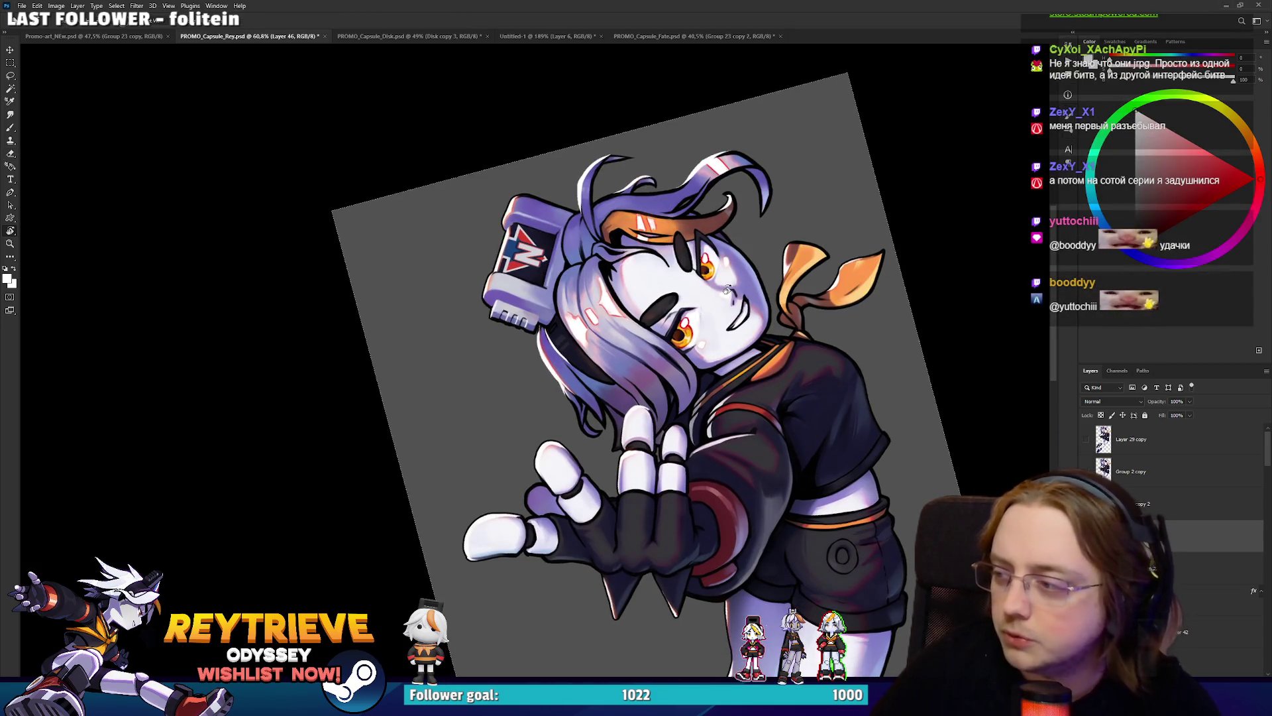
{"action": "scroll", "coordinate": [727, 287], "scroll_direction": "up", "scroll_amount": 2}
{"action": "scroll", "coordinate": [742, 278], "scroll_direction": "down", "scroll_amount": 5}
{"action": "key", "text": "Escape"}
{"action": "scroll", "coordinate": [766, 282], "scroll_direction": "down", "scroll_amount": 2}
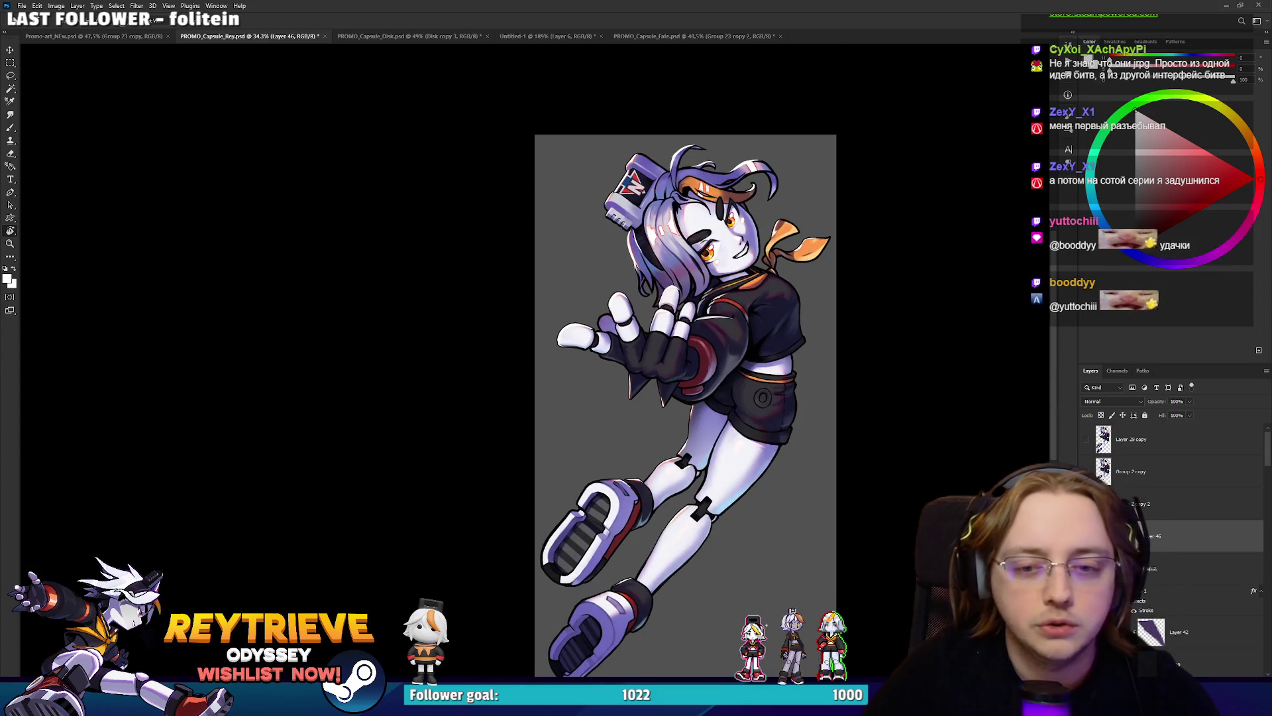
{"action": "scroll", "coordinate": [664, 415], "scroll_direction": "down", "scroll_amount": 1}
{"action": "key", "text": "ctrl+s"}
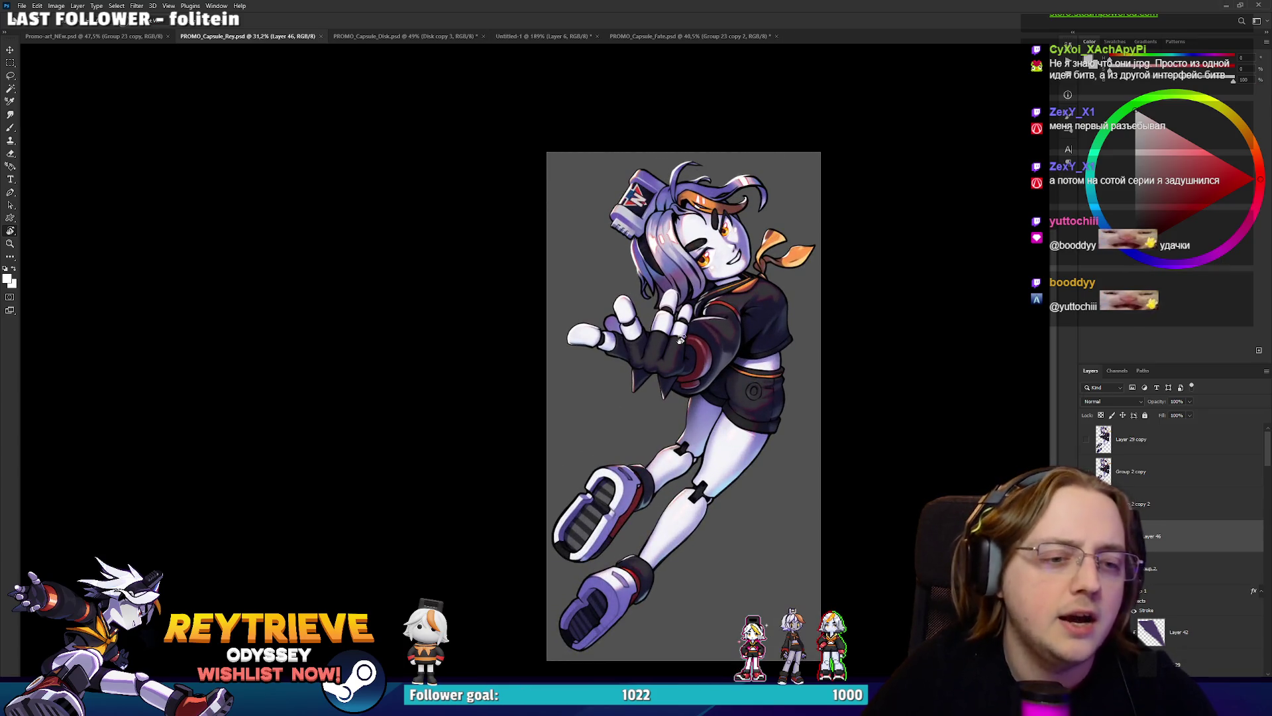
{"action": "key", "text": "ctrl+j"}
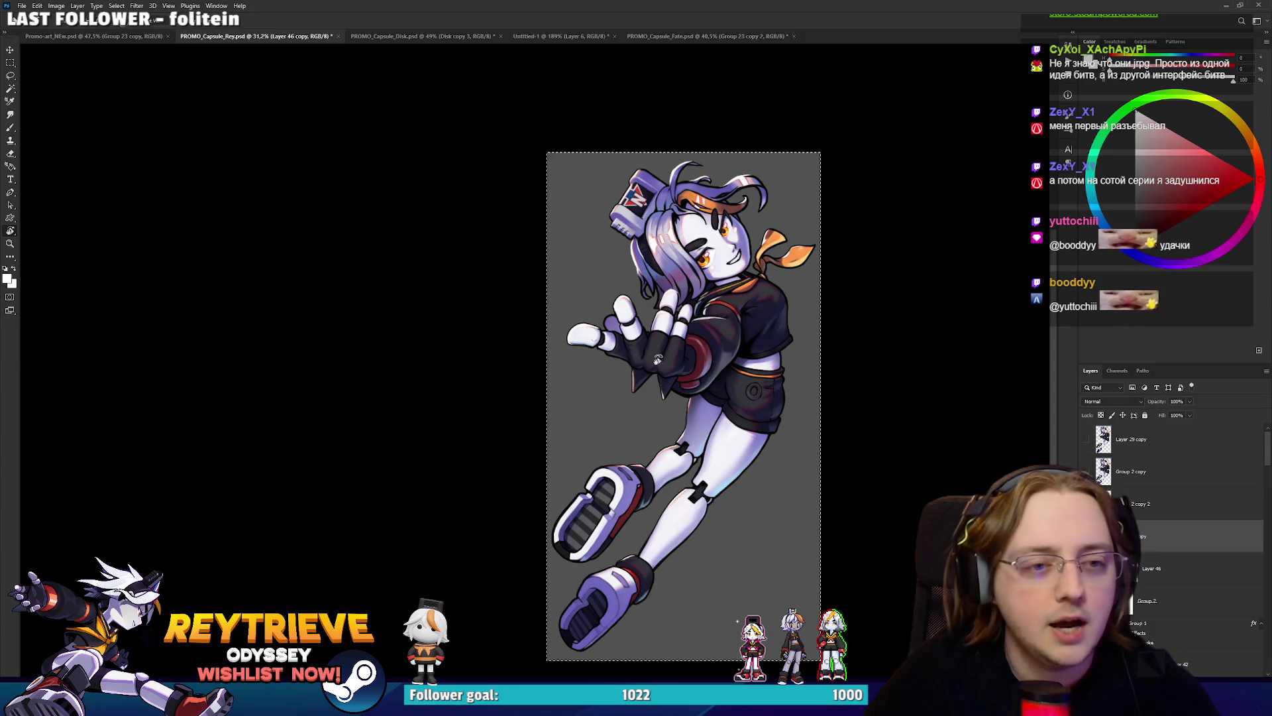
{"action": "left_click", "coordinate": [66, 37]}
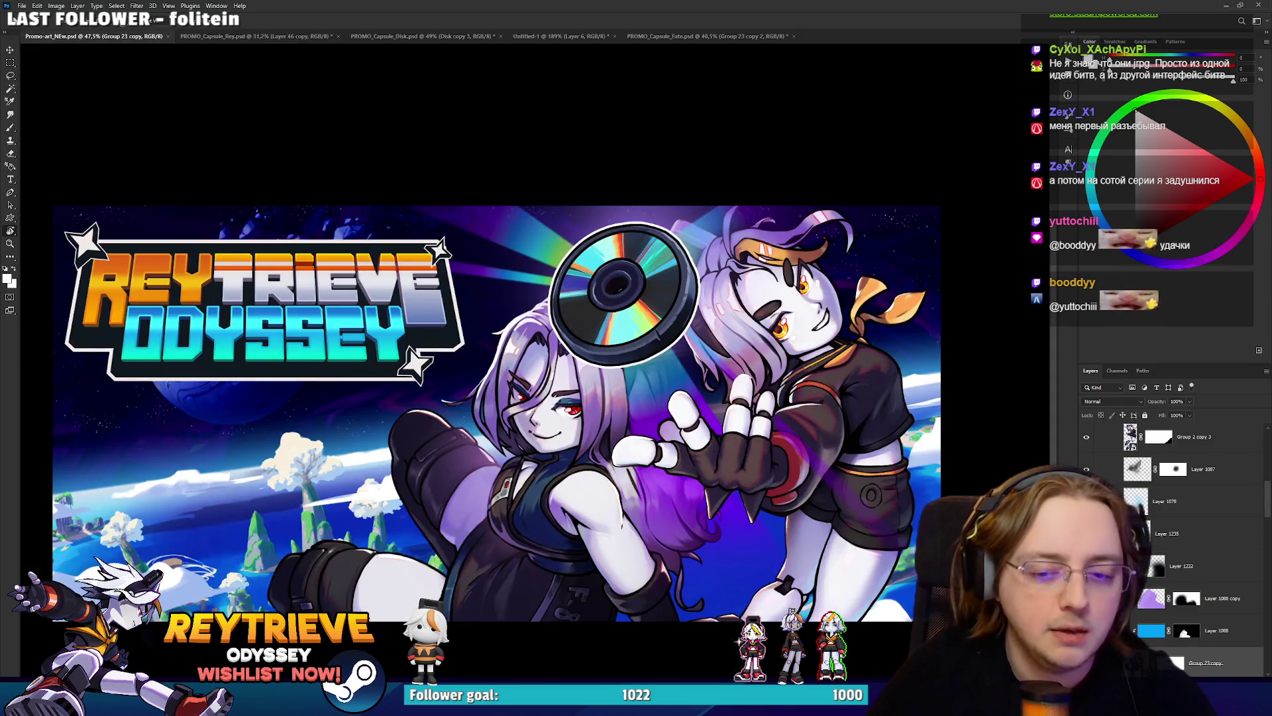
Select a layer in the banner and open the Rey smart object for editing.
{"action": "scroll", "coordinate": [1160, 551], "scroll_direction": "down", "scroll_amount": 5}
{"action": "key", "text": "v"}
{"action": "left_click", "coordinate": [863, 390], "text": "ctrl"}
{"action": "double_click", "coordinate": [1140, 543]}
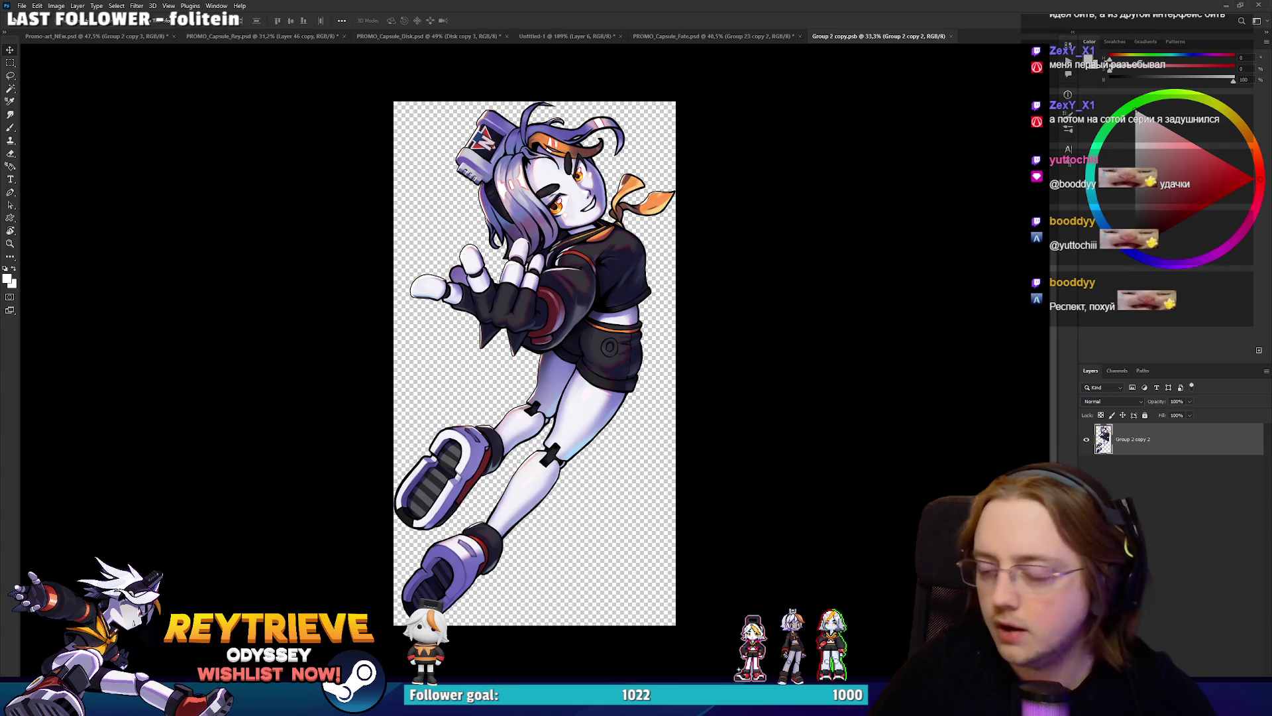
Paste in the new Rey artwork, delete the old Rey layer, then save and close the smart object.
{"action": "key", "text": "ctrl+shift+alt+e"}
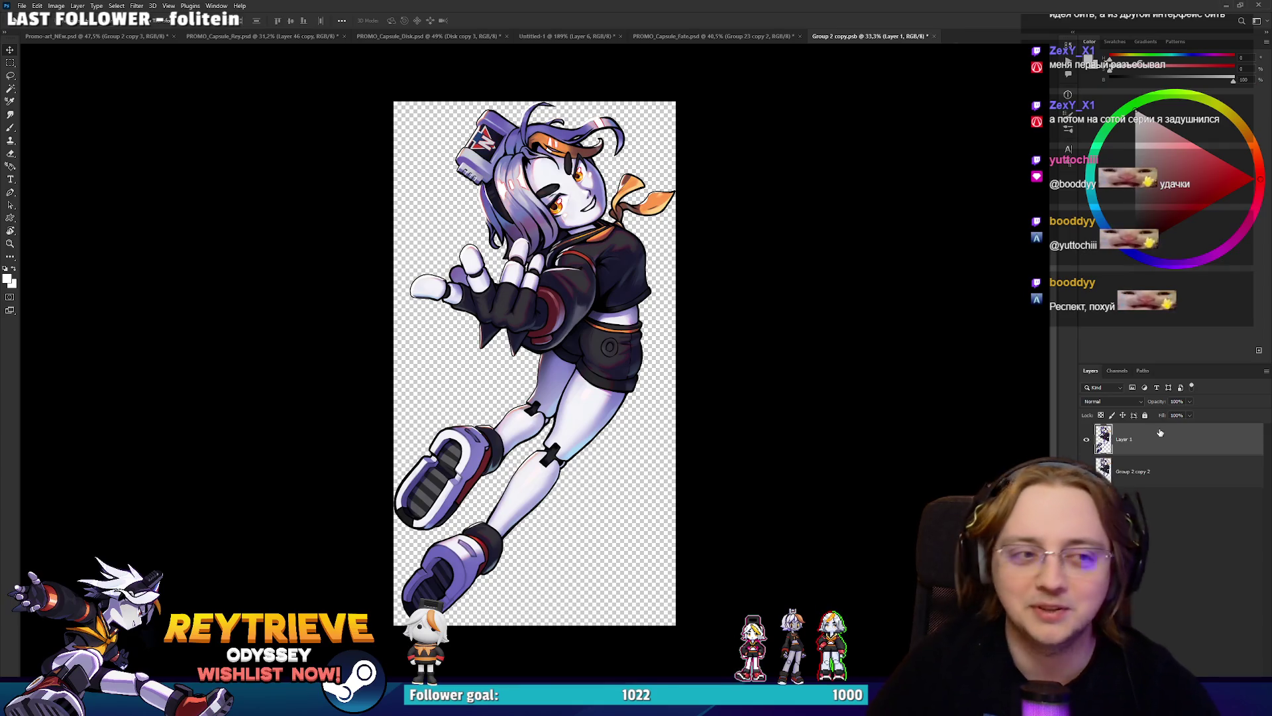
{"action": "left_click", "coordinate": [1175, 462]}
{"action": "key", "text": "Delete"}
{"action": "key", "text": "ctrl+s"}
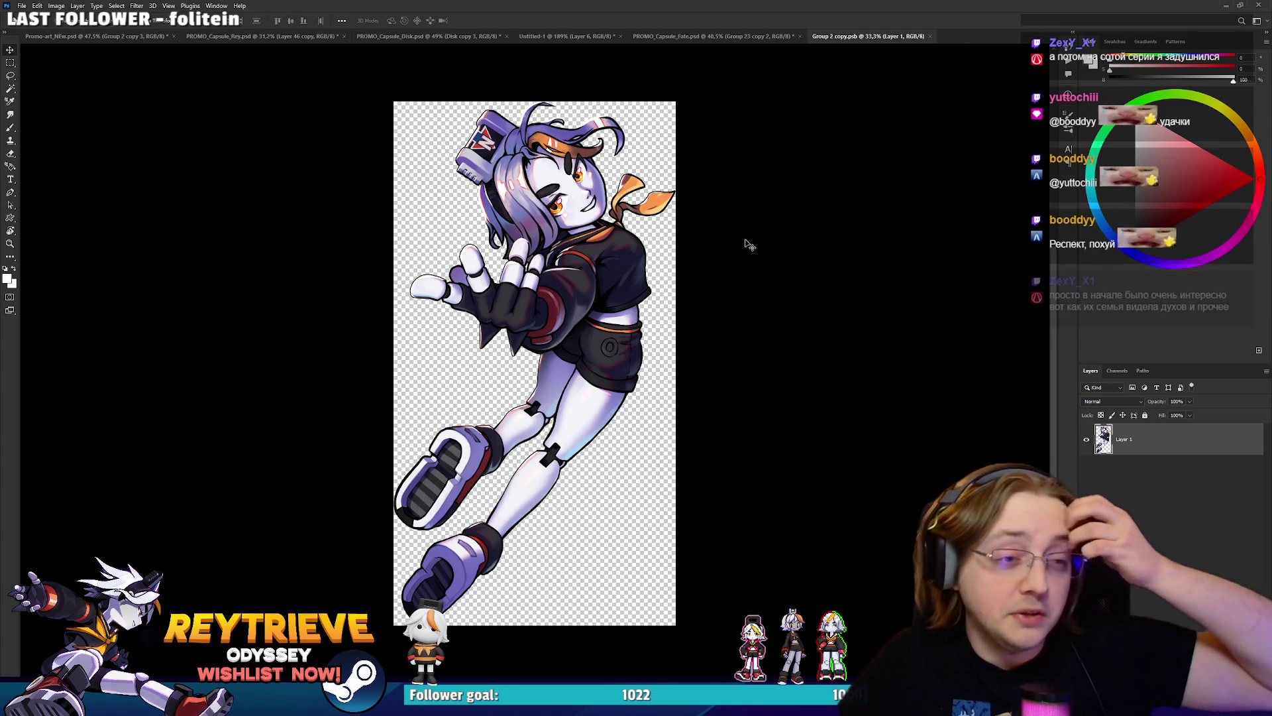
{"action": "left_click", "coordinate": [930, 36]}
Select Layer 1111 in the banner's layer list.
{"action": "scroll", "coordinate": [713, 117], "scroll_direction": "down", "scroll_amount": 1}
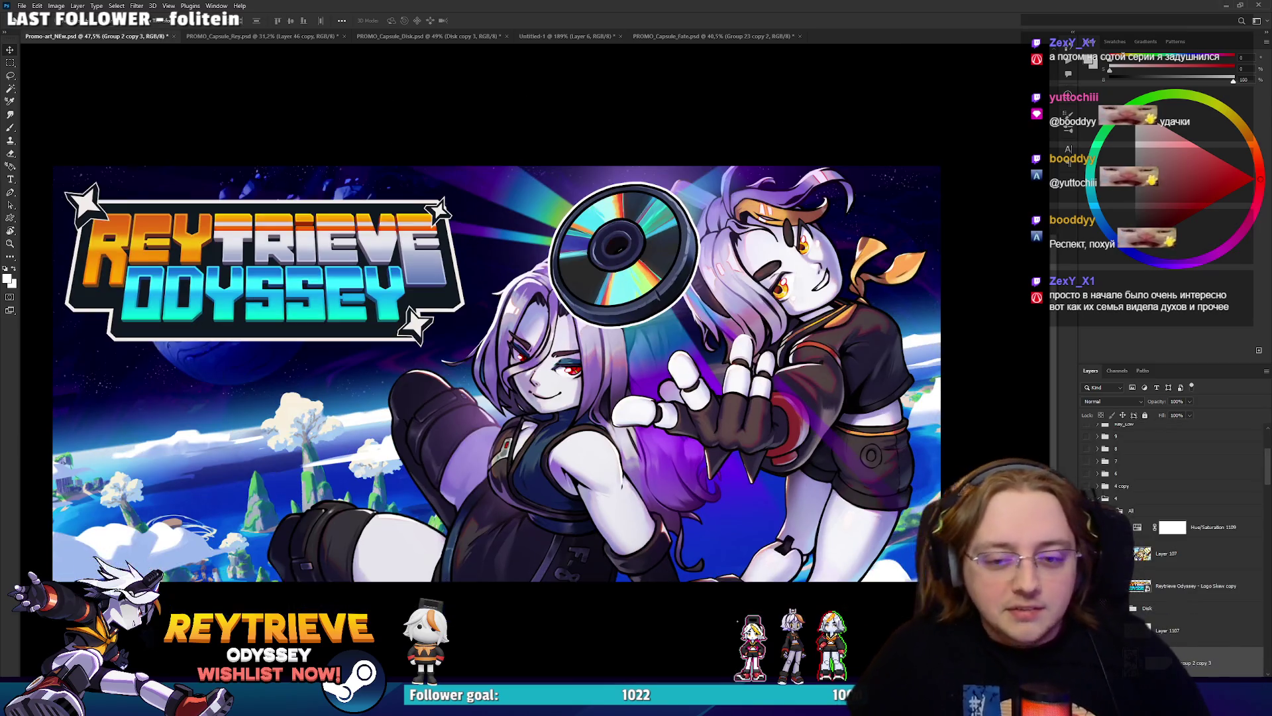
{"action": "scroll", "coordinate": [734, 278], "scroll_direction": "down", "scroll_amount": 3}
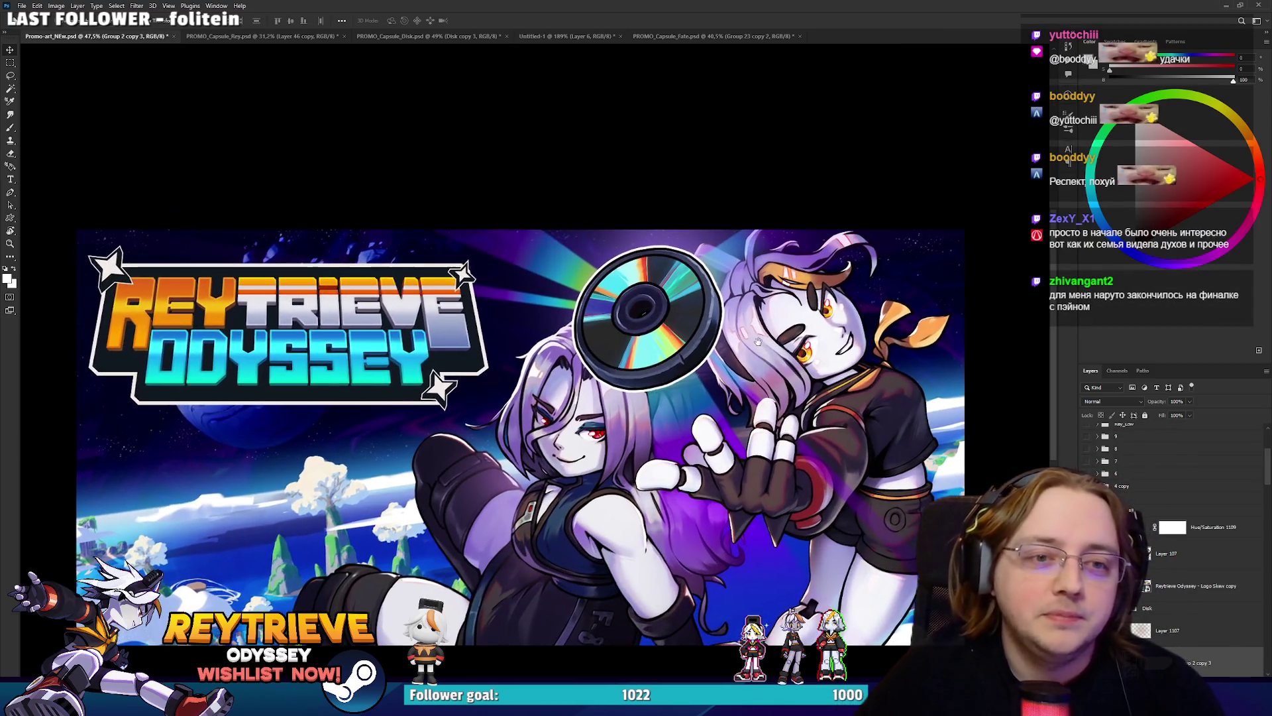
{"action": "scroll", "coordinate": [754, 346], "scroll_direction": "up", "scroll_amount": 3}
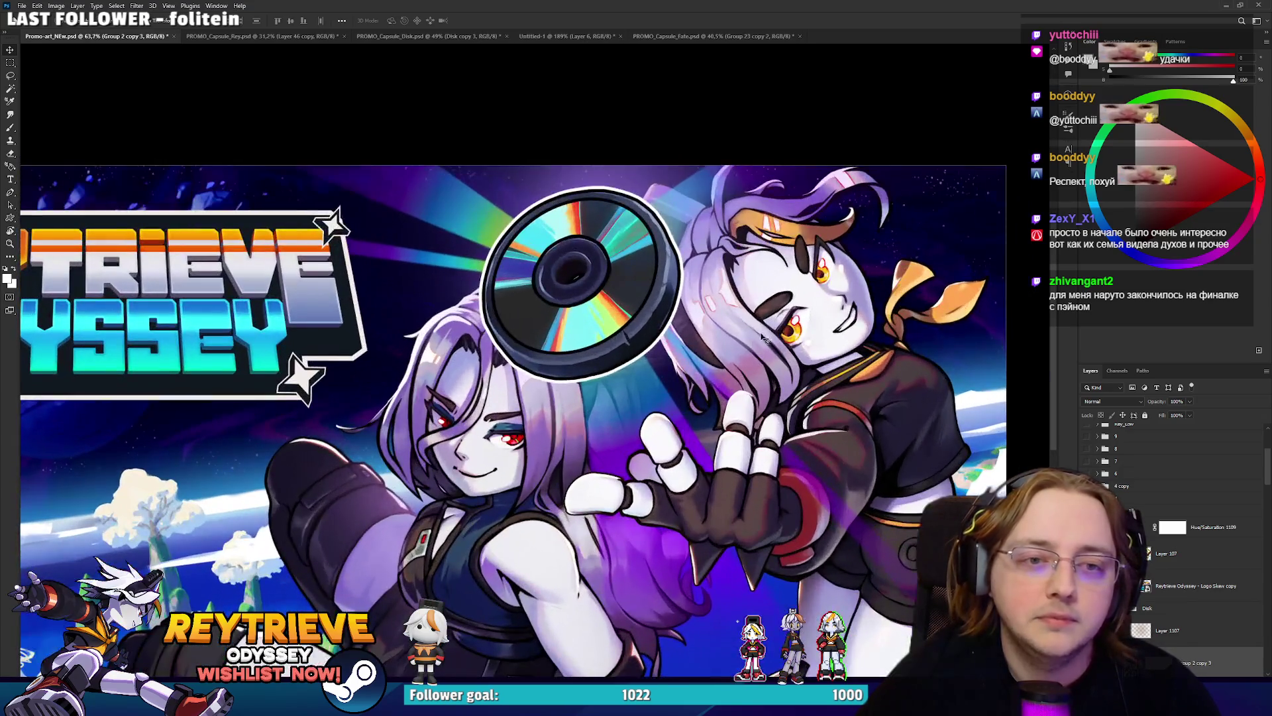
{"action": "left_click", "coordinate": [756, 198], "text": "ctrl"}
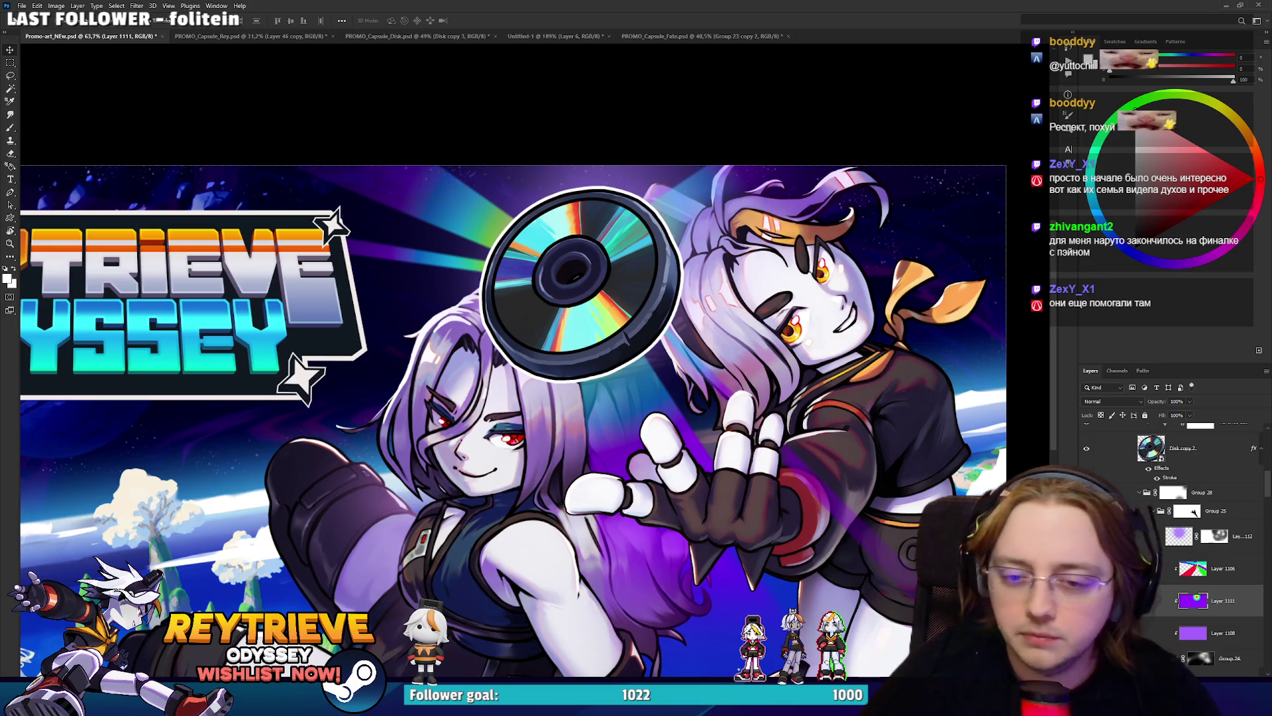
Compare Layer 1111's smart filter and the disc glow on and off, then select Layer 1112's mask.
{"action": "scroll", "coordinate": [1173, 550], "scroll_direction": "down", "scroll_amount": 3}
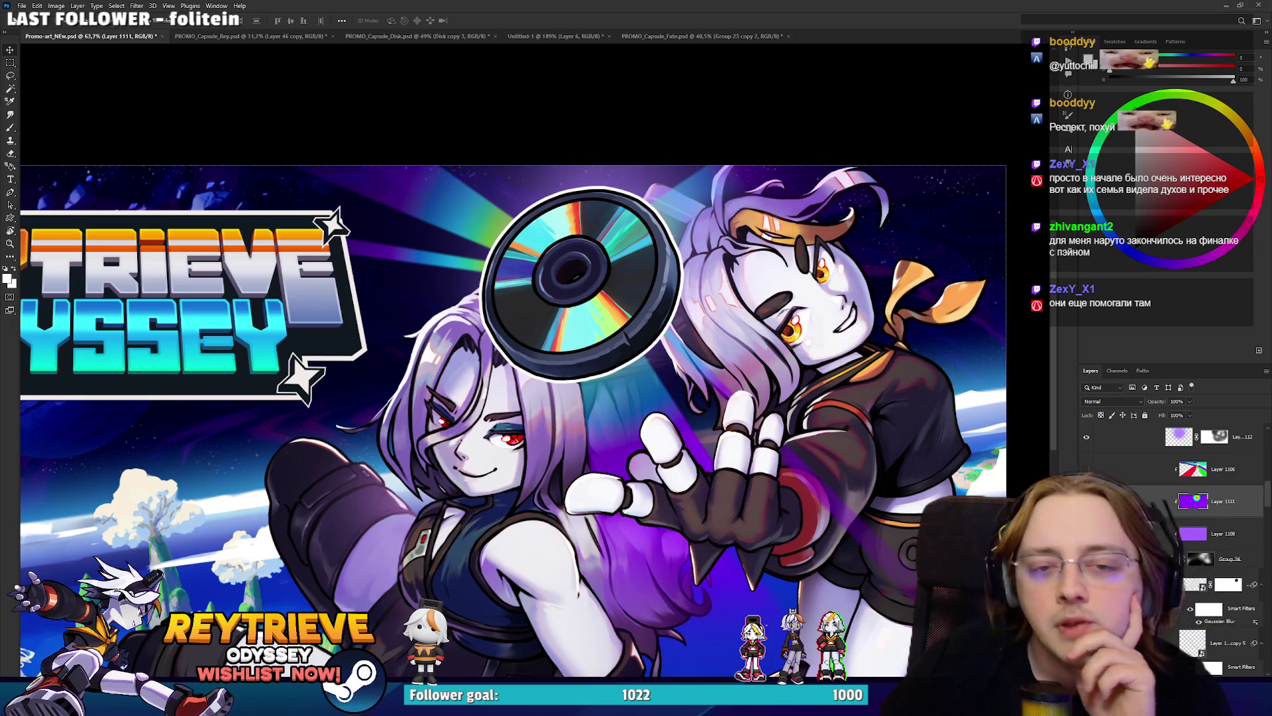
{"action": "scroll", "coordinate": [1192, 544], "scroll_direction": "down", "scroll_amount": 2}
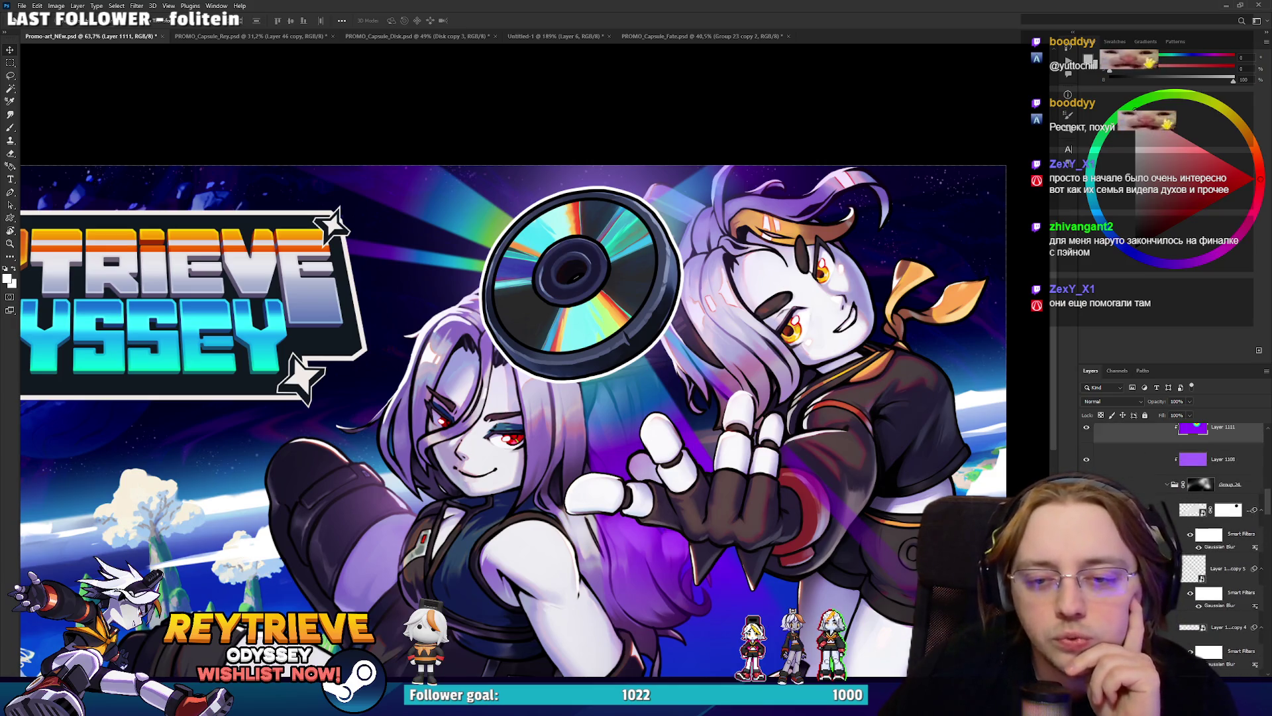
{"action": "left_click", "coordinate": [1190, 533]}
{"action": "left_click", "coordinate": [1190, 533]}
{"action": "left_click", "coordinate": [1191, 534]}
{"action": "scroll", "coordinate": [1193, 530], "scroll_direction": "up", "scroll_amount": 4}
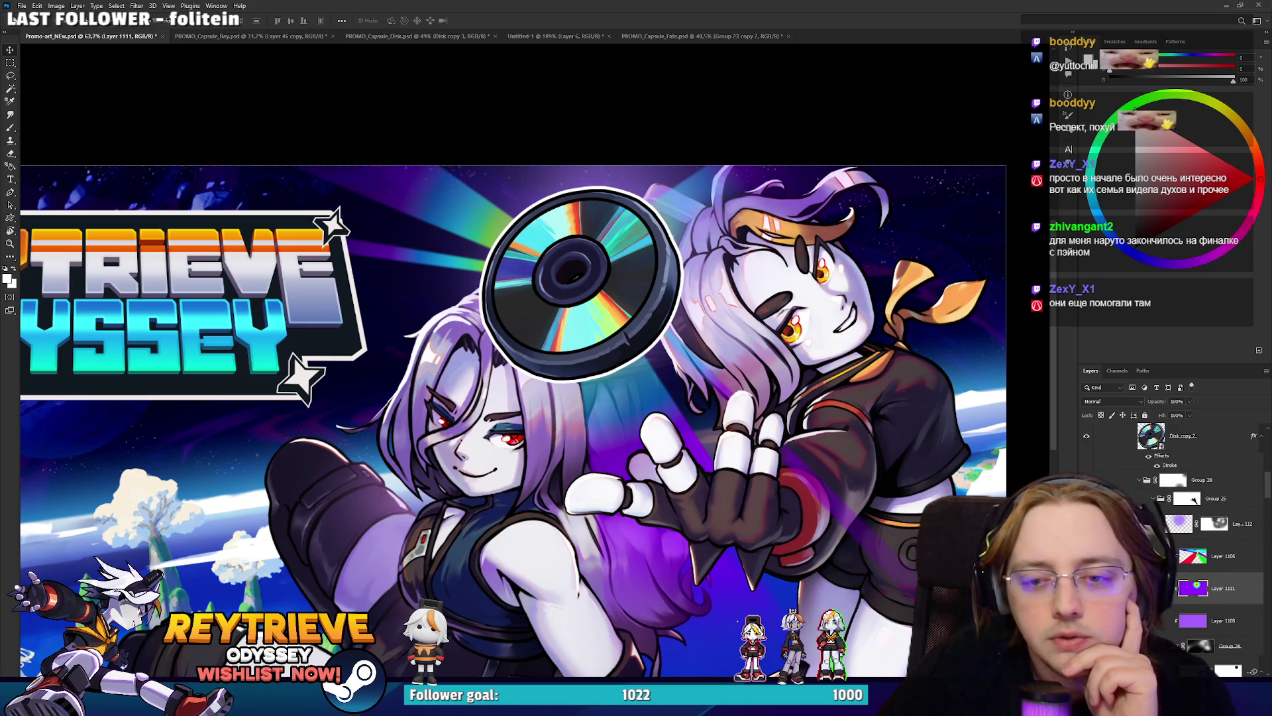
{"action": "key", "text": "ctrl+z"}
{"action": "key", "text": "ctrl+shift+z"}
{"action": "key", "text": "ctrl+z"}
{"action": "key", "text": "ctrl+shift+z"}
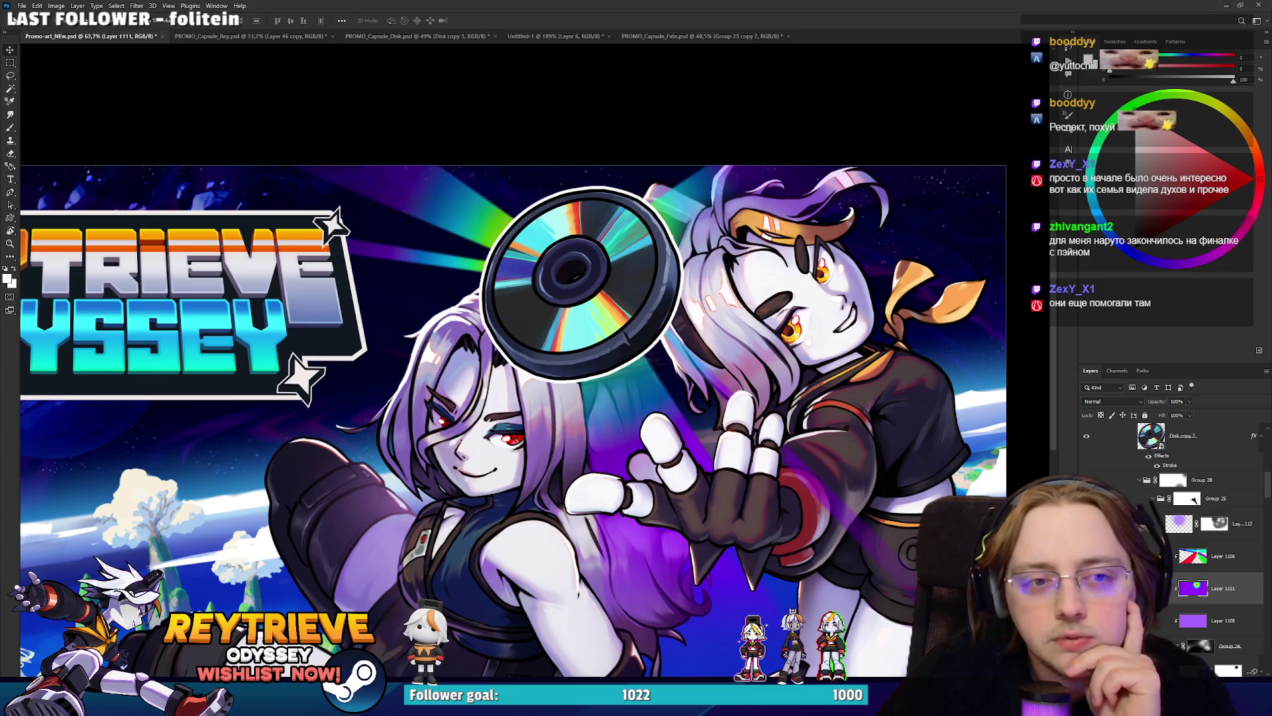
{"action": "left_click", "coordinate": [1214, 525]}
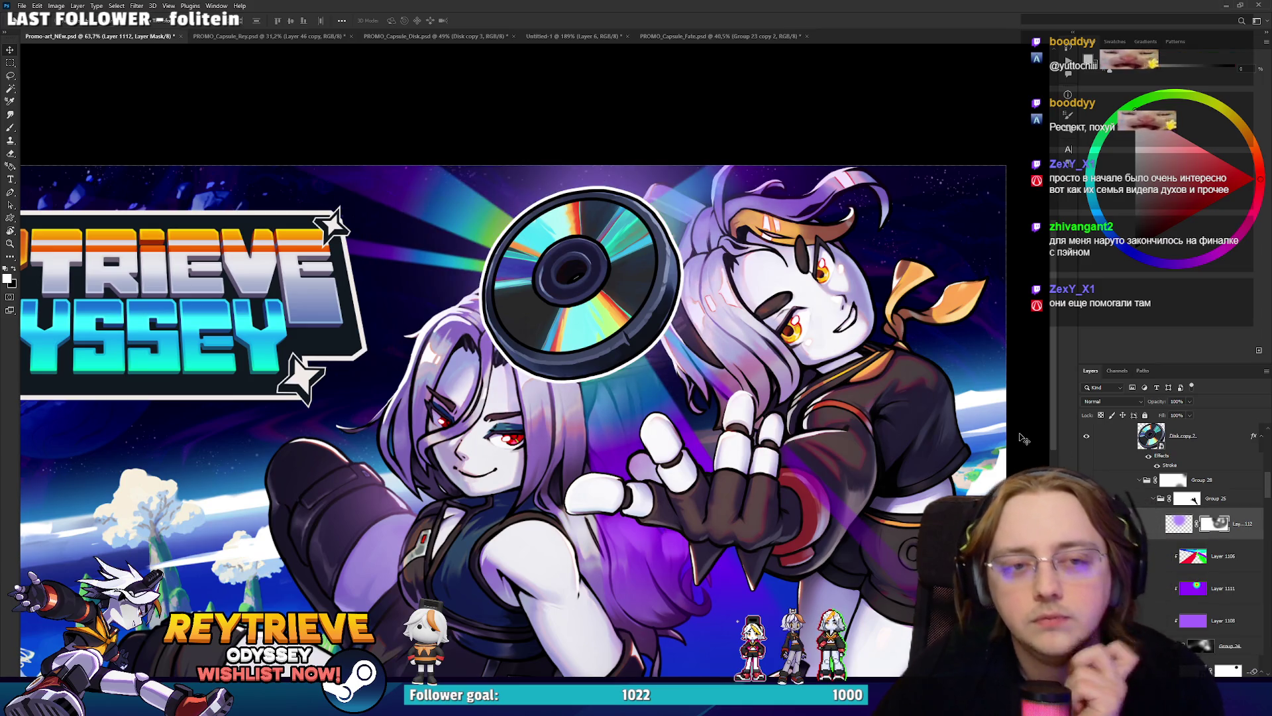
Switch to the Eraser with a much larger brush for Layer 1112's mask.
{"action": "key", "text": "e"}
{"action": "right_click", "coordinate": [757, 206]}
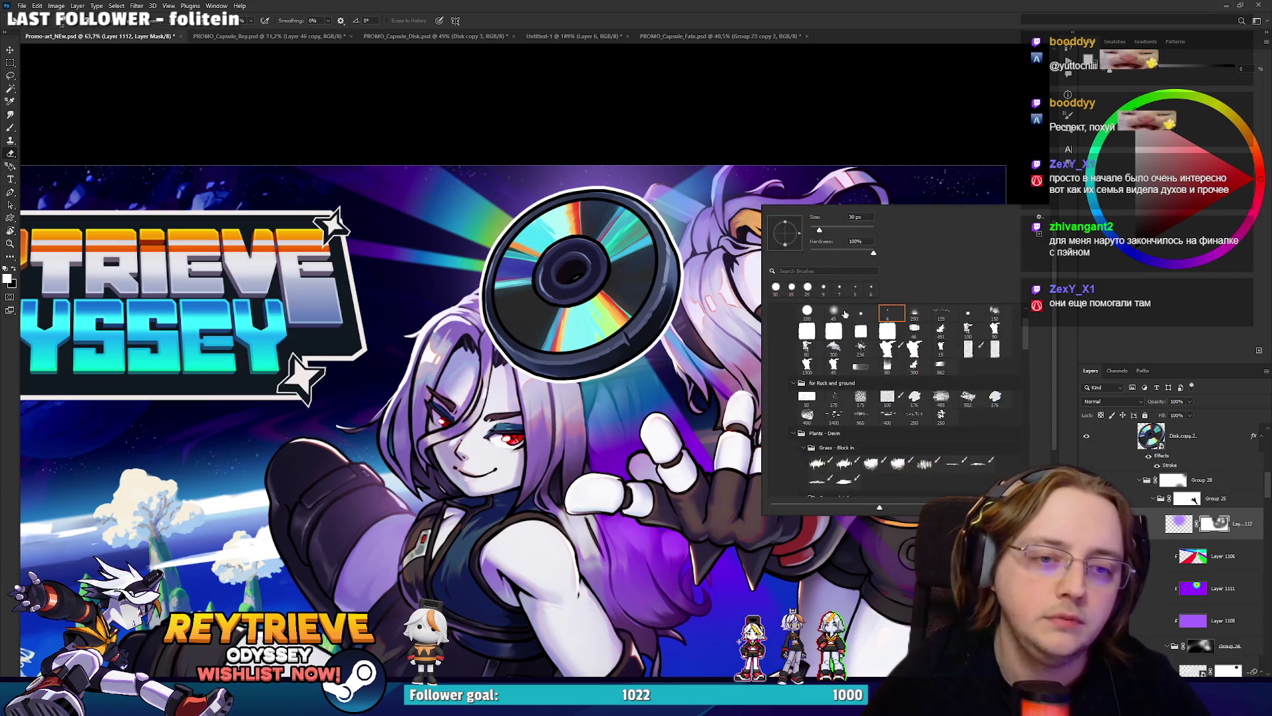
{"action": "left_click", "coordinate": [880, 142]}
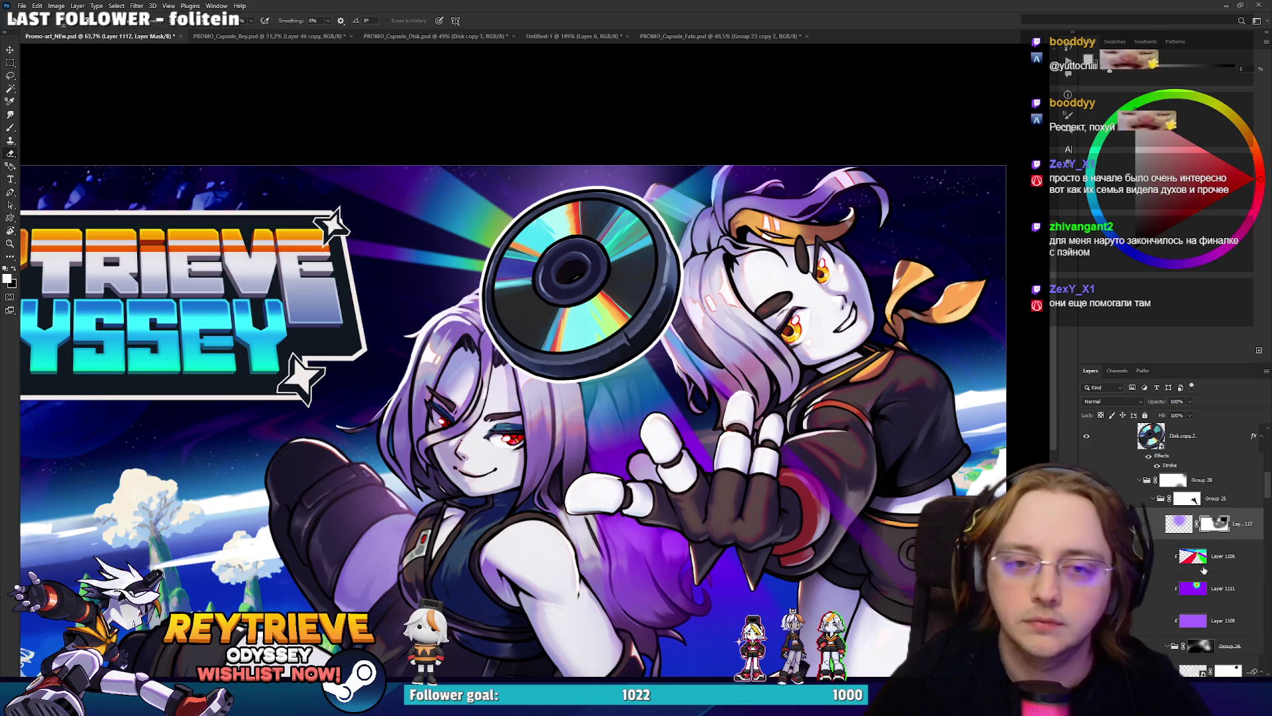
{"action": "scroll", "coordinate": [1204, 570], "scroll_direction": "down", "scroll_amount": 10}
{"action": "scroll", "coordinate": [1168, 530], "scroll_direction": "up", "scroll_amount": 3}
Toggle Group 24's visibility on and off to compare the glow.
{"action": "left_click", "coordinate": [1085, 449]}
{"action": "left_click", "coordinate": [1085, 450]}
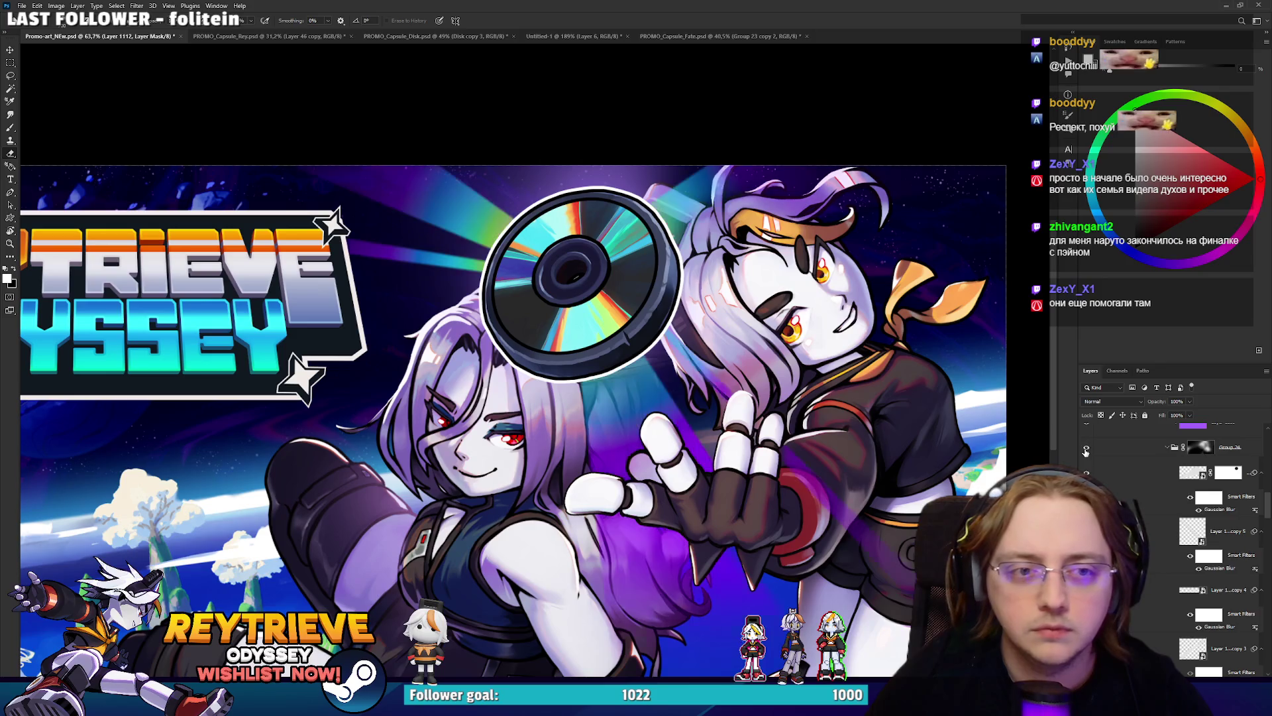
{"action": "left_click", "coordinate": [1086, 450]}
{"action": "left_click", "coordinate": [1086, 450]}
{"action": "left_click", "coordinate": [1086, 449]}
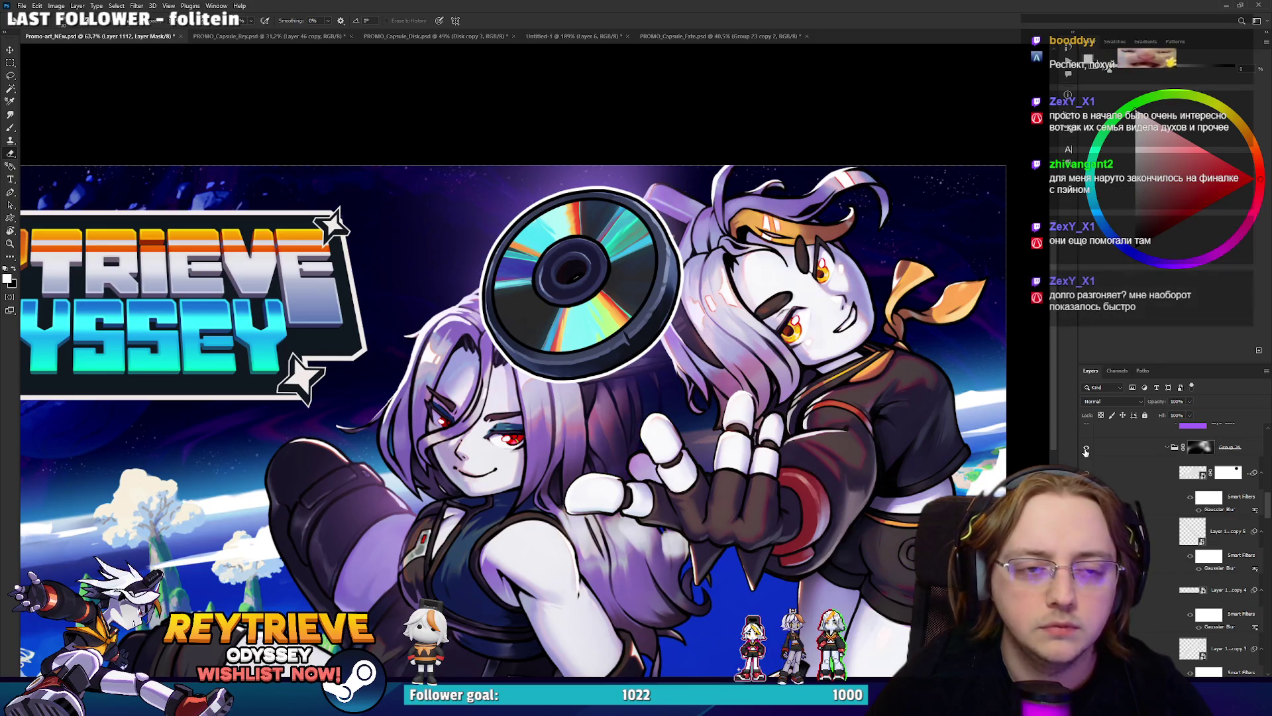
{"action": "left_click", "coordinate": [1087, 450]}
Select Layer 1098 copy's mask and save the Promo-art_NEw.psd banner.
{"action": "scroll", "coordinate": [1165, 544], "scroll_direction": "down", "scroll_amount": 5}
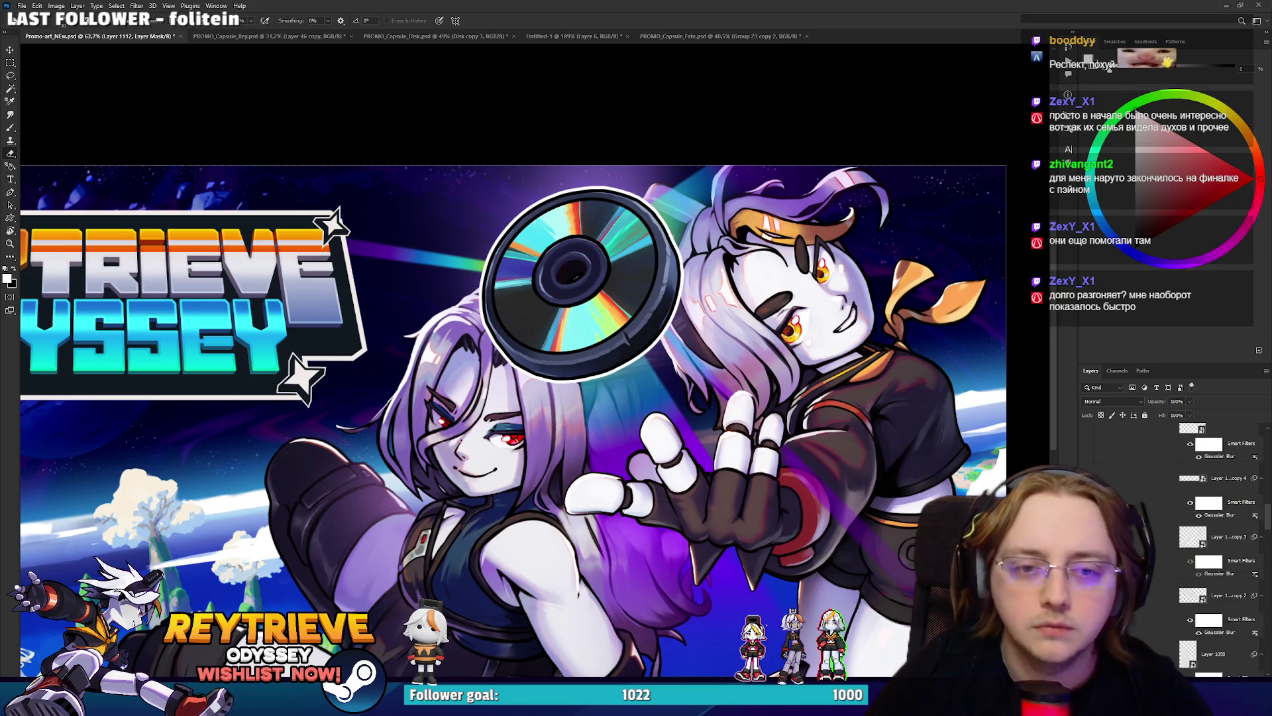
{"action": "scroll", "coordinate": [1219, 530], "scroll_direction": "down", "scroll_amount": 2}
{"action": "scroll", "coordinate": [1220, 543], "scroll_direction": "up", "scroll_amount": 3}
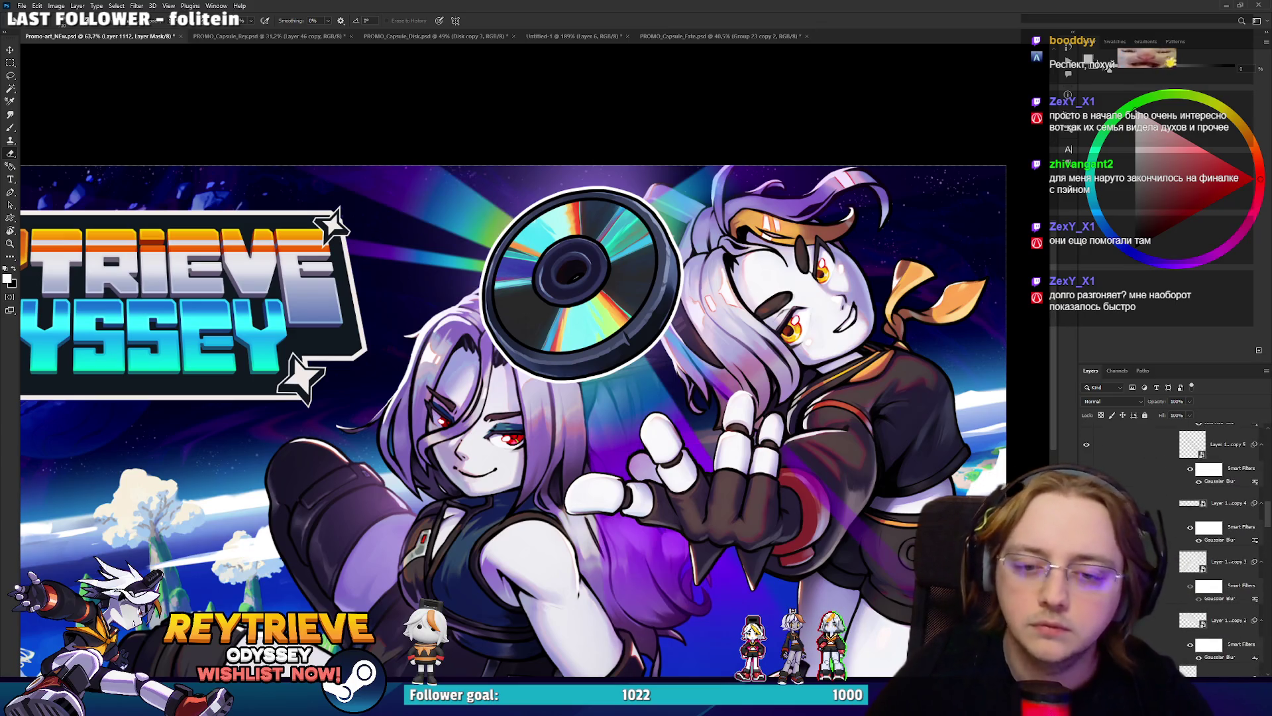
{"action": "scroll", "coordinate": [1220, 543], "scroll_direction": "up", "scroll_amount": 2}
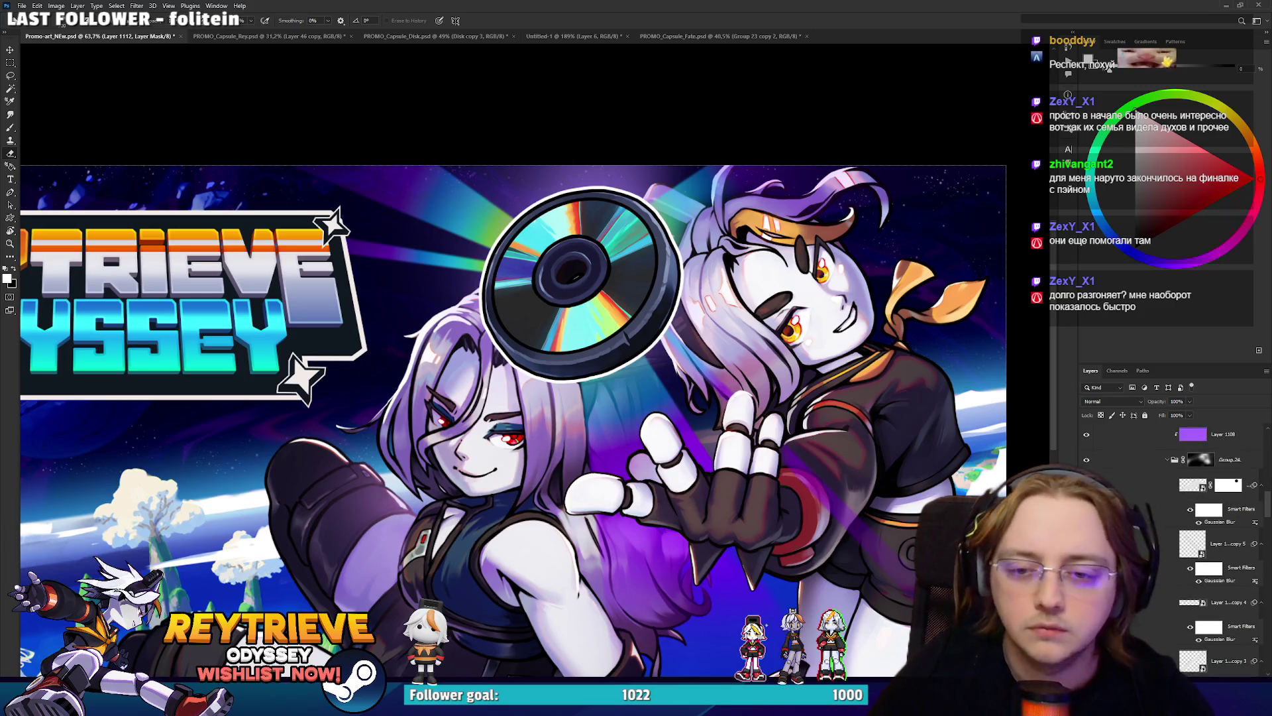
{"action": "left_click", "coordinate": [1186, 489]}
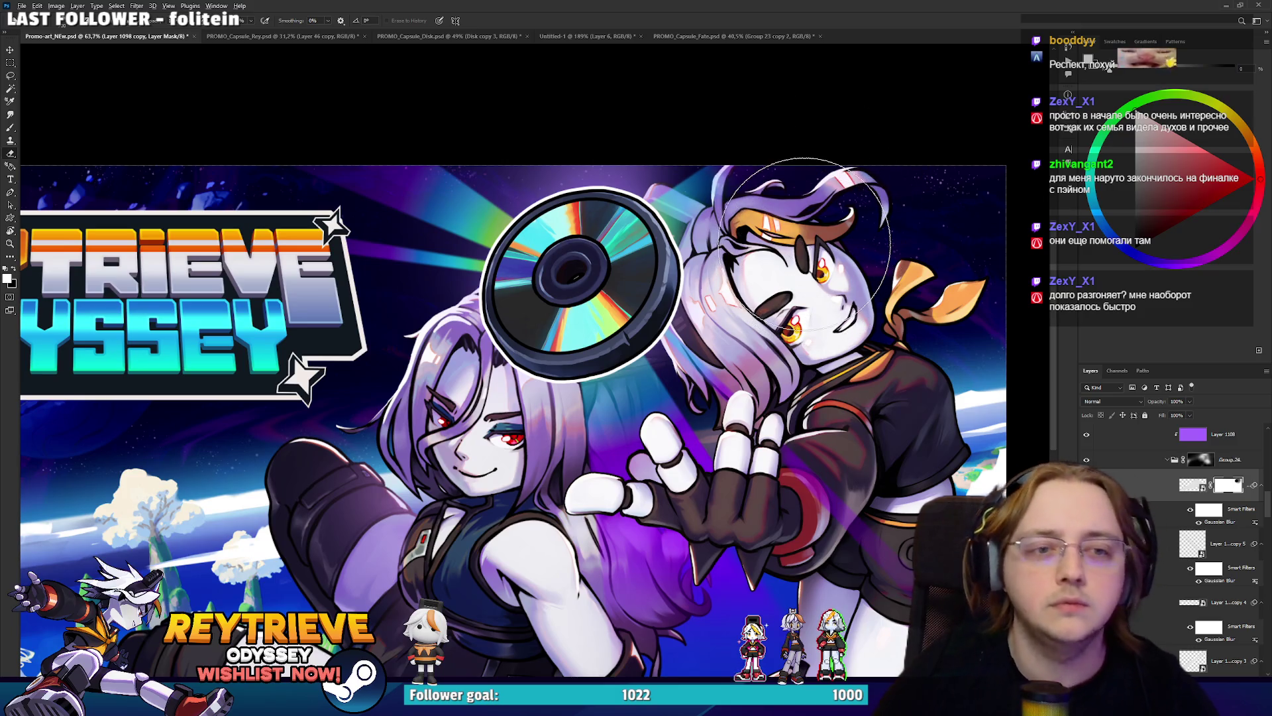
{"action": "scroll", "coordinate": [768, 257], "scroll_direction": "down", "scroll_amount": 5}
{"action": "scroll", "coordinate": [729, 253], "scroll_direction": "up", "scroll_amount": 2}
{"action": "key", "text": "ctrl+s"}
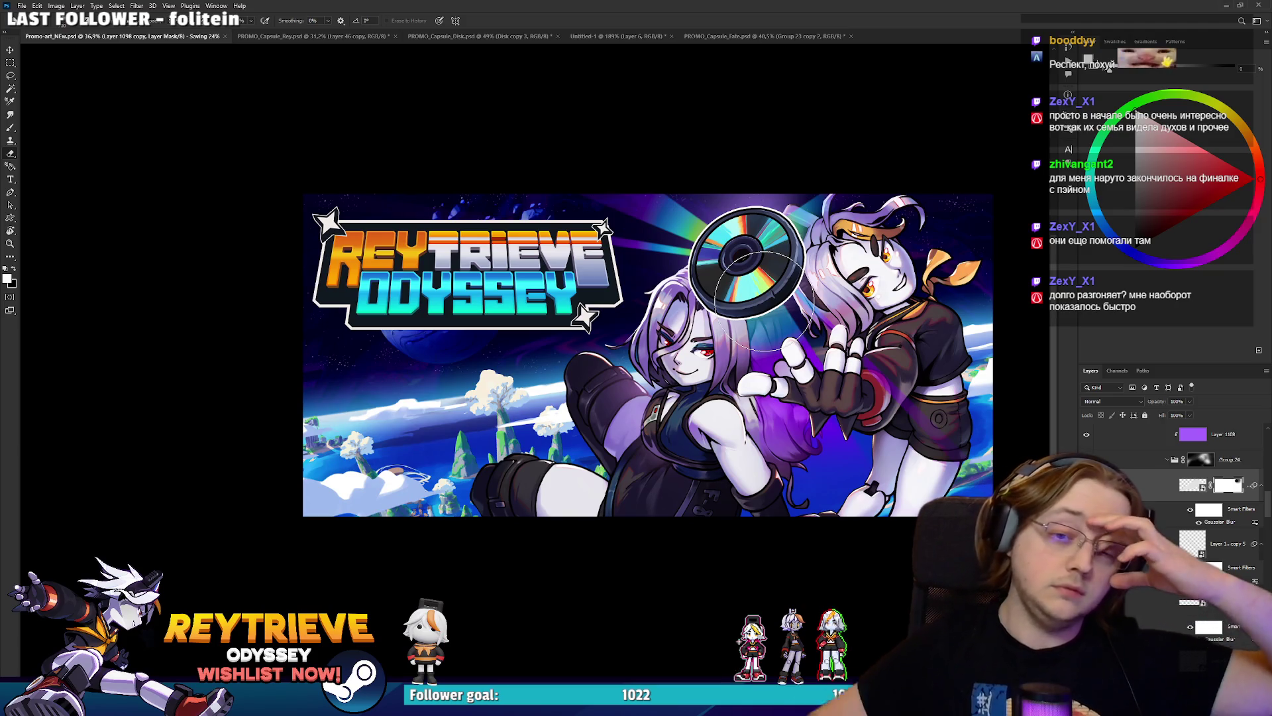
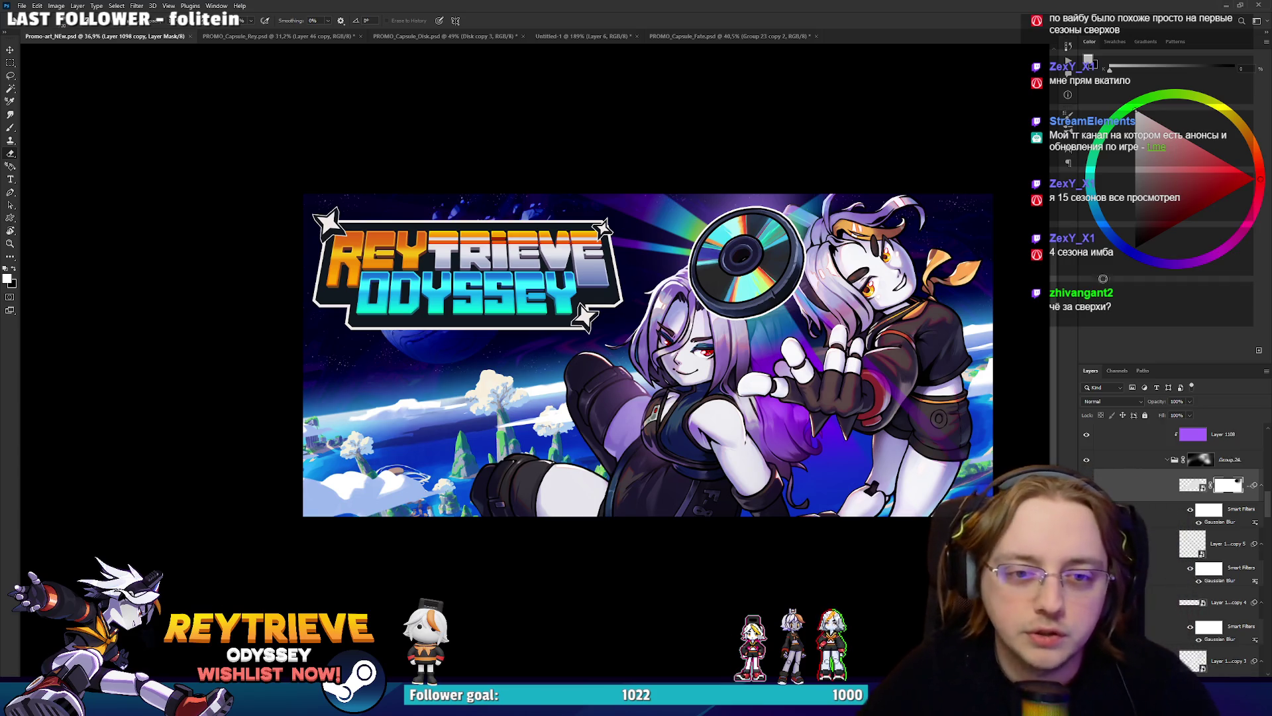
Browse the layer stack through Group 28, the Disk group and the All group, isolating the background art.
{"action": "scroll", "coordinate": [659, 387], "scroll_direction": "up", "scroll_amount": 3}
{"action": "scroll", "coordinate": [659, 387], "scroll_direction": "down", "scroll_amount": 6}
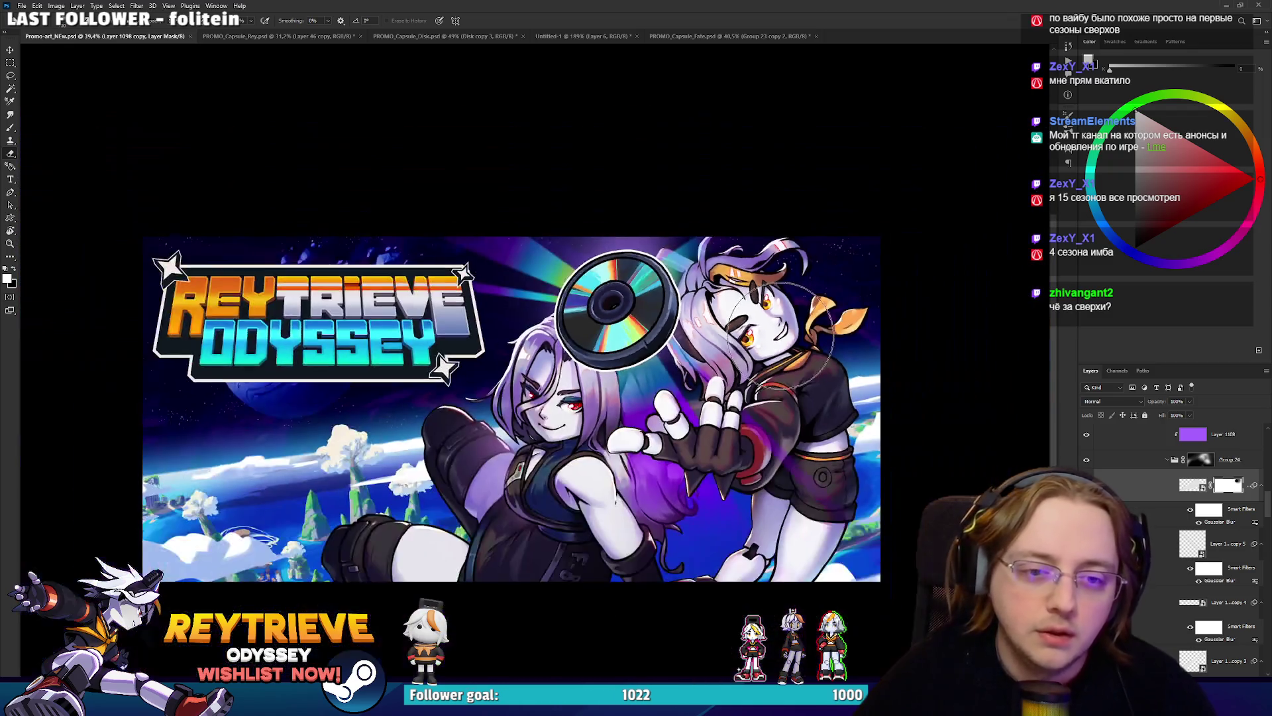
{"action": "scroll", "coordinate": [784, 361], "scroll_direction": "up", "scroll_amount": 5}
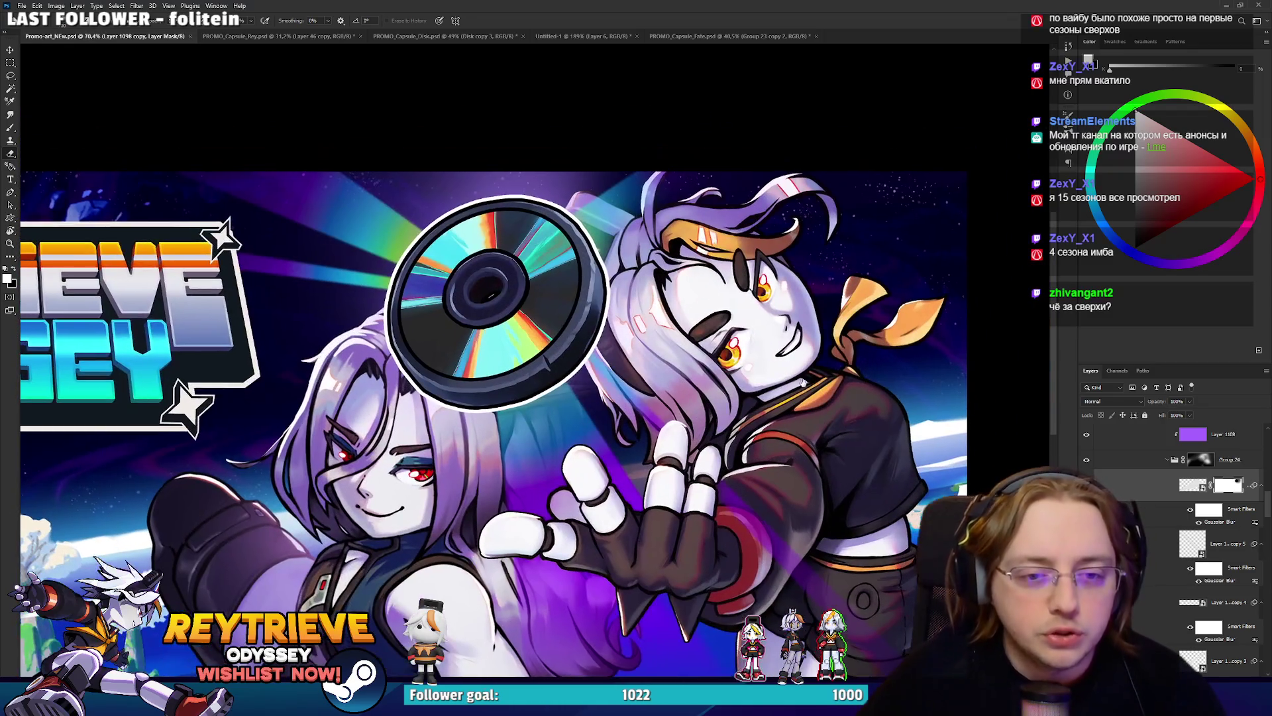
{"action": "scroll", "coordinate": [784, 363], "scroll_direction": "down", "scroll_amount": 5}
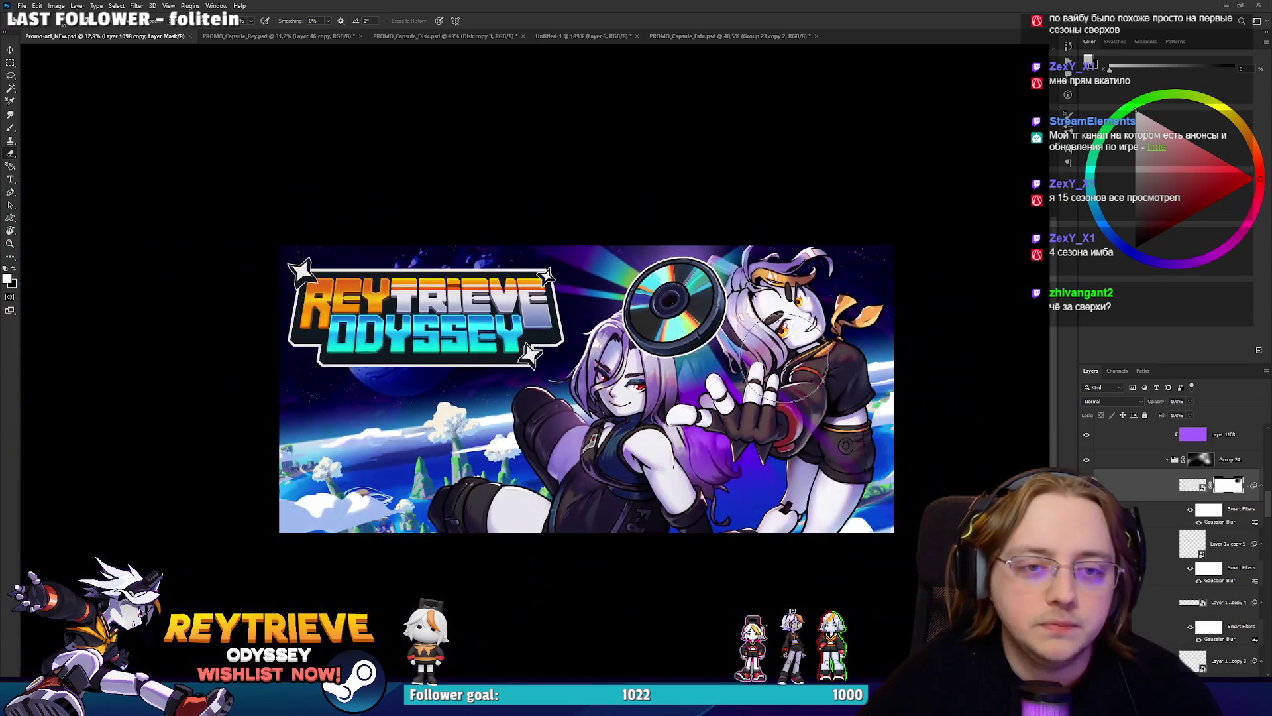
{"action": "scroll", "coordinate": [719, 344], "scroll_direction": "down", "scroll_amount": 2}
{"action": "scroll", "coordinate": [720, 341], "scroll_direction": "up", "scroll_amount": 3}
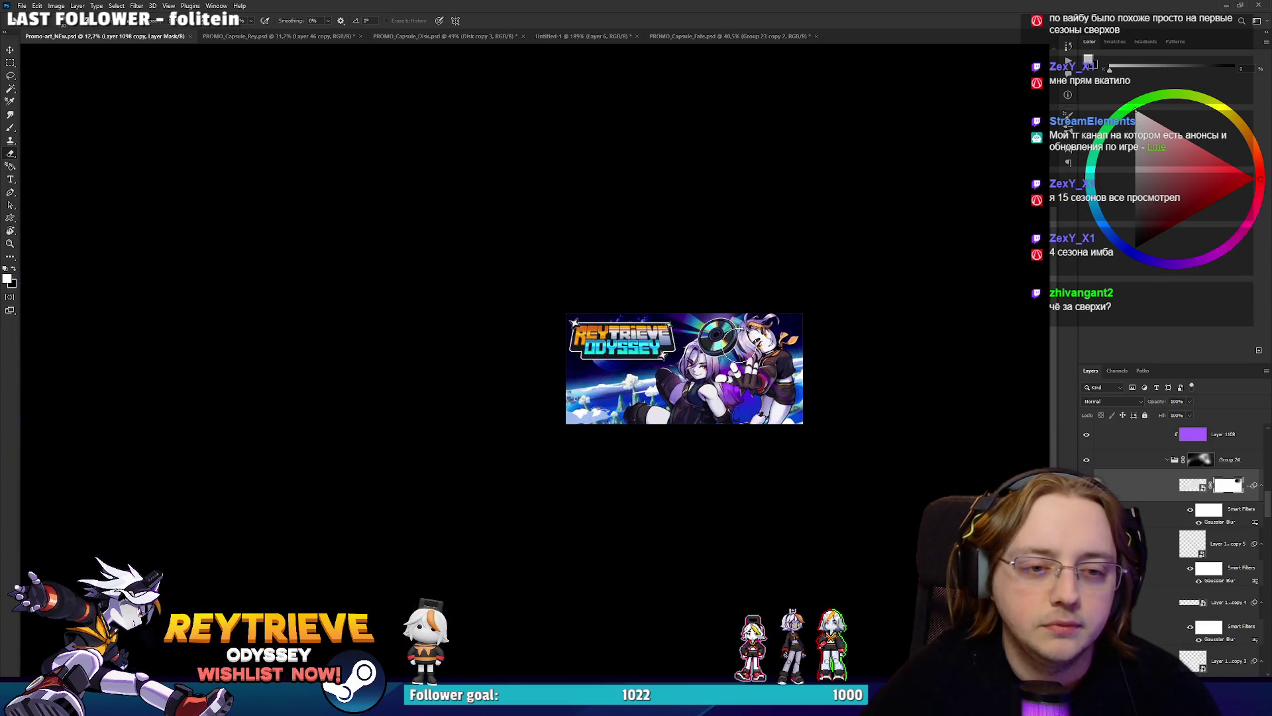
{"action": "scroll", "coordinate": [743, 345], "scroll_direction": "down", "scroll_amount": 1}
{"action": "scroll", "coordinate": [740, 345], "scroll_direction": "up", "scroll_amount": 5}
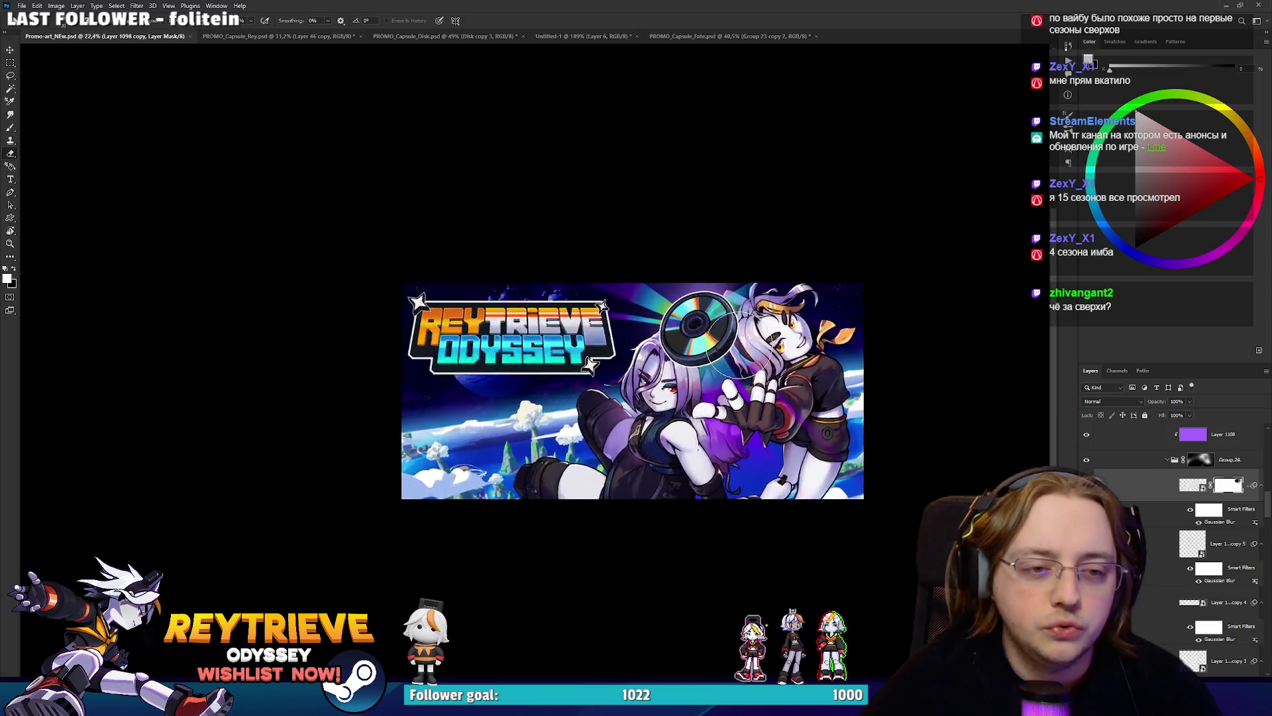
{"action": "scroll", "coordinate": [737, 345], "scroll_direction": "down", "scroll_amount": 2}
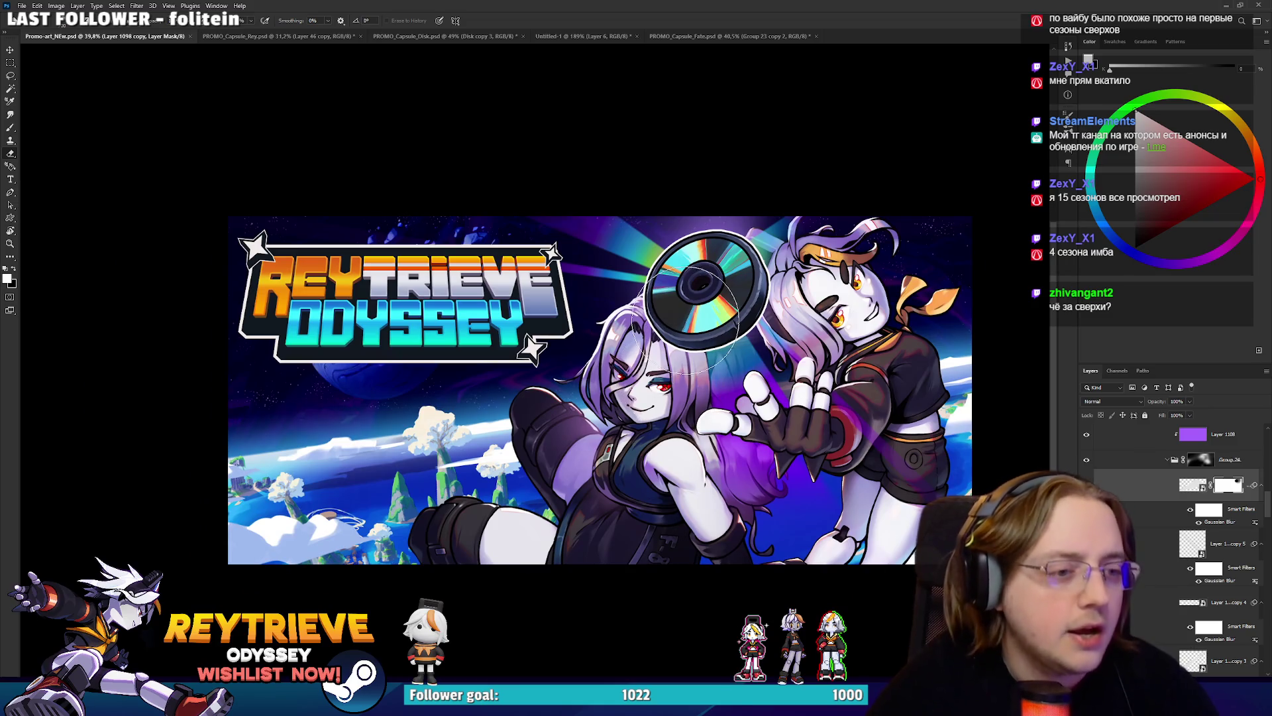
{"action": "scroll", "coordinate": [1186, 530], "scroll_direction": "up", "scroll_amount": 4}
{"action": "scroll", "coordinate": [1125, 506], "scroll_direction": "up", "scroll_amount": 5}
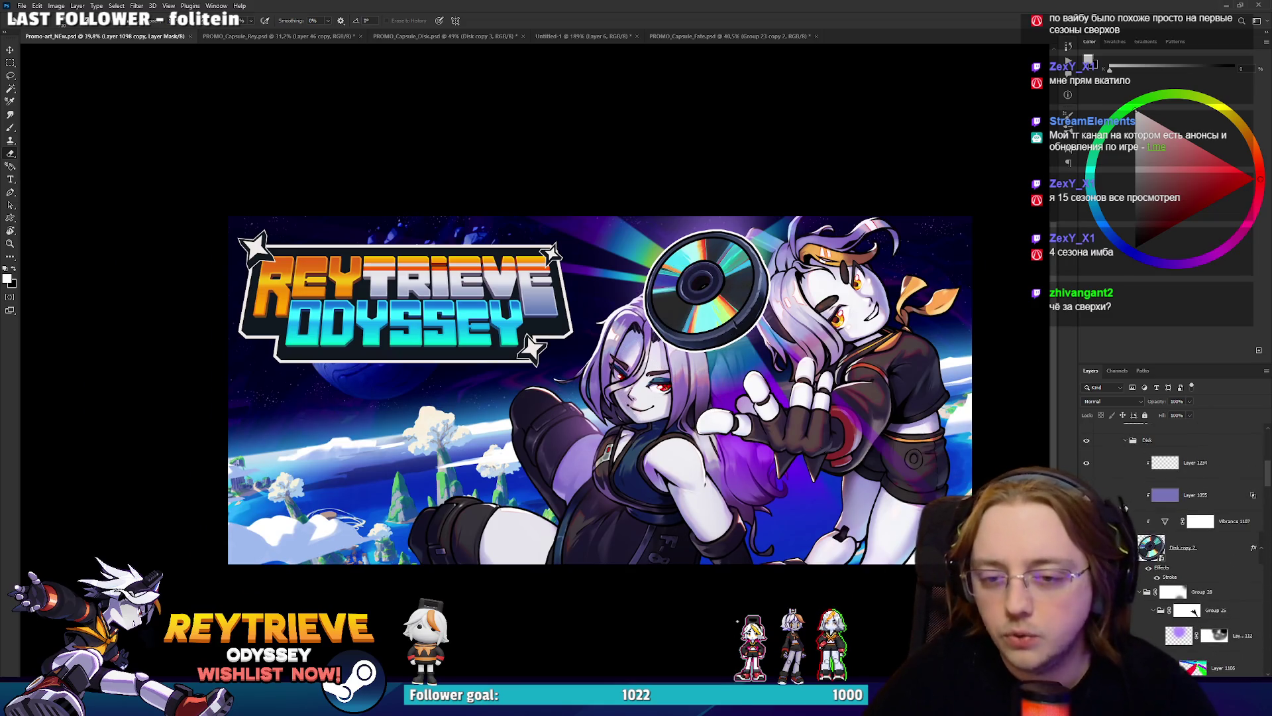
{"action": "left_click", "coordinate": [1138, 592]}
{"action": "scroll", "coordinate": [1138, 592], "scroll_direction": "up", "scroll_amount": 3}
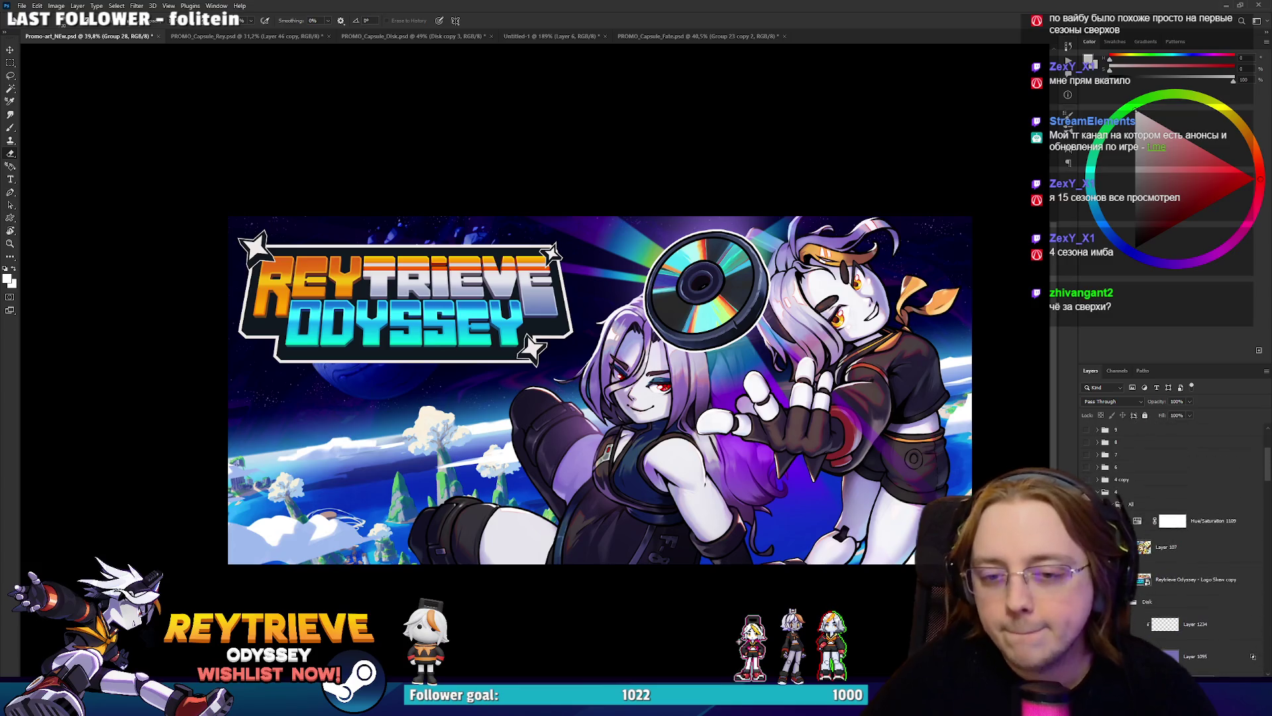
{"action": "left_click", "coordinate": [1132, 603]}
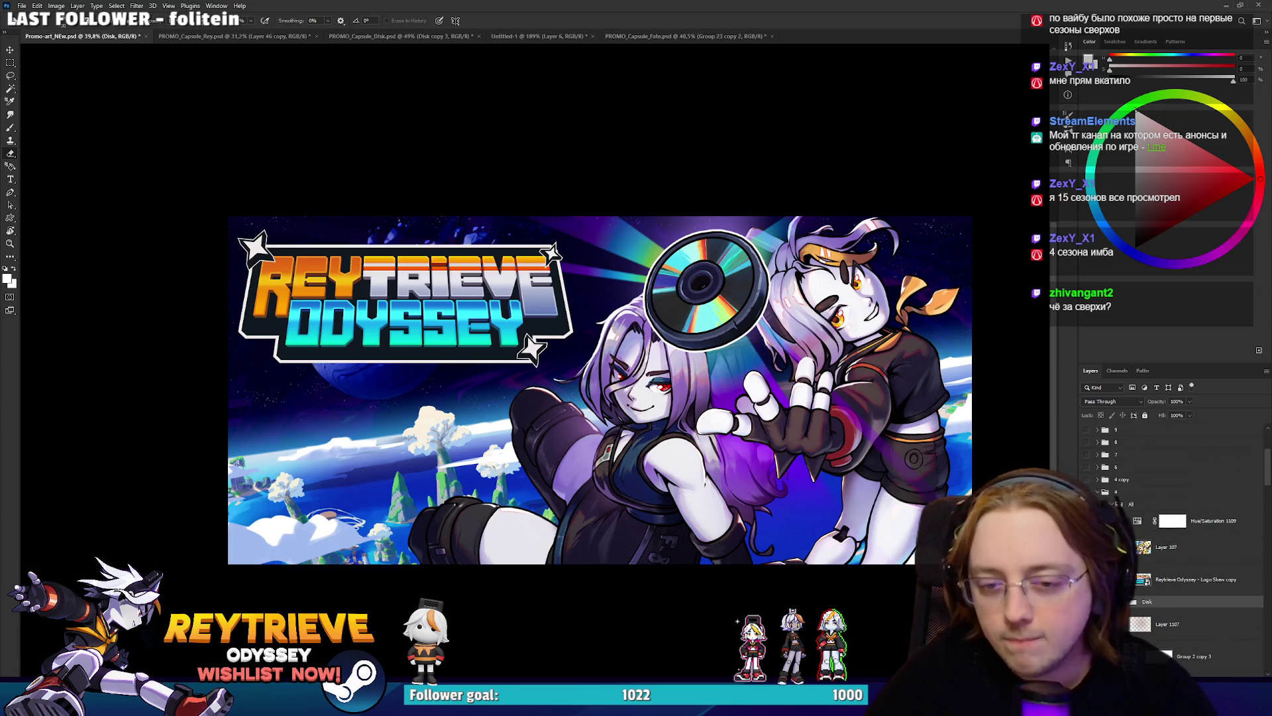
{"action": "left_click", "coordinate": [1132, 504]}
{"action": "left_click", "coordinate": [1085, 504], "text": "alt"}
Toggle a background layer's visibility, then restore the full composition over the background.
{"action": "scroll", "coordinate": [613, 383], "scroll_direction": "down", "scroll_amount": 2}
{"action": "scroll", "coordinate": [786, 438], "scroll_direction": "up", "scroll_amount": 3}
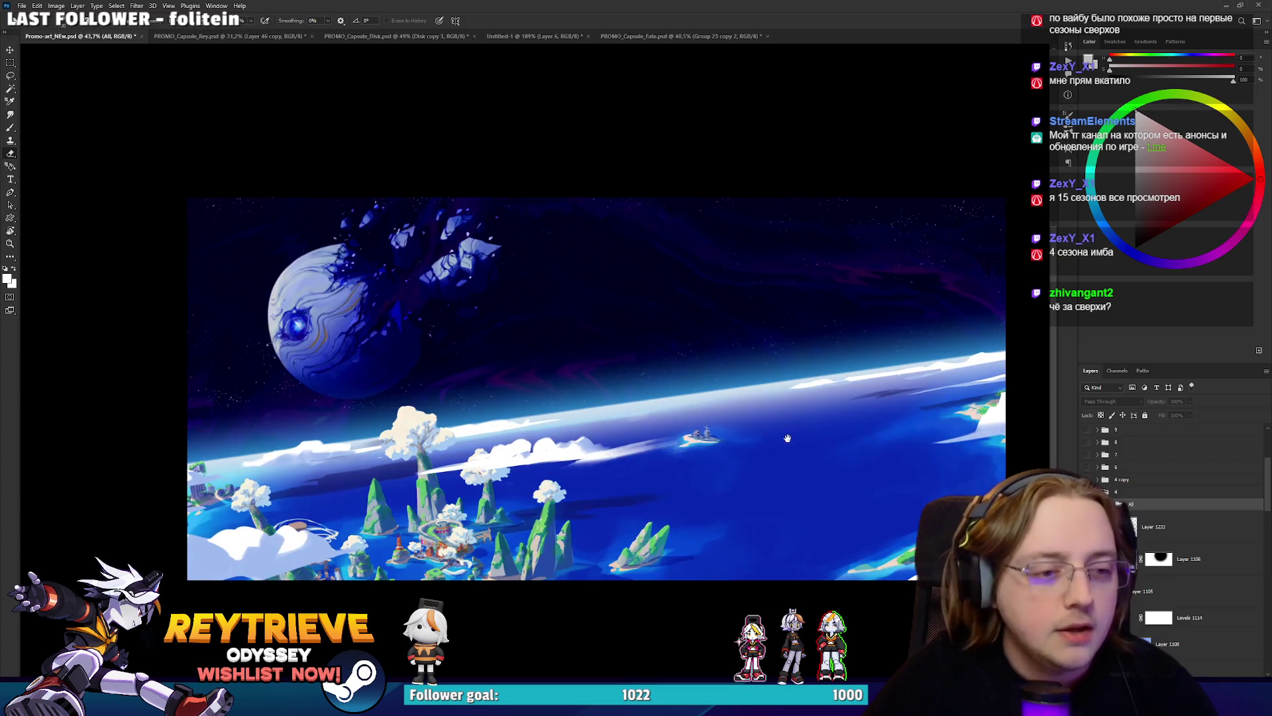
{"action": "left_click_drag", "start_coordinate": [787, 438], "coordinate": [719, 432]}
{"action": "scroll", "coordinate": [1173, 531], "scroll_direction": "down", "scroll_amount": 2}
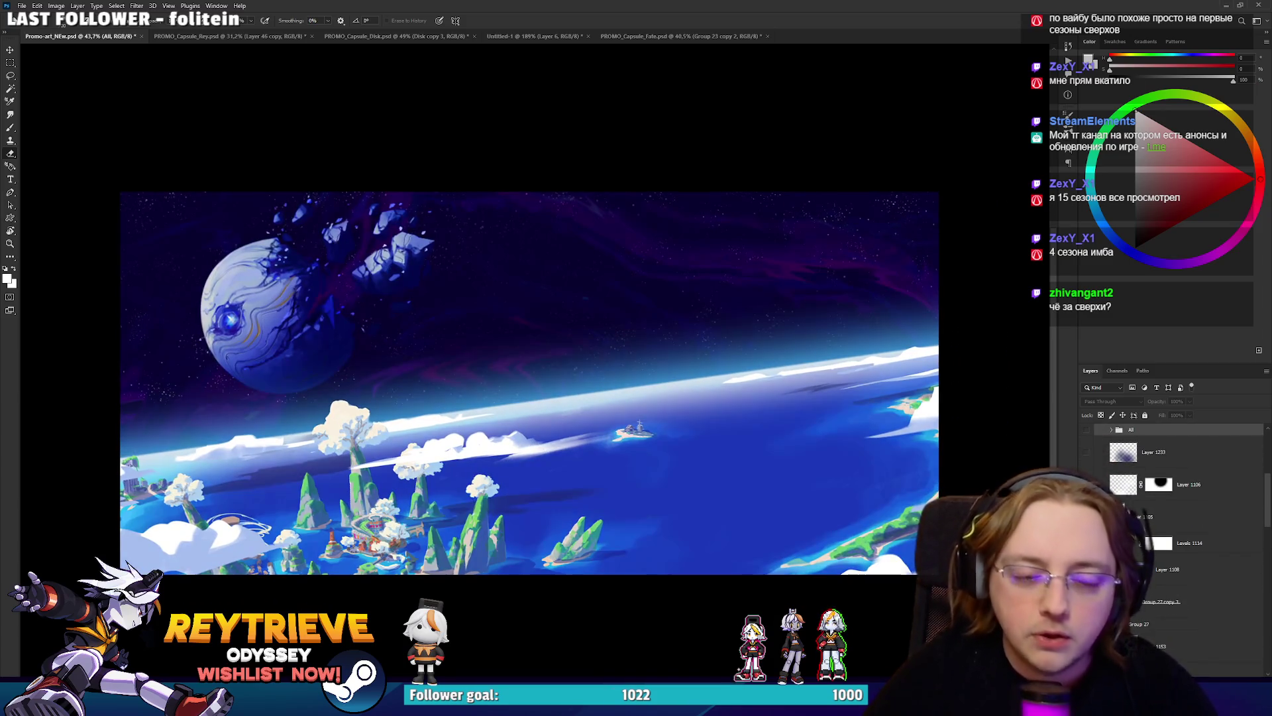
{"action": "scroll", "coordinate": [1173, 530], "scroll_direction": "down", "scroll_amount": 2}
{"action": "scroll", "coordinate": [1173, 530], "scroll_direction": "down", "scroll_amount": 1}
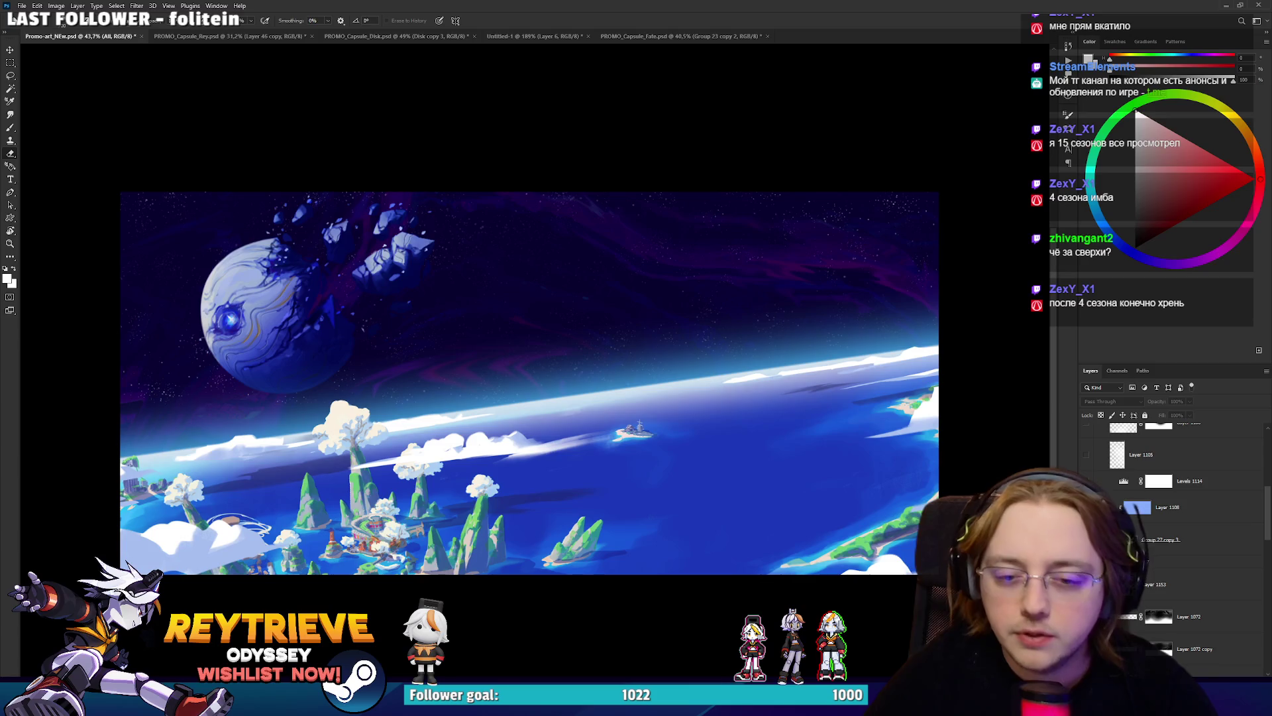
{"action": "scroll", "coordinate": [1173, 530], "scroll_direction": "up", "scroll_amount": 2}
{"action": "left_click", "coordinate": [1085, 427]}
{"action": "left_click", "coordinate": [1085, 427]}
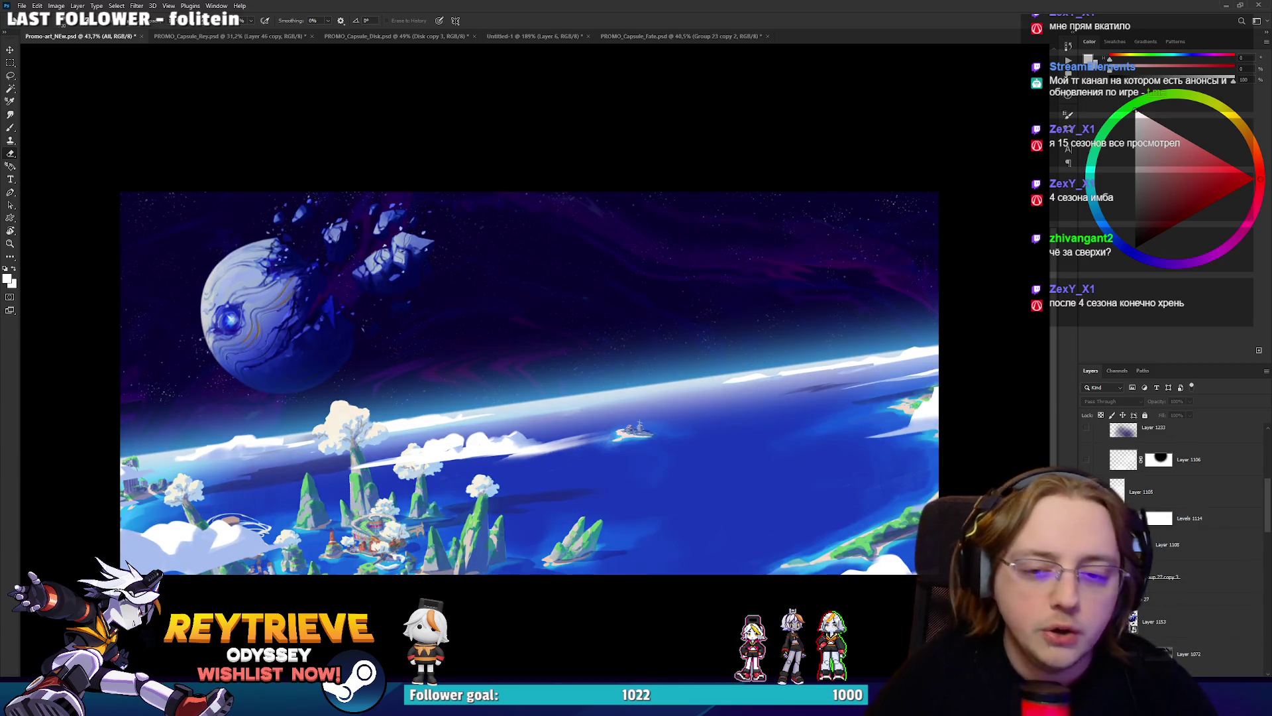
{"action": "scroll", "coordinate": [1173, 530], "scroll_direction": "up", "scroll_amount": 3}
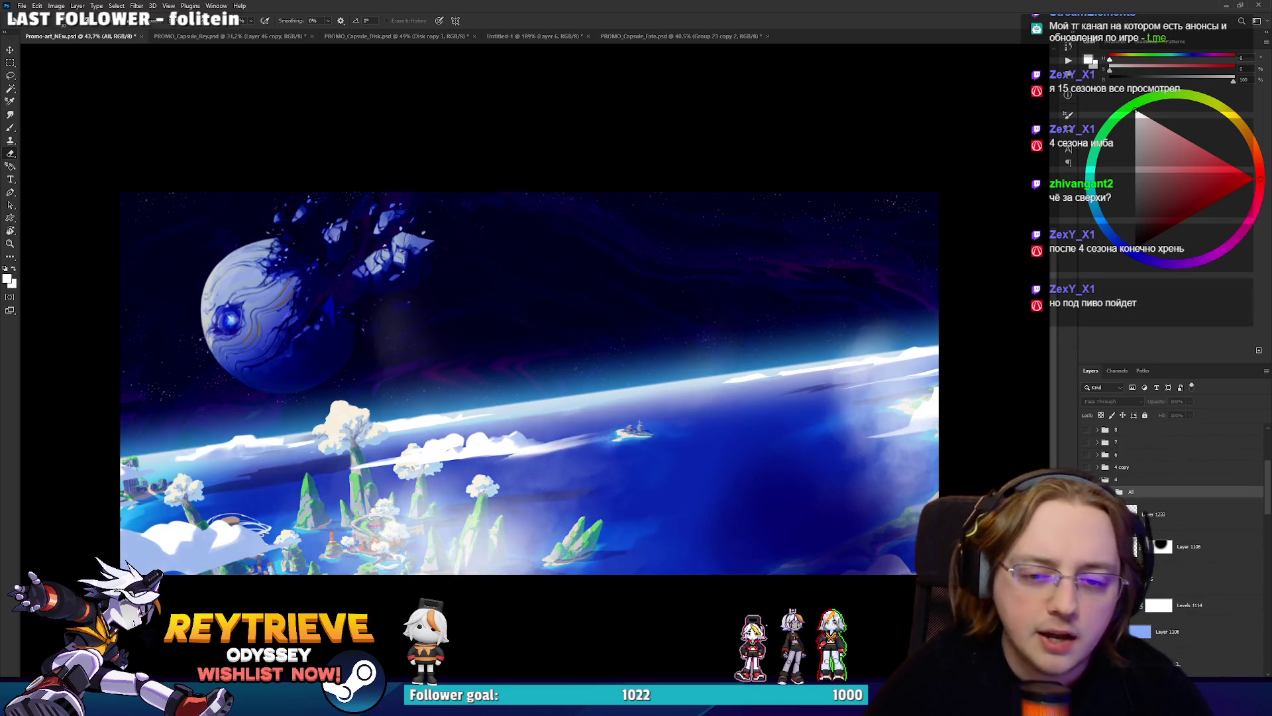
{"action": "left_click", "coordinate": [1085, 491]}
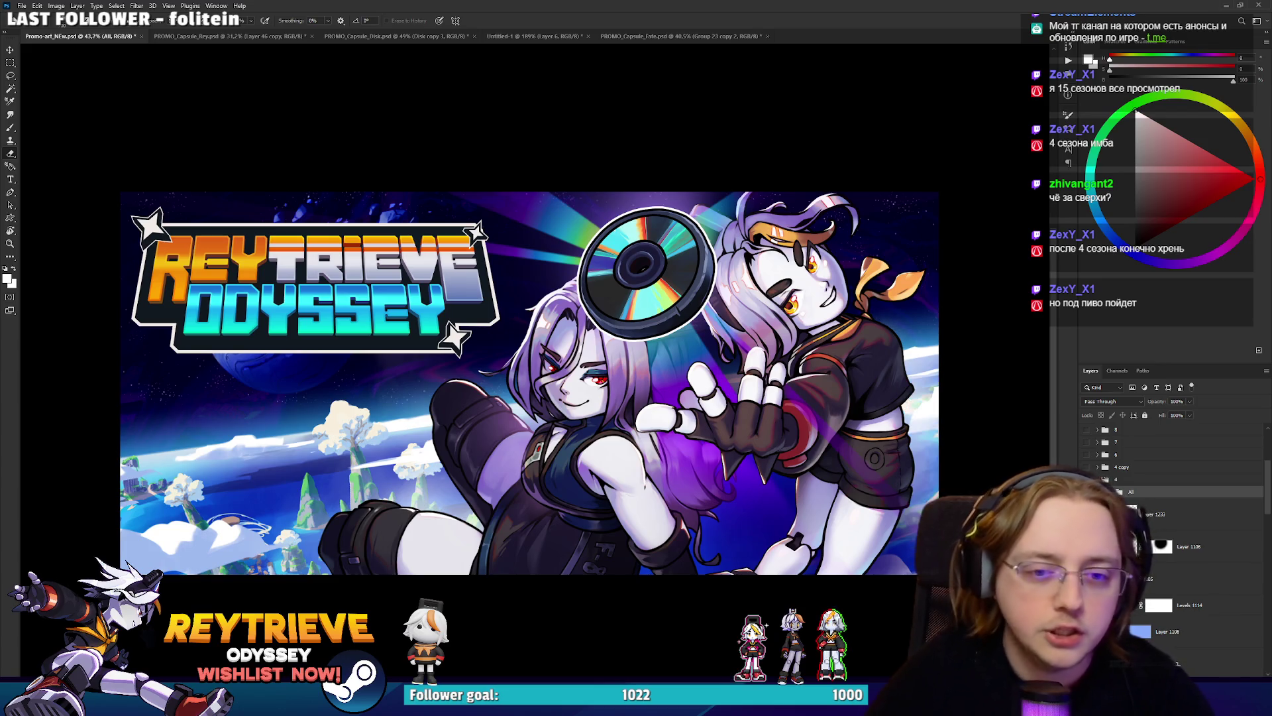
{"action": "scroll", "coordinate": [868, 453], "scroll_direction": "down", "scroll_amount": 4}
{"action": "scroll", "coordinate": [868, 453], "scroll_direction": "up", "scroll_amount": 3}
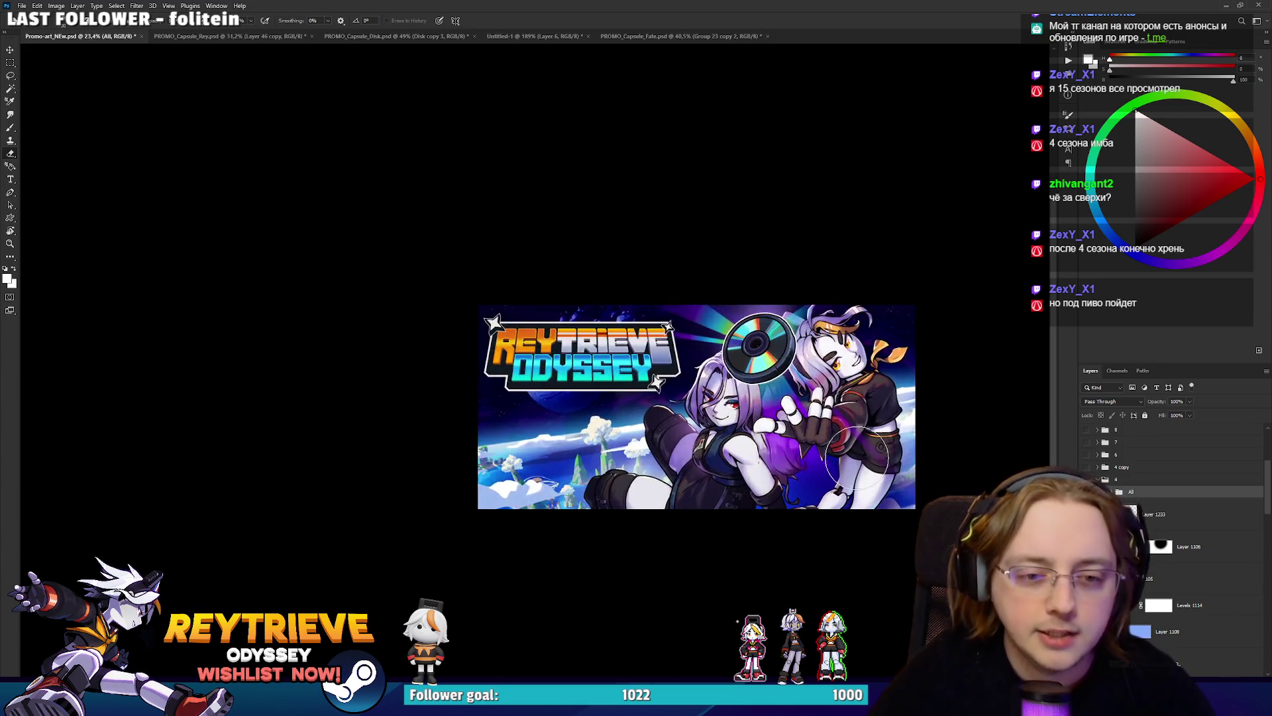
Reduce Layer 1233's saturation in Hue/Saturation (Ctrl+U) and confirm the change.
{"action": "left_click", "coordinate": [1166, 514]}
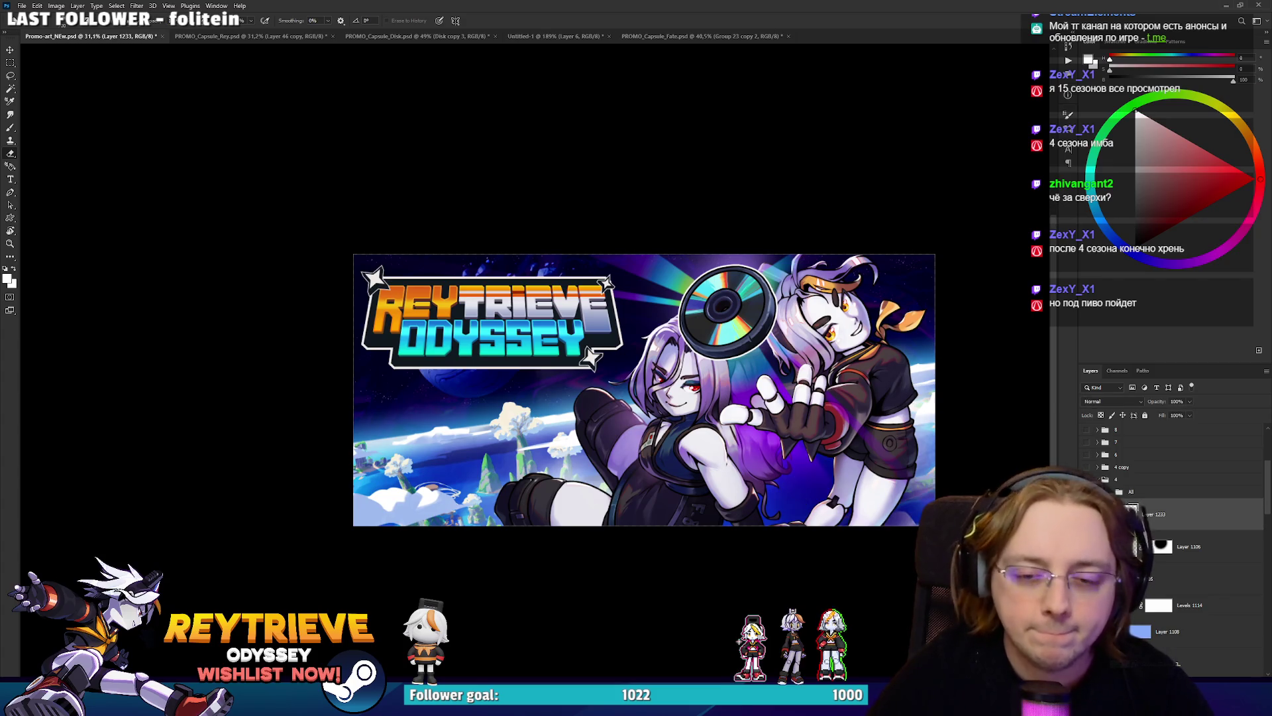
{"action": "key", "text": "ctrl+u"}
{"action": "left_click_drag", "start_coordinate": [1091, 277], "coordinate": [1077, 278]}
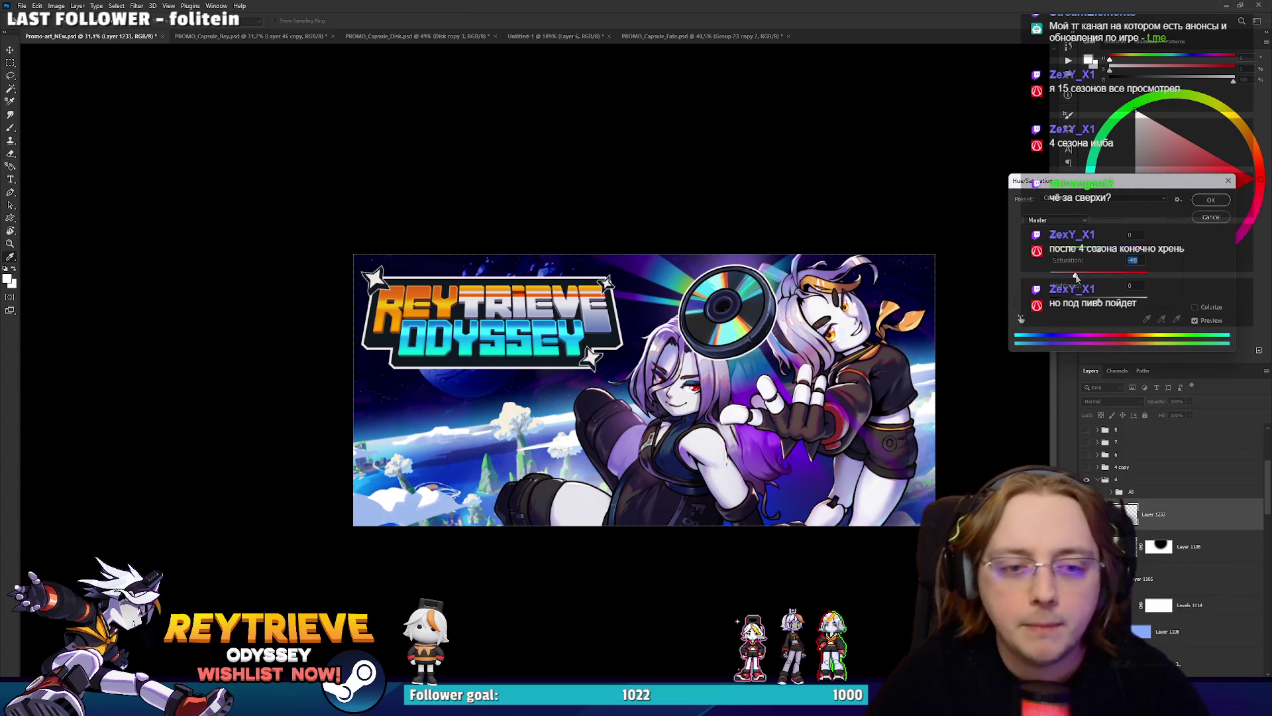
{"action": "left_click", "coordinate": [1211, 201]}
Save the promo art document and switch to the Untitled-1 store page mockup.
{"action": "key", "text": "e"}
{"action": "key", "text": "ctrl+s"}
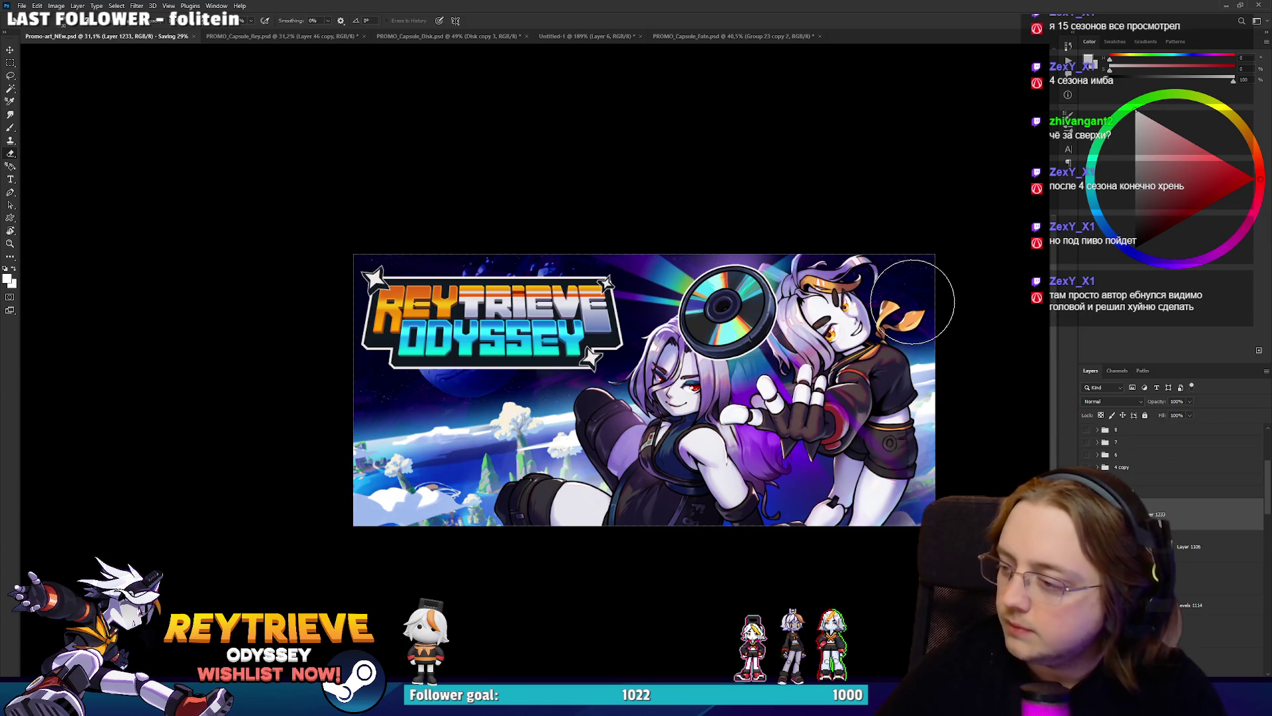
{"action": "left_click", "coordinate": [587, 36]}
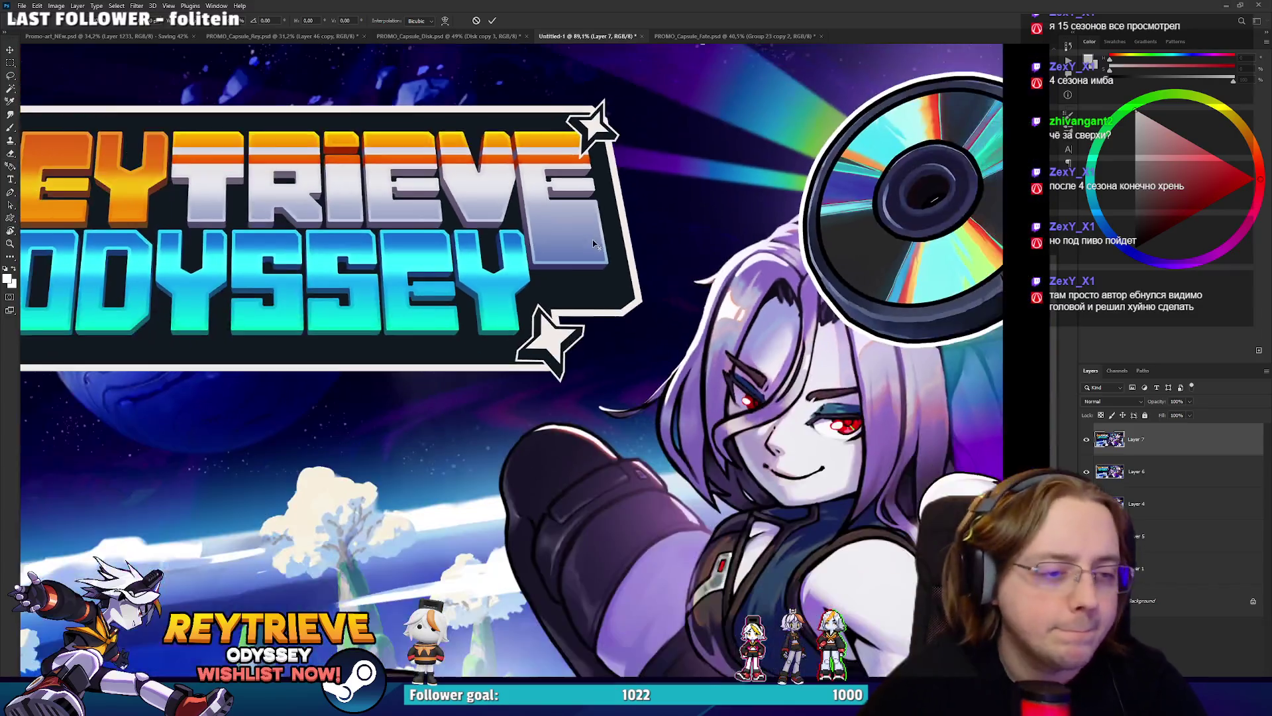
Scale and move the banner into the Steam page's capsule slot and commit the resize.
{"action": "scroll", "coordinate": [592, 244], "scroll_direction": "down", "scroll_amount": 4}
{"action": "mouse_move", "coordinate": [253, 151]}
{"action": "left_mouse_down"}
{"action": "mouse_move", "coordinate": [589, 300]}
{"action": "mouse_move", "coordinate": [548, 436]}
{"action": "left_mouse_up"}
{"action": "scroll", "coordinate": [611, 311], "scroll_direction": "up", "scroll_amount": 5}
{"action": "left_click_drag", "start_coordinate": [676, 523], "coordinate": [670, 287]}
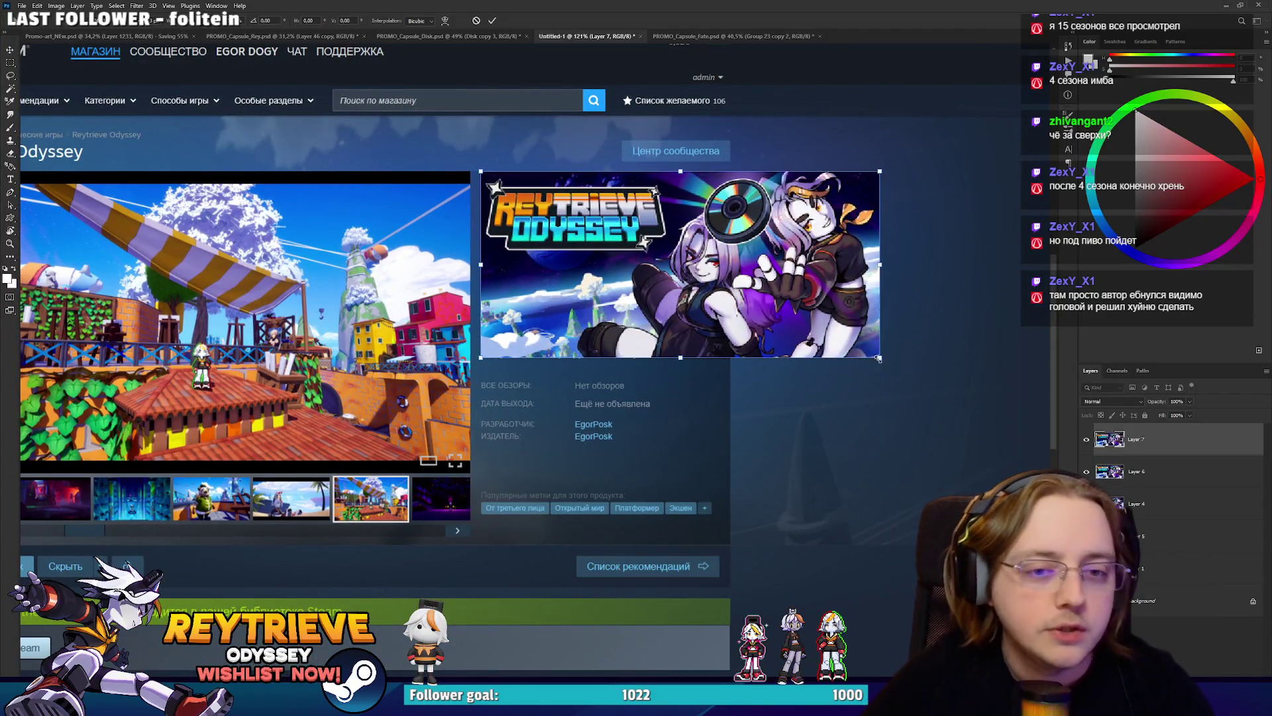
{"action": "left_click_drag", "start_coordinate": [879, 358], "coordinate": [732, 289]}
{"action": "key", "text": "Return"}
Toggle Layer 7's visibility repeatedly to compare the capsule versions.
{"action": "key", "text": "b"}
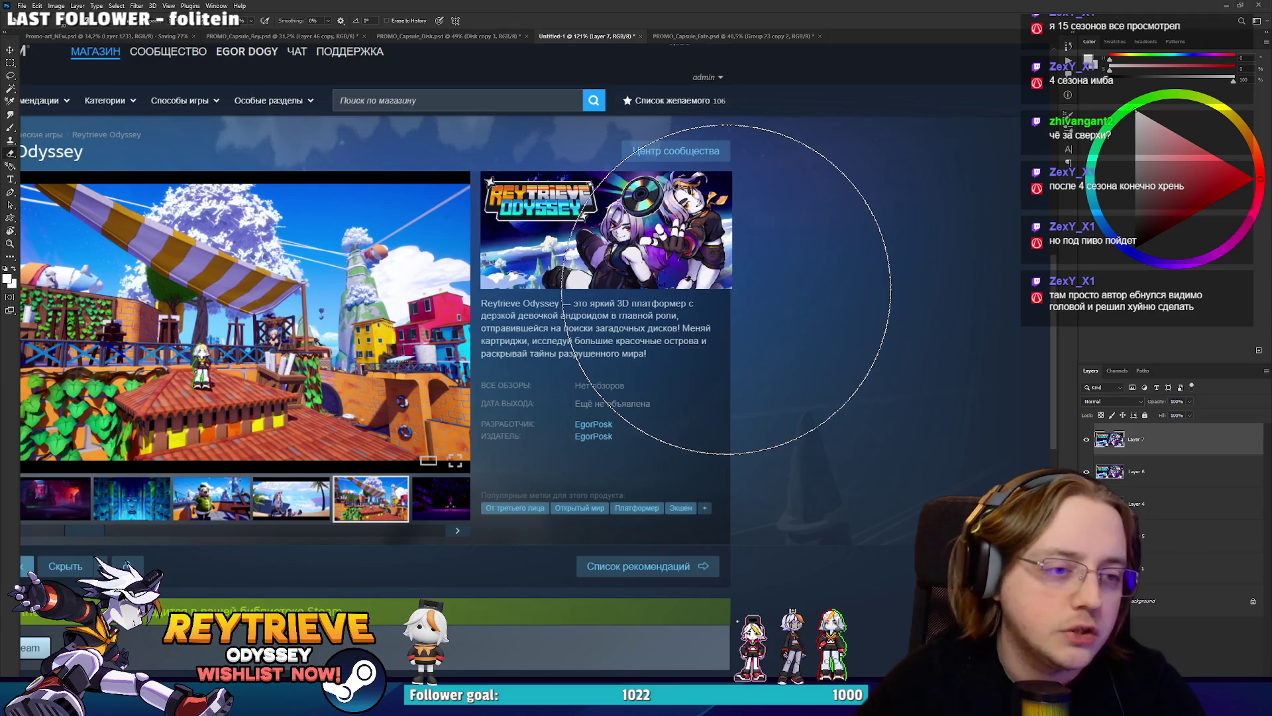
{"action": "scroll", "coordinate": [727, 289], "scroll_direction": "up", "scroll_amount": 3}
{"action": "key", "text": "e"}
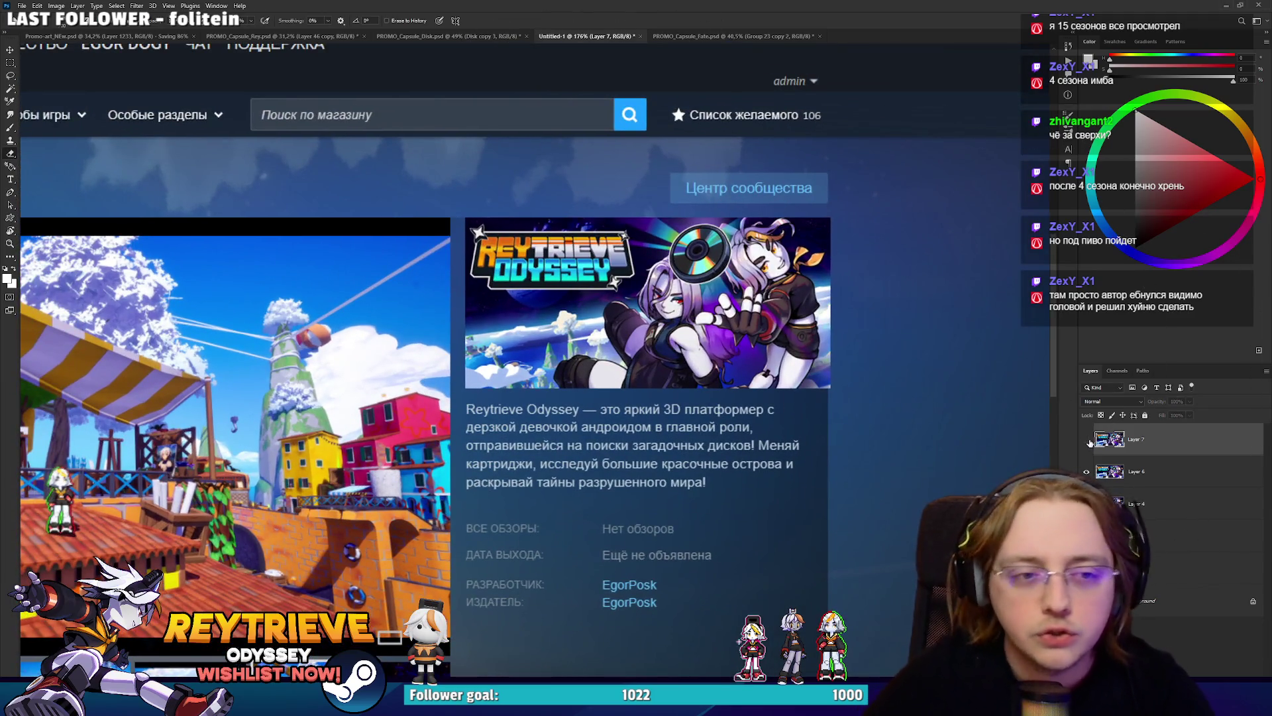
{"action": "left_click", "coordinate": [1087, 440]}
{"action": "left_click", "coordinate": [1087, 439]}
{"action": "scroll", "coordinate": [651, 291], "scroll_direction": "up", "scroll_amount": 5}
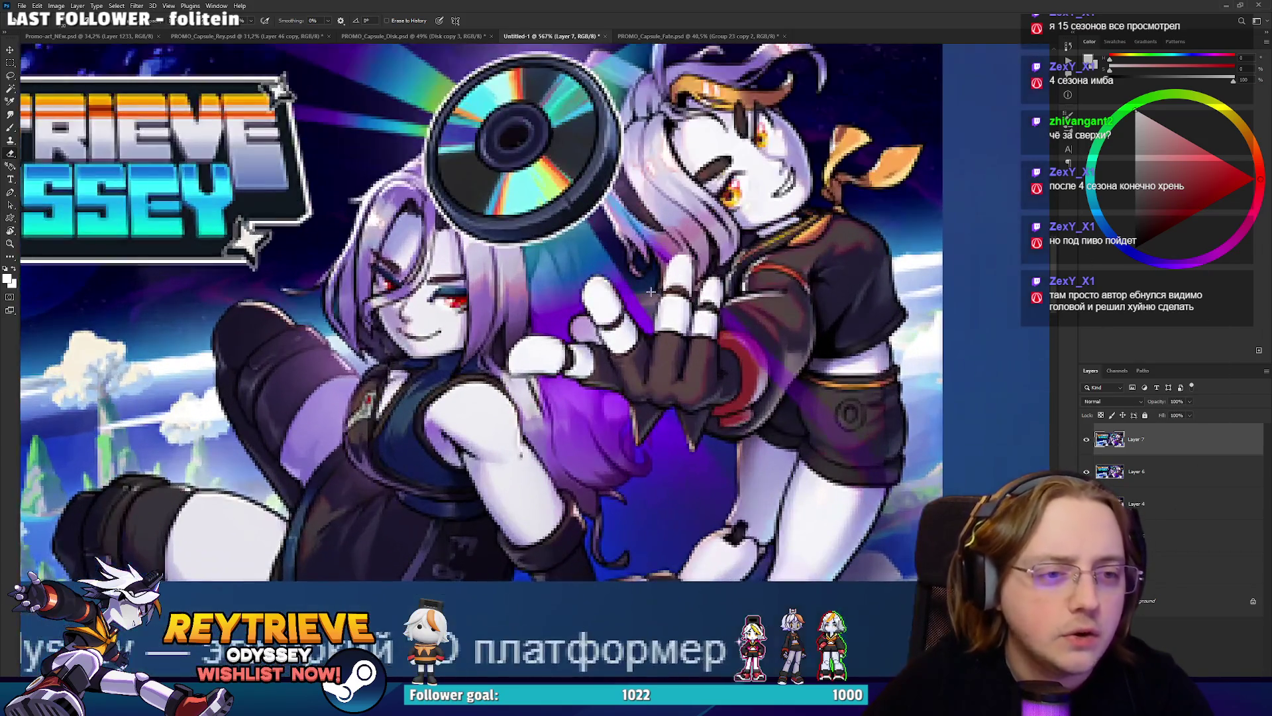
{"action": "scroll", "coordinate": [651, 291], "scroll_direction": "down", "scroll_amount": 6}
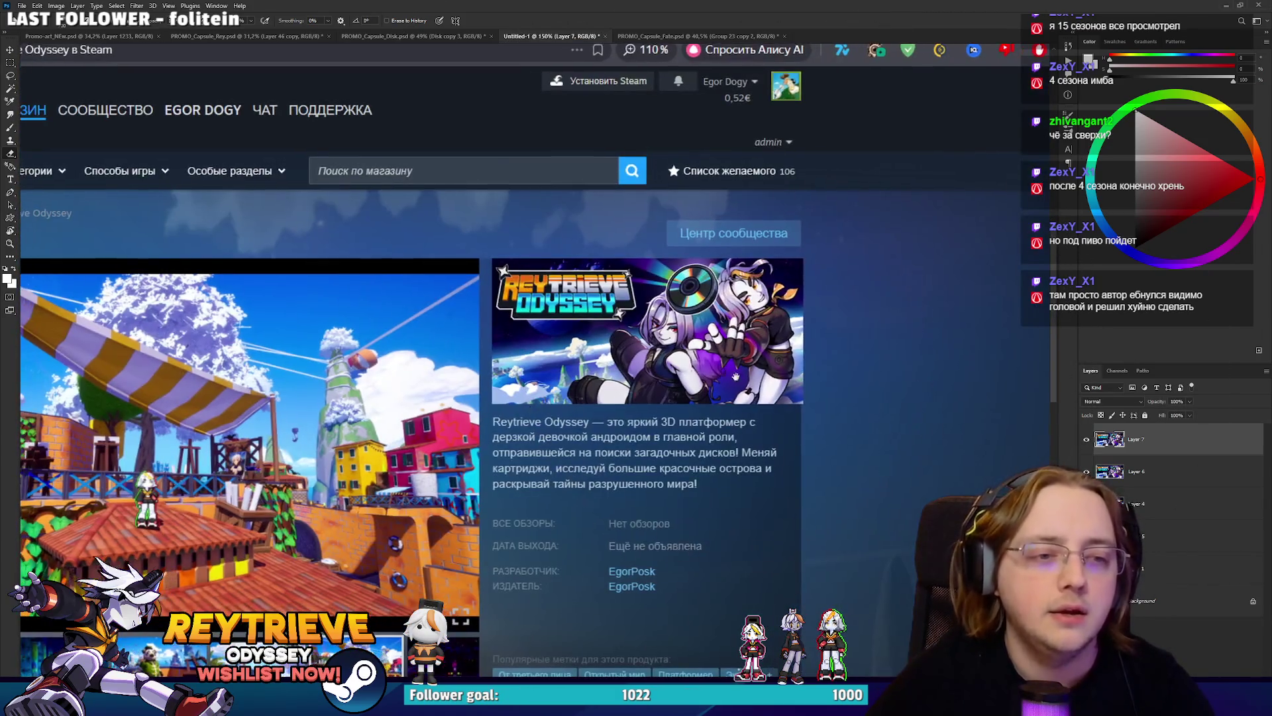
{"action": "left_click", "coordinate": [1089, 451]}
{"action": "left_click", "coordinate": [1090, 451]}
{"action": "left_click", "coordinate": [1089, 451]}
{"action": "left_click", "coordinate": [1089, 451]}
{"action": "scroll", "coordinate": [676, 319], "scroll_direction": "up", "scroll_amount": 5}
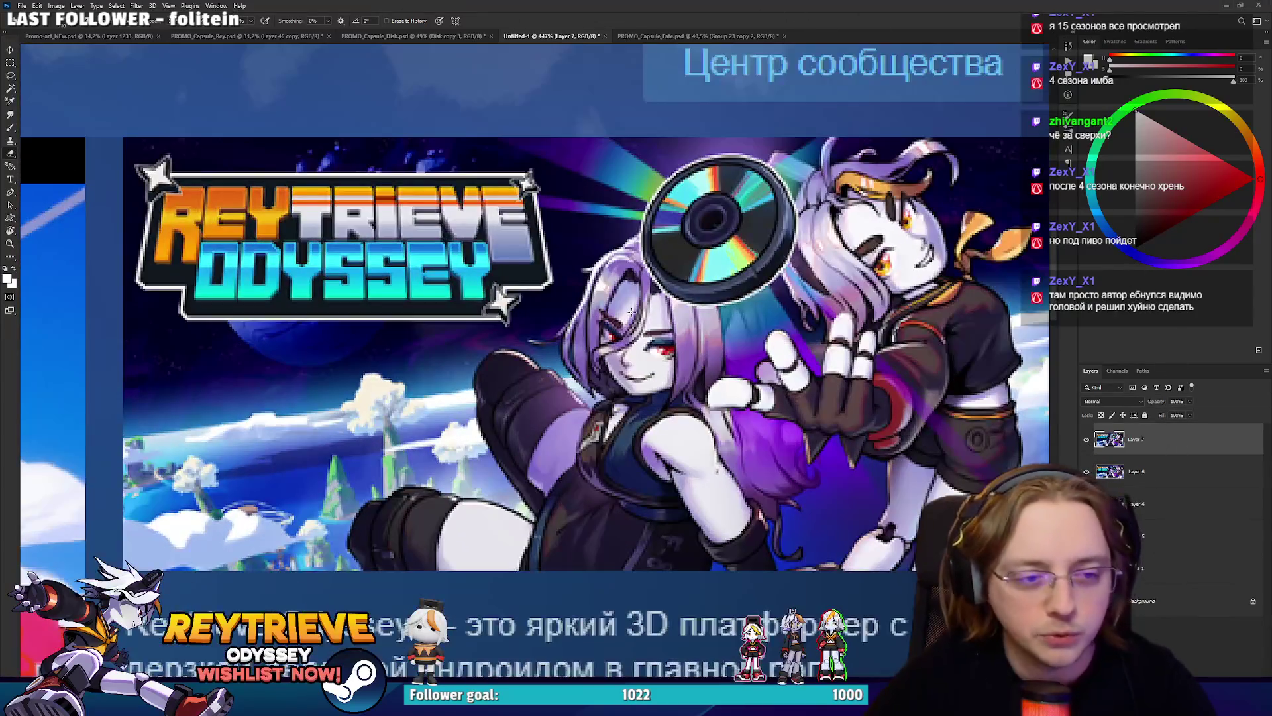
{"action": "scroll", "coordinate": [633, 312], "scroll_direction": "down", "scroll_amount": 4}
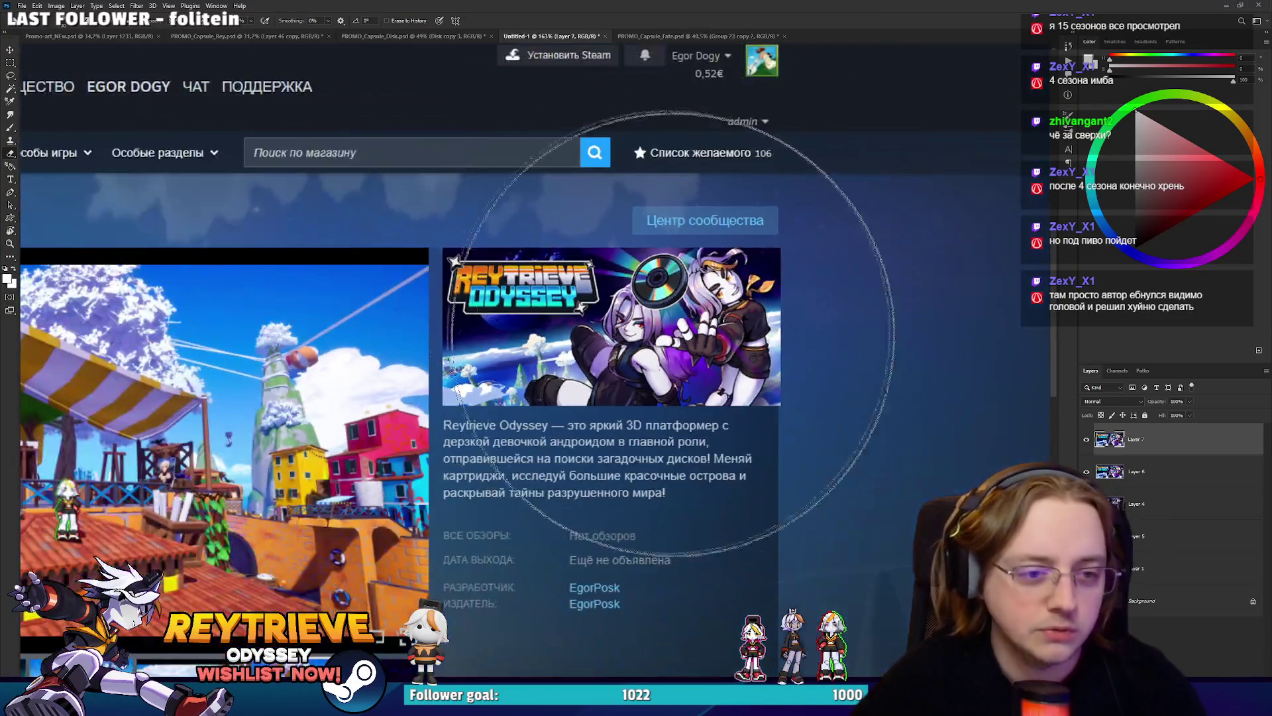
Check the new capsule layers against the layer below, then return to Promo-art_NEw.psd.
{"action": "left_click", "coordinate": [1086, 439]}
{"action": "left_click", "coordinate": [1086, 439]}
{"action": "left_click", "coordinate": [1086, 439]}
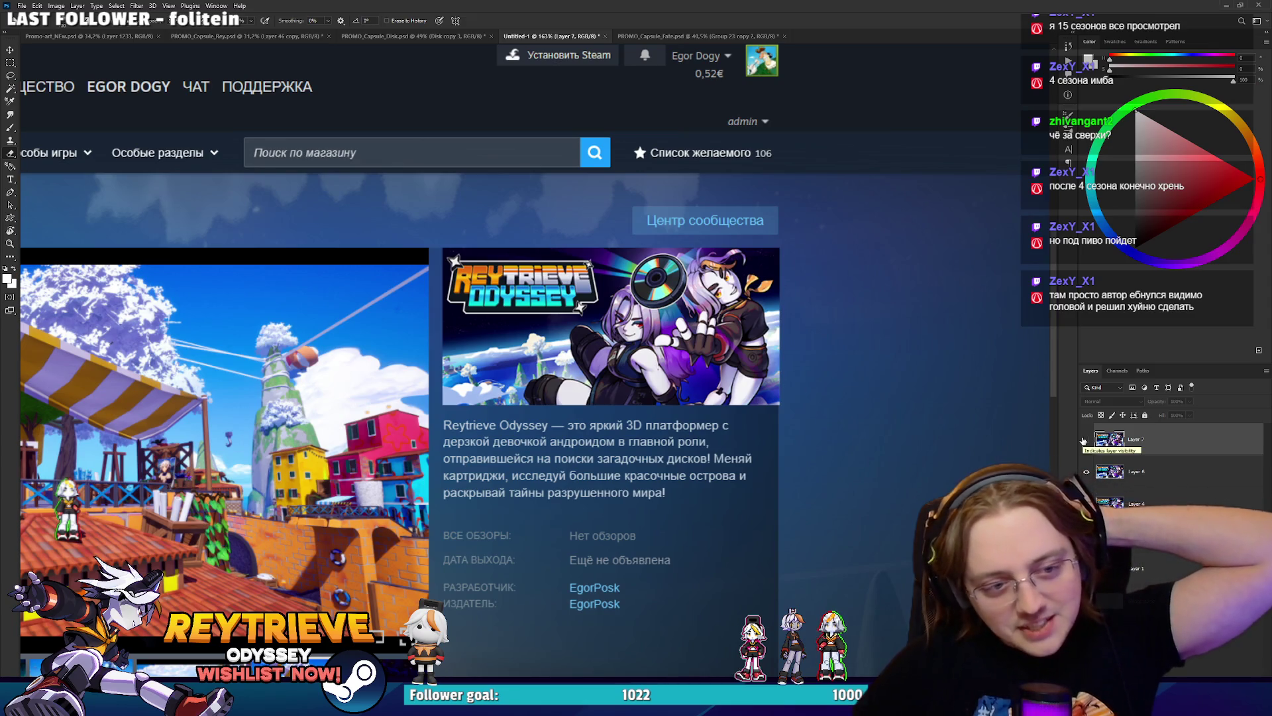
{"action": "left_click", "coordinate": [1085, 439]}
{"action": "scroll", "coordinate": [628, 371], "scroll_direction": "up", "scroll_amount": 5}
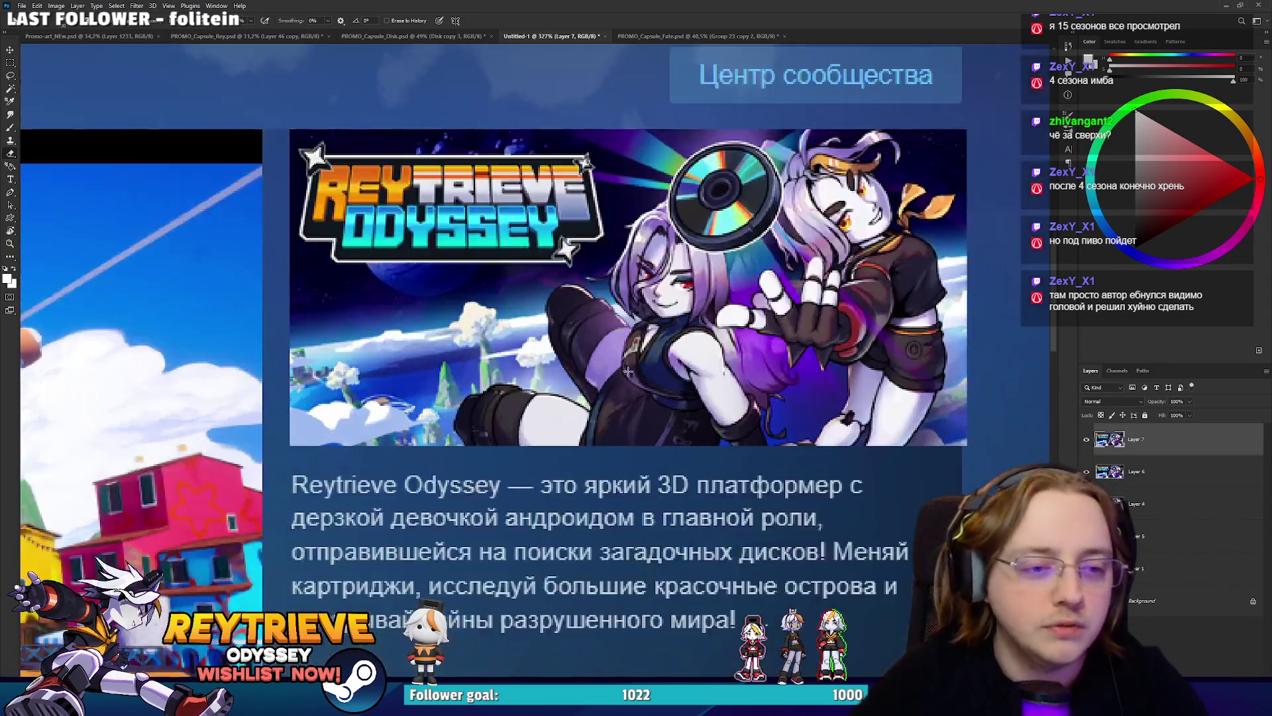
{"action": "scroll", "coordinate": [628, 371], "scroll_direction": "up", "scroll_amount": 1}
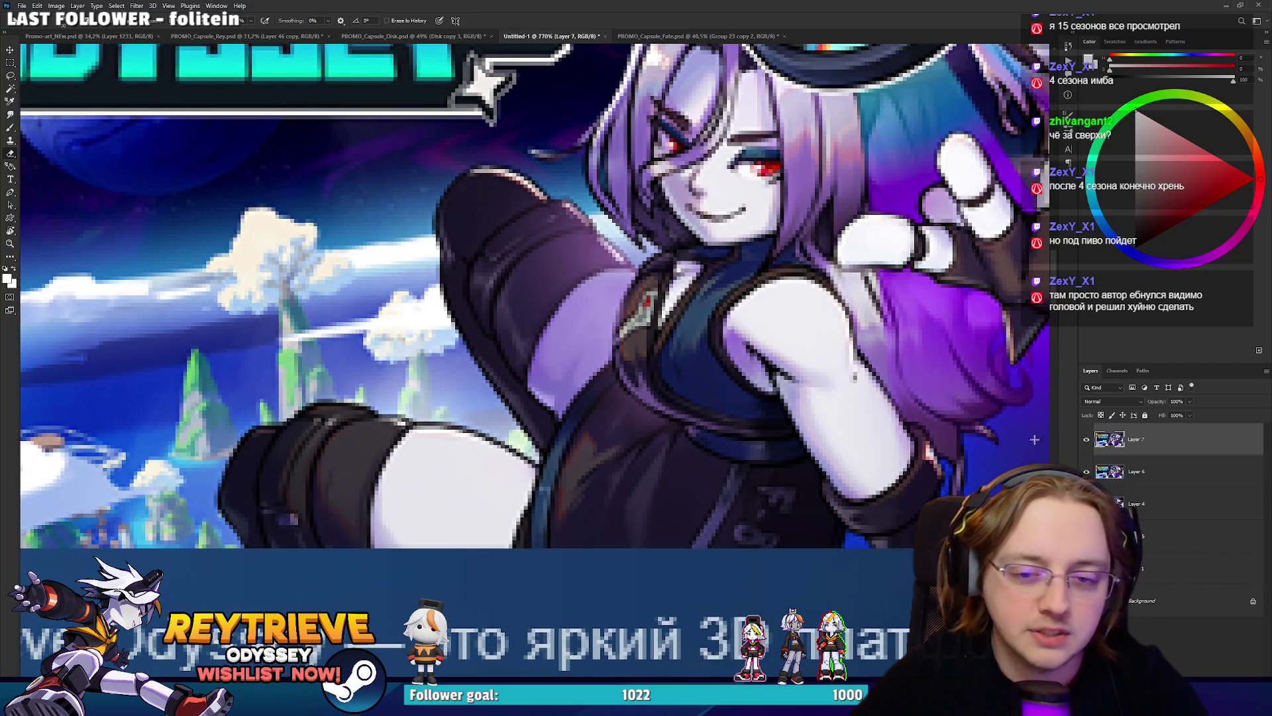
{"action": "left_click", "coordinate": [1085, 439]}
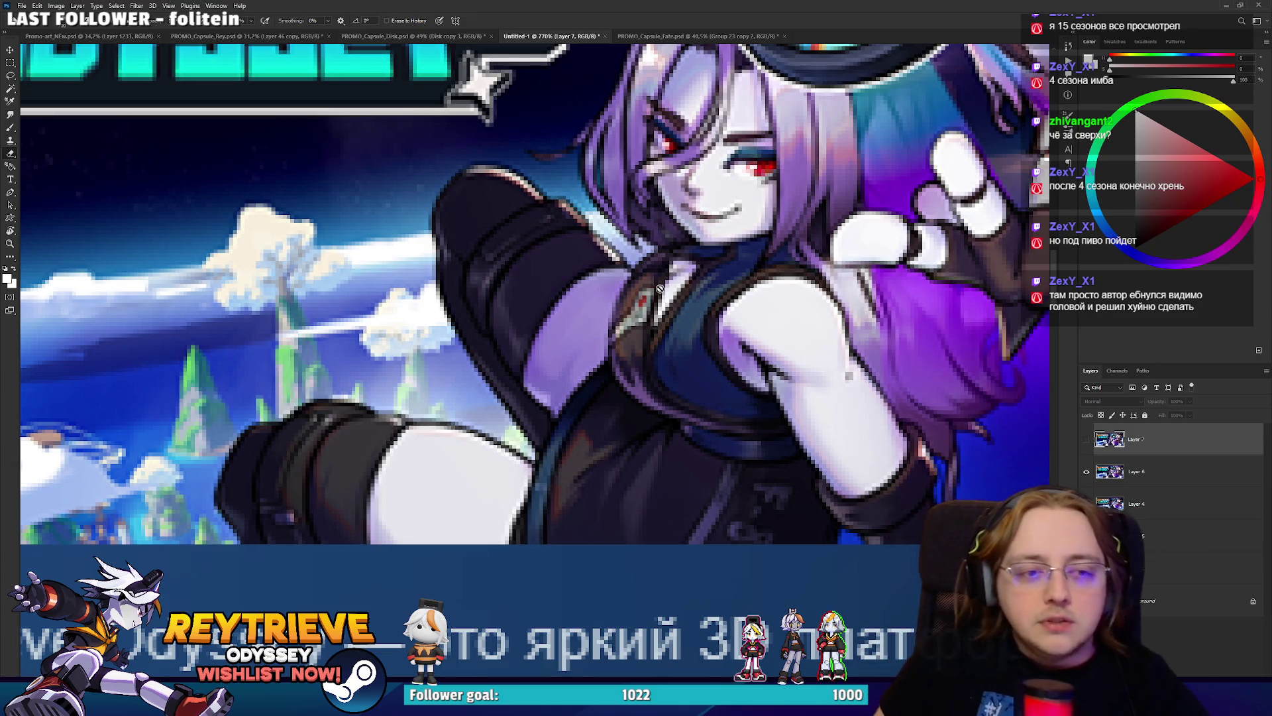
{"action": "left_click", "coordinate": [1086, 438]}
{"action": "scroll", "coordinate": [708, 299], "scroll_direction": "down", "scroll_amount": 8}
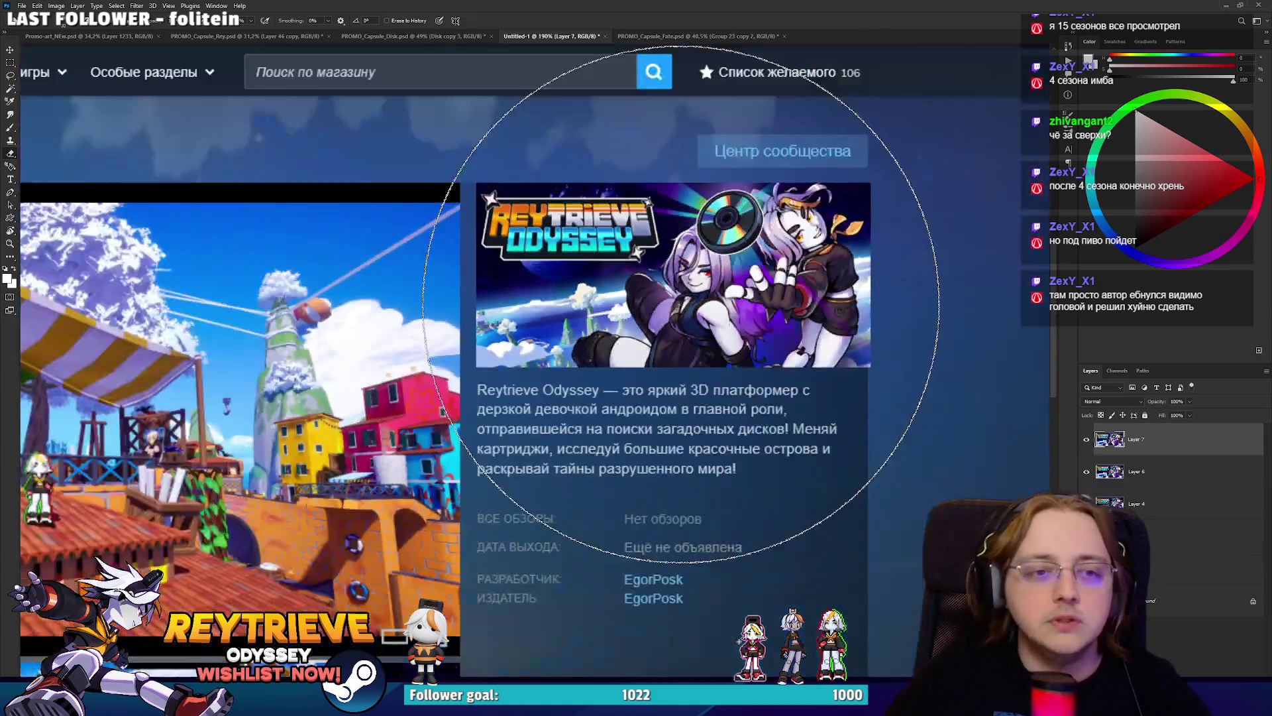
{"action": "scroll", "coordinate": [681, 305], "scroll_direction": "up", "scroll_amount": 1}
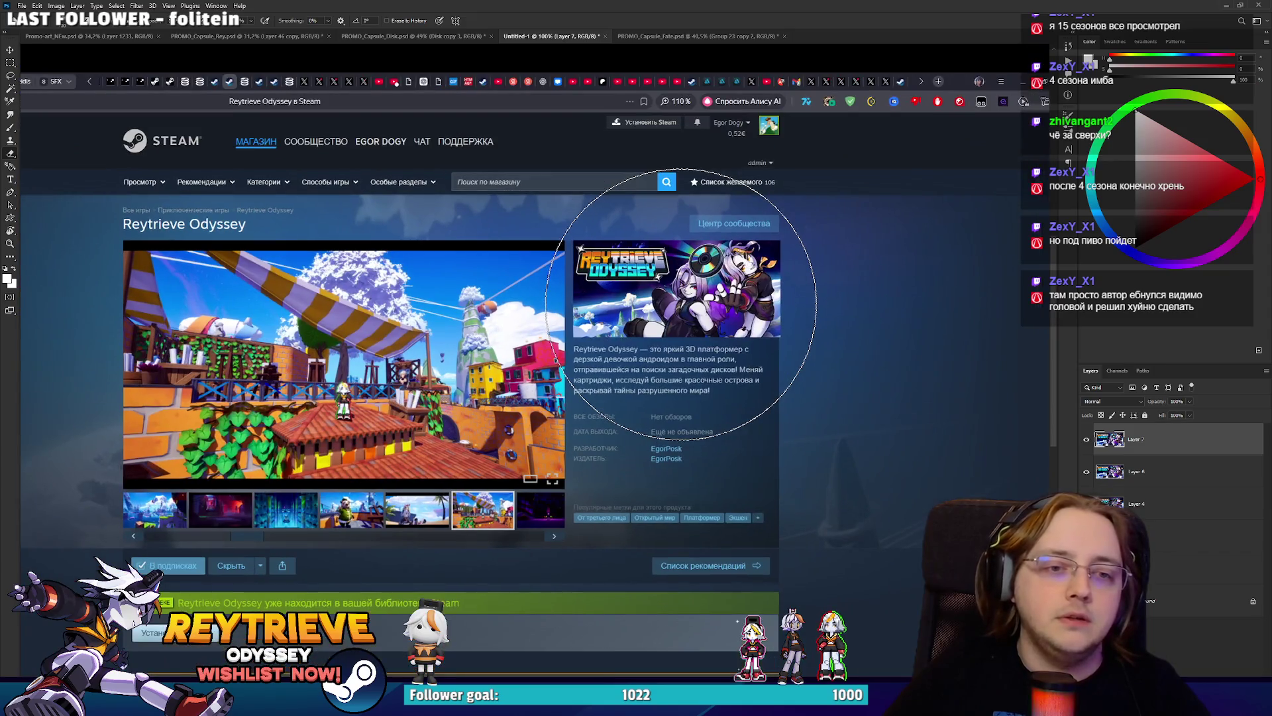
{"action": "scroll", "coordinate": [682, 305], "scroll_direction": "up", "scroll_amount": 1}
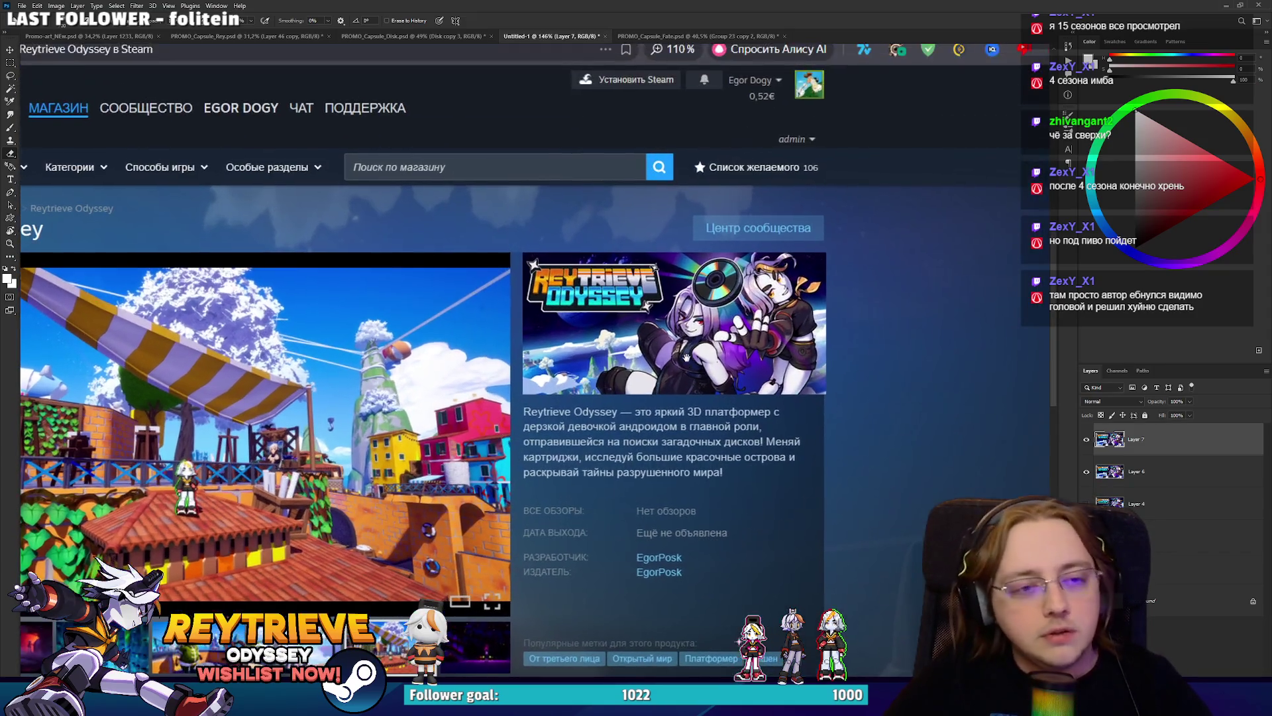
{"action": "key", "text": "ctrl+z"}
{"action": "left_click", "coordinate": [82, 34]}
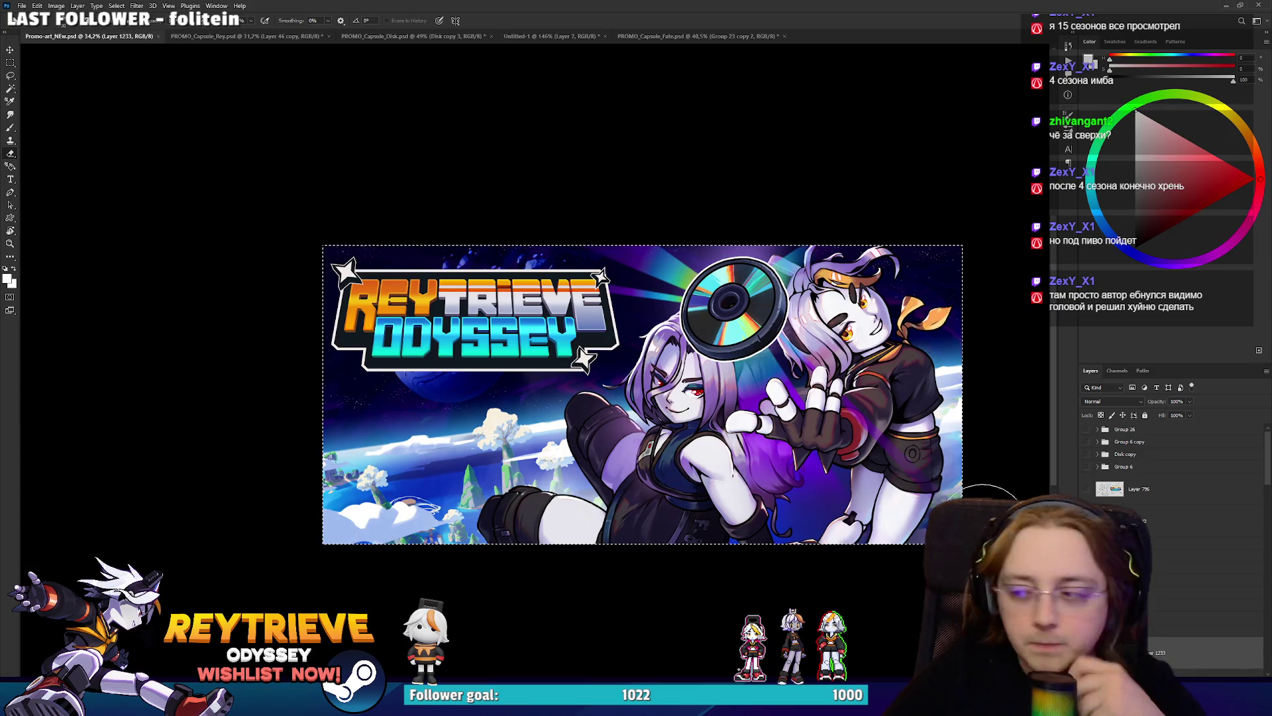
Deselect, make Layer 1111 then the Disk group active, and switch to PROMO_Capsule_Fate.psd.
{"action": "key", "text": "ctrl+d"}
{"action": "left_click", "coordinate": [616, 444], "text": "ctrl"}
{"action": "scroll", "coordinate": [1207, 605], "scroll_direction": "up", "scroll_amount": 5}
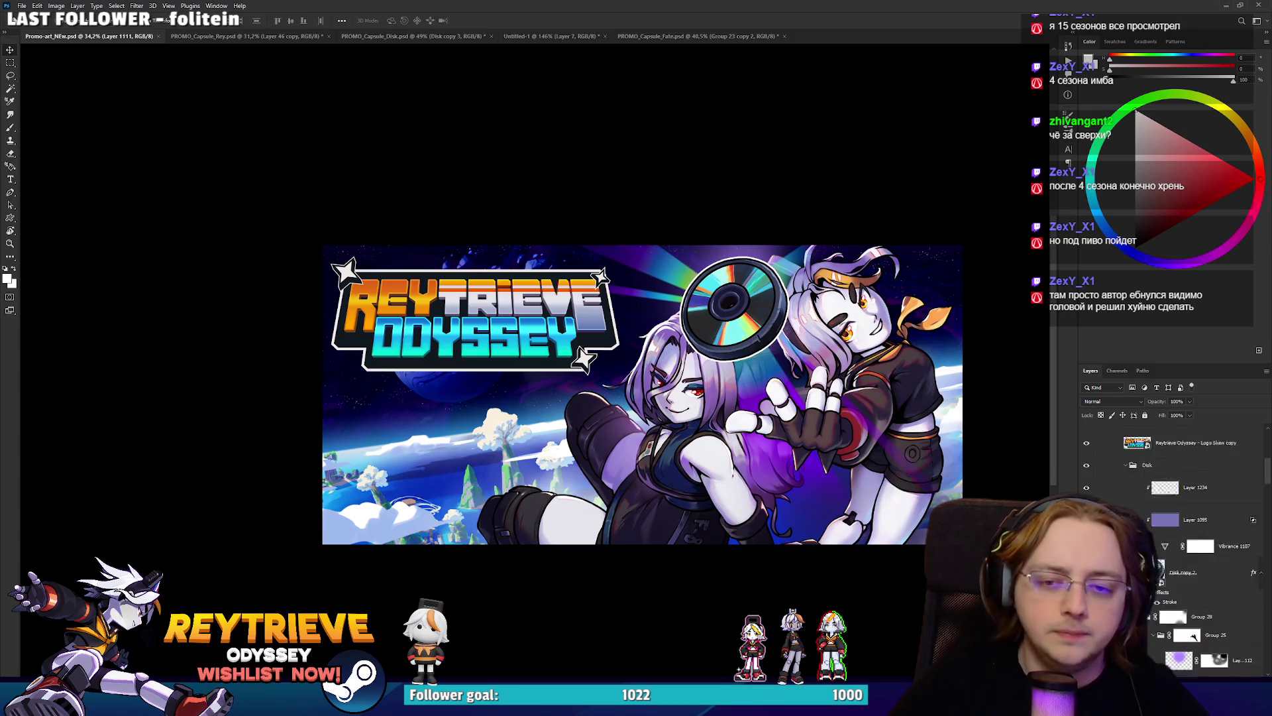
{"action": "left_click", "coordinate": [1193, 540]}
{"action": "scroll", "coordinate": [1193, 564], "scroll_direction": "down", "scroll_amount": 3}
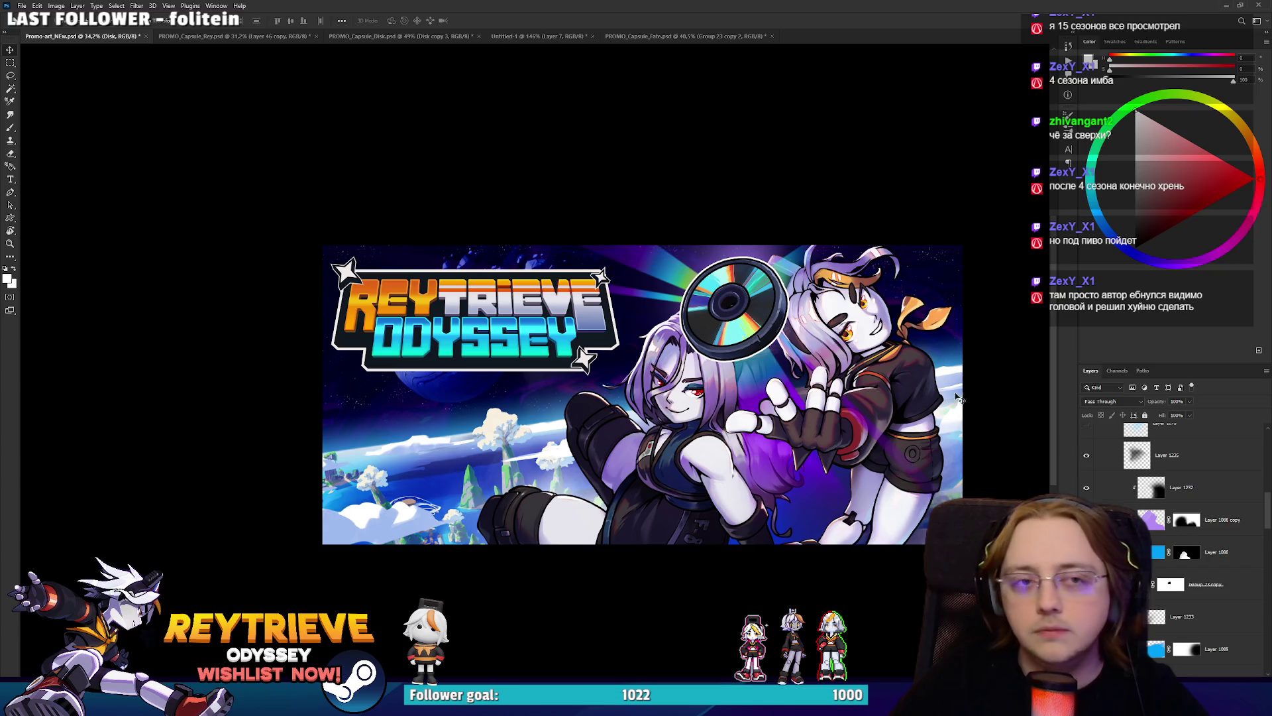
{"action": "key", "text": "ctrl+shift+Tab"}
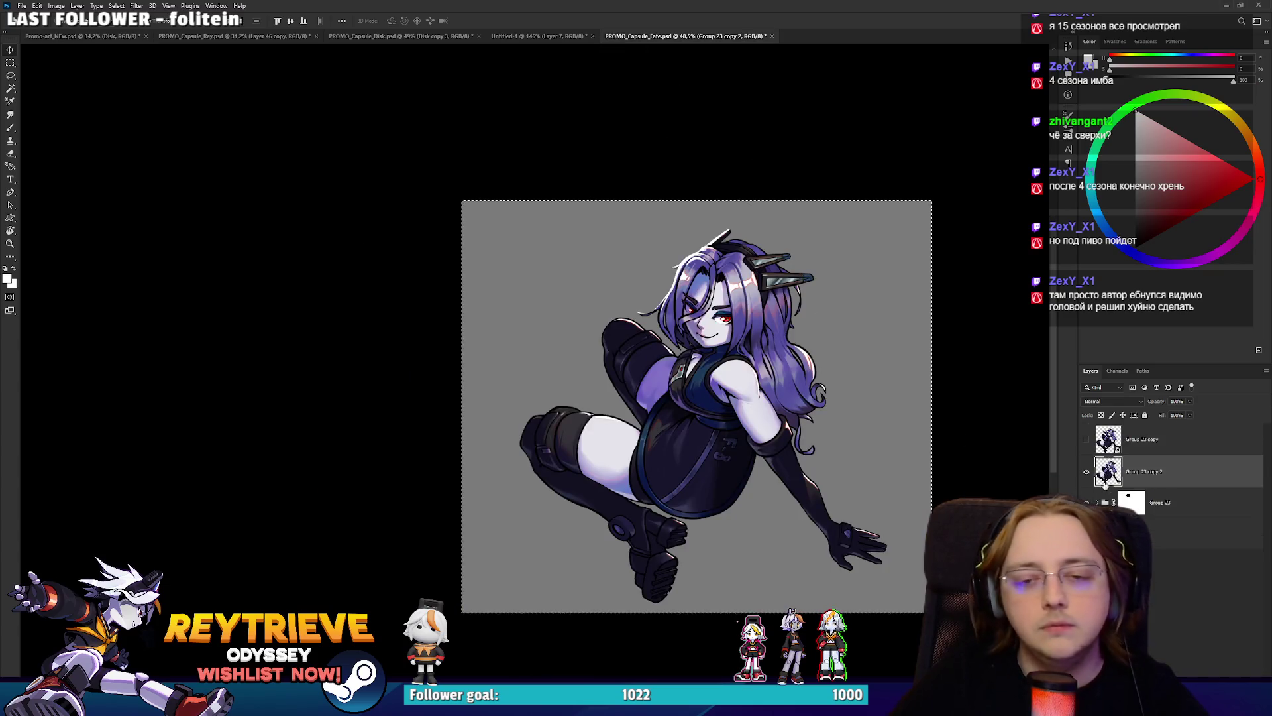
On Layer 1128 in Group 23, paint a thin white highlight along the arm's edge.
{"action": "left_click", "coordinate": [1099, 502]}
{"action": "left_click", "coordinate": [1166, 533]}
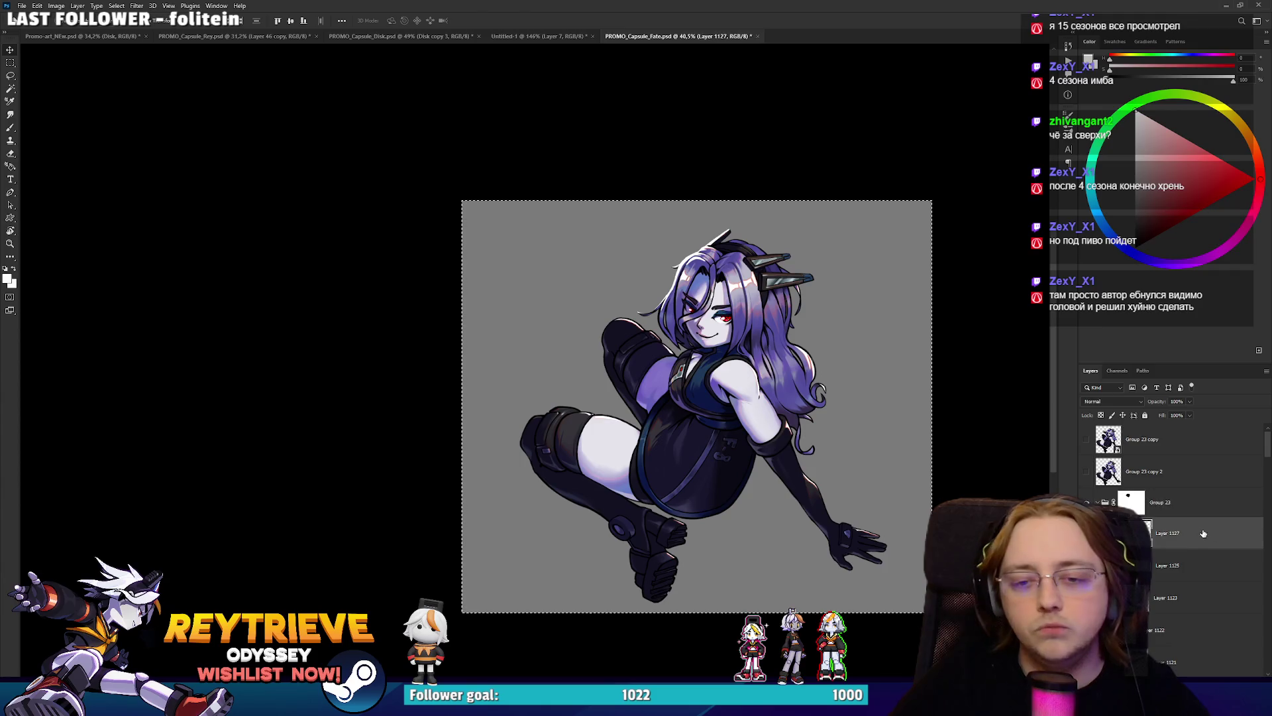
{"action": "scroll", "coordinate": [595, 384], "scroll_direction": "up", "scroll_amount": 5}
{"action": "key", "text": "b"}
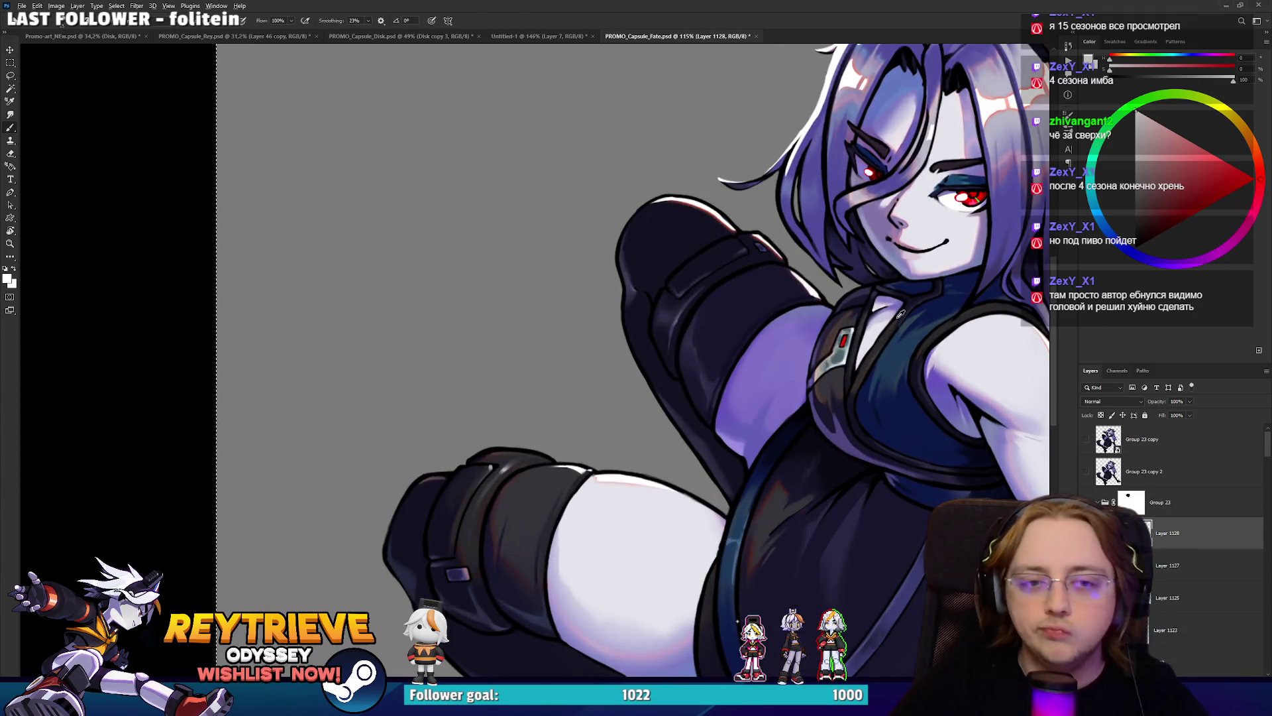
{"action": "scroll", "coordinate": [712, 429], "scroll_direction": "up", "scroll_amount": 4}
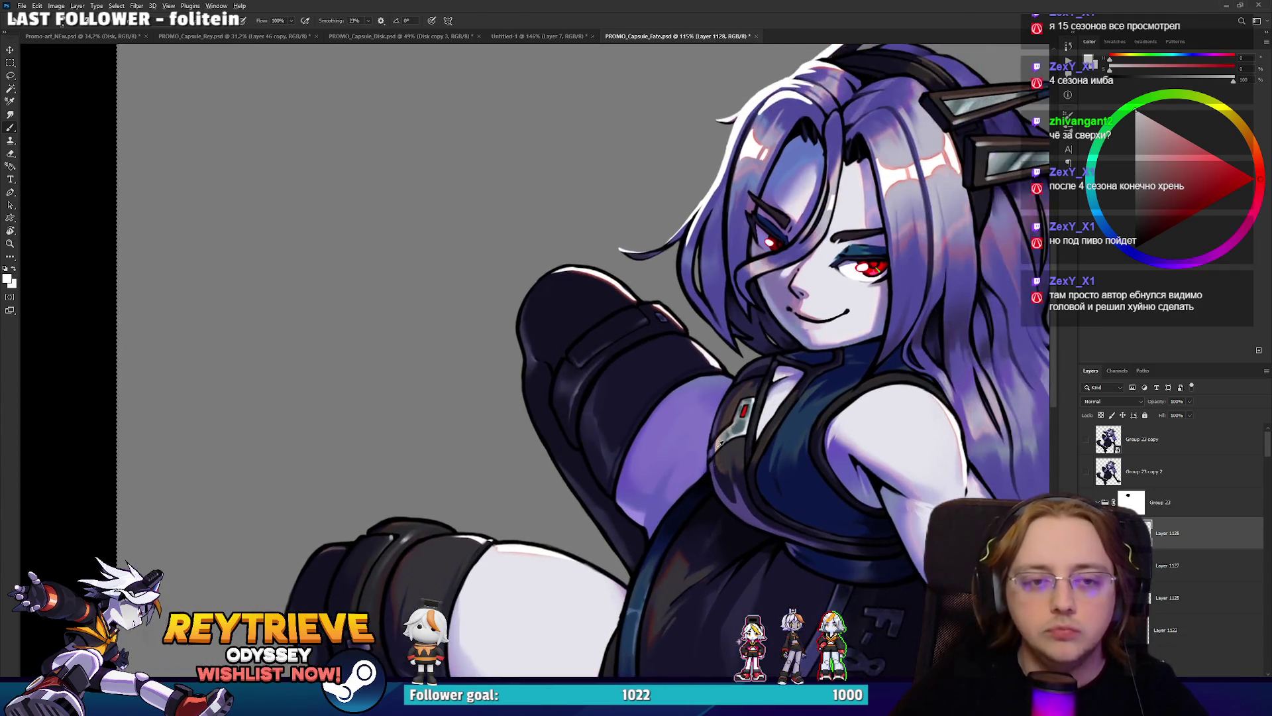
{"action": "left_click_drag", "start_coordinate": [707, 437], "coordinate": [753, 323]}
{"action": "key", "text": "ctrl+z"}
{"action": "left_click_drag", "start_coordinate": [704, 440], "coordinate": [757, 321]}
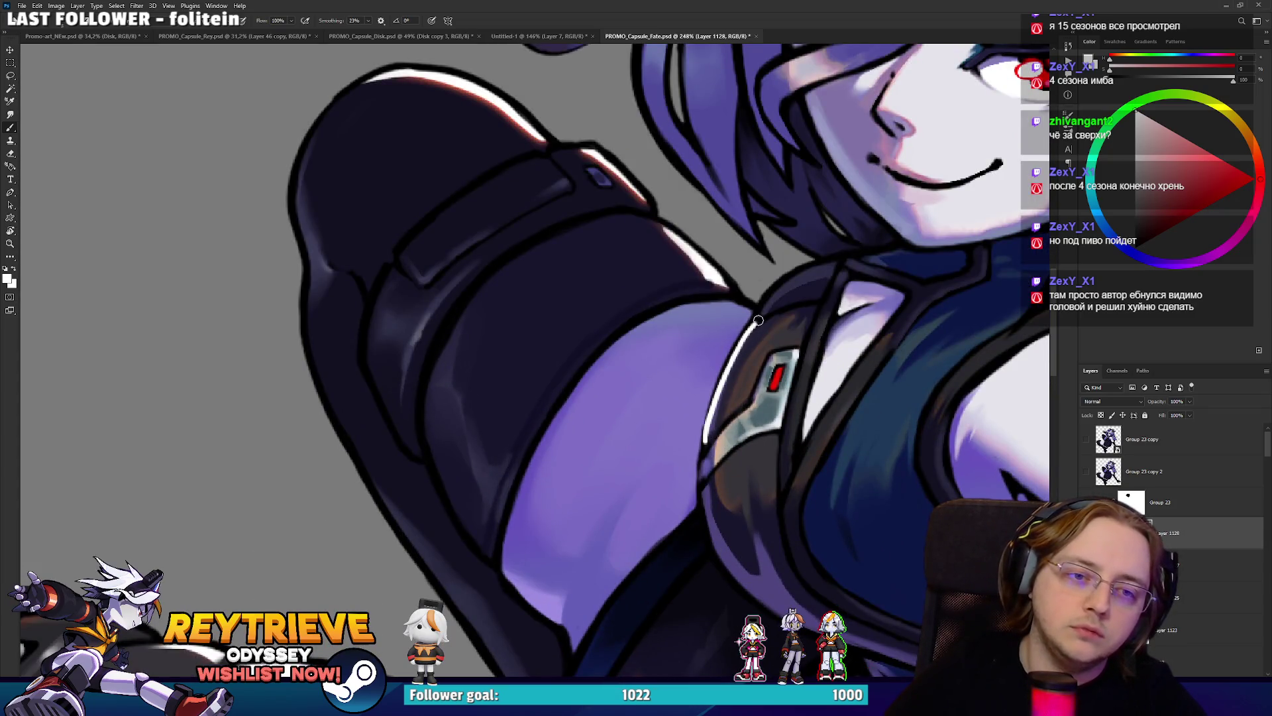
Rotate the view about 19°, pick a brush preset and add a short white highlight at the collar.
{"action": "mouse_move", "coordinate": [825, 290]}
{"action": "left_mouse_down"}
{"action": "mouse_move", "coordinate": [729, 215]}
{"action": "mouse_move", "coordinate": [766, 181]}
{"action": "mouse_move", "coordinate": [716, 267]}
{"action": "left_mouse_up"}
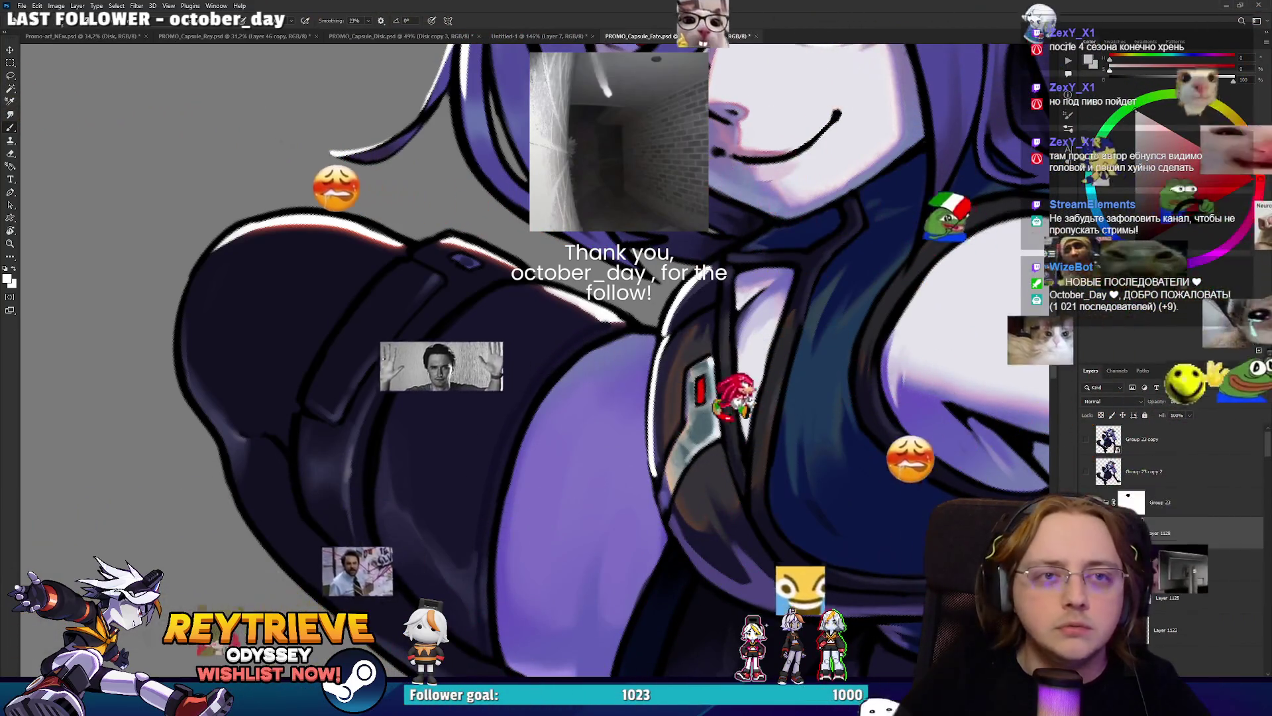
{"action": "left_click_drag", "start_coordinate": [790, 120], "coordinate": [668, 352]}
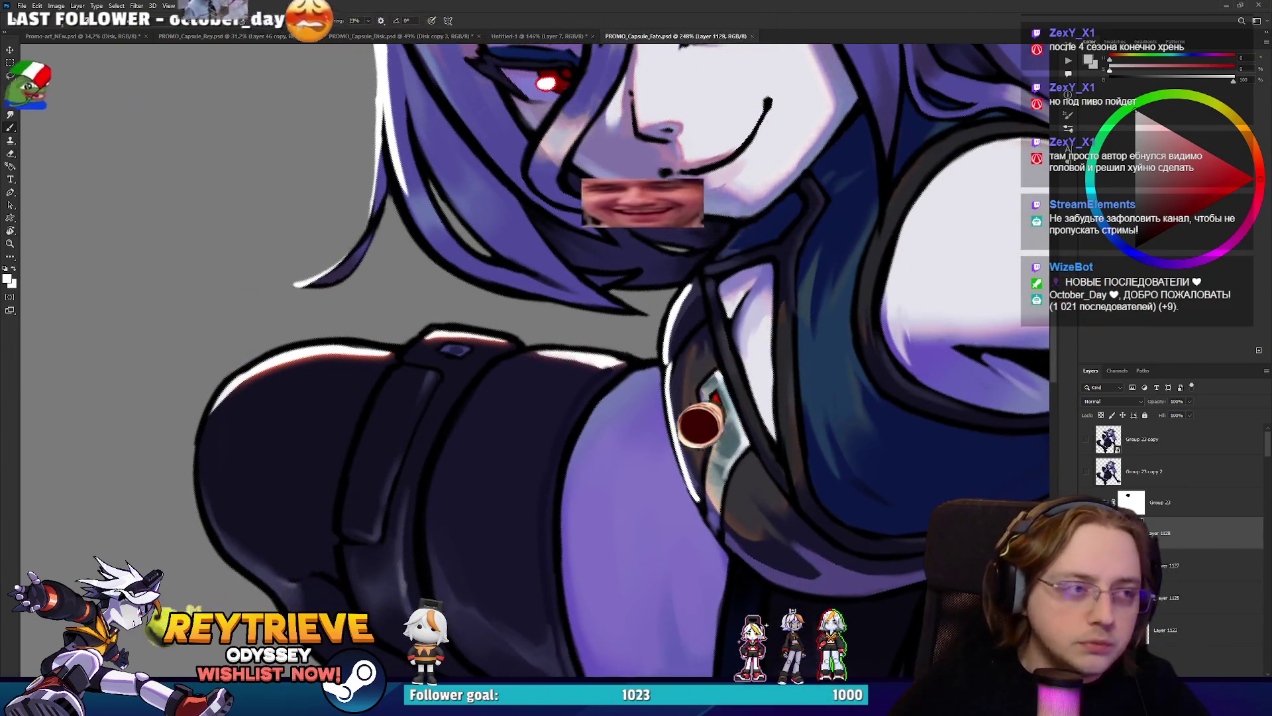
{"action": "right_click", "coordinate": [728, 353]}
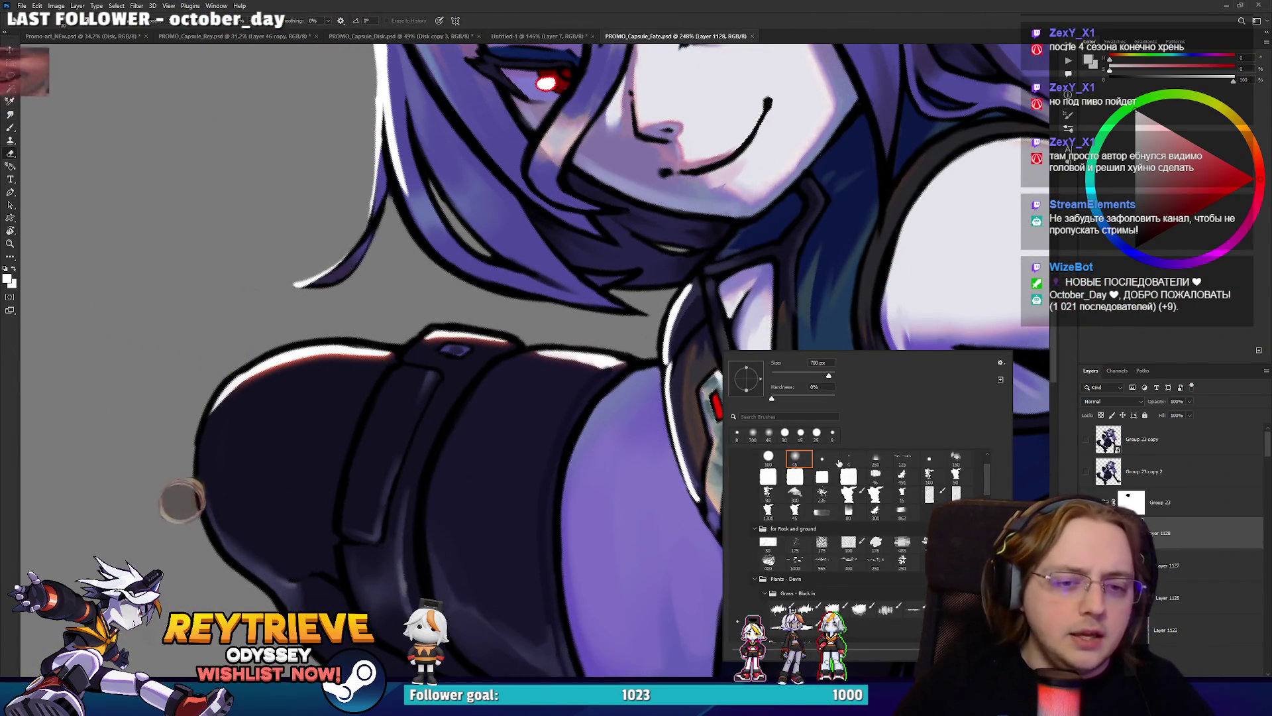
{"action": "key", "text": "Return"}
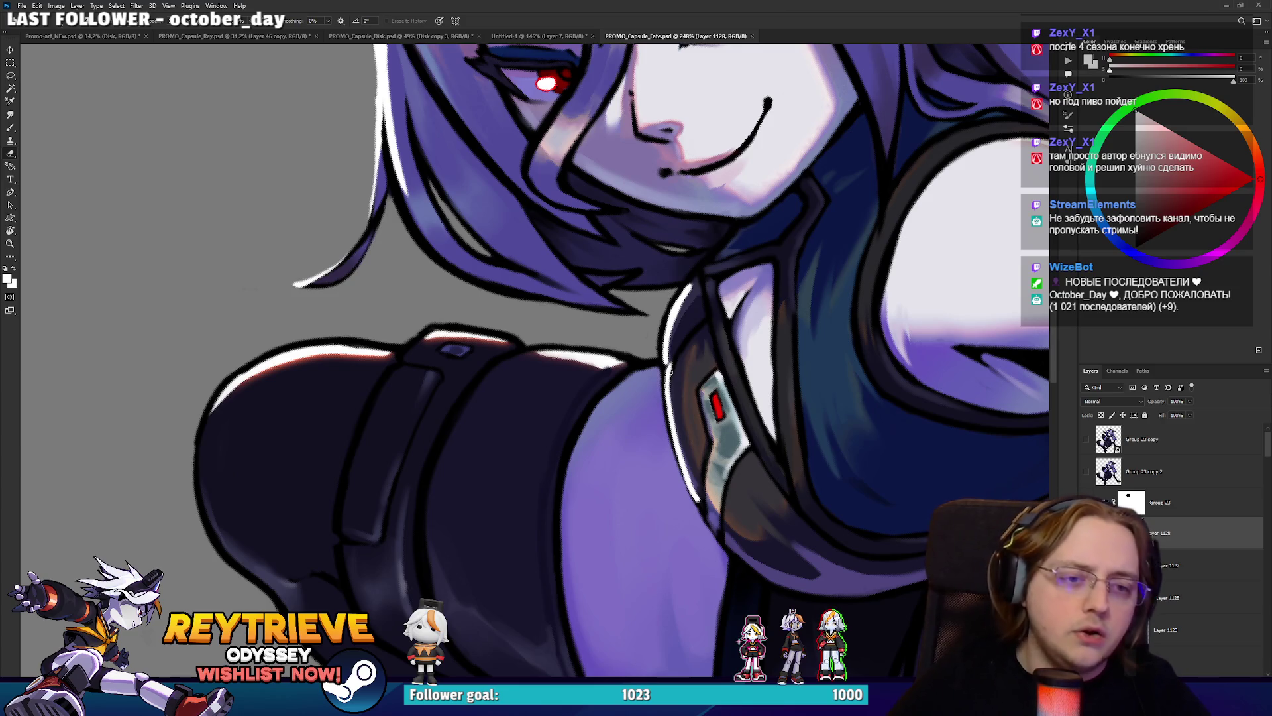
{"action": "key", "text": "b"}
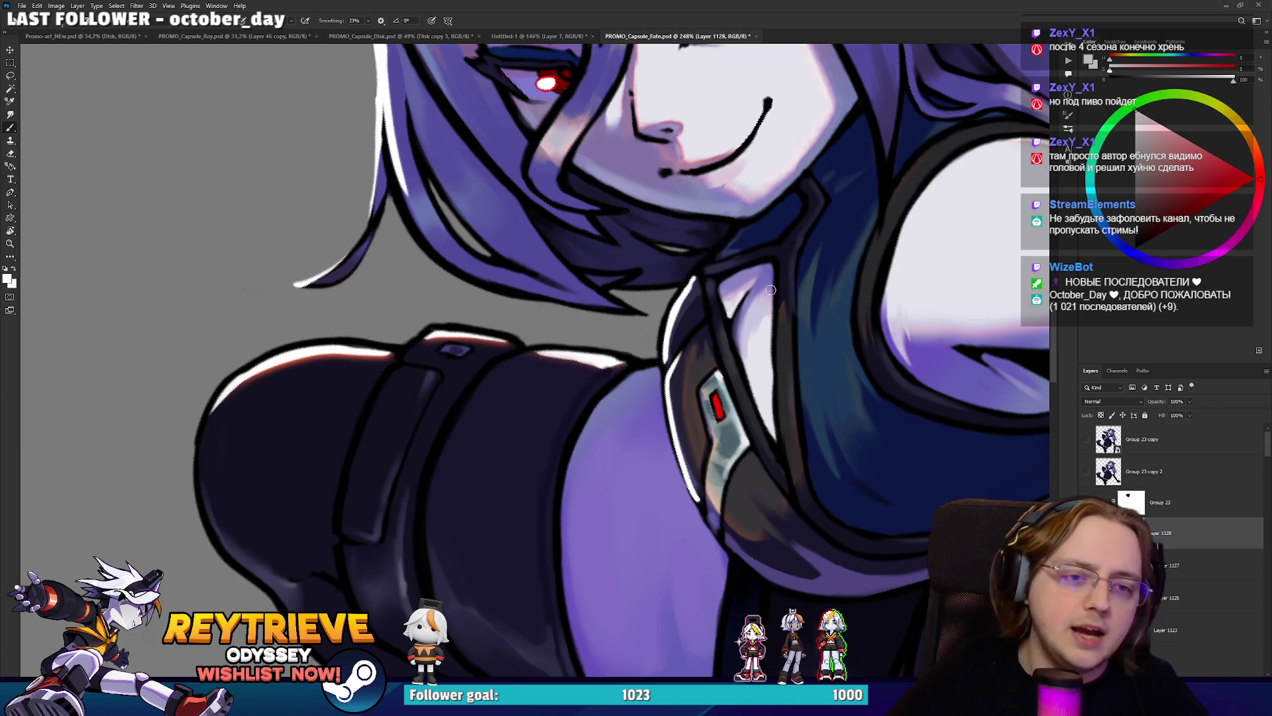
{"action": "left_click_drag", "start_coordinate": [732, 329], "coordinate": [743, 300]}
Turn the view to a better angle on the shoulder while alternating brush and eraser.
{"action": "key", "text": "e"}
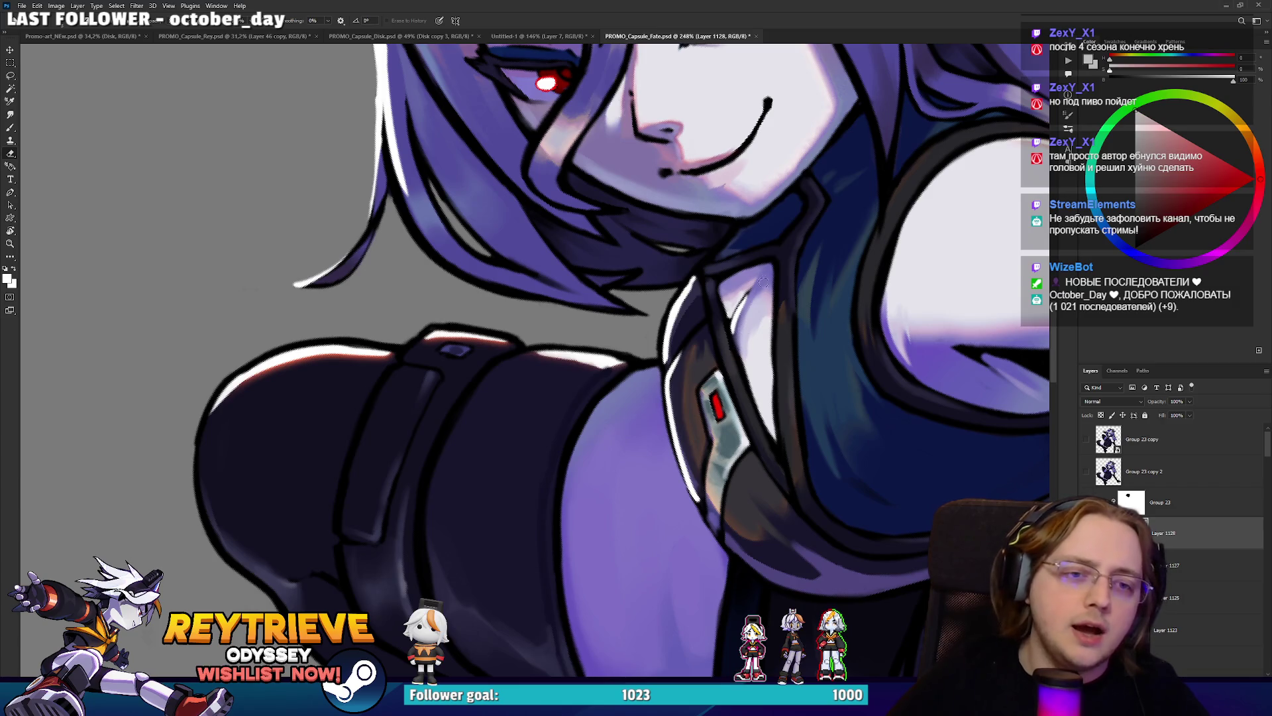
{"action": "key", "text": "b"}
{"action": "key", "text": "e"}
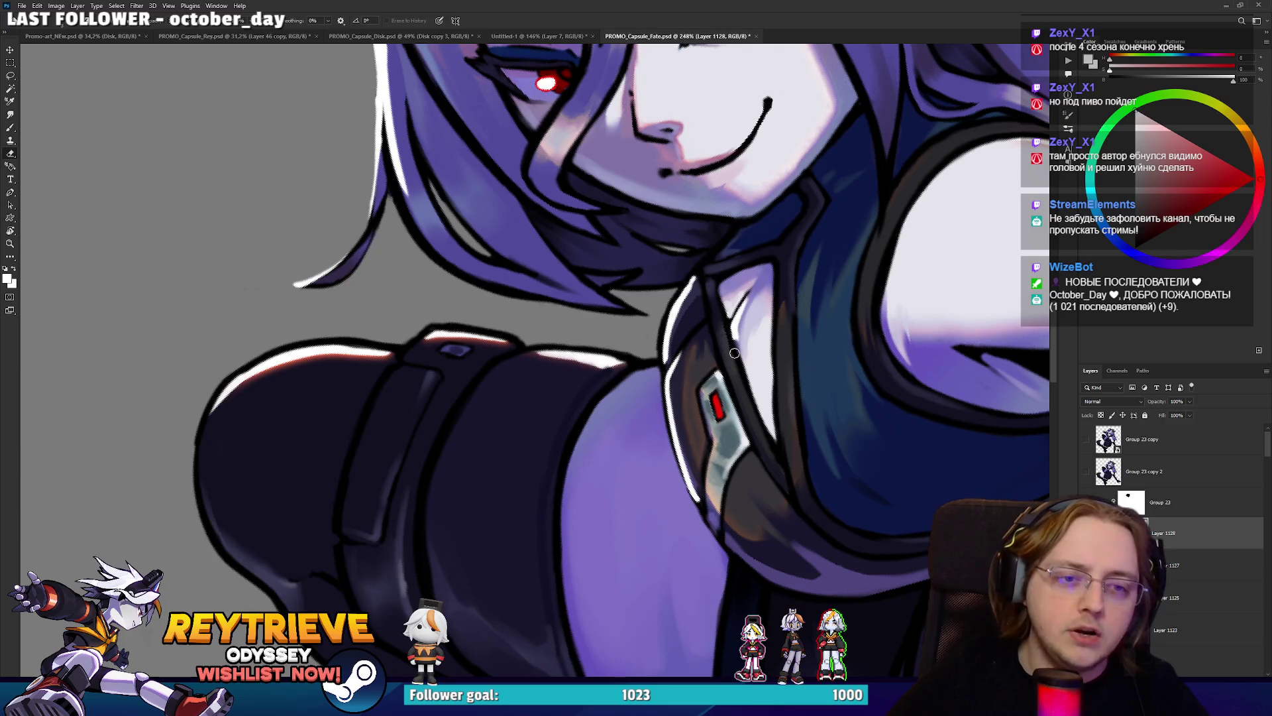
{"action": "mouse_move", "coordinate": [754, 299]}
{"action": "left_mouse_down"}
{"action": "mouse_move", "coordinate": [549, 469]}
{"action": "mouse_move", "coordinate": [575, 338]}
{"action": "left_mouse_up"}
{"action": "key", "text": "b"}
{"action": "key", "text": "e"}
{"action": "key", "text": "b"}
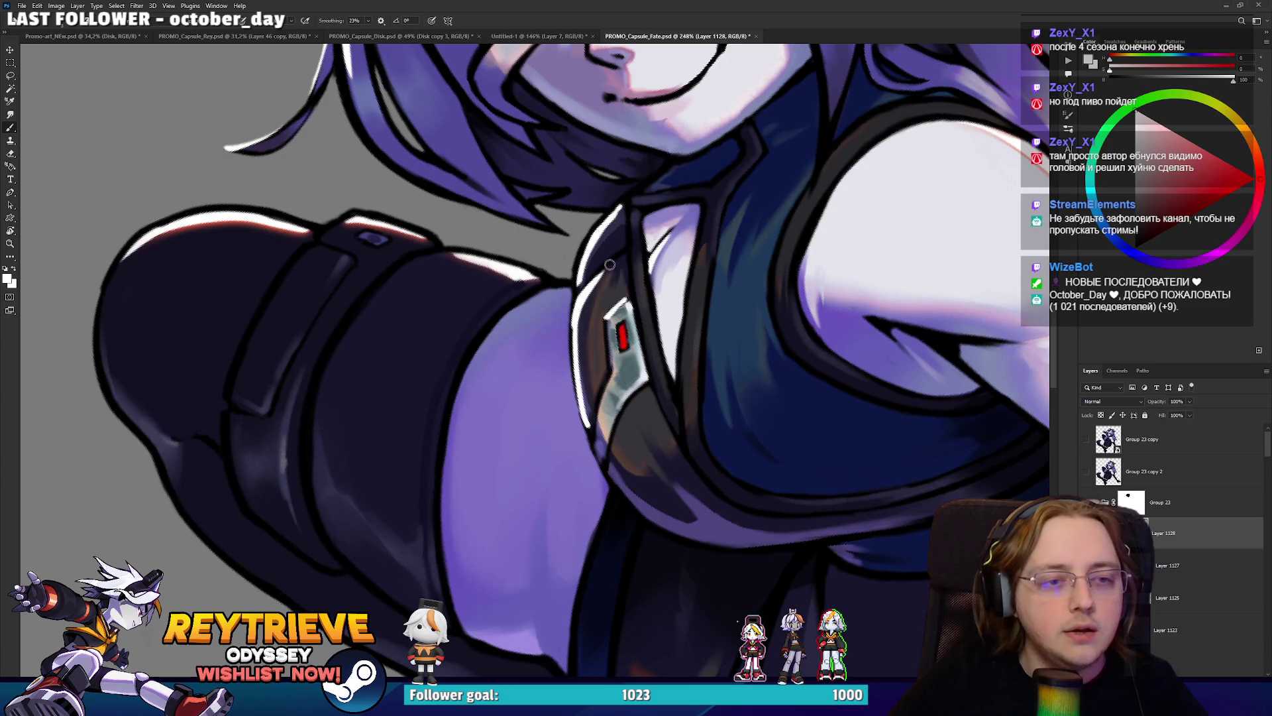
{"action": "key", "text": "r"}
{"action": "mouse_move", "coordinate": [642, 252]}
{"action": "left_mouse_down"}
{"action": "mouse_move", "coordinate": [699, 212]}
{"action": "mouse_move", "coordinate": [691, 179]}
{"action": "left_mouse_up"}
Erase part of the collar's white rim highlight, then zoom out and turn the view upright.
{"action": "key", "text": "b"}
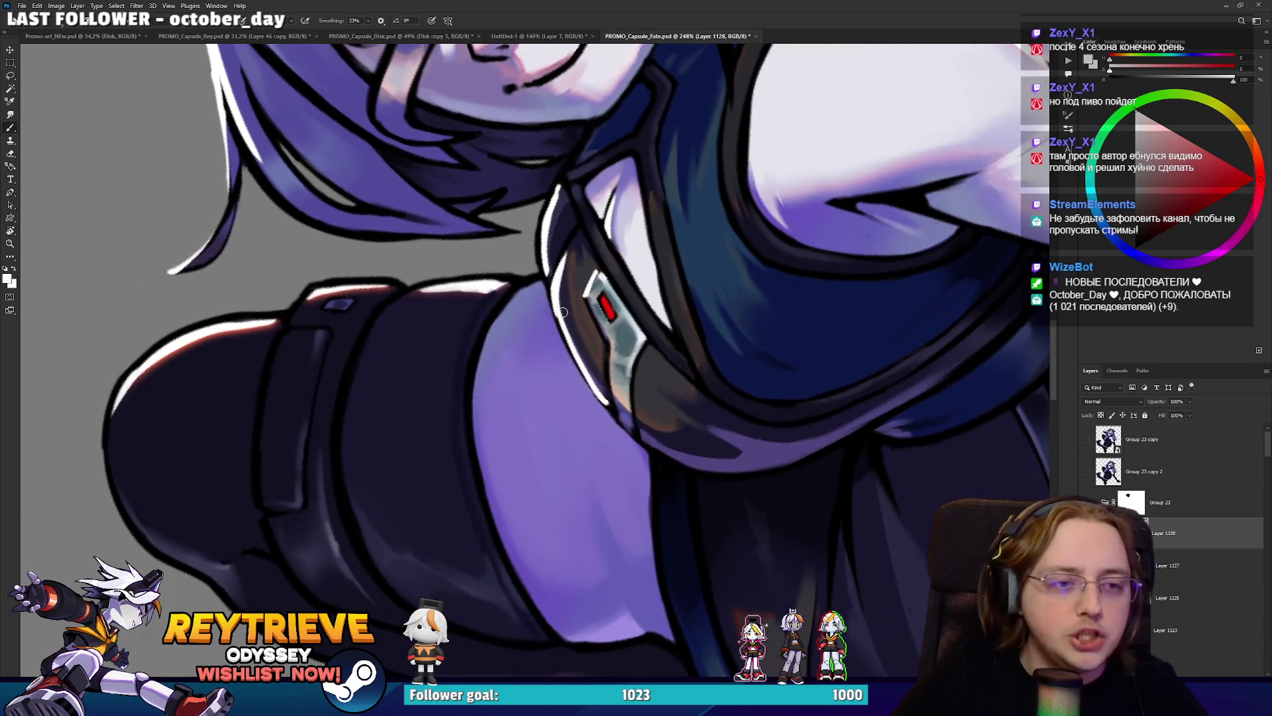
{"action": "key", "text": "e"}
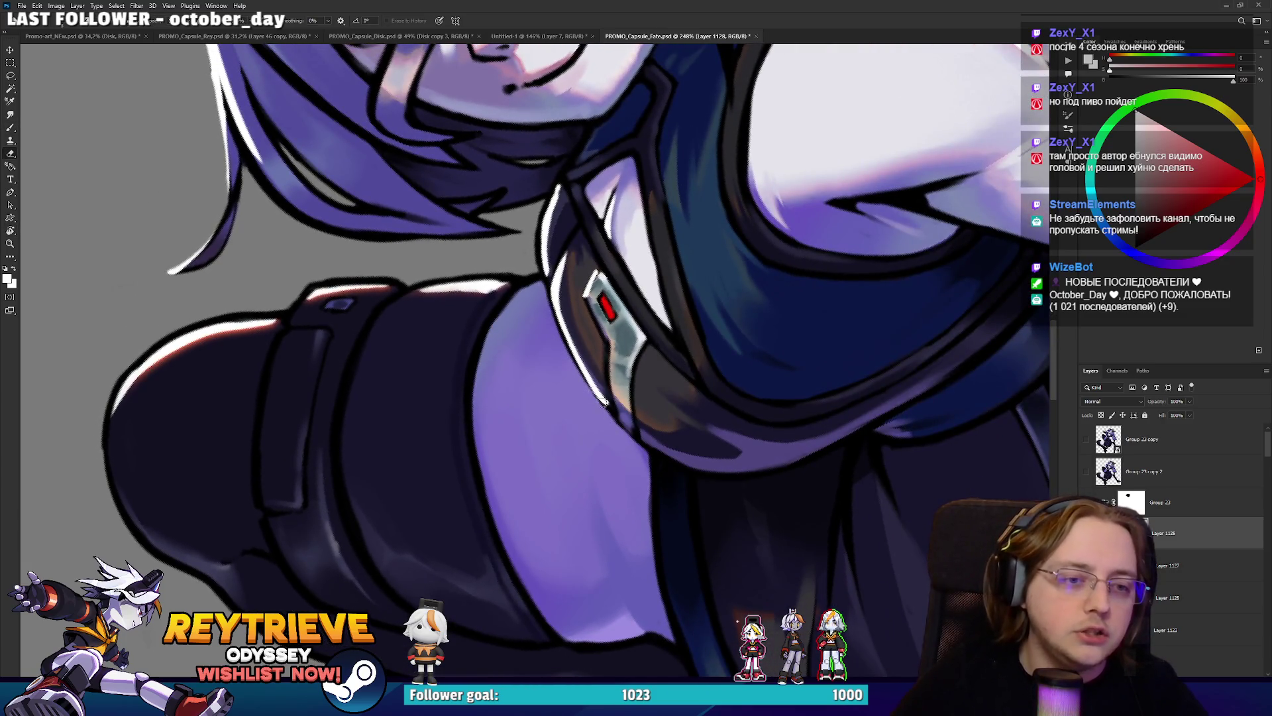
{"action": "left_click_drag", "start_coordinate": [608, 417], "coordinate": [544, 282]}
{"action": "key", "text": "b"}
{"action": "key", "text": "e"}
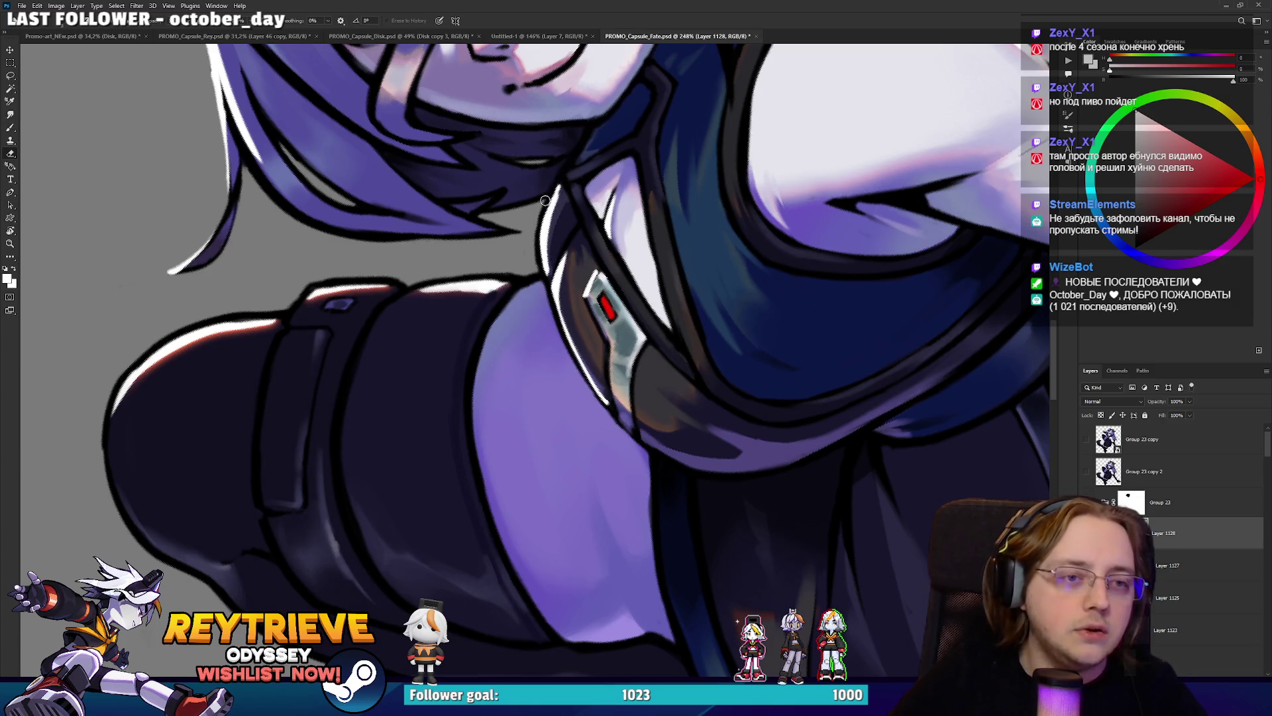
{"action": "key", "text": "b"}
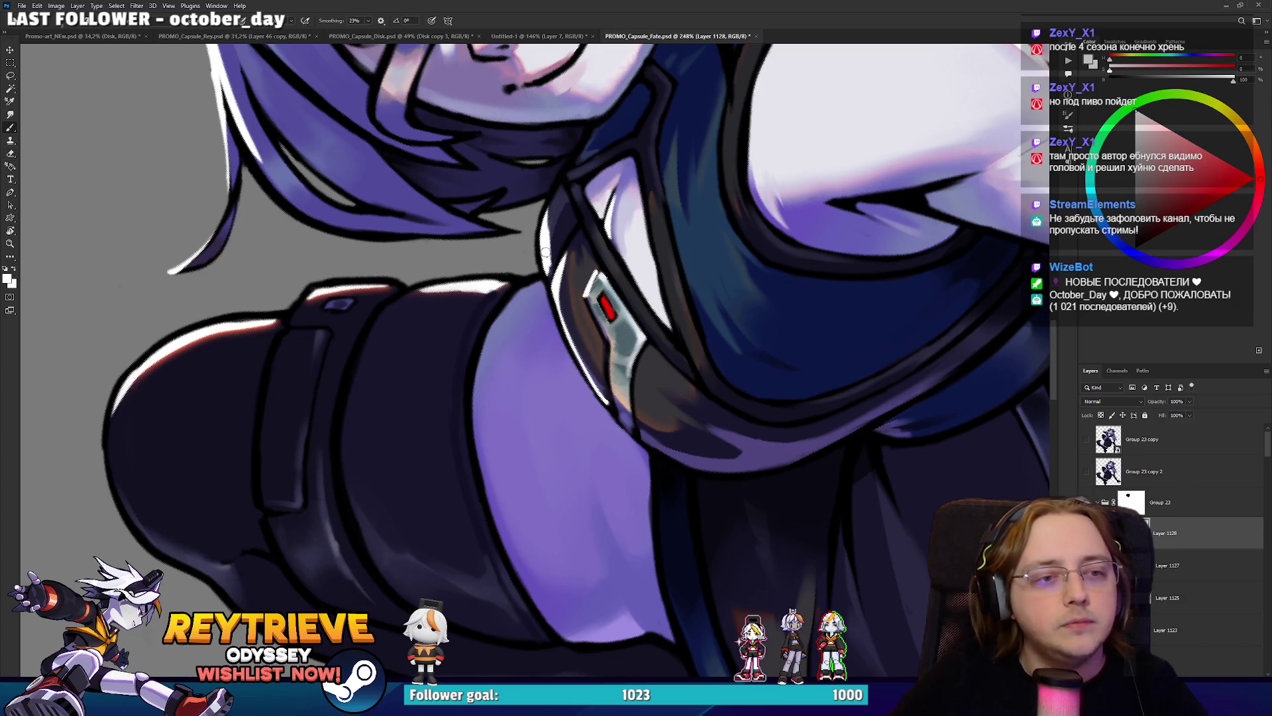
{"action": "key", "text": "e"}
{"action": "key", "text": "r"}
{"action": "mouse_move", "coordinate": [596, 199]}
{"action": "left_mouse_down"}
{"action": "mouse_move", "coordinate": [663, 232]}
{"action": "mouse_move", "coordinate": [696, 278]}
{"action": "mouse_move", "coordinate": [644, 304]}
{"action": "left_mouse_up"}
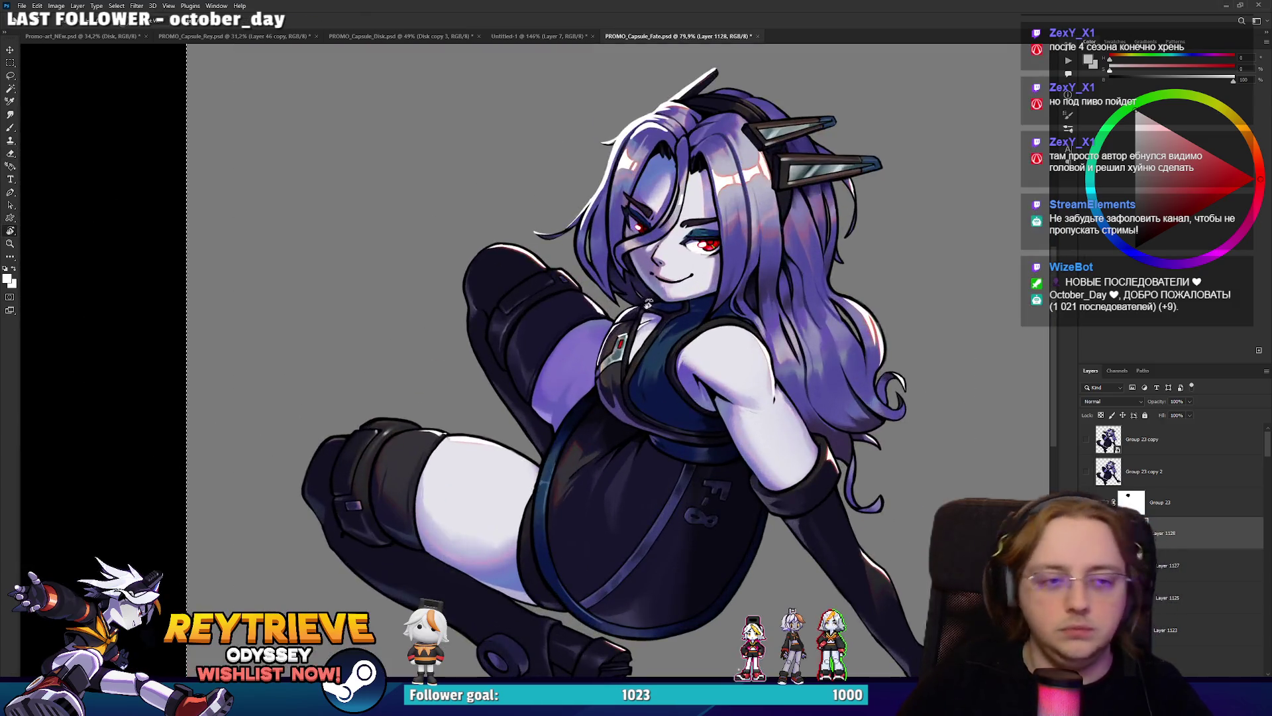
Rotate the view about 50° and back, then try white strokes near the chin and undo them.
{"action": "scroll", "coordinate": [644, 304], "scroll_direction": "down", "scroll_amount": 2}
{"action": "scroll", "coordinate": [623, 303], "scroll_direction": "up", "scroll_amount": 6}
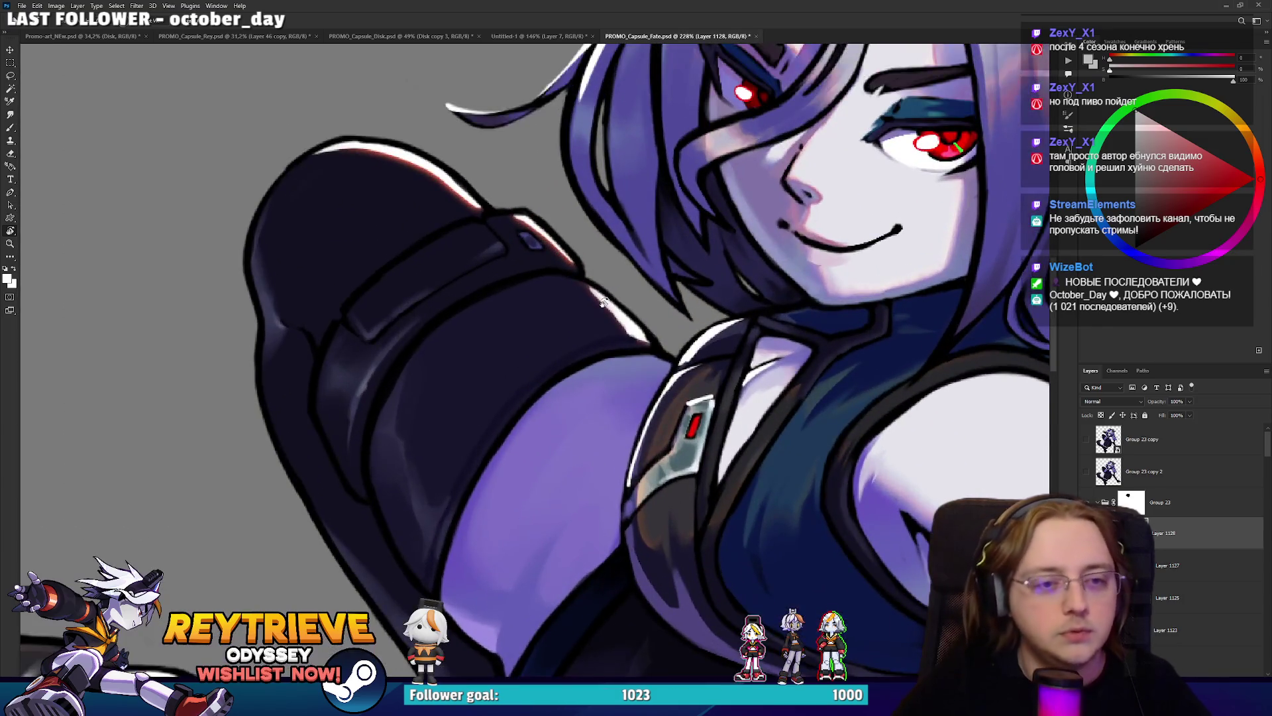
{"action": "left_click_drag", "start_coordinate": [603, 301], "coordinate": [534, 266]}
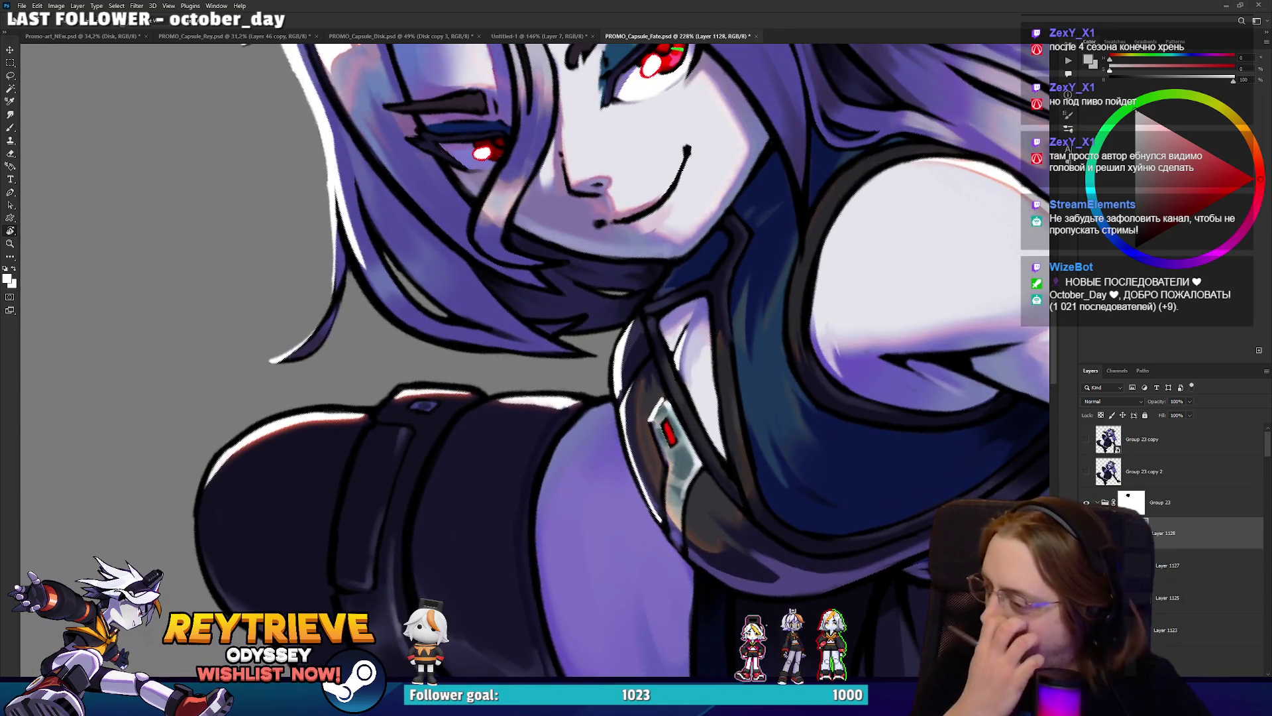
{"action": "scroll", "coordinate": [668, 285], "scroll_direction": "down", "scroll_amount": 5}
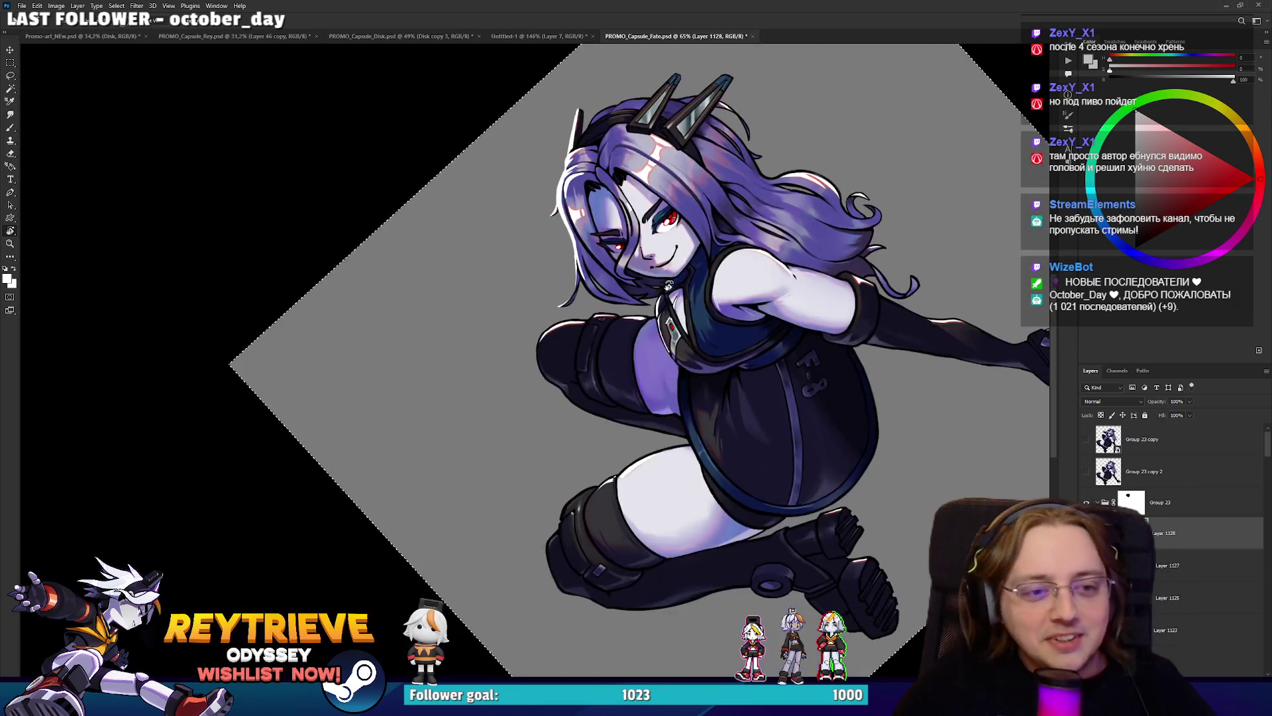
{"action": "scroll", "coordinate": [668, 285], "scroll_direction": "up", "scroll_amount": 3}
{"action": "left_click_drag", "start_coordinate": [668, 285], "coordinate": [743, 343]}
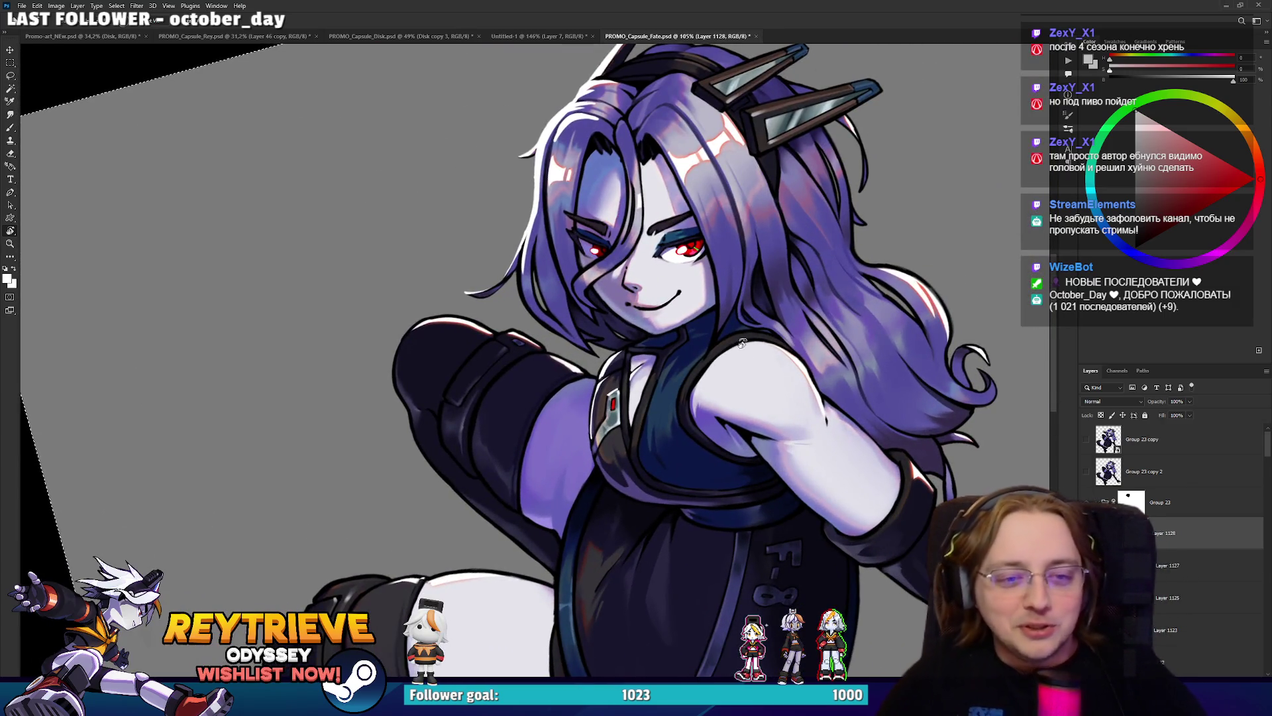
{"action": "scroll", "coordinate": [742, 343], "scroll_direction": "up", "scroll_amount": 4}
{"action": "scroll", "coordinate": [611, 375], "scroll_direction": "down", "scroll_amount": 3}
{"action": "scroll", "coordinate": [611, 376], "scroll_direction": "up", "scroll_amount": 5}
{"action": "key", "text": "b"}
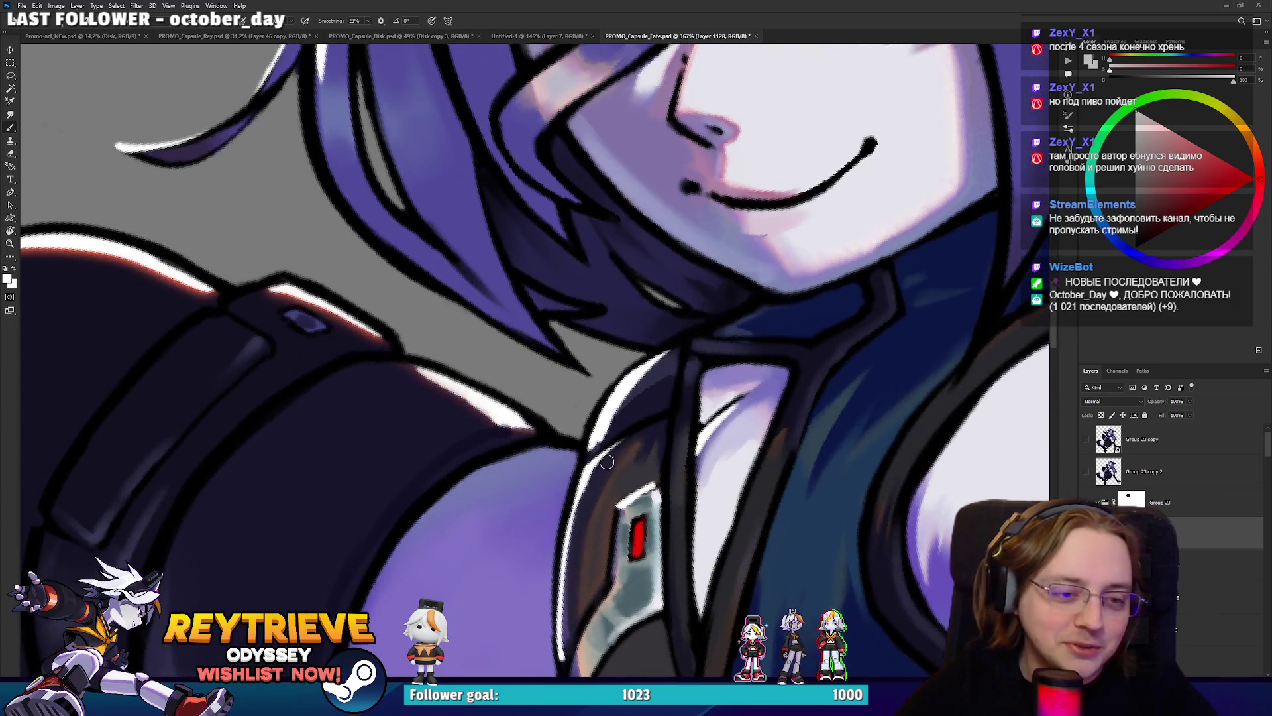
{"action": "scroll", "coordinate": [626, 366], "scroll_direction": "down", "scroll_amount": 3}
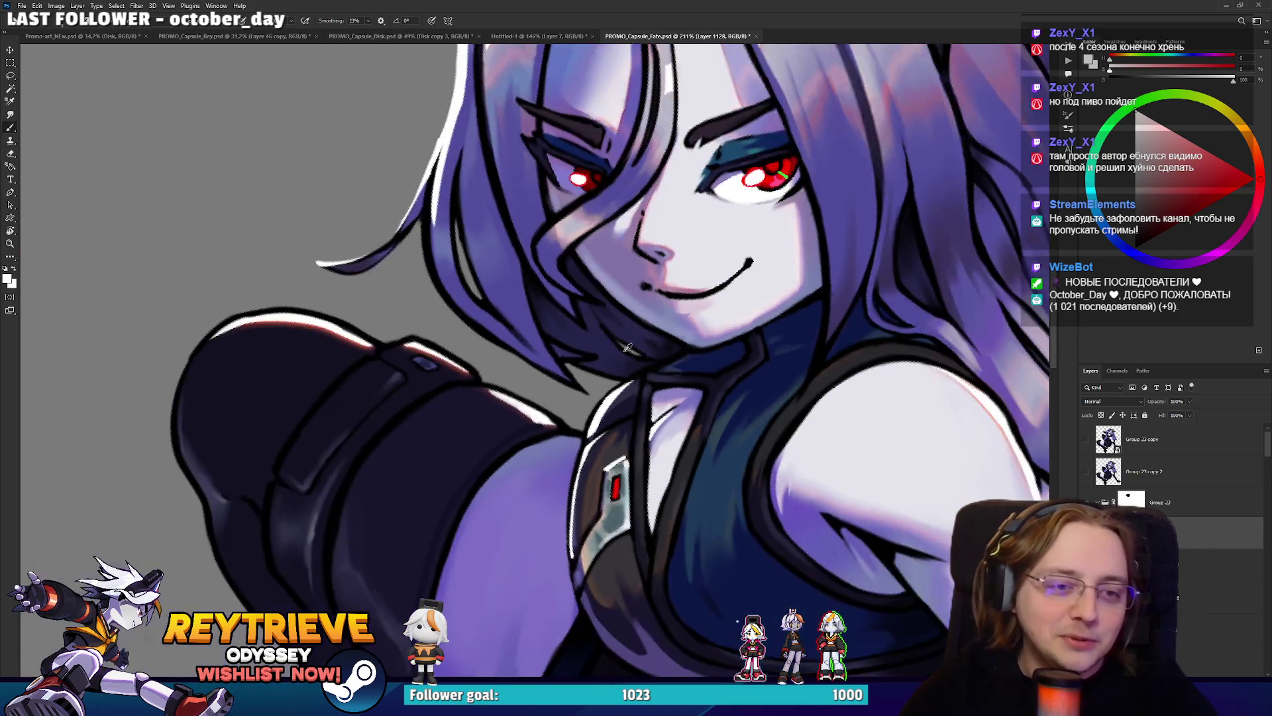
{"action": "scroll", "coordinate": [686, 272], "scroll_direction": "down", "scroll_amount": 3}
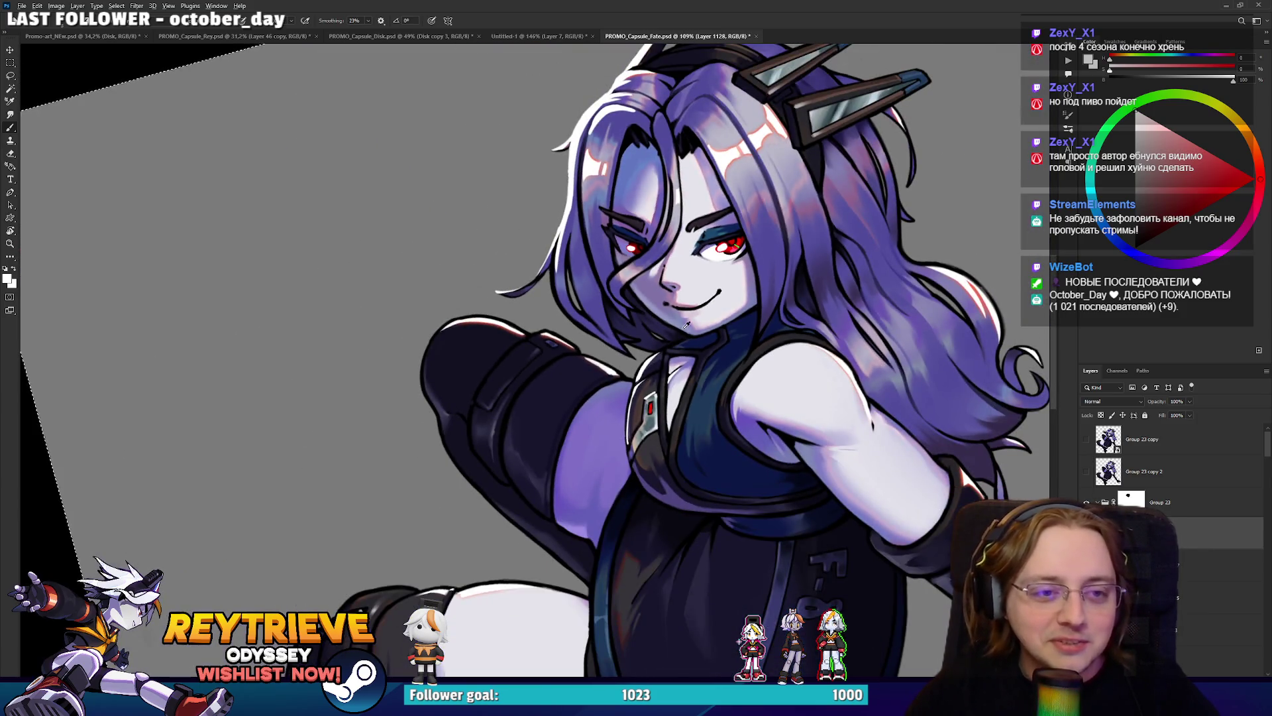
{"action": "scroll", "coordinate": [612, 287], "scroll_direction": "up", "scroll_amount": 5}
{"action": "mouse_move", "coordinate": [612, 287]}
{"action": "left_mouse_down"}
{"action": "mouse_move", "coordinate": [581, 351]}
{"action": "mouse_move", "coordinate": [681, 401]}
{"action": "left_mouse_up"}
{"action": "key", "text": "ctrl+z"}
{"action": "key", "text": "ctrl+z"}
Paint a white highlight along the shoulder edge, then reset the view upright to fit the canvas.
{"action": "scroll", "coordinate": [641, 322], "scroll_direction": "down", "scroll_amount": 5}
{"action": "left_click_drag", "start_coordinate": [641, 323], "coordinate": [503, 245]}
{"action": "scroll", "coordinate": [496, 236], "scroll_direction": "up", "scroll_amount": 4}
{"action": "scroll", "coordinate": [496, 236], "scroll_direction": "down", "scroll_amount": 2}
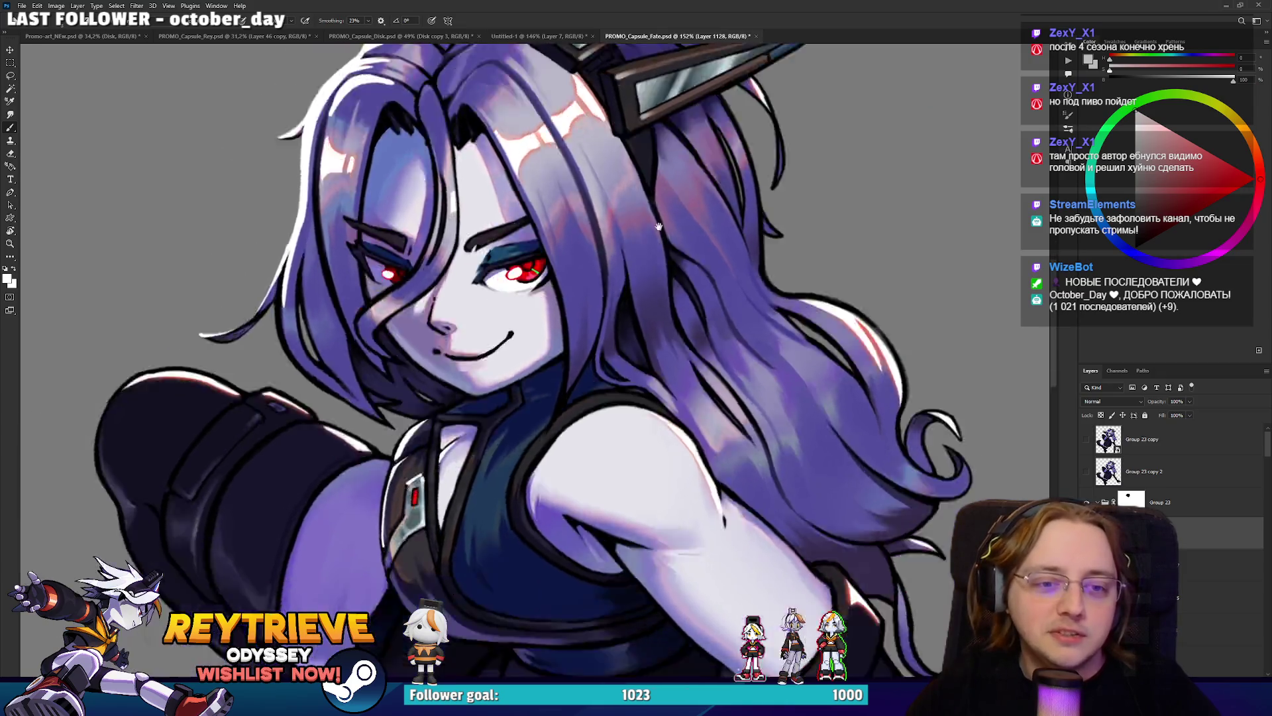
{"action": "scroll", "coordinate": [496, 236], "scroll_direction": "down", "scroll_amount": 5}
{"action": "scroll", "coordinate": [674, 258], "scroll_direction": "down", "scroll_amount": 2}
{"action": "scroll", "coordinate": [675, 258], "scroll_direction": "up", "scroll_amount": 4}
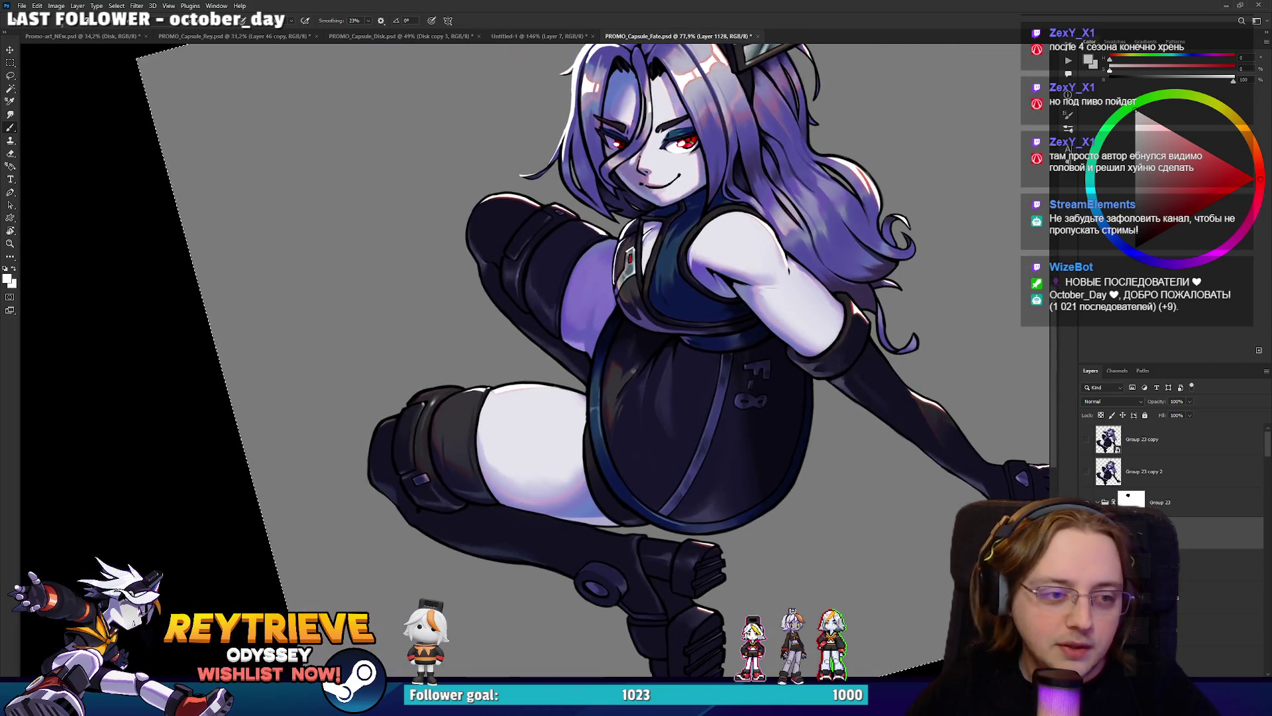
{"action": "scroll", "coordinate": [614, 401], "scroll_direction": "up", "scroll_amount": 3}
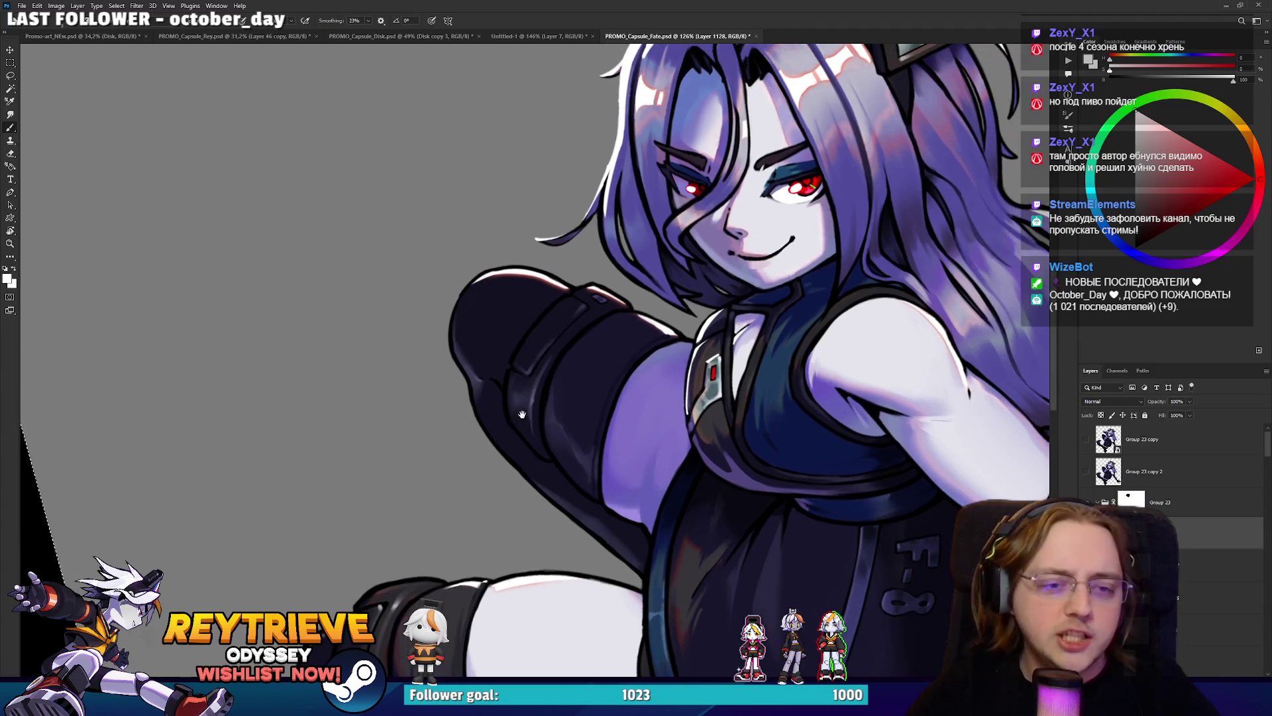
{"action": "scroll", "coordinate": [614, 401], "scroll_direction": "up", "scroll_amount": 1}
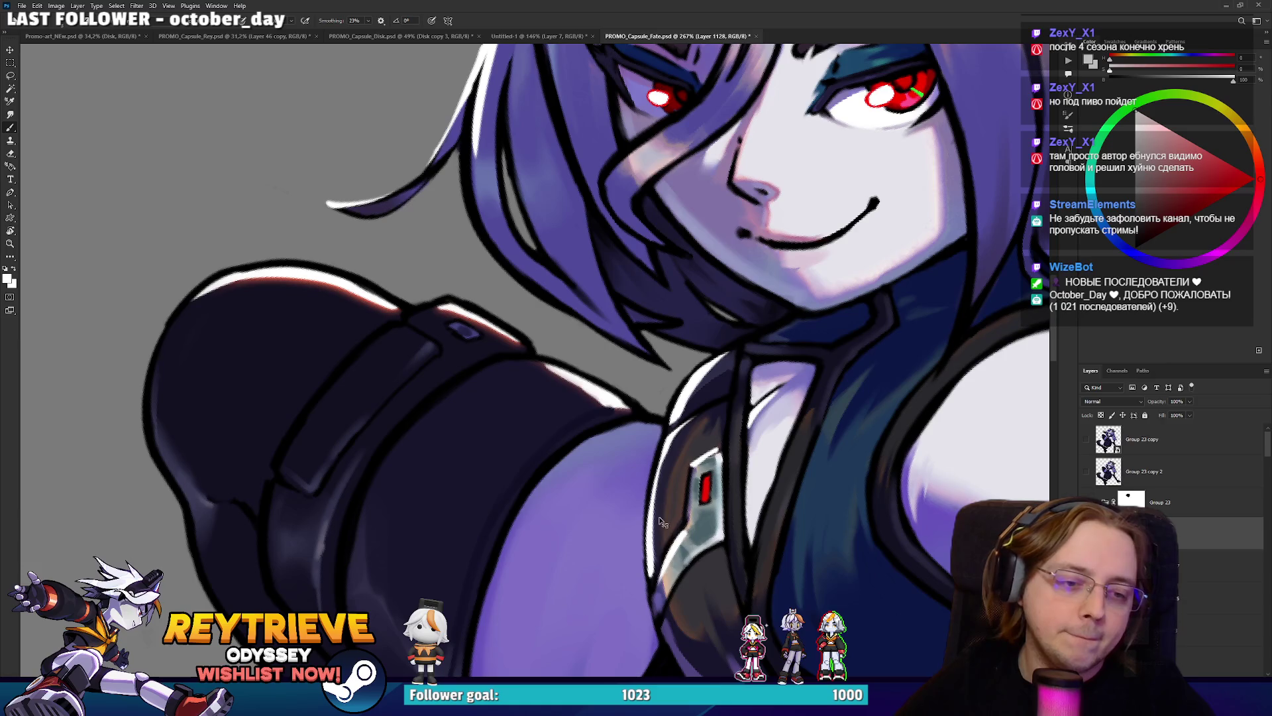
{"action": "left_click_drag", "start_coordinate": [655, 505], "coordinate": [691, 406]}
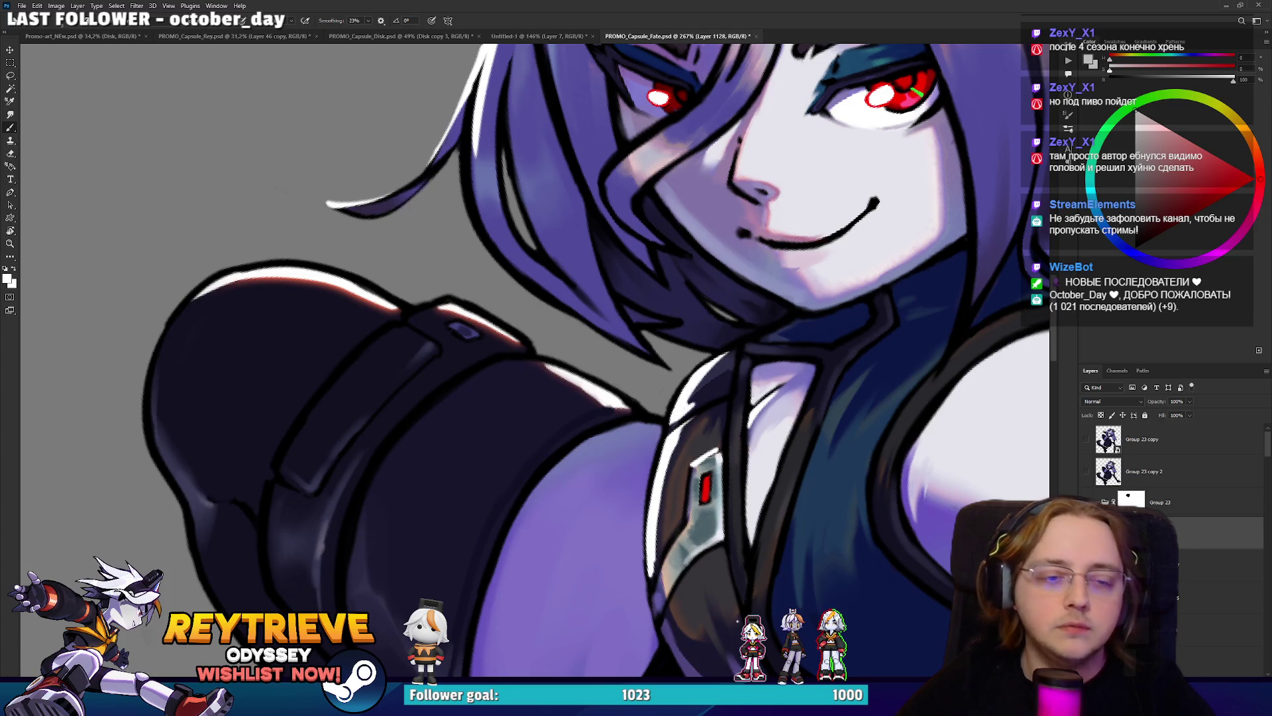
{"action": "key", "text": "ctrl+0"}
{"action": "key", "text": "r"}
{"action": "left_click_drag", "start_coordinate": [795, 371], "coordinate": [827, 406]}
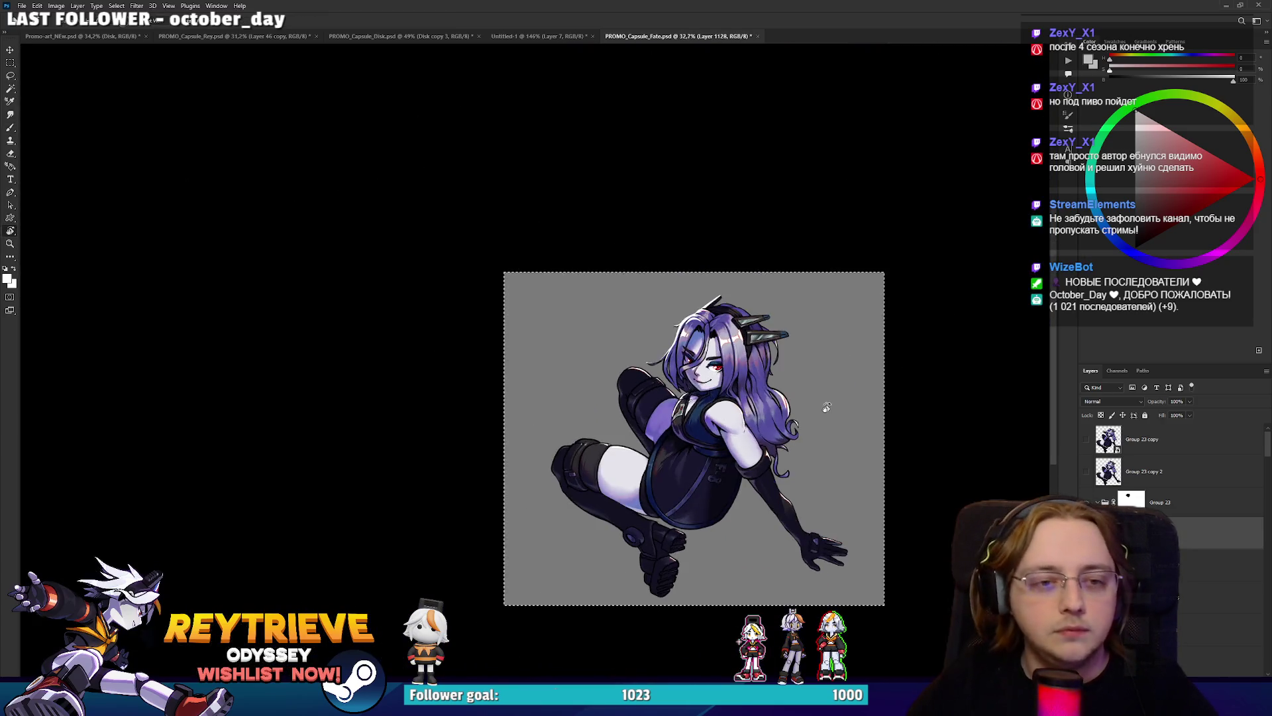
Merge the Group 23 character into a single layer copy and delete its mask.
{"action": "scroll", "coordinate": [786, 446], "scroll_direction": "up", "scroll_amount": 3}
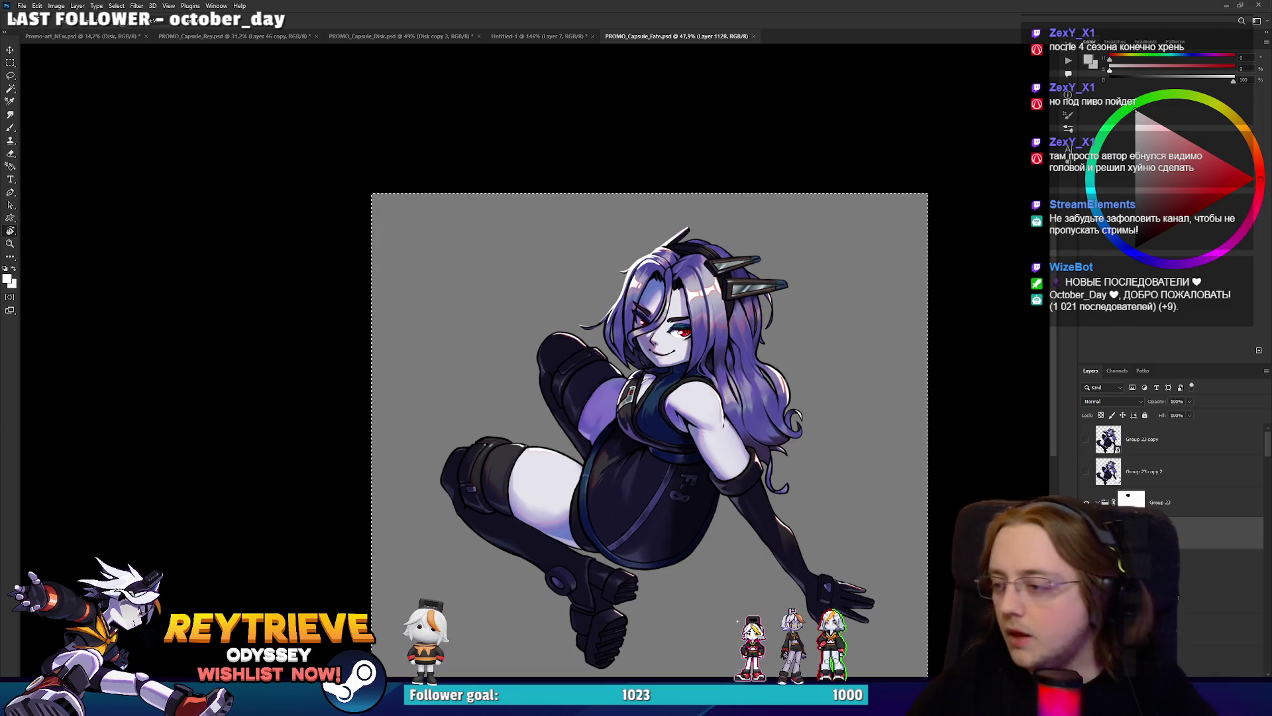
{"action": "left_click", "coordinate": [1171, 504]}
{"action": "key", "text": "ctrl+j"}
{"action": "key", "text": "ctrl+e"}
{"action": "right_click", "coordinate": [1143, 502]}
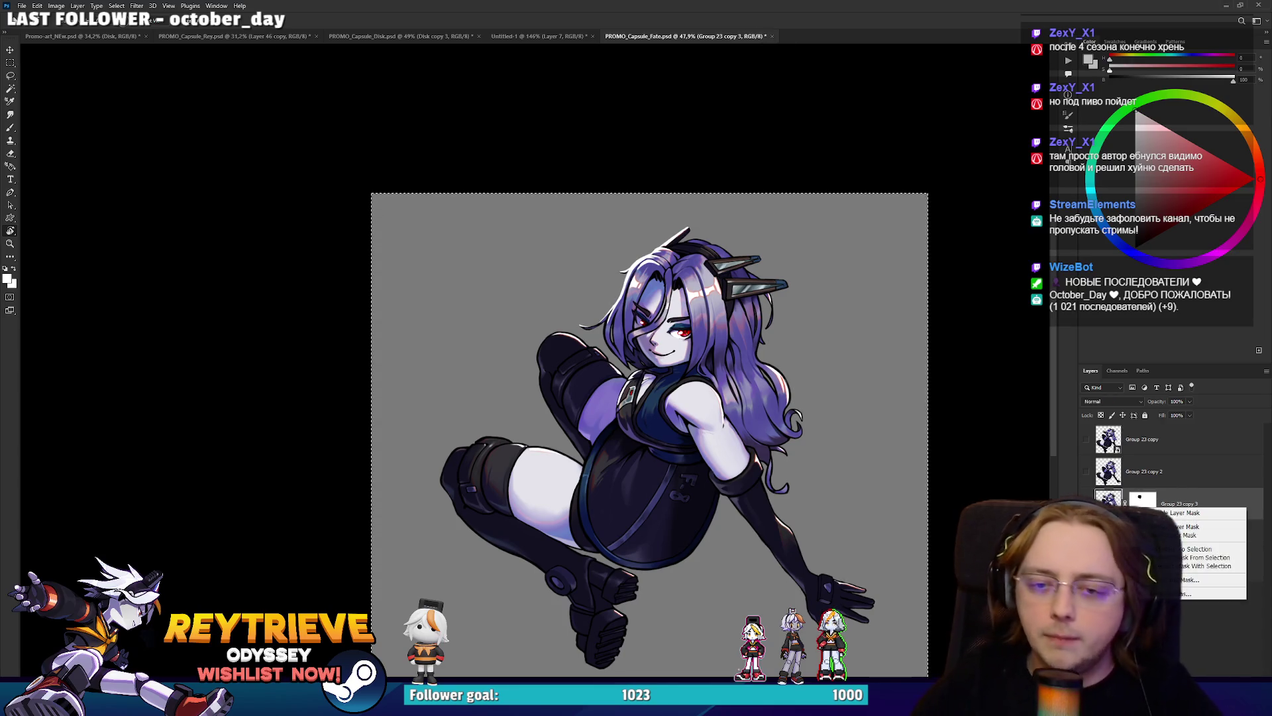
{"action": "left_click", "coordinate": [1189, 535]}
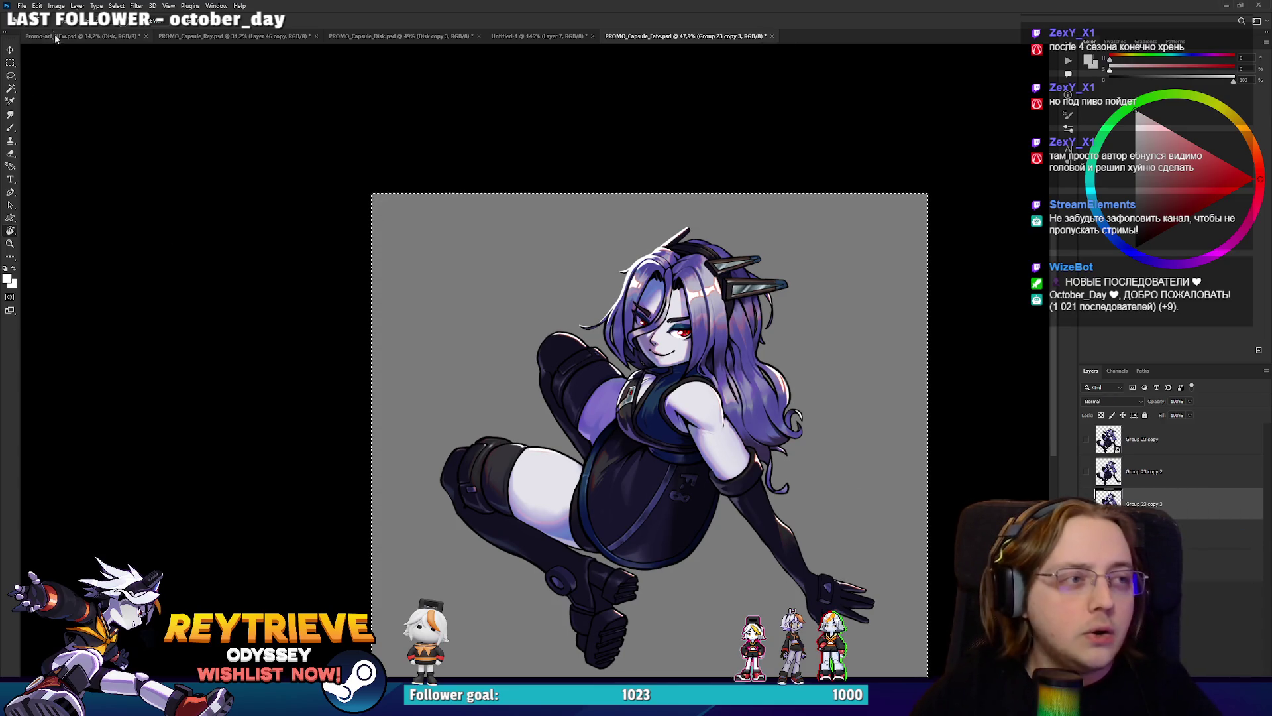
In Promo-art_NEw.psd, open the character smart object, delete old Layer 1, save and close it.
{"action": "left_click", "coordinate": [55, 37]}
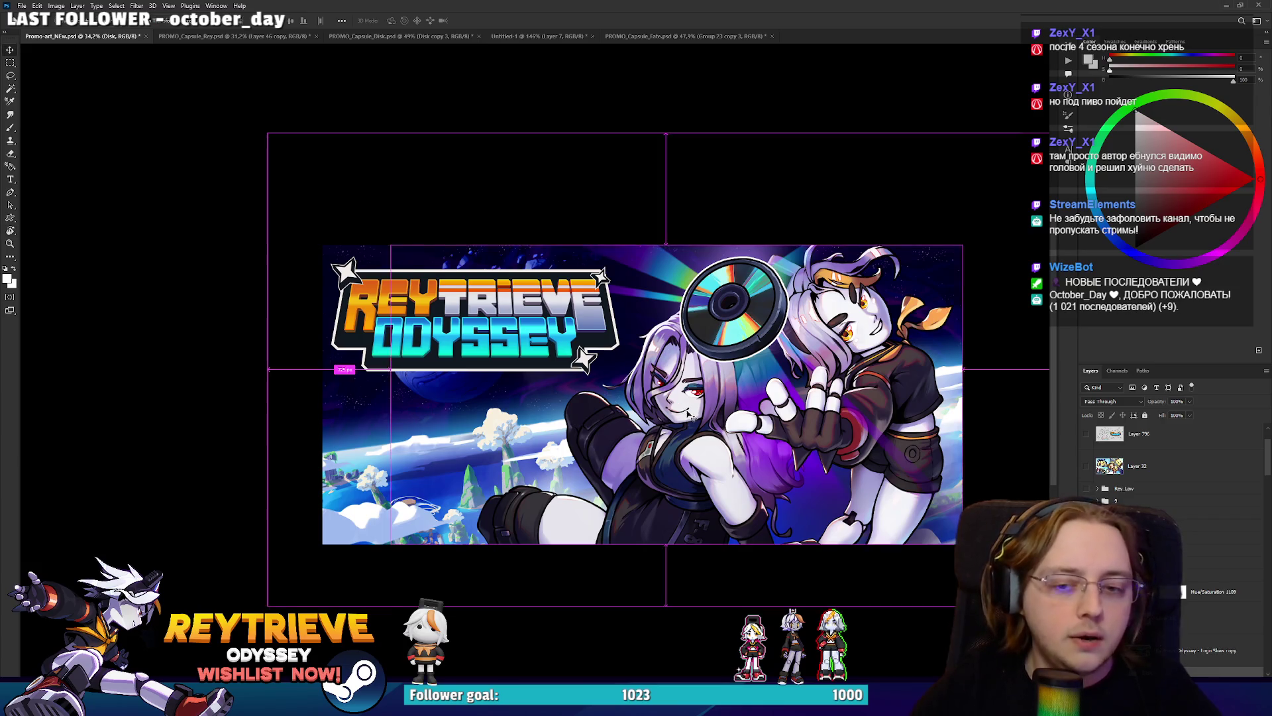
{"action": "left_click_drag", "start_coordinate": [363, 289], "coordinate": [363, 281]}
{"action": "double_click", "coordinate": [363, 281]}
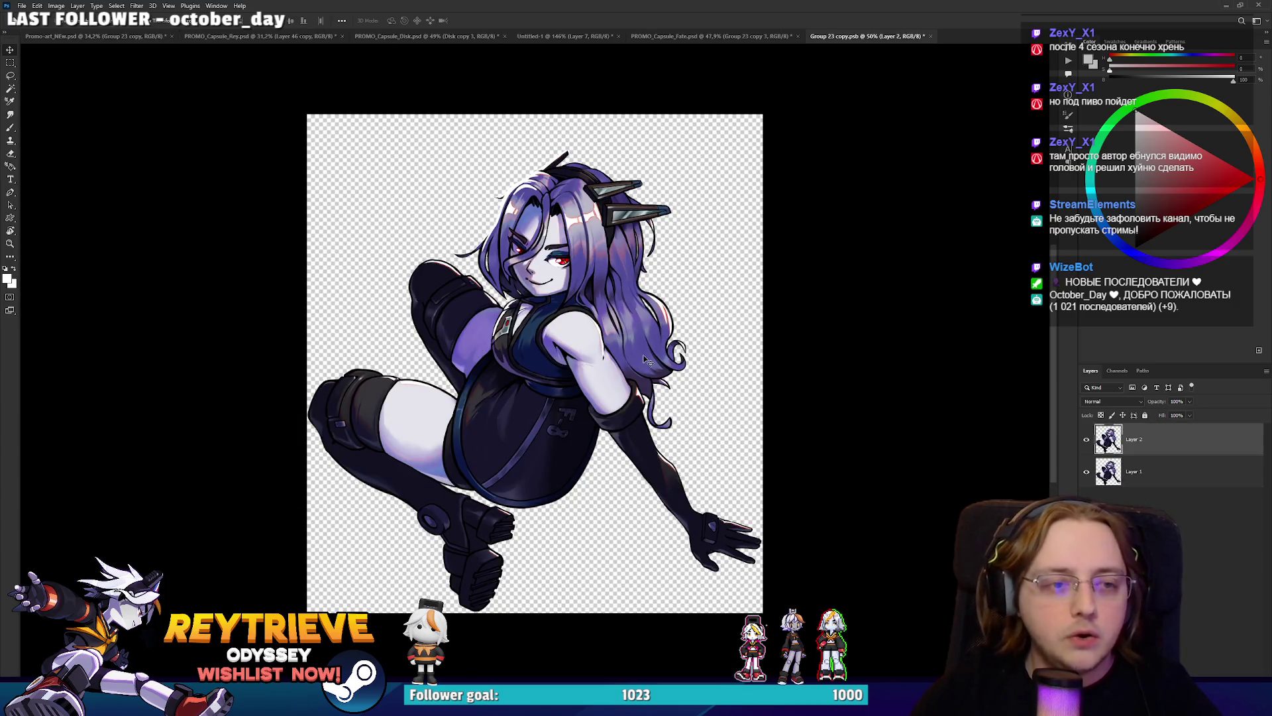
{"action": "key", "text": "Delete"}
{"action": "key", "text": "ctrl+s"}
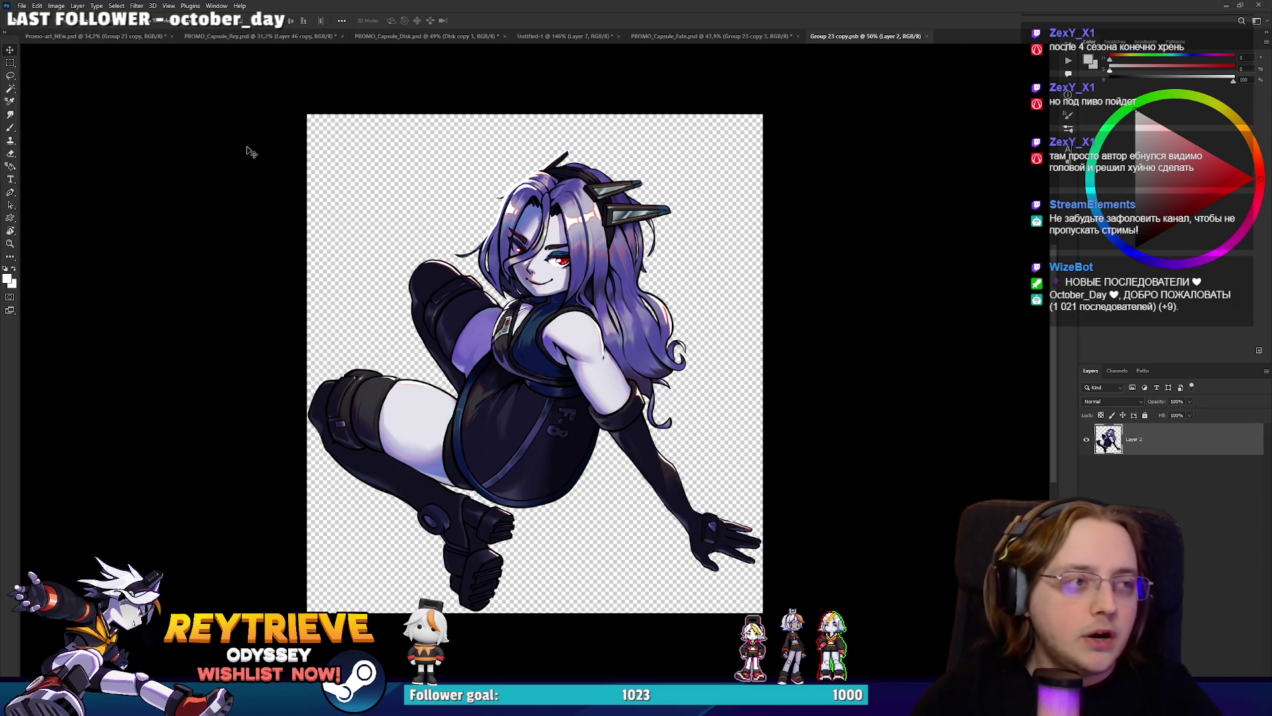
{"action": "left_click", "coordinate": [926, 36]}
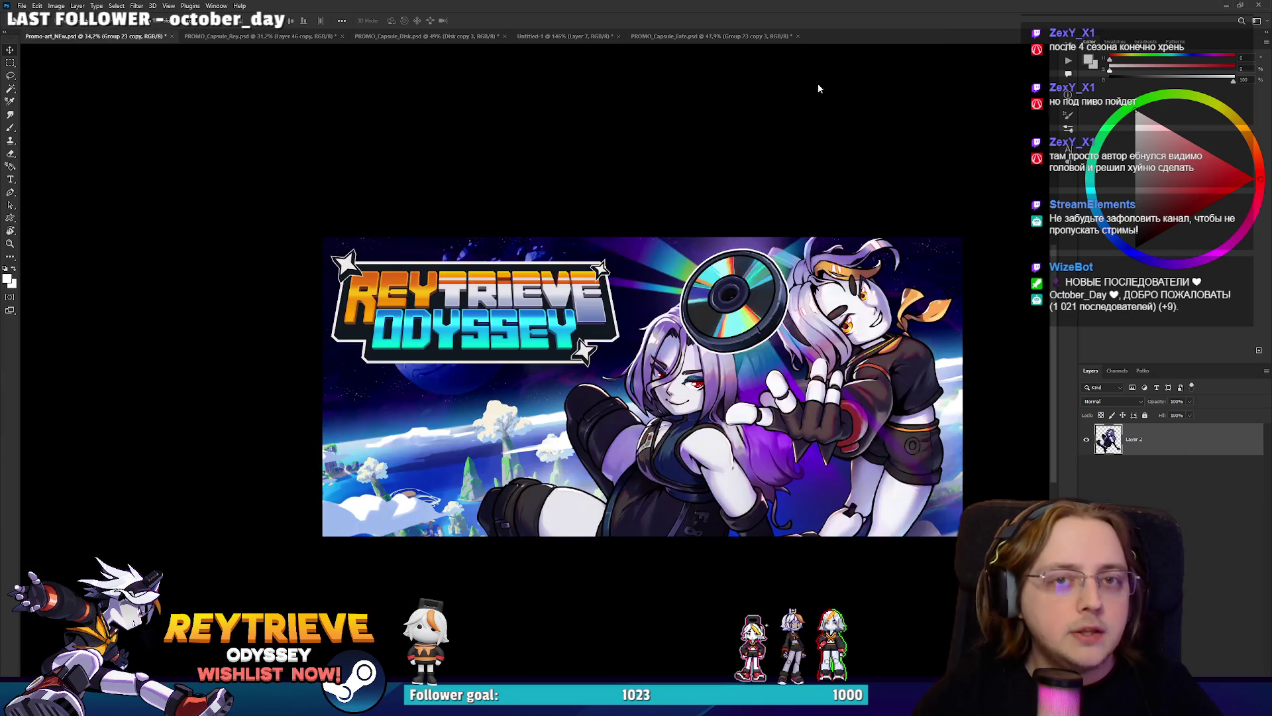
Browse the promo art's layer stack and select the Disk group.
{"action": "scroll", "coordinate": [693, 374], "scroll_direction": "up", "scroll_amount": 3}
{"action": "scroll", "coordinate": [692, 374], "scroll_direction": "up", "scroll_amount": 2}
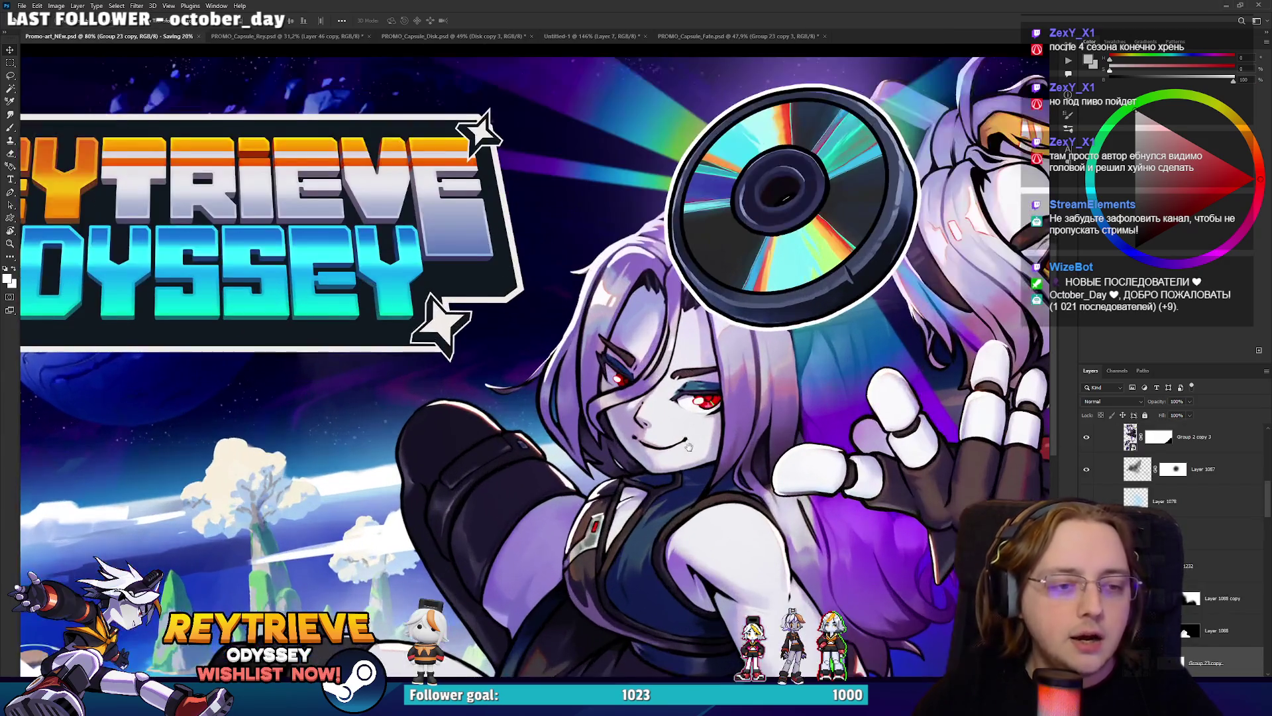
{"action": "scroll", "coordinate": [681, 371], "scroll_direction": "down", "scroll_amount": 3}
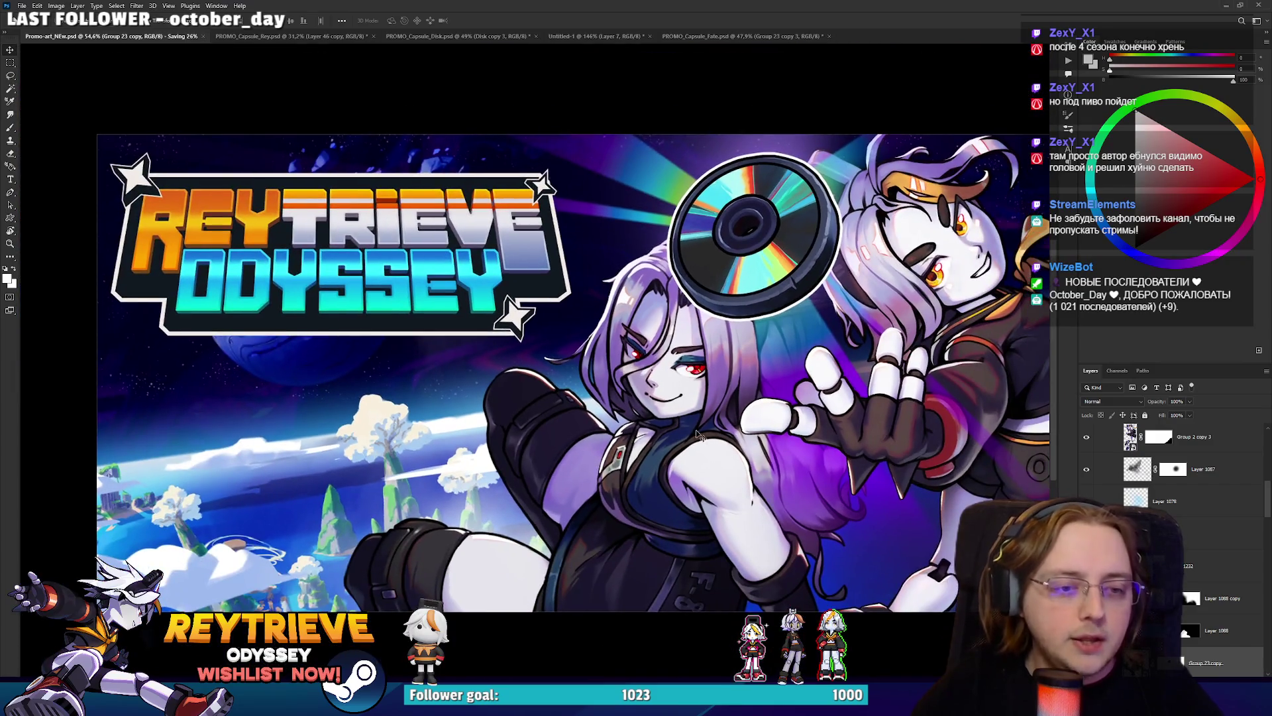
{"action": "scroll", "coordinate": [690, 434], "scroll_direction": "down", "scroll_amount": 2}
{"action": "scroll", "coordinate": [694, 437], "scroll_direction": "up", "scroll_amount": 5}
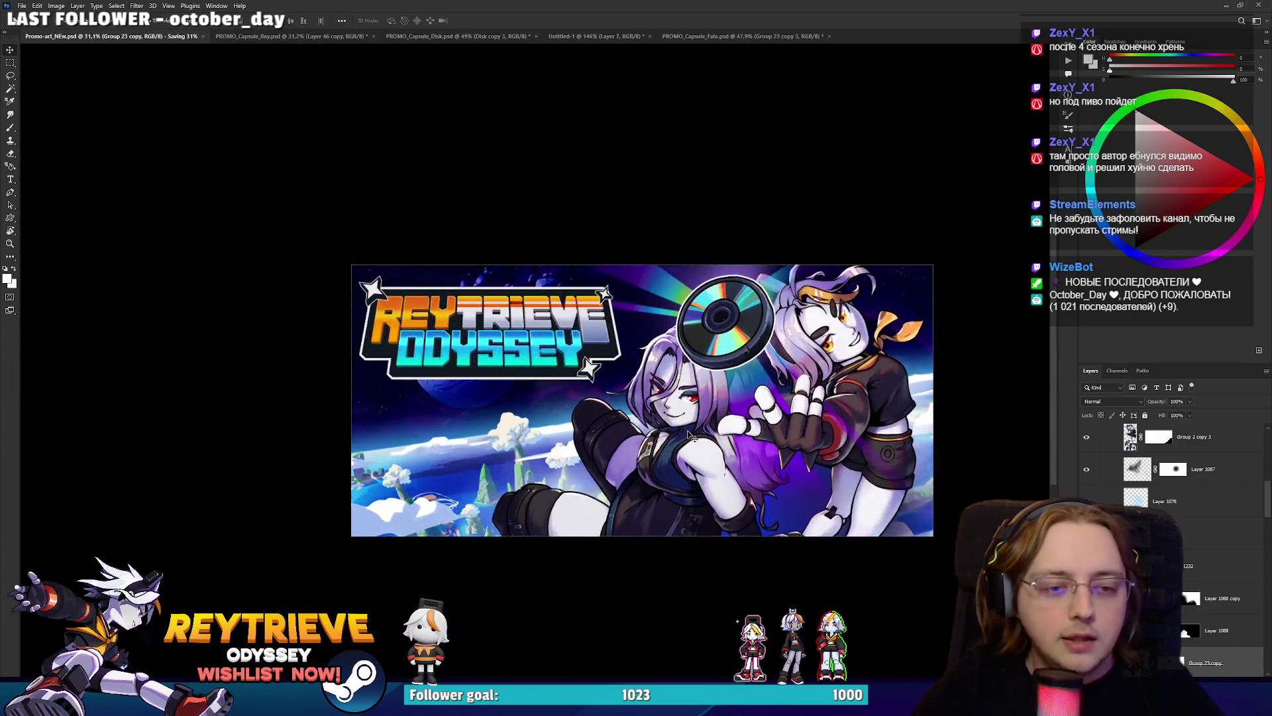
{"action": "scroll", "coordinate": [888, 511], "scroll_direction": "up", "scroll_amount": 4}
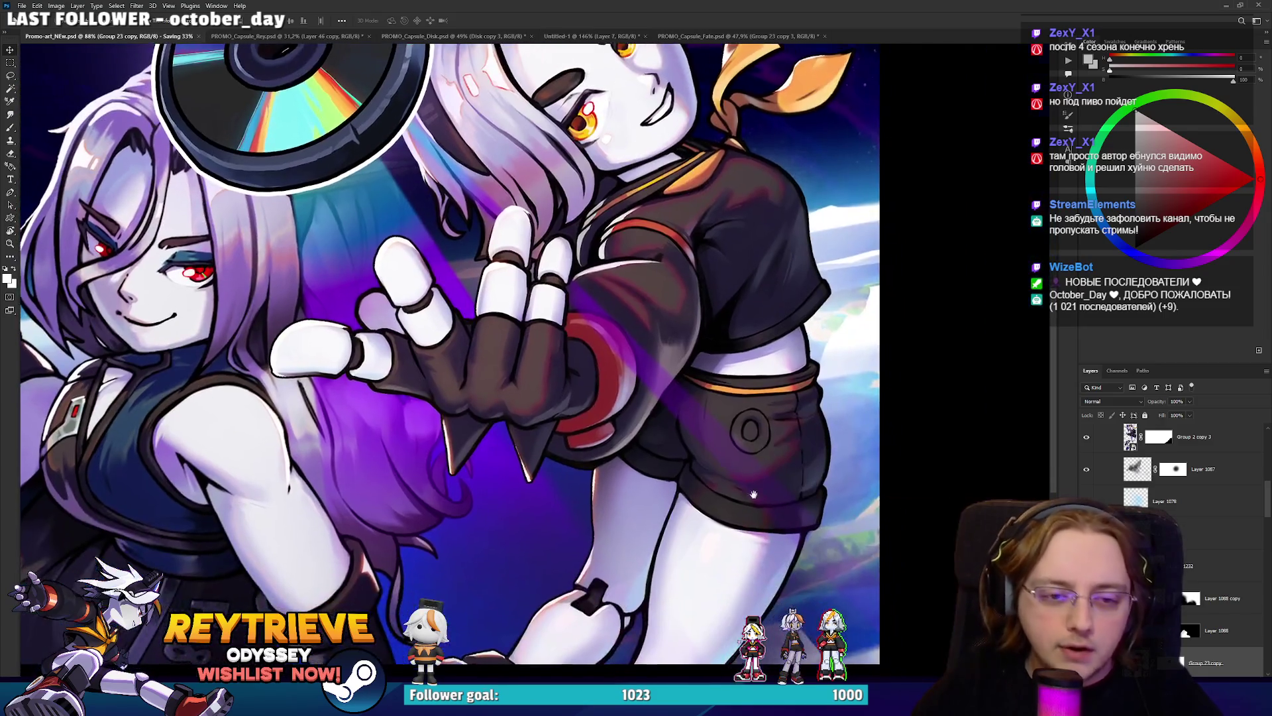
{"action": "scroll", "coordinate": [727, 491], "scroll_direction": "down", "scroll_amount": 4}
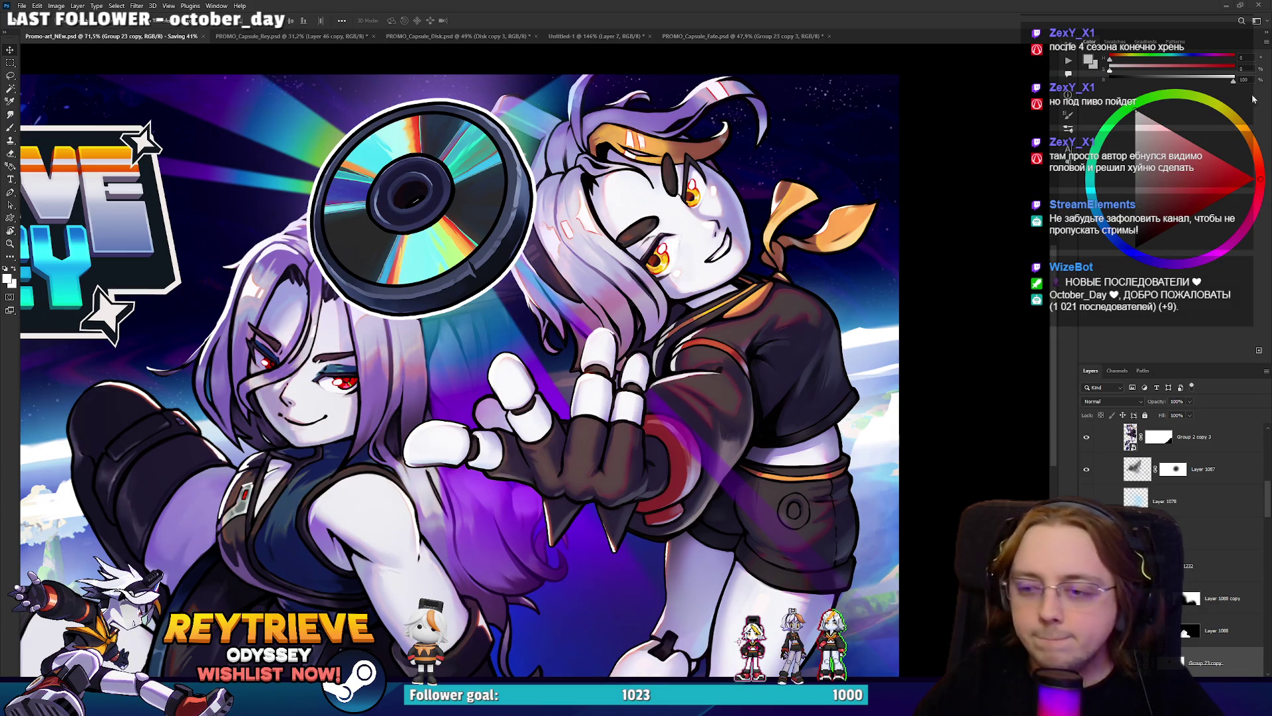
{"action": "scroll", "coordinate": [464, 331], "scroll_direction": "down", "scroll_amount": 3}
{"action": "scroll", "coordinate": [528, 384], "scroll_direction": "up", "scroll_amount": 3}
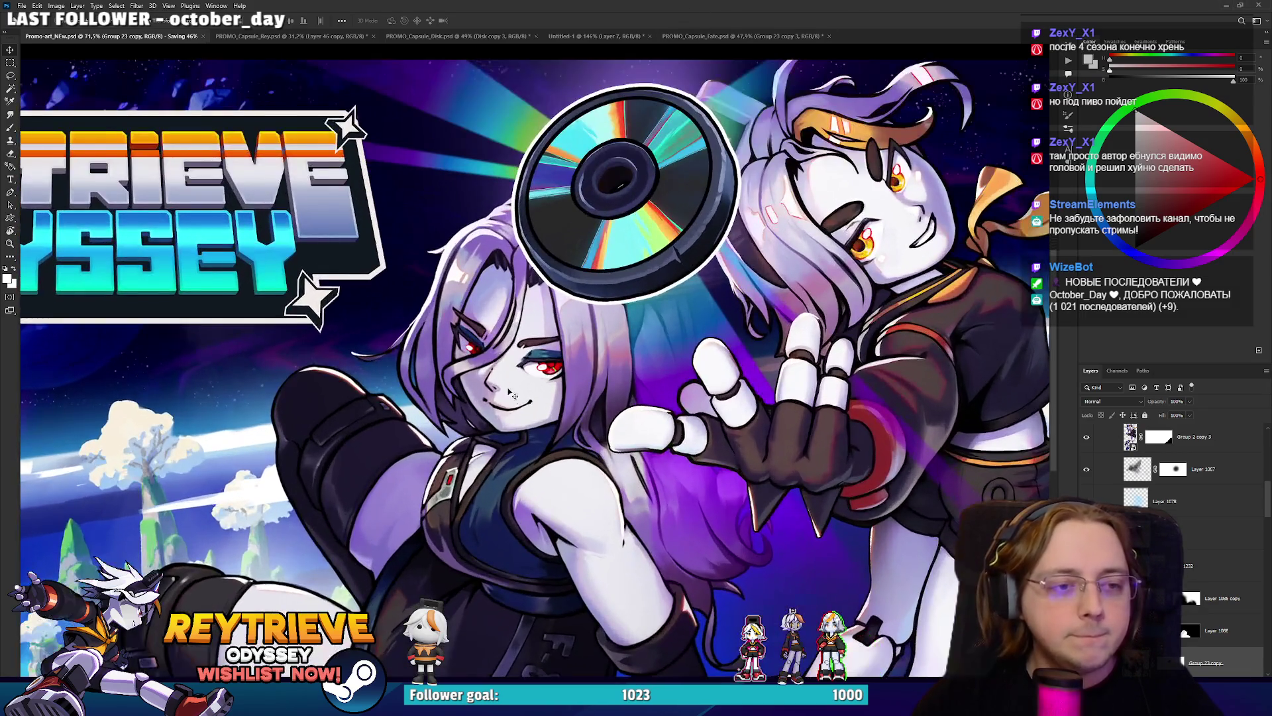
{"action": "scroll", "coordinate": [528, 385], "scroll_direction": "up", "scroll_amount": 2}
{"action": "scroll", "coordinate": [520, 375], "scroll_direction": "down", "scroll_amount": 1}
{"action": "scroll", "coordinate": [513, 364], "scroll_direction": "up", "scroll_amount": 3}
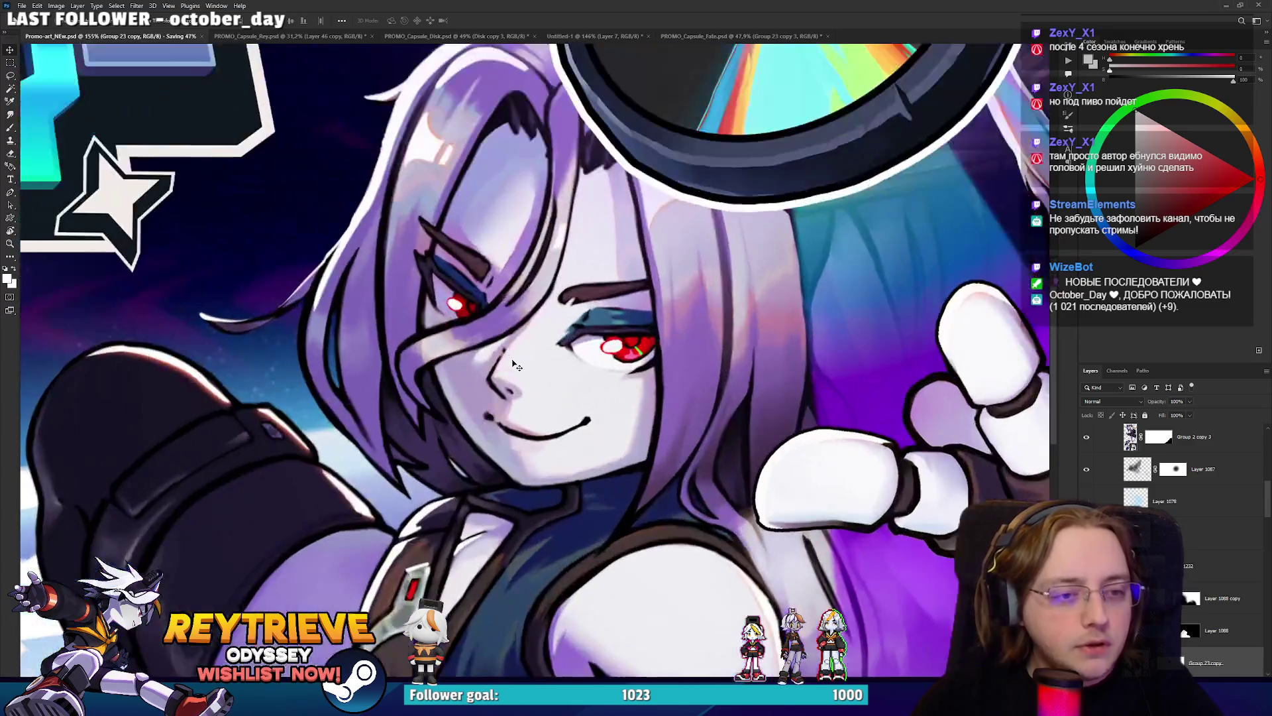
{"action": "scroll", "coordinate": [512, 363], "scroll_direction": "down", "scroll_amount": 5}
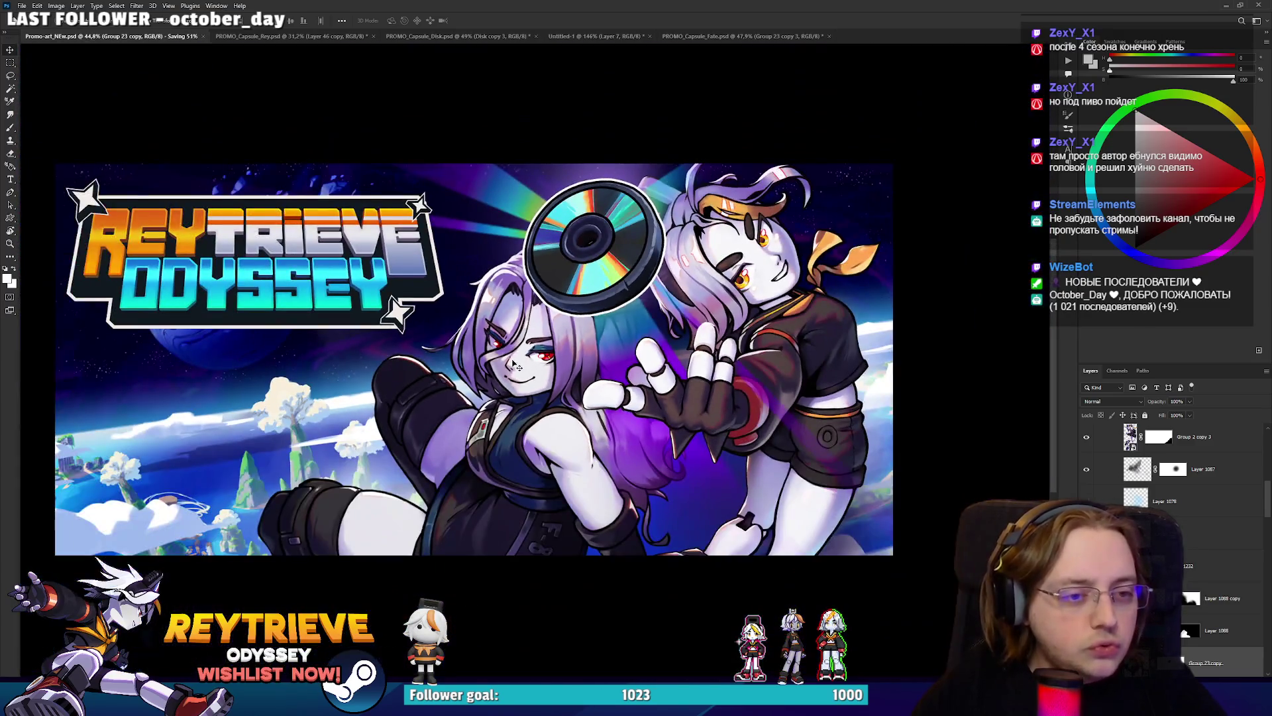
{"action": "left_click_drag", "start_coordinate": [514, 359], "coordinate": [528, 368]}
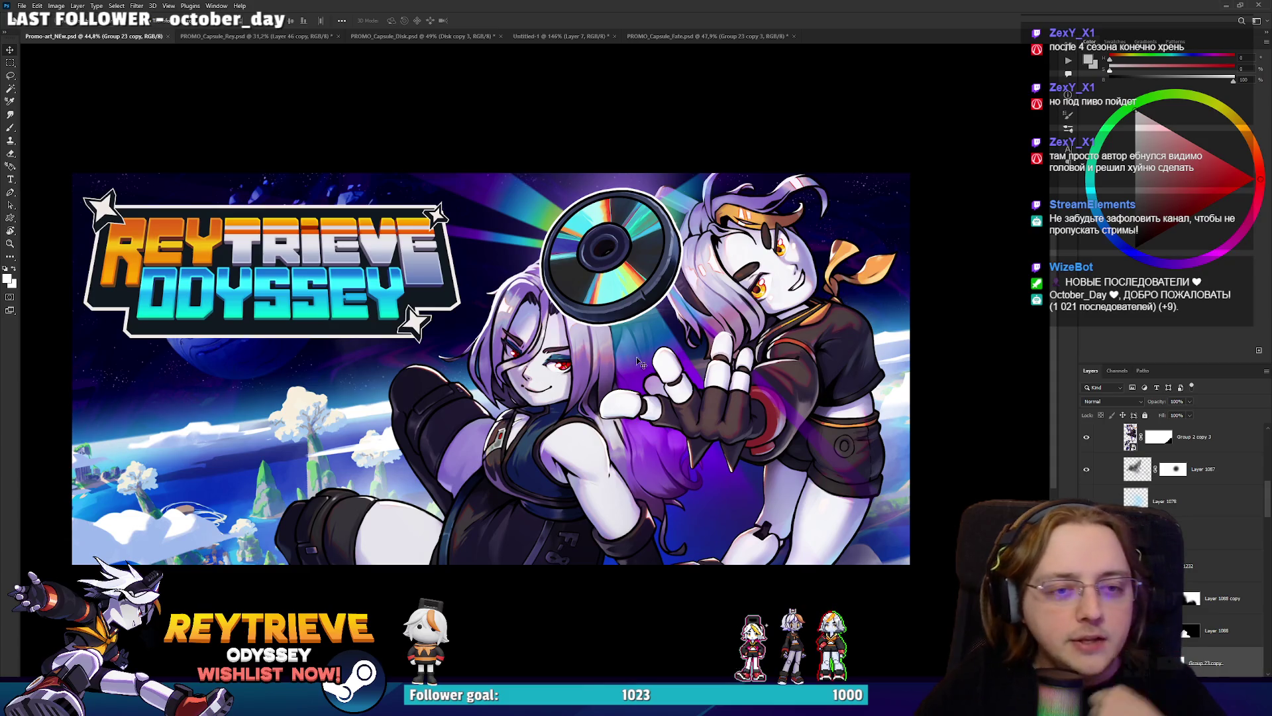
{"action": "scroll", "coordinate": [742, 409], "scroll_direction": "up", "scroll_amount": 3}
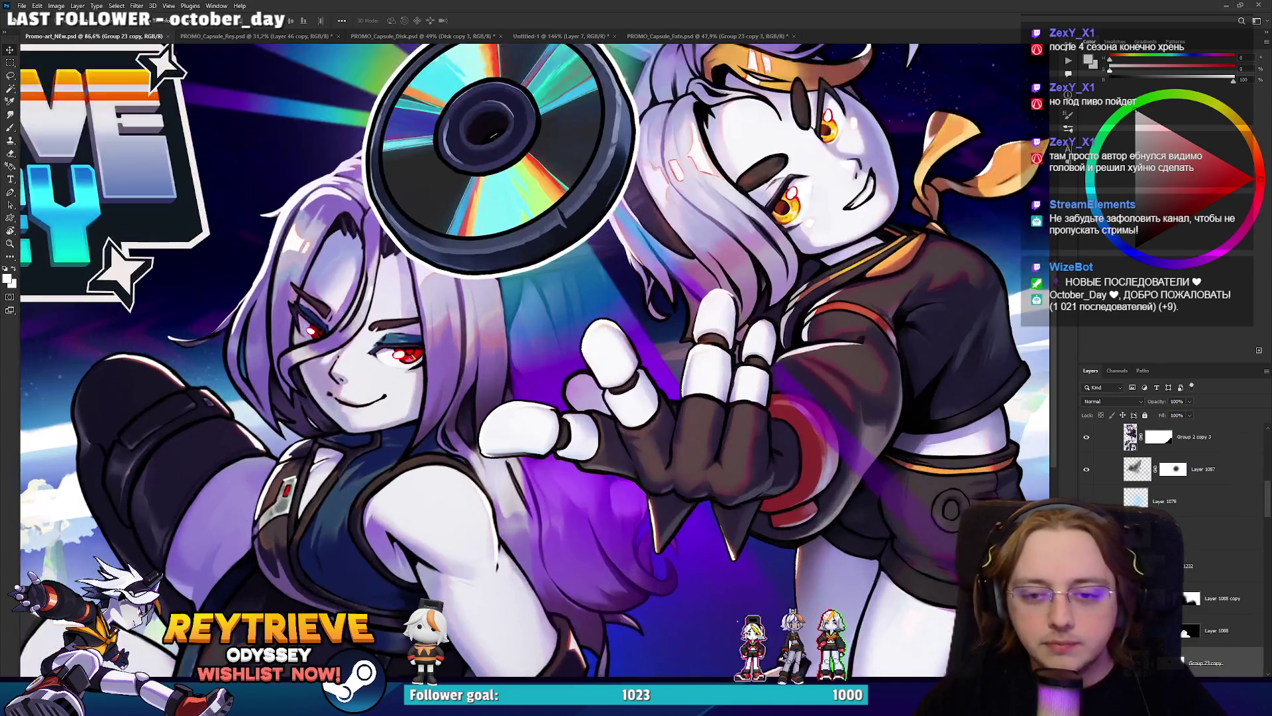
{"action": "left_click", "coordinate": [1147, 506]}
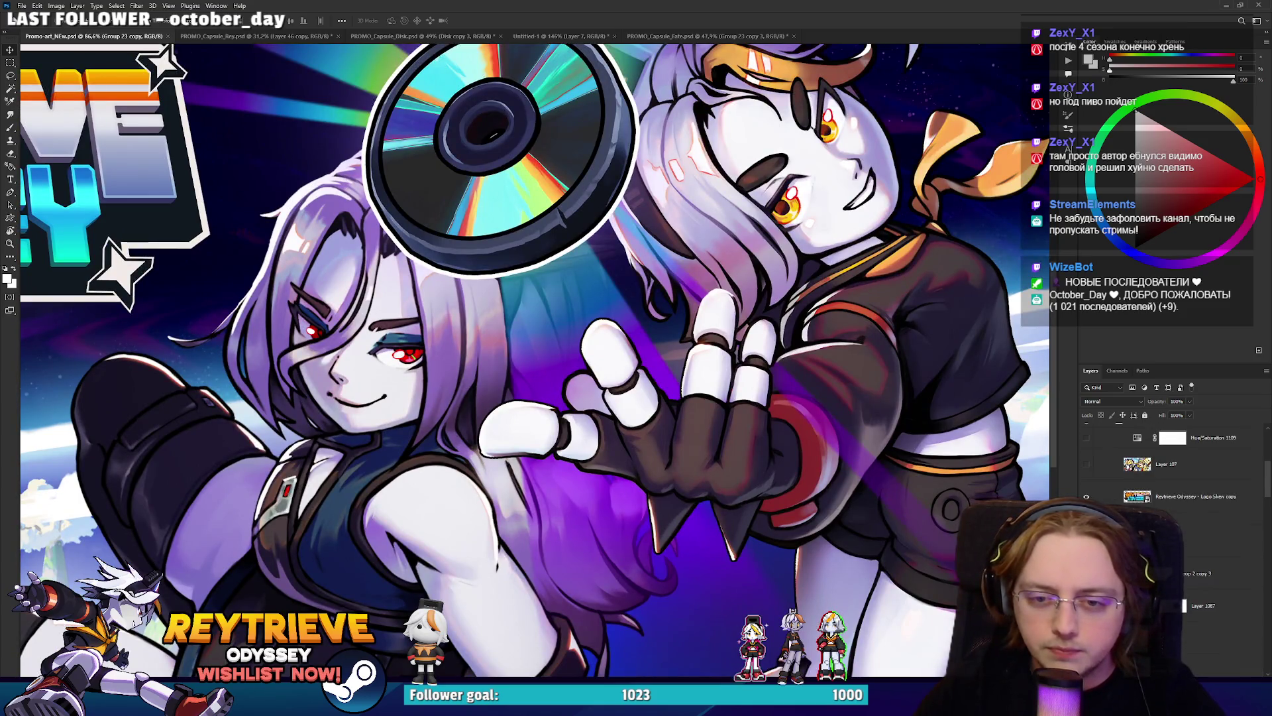
Scroll down past the Gaussian-blurred Smart Filters copies and select Layer 1098.
{"action": "scroll", "coordinate": [1199, 564], "scroll_direction": "down", "scroll_amount": 3}
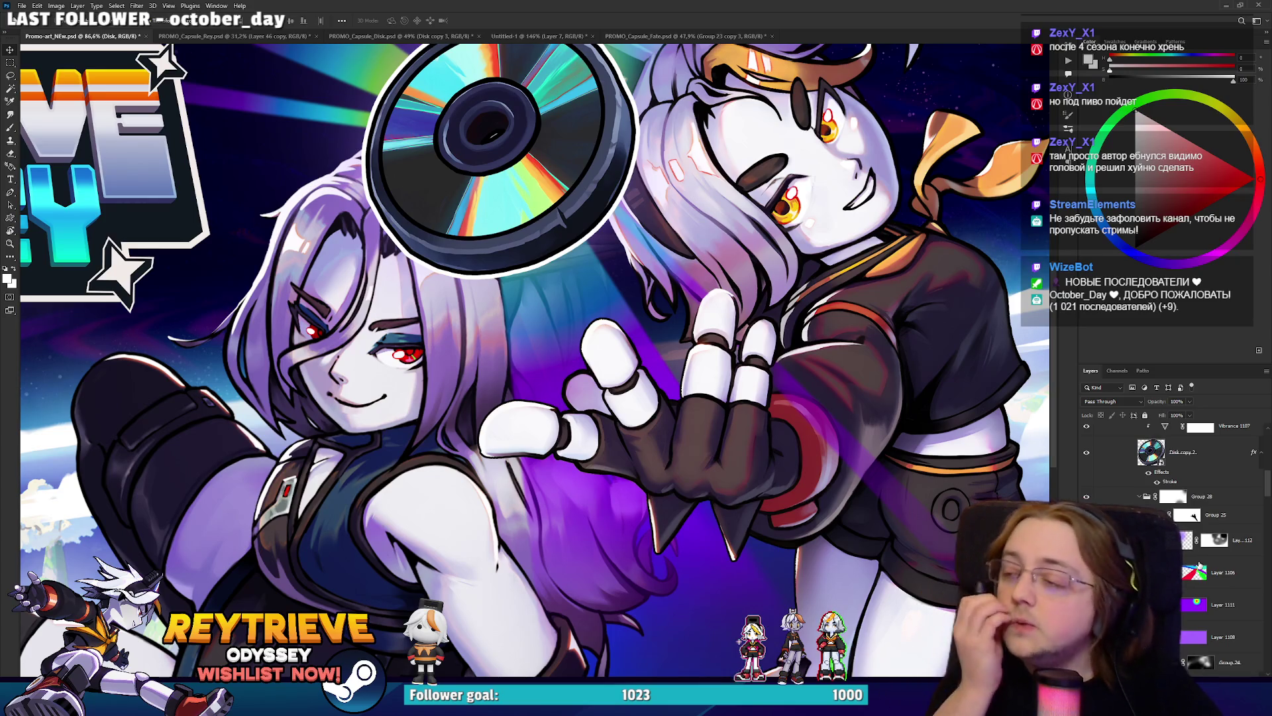
{"action": "scroll", "coordinate": [1200, 565], "scroll_direction": "down", "scroll_amount": 5}
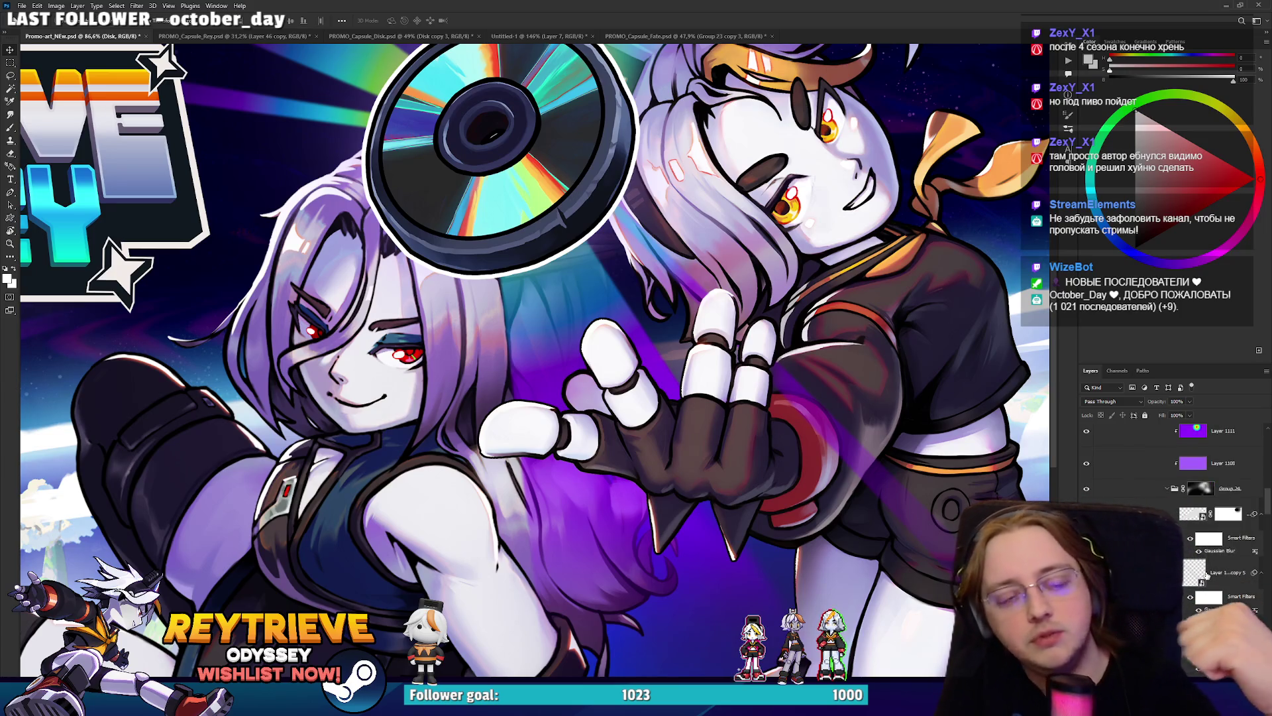
{"action": "left_click_drag", "start_coordinate": [685, 432], "coordinate": [697, 485]}
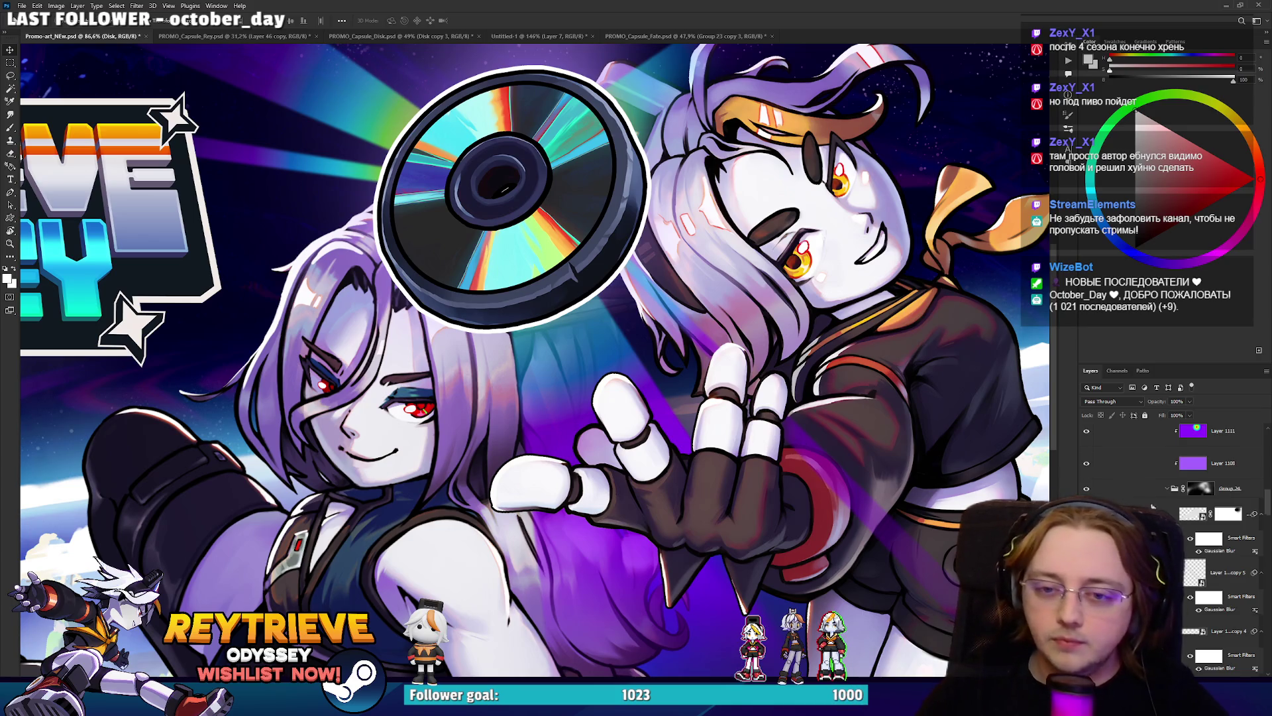
{"action": "scroll", "coordinate": [1146, 497], "scroll_direction": "down", "scroll_amount": 5}
{"action": "scroll", "coordinate": [683, 414], "scroll_direction": "down", "scroll_amount": 4}
{"action": "scroll", "coordinate": [676, 408], "scroll_direction": "up", "scroll_amount": 2}
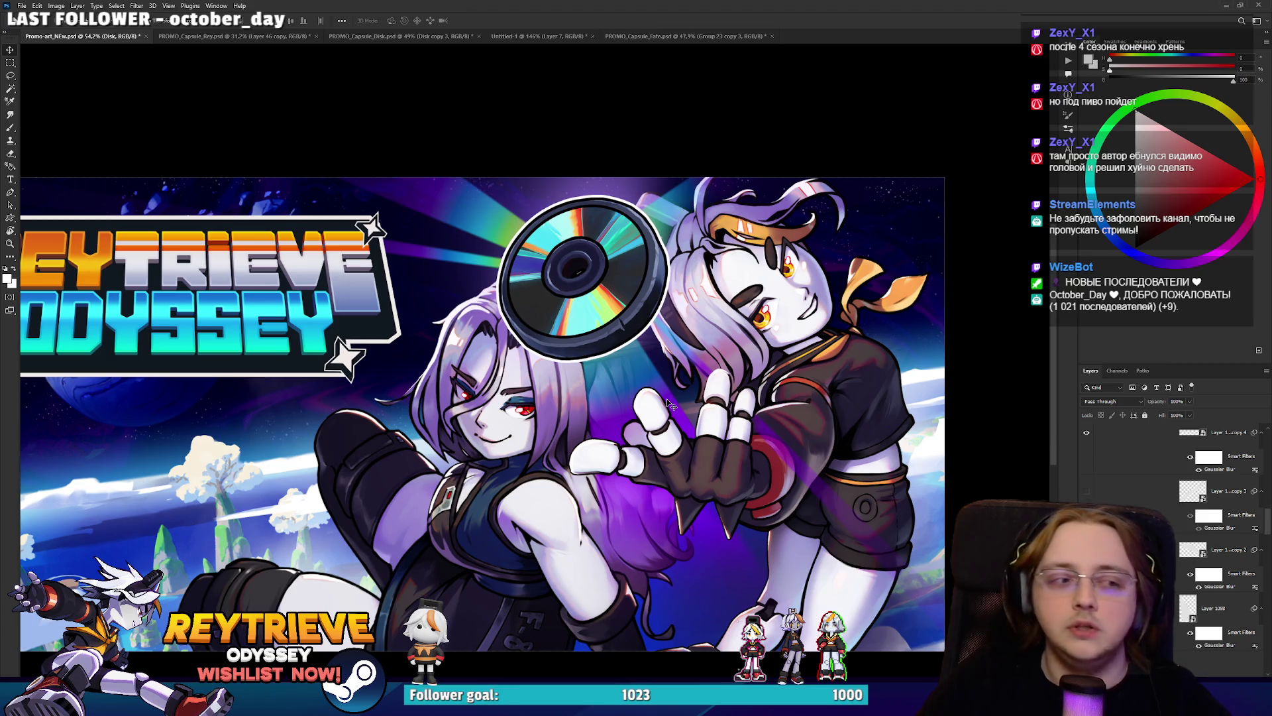
{"action": "scroll", "coordinate": [637, 398], "scroll_direction": "up", "scroll_amount": 2}
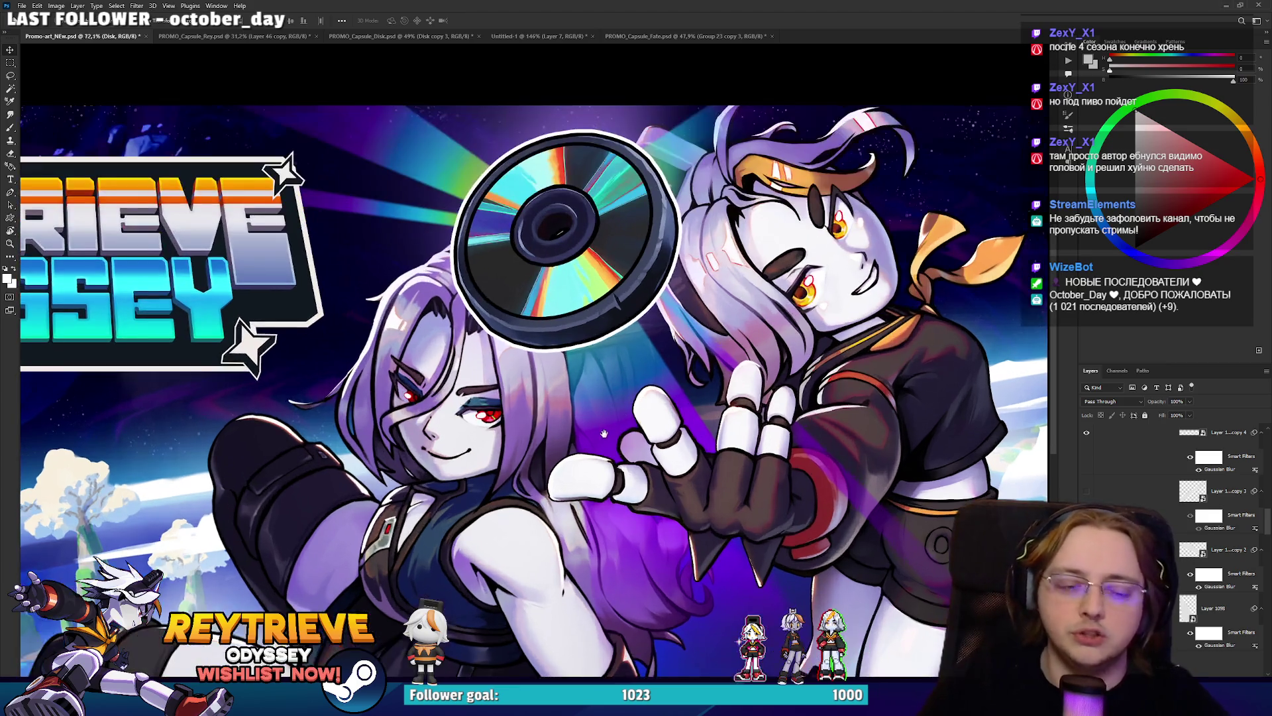
{"action": "scroll", "coordinate": [602, 421], "scroll_direction": "down", "scroll_amount": 2}
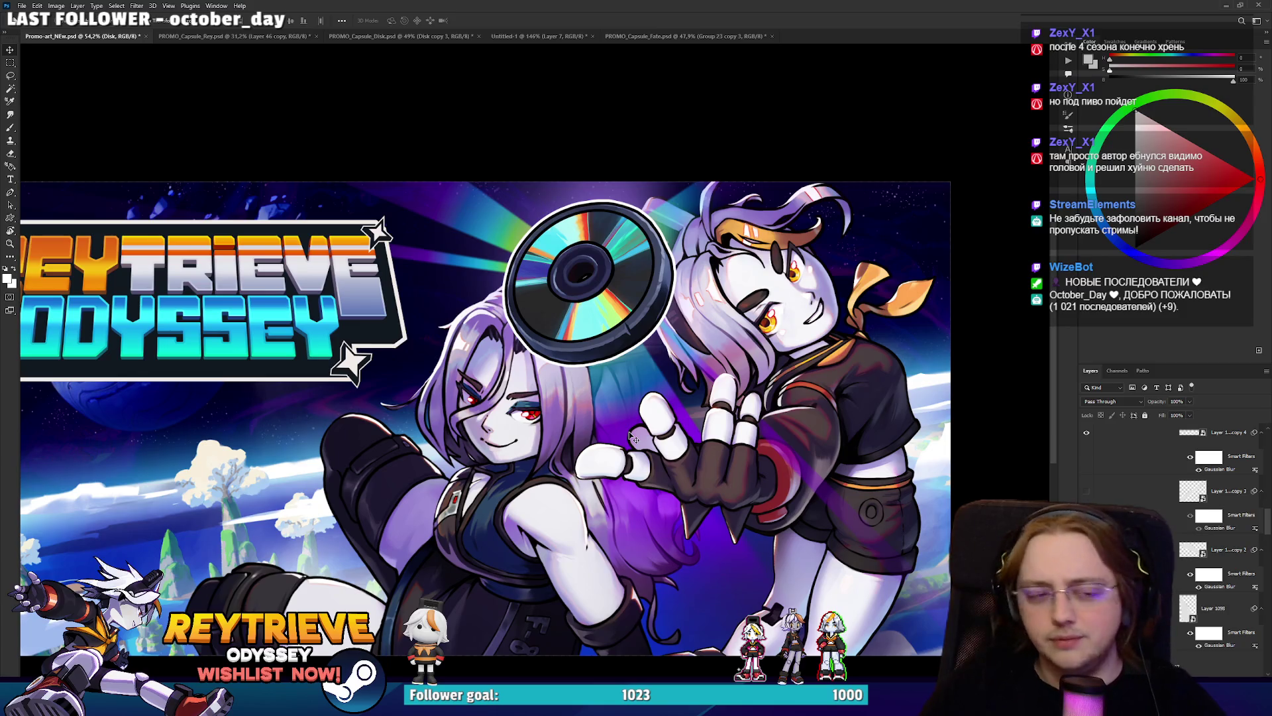
{"action": "scroll", "coordinate": [633, 434], "scroll_direction": "up", "scroll_amount": 1}
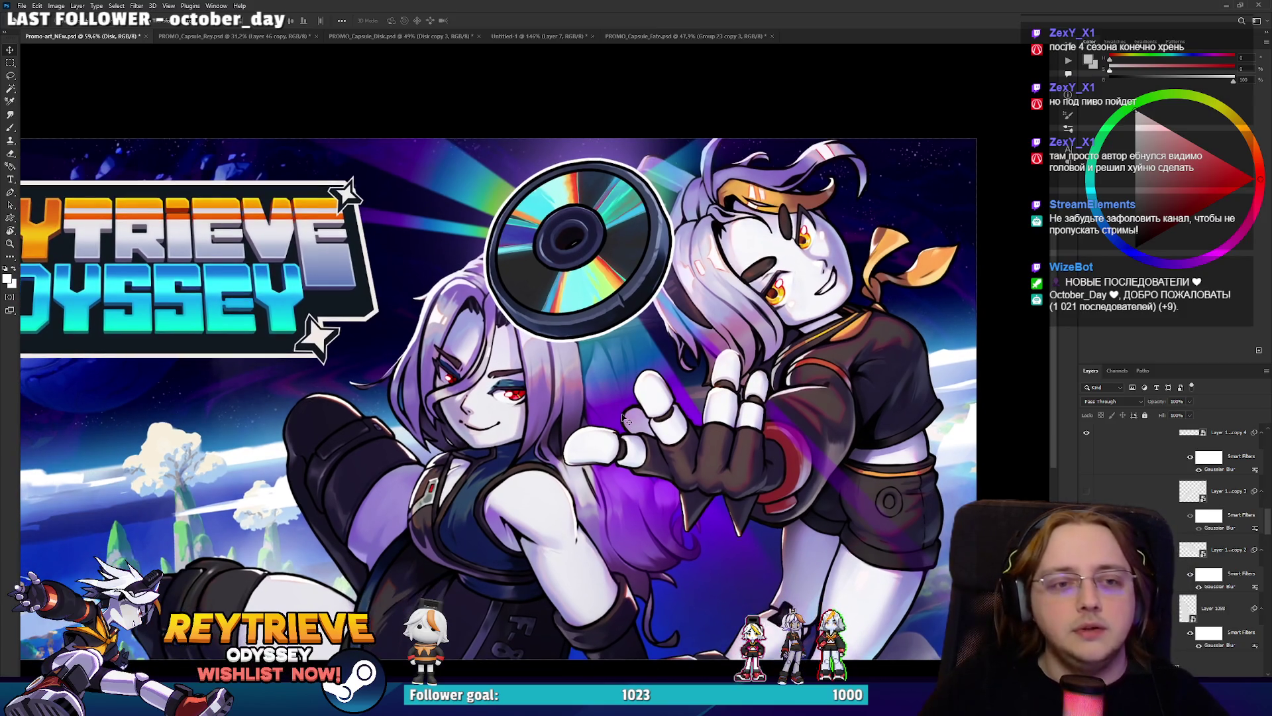
{"action": "scroll", "coordinate": [642, 424], "scroll_direction": "down", "scroll_amount": 1}
{"action": "scroll", "coordinate": [653, 418], "scroll_direction": "up", "scroll_amount": 1}
{"action": "left_click_drag", "start_coordinate": [655, 415], "coordinate": [664, 426]}
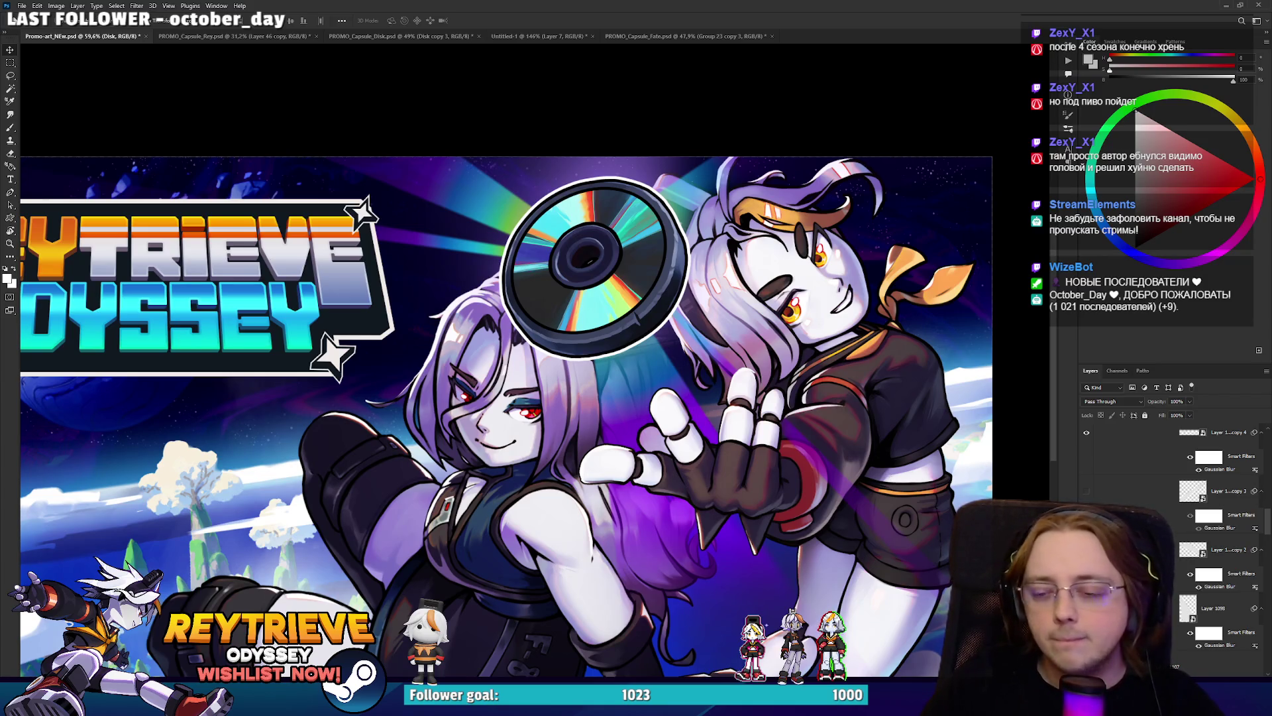
{"action": "scroll", "coordinate": [1173, 550], "scroll_direction": "up", "scroll_amount": 2}
{"action": "scroll", "coordinate": [1173, 551], "scroll_direction": "up", "scroll_amount": 2}
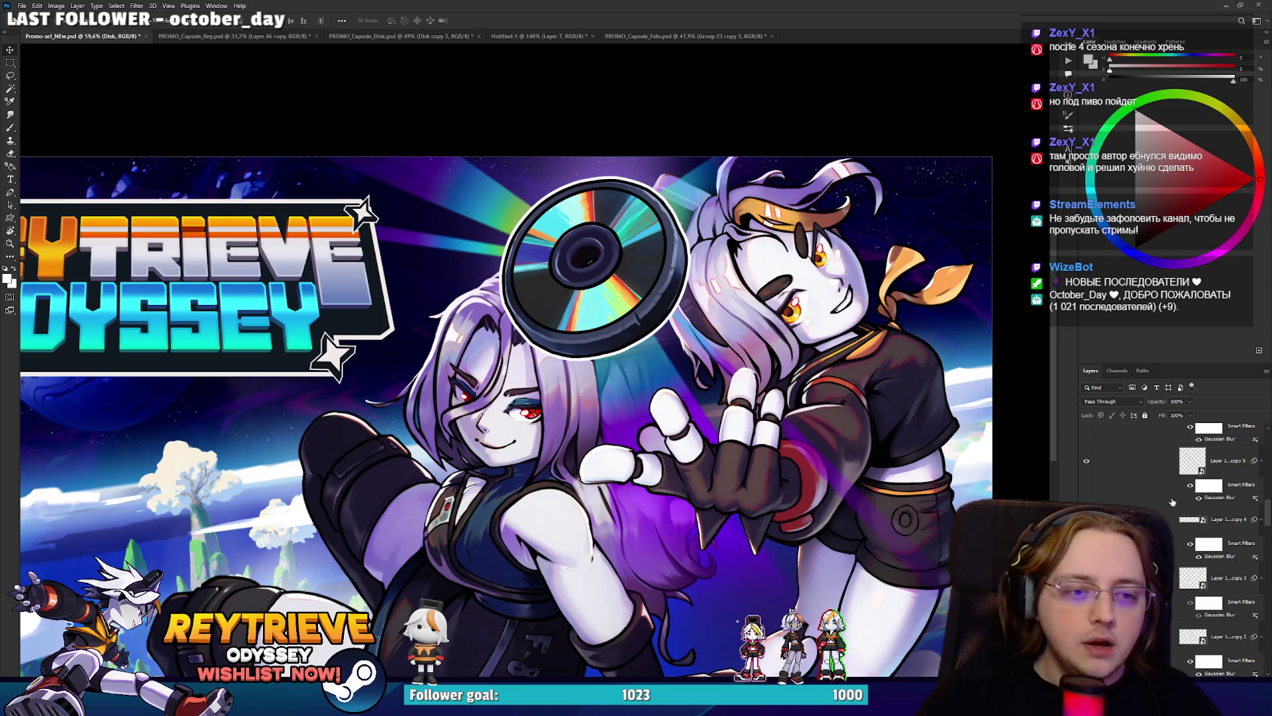
{"action": "scroll", "coordinate": [1173, 502], "scroll_direction": "down", "scroll_amount": 1}
{"action": "scroll", "coordinate": [1171, 596], "scroll_direction": "down", "scroll_amount": 4}
{"action": "scroll", "coordinate": [1171, 648], "scroll_direction": "down", "scroll_amount": 3}
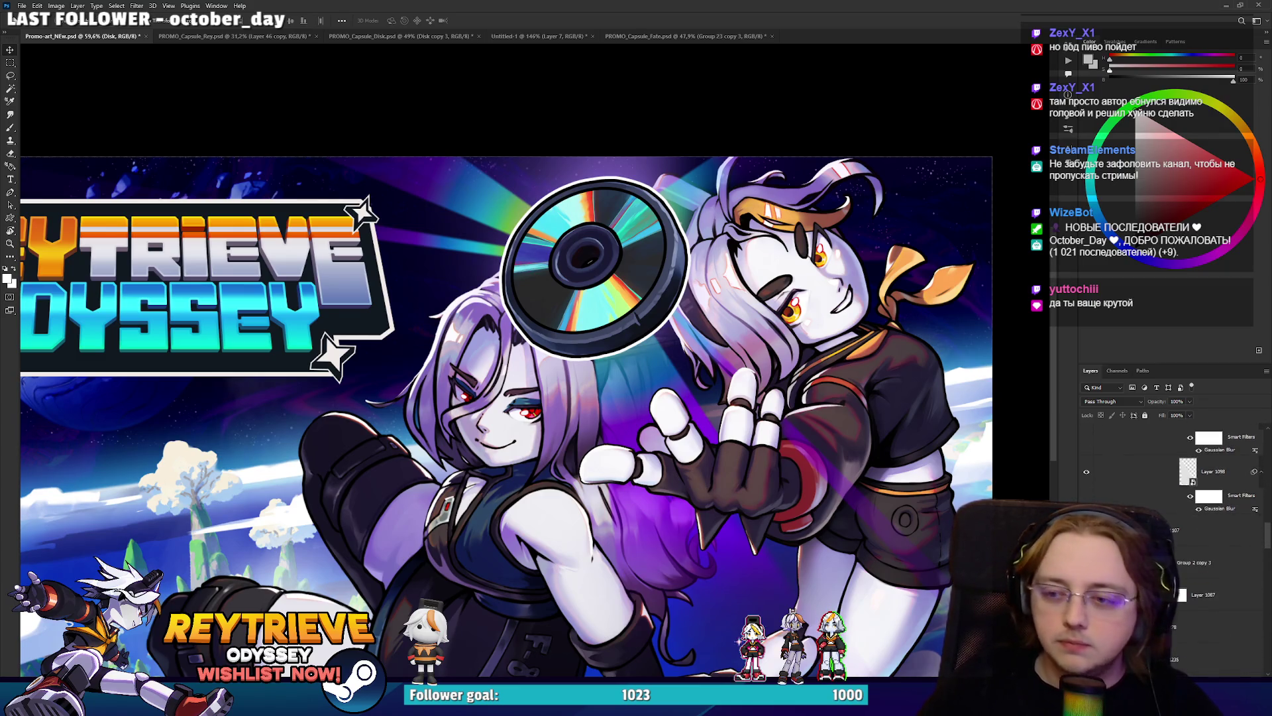
{"action": "scroll", "coordinate": [1181, 556], "scroll_direction": "up", "scroll_amount": 8}
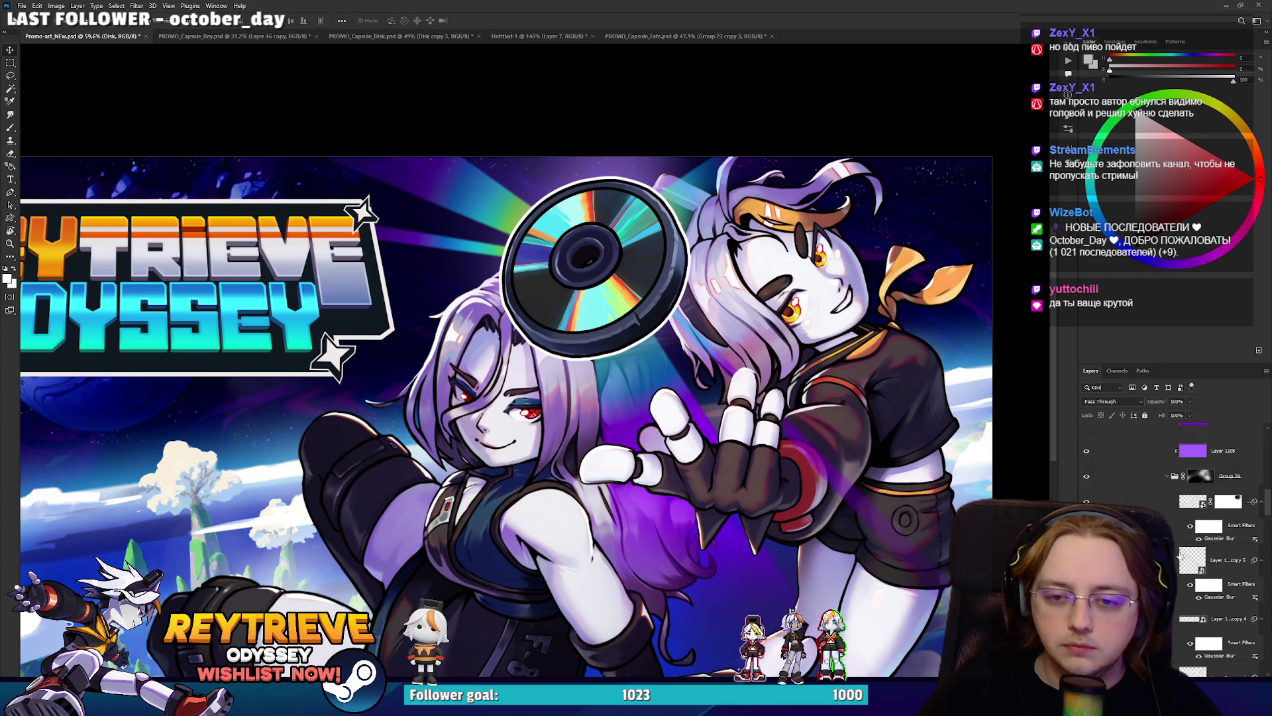
{"action": "scroll", "coordinate": [1180, 556], "scroll_direction": "down", "scroll_amount": 2}
{"action": "scroll", "coordinate": [1095, 489], "scroll_direction": "down", "scroll_amount": 2}
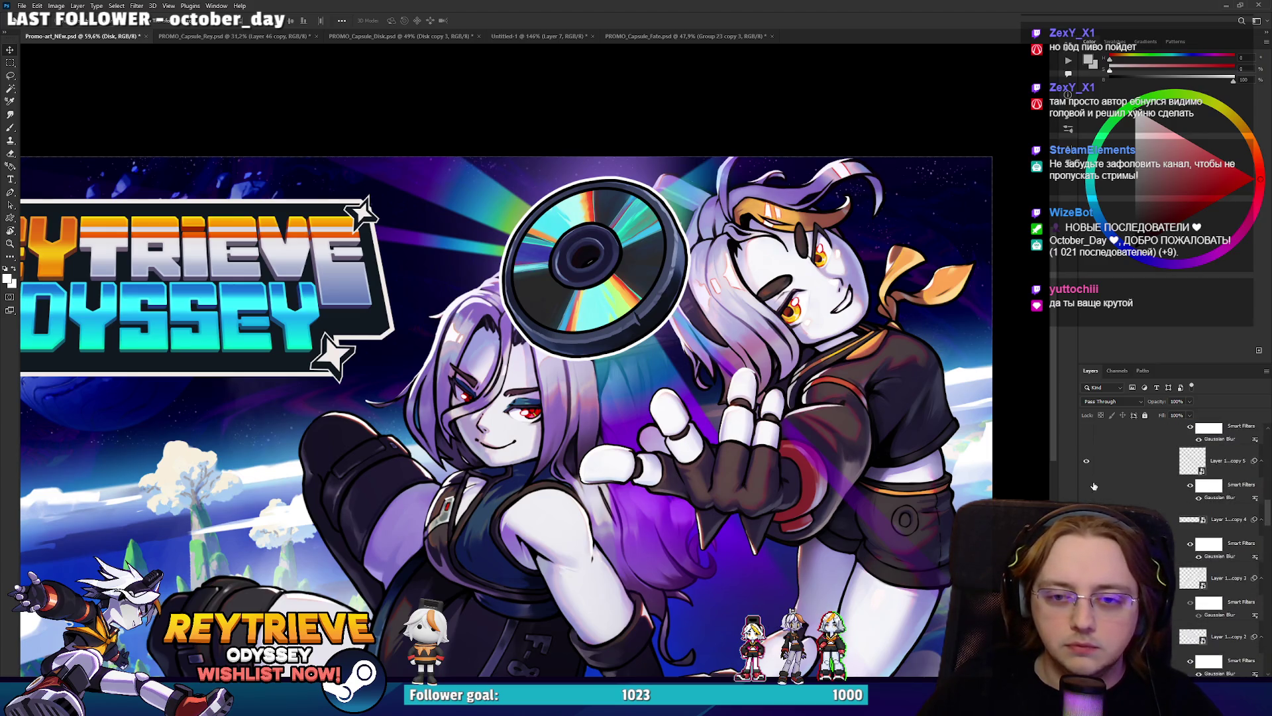
{"action": "scroll", "coordinate": [1095, 490], "scroll_direction": "down", "scroll_amount": 1}
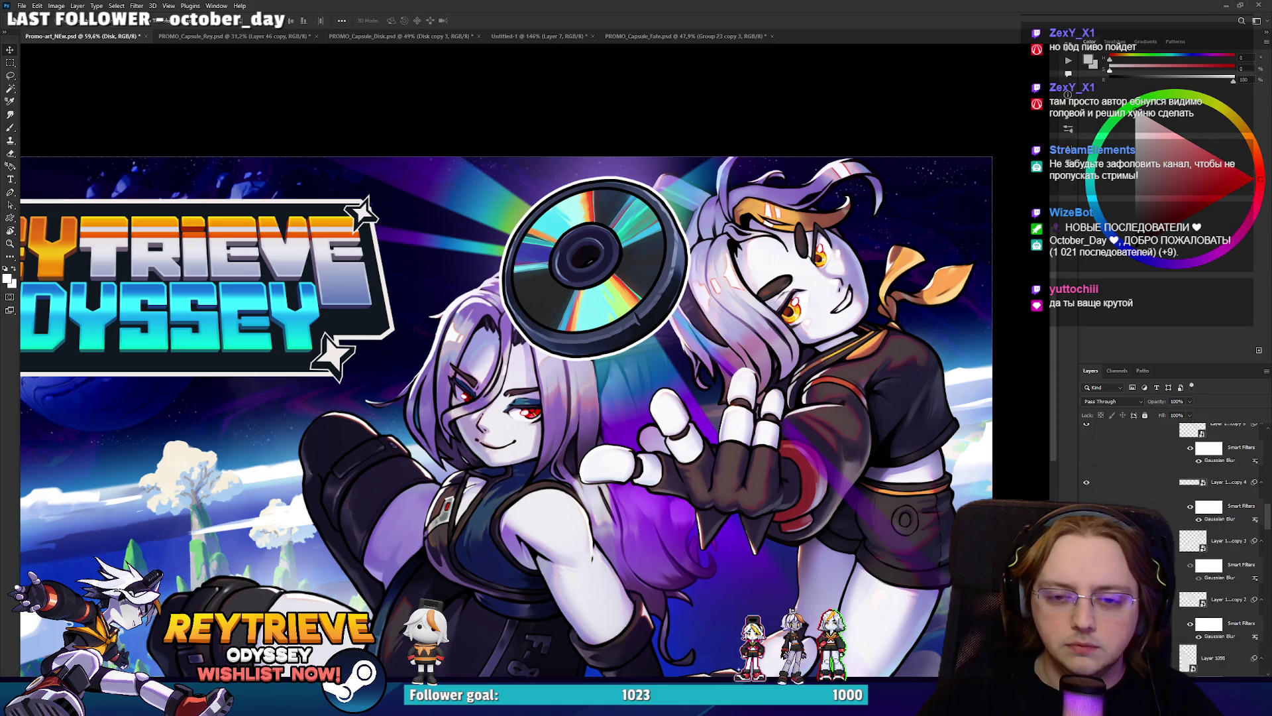
{"action": "scroll", "coordinate": [1221, 598], "scroll_direction": "down", "scroll_amount": 2}
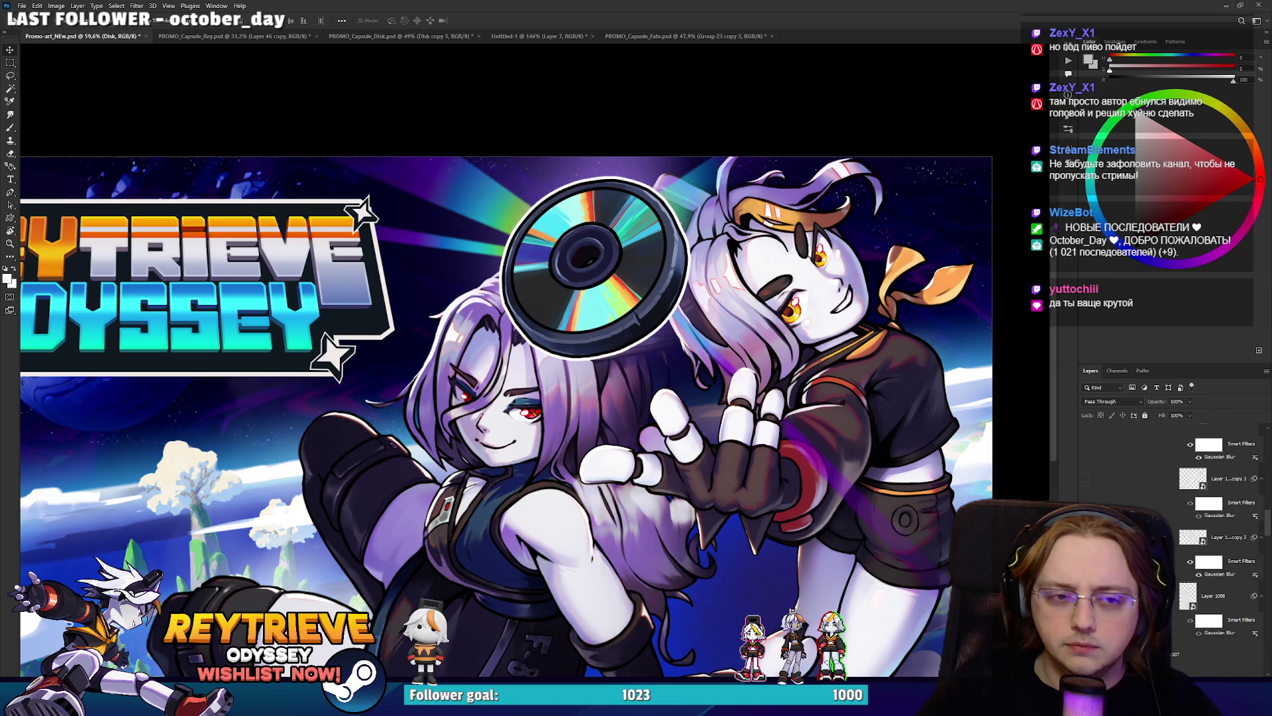
{"action": "left_click", "coordinate": [1222, 599]}
Add a layer mask to Layer 1098 and mask out an area just below the disc.
{"action": "right_click", "coordinate": [1234, 595]}
{"action": "key", "text": "Escape"}
{"action": "left_click", "coordinate": [1191, 667]}
{"action": "key", "text": "e"}
{"action": "right_click", "coordinate": [699, 381]}
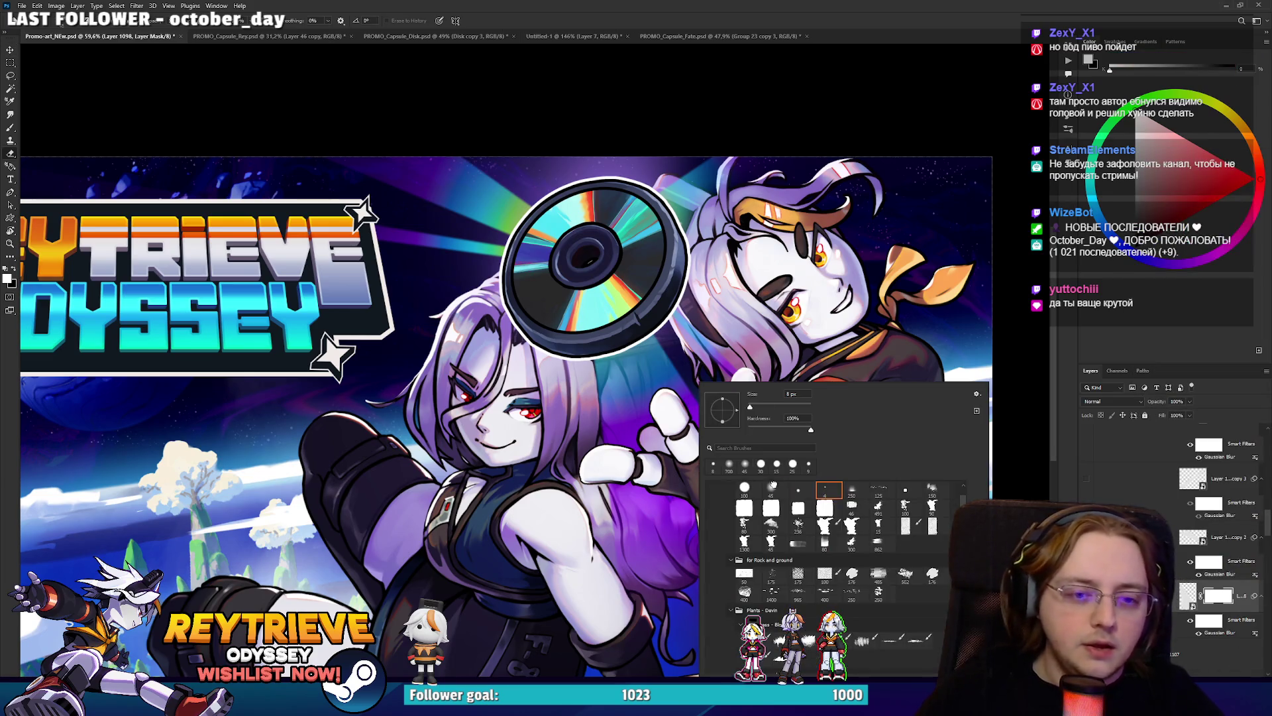
{"action": "key", "text": "Escape"}
{"action": "left_click", "coordinate": [683, 360]}
{"action": "mouse_move", "coordinate": [658, 337]}
{"action": "left_mouse_down"}
{"action": "mouse_move", "coordinate": [592, 419]}
{"action": "mouse_move", "coordinate": [581, 409]}
{"action": "left_mouse_up"}
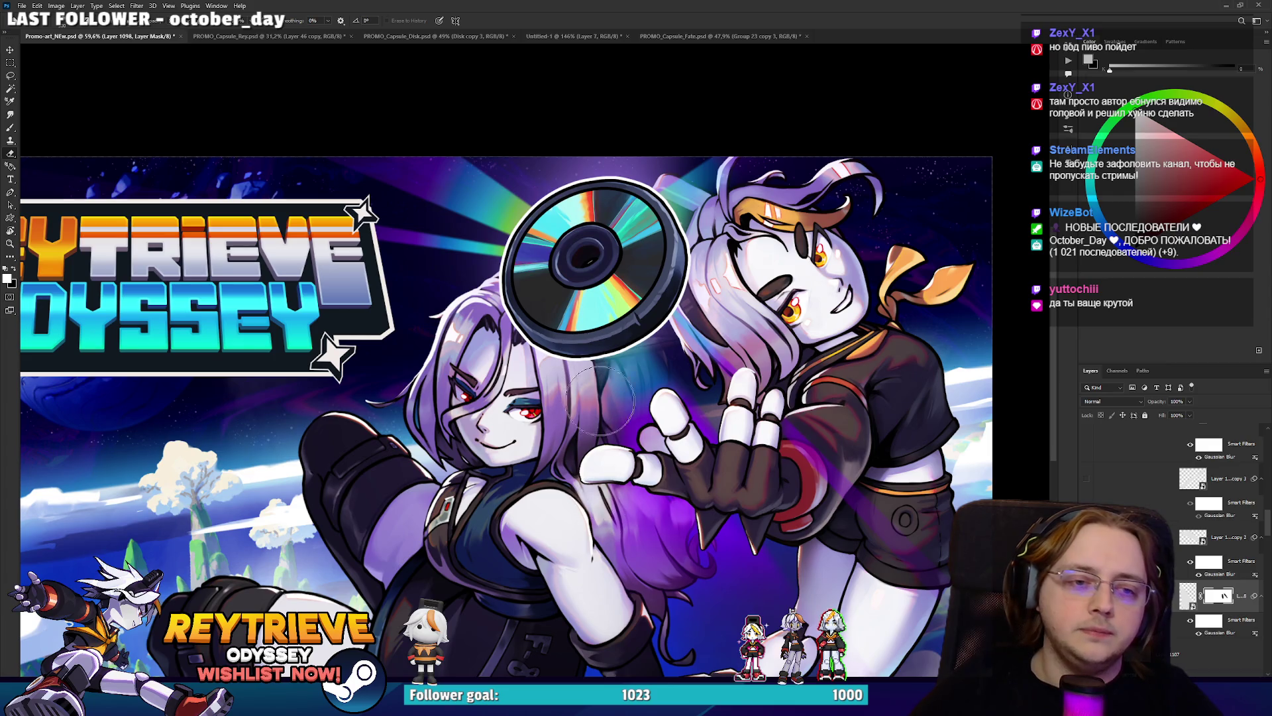
Set black as the mask painting colour and save the promo art with Ctrl+S.
{"action": "scroll", "coordinate": [581, 402], "scroll_direction": "down", "scroll_amount": 5}
{"action": "scroll", "coordinate": [663, 257], "scroll_direction": "up", "scroll_amount": 5}
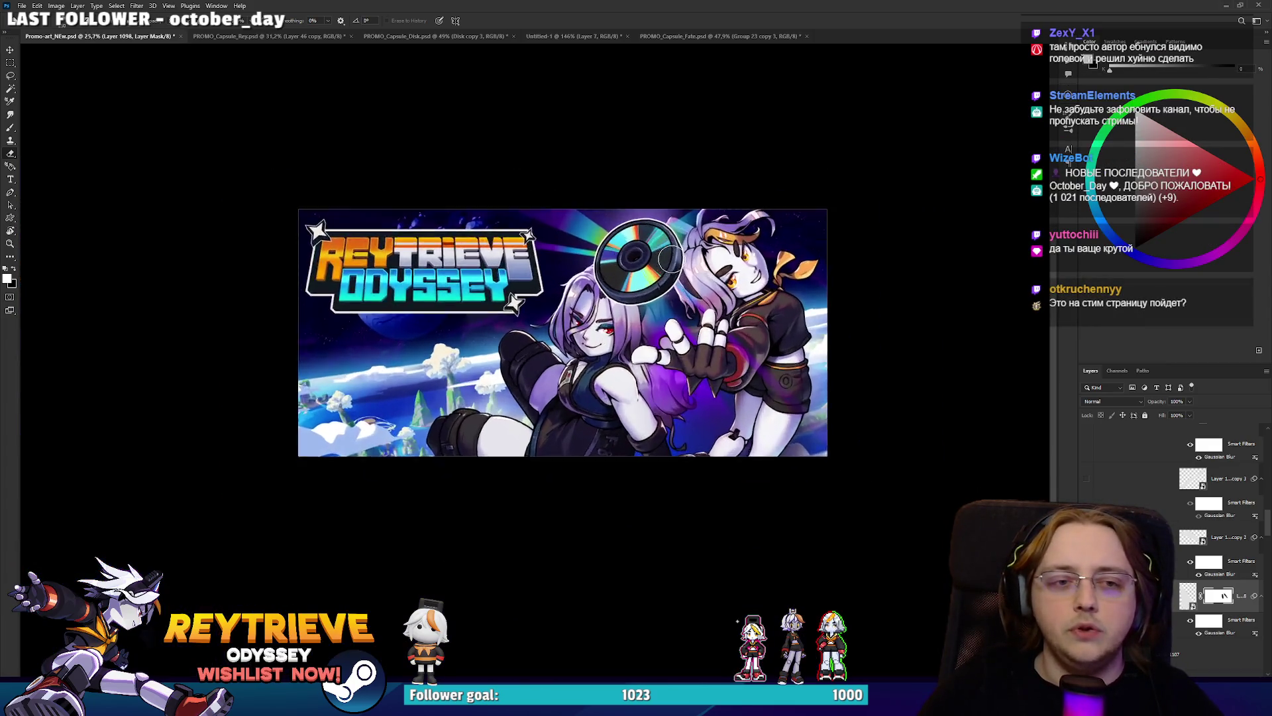
{"action": "key", "text": "x"}
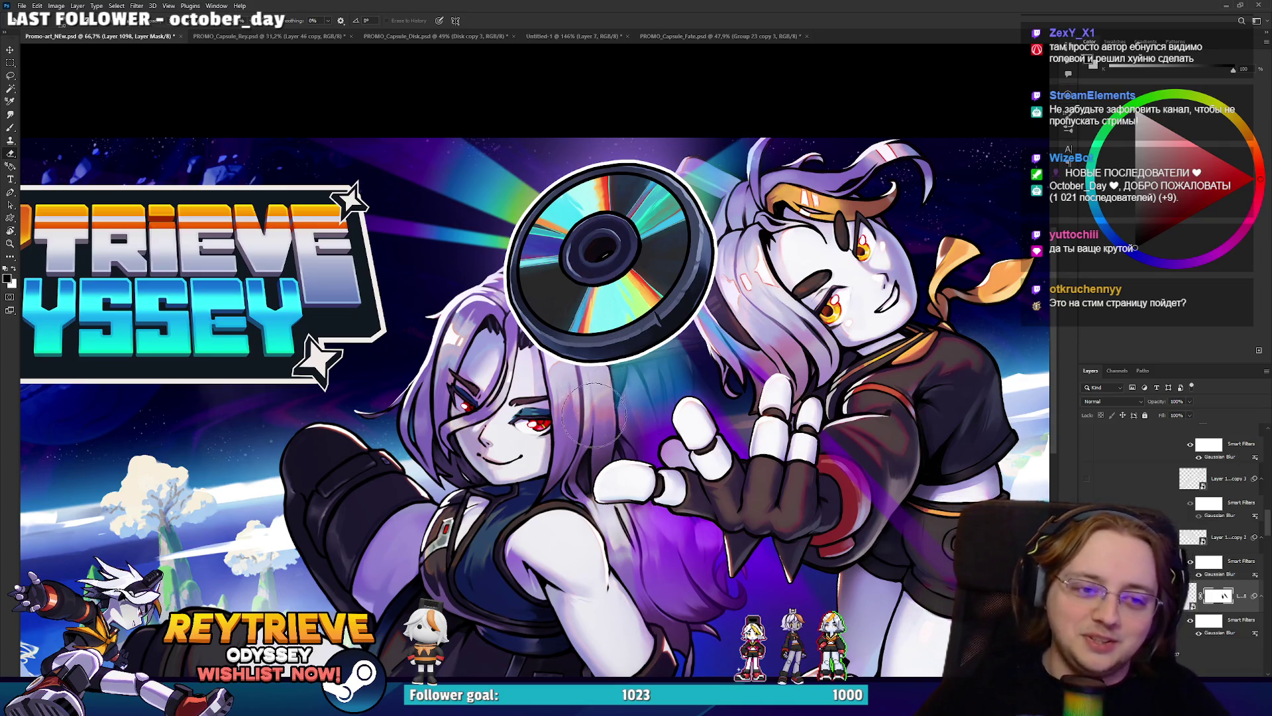
{"action": "left_click_drag", "start_coordinate": [628, 351], "coordinate": [585, 314]}
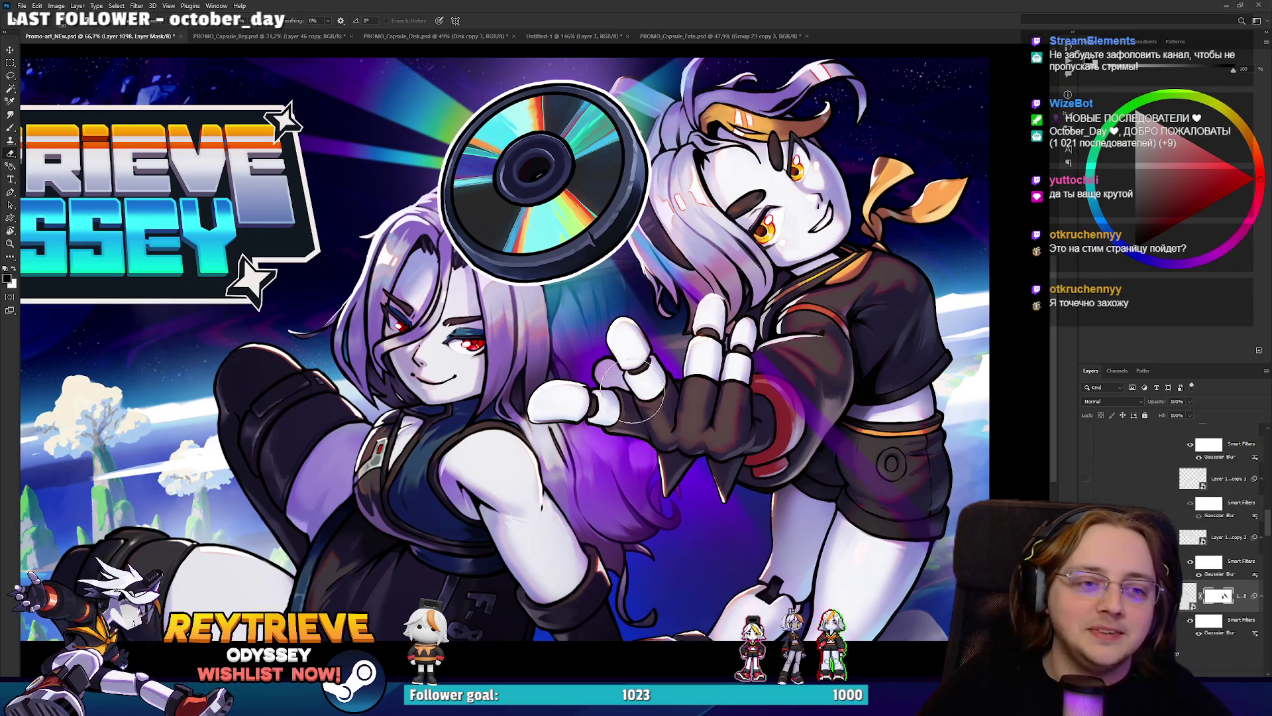
{"action": "scroll", "coordinate": [604, 276], "scroll_direction": "down", "scroll_amount": 3}
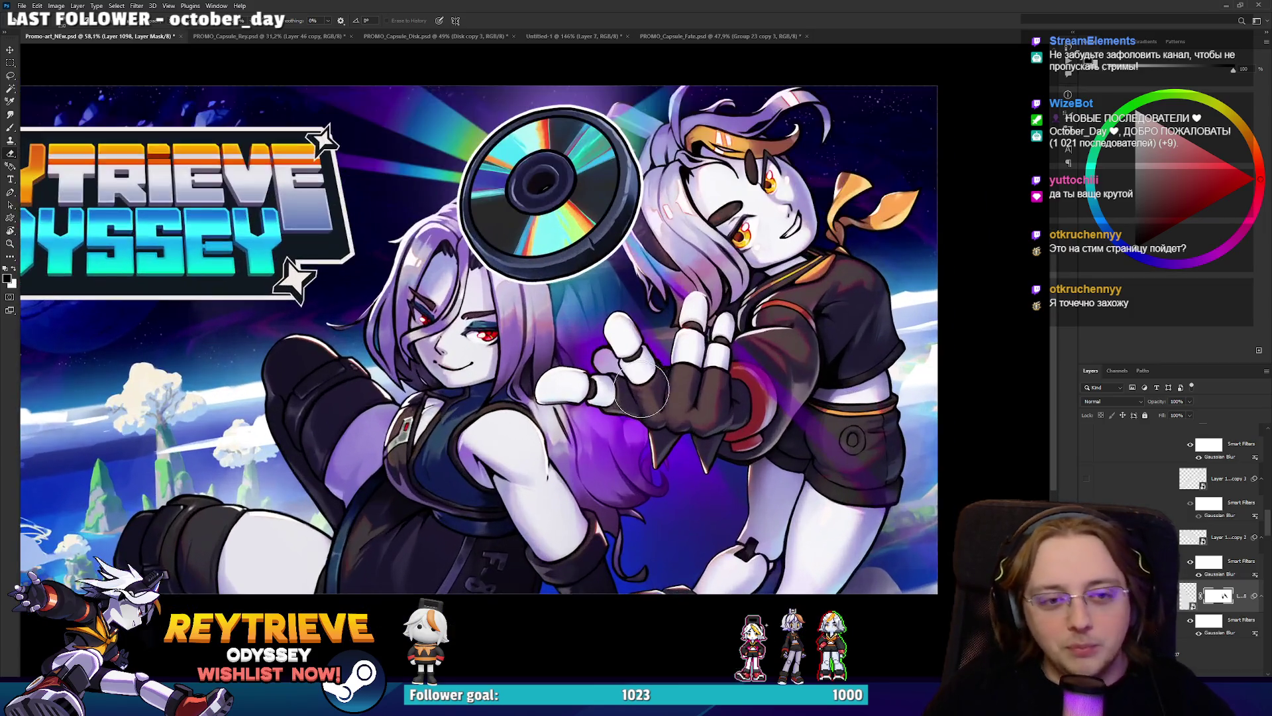
{"action": "scroll", "coordinate": [642, 389], "scroll_direction": "up", "scroll_amount": 3}
{"action": "key", "text": "ctrl+s"}
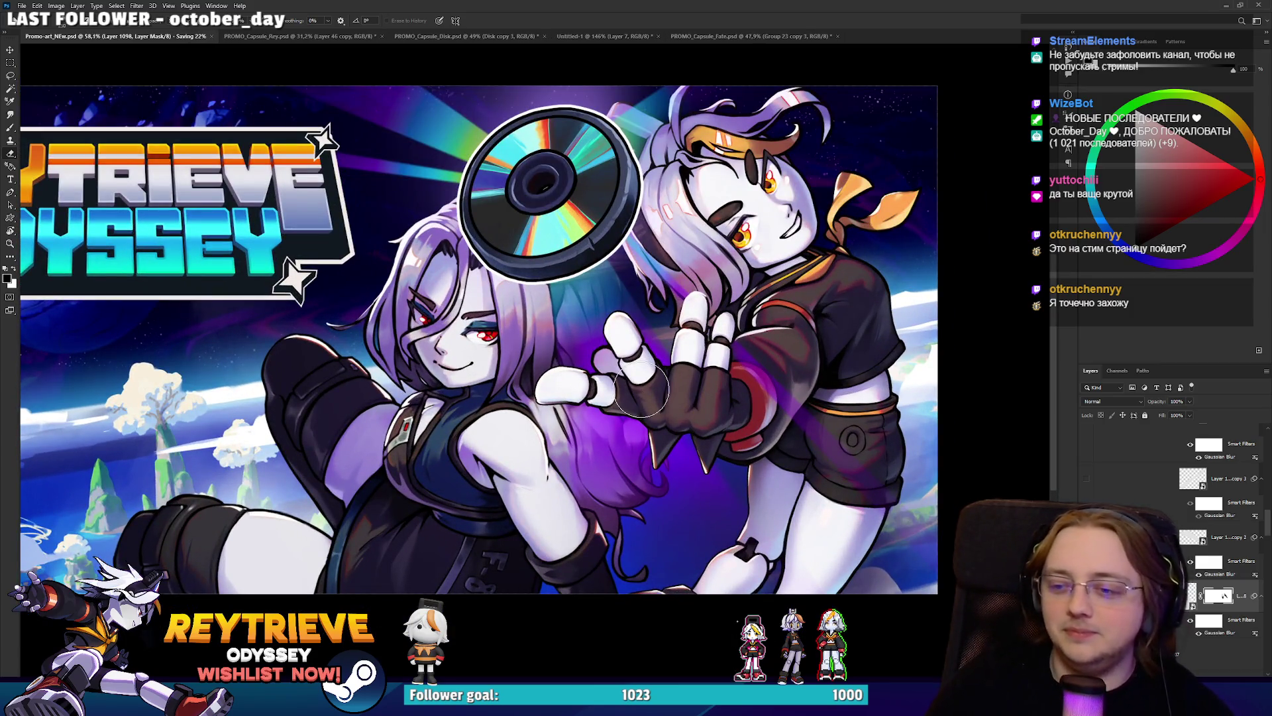
{"action": "scroll", "coordinate": [642, 391], "scroll_direction": "down", "scroll_amount": 3}
{"action": "scroll", "coordinate": [381, 553], "scroll_direction": "up", "scroll_amount": 2}
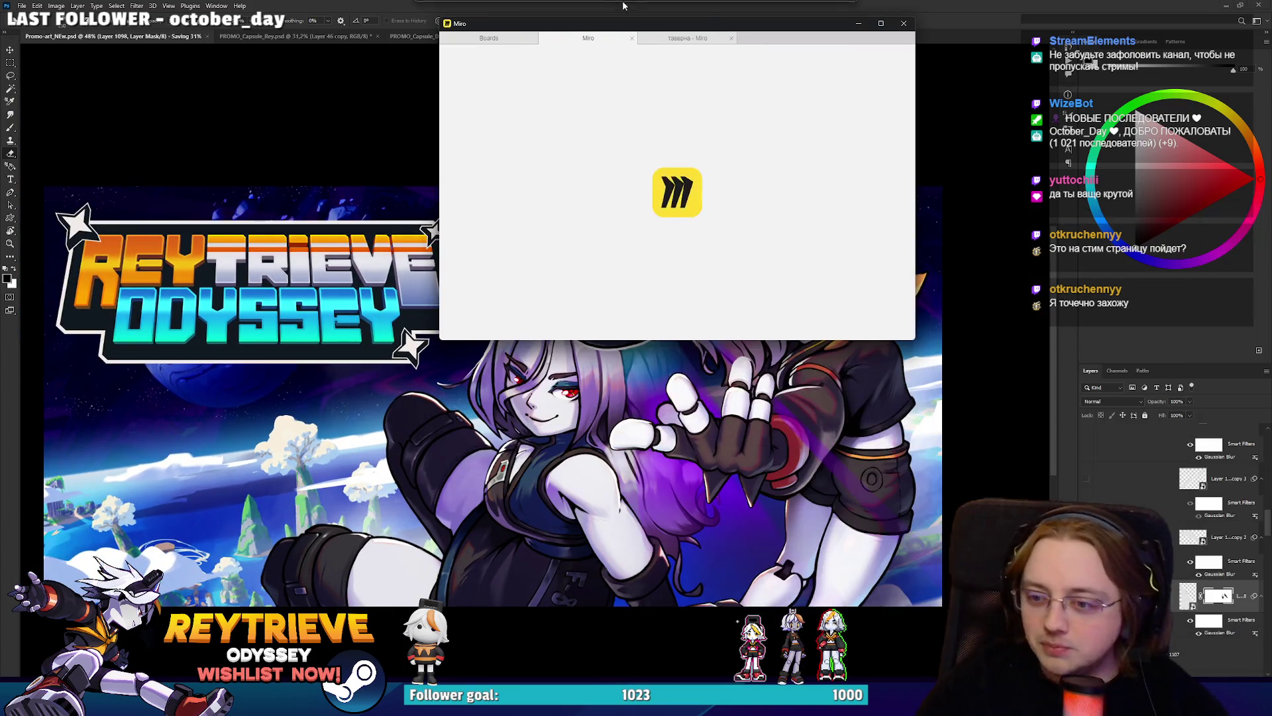
{"action": "left_click_drag", "start_coordinate": [799, 24], "coordinate": [790, 5]}
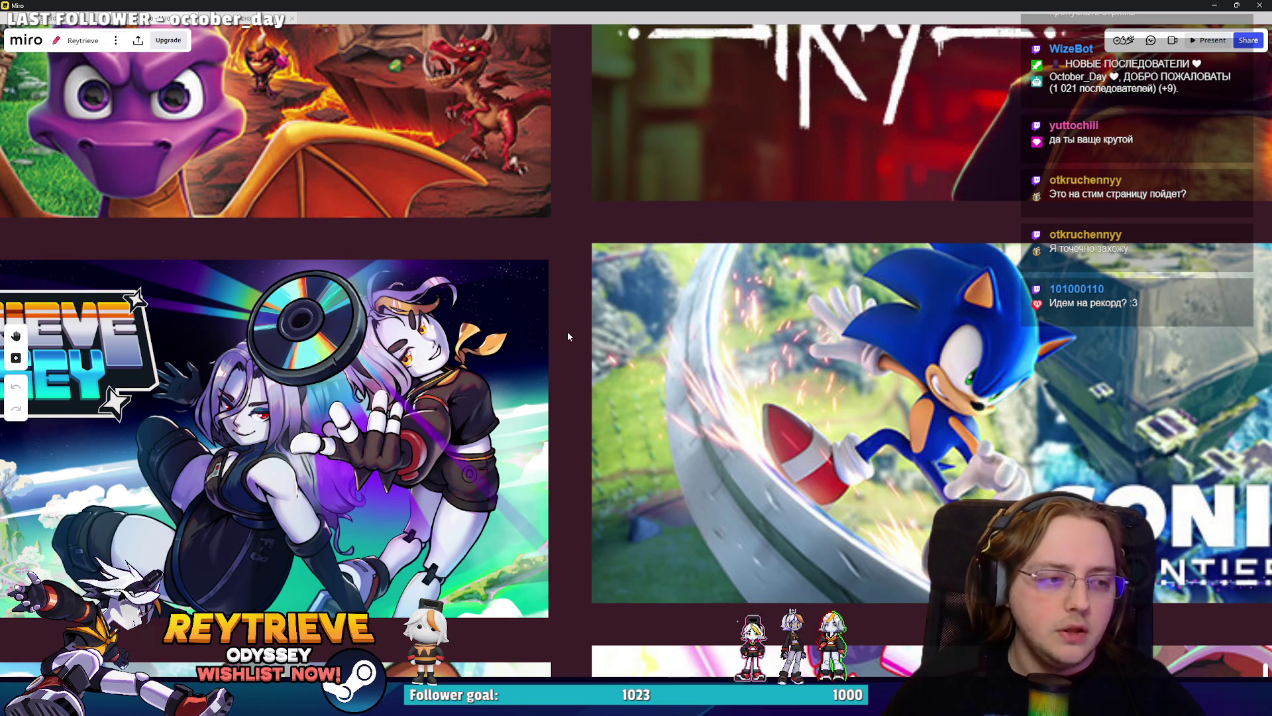
{"action": "scroll", "coordinate": [567, 329], "scroll_direction": "down", "scroll_amount": 5}
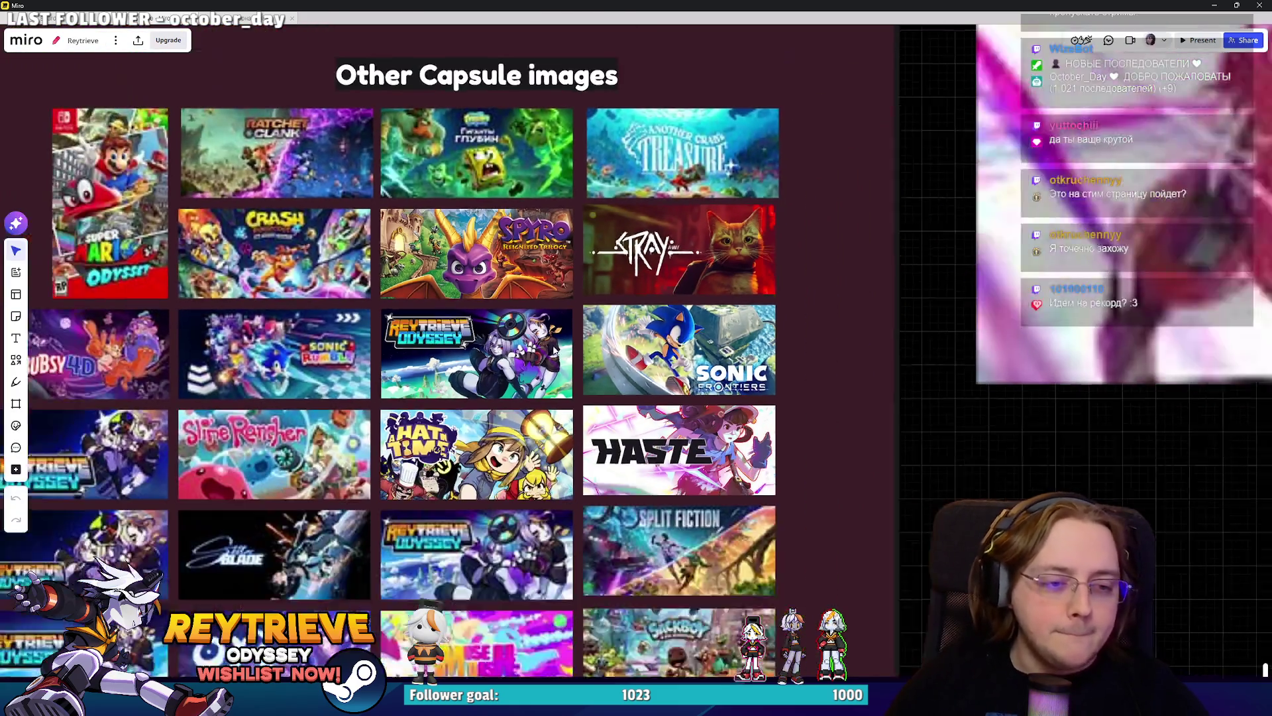
{"action": "scroll", "coordinate": [568, 329], "scroll_direction": "down", "scroll_amount": 2}
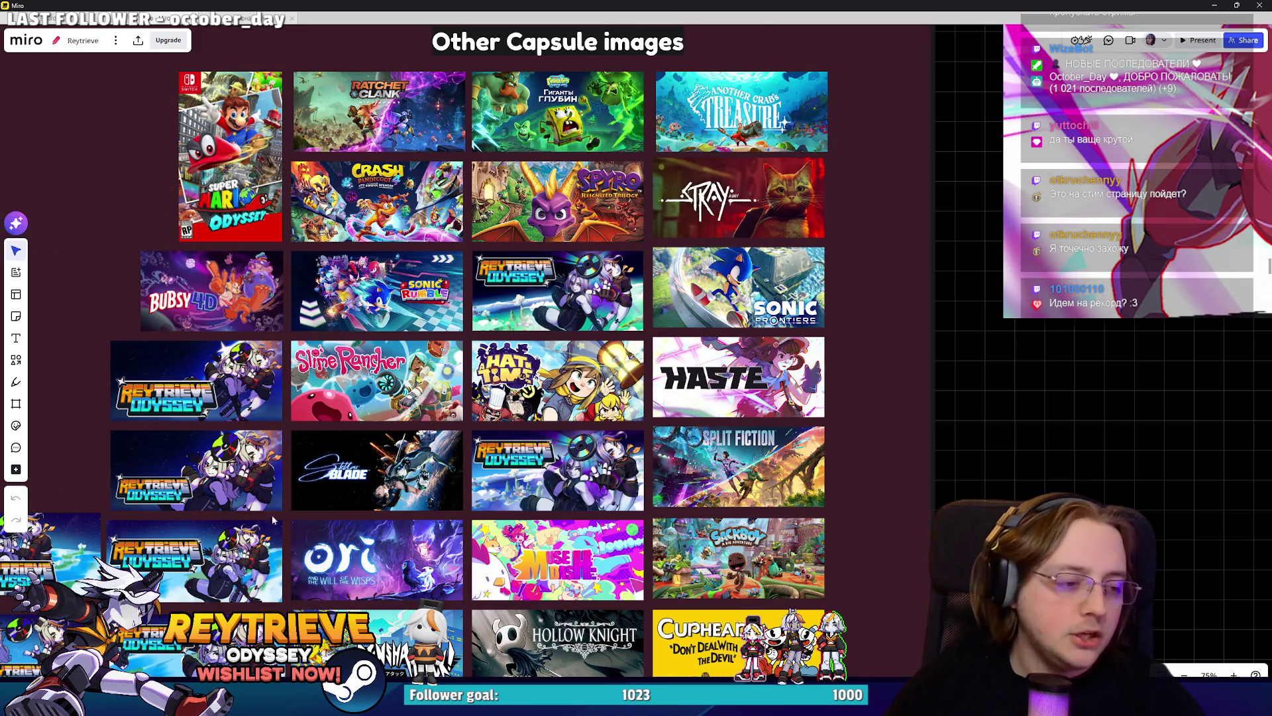
{"action": "scroll", "coordinate": [596, 361], "scroll_direction": "down", "scroll_amount": 3}
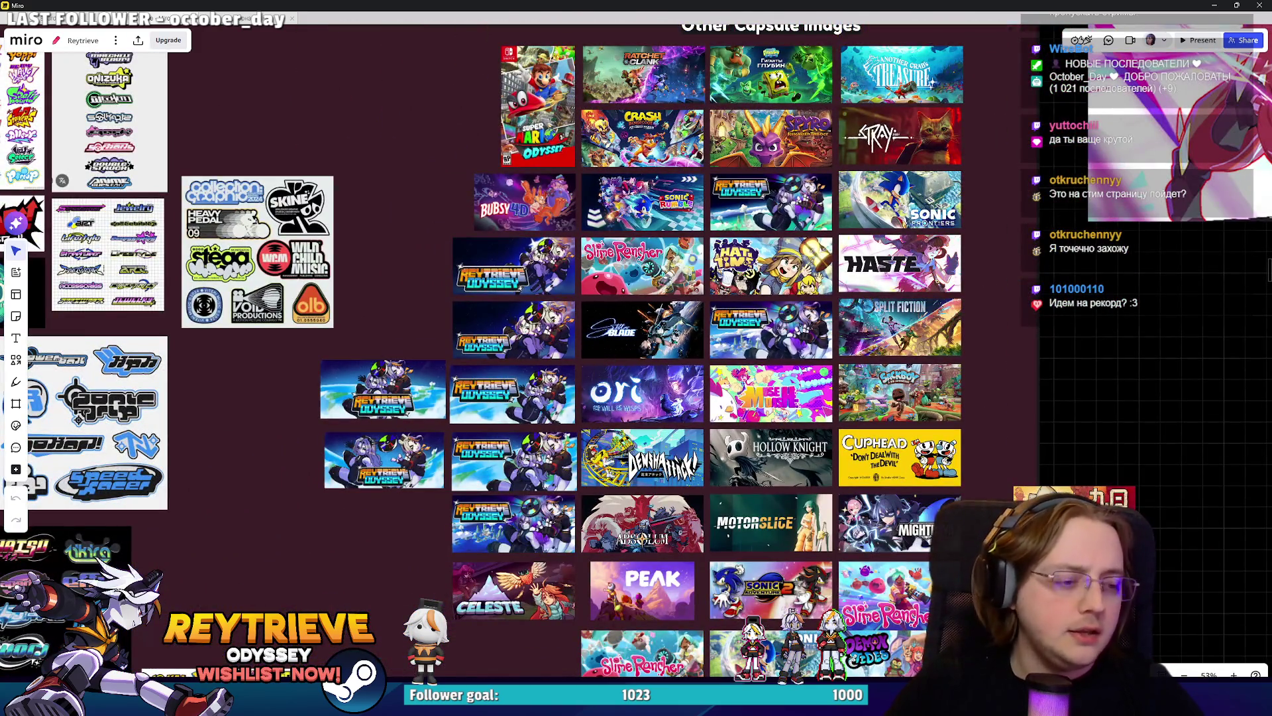
{"action": "key", "text": "alt+Tab"}
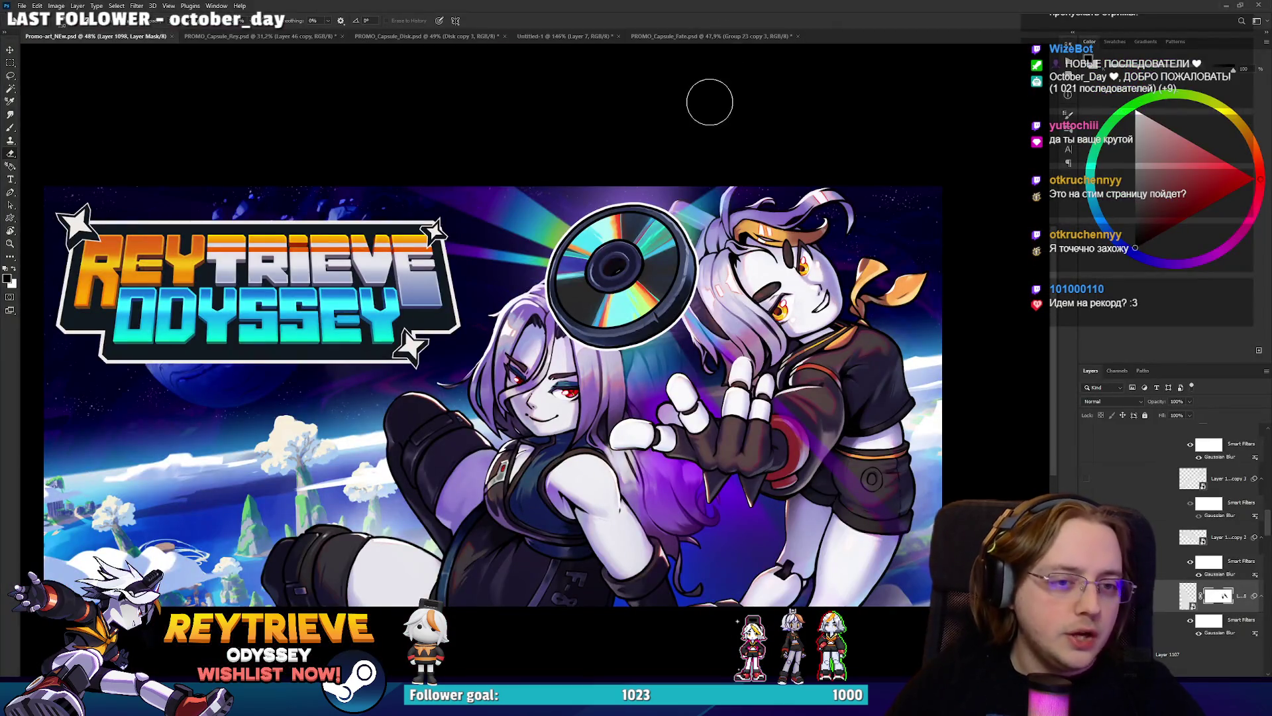
Select the entire promo art canvas with Ctrl+A and switch to the Miro capsule board.
{"action": "scroll", "coordinate": [1169, 588], "scroll_direction": "down", "scroll_amount": 5}
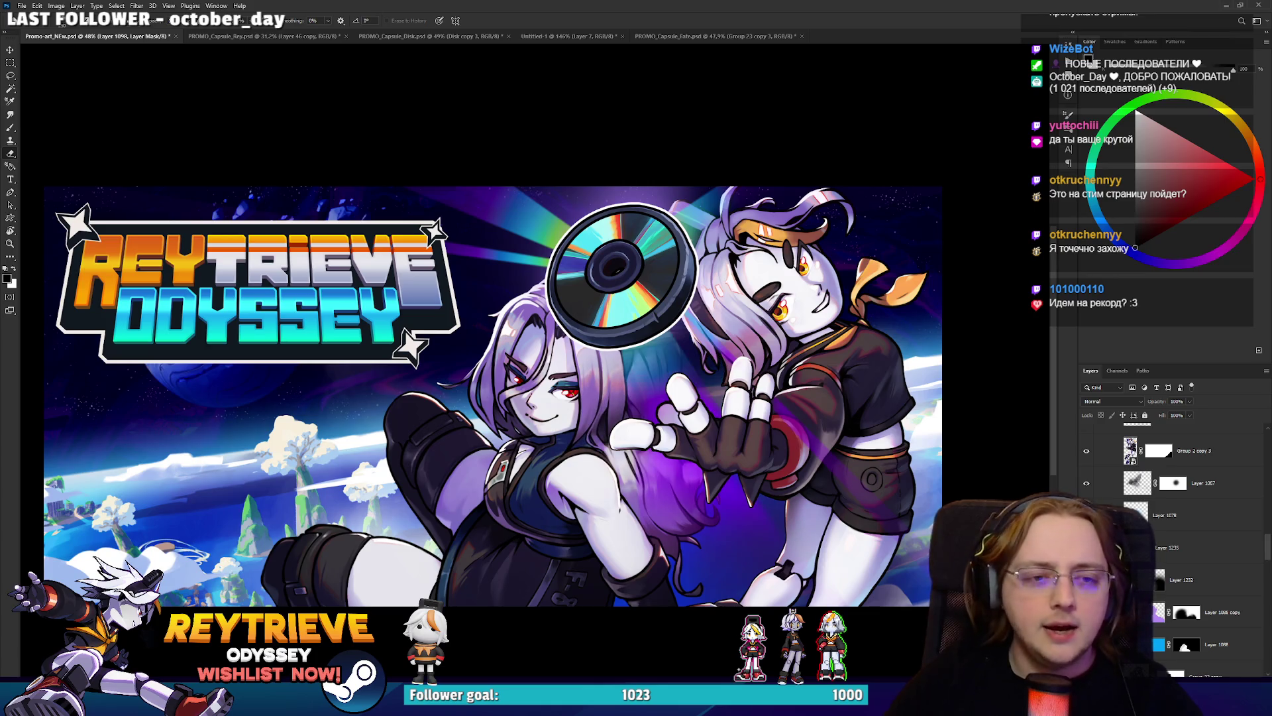
{"action": "scroll", "coordinate": [1205, 531], "scroll_direction": "down", "scroll_amount": 1}
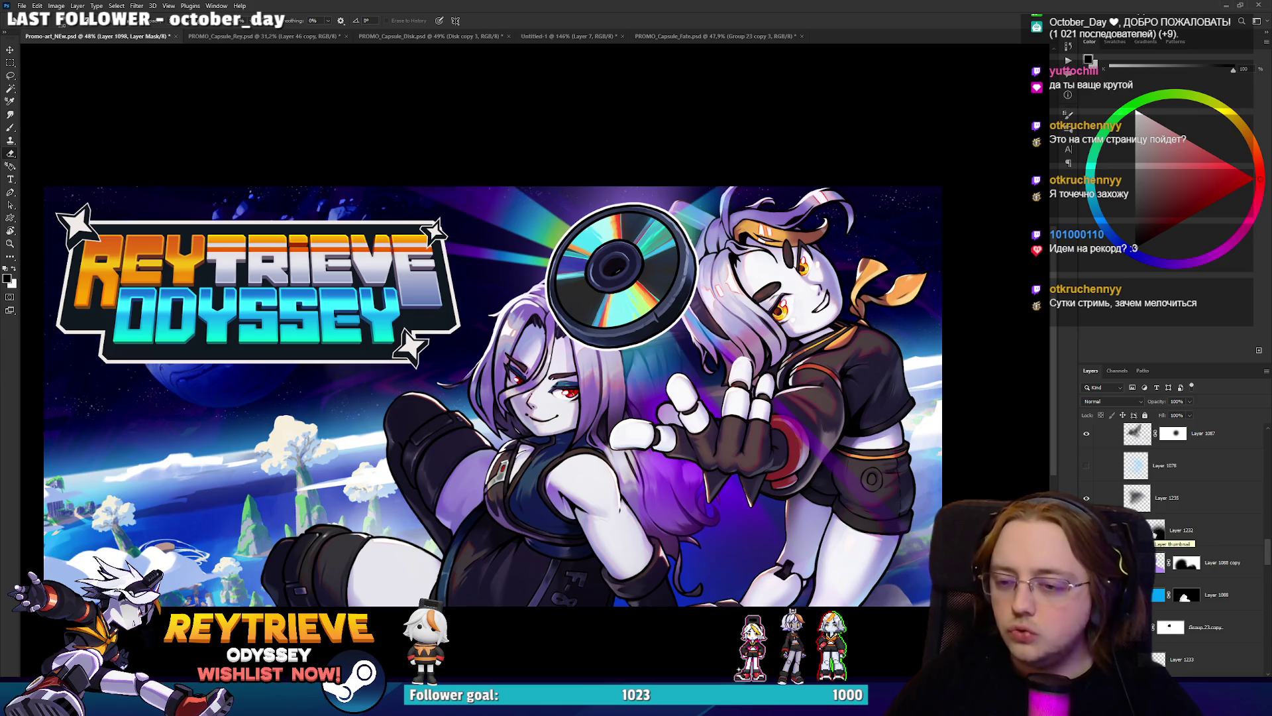
{"action": "scroll", "coordinate": [1161, 531], "scroll_direction": "up", "scroll_amount": 2}
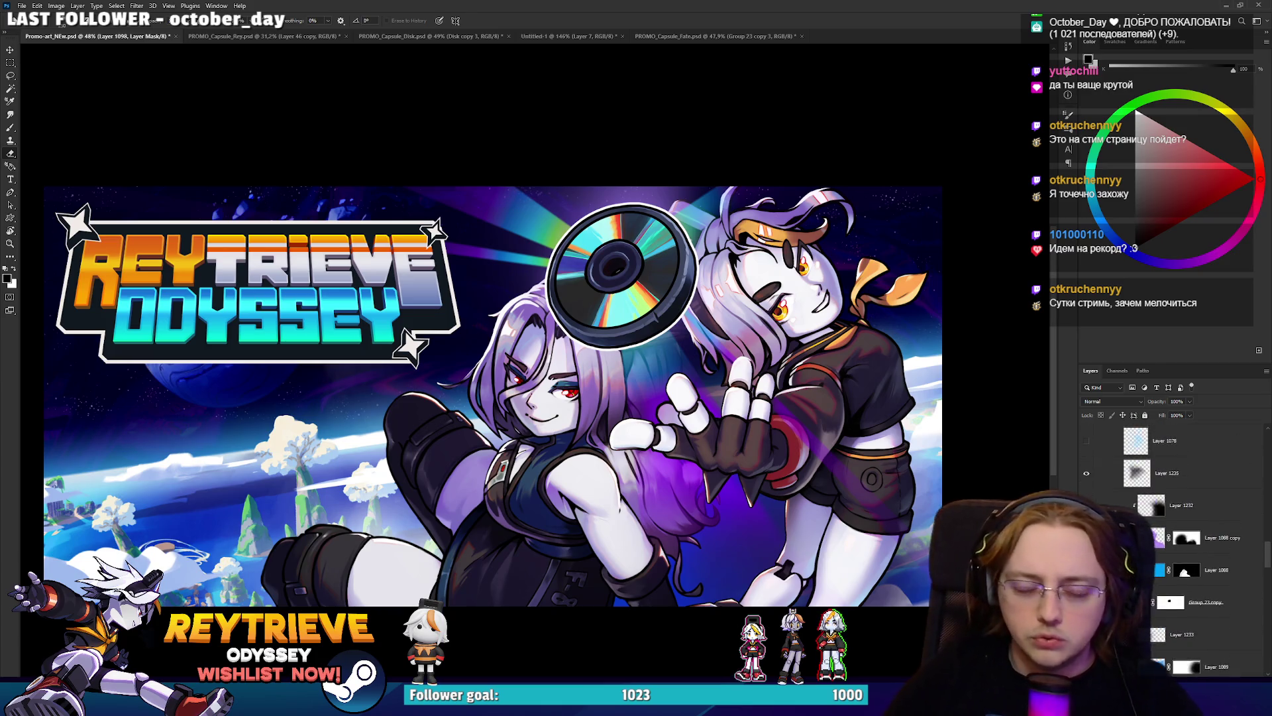
{"action": "scroll", "coordinate": [1225, 571], "scroll_direction": "up", "scroll_amount": 4}
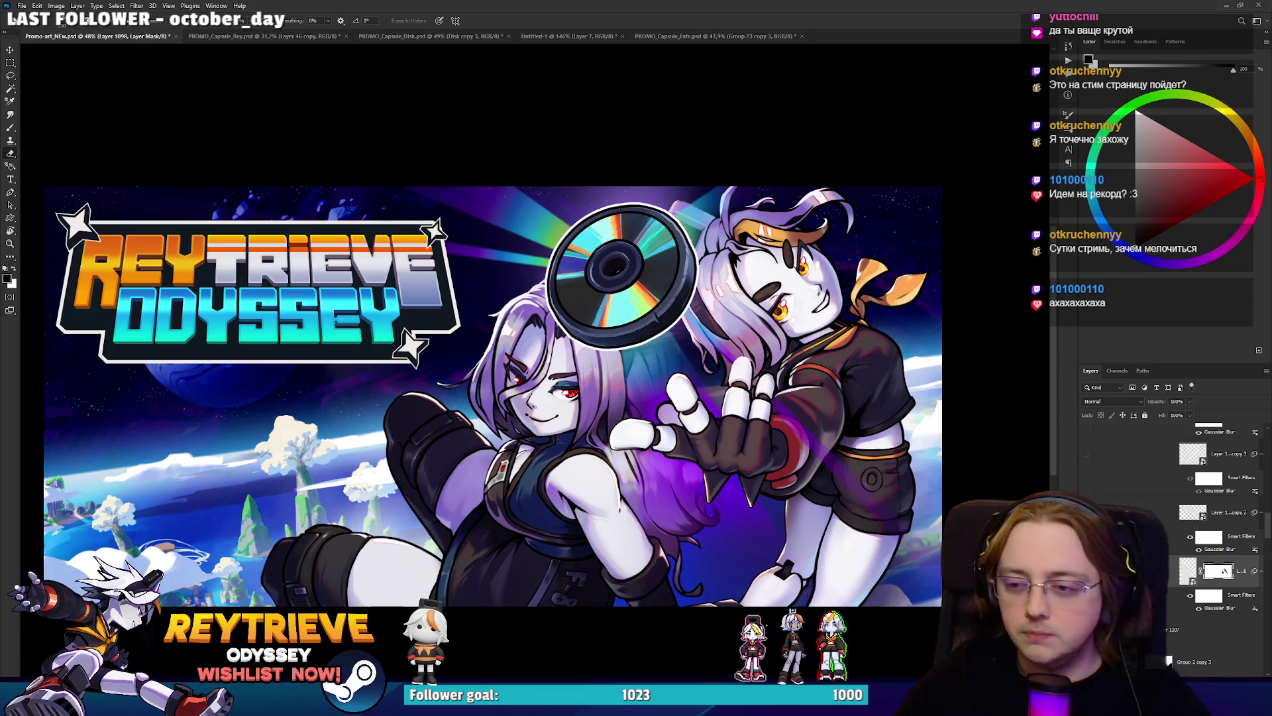
{"action": "scroll", "coordinate": [1224, 571], "scroll_direction": "up", "scroll_amount": 10}
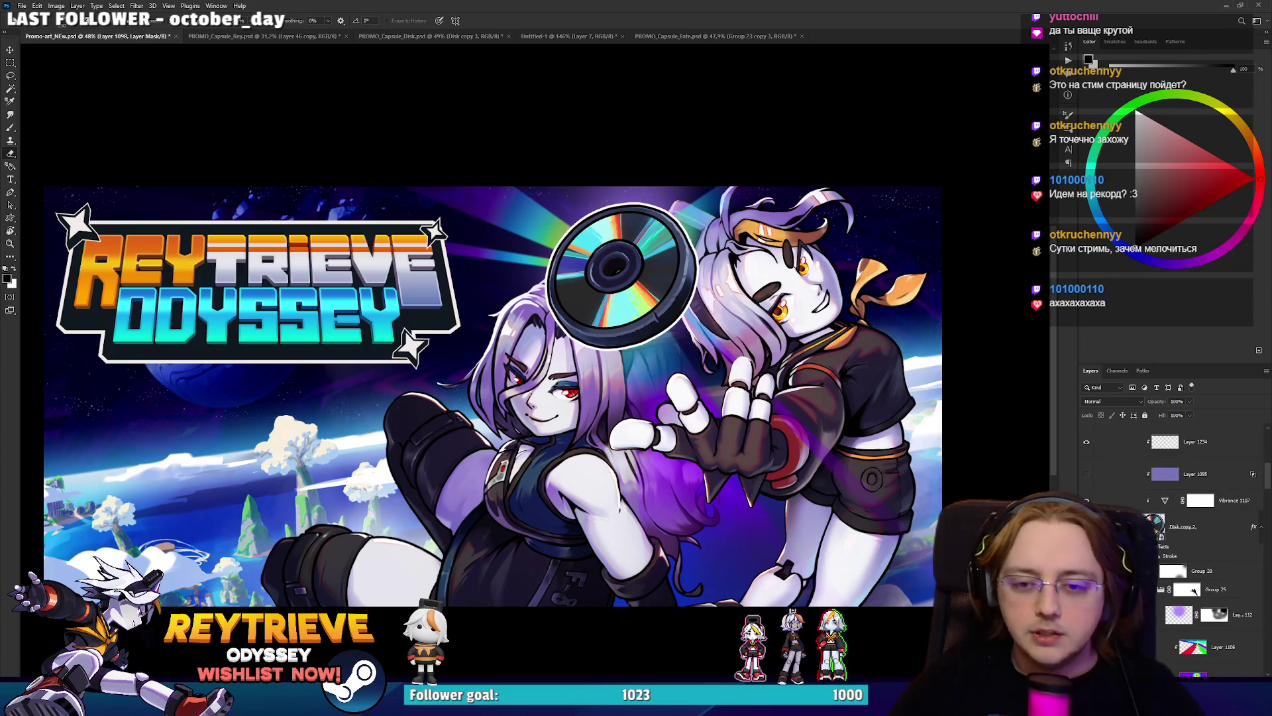
{"action": "scroll", "coordinate": [1193, 530], "scroll_direction": "up", "scroll_amount": 2}
{"action": "key", "text": "ctrl+a"}
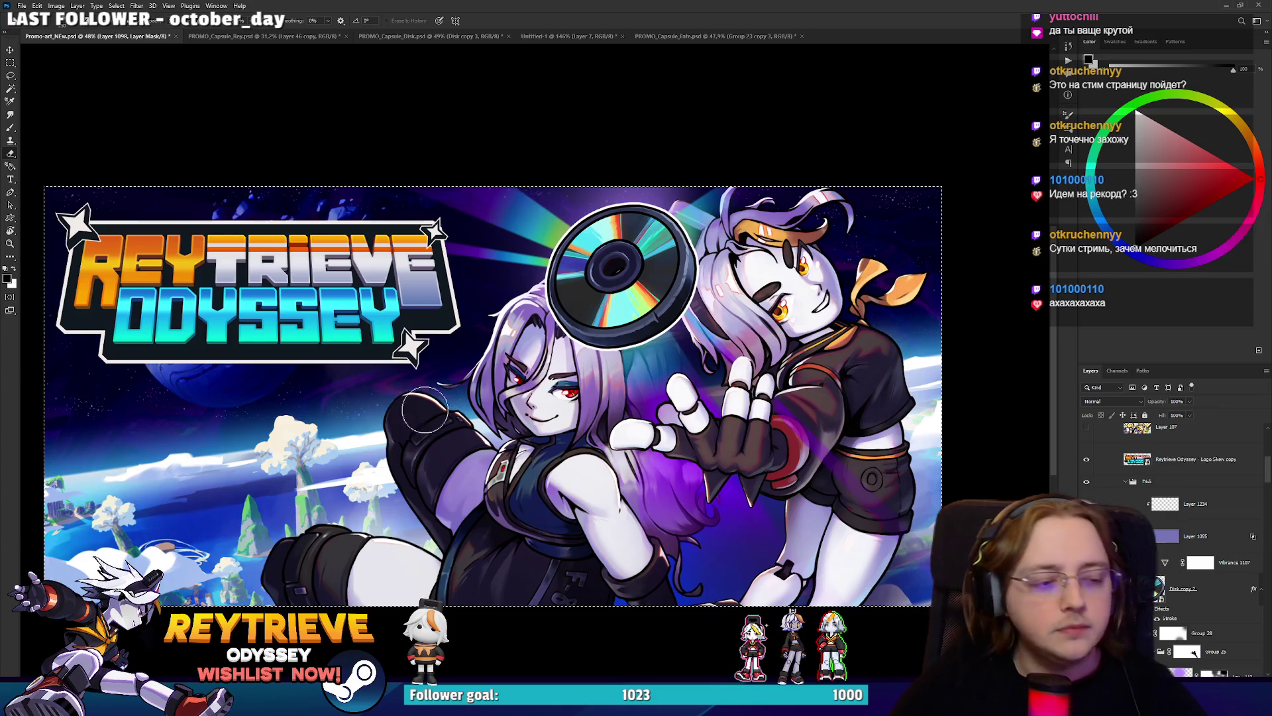
{"action": "key", "text": "alt+Tab"}
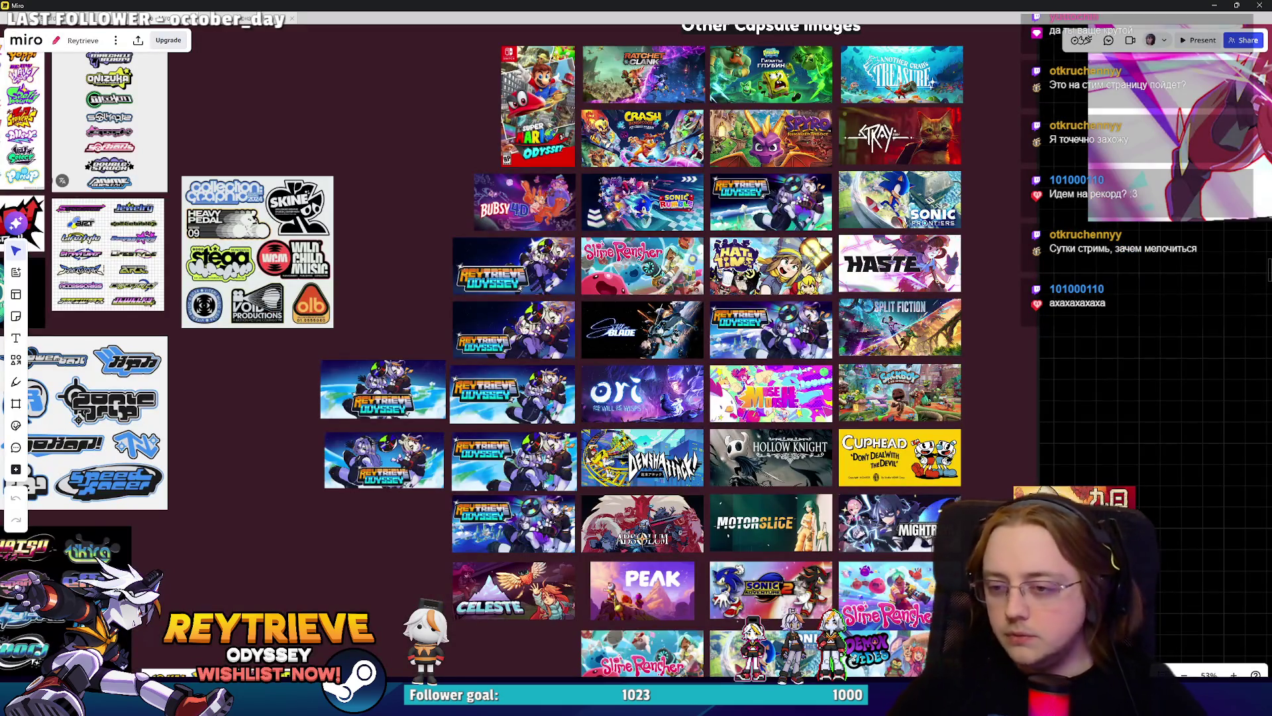
Paste the promo art onto the board, scale it to capsule-tile size and move it over the grid.
{"action": "scroll", "coordinate": [602, 468], "scroll_direction": "left", "scroll_amount": 2}
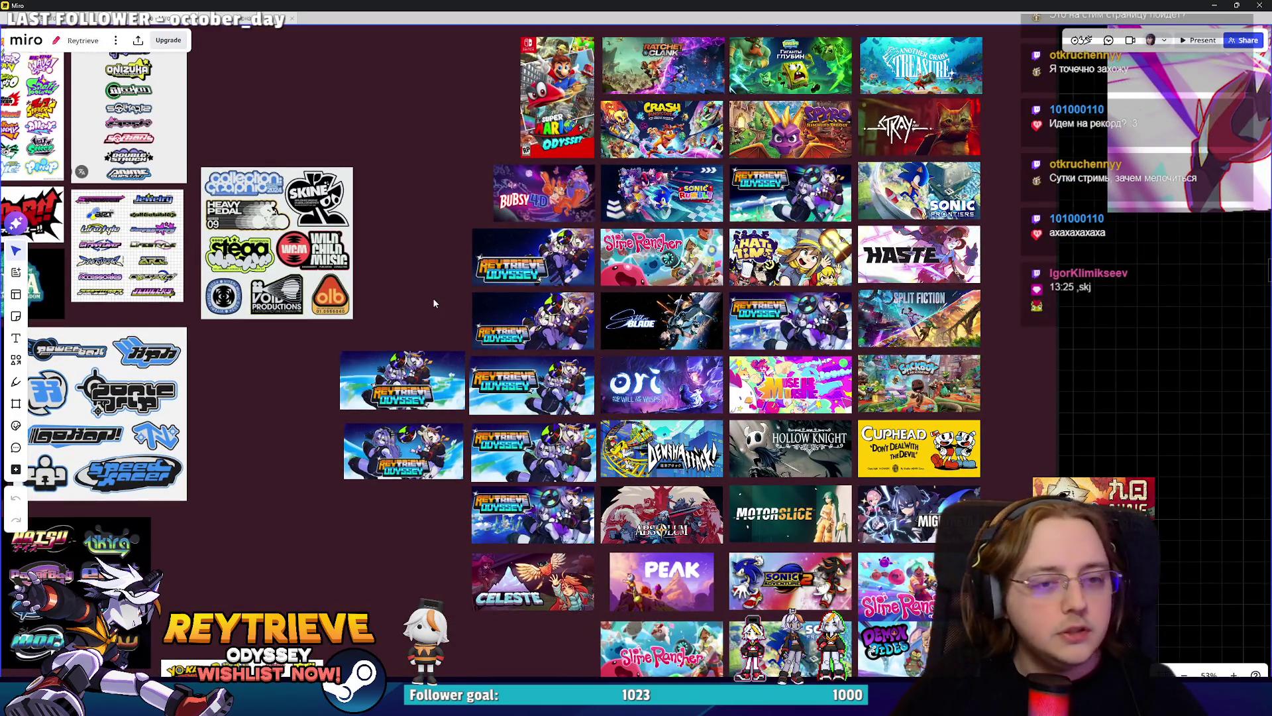
{"action": "key", "text": "ctrl+v"}
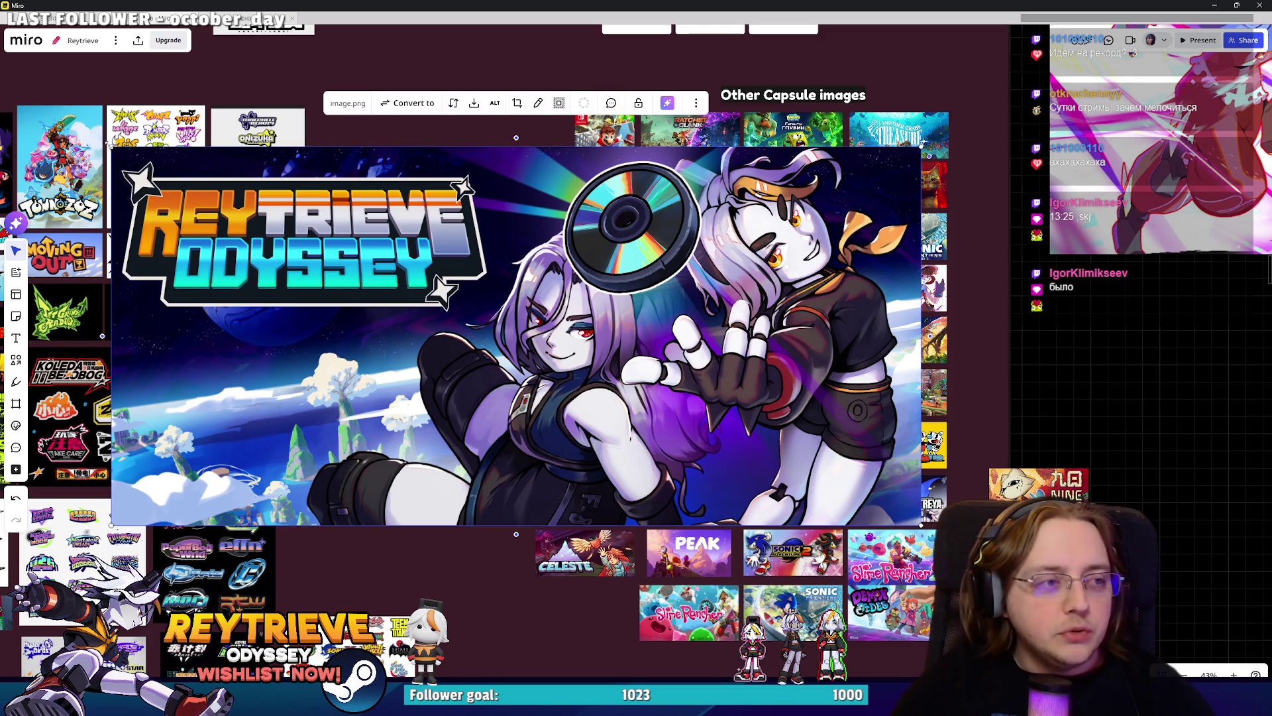
{"action": "left_click_drag", "start_coordinate": [110, 142], "coordinate": [535, 369]}
{"action": "scroll", "coordinate": [811, 497], "scroll_direction": "up", "scroll_amount": 5}
{"action": "mouse_move", "coordinate": [812, 497]}
{"action": "left_mouse_down"}
{"action": "mouse_move", "coordinate": [782, 457]}
{"action": "mouse_move", "coordinate": [588, 425]}
{"action": "mouse_move", "coordinate": [389, 525]}
{"action": "mouse_move", "coordinate": [859, 265]}
{"action": "mouse_move", "coordinate": [1059, 272]}
{"action": "left_mouse_up"}
Replace the old third-column Reytrieve tile with the new image, resized to fit the slot.
{"action": "scroll", "coordinate": [1085, 149], "scroll_direction": "up", "scroll_amount": 3}
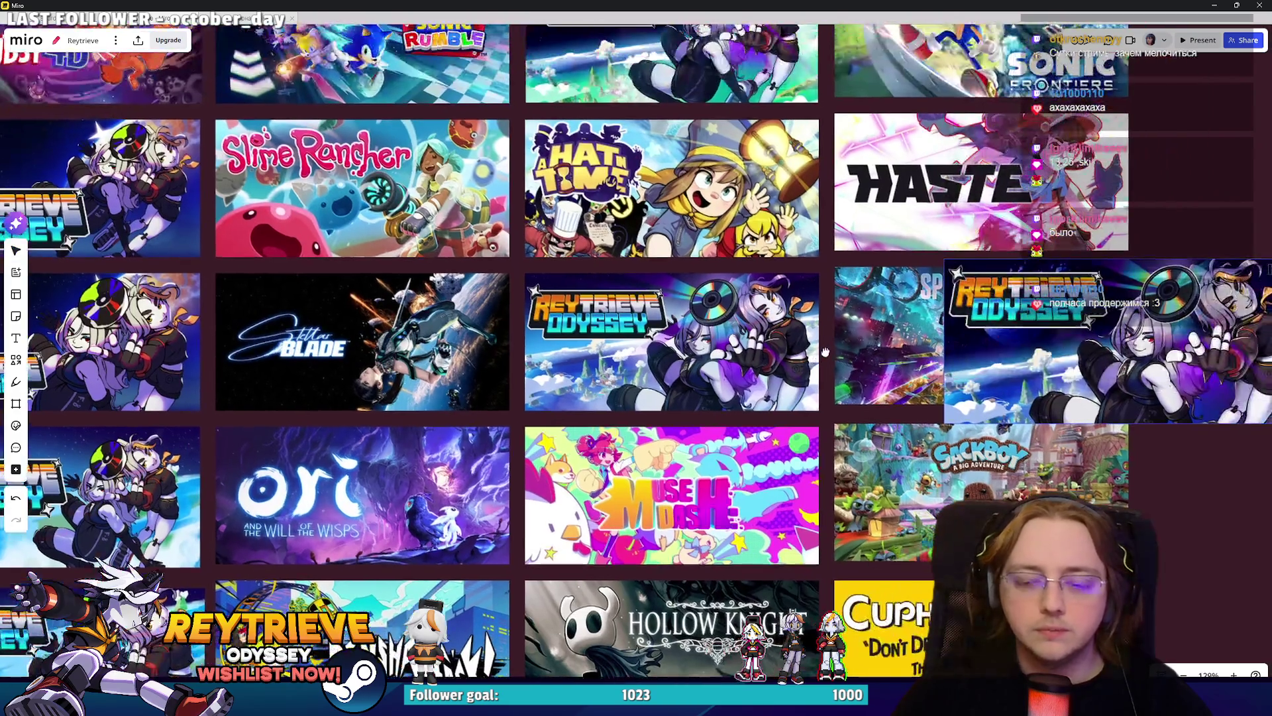
{"action": "left_click", "coordinate": [759, 352]}
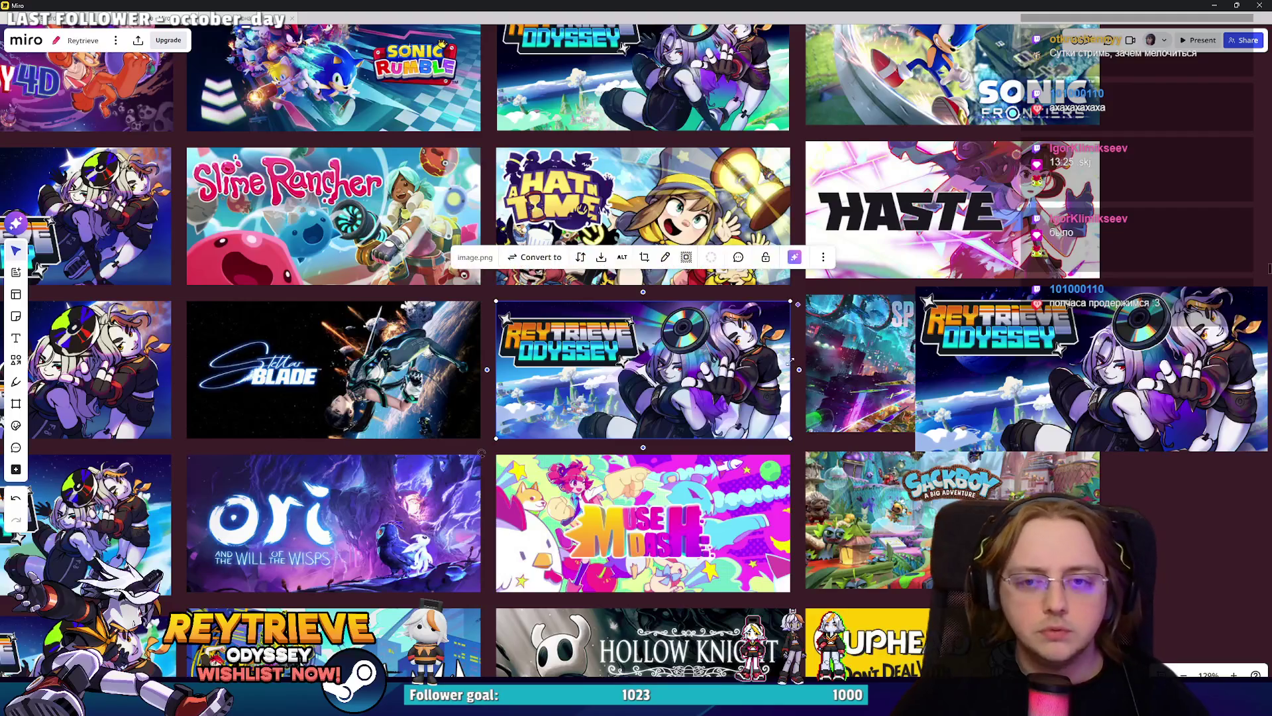
{"action": "scroll", "coordinate": [769, 358], "scroll_direction": "down", "scroll_amount": 3}
{"action": "left_click", "coordinate": [1040, 376]}
{"action": "left_click_drag", "start_coordinate": [1041, 376], "coordinate": [959, 371]}
{"action": "scroll", "coordinate": [910, 379], "scroll_direction": "down", "scroll_amount": 4}
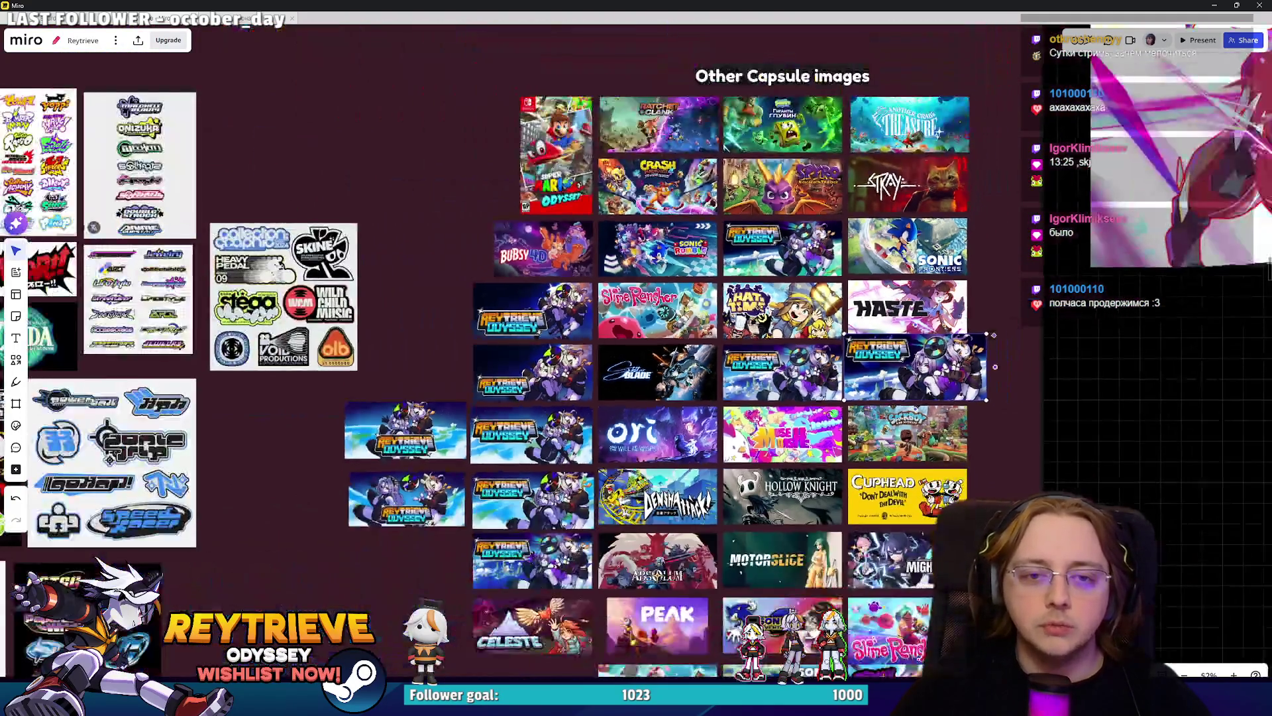
{"action": "scroll", "coordinate": [938, 378], "scroll_direction": "up", "scroll_amount": 3}
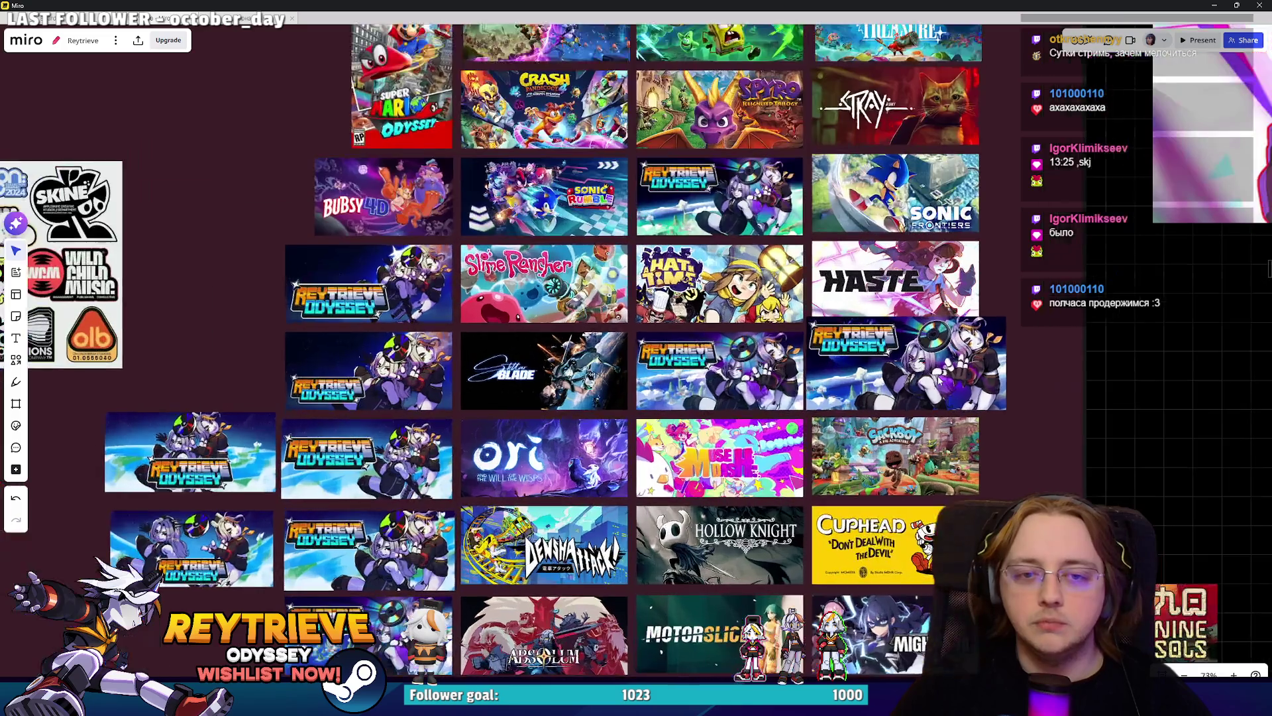
{"action": "scroll", "coordinate": [855, 392], "scroll_direction": "up", "scroll_amount": 2}
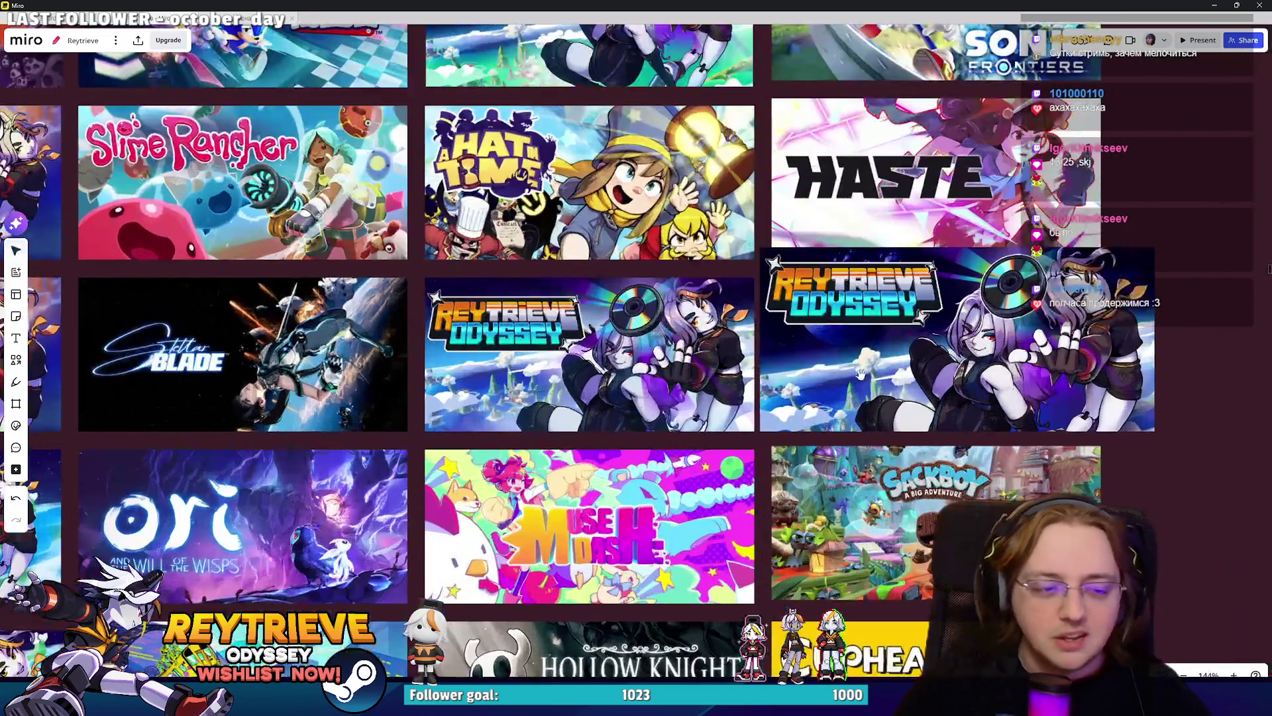
{"action": "left_click", "coordinate": [683, 382]}
{"action": "key", "text": "Delete"}
{"action": "mouse_move", "coordinate": [880, 350]}
{"action": "left_mouse_down"}
{"action": "mouse_move", "coordinate": [551, 350]}
{"action": "mouse_move", "coordinate": [570, 343]}
{"action": "left_mouse_up"}
{"action": "left_click_drag", "start_coordinate": [821, 250], "coordinate": [758, 279]}
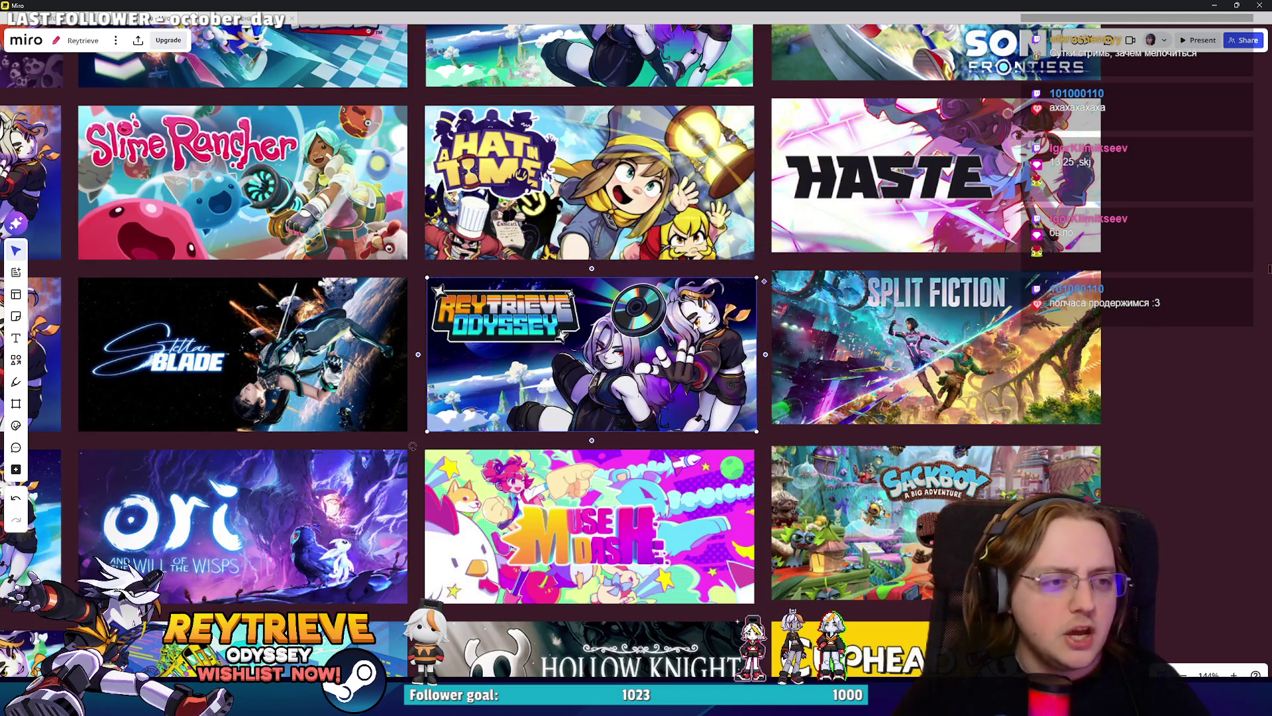
{"action": "scroll", "coordinate": [695, 322], "scroll_direction": "down", "scroll_amount": 2}
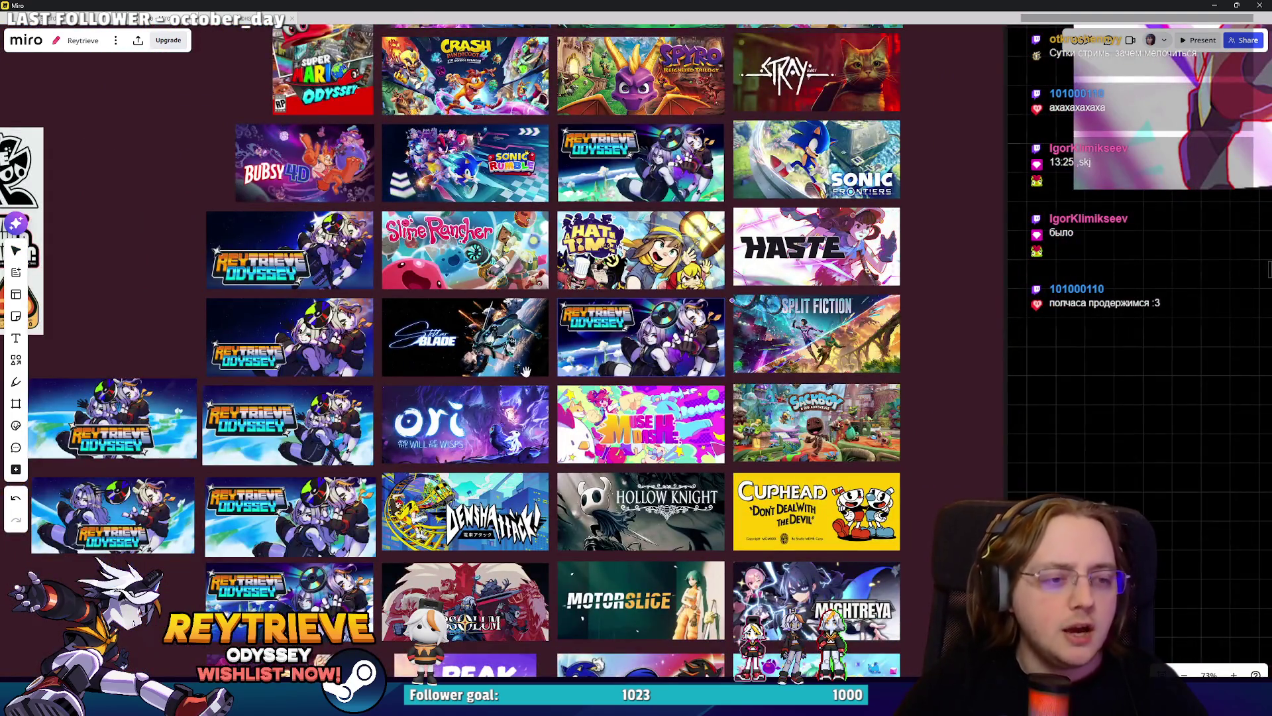
{"action": "scroll", "coordinate": [605, 347], "scroll_direction": "down", "scroll_amount": 2}
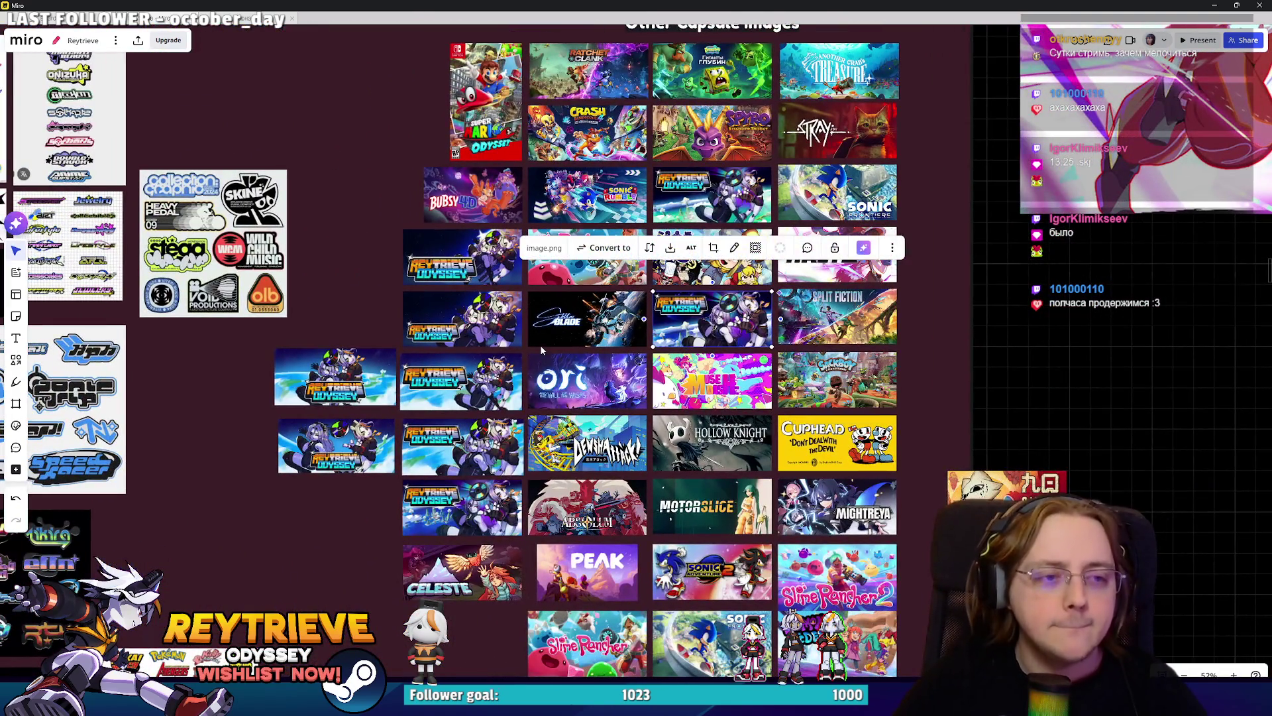
Move the Muse Dash tile, delete the extra Reytrieve tile and put Nine Sols in its slot.
{"action": "left_click", "coordinate": [674, 361]}
{"action": "mouse_move", "coordinate": [674, 361]}
{"action": "left_mouse_down"}
{"action": "mouse_move", "coordinate": [687, 385]}
{"action": "mouse_move", "coordinate": [979, 349]}
{"action": "mouse_move", "coordinate": [980, 408]}
{"action": "left_mouse_up"}
{"action": "scroll", "coordinate": [981, 398], "scroll_direction": "up", "scroll_amount": 1}
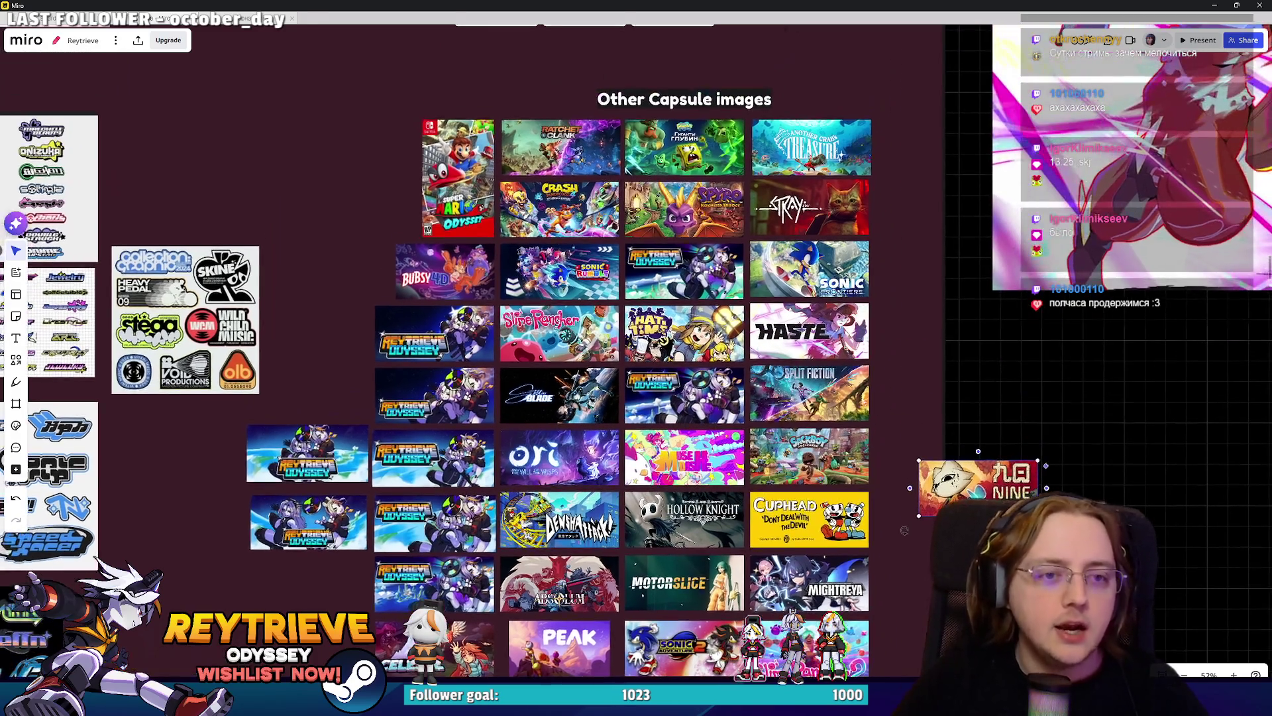
{"action": "left_click", "coordinate": [734, 284]}
{"action": "key", "text": "Delete"}
{"action": "left_click_drag", "start_coordinate": [973, 492], "coordinate": [680, 275]}
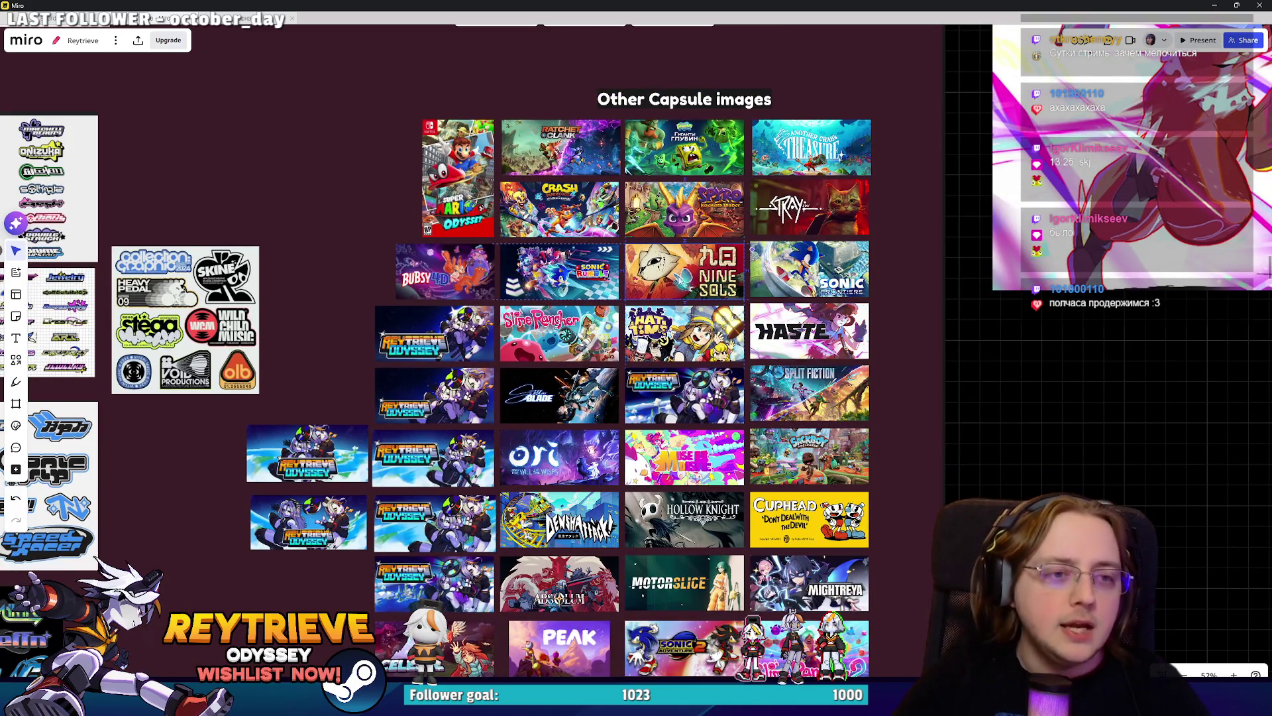
Marquee-select the two loose Reytrieve tiles and move them into the grid's left column.
{"action": "left_click_drag", "start_coordinate": [663, 352], "coordinate": [777, 316]}
{"action": "mouse_move", "coordinate": [331, 557]}
{"action": "left_mouse_down"}
{"action": "mouse_move", "coordinate": [440, 434]}
{"action": "mouse_move", "coordinate": [416, 584]}
{"action": "left_mouse_up"}
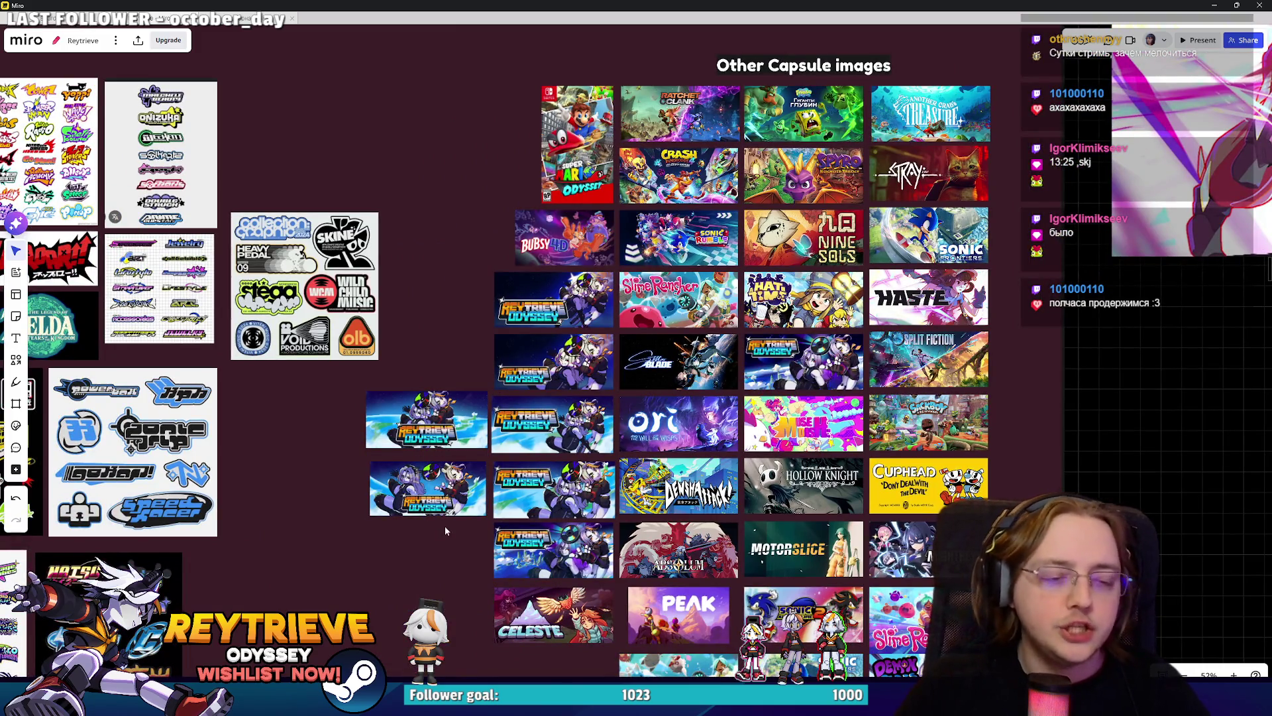
{"action": "scroll", "coordinate": [574, 287], "scroll_direction": "up", "scroll_amount": 5}
{"action": "left_click_drag", "start_coordinate": [587, 257], "coordinate": [418, 474]}
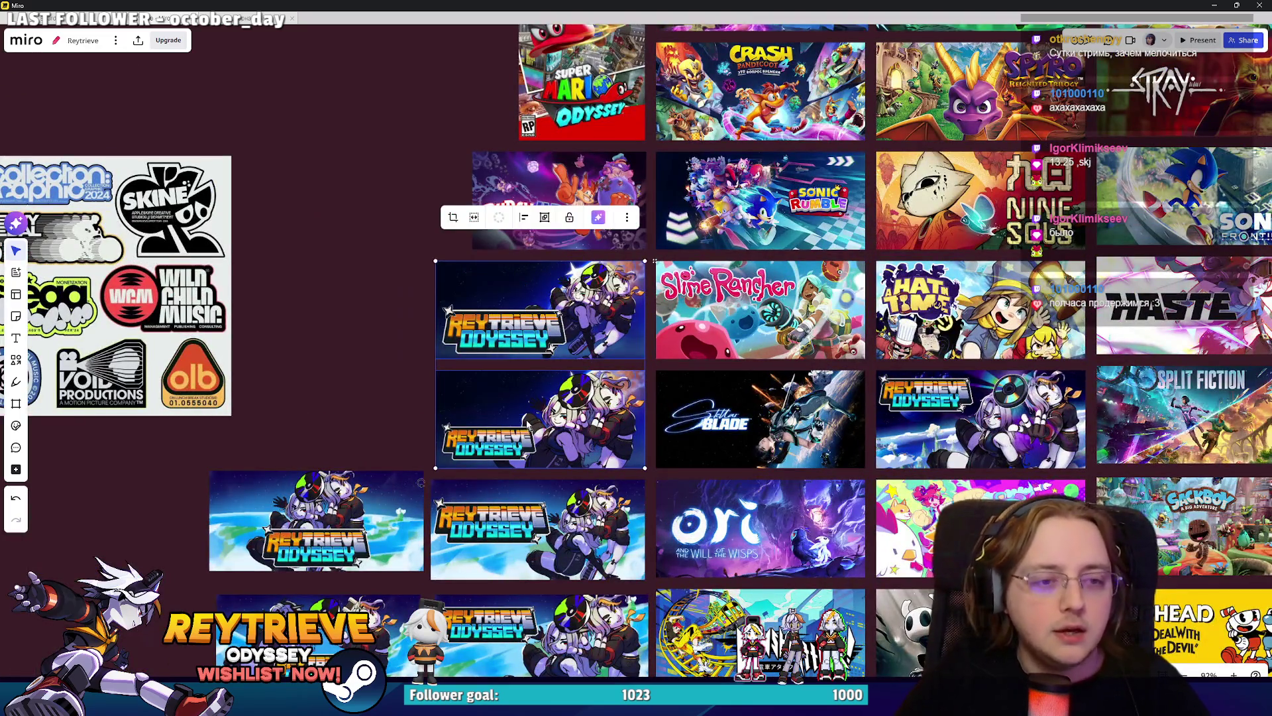
{"action": "mouse_move", "coordinate": [534, 424]}
{"action": "left_mouse_down"}
{"action": "mouse_move", "coordinate": [455, 544]}
{"action": "mouse_move", "coordinate": [534, 433]}
{"action": "mouse_move", "coordinate": [678, 333]}
{"action": "left_mouse_up"}
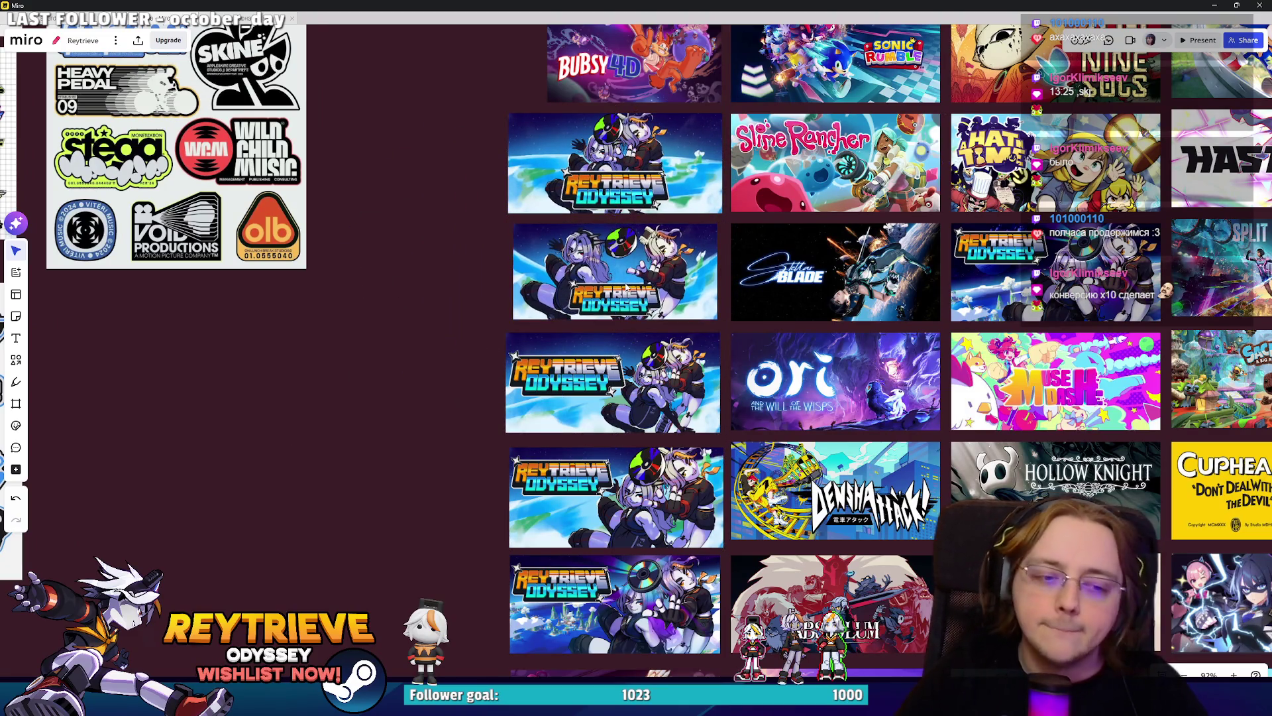
{"action": "scroll", "coordinate": [494, 397], "scroll_direction": "down", "scroll_amount": 3}
{"action": "scroll", "coordinate": [494, 397], "scroll_direction": "down", "scroll_amount": 2}
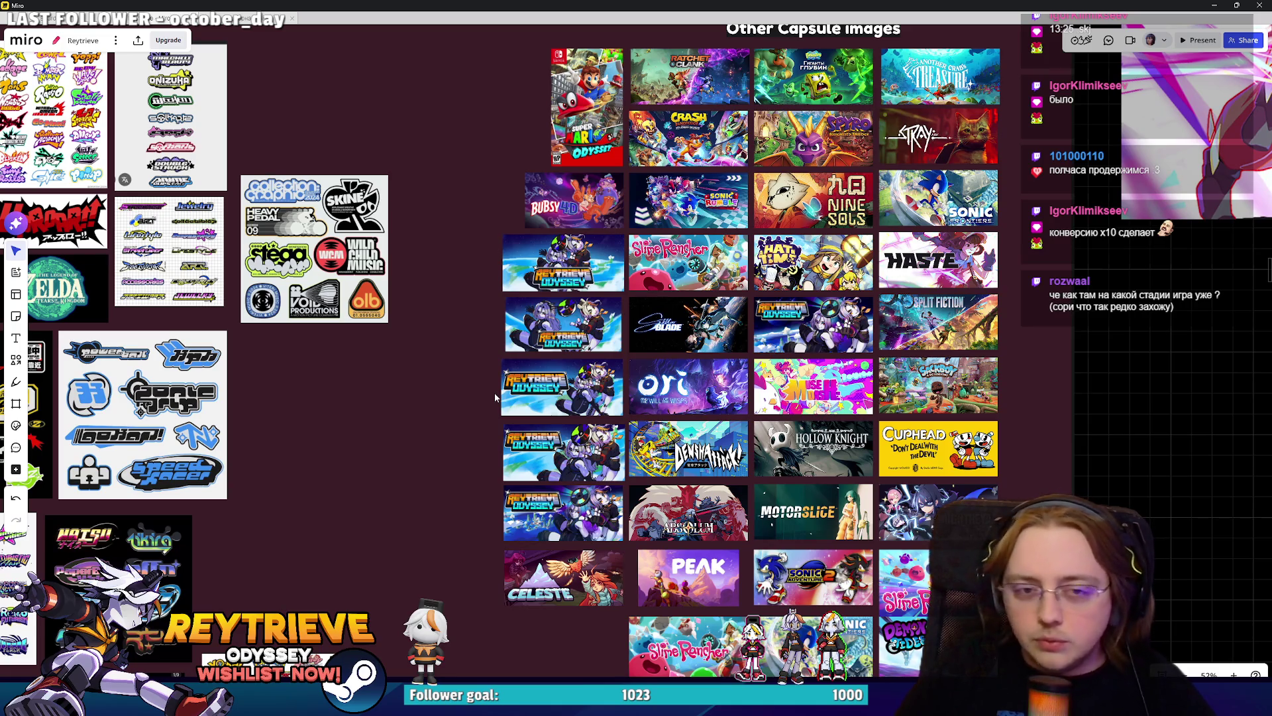
Zoom in on the Reytrieve Odyssey capsule tile, zoom back out, and minimize Miro.
{"action": "scroll", "coordinate": [570, 418], "scroll_direction": "up", "scroll_amount": 10}
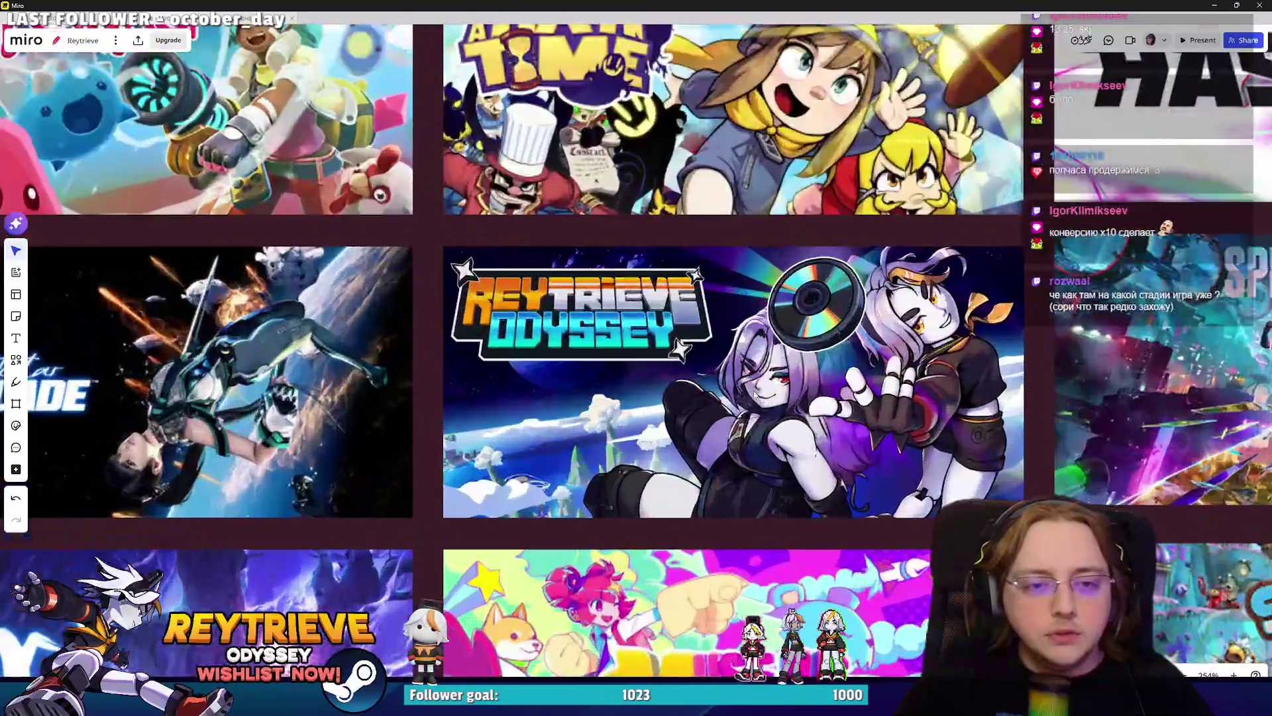
{"action": "scroll", "coordinate": [755, 394], "scroll_direction": "up", "scroll_amount": 5}
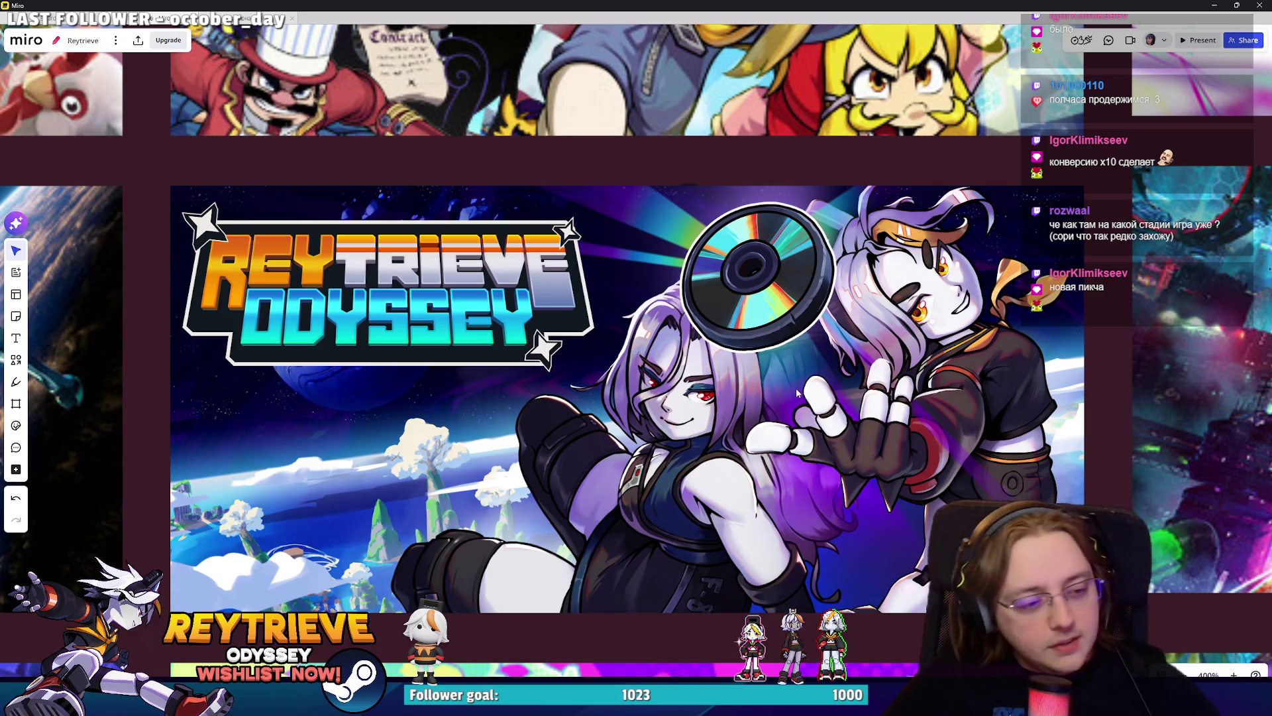
{"action": "scroll", "coordinate": [790, 398], "scroll_direction": "down", "scroll_amount": 3}
{"action": "left_click", "coordinate": [1216, 5]}
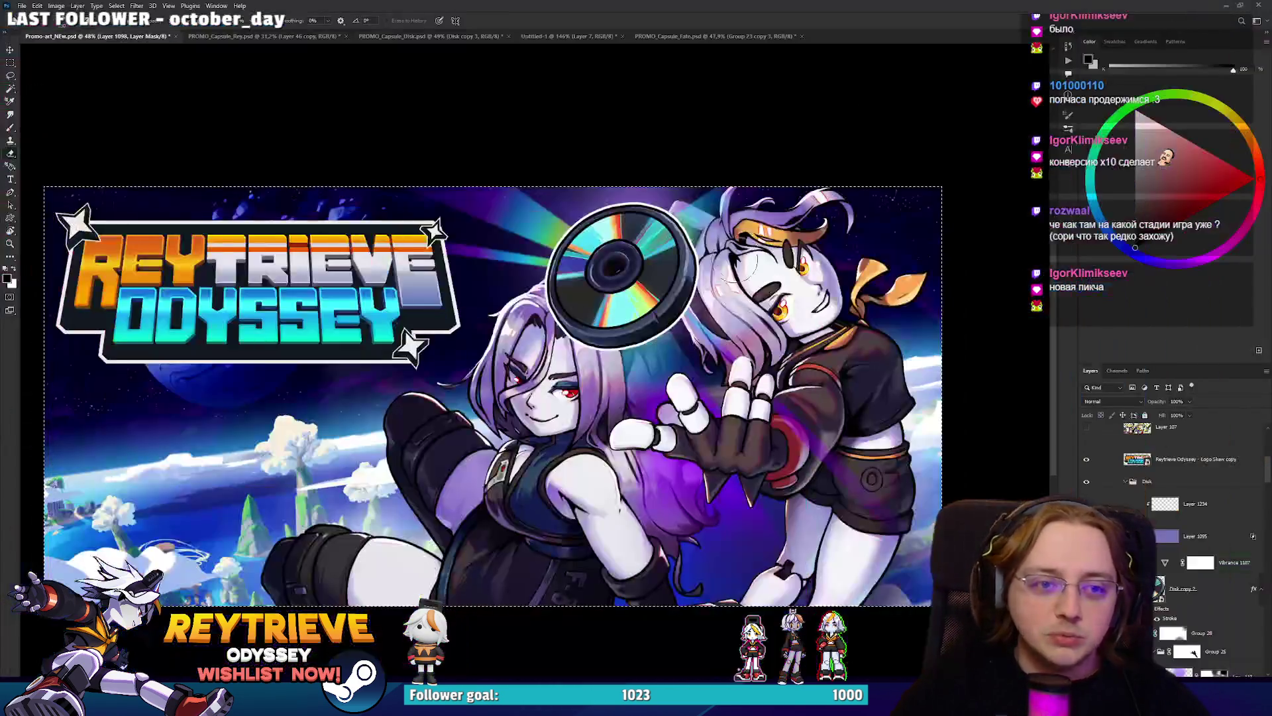
Select the All group so only the ocean-world background shows.
{"action": "left_click_drag", "start_coordinate": [524, 447], "coordinate": [571, 436]}
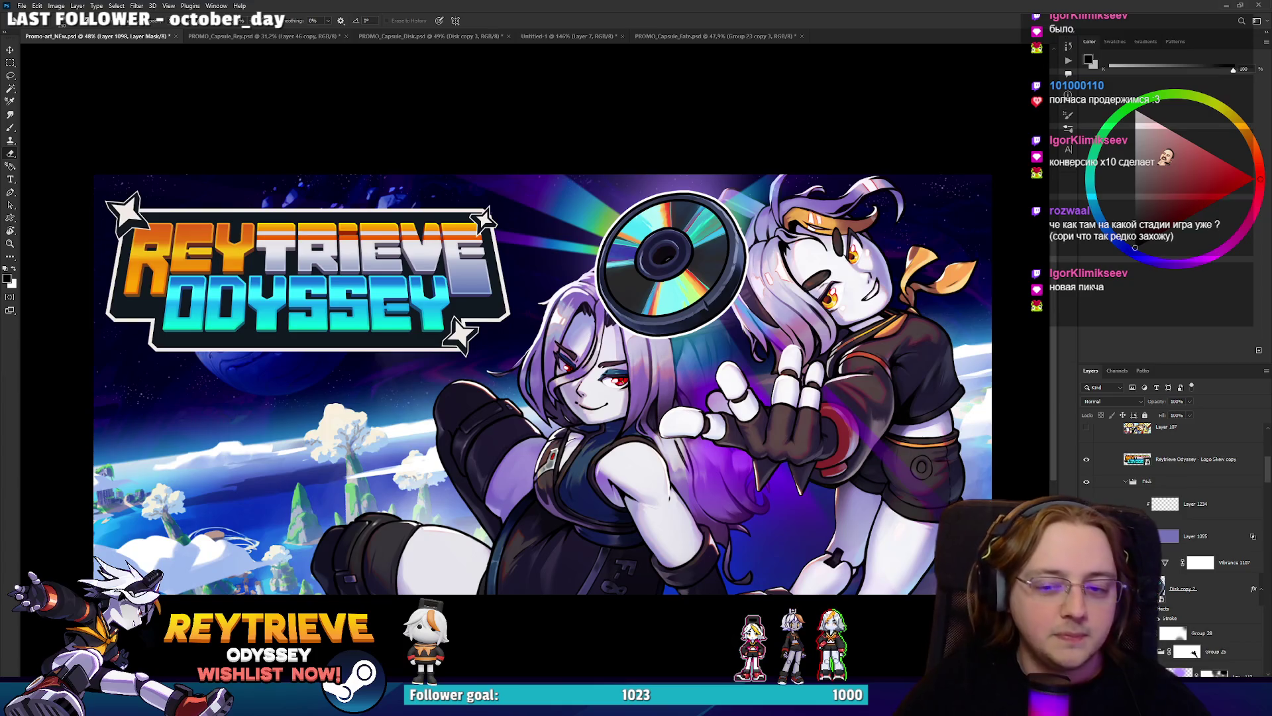
{"action": "scroll", "coordinate": [1148, 521], "scroll_direction": "up", "scroll_amount": 2}
{"action": "left_click", "coordinate": [1167, 518]}
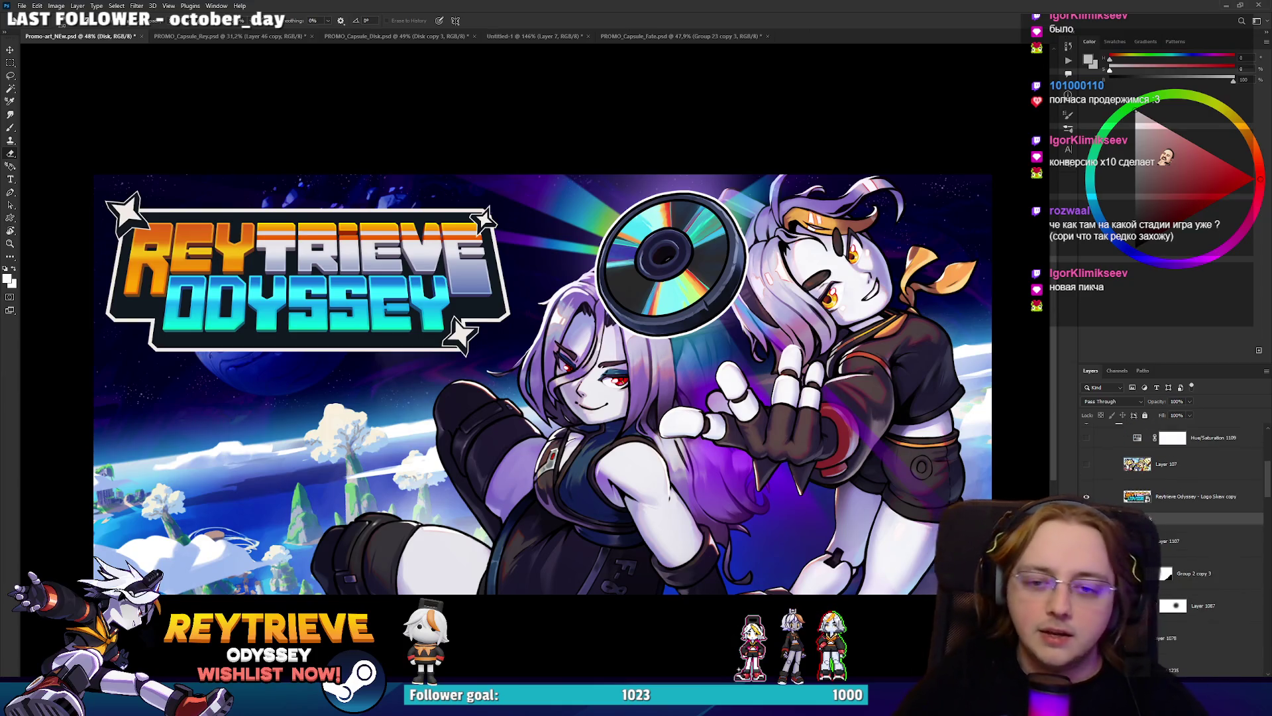
{"action": "scroll", "coordinate": [1167, 524], "scroll_direction": "up", "scroll_amount": 4}
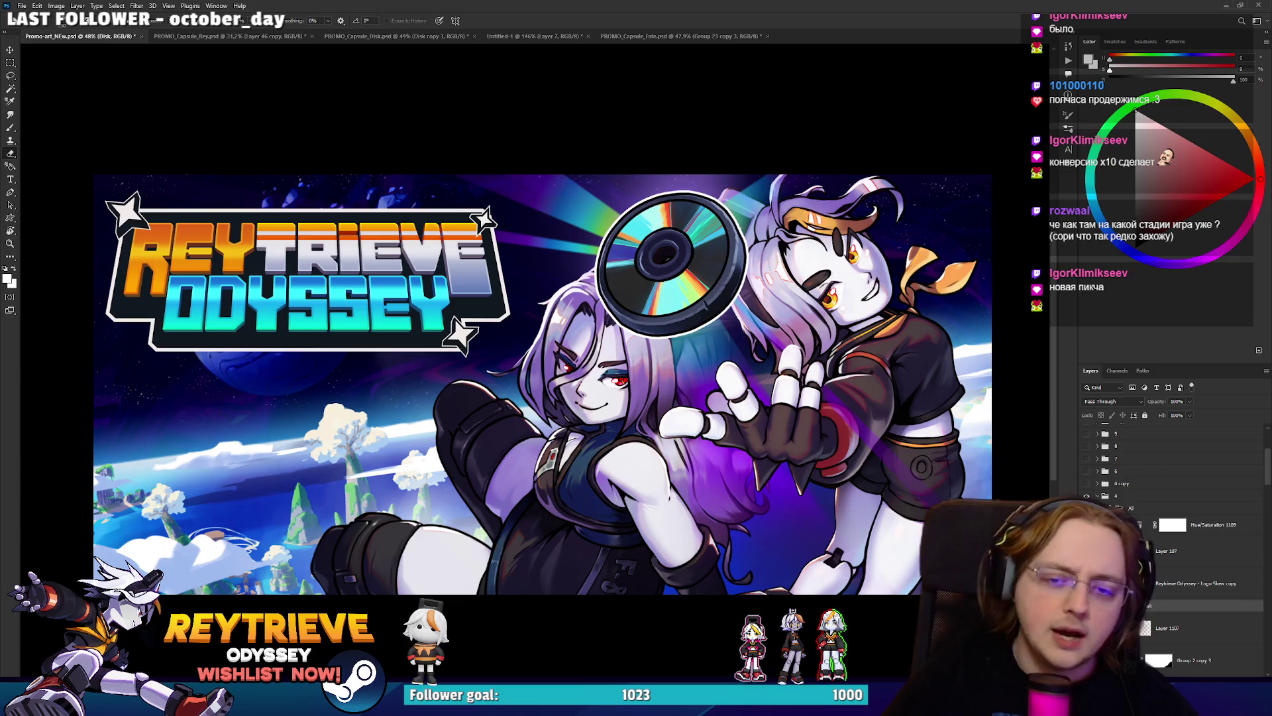
{"action": "left_click", "coordinate": [1131, 508]}
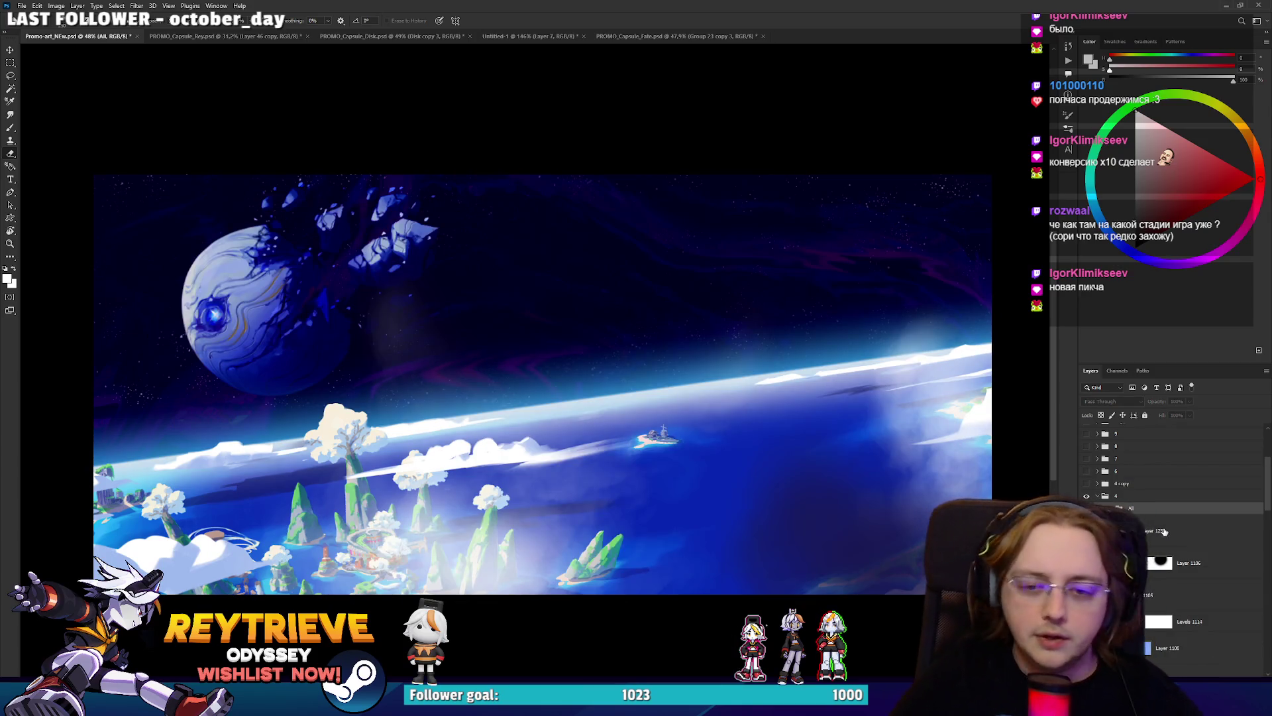
Fill Layer 1133 with flat mid grey across the whole canvas.
{"action": "scroll", "coordinate": [1166, 477], "scroll_direction": "down", "scroll_amount": 2}
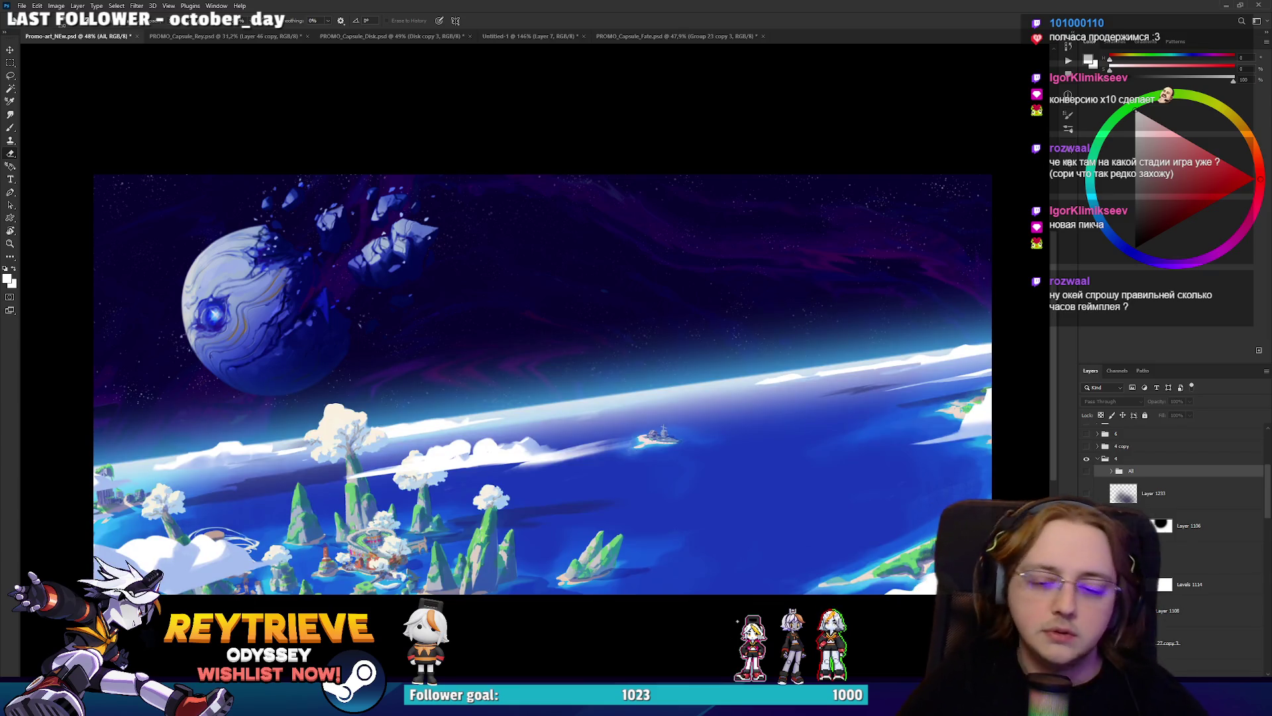
{"action": "scroll", "coordinate": [1173, 530], "scroll_direction": "down", "scroll_amount": 1}
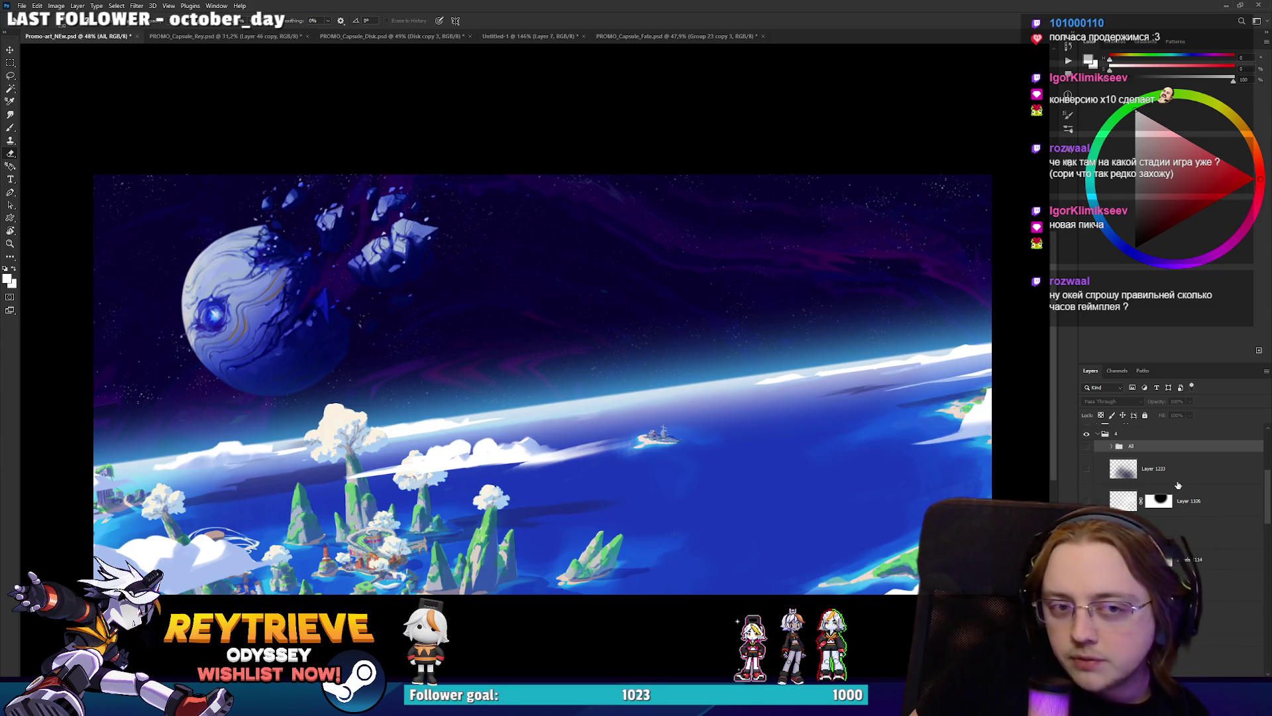
{"action": "scroll", "coordinate": [1173, 447], "scroll_direction": "down", "scroll_amount": 5}
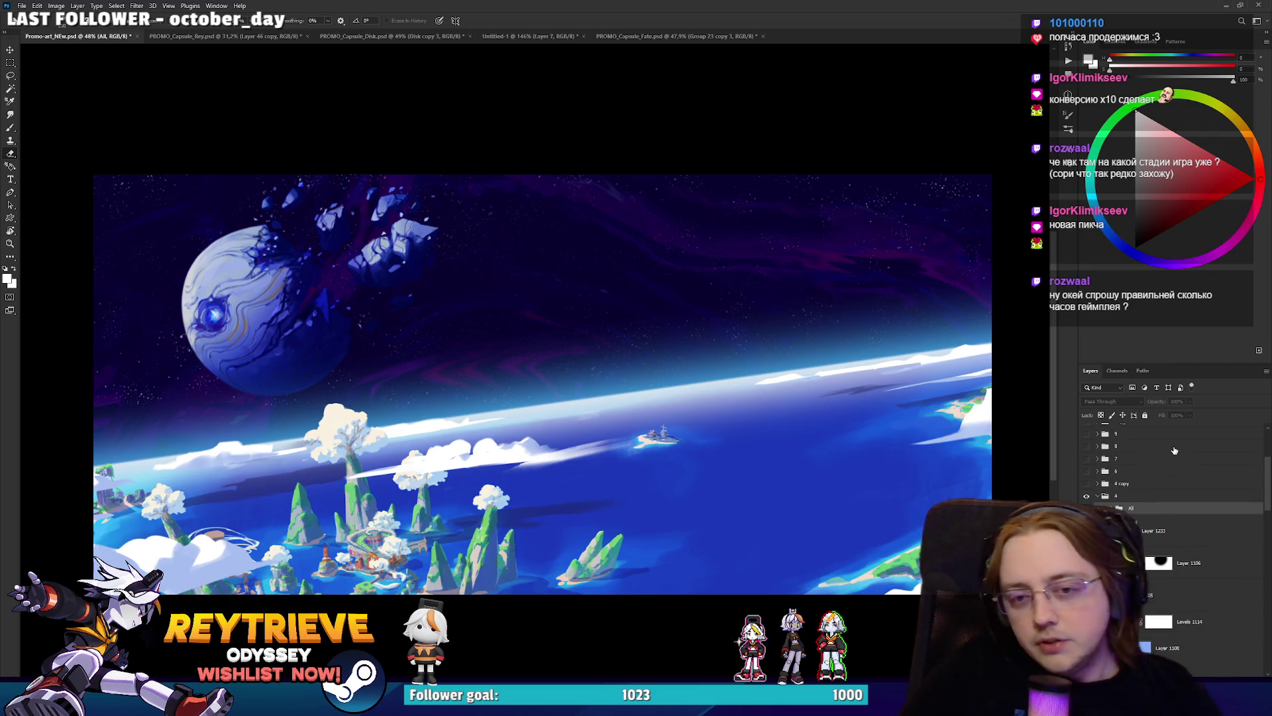
{"action": "left_click", "coordinate": [1166, 640]}
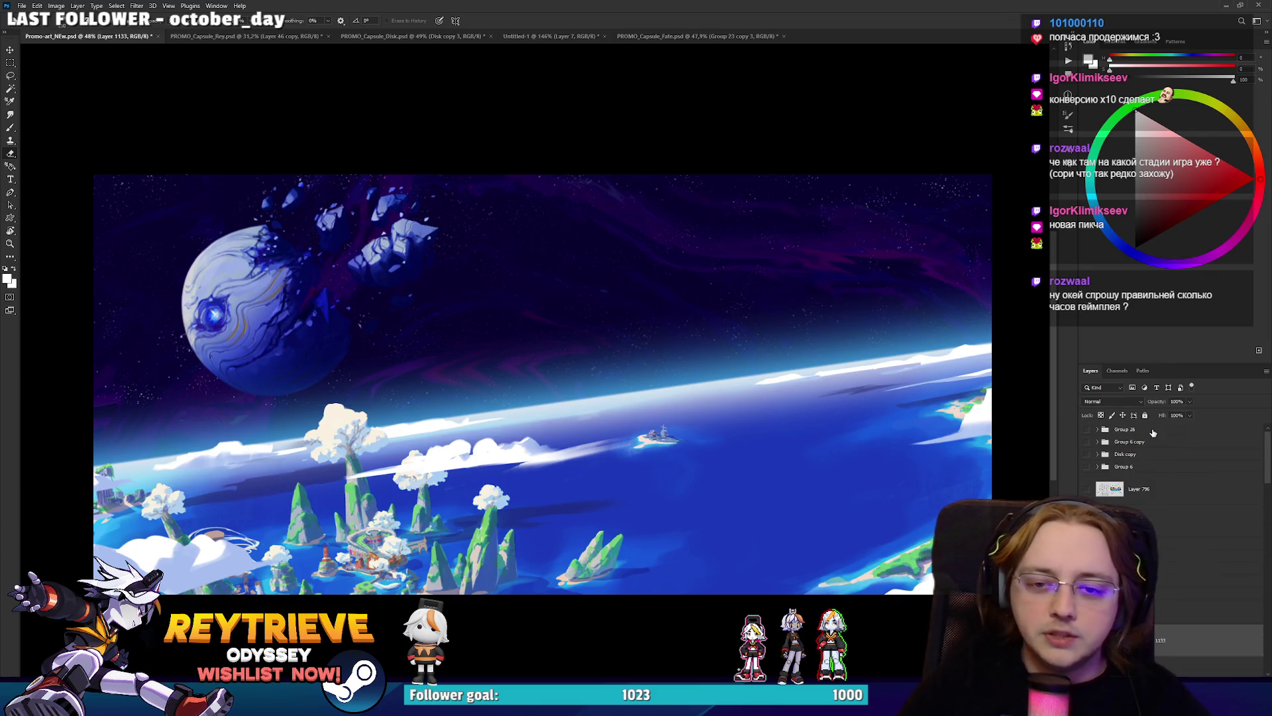
{"action": "left_click", "coordinate": [1201, 173]}
{"action": "left_click", "coordinate": [1135, 179]}
{"action": "key", "text": "alt+BackSpace"}
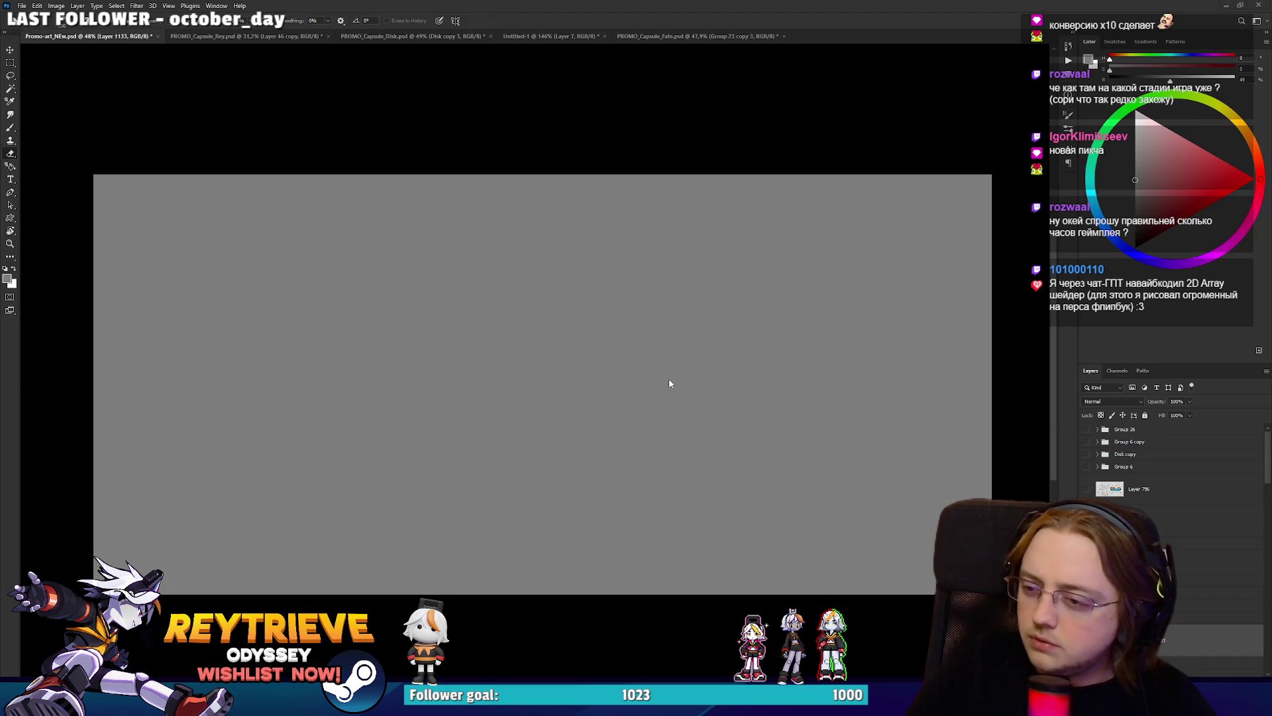
On a new layer, sketch the bar's top edge and right end in pale pink.
{"action": "left_click_drag", "start_coordinate": [695, 398], "coordinate": [708, 414]}
{"action": "key", "text": "b"}
{"action": "left_click", "coordinate": [1165, 135]}
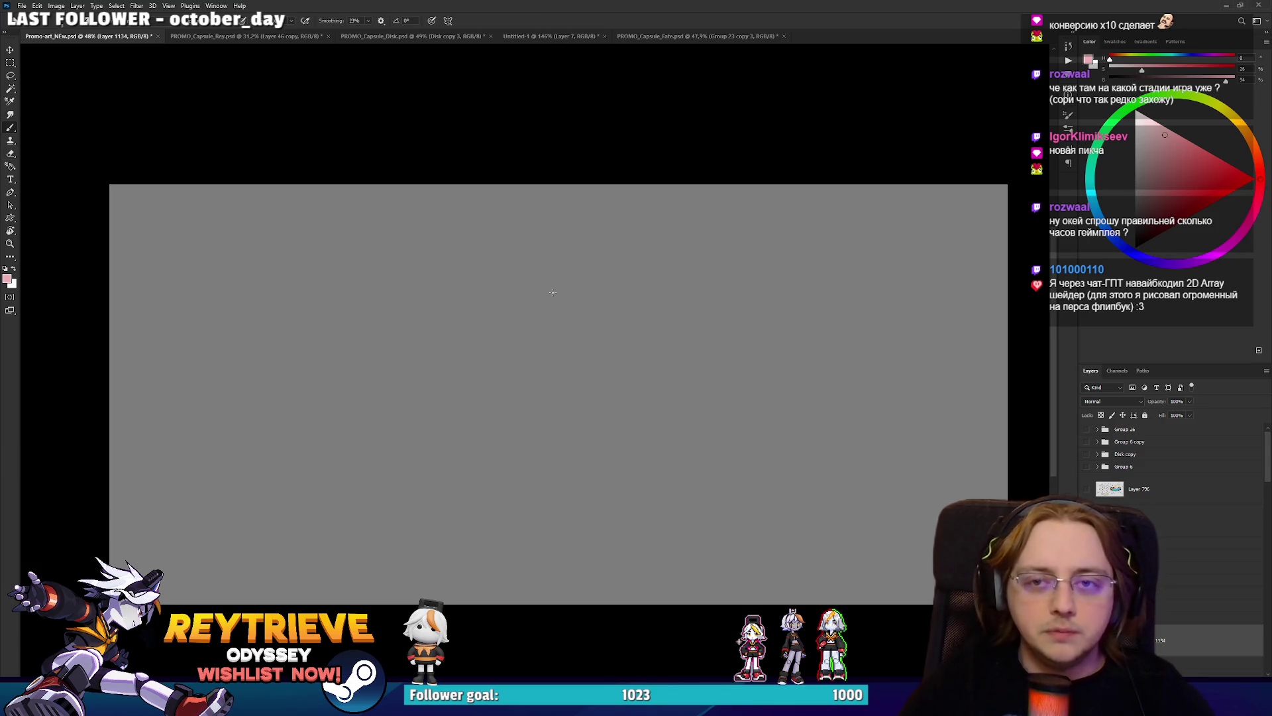
{"action": "key", "text": "ctrl+shift+alt+n"}
{"action": "left_click_drag", "start_coordinate": [227, 250], "coordinate": [378, 250]}
{"action": "left_click_drag", "start_coordinate": [606, 234], "coordinate": [926, 236]}
{"action": "mouse_move", "coordinate": [867, 247]}
{"action": "left_mouse_down"}
{"action": "mouse_move", "coordinate": [868, 319]}
{"action": "mouse_move", "coordinate": [543, 339]}
{"action": "left_mouse_up"}
{"action": "key", "text": "ctrl+z"}
Draw the bar's bottom edge and redo its left end as a straight vertical line.
{"action": "left_click_drag", "start_coordinate": [868, 317], "coordinate": [184, 317]}
{"action": "mouse_move", "coordinate": [228, 243]}
{"action": "left_mouse_down"}
{"action": "mouse_move", "coordinate": [166, 317]}
{"action": "mouse_move", "coordinate": [229, 341]}
{"action": "left_mouse_up"}
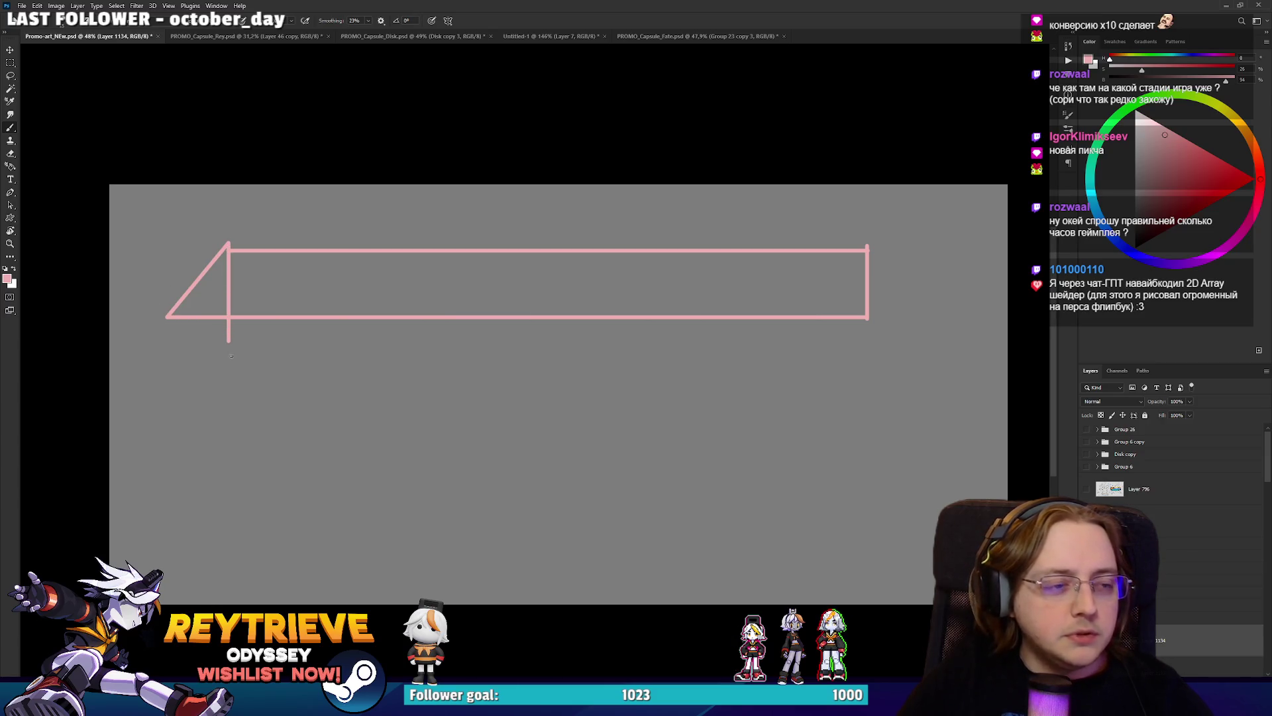
{"action": "left_click_drag", "start_coordinate": [350, 303], "coordinate": [355, 374]}
{"action": "scroll", "coordinate": [323, 353], "scroll_direction": "up", "scroll_amount": 2}
{"action": "key", "text": "ctrl+z"}
{"action": "key", "text": "ctrl+z"}
{"action": "left_click_drag", "start_coordinate": [207, 272], "coordinate": [208, 338]}
{"action": "scroll", "coordinate": [424, 371], "scroll_direction": "down", "scroll_amount": 1}
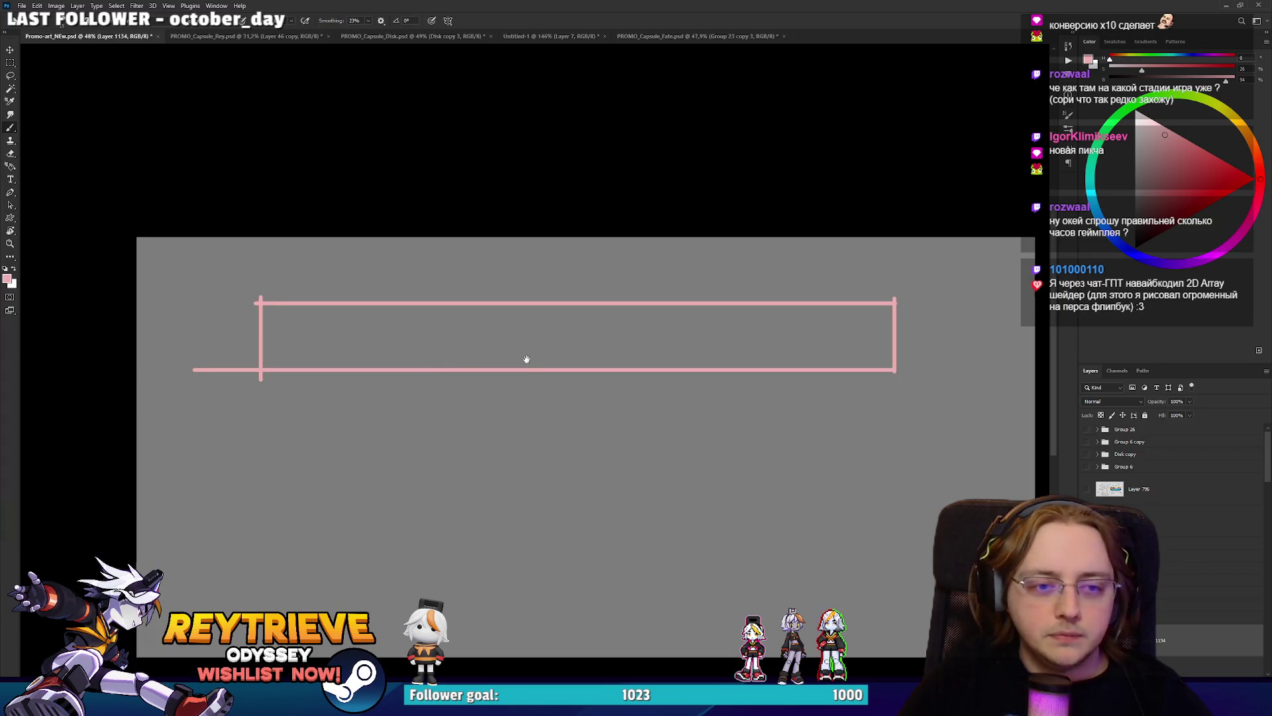
Paint a cluster of red dabs inside the bar's left end.
{"action": "left_click", "coordinate": [1212, 165]}
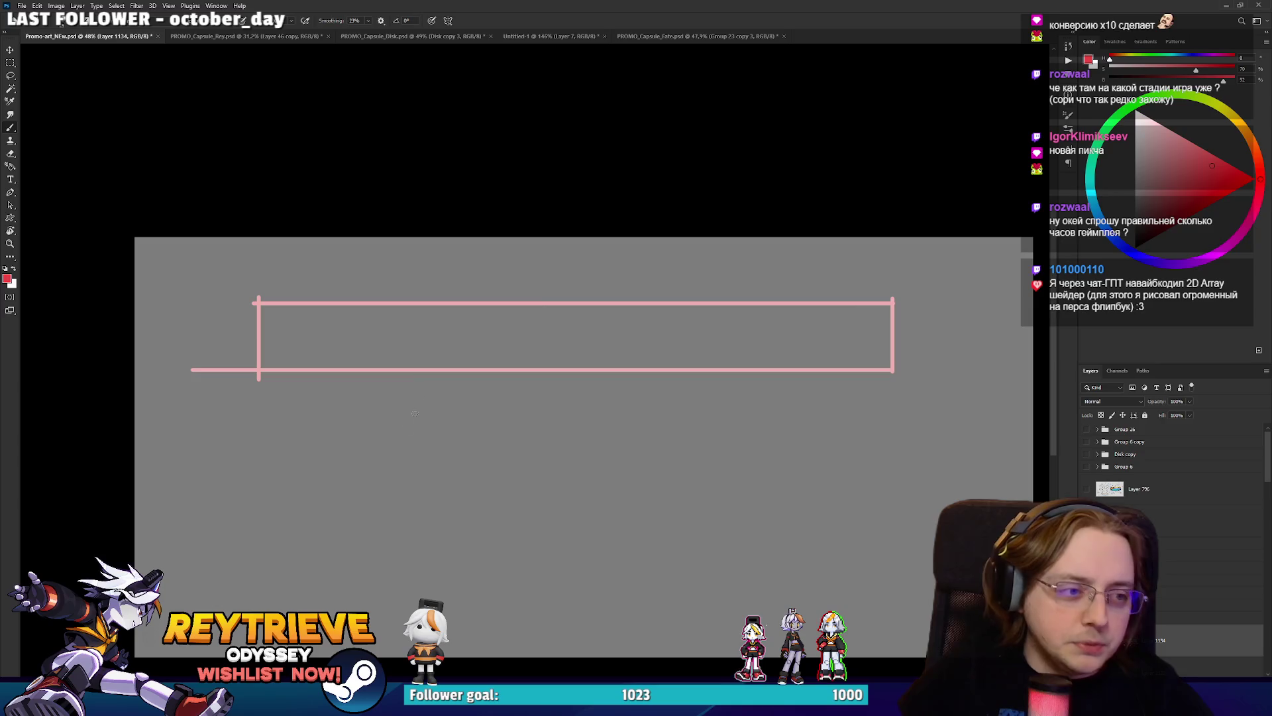
{"action": "left_click", "coordinate": [272, 330]}
{"action": "left_click", "coordinate": [294, 332]}
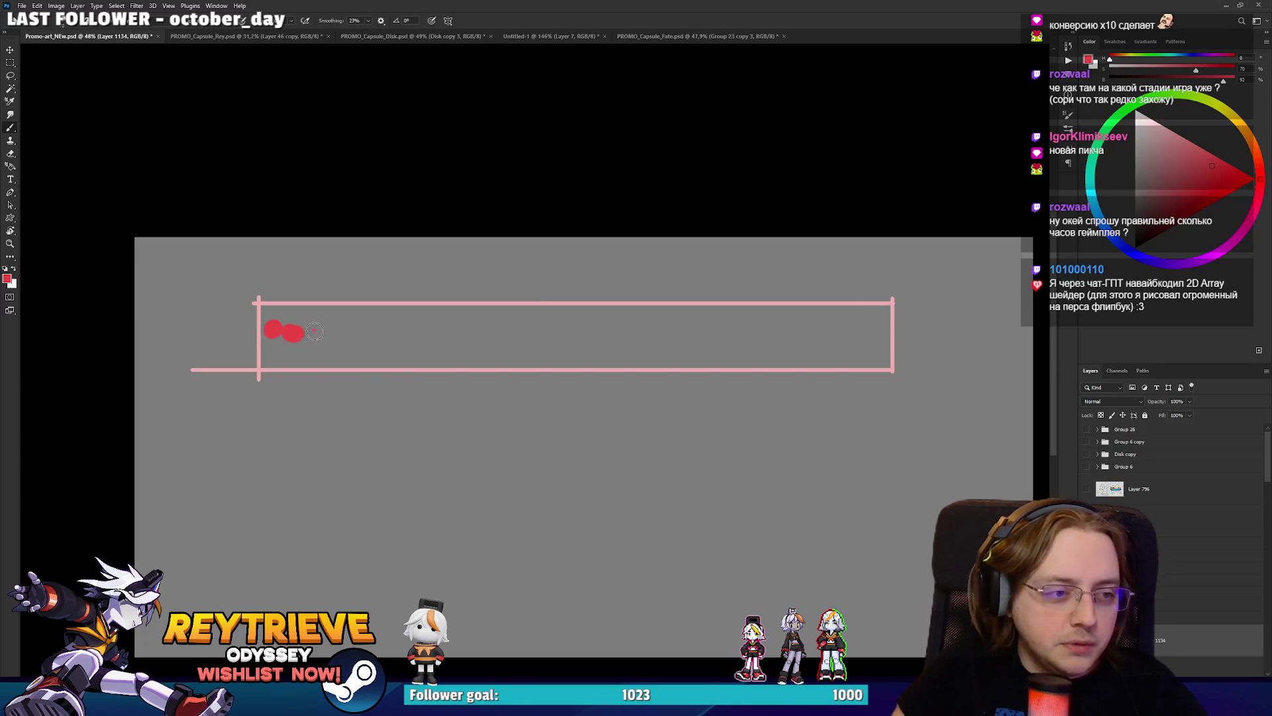
{"action": "left_click_drag", "start_coordinate": [338, 329], "coordinate": [443, 333]}
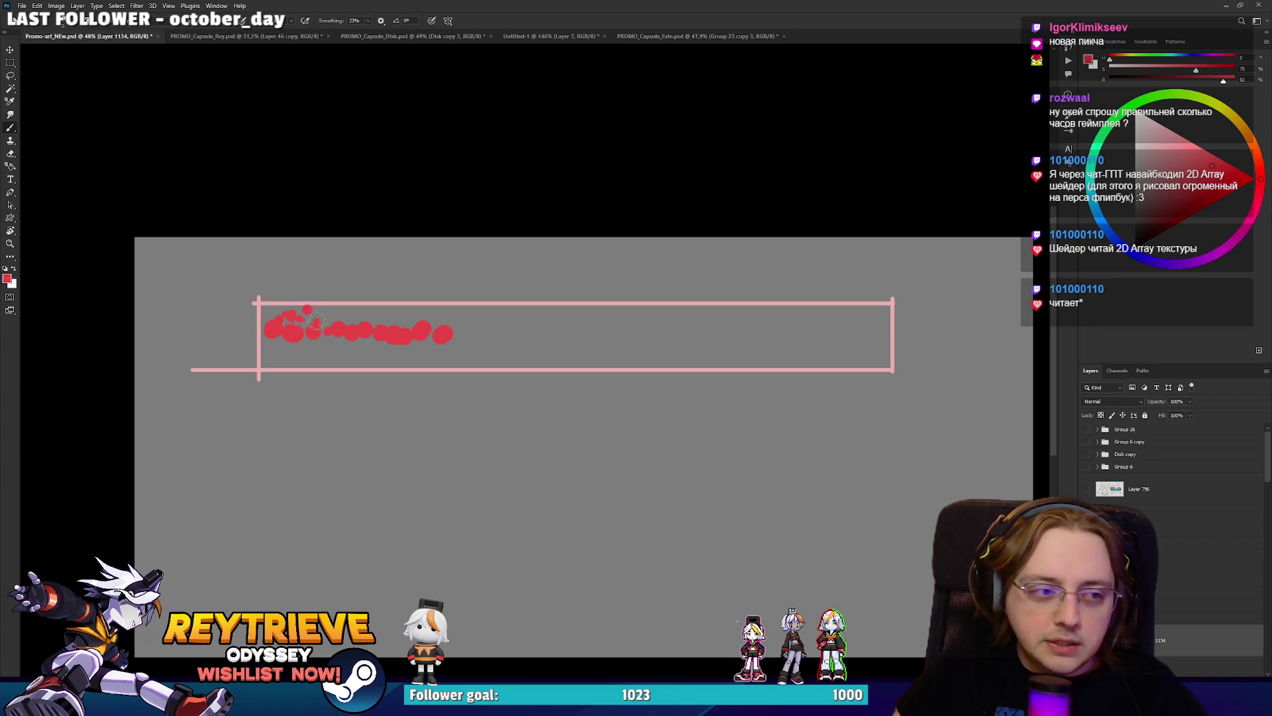
{"action": "mouse_move", "coordinate": [306, 353]}
{"action": "left_mouse_down"}
{"action": "mouse_move", "coordinate": [344, 340]}
{"action": "mouse_move", "coordinate": [371, 360]}
{"action": "mouse_move", "coordinate": [394, 342]}
{"action": "mouse_move", "coordinate": [397, 358]}
{"action": "mouse_move", "coordinate": [436, 351]}
{"action": "mouse_move", "coordinate": [384, 349]}
{"action": "left_mouse_up"}
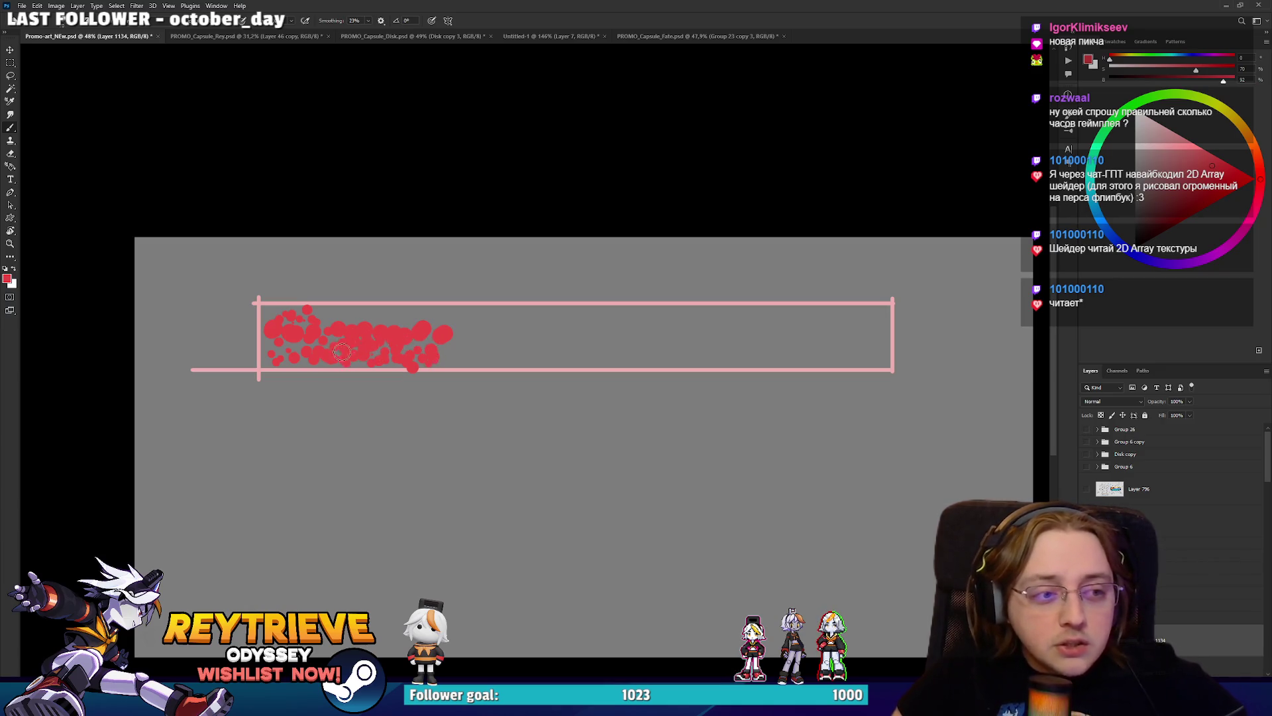
{"action": "left_click_drag", "start_coordinate": [334, 312], "coordinate": [396, 320]}
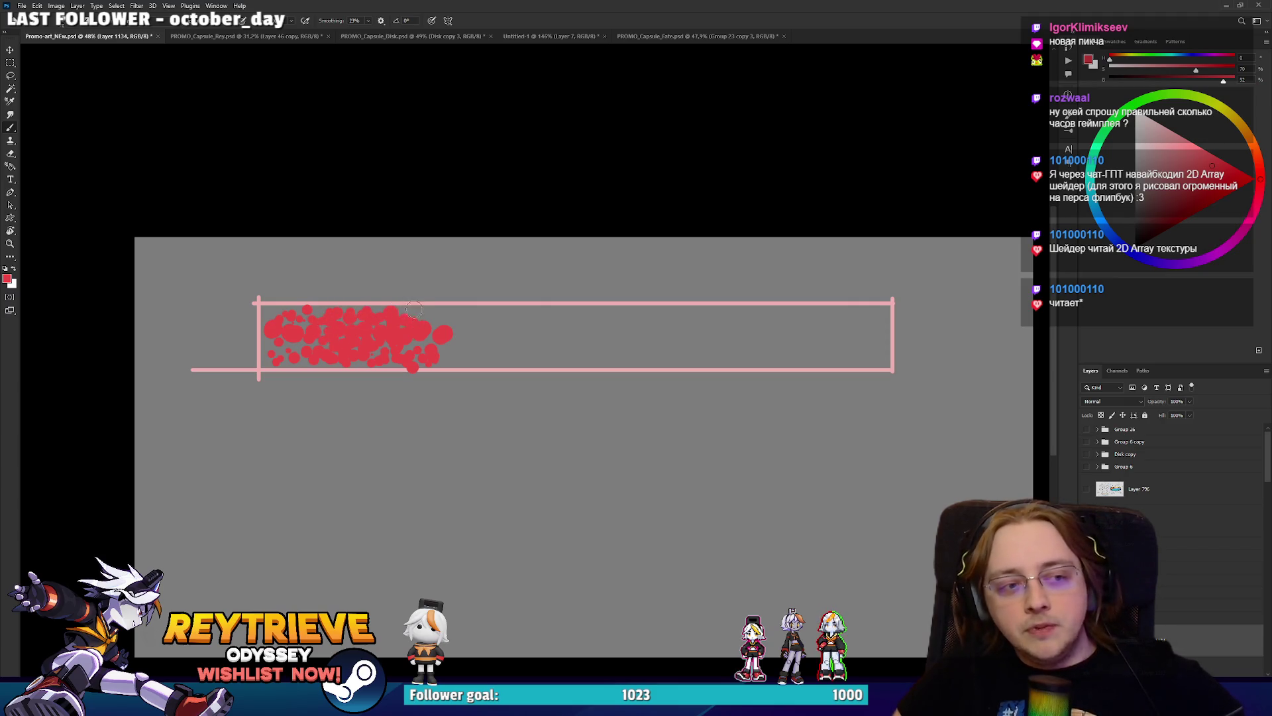
{"action": "left_click", "coordinate": [413, 317]}
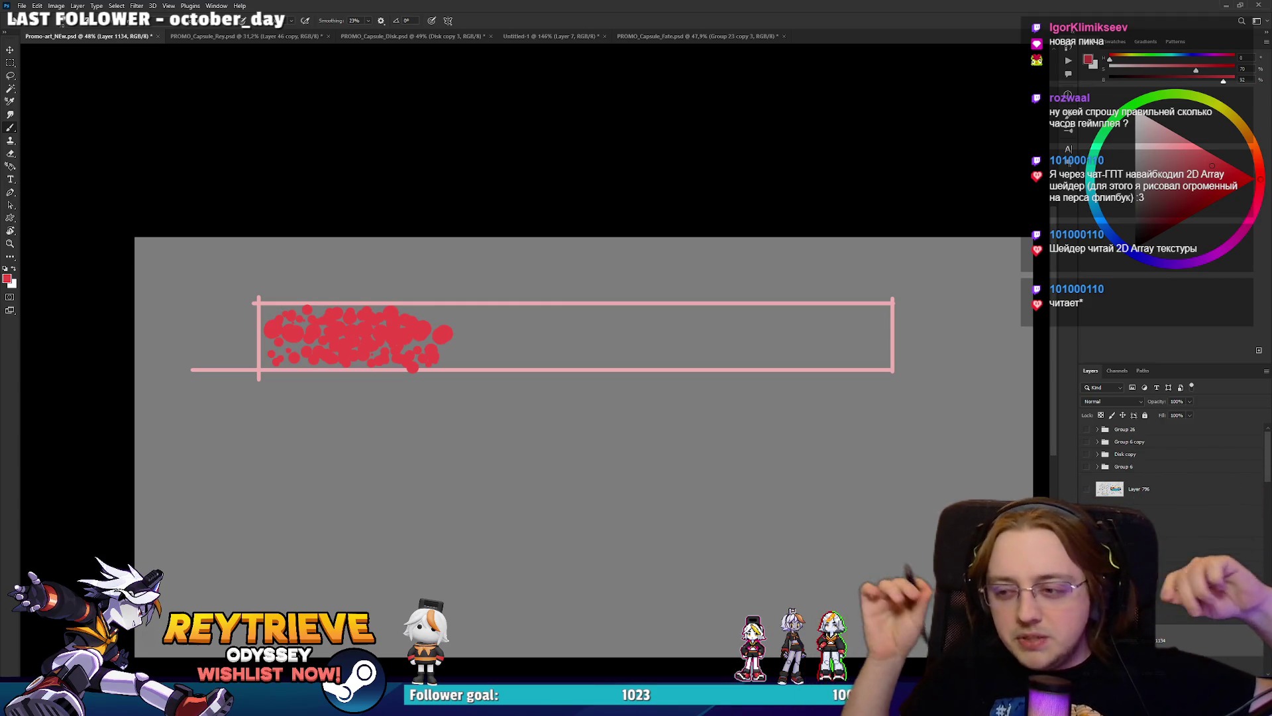
Fill gaps in the red cluster and draw a red line along the bar's bottom edge.
{"action": "left_click", "coordinate": [272, 309]}
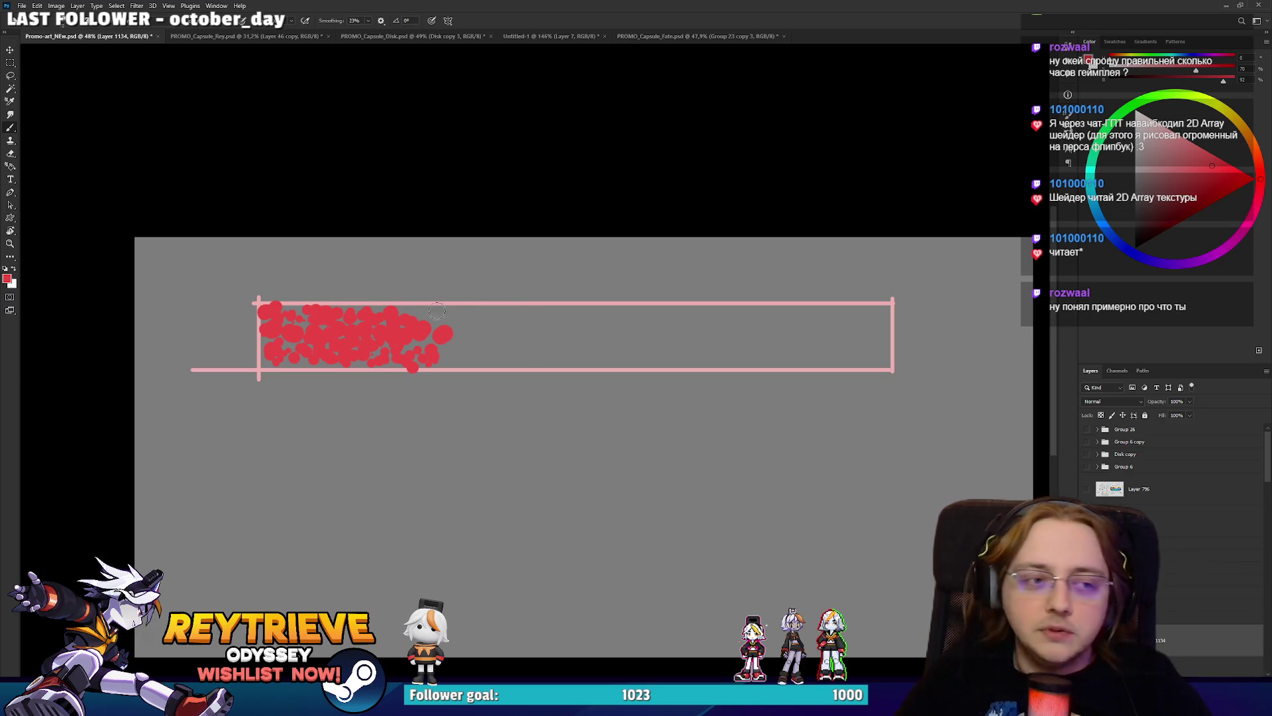
{"action": "mouse_move", "coordinate": [432, 317]}
{"action": "left_mouse_down"}
{"action": "mouse_move", "coordinate": [412, 309]}
{"action": "mouse_move", "coordinate": [446, 364]}
{"action": "mouse_move", "coordinate": [443, 438]}
{"action": "left_mouse_up"}
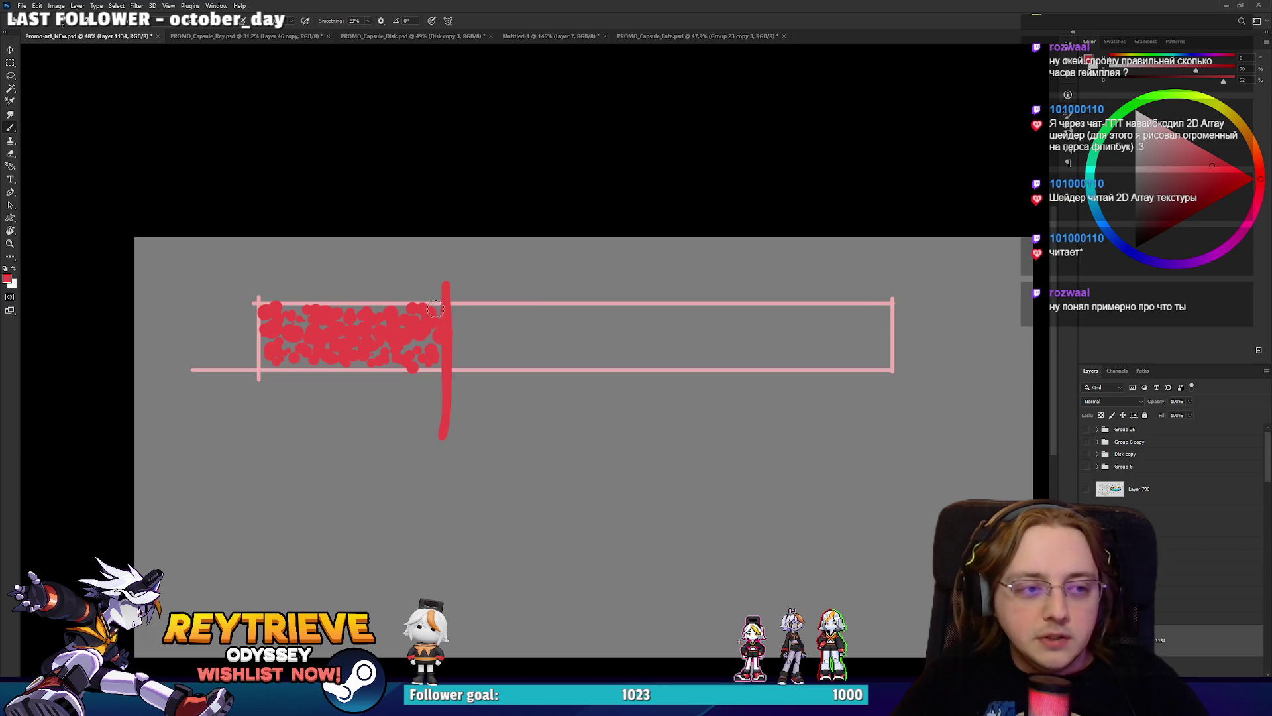
{"action": "mouse_move", "coordinate": [394, 357]}
{"action": "left_mouse_down"}
{"action": "mouse_move", "coordinate": [428, 328]}
{"action": "mouse_move", "coordinate": [406, 312]}
{"action": "left_mouse_up"}
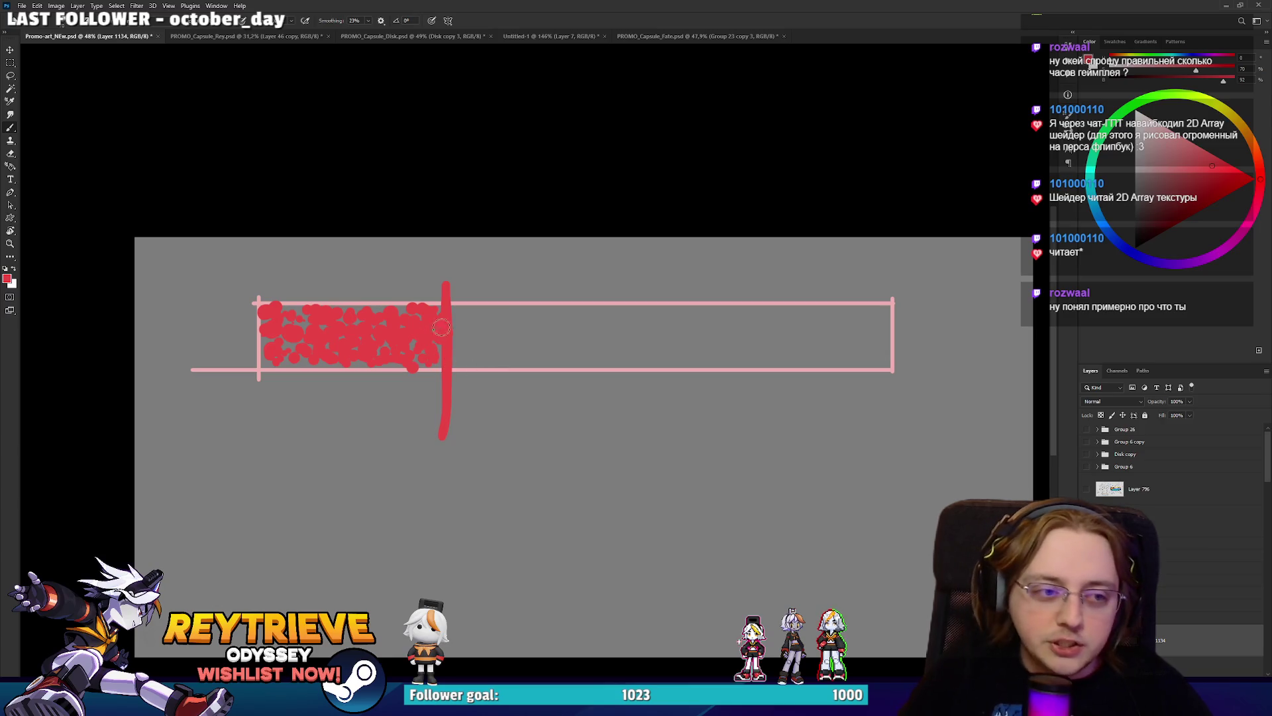
{"action": "left_click_drag", "start_coordinate": [452, 365], "coordinate": [886, 366]}
{"action": "key", "text": "ctrl+z"}
{"action": "left_click_drag", "start_coordinate": [448, 366], "coordinate": [888, 365]}
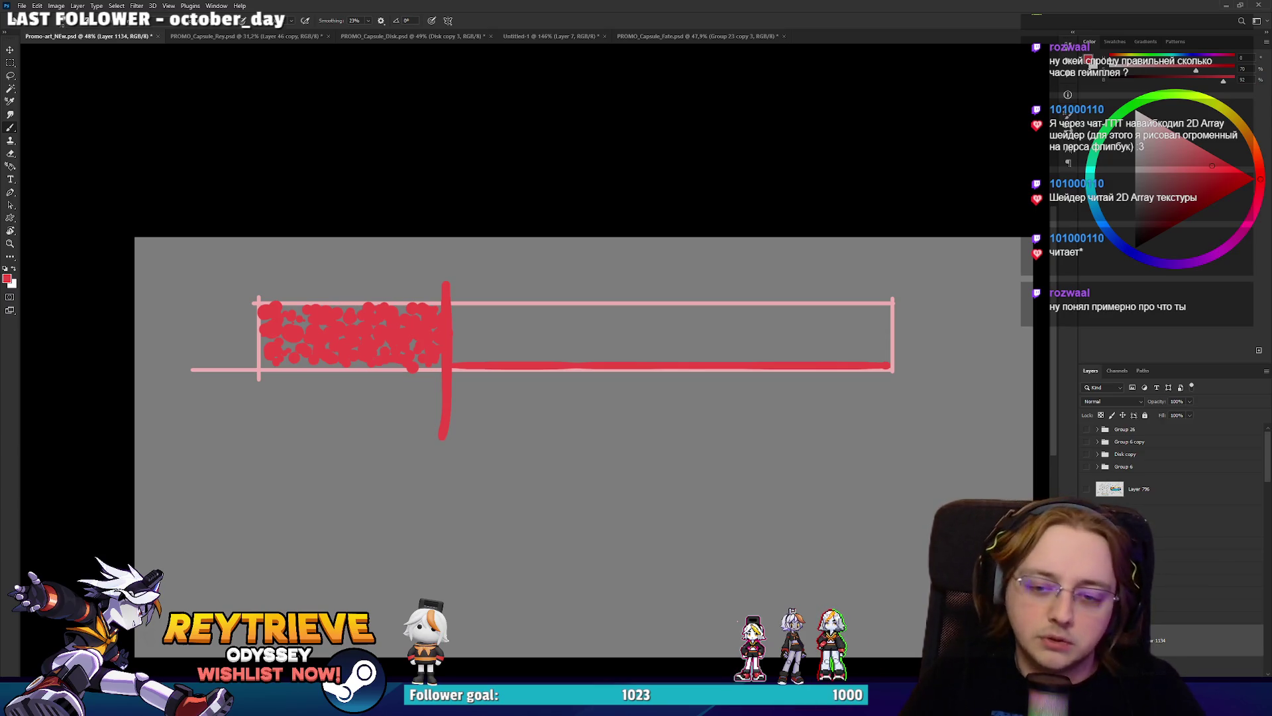
Hide the red sketch, zoom out to 48% on the promo art, and switch to Unreal Editor.
{"action": "left_click_drag", "start_coordinate": [530, 397], "coordinate": [481, 314]}
{"action": "key", "text": "Delete"}
{"action": "scroll", "coordinate": [425, 395], "scroll_direction": "down", "scroll_amount": 2}
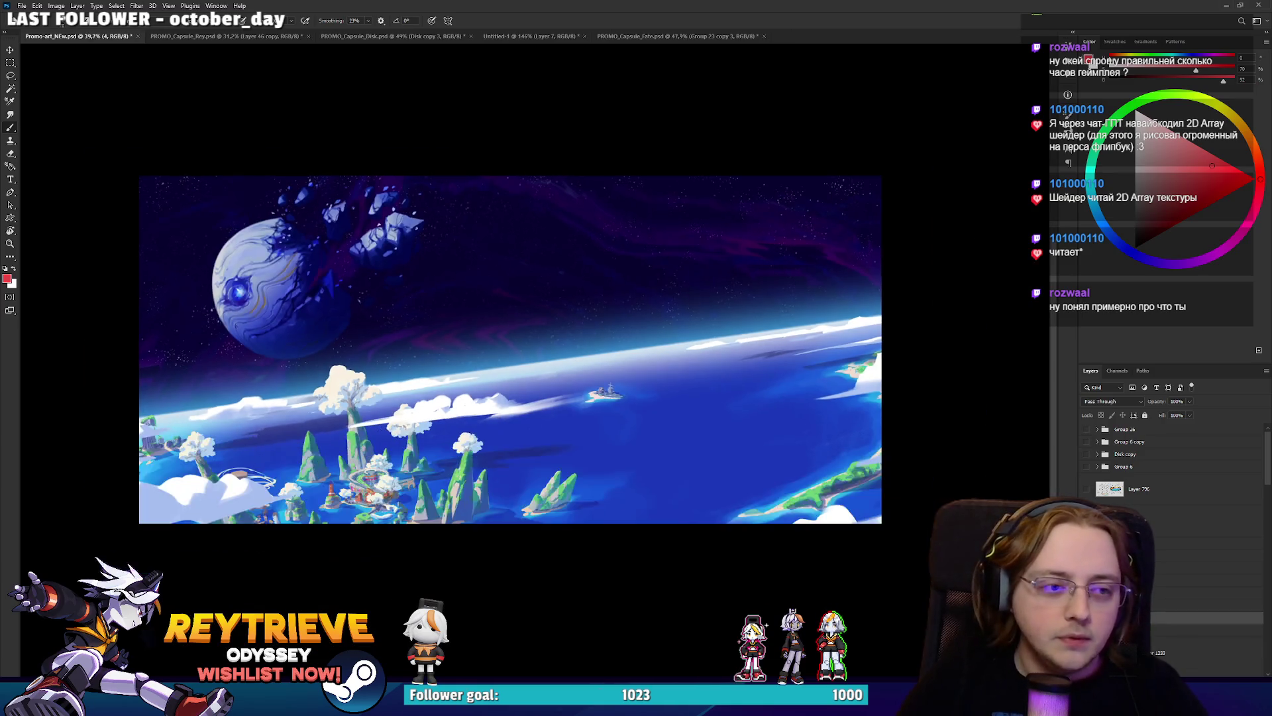
{"action": "scroll", "coordinate": [425, 394], "scroll_direction": "up", "scroll_amount": 3}
{"action": "left_click_drag", "start_coordinate": [426, 394], "coordinate": [384, 386]}
{"action": "scroll", "coordinate": [383, 387], "scroll_direction": "down", "scroll_amount": 1}
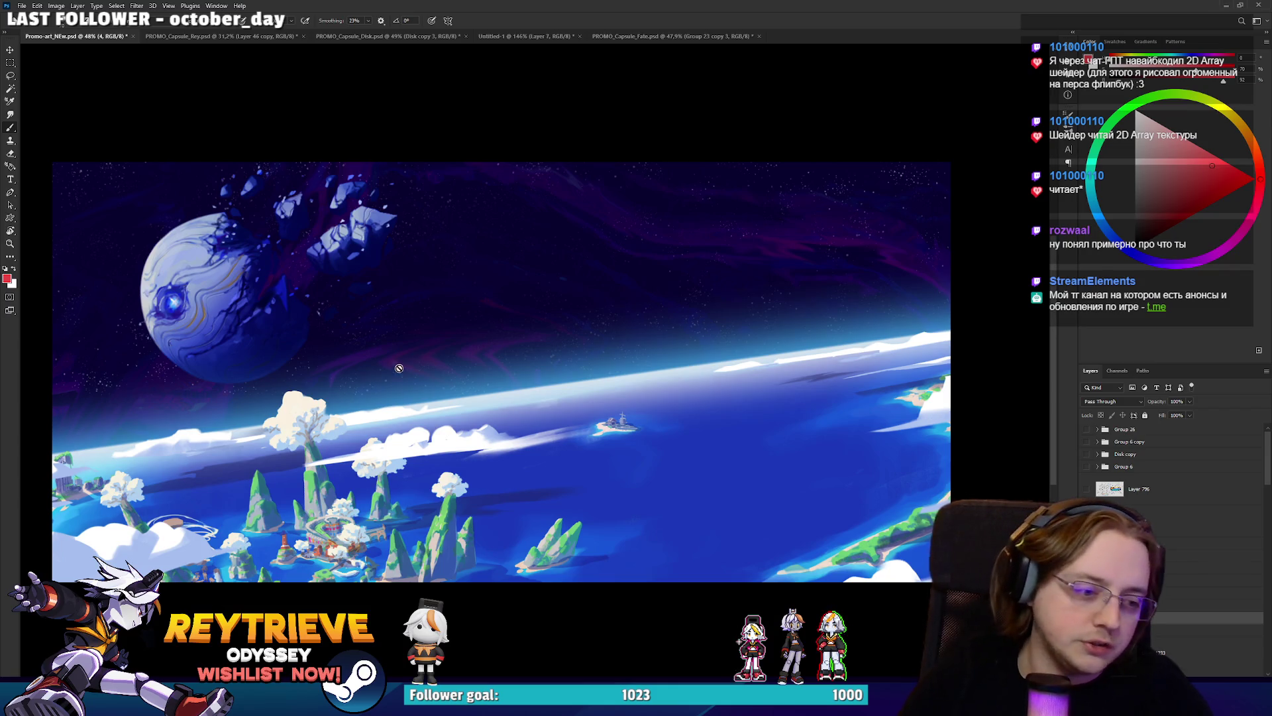
{"action": "key", "text": "alt+Tab"}
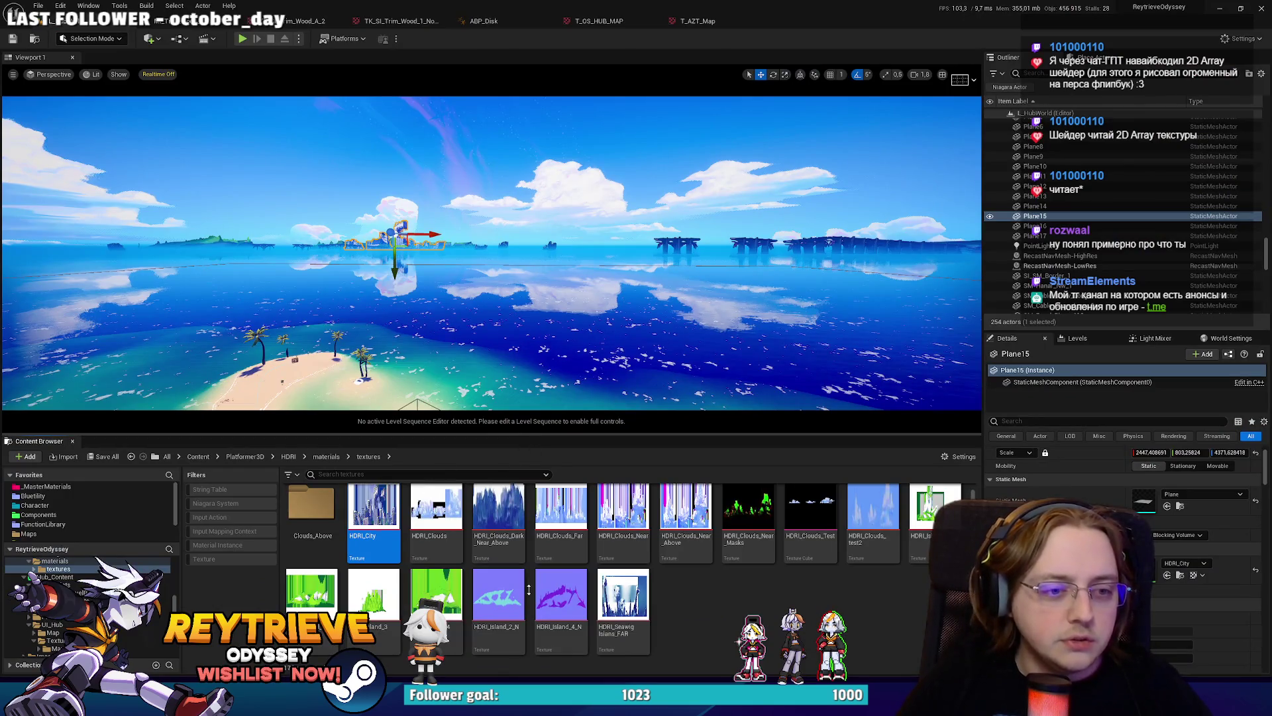
Enlarge the viewport and fly into the house interior in game view, selecting a living-room pillow.
{"action": "left_click_drag", "start_coordinate": [530, 574], "coordinate": [529, 706]}
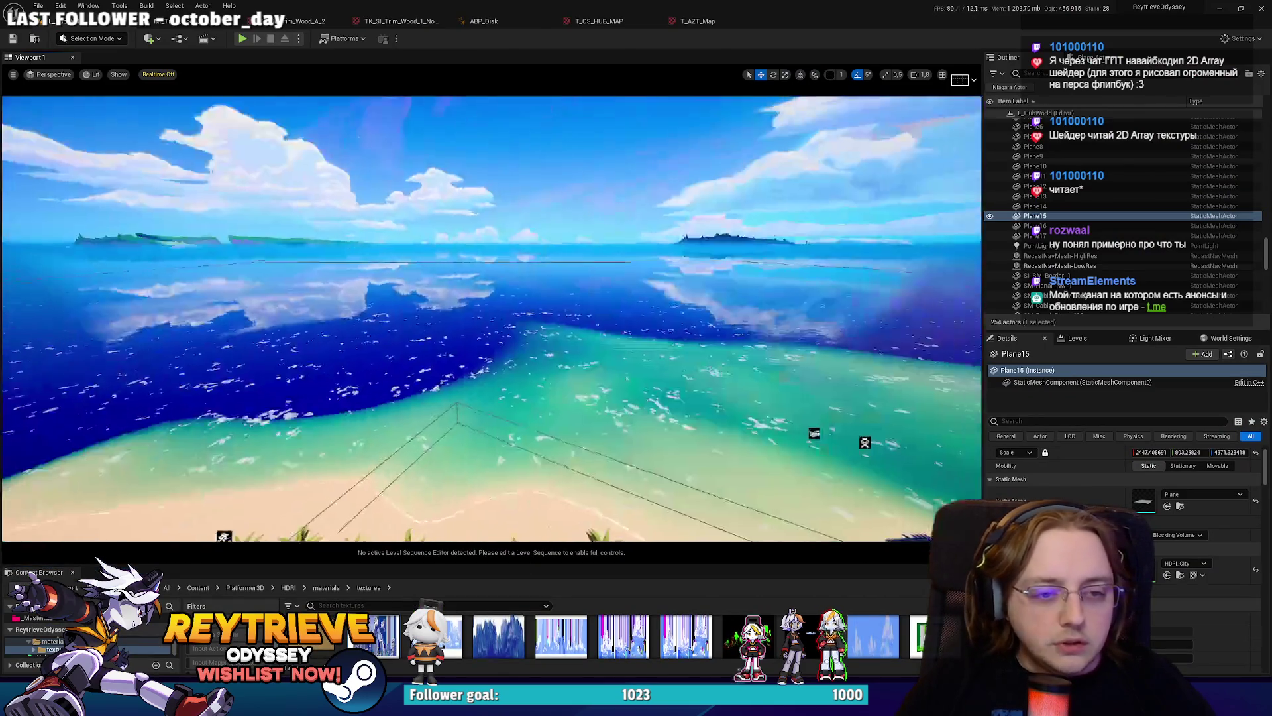
{"action": "scroll", "coordinate": [475, 411], "scroll_direction": "up", "scroll_amount": 2}
{"action": "key", "text": "w"}
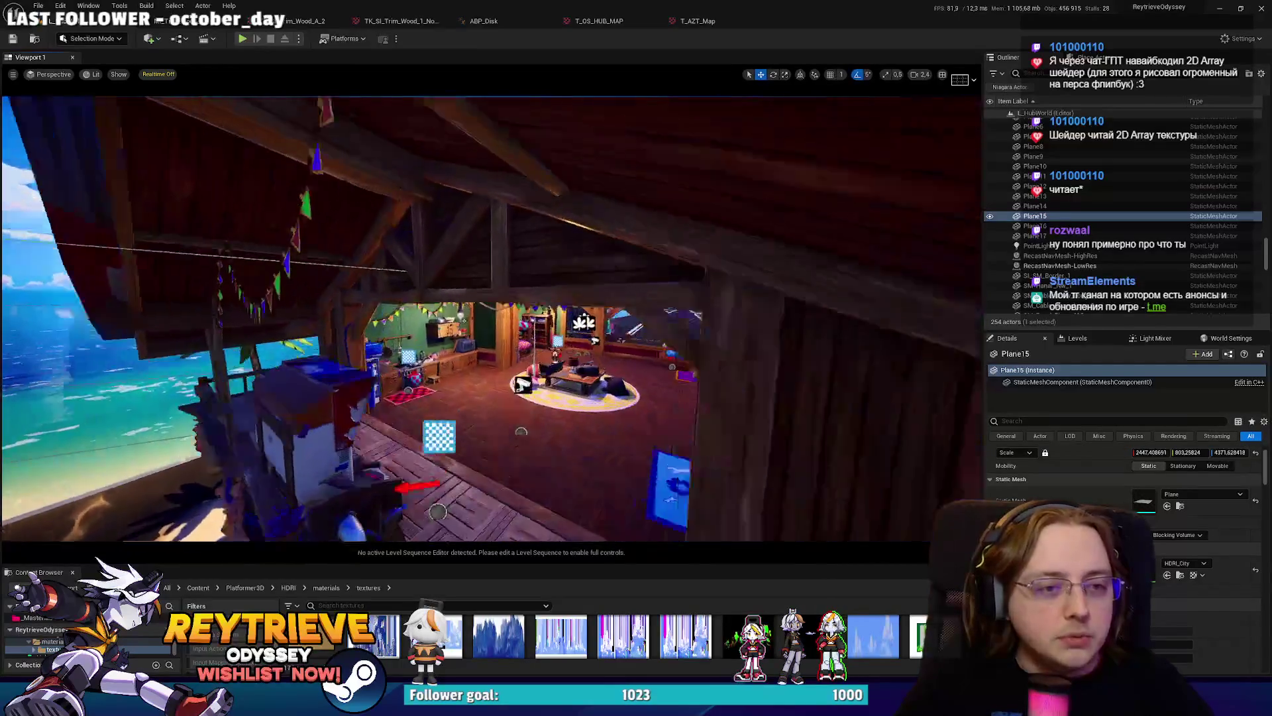
{"action": "key", "text": "g"}
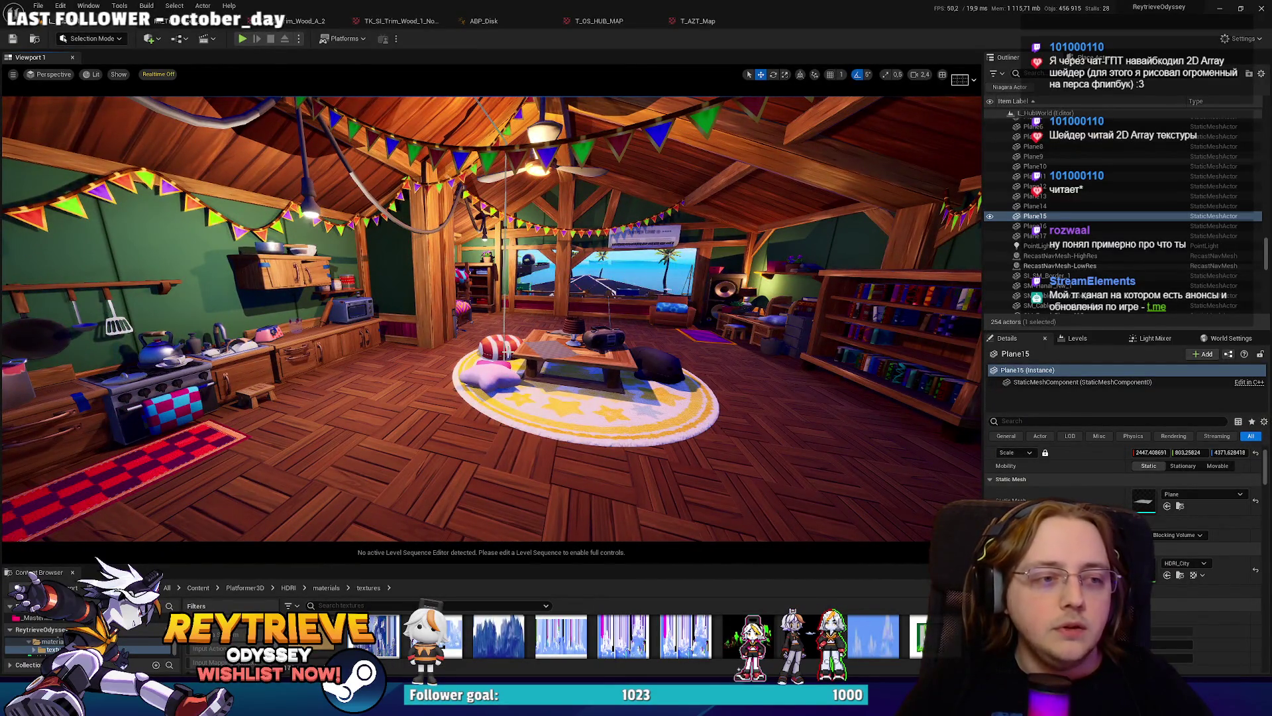
{"action": "left_click", "coordinate": [514, 358]}
{"action": "key", "text": "g"}
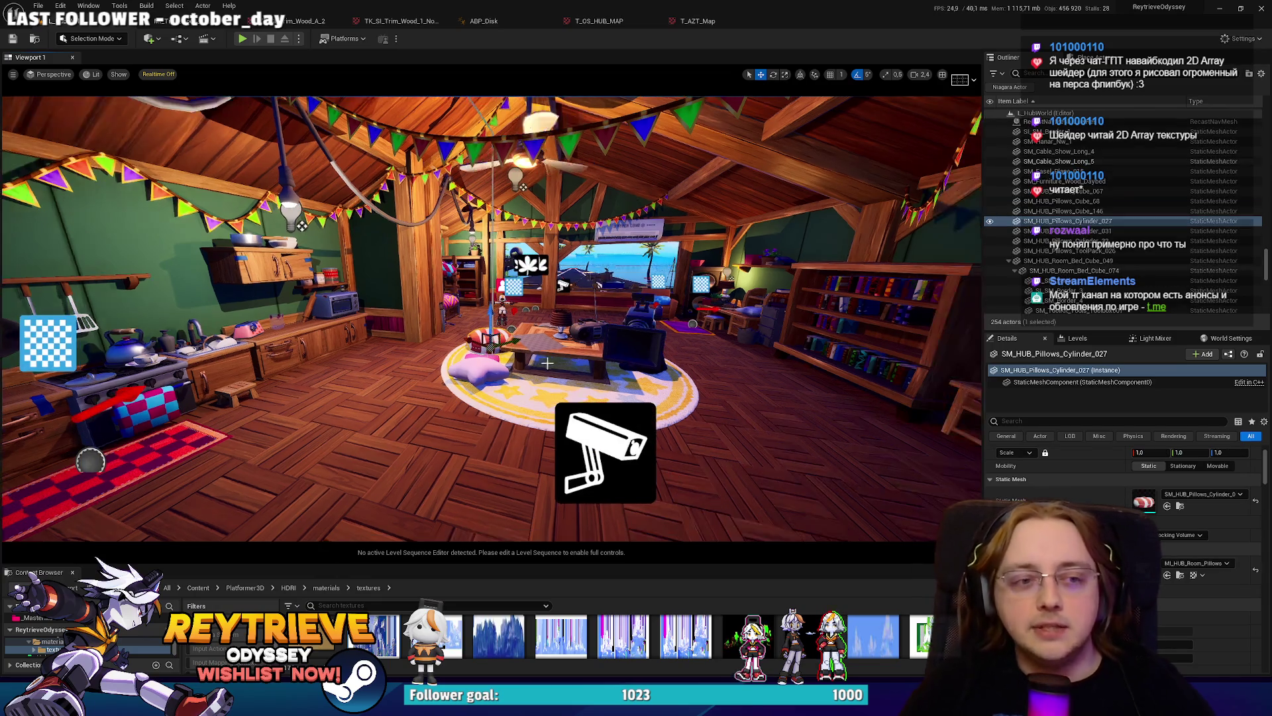
{"action": "scroll", "coordinate": [490, 319], "scroll_direction": "down", "scroll_amount": 2}
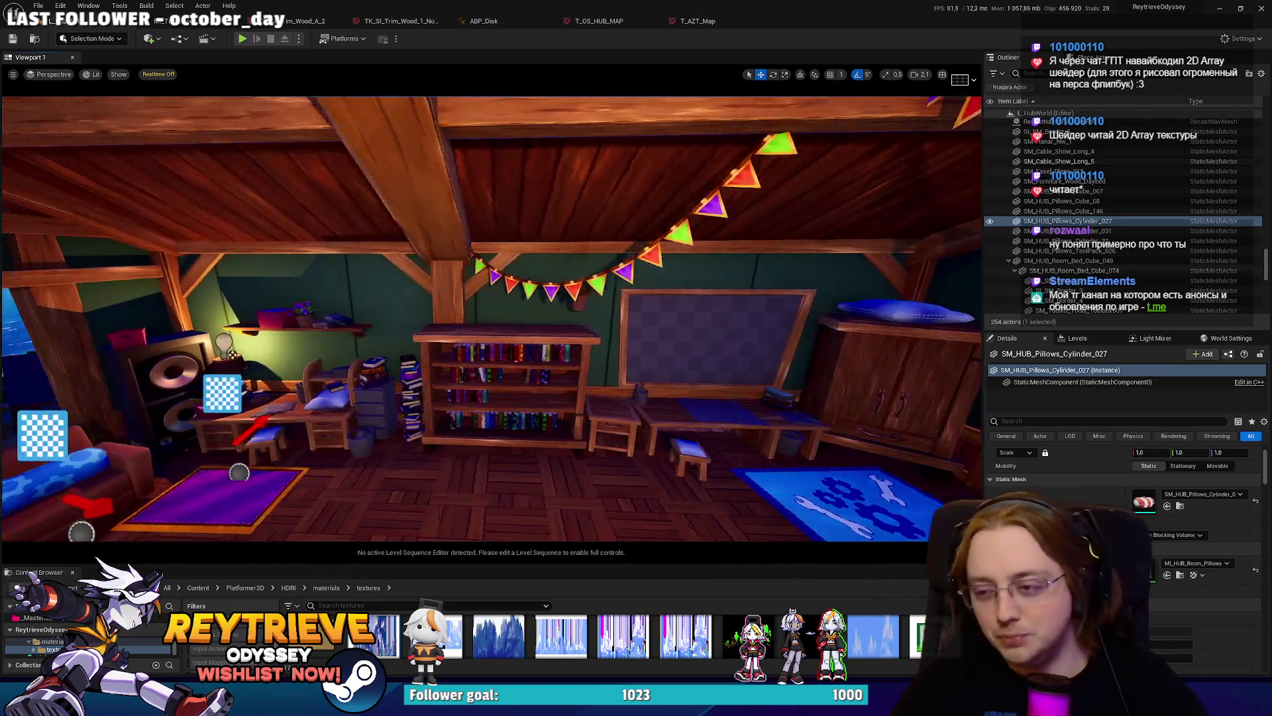
Tour the bunk beds, kitchen counter, roof and beach, then return to the Photoshop promo art.
{"action": "key", "text": "f"}
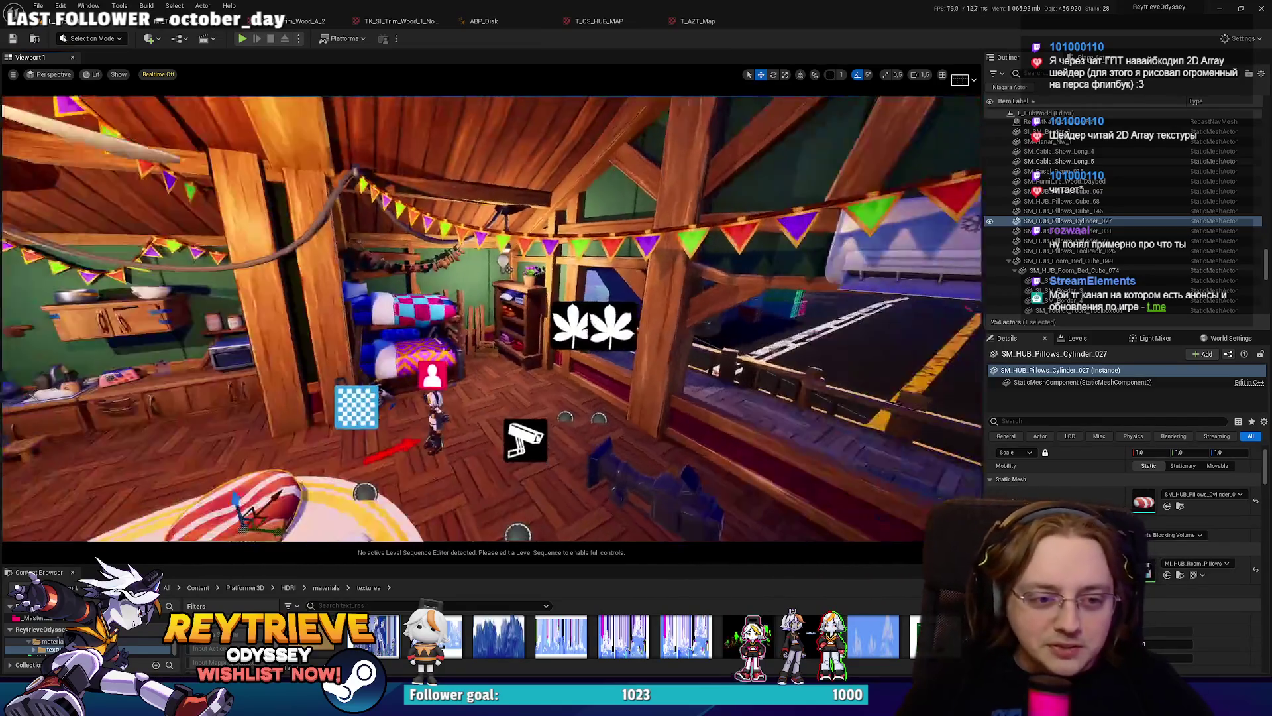
{"action": "key", "text": "w"}
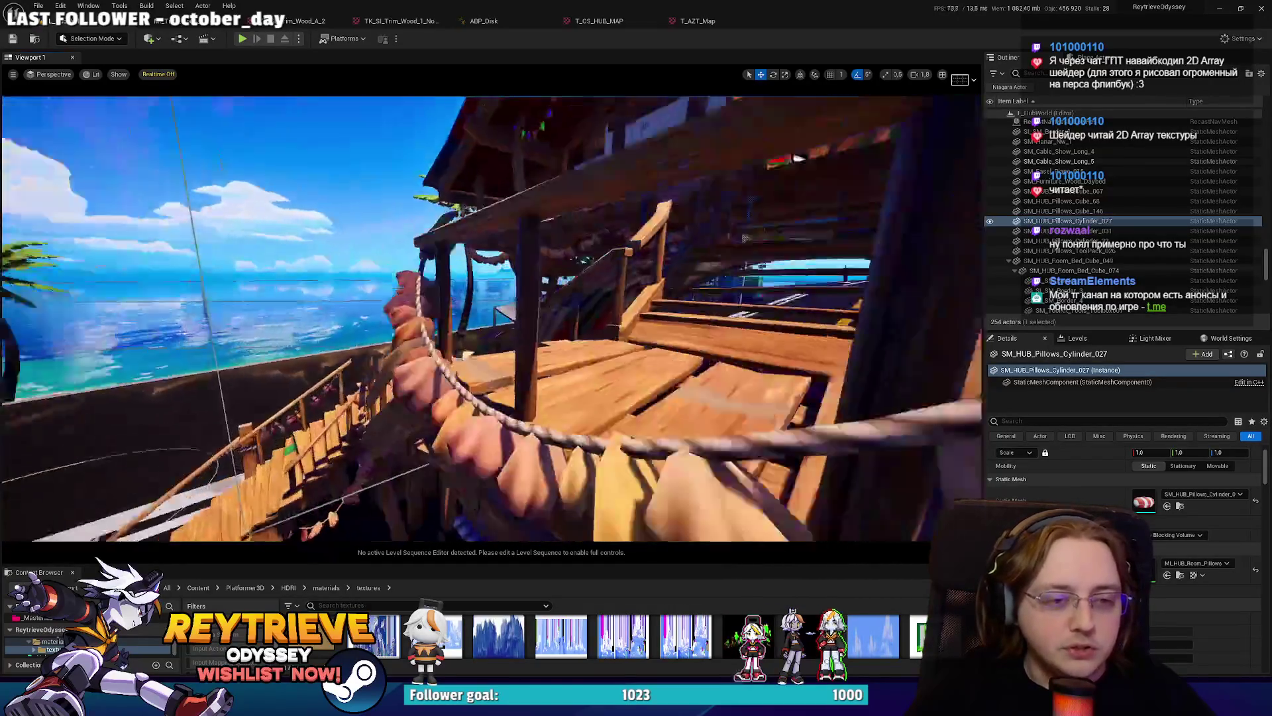
{"action": "scroll", "coordinate": [491, 318], "scroll_direction": "up", "scroll_amount": 2}
{"action": "key", "text": "s"}
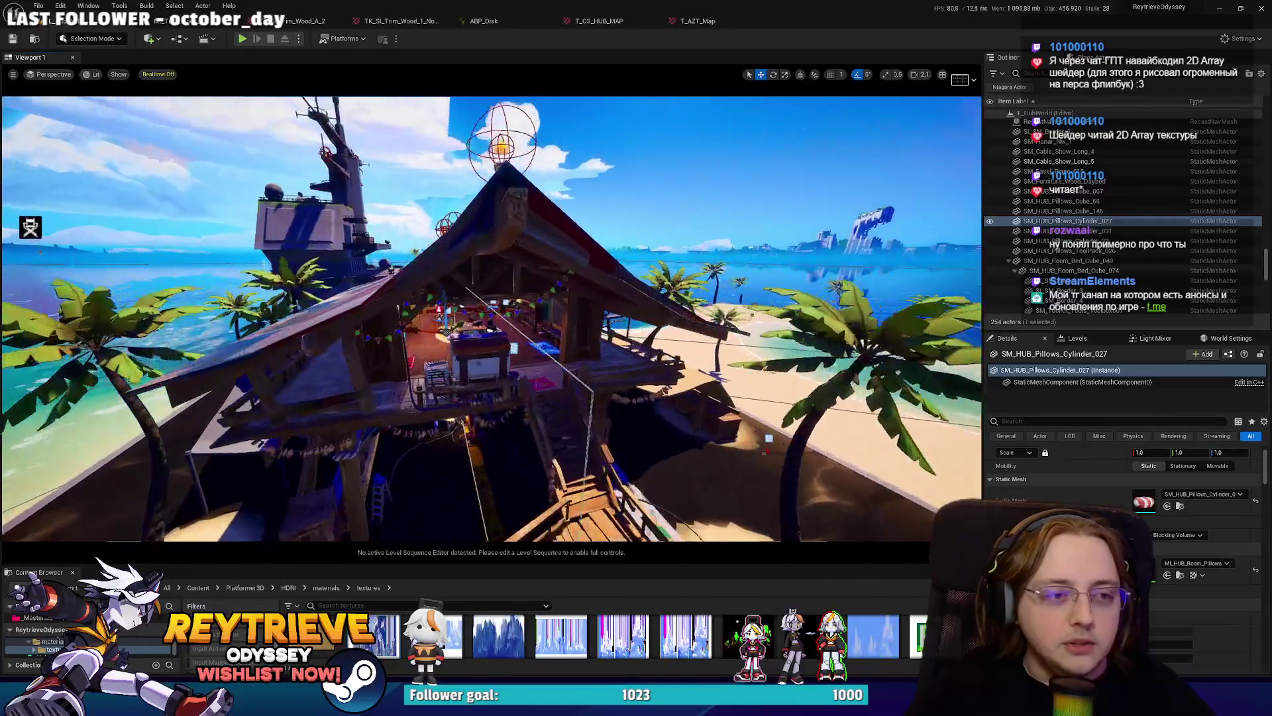
{"action": "scroll", "coordinate": [491, 318], "scroll_direction": "down", "scroll_amount": 2}
{"action": "key", "text": "w"}
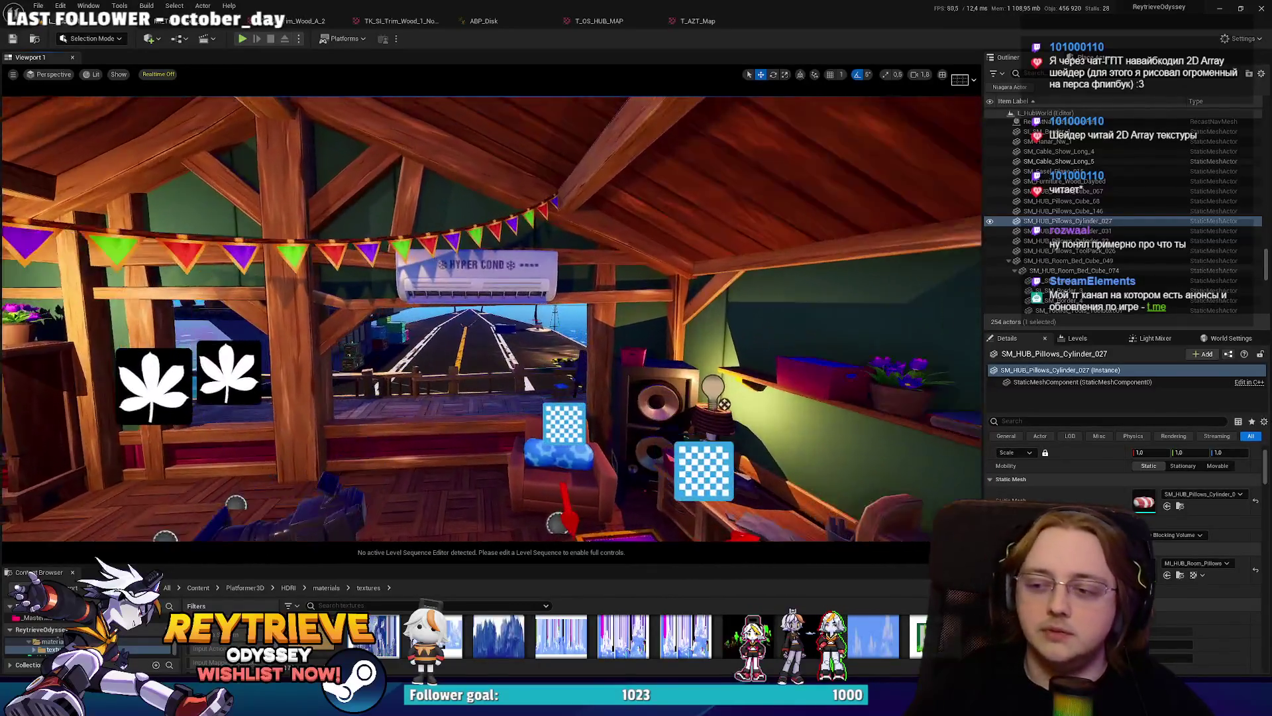
{"action": "key", "text": "w"}
{"action": "left_click", "coordinate": [1217, 8]}
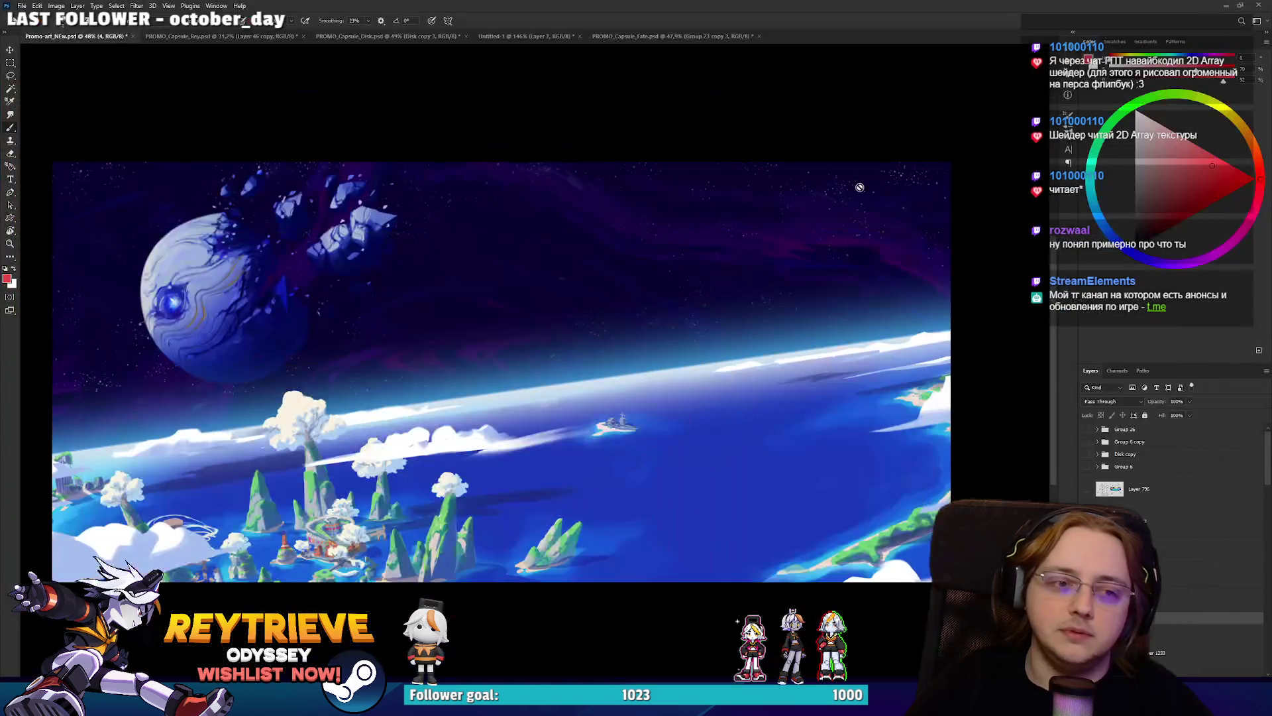
Hide and restore the ocean and cracked-planet layers to check the backdrop.
{"action": "scroll", "coordinate": [1166, 530], "scroll_direction": "down", "scroll_amount": 5}
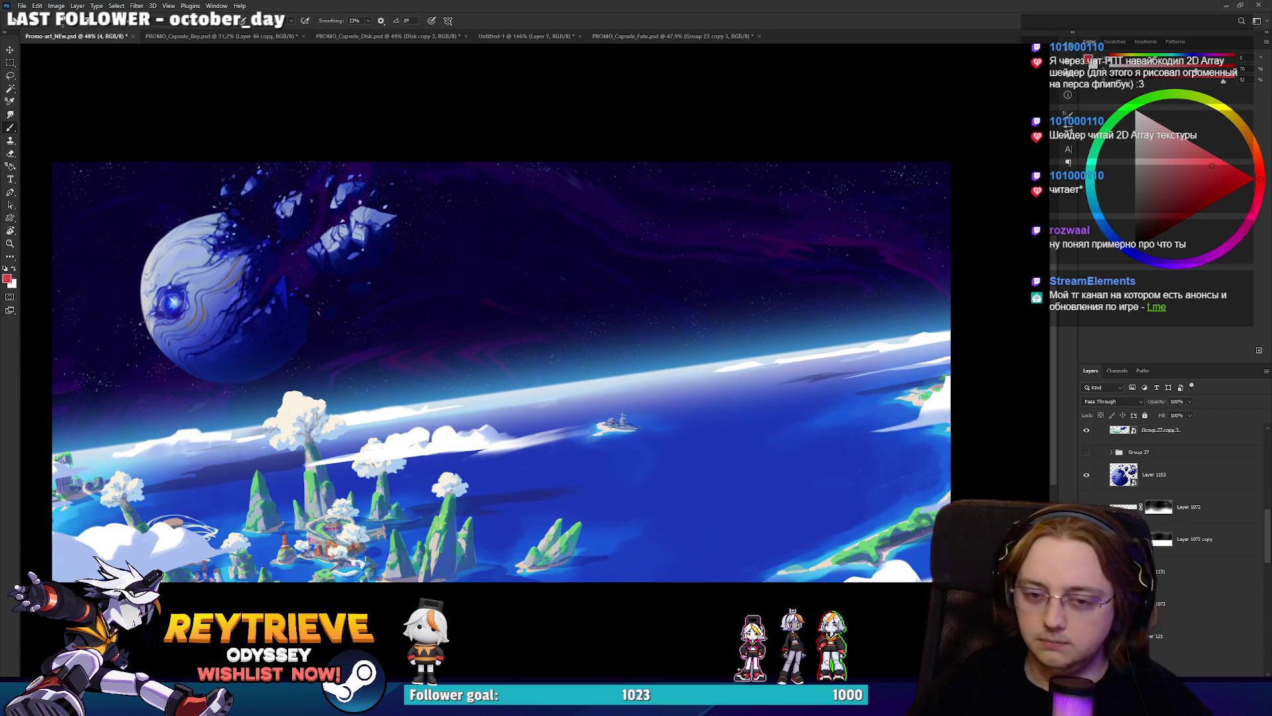
{"action": "scroll", "coordinate": [1166, 530], "scroll_direction": "up", "scroll_amount": 4}
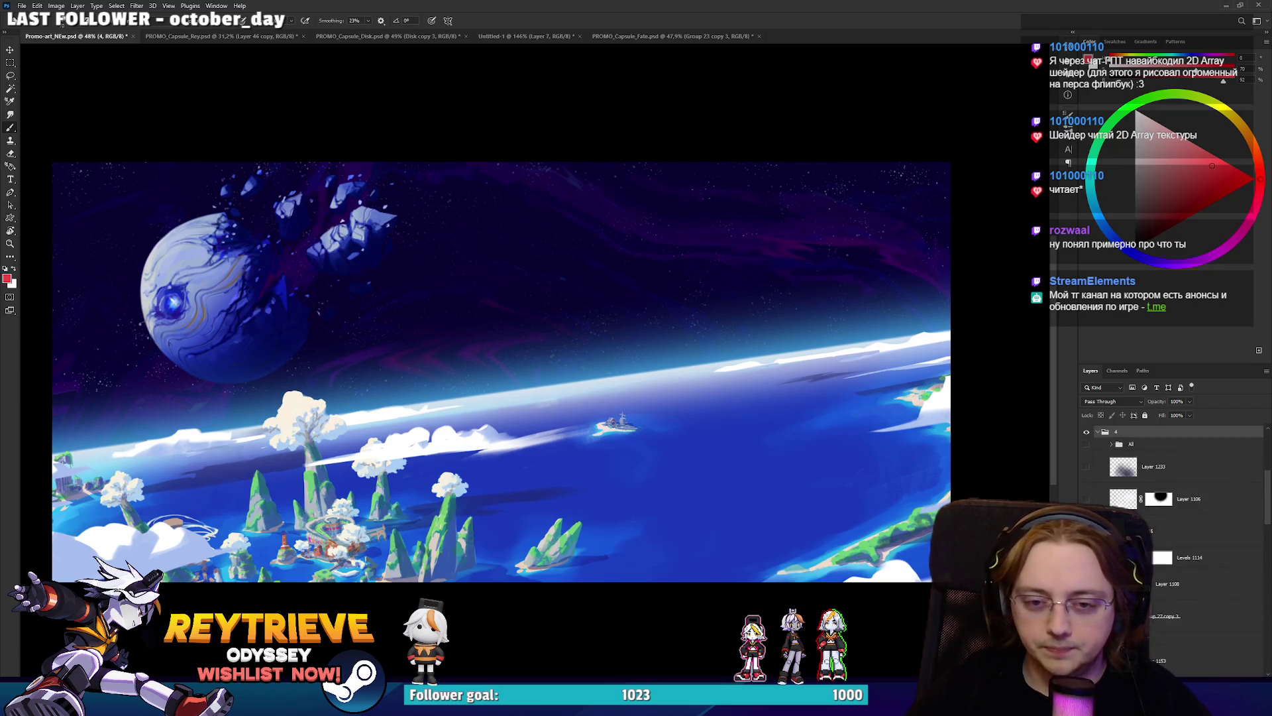
{"action": "left_click", "coordinate": [1085, 566]}
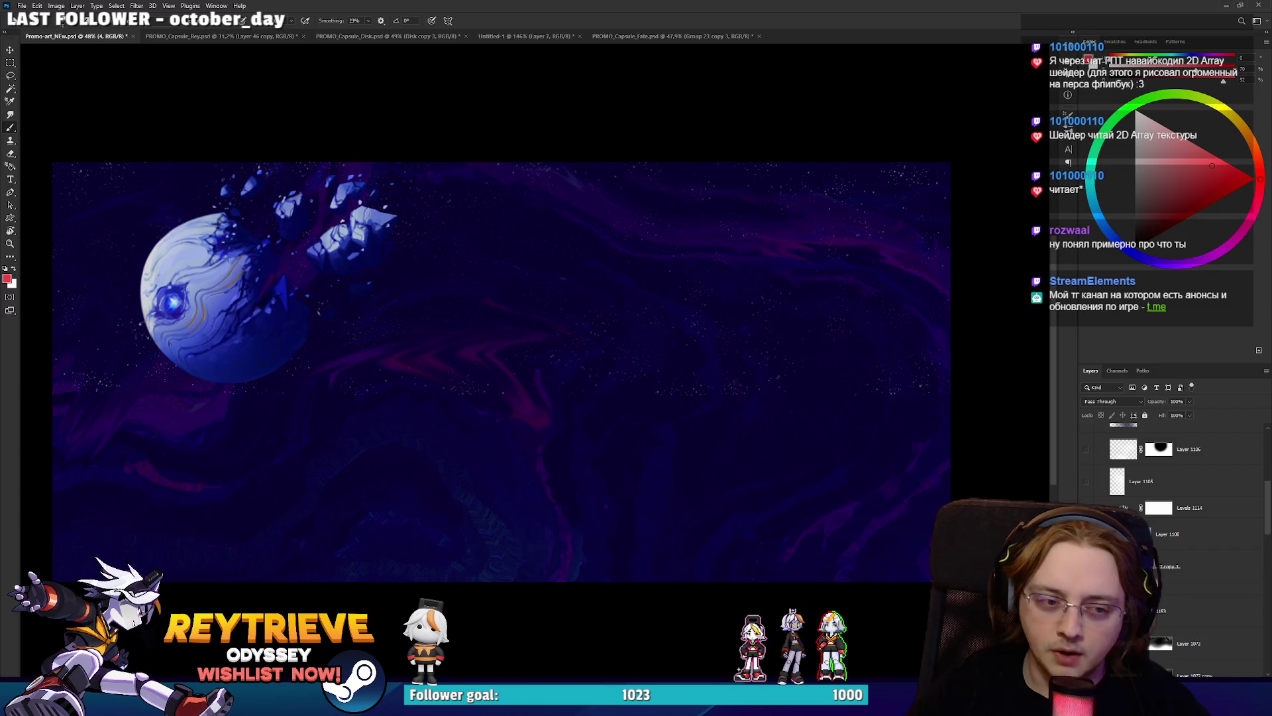
{"action": "left_click", "coordinate": [1085, 533]}
{"action": "left_click", "coordinate": [1084, 534]}
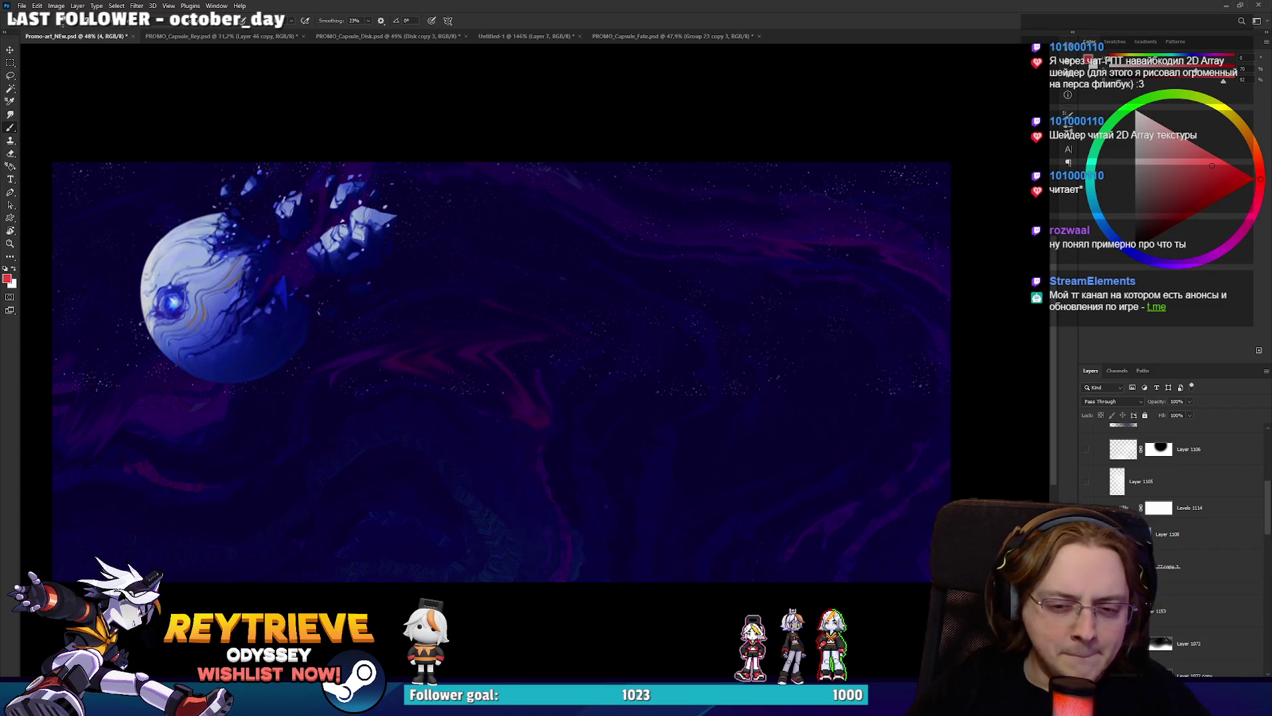
{"action": "left_click", "coordinate": [1084, 566]}
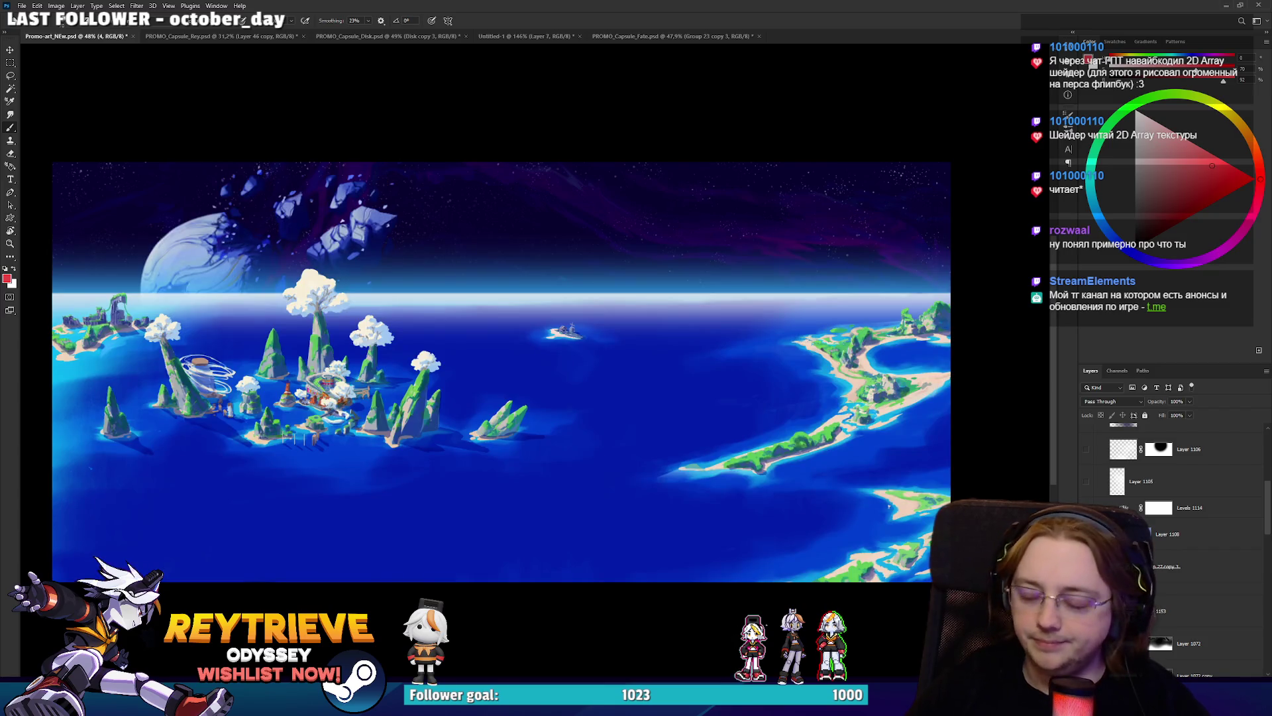
Select HDRI_Clouds_Near_Above and make it visible.
{"action": "scroll", "coordinate": [1173, 497], "scroll_direction": "down", "scroll_amount": 1}
{"action": "left_click", "coordinate": [1200, 573]}
{"action": "left_click", "coordinate": [1084, 573]}
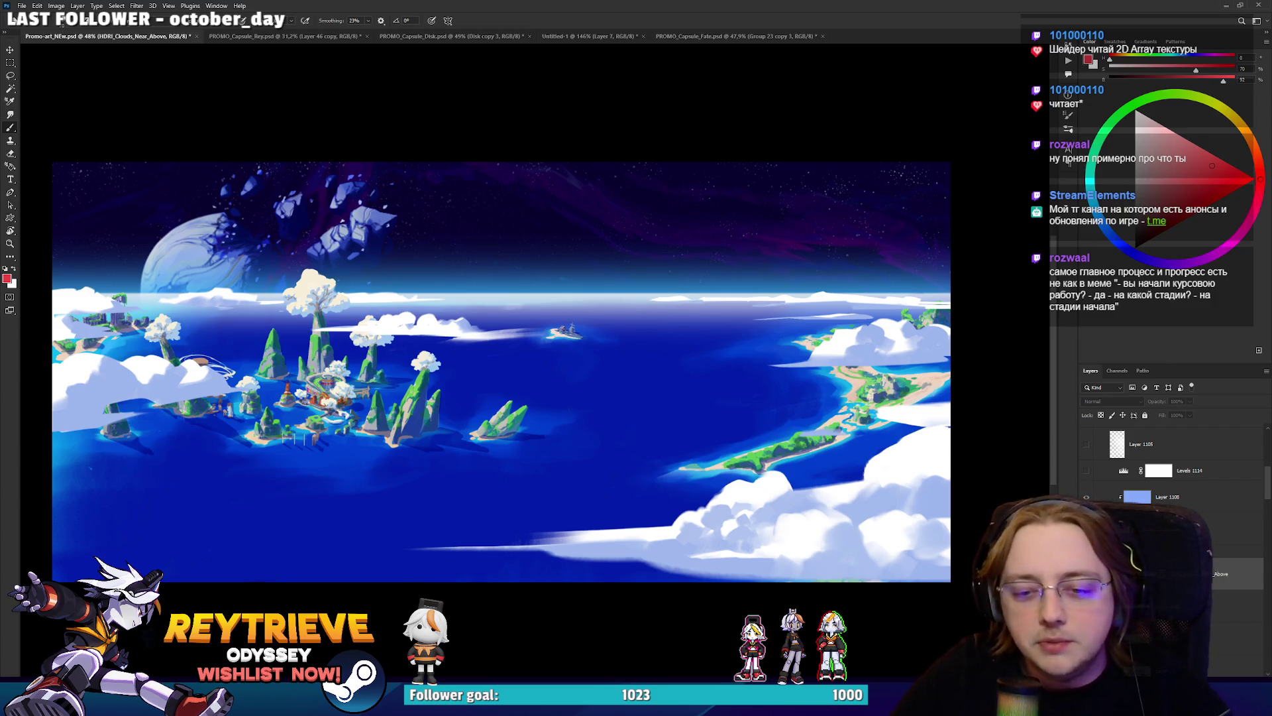
Zoom in, rotate the view toward the long island, and pick a new eraser tip.
{"action": "scroll", "coordinate": [939, 536], "scroll_direction": "up", "scroll_amount": 1}
{"action": "scroll", "coordinate": [862, 510], "scroll_direction": "up", "scroll_amount": 2}
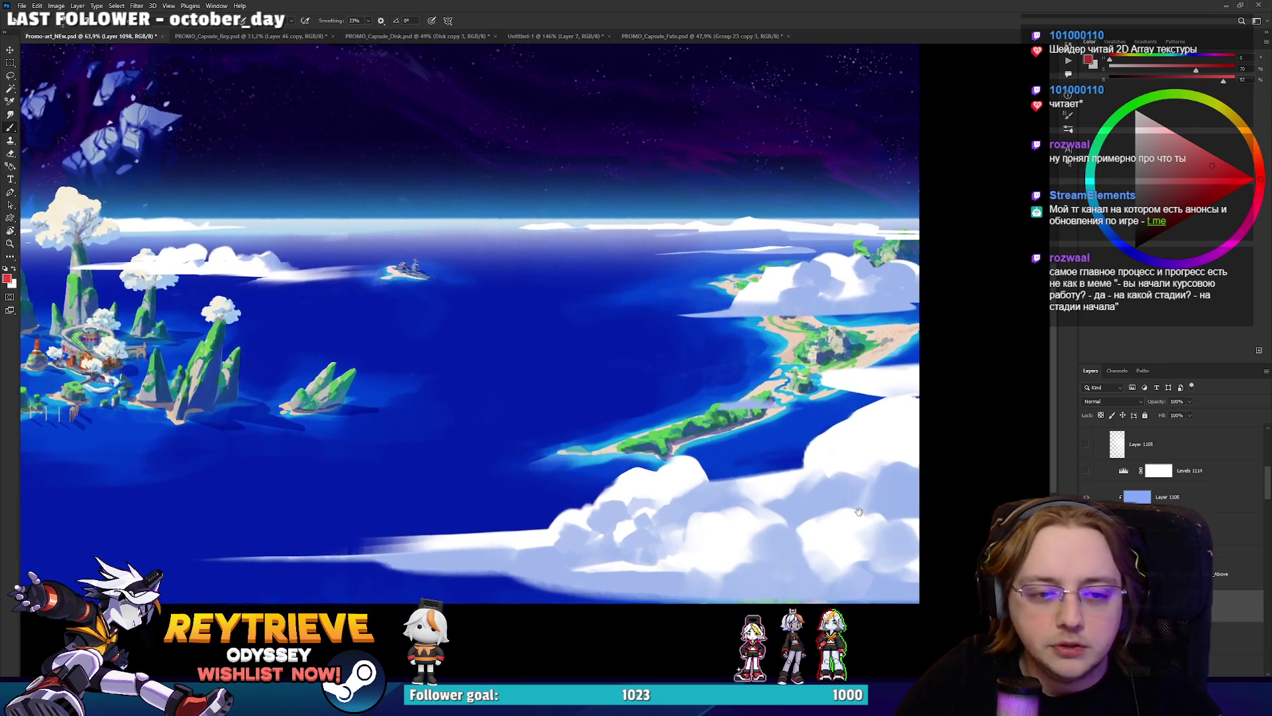
{"action": "key", "text": "e"}
{"action": "left_click_drag", "start_coordinate": [851, 513], "coordinate": [659, 256]}
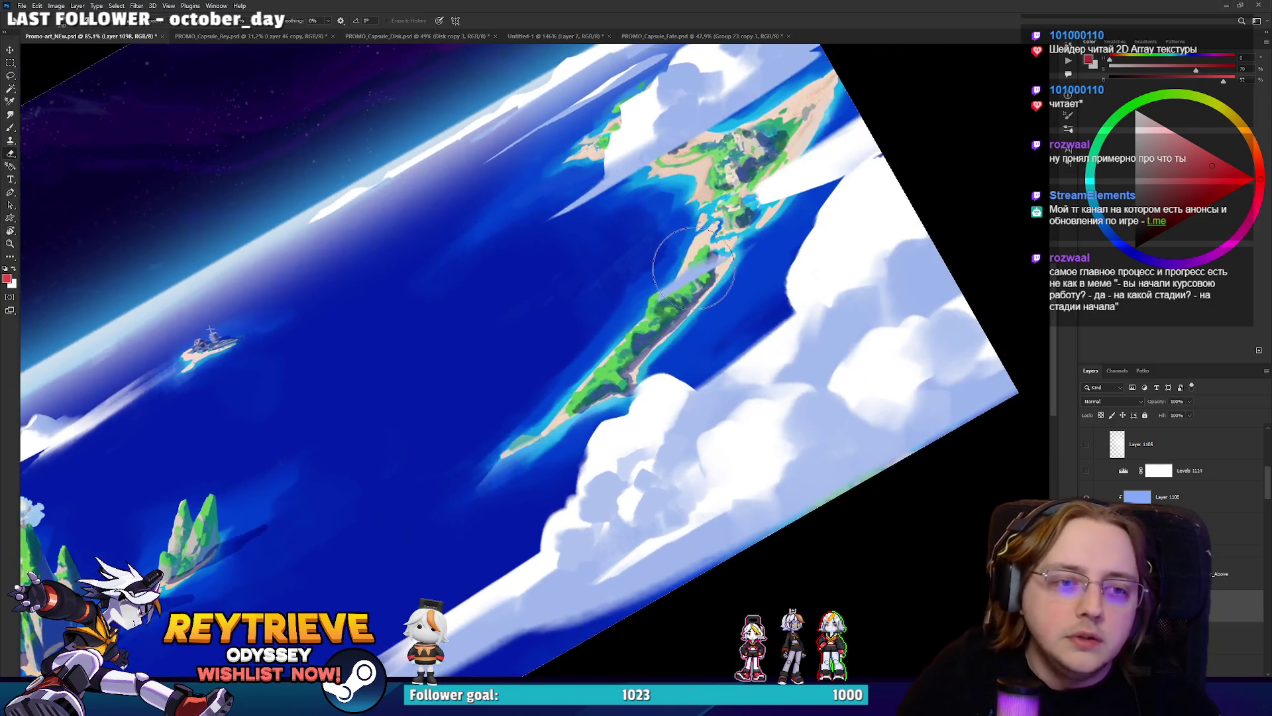
{"action": "right_click", "coordinate": [686, 252]}
{"action": "left_click", "coordinate": [923, 358]}
{"action": "left_click_drag", "start_coordinate": [828, 258], "coordinate": [885, 374]}
{"action": "right_click", "coordinate": [849, 383]}
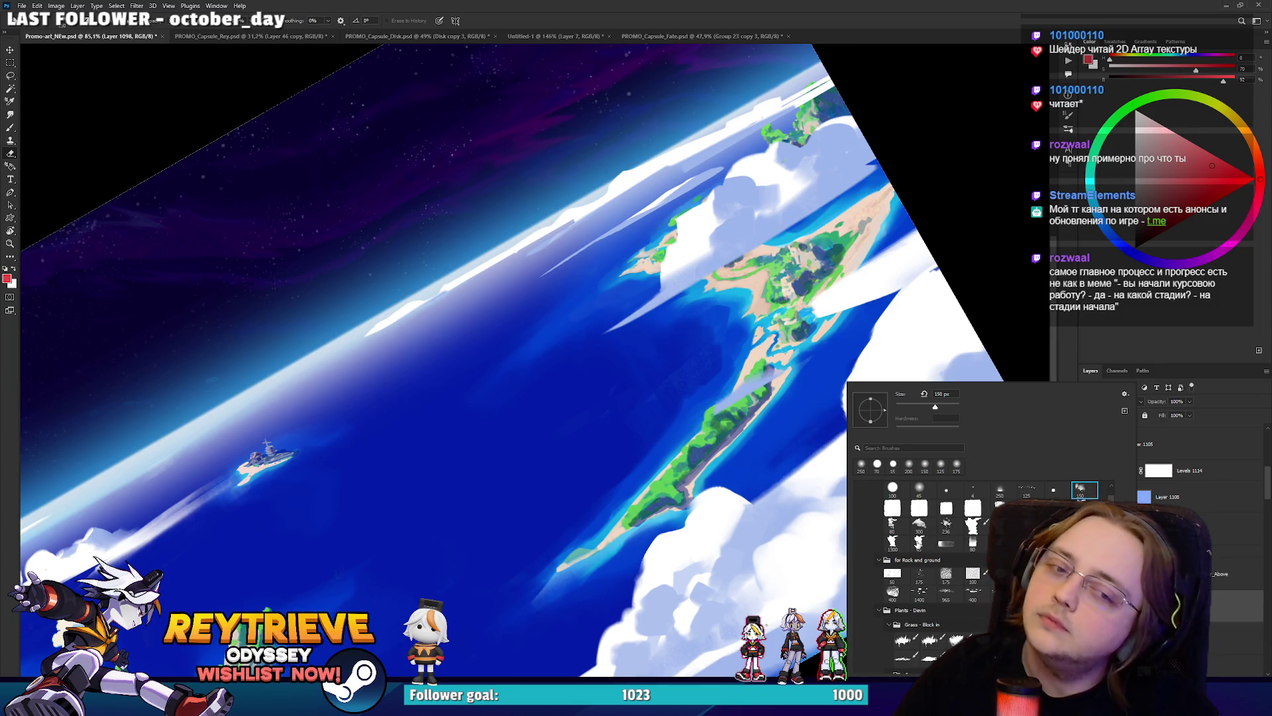
{"action": "left_click", "coordinate": [743, 372]}
Set the brush to 90 px and sample light blue from the clouds.
{"action": "key", "text": "b"}
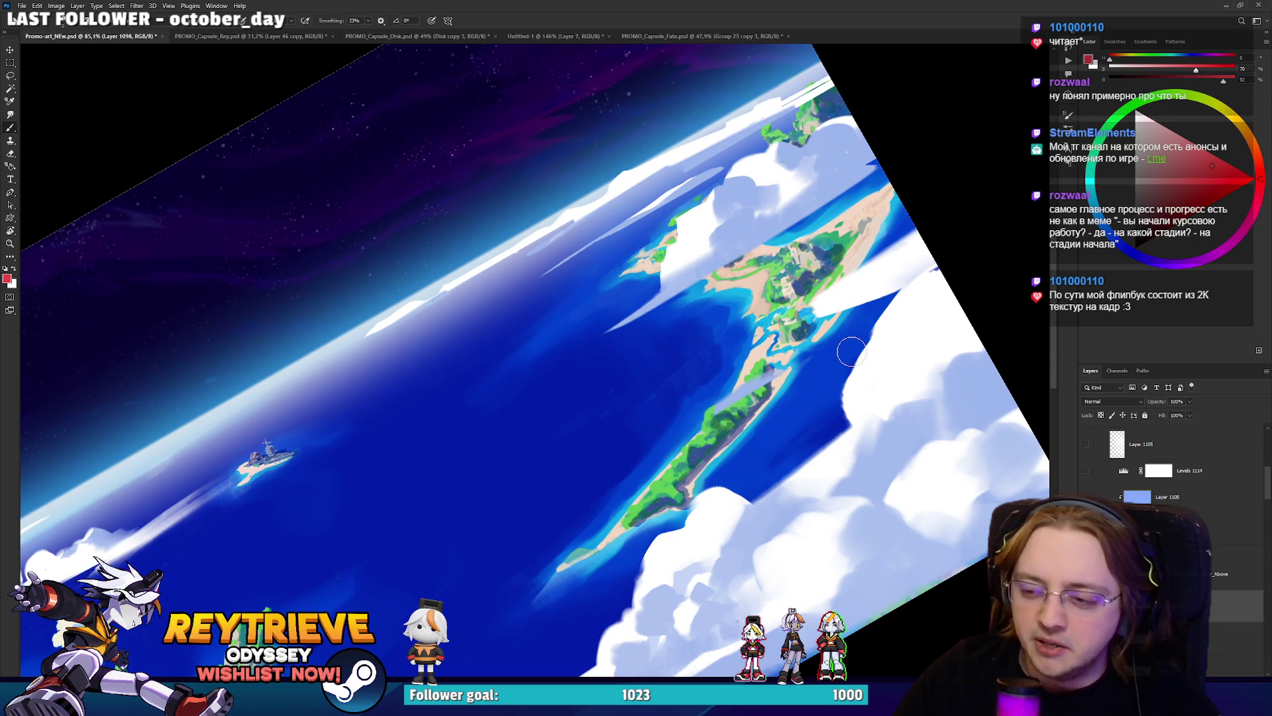
{"action": "right_click", "coordinate": [852, 351]}
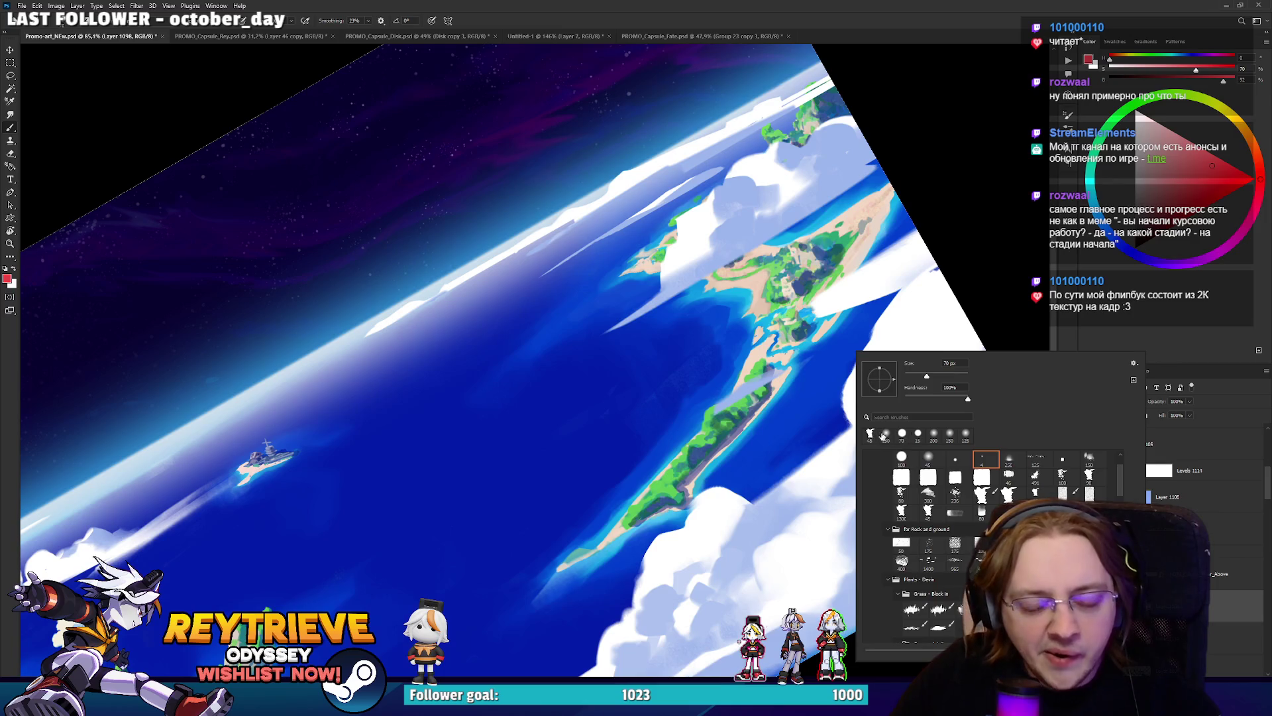
{"action": "left_click", "coordinate": [1081, 475]}
{"action": "left_click", "coordinate": [709, 398]}
{"action": "right_click", "coordinate": [812, 383]}
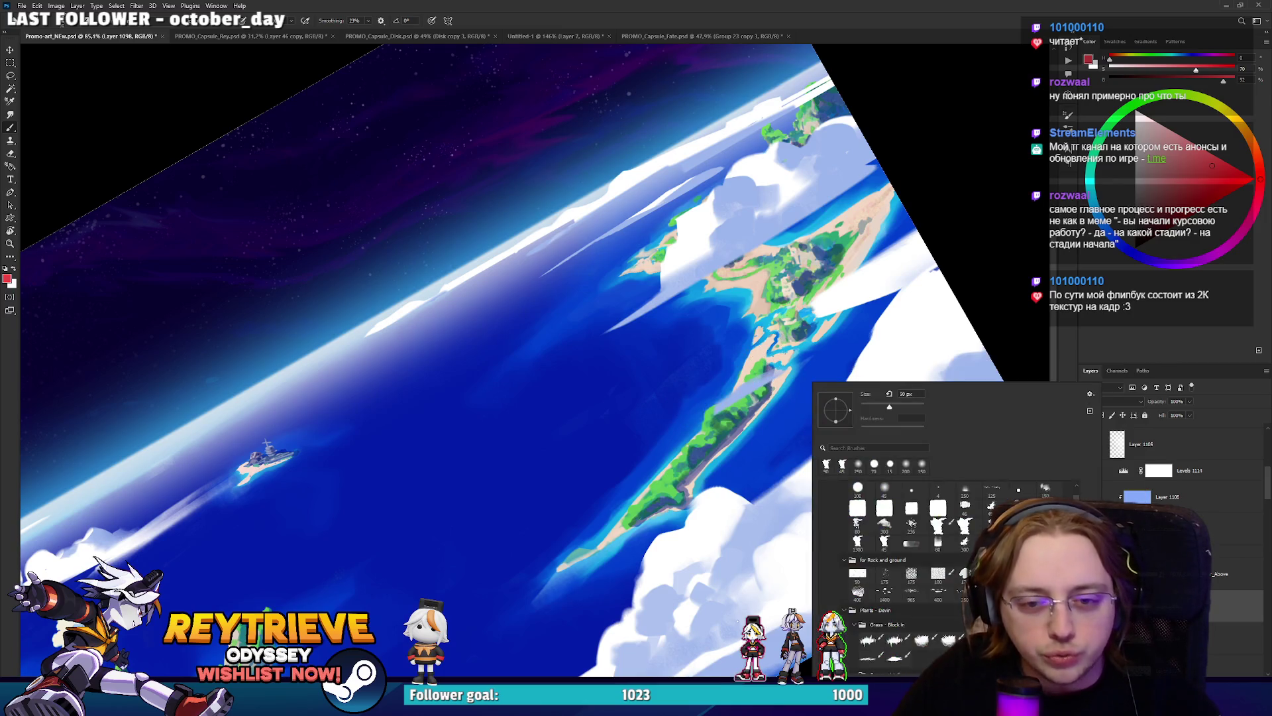
{"action": "mouse_move", "coordinate": [722, 391]}
{"action": "left_mouse_down"}
{"action": "mouse_move", "coordinate": [762, 371]}
{"action": "mouse_move", "coordinate": [729, 378]}
{"action": "mouse_move", "coordinate": [762, 371]}
{"action": "mouse_move", "coordinate": [769, 352]}
{"action": "mouse_move", "coordinate": [721, 372]}
{"action": "mouse_move", "coordinate": [724, 391]}
{"action": "mouse_move", "coordinate": [710, 380]}
{"action": "left_mouse_up"}
{"action": "key", "text": "ctrl+z"}
{"action": "left_click", "coordinate": [743, 390], "text": "alt"}
Paint white highlights on the clouds beside the long island.
{"action": "key", "text": "e"}
{"action": "key", "text": "b"}
{"action": "key", "text": "x"}
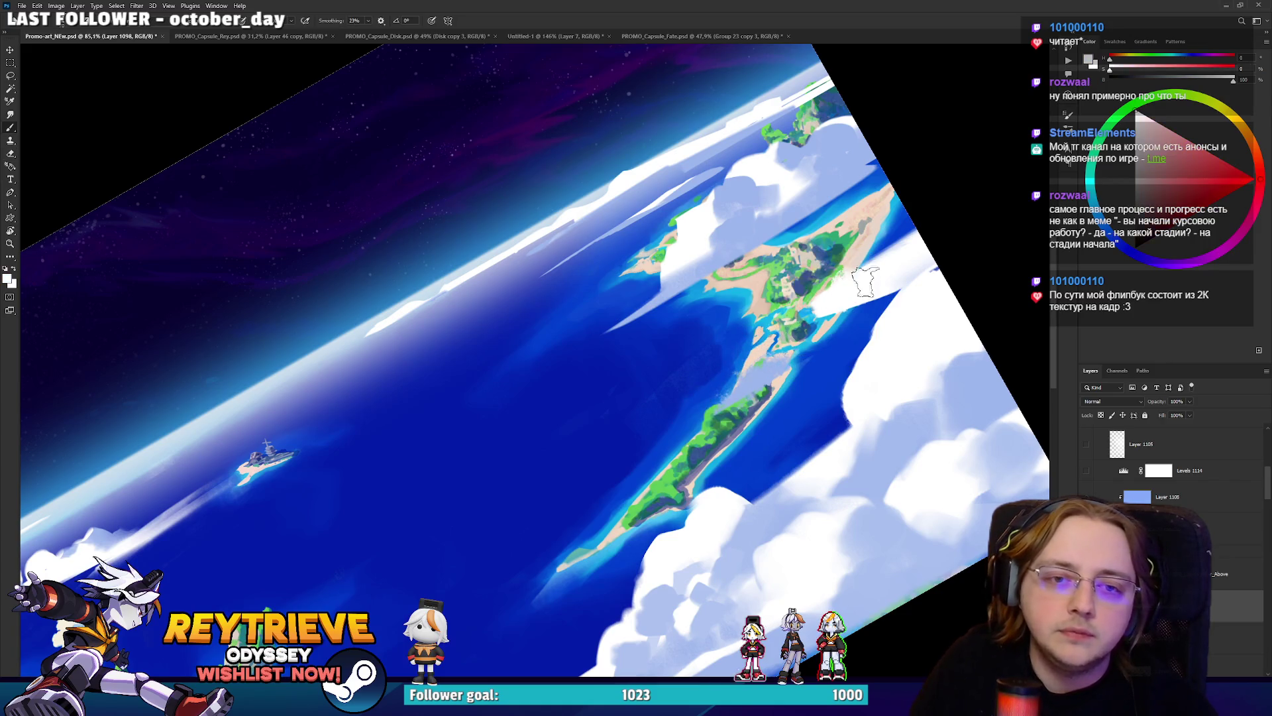
{"action": "mouse_move", "coordinate": [890, 251]}
{"action": "left_mouse_down"}
{"action": "mouse_move", "coordinate": [888, 219]}
{"action": "mouse_move", "coordinate": [918, 225]}
{"action": "left_mouse_up"}
{"action": "key", "text": "e"}
{"action": "mouse_move", "coordinate": [840, 265]}
{"action": "left_mouse_down"}
{"action": "mouse_move", "coordinate": [750, 373]}
{"action": "mouse_move", "coordinate": [781, 435]}
{"action": "mouse_move", "coordinate": [616, 411]}
{"action": "mouse_move", "coordinate": [647, 474]}
{"action": "mouse_move", "coordinate": [656, 331]}
{"action": "mouse_move", "coordinate": [620, 232]}
{"action": "left_mouse_up"}
{"action": "key", "text": "b"}
Tilt the canvas view and pan over the long island with the brush ready.
{"action": "key", "text": "r"}
{"action": "key", "text": "e"}
{"action": "key", "text": "r"}
{"action": "mouse_move", "coordinate": [553, 278]}
{"action": "left_mouse_down"}
{"action": "mouse_move", "coordinate": [739, 293]}
{"action": "mouse_move", "coordinate": [718, 222]}
{"action": "mouse_move", "coordinate": [636, 297]}
{"action": "left_mouse_up"}
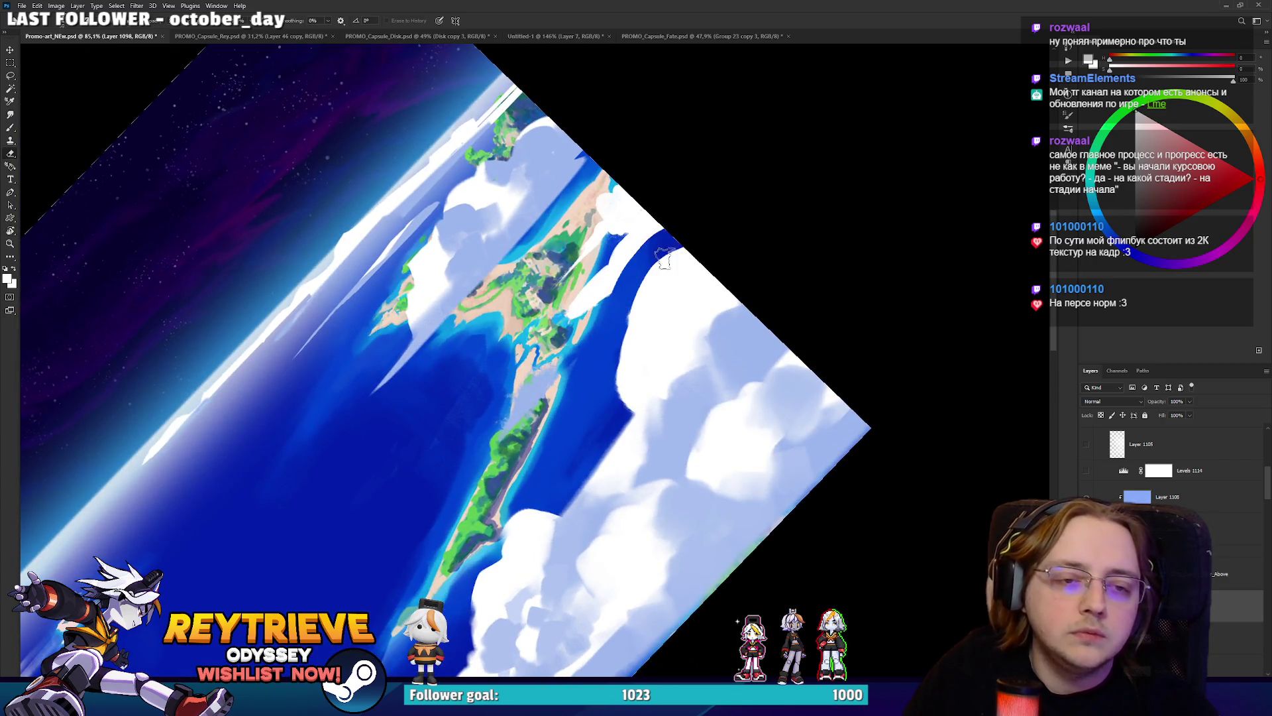
{"action": "left_click_drag", "start_coordinate": [687, 249], "coordinate": [760, 303]}
{"action": "key", "text": "b"}
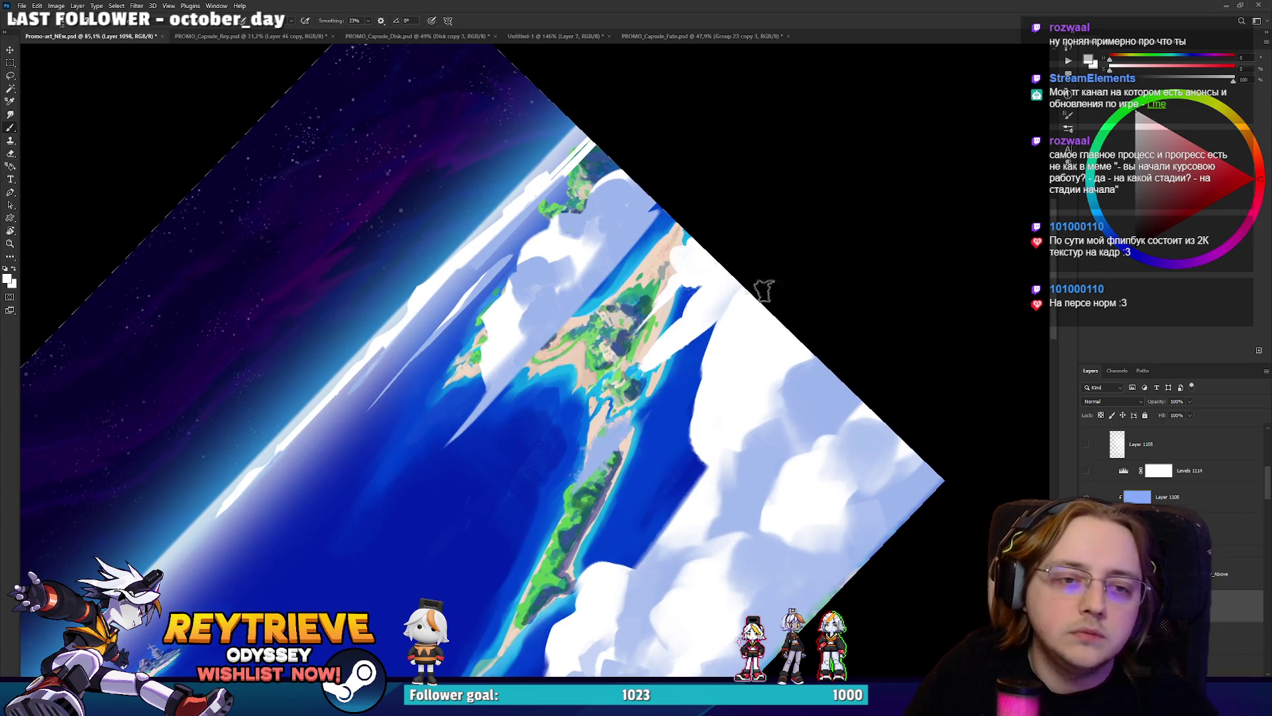
{"action": "right_click", "coordinate": [730, 347]}
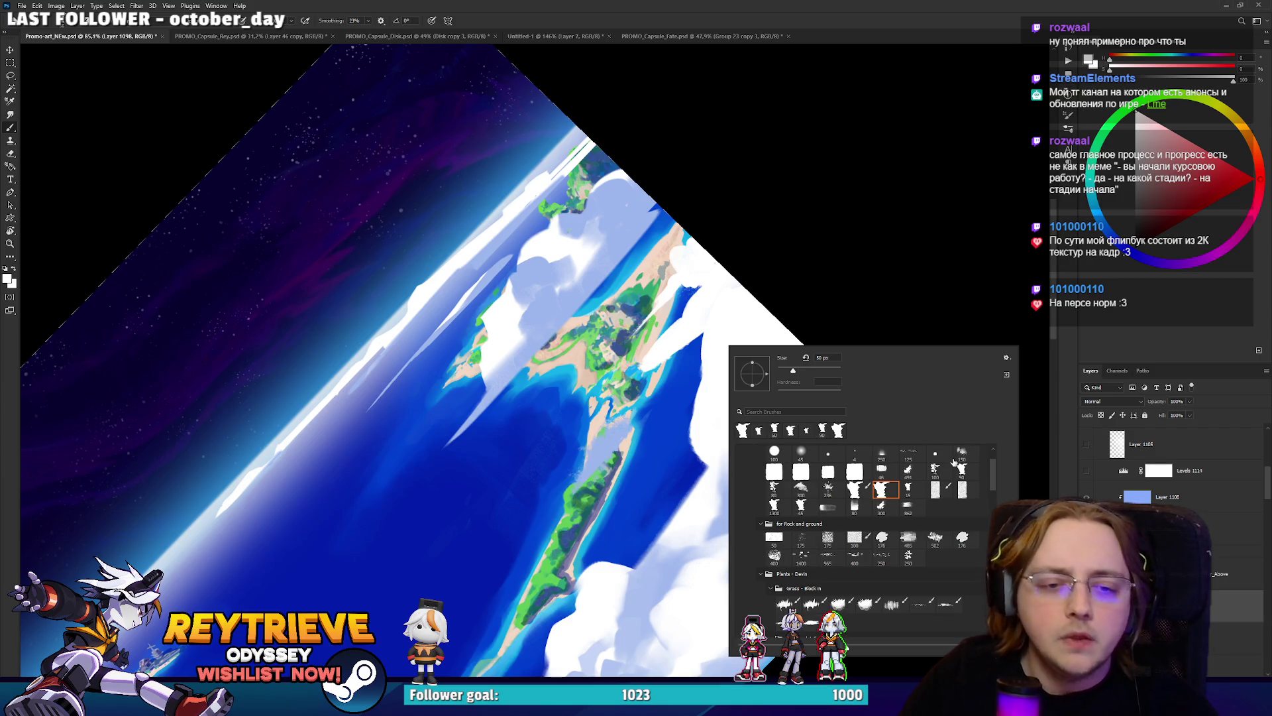
Choose new brush and eraser tips and rotate the view about 90° clockwise.
{"action": "double_click", "coordinate": [854, 508]}
{"action": "scroll", "coordinate": [655, 341], "scroll_direction": "up", "scroll_amount": 3}
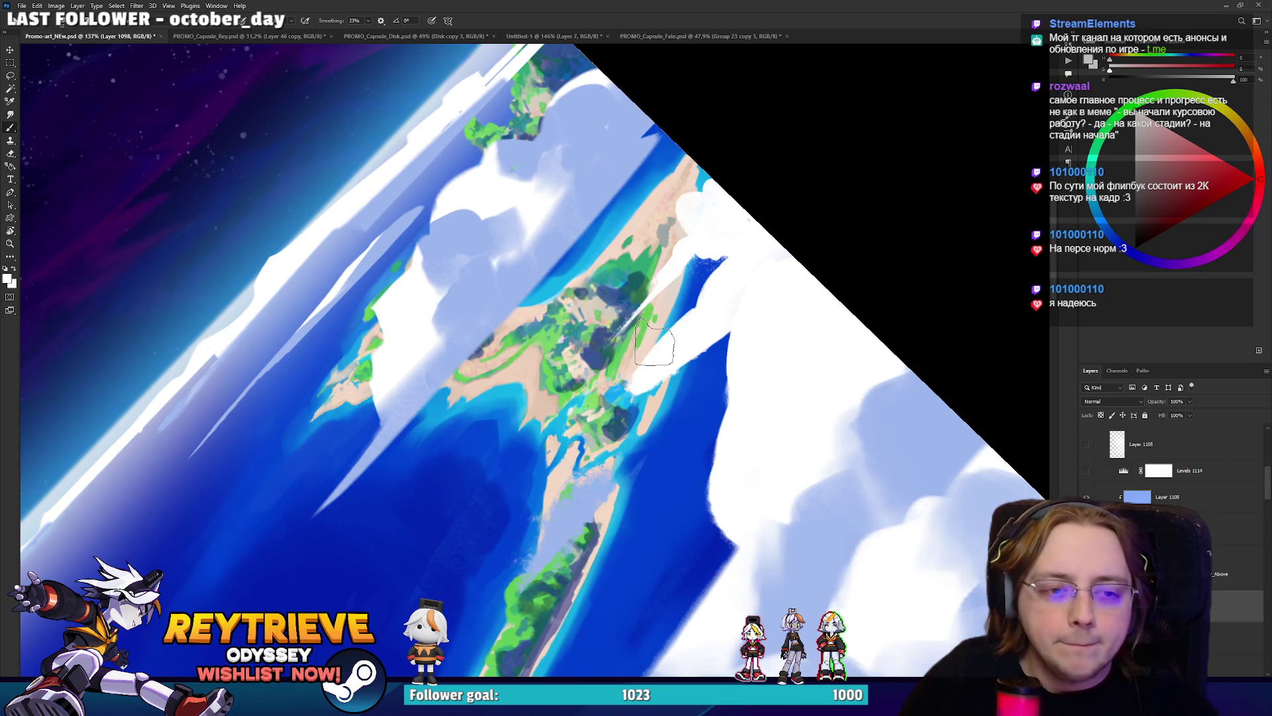
{"action": "key", "text": "e"}
{"action": "right_click", "coordinate": [655, 341]}
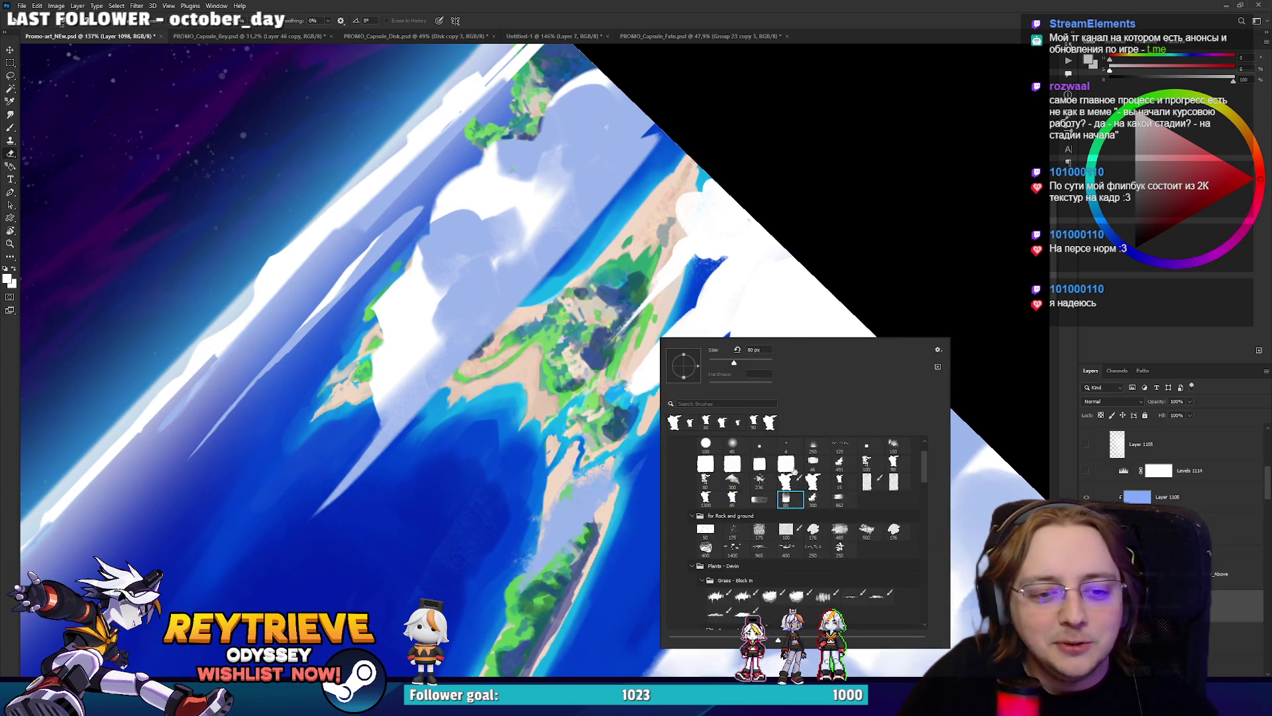
{"action": "double_click", "coordinate": [786, 497]}
{"action": "key", "text": "r"}
{"action": "mouse_move", "coordinate": [713, 315]}
{"action": "left_mouse_down"}
{"action": "mouse_move", "coordinate": [815, 250]}
{"action": "mouse_move", "coordinate": [557, 442]}
{"action": "mouse_move", "coordinate": [721, 250]}
{"action": "mouse_move", "coordinate": [798, 269]}
{"action": "left_mouse_up"}
{"action": "key", "text": "r"}
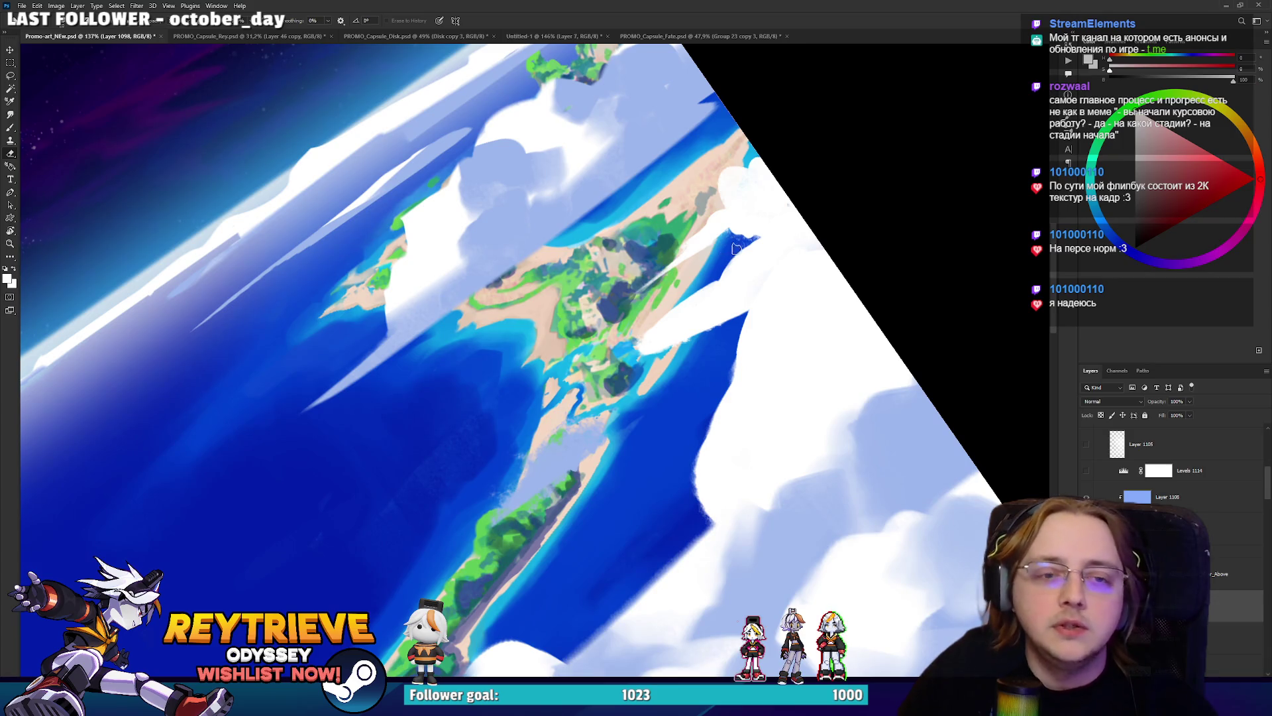
Paint white cloud along the island's right edge and erase back the excess.
{"action": "key", "text": "b"}
{"action": "left_click_drag", "start_coordinate": [740, 231], "coordinate": [733, 305]}
{"action": "mouse_move", "coordinate": [648, 342]}
{"action": "left_mouse_down"}
{"action": "mouse_move", "coordinate": [628, 344]}
{"action": "mouse_move", "coordinate": [684, 305]}
{"action": "mouse_move", "coordinate": [567, 397]}
{"action": "mouse_move", "coordinate": [616, 358]}
{"action": "mouse_move", "coordinate": [558, 451]}
{"action": "left_mouse_up"}
{"action": "key", "text": "e"}
{"action": "key", "text": "r"}
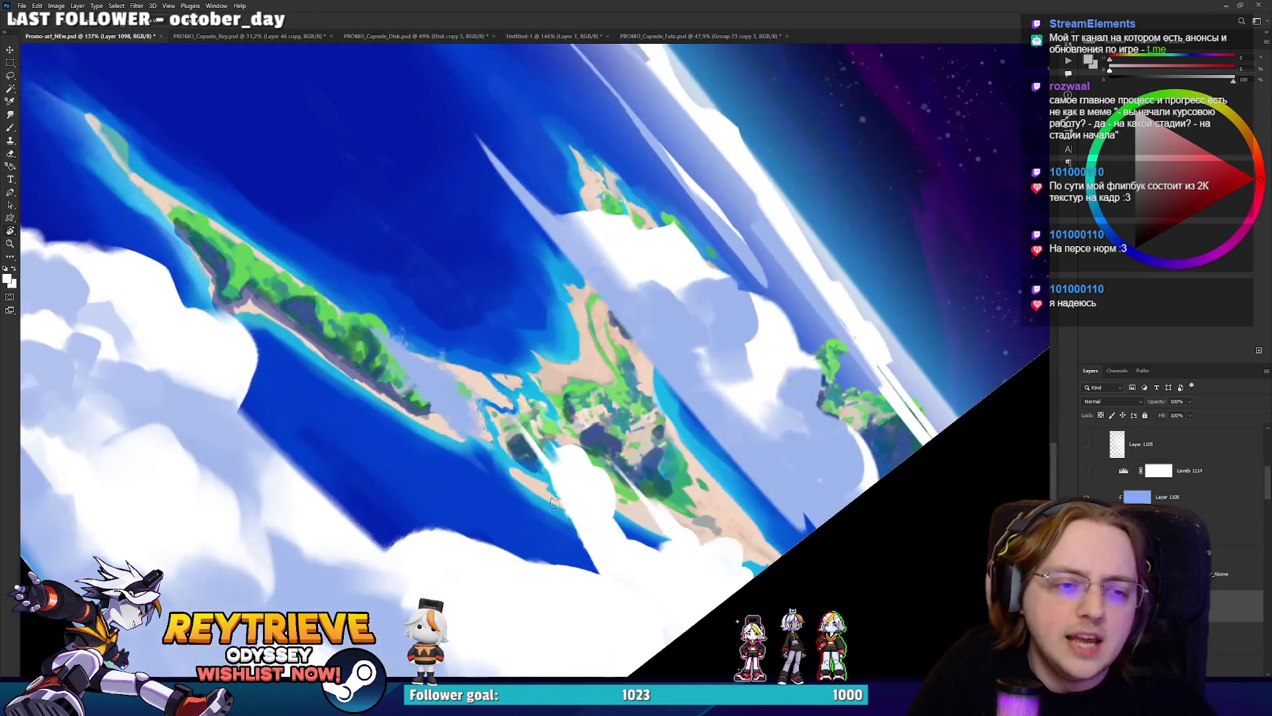
{"action": "key", "text": "b"}
Rotate the view counter-clockwise and make Layer 1133 active, dismissing the clipping mask alert.
{"action": "scroll", "coordinate": [663, 461], "scroll_direction": "down", "scroll_amount": 5}
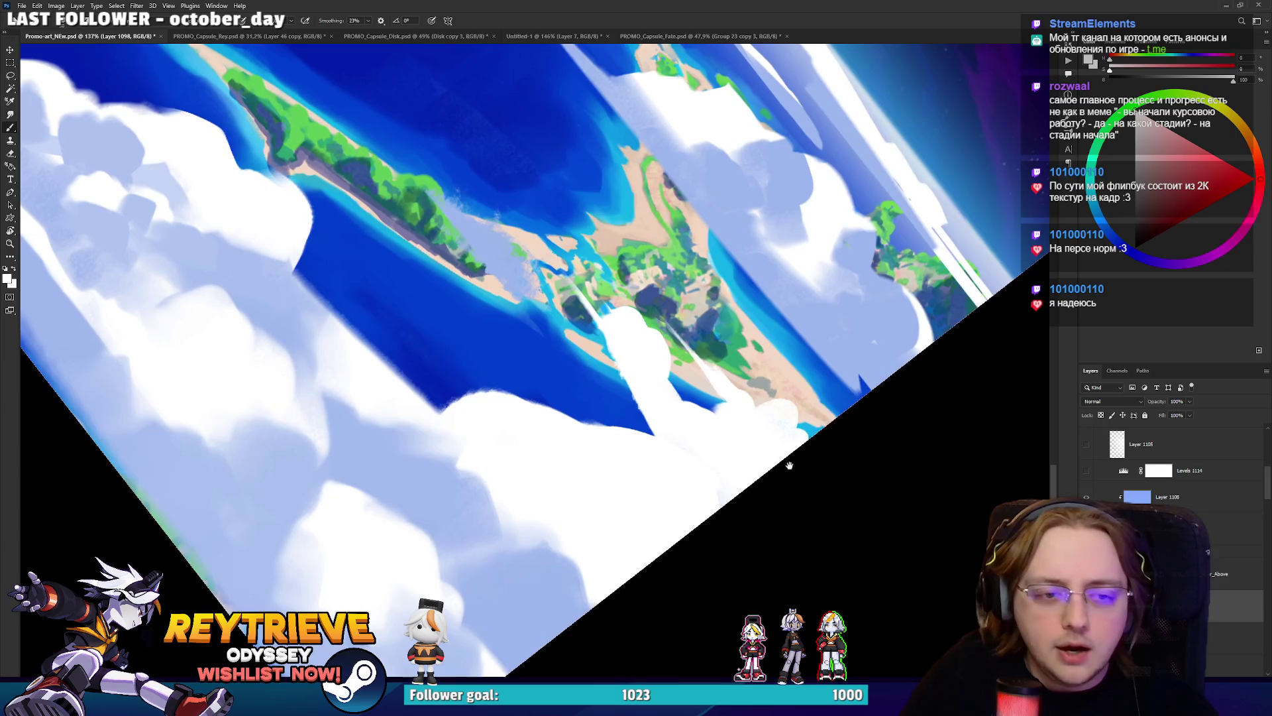
{"action": "scroll", "coordinate": [782, 462], "scroll_direction": "up", "scroll_amount": 2}
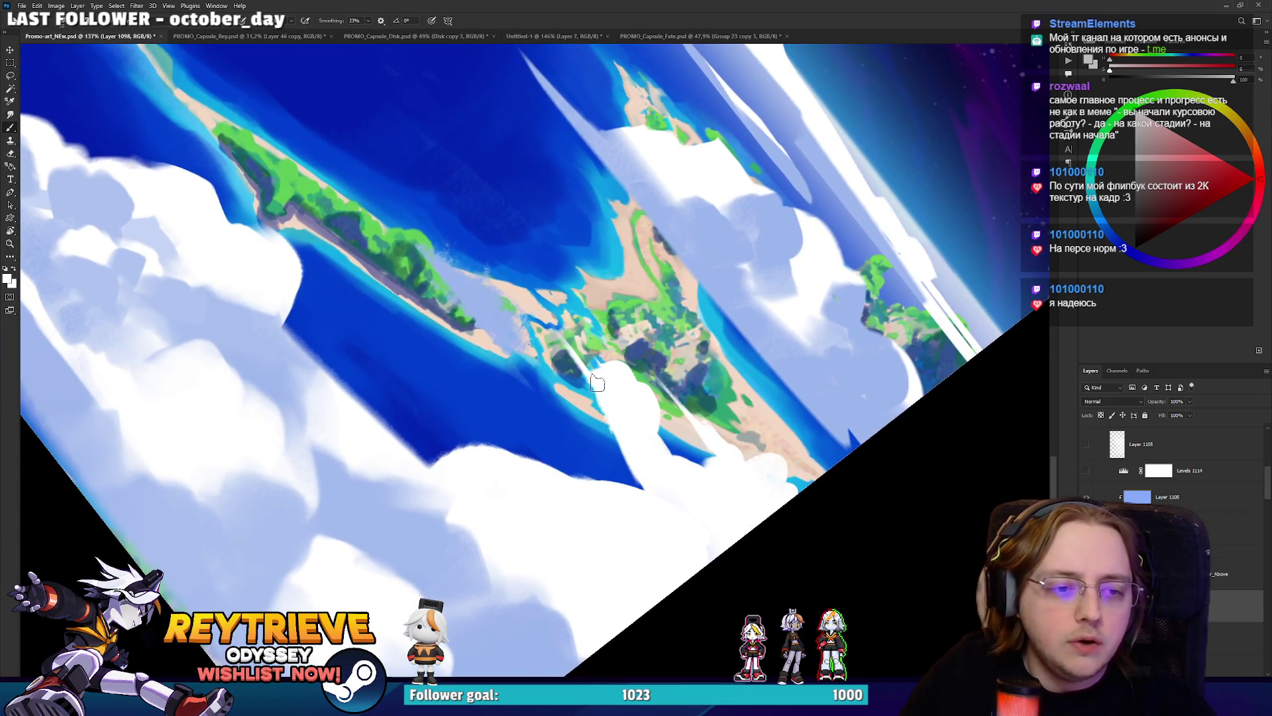
{"action": "key", "text": "r"}
{"action": "left_click_drag", "start_coordinate": [661, 477], "coordinate": [997, 379]}
{"action": "key", "text": "F2"}
{"action": "key", "text": "Return"}
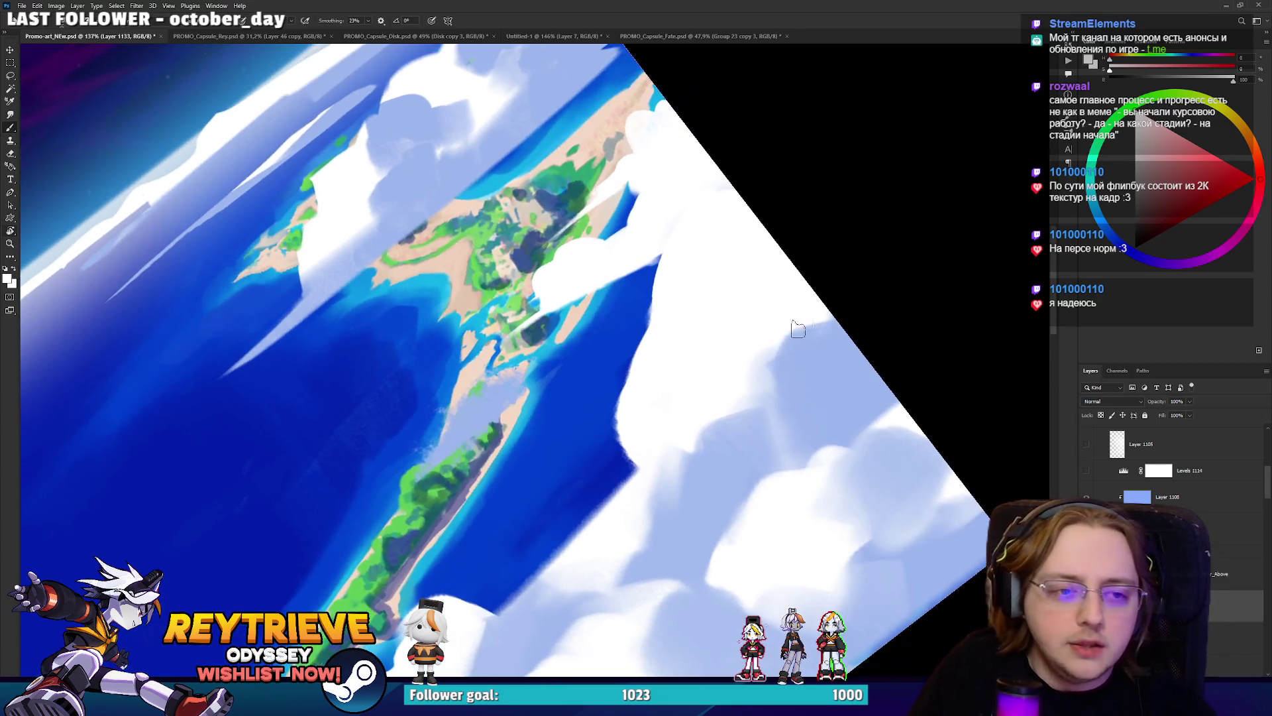
Paint a blue shading stroke along the cloud edge using blue sampled from the cloud.
{"action": "left_click", "coordinate": [761, 416], "text": "alt"}
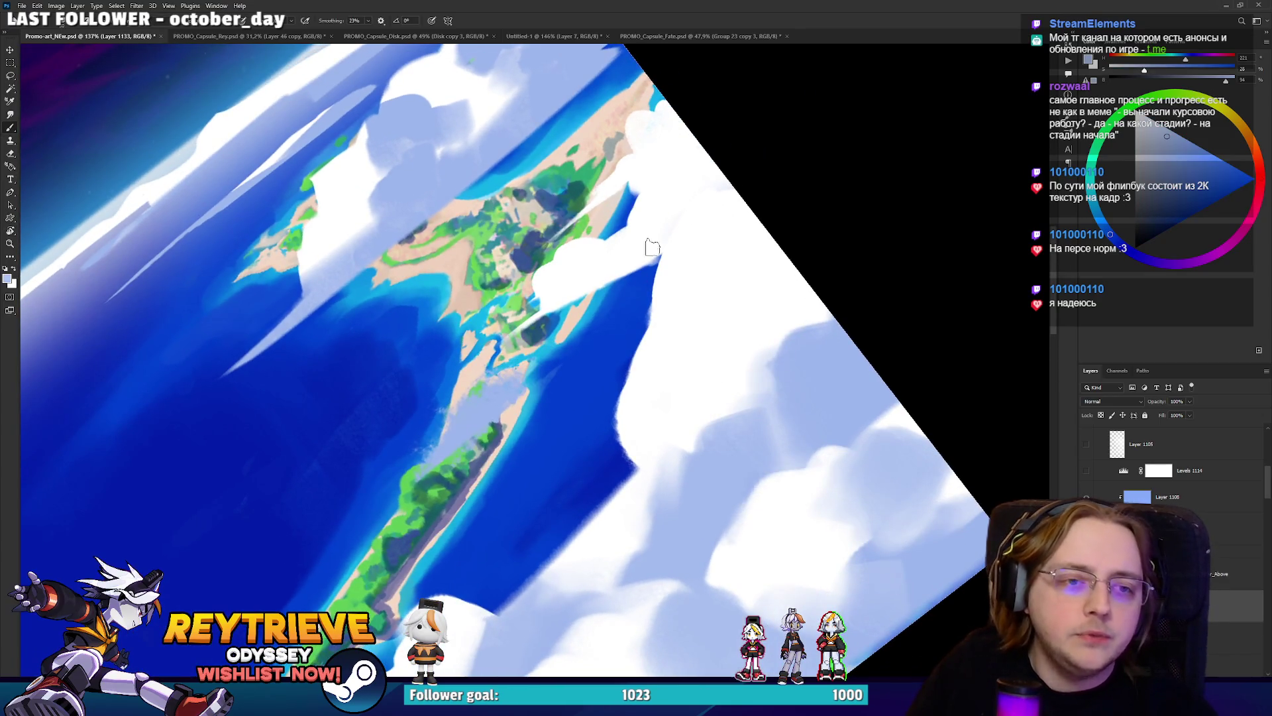
{"action": "mouse_move", "coordinate": [650, 271]}
{"action": "left_mouse_down"}
{"action": "mouse_move", "coordinate": [709, 176]}
{"action": "mouse_move", "coordinate": [739, 173]}
{"action": "left_mouse_up"}
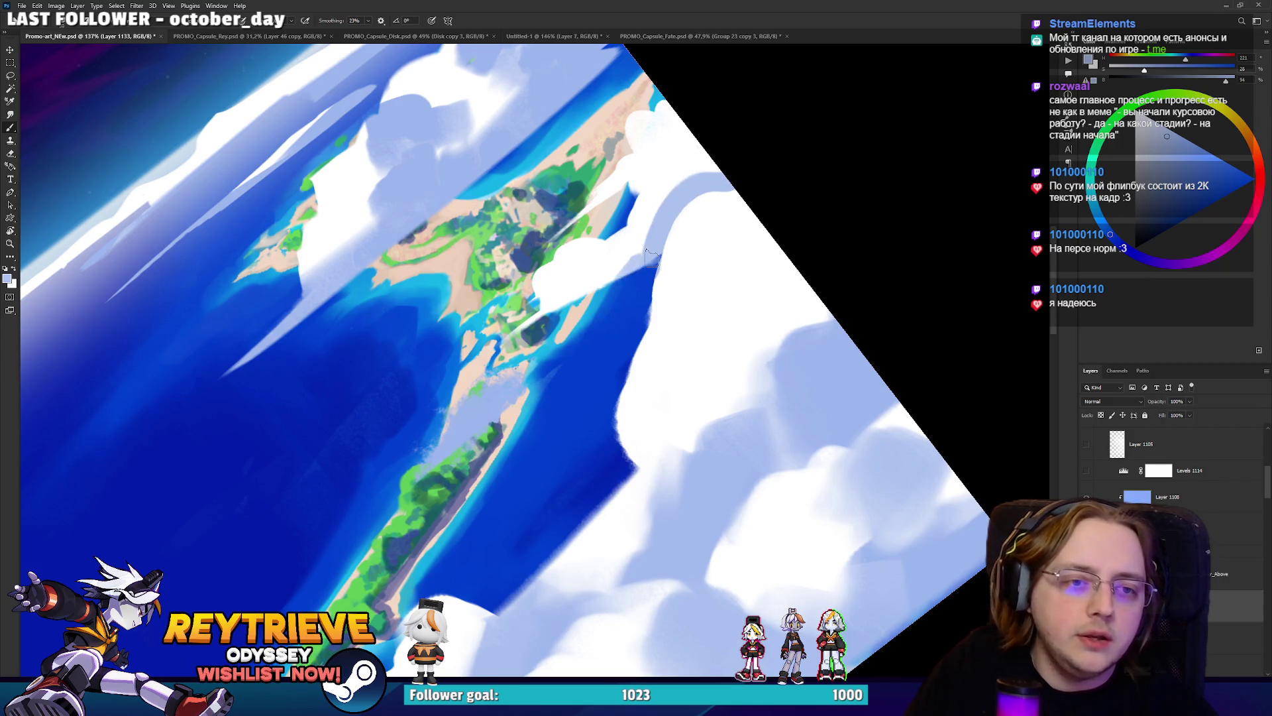
{"action": "key", "text": "r"}
{"action": "mouse_move", "coordinate": [541, 331]}
{"action": "left_mouse_down"}
{"action": "mouse_move", "coordinate": [674, 465]}
{"action": "mouse_move", "coordinate": [723, 494]}
{"action": "mouse_move", "coordinate": [693, 222]}
{"action": "left_mouse_up"}
Erase the cloud edges near the island's upper-right tip.
{"action": "key", "text": "e"}
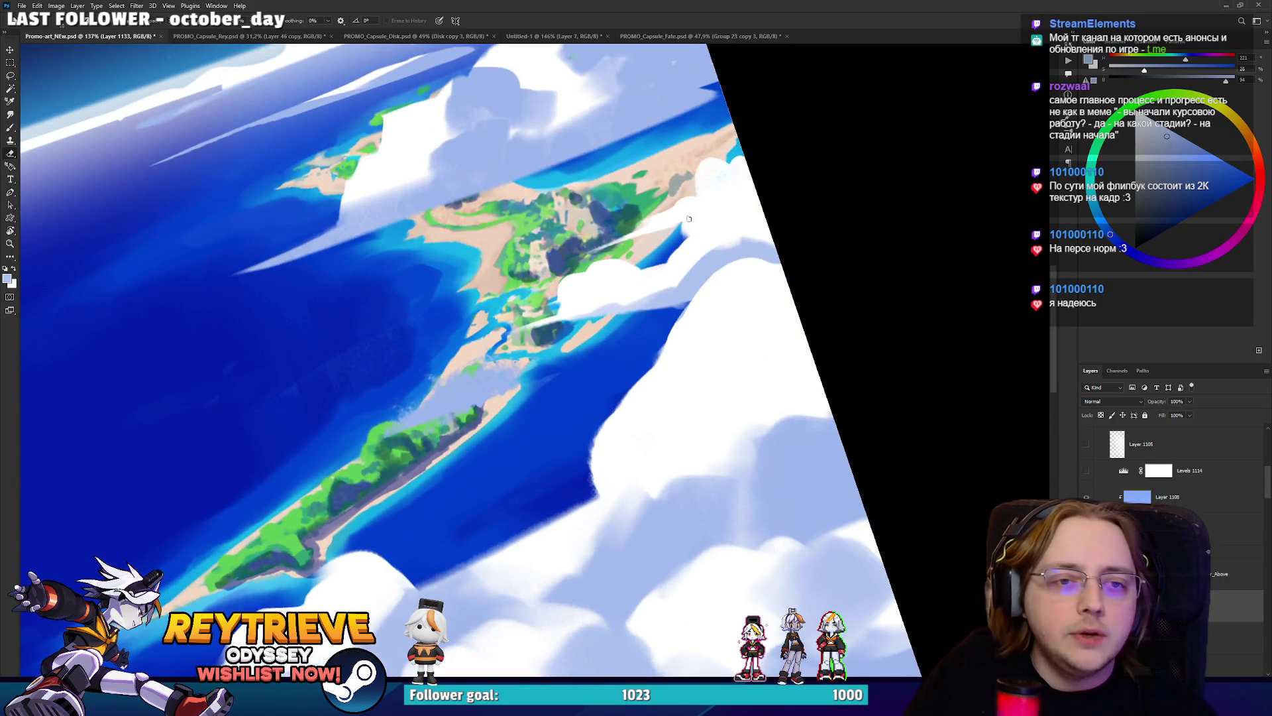
{"action": "mouse_move", "coordinate": [693, 220]}
{"action": "left_mouse_down"}
{"action": "mouse_move", "coordinate": [728, 182]}
{"action": "mouse_move", "coordinate": [752, 207]}
{"action": "left_mouse_up"}
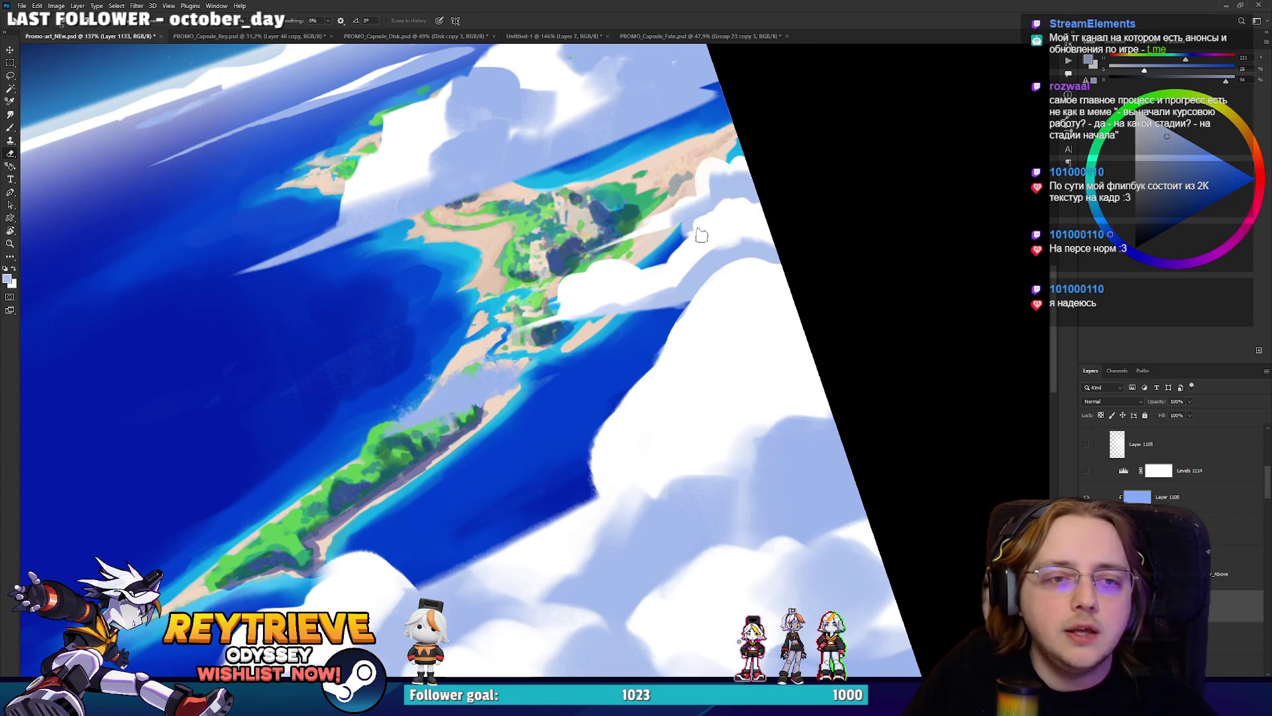
{"action": "left_click_drag", "start_coordinate": [716, 207], "coordinate": [675, 295]}
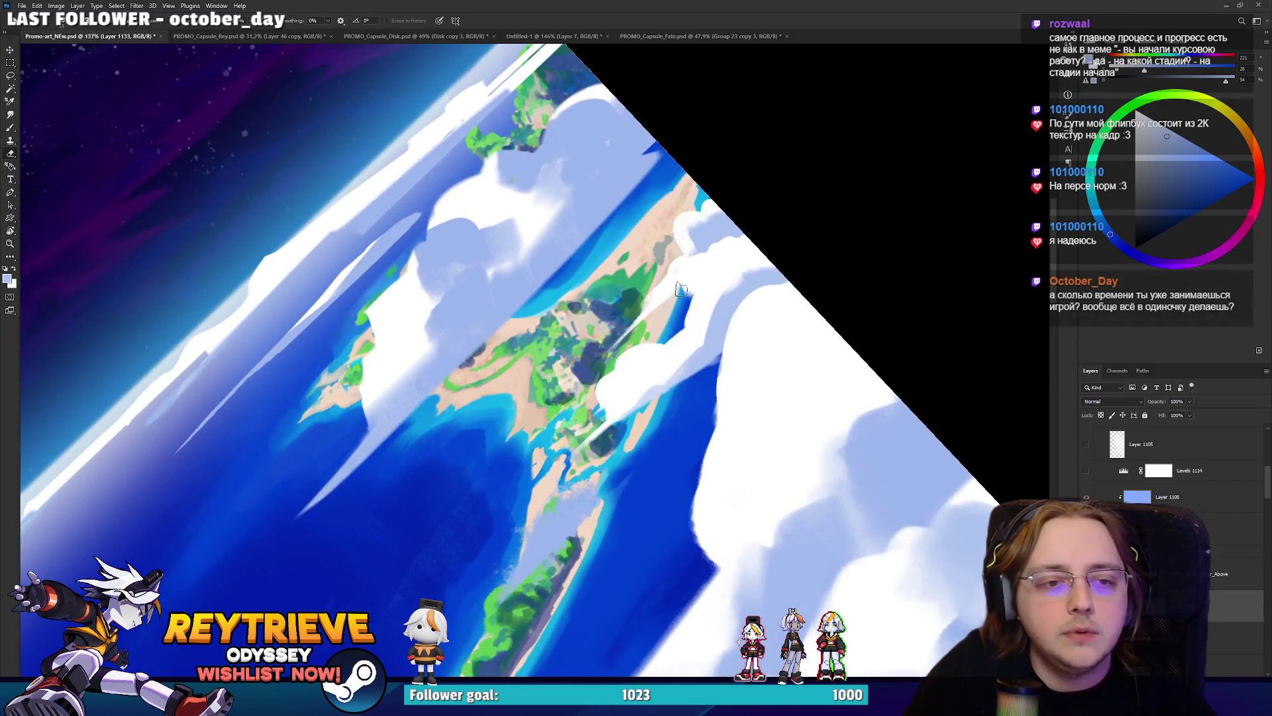
{"action": "key", "text": "b"}
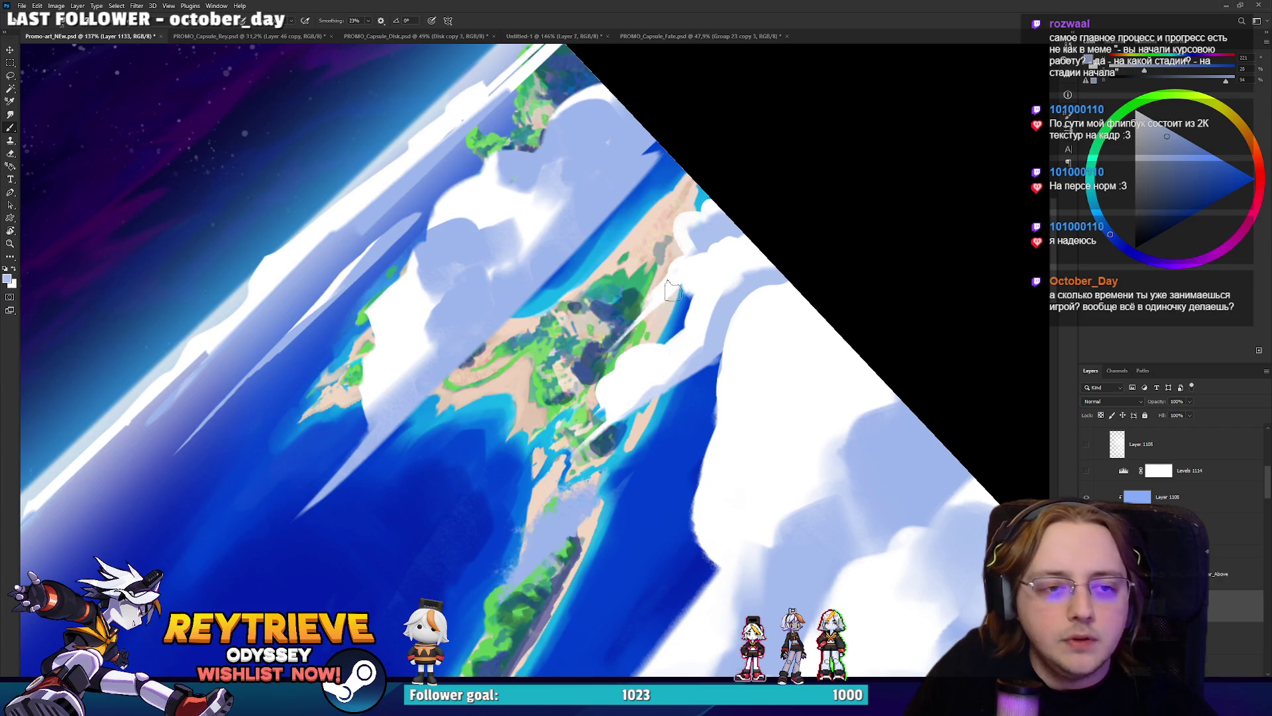
{"action": "key", "text": "e"}
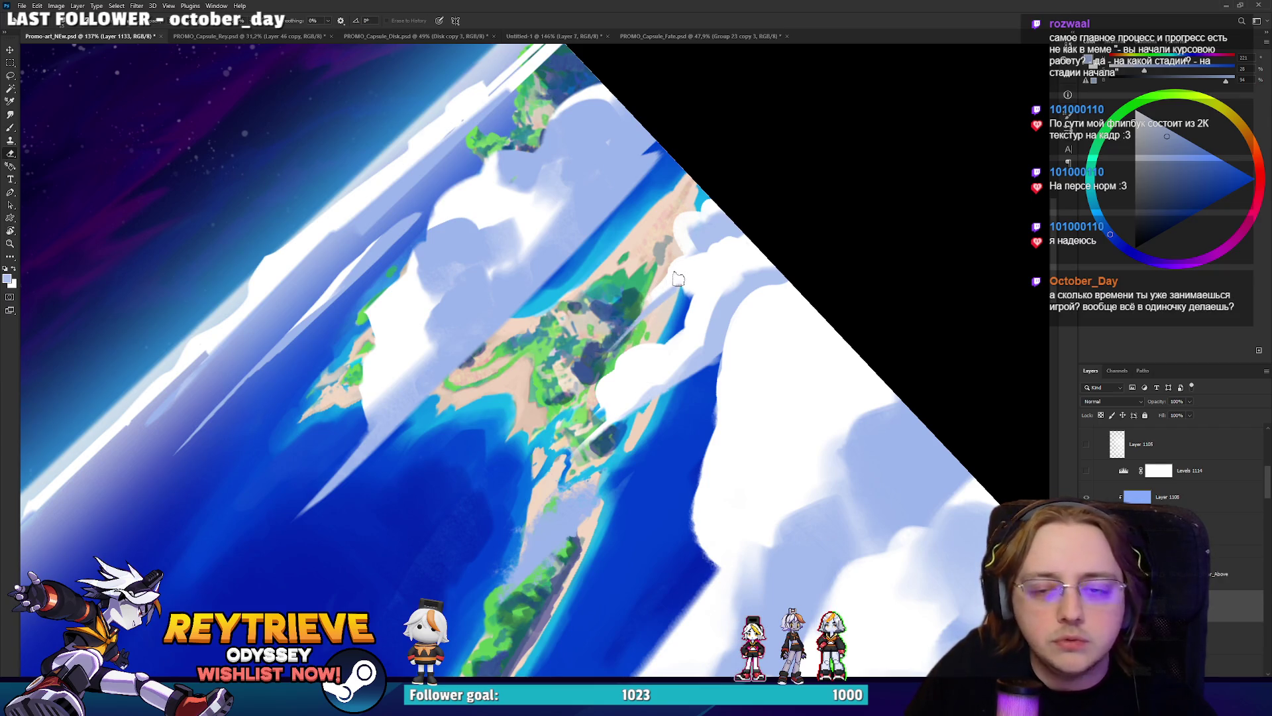
{"action": "left_click_drag", "start_coordinate": [679, 278], "coordinate": [713, 255]}
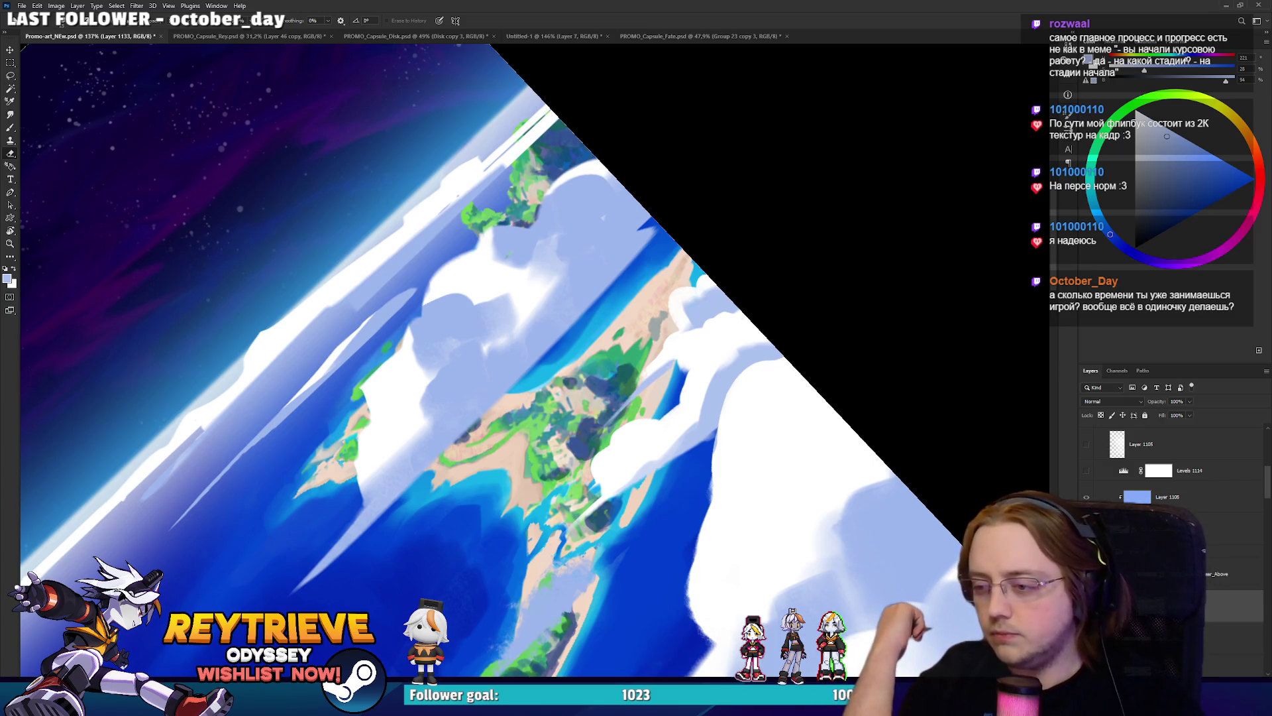
{"action": "key", "text": "b"}
{"action": "left_click_drag", "start_coordinate": [763, 296], "coordinate": [688, 409]}
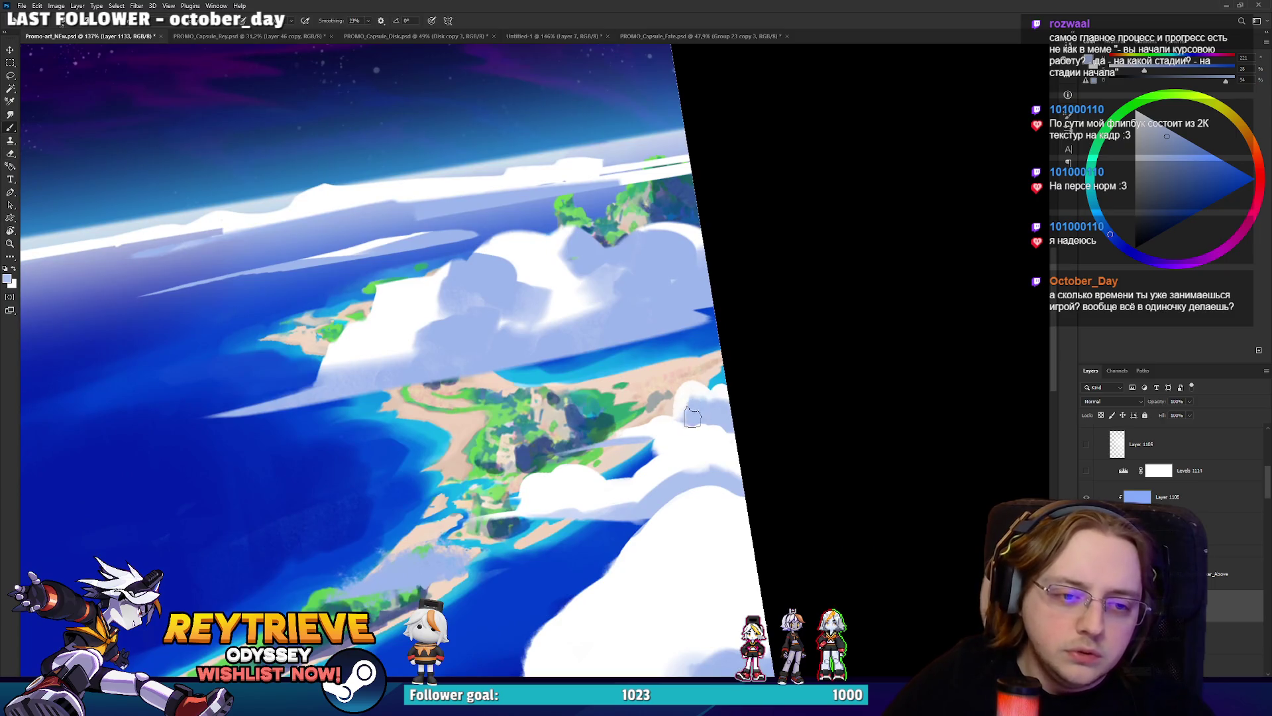
{"action": "key", "text": "e"}
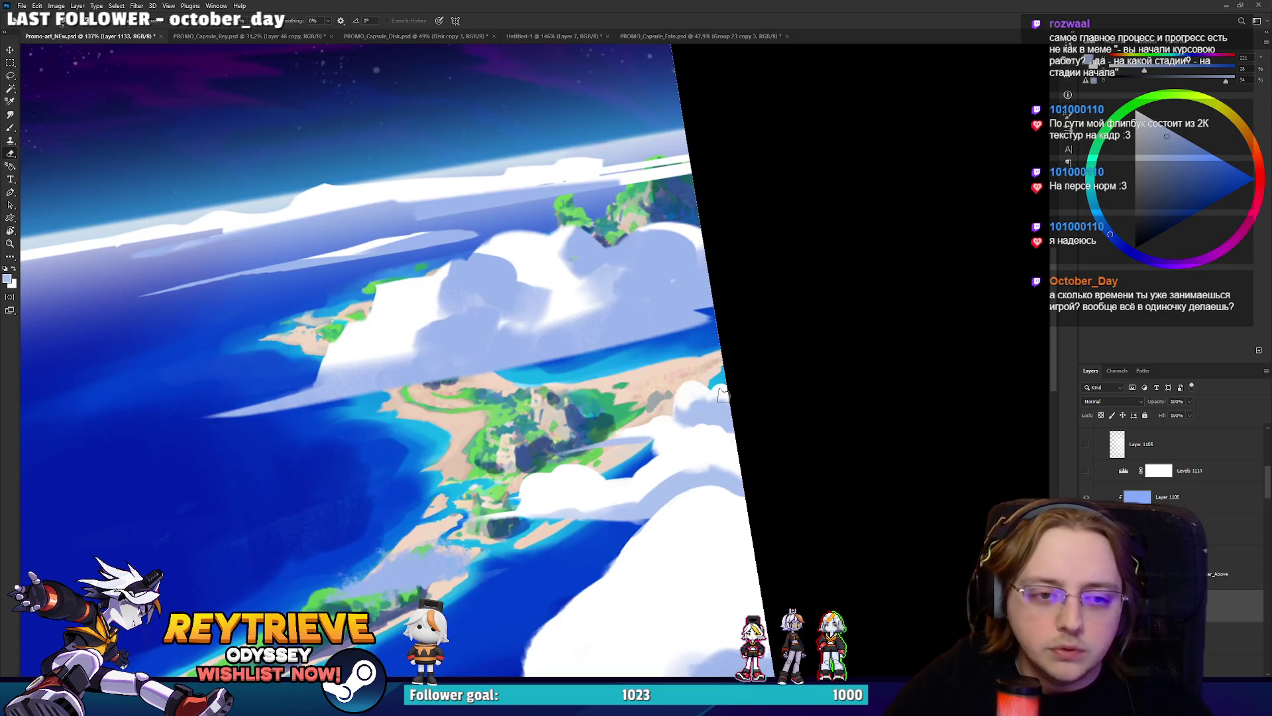
{"action": "key", "text": "r"}
{"action": "left_click_drag", "start_coordinate": [745, 378], "coordinate": [681, 330]}
Keep refining the cloud edge around the island tip with brush and eraser.
{"action": "key", "text": "b"}
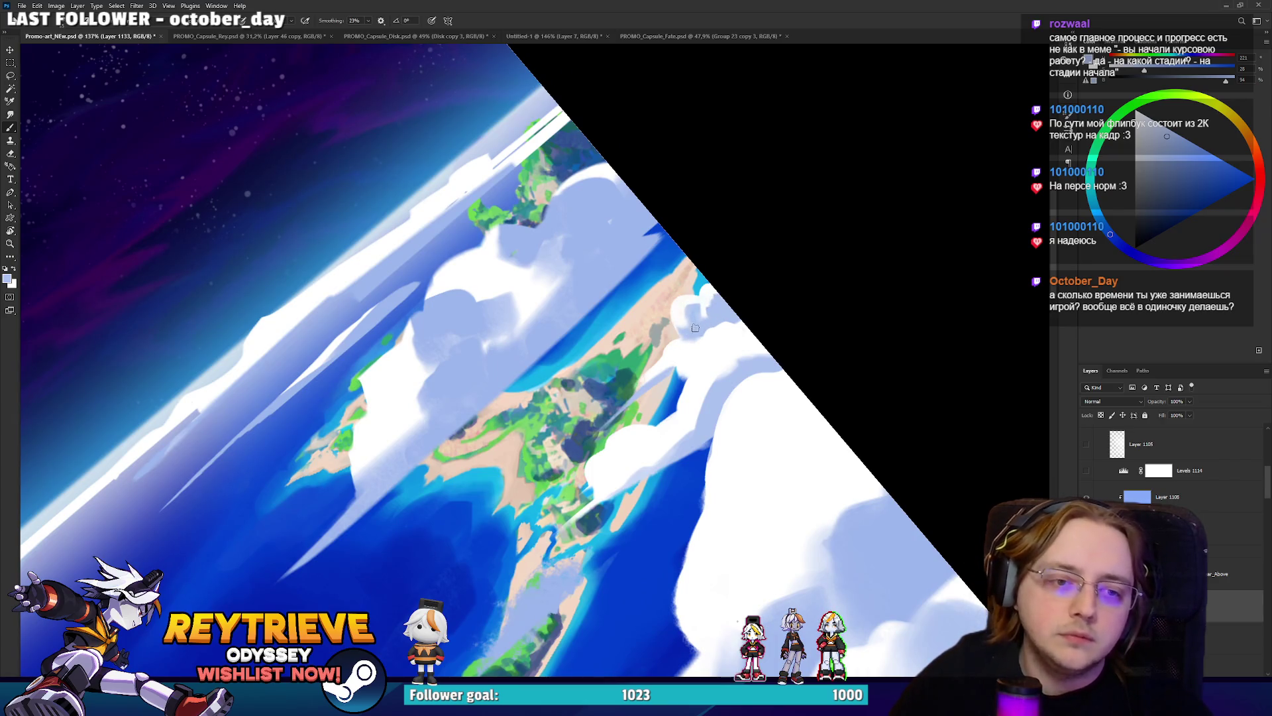
{"action": "key", "text": "e"}
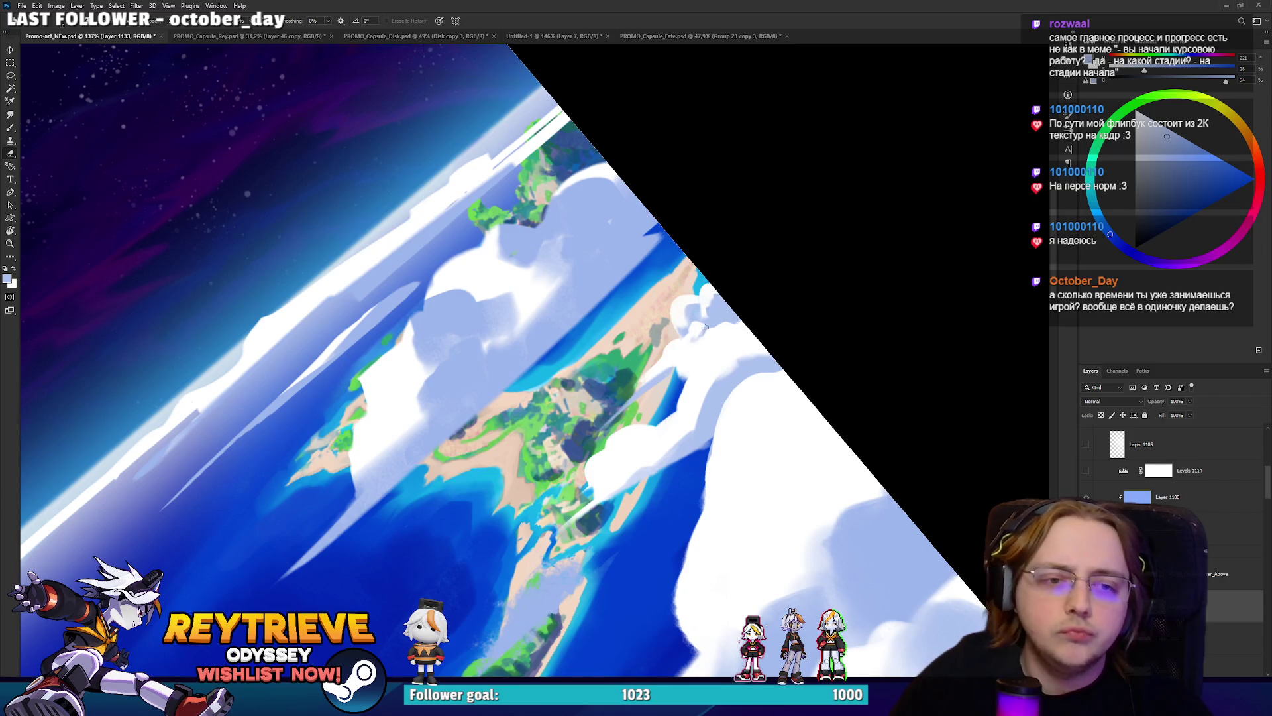
{"action": "key", "text": "b"}
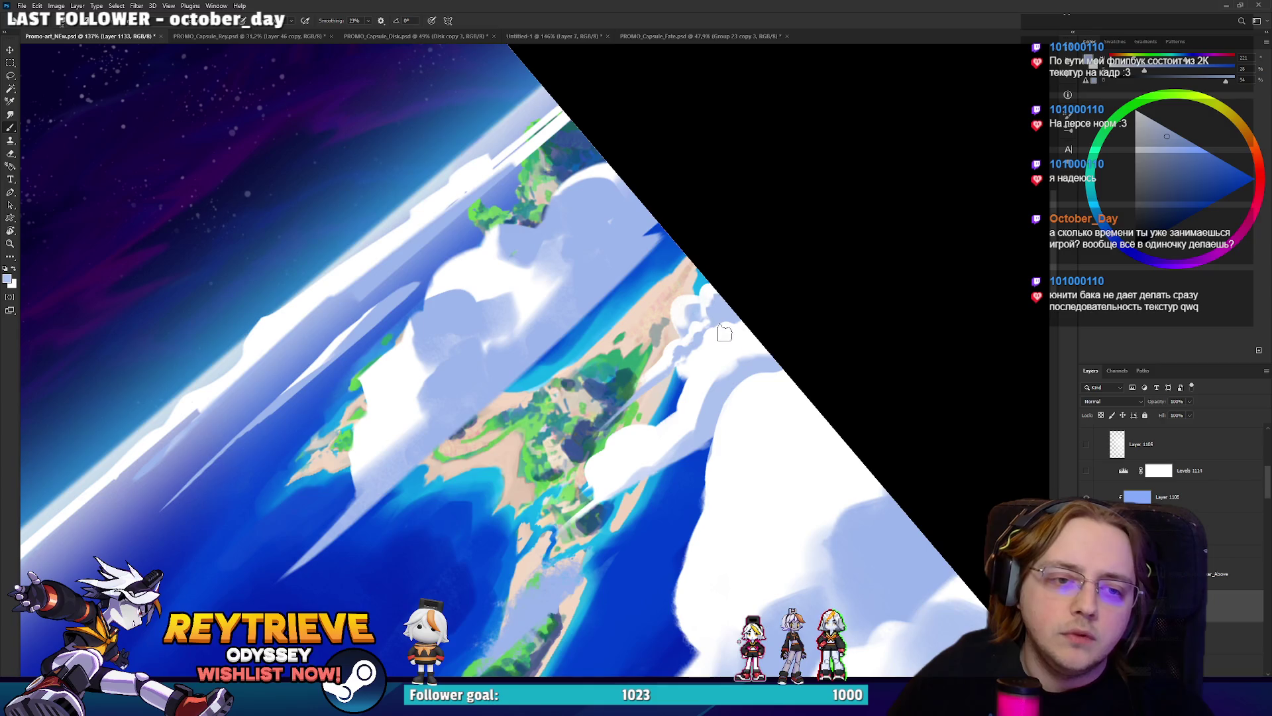
{"action": "mouse_move", "coordinate": [690, 378]}
{"action": "left_mouse_down"}
{"action": "mouse_move", "coordinate": [776, 363]}
{"action": "mouse_move", "coordinate": [710, 331]}
{"action": "left_mouse_up"}
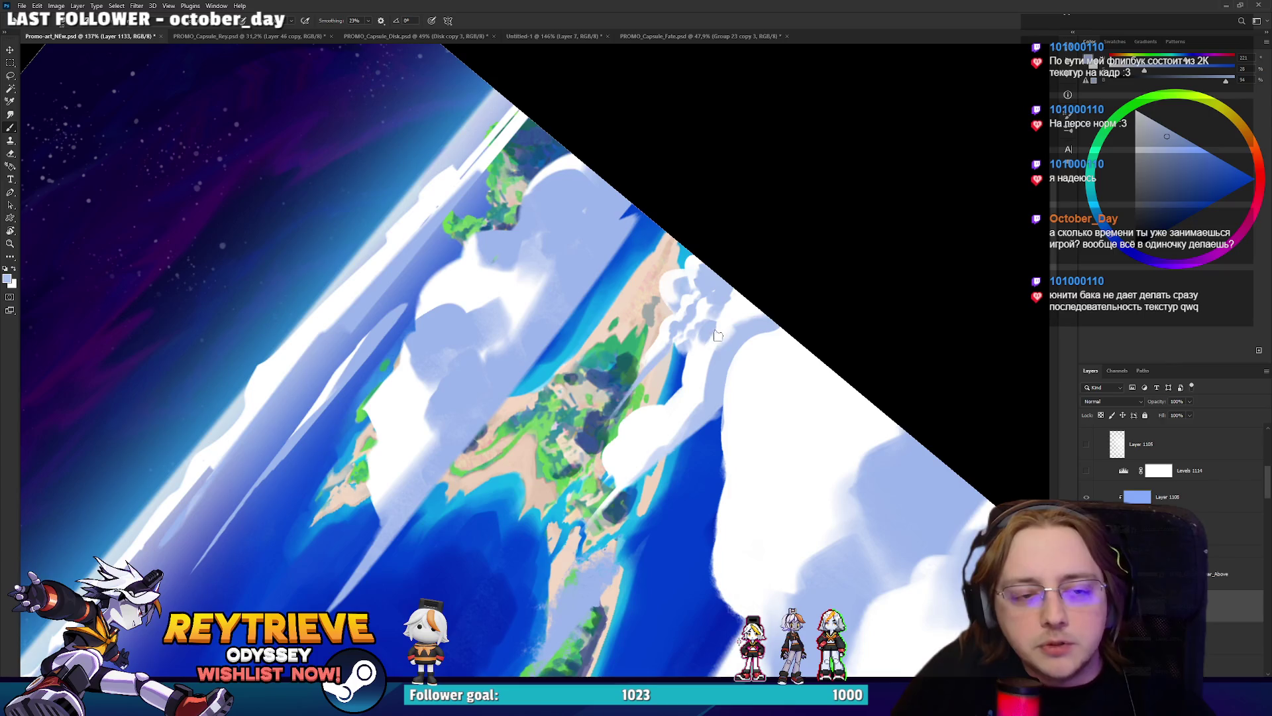
{"action": "key", "text": "e"}
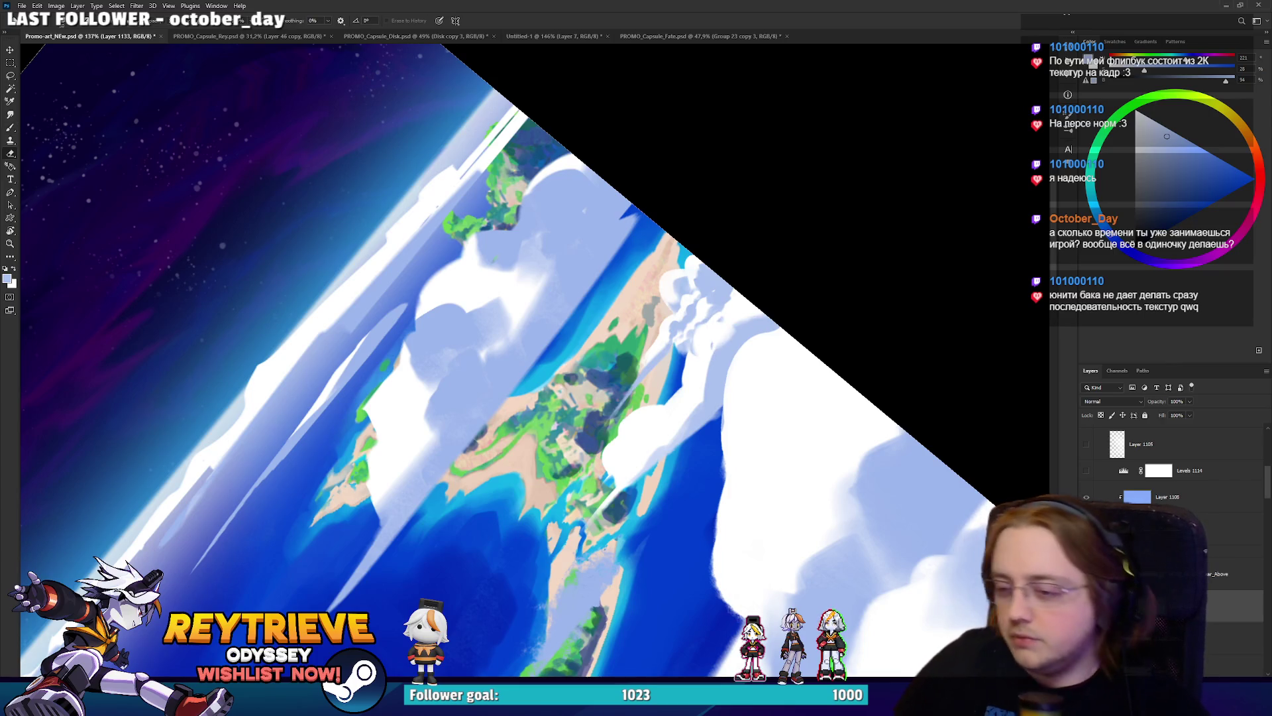
{"action": "left_click_drag", "start_coordinate": [740, 302], "coordinate": [700, 396]}
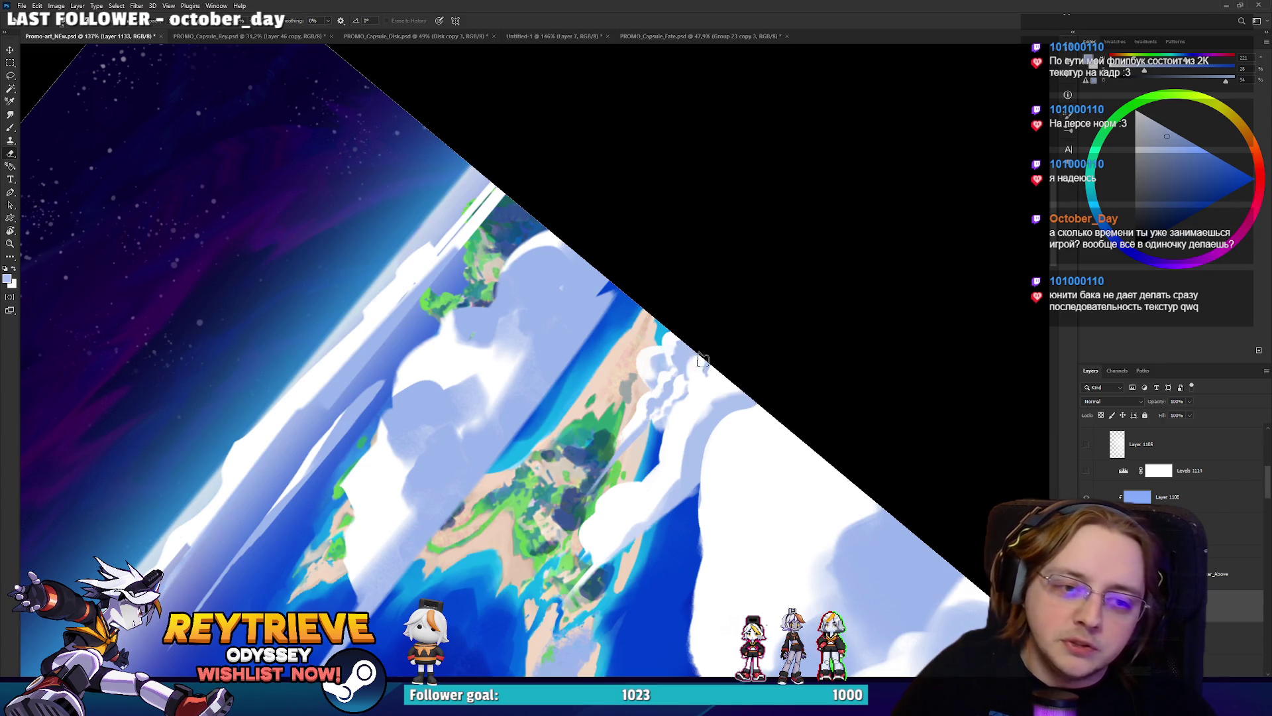
{"action": "mouse_move", "coordinate": [694, 379]}
{"action": "left_mouse_down"}
{"action": "mouse_move", "coordinate": [696, 525]}
{"action": "mouse_move", "coordinate": [738, 398]}
{"action": "mouse_move", "coordinate": [743, 291]}
{"action": "left_mouse_up"}
{"action": "key", "text": "r"}
{"action": "key", "text": "e"}
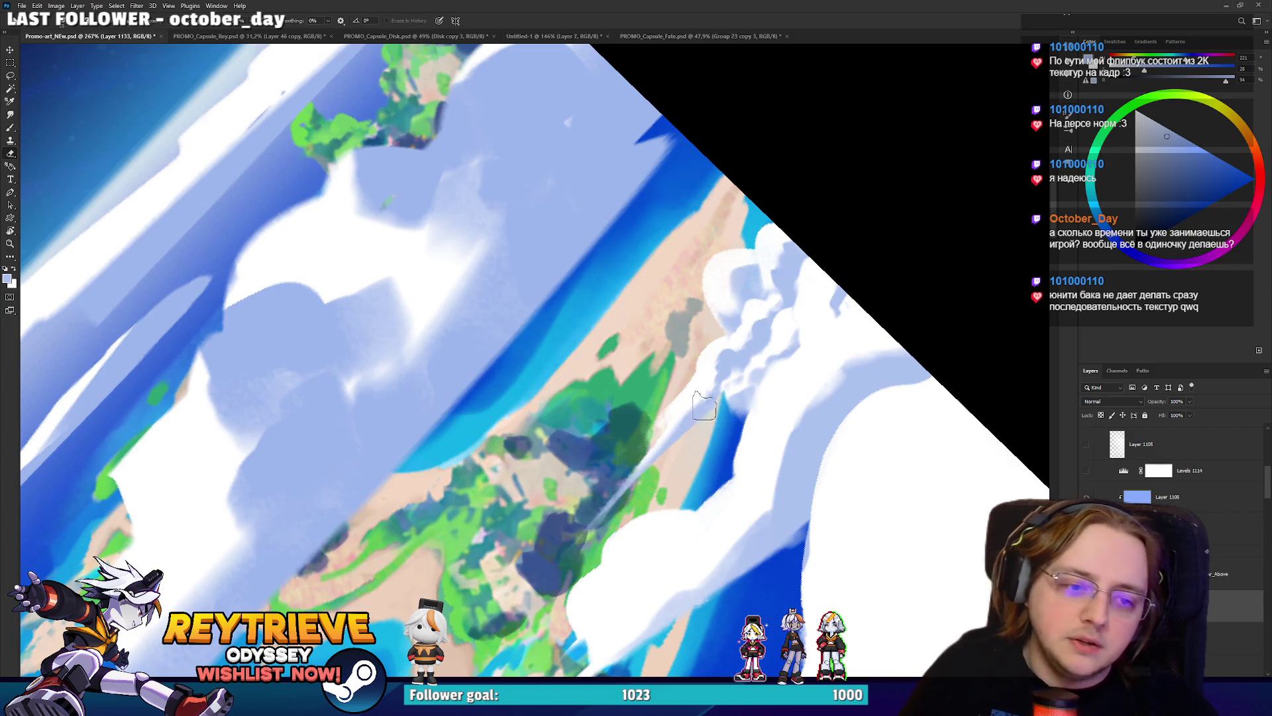
{"action": "mouse_move", "coordinate": [758, 416]}
{"action": "left_mouse_down"}
{"action": "mouse_move", "coordinate": [731, 363]}
{"action": "mouse_move", "coordinate": [613, 464]}
{"action": "mouse_move", "coordinate": [739, 296]}
{"action": "left_mouse_up"}
{"action": "key", "text": "b"}
{"action": "key", "text": "r"}
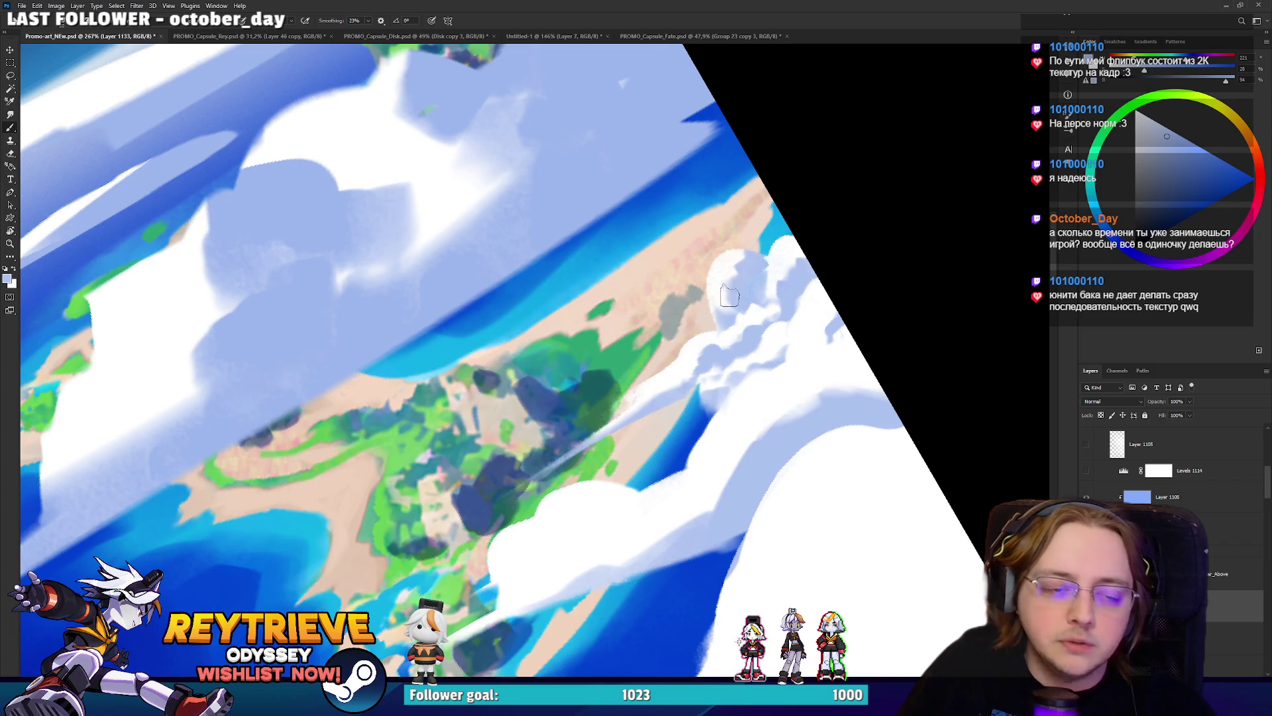
Make Layer 1098 active and paint a new white cloud puff beside the island.
{"action": "key", "text": "alt+bracketleft"}
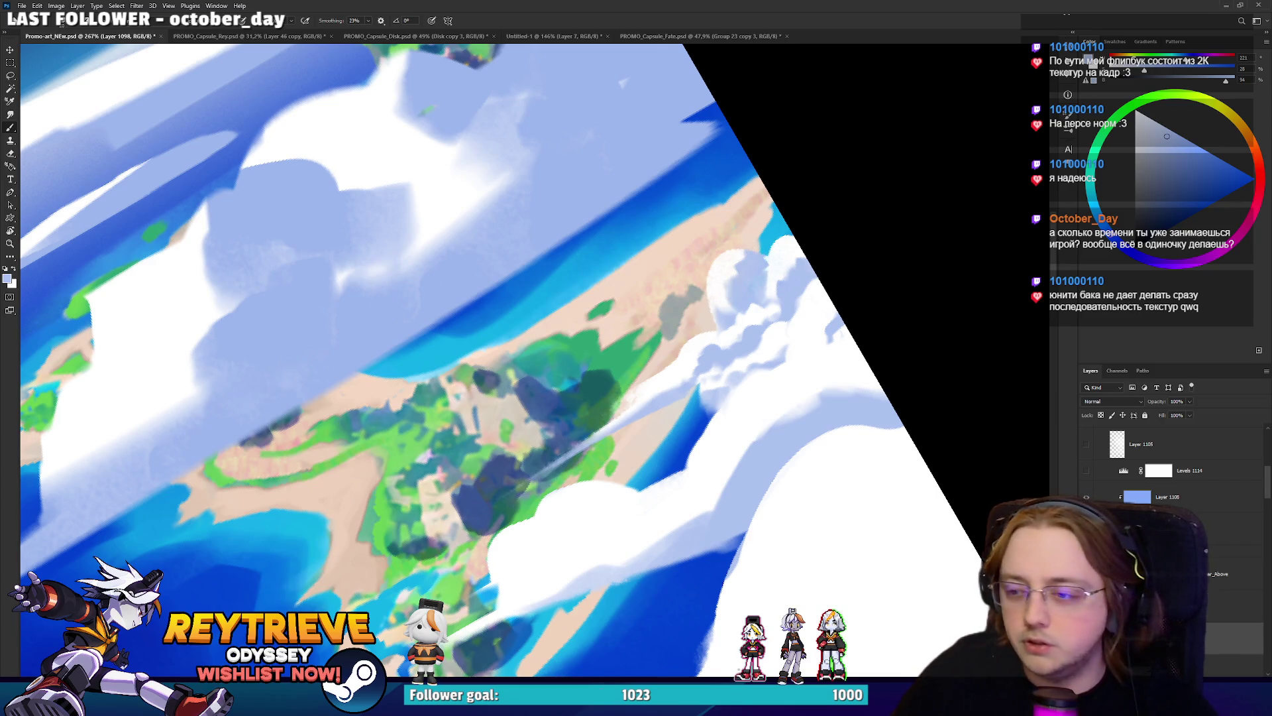
{"action": "mouse_move", "coordinate": [746, 259]}
{"action": "left_mouse_down"}
{"action": "mouse_move", "coordinate": [716, 295]}
{"action": "mouse_move", "coordinate": [734, 300]}
{"action": "left_mouse_up"}
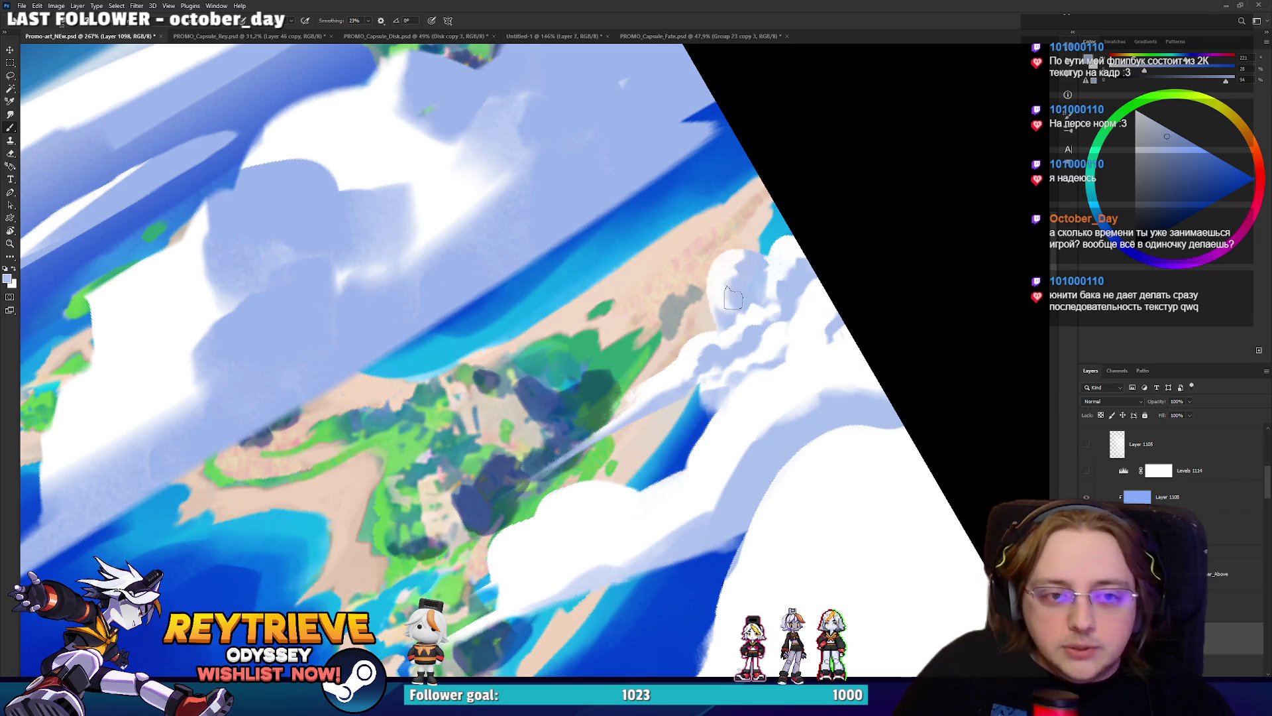
{"action": "left_click", "coordinate": [722, 285], "text": "alt"}
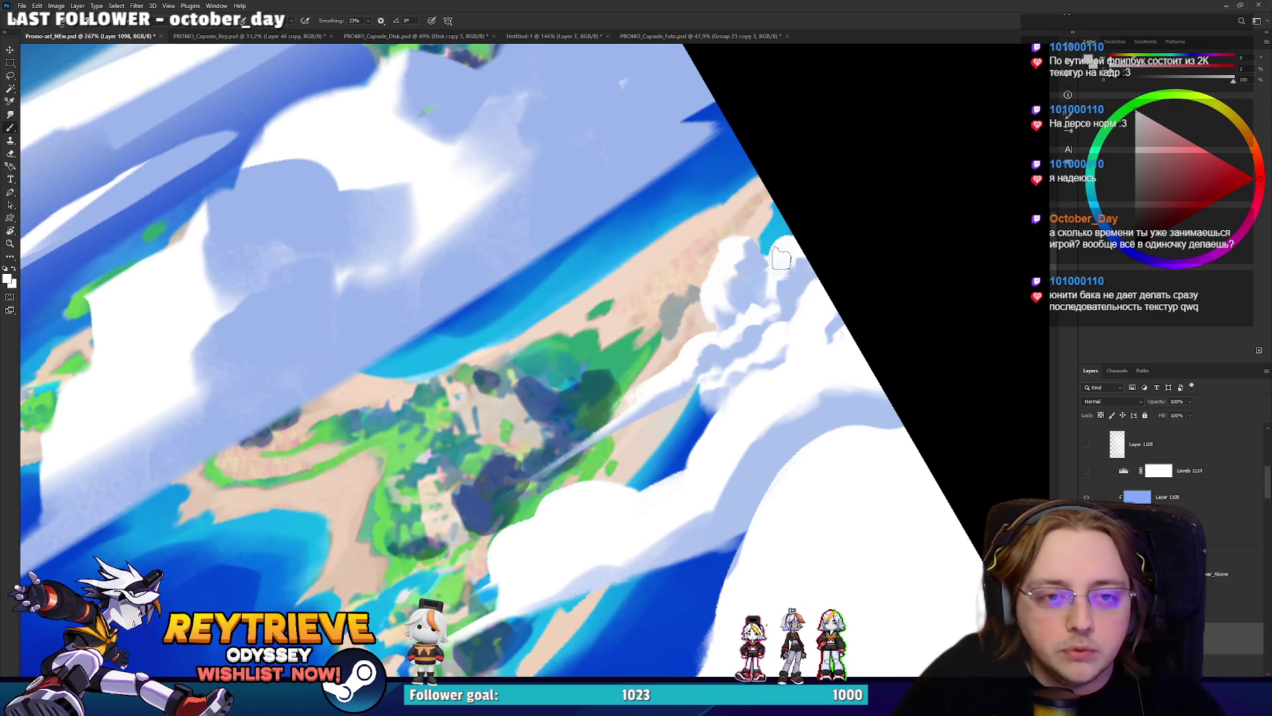
{"action": "left_click_drag", "start_coordinate": [790, 273], "coordinate": [809, 292]}
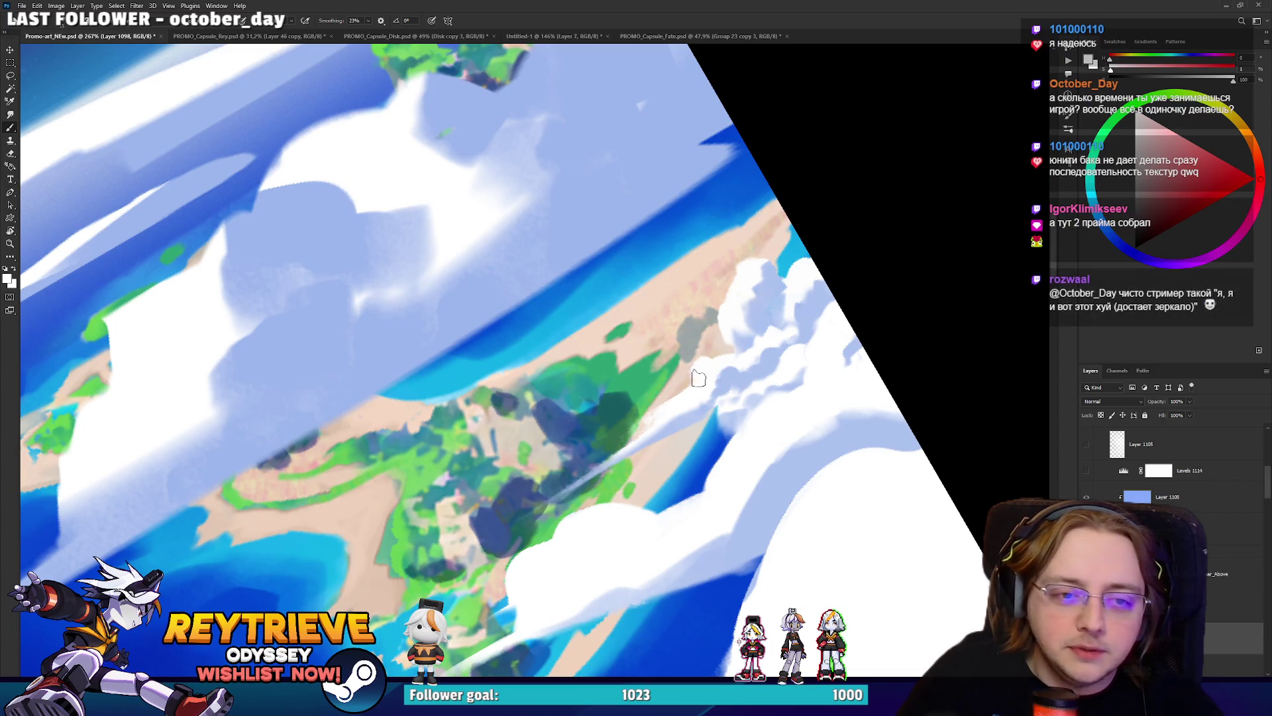
Shade the new puff by alternating pale blue and white sampled from the cloud edge.
{"action": "left_click", "coordinate": [724, 387], "text": "alt"}
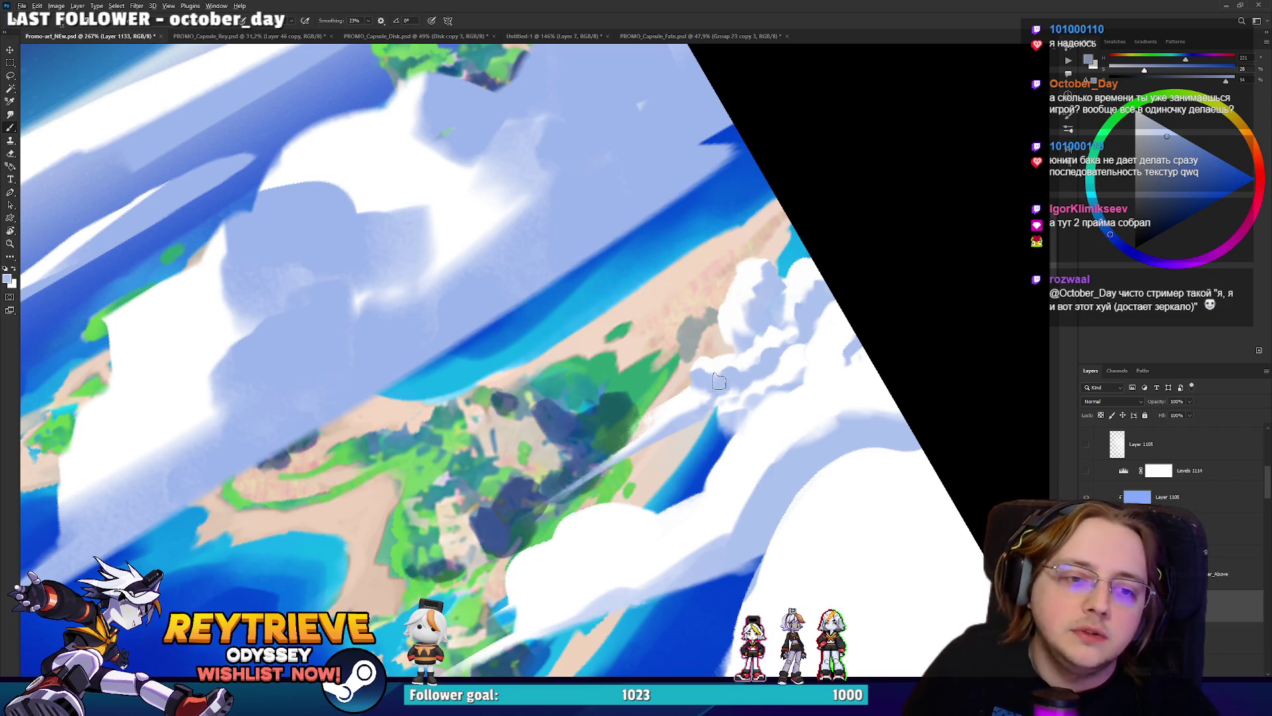
{"action": "left_click", "coordinate": [725, 366], "text": "alt"}
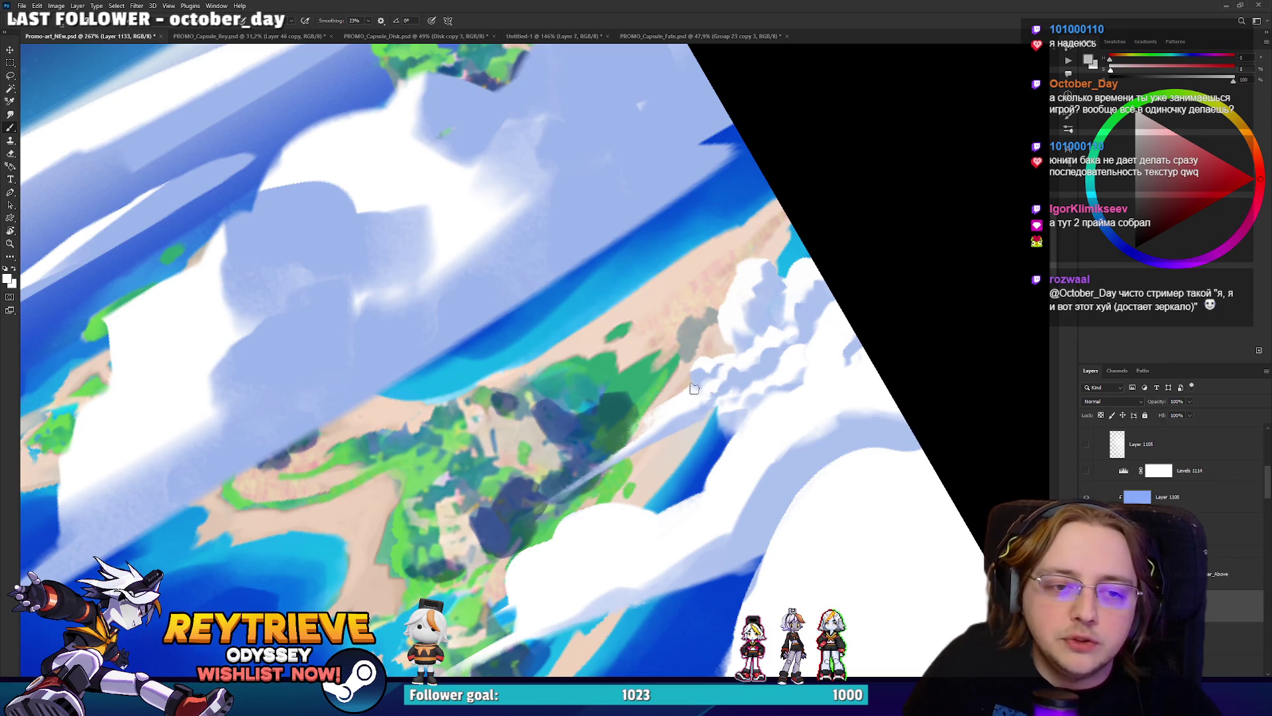
{"action": "left_click", "coordinate": [707, 378], "text": "alt"}
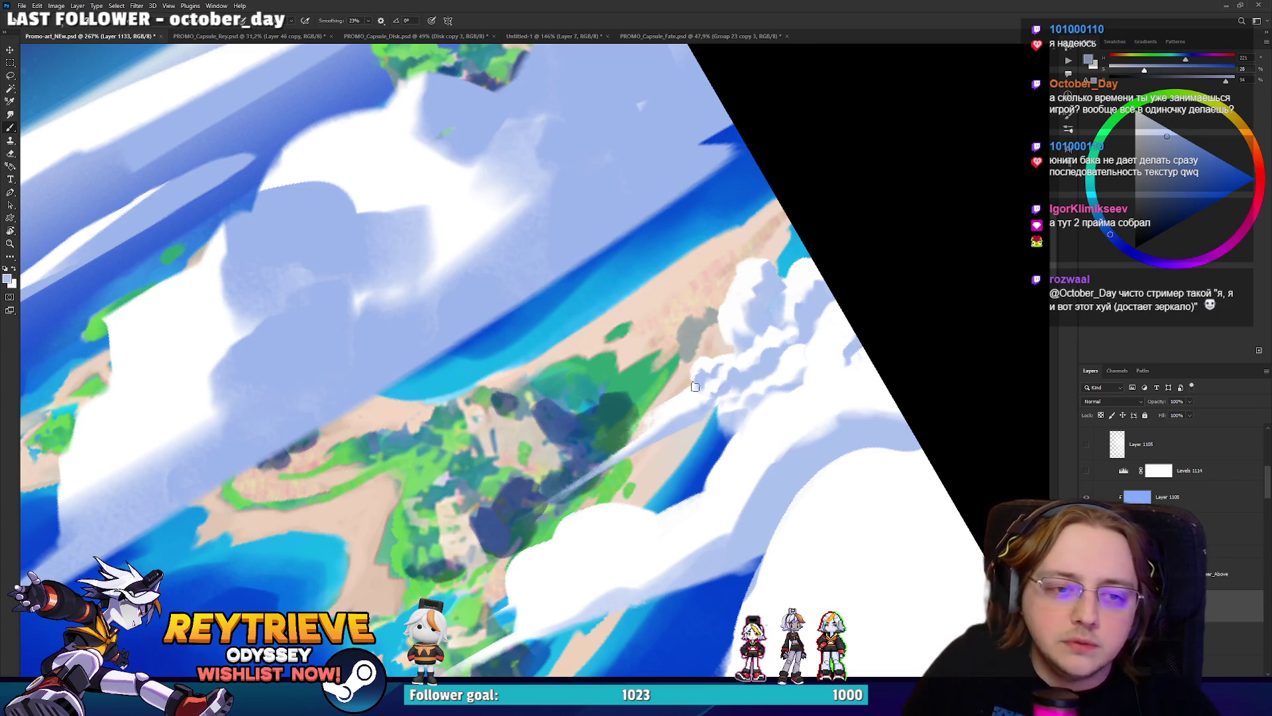
{"action": "left_click", "coordinate": [690, 374], "text": "alt"}
{"action": "mouse_move", "coordinate": [707, 397]}
{"action": "left_mouse_down"}
{"action": "mouse_move", "coordinate": [765, 322]}
{"action": "mouse_move", "coordinate": [736, 392]}
{"action": "left_mouse_up"}
{"action": "left_click", "coordinate": [734, 340], "text": "alt"}
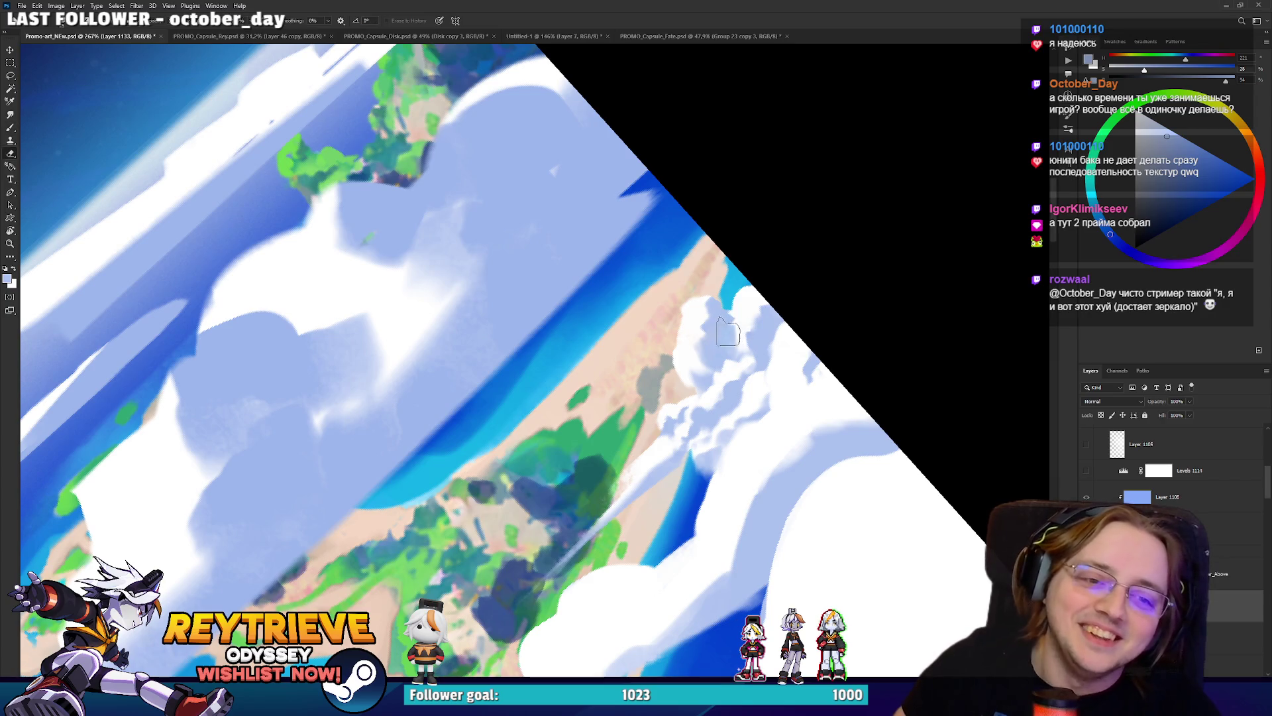
Paint light-blue strokes over the white cloud edges beside the long island, erasing as needed.
{"action": "key", "text": "e"}
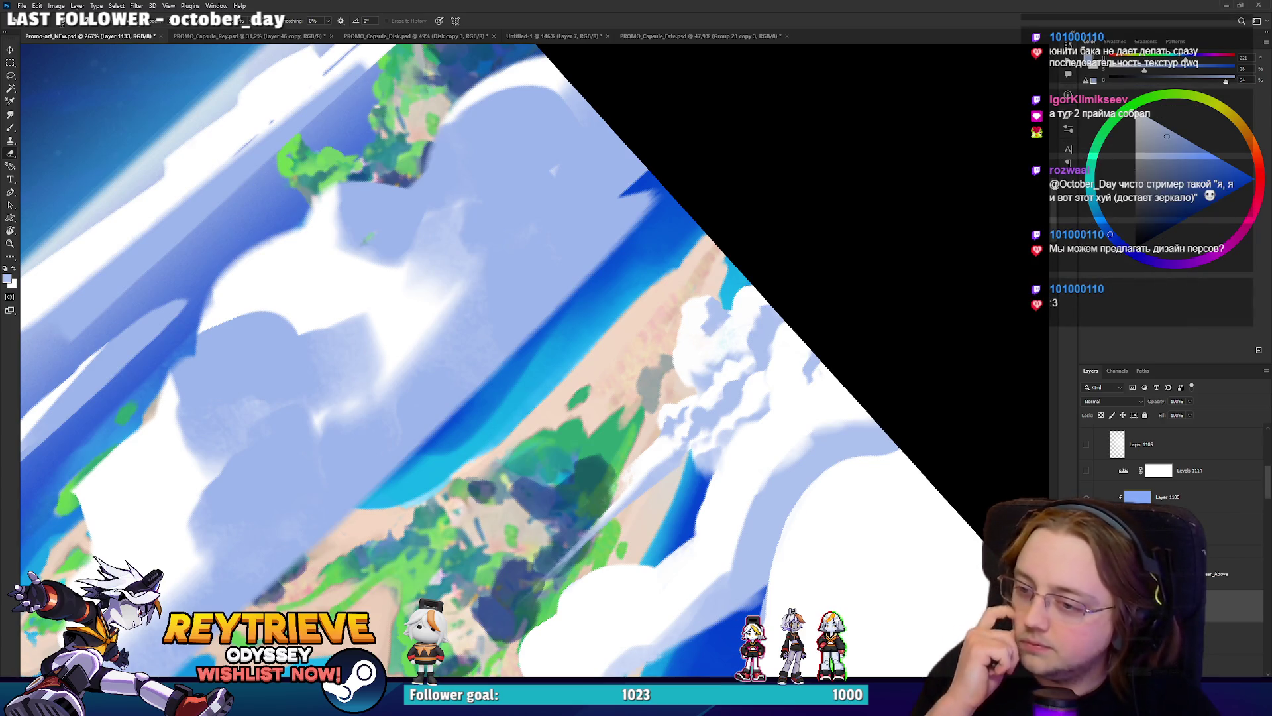
{"action": "key", "text": "r"}
{"action": "mouse_move", "coordinate": [706, 367]}
{"action": "left_mouse_down"}
{"action": "mouse_move", "coordinate": [663, 490]}
{"action": "mouse_move", "coordinate": [706, 366]}
{"action": "left_mouse_up"}
{"action": "key", "text": "b"}
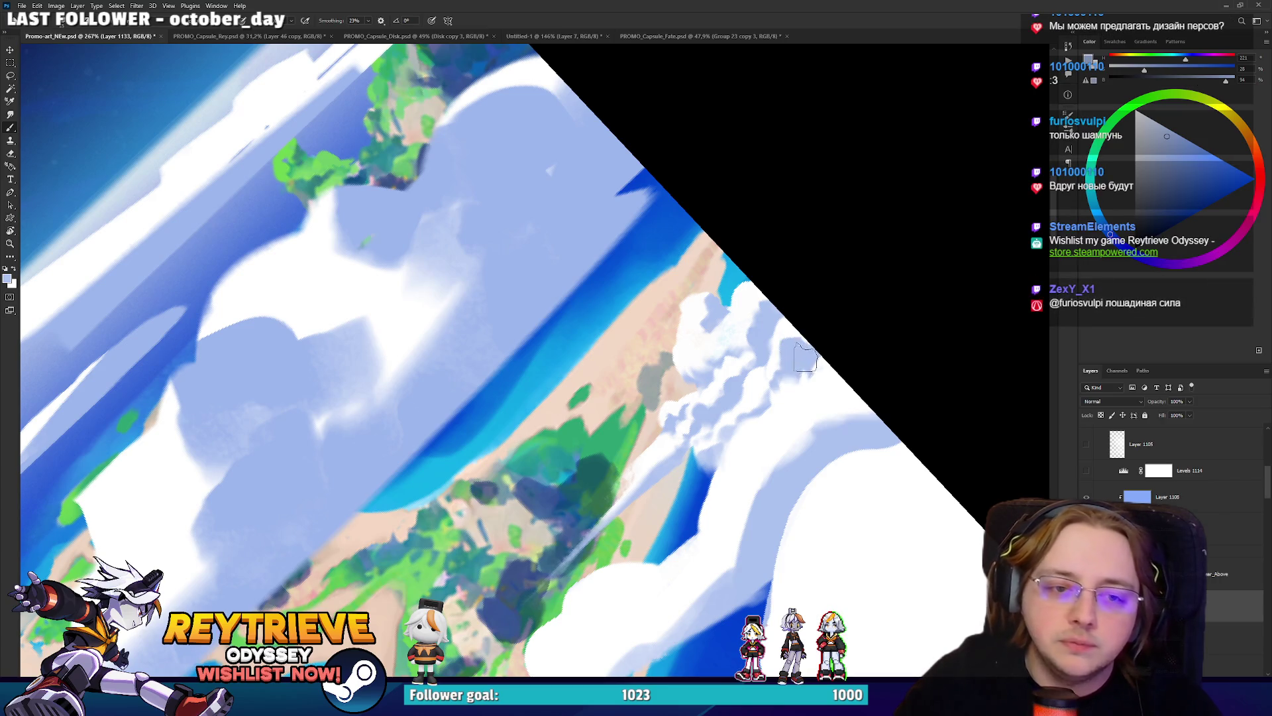
{"action": "key", "text": "e"}
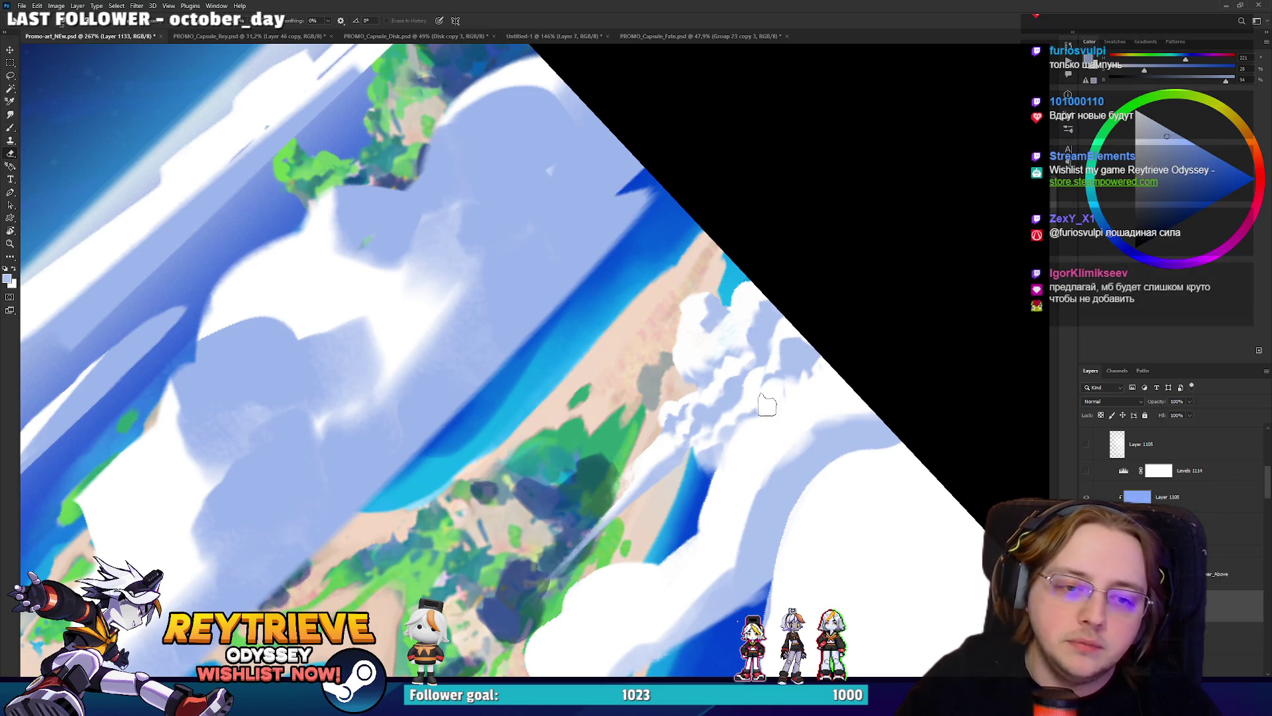
{"action": "key", "text": "x"}
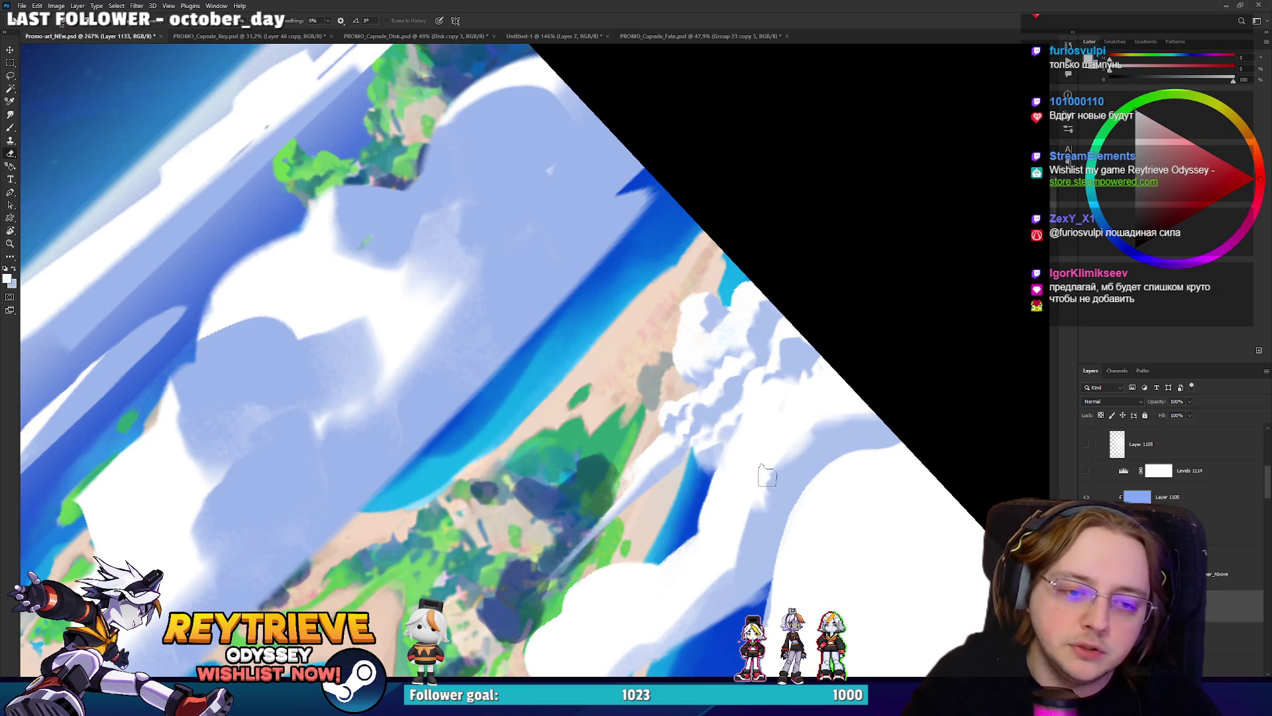
{"action": "key", "text": "x"}
{"action": "key", "text": "b"}
{"action": "mouse_move", "coordinate": [808, 420]}
{"action": "left_mouse_down"}
{"action": "mouse_move", "coordinate": [802, 464]}
{"action": "mouse_move", "coordinate": [782, 414]}
{"action": "mouse_move", "coordinate": [794, 421]}
{"action": "left_mouse_up"}
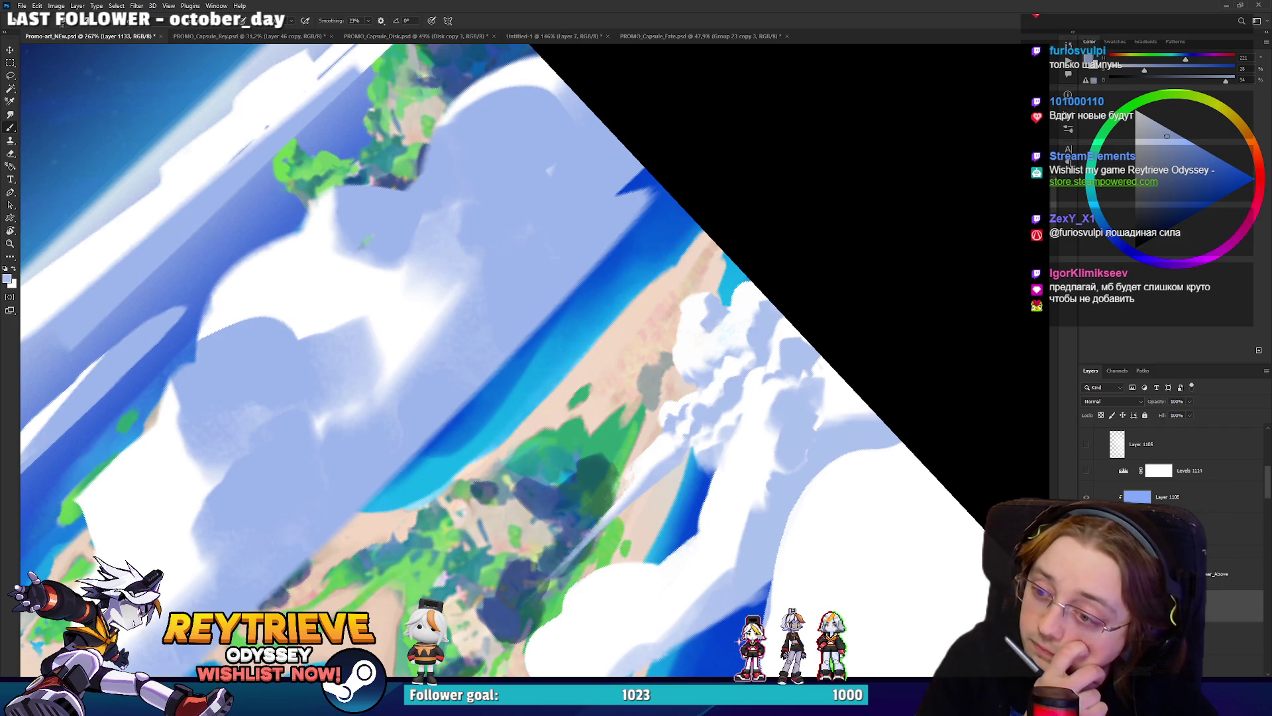
{"action": "key", "text": "e"}
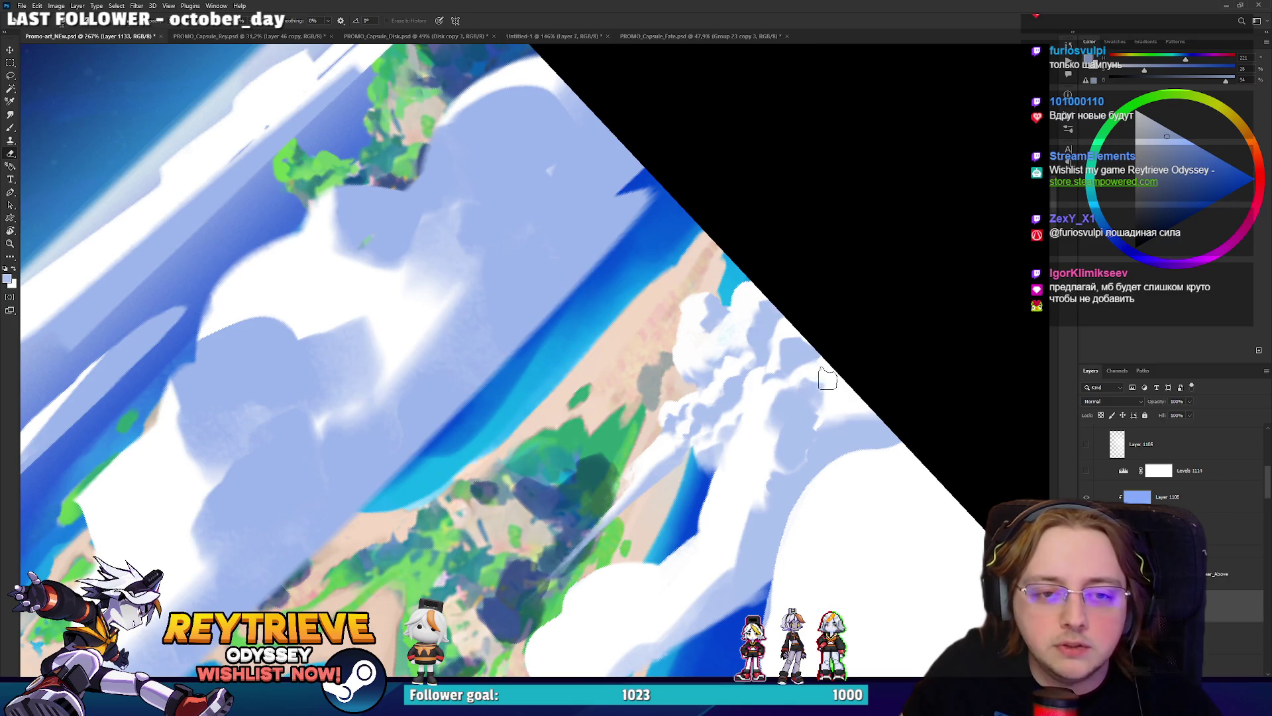
Shade the white cloud bank along the island with light-blue strokes.
{"action": "key", "text": "b"}
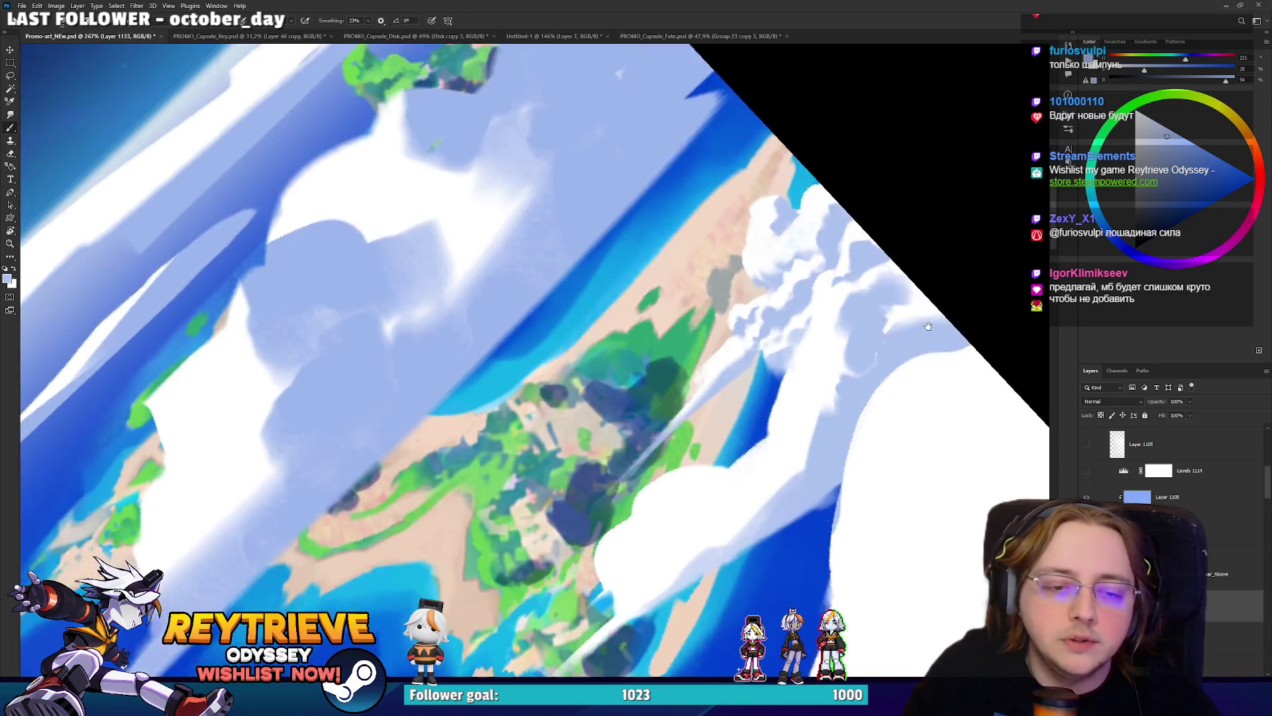
{"action": "scroll", "coordinate": [829, 408], "scroll_direction": "down", "scroll_amount": 5}
{"action": "mouse_move", "coordinate": [744, 504]}
{"action": "left_mouse_down"}
{"action": "mouse_move", "coordinate": [656, 510]}
{"action": "mouse_move", "coordinate": [673, 530]}
{"action": "mouse_move", "coordinate": [644, 547]}
{"action": "left_mouse_up"}
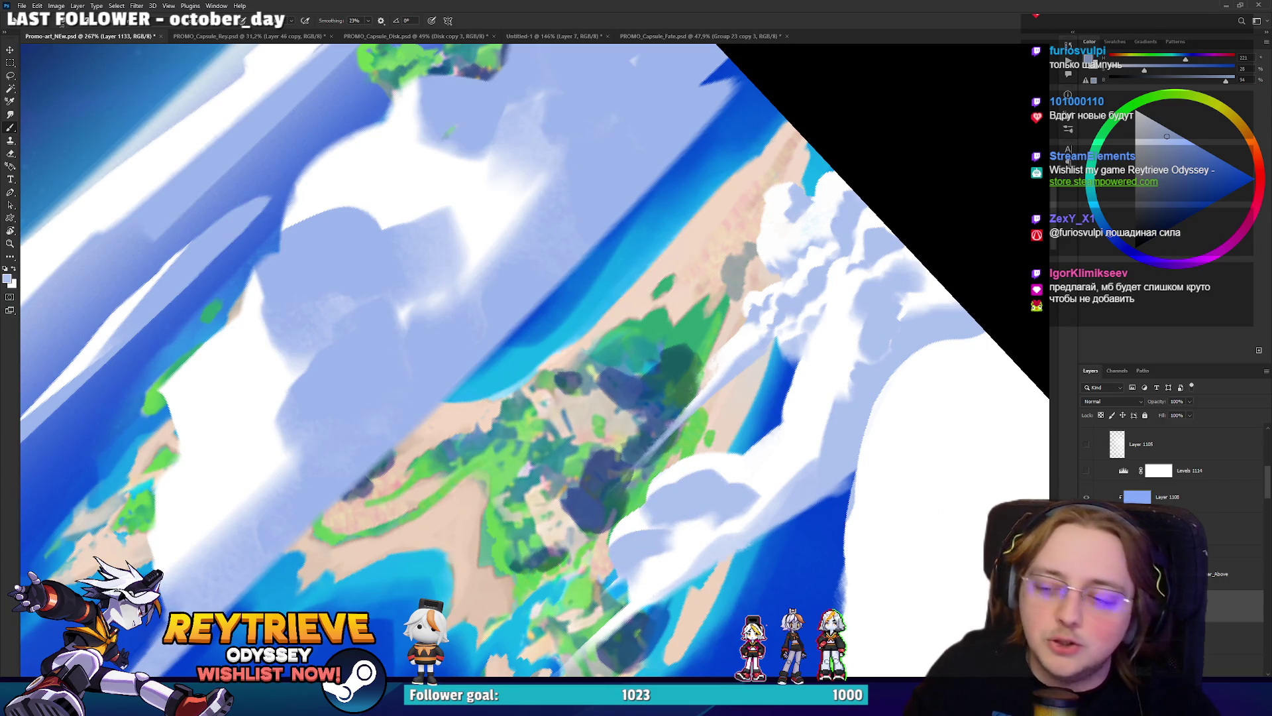
{"action": "mouse_move", "coordinate": [762, 431]}
{"action": "left_mouse_down"}
{"action": "mouse_move", "coordinate": [811, 472]}
{"action": "mouse_move", "coordinate": [750, 473]}
{"action": "left_mouse_up"}
{"action": "key", "text": "e"}
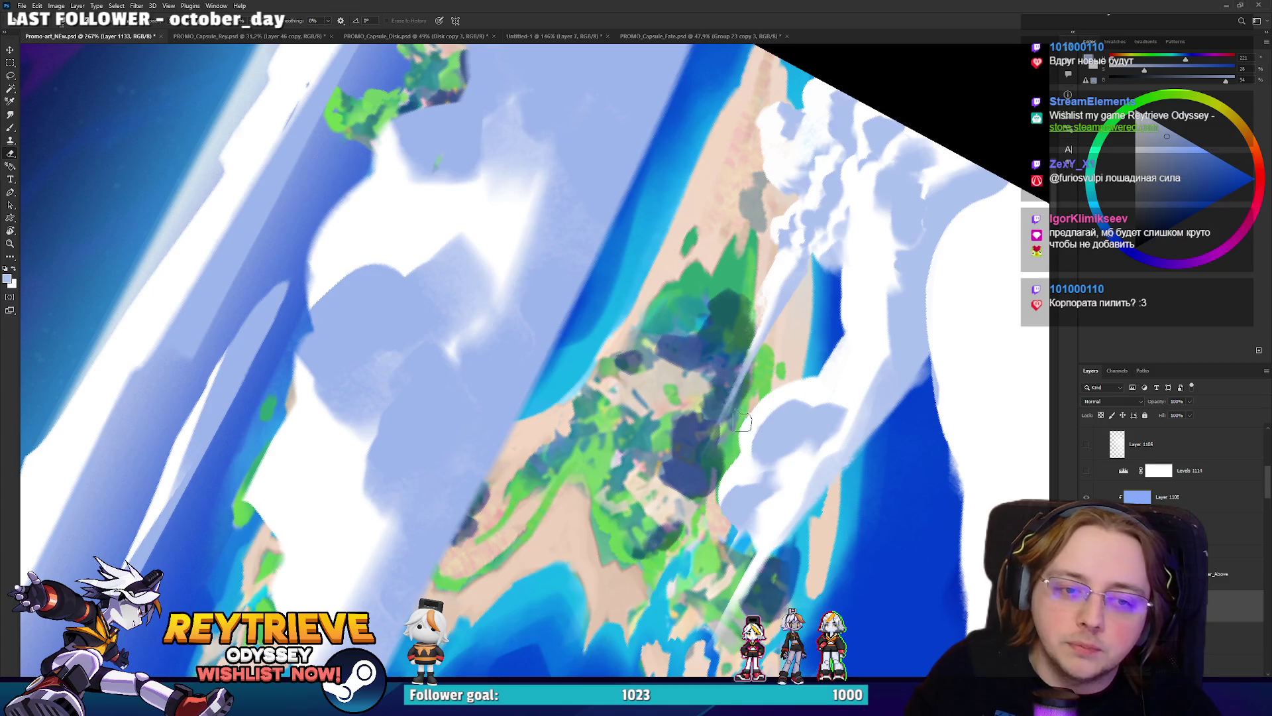
{"action": "key", "text": "b"}
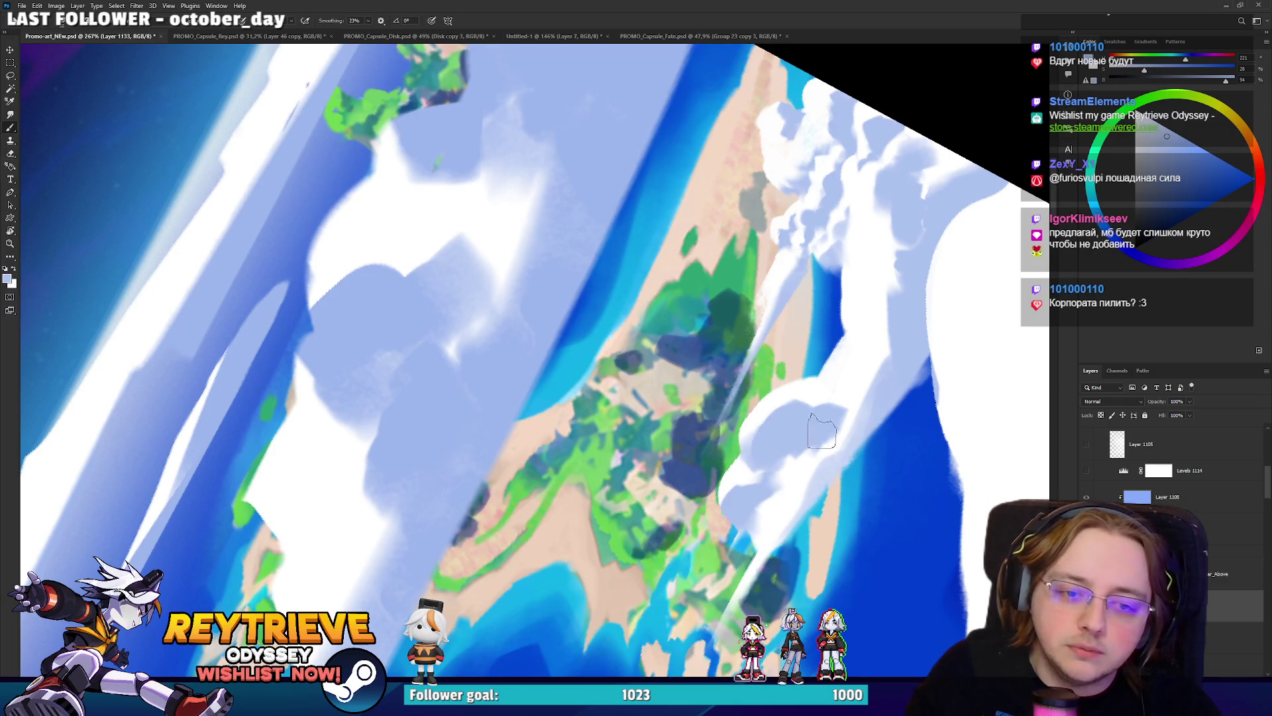
{"action": "left_click_drag", "start_coordinate": [865, 398], "coordinate": [757, 543]}
{"action": "key", "text": "e"}
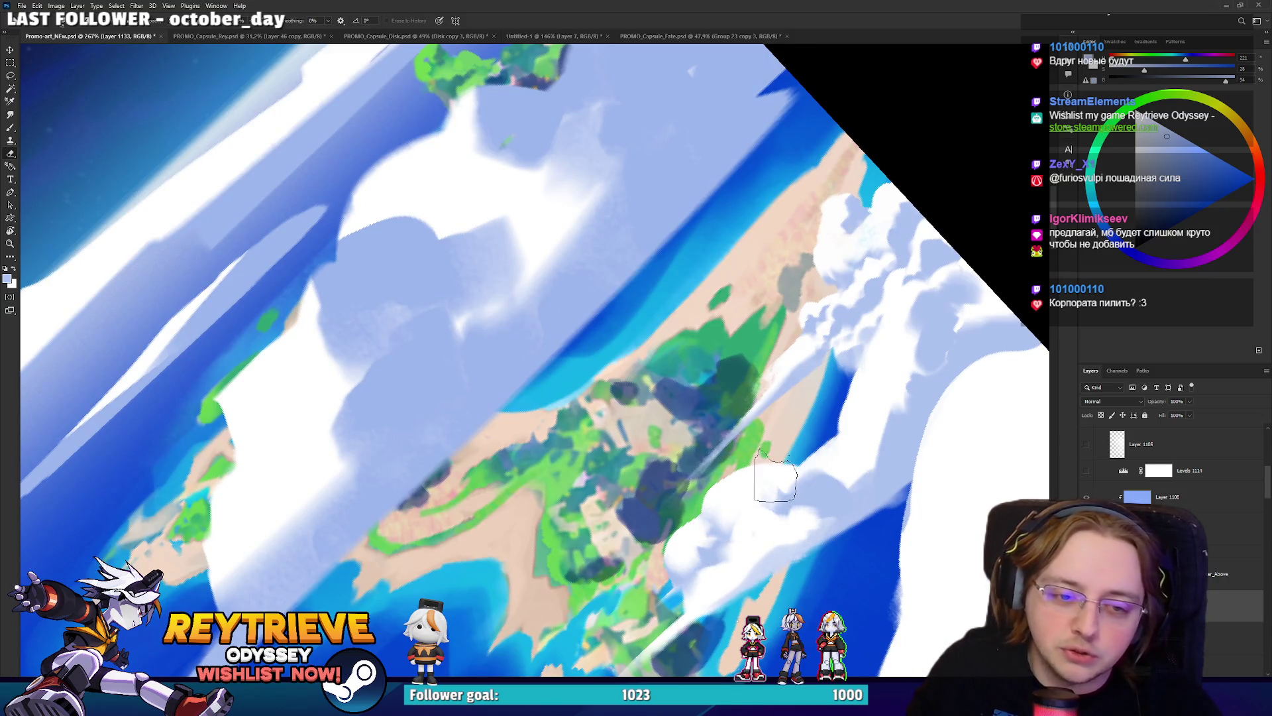
{"action": "key", "text": "r"}
{"action": "mouse_move", "coordinate": [875, 437]}
{"action": "left_mouse_down"}
{"action": "mouse_move", "coordinate": [868, 299]}
{"action": "mouse_move", "coordinate": [729, 398]}
{"action": "mouse_move", "coordinate": [583, 455]}
{"action": "mouse_move", "coordinate": [643, 362]}
{"action": "mouse_move", "coordinate": [642, 437]}
{"action": "left_mouse_up"}
{"action": "key", "text": "b"}
Spread more light-blue shading into the cloud and erase one strip back to white.
{"action": "key", "text": "e"}
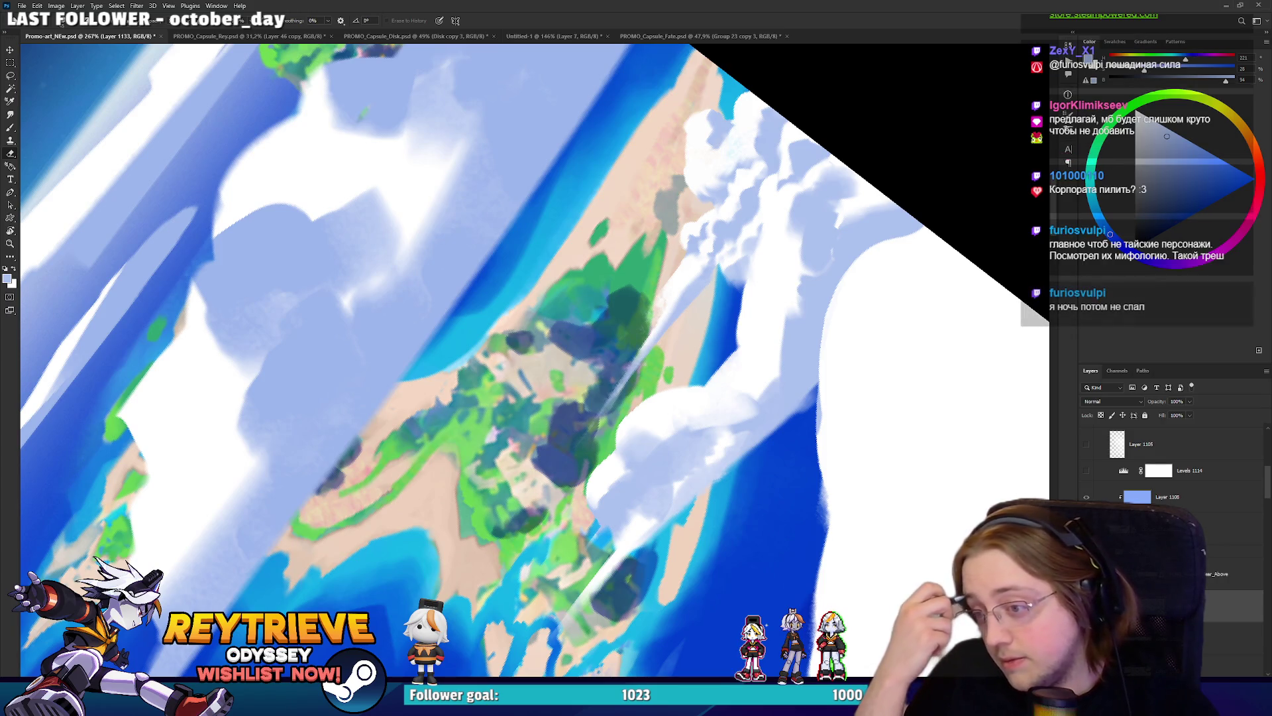
{"action": "left_click_drag", "start_coordinate": [710, 411], "coordinate": [700, 497]}
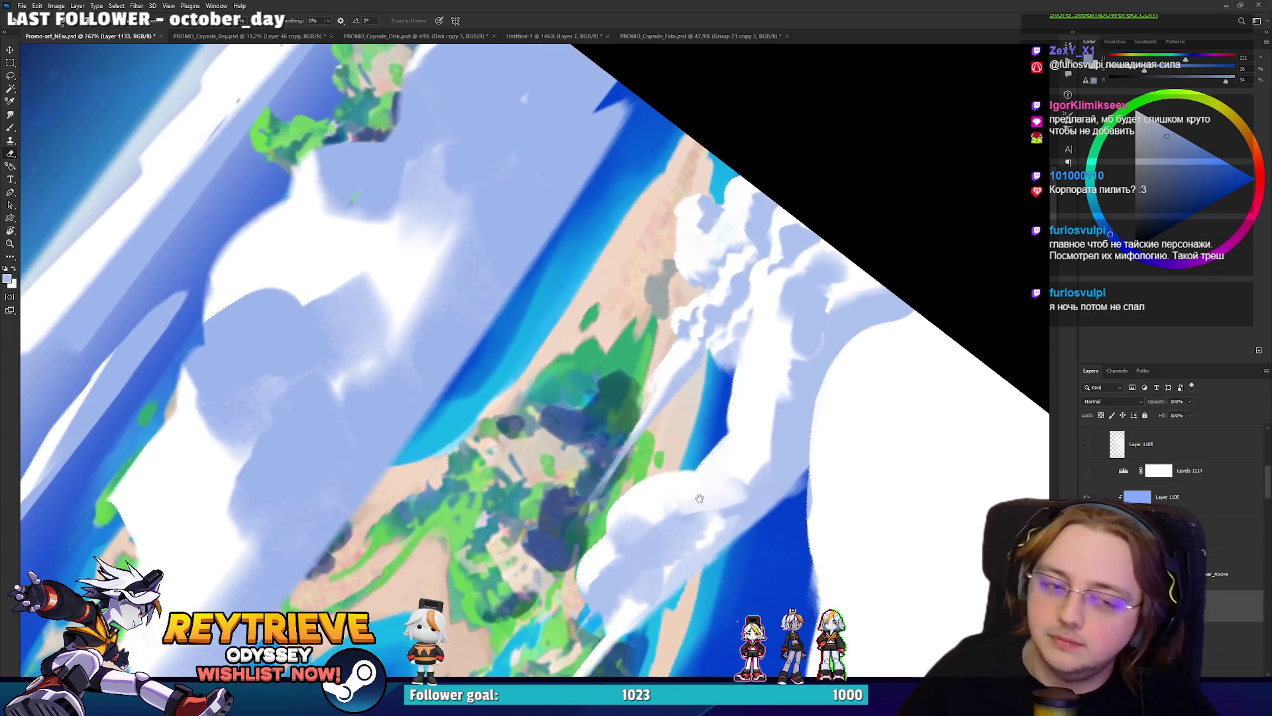
{"action": "key", "text": "b"}
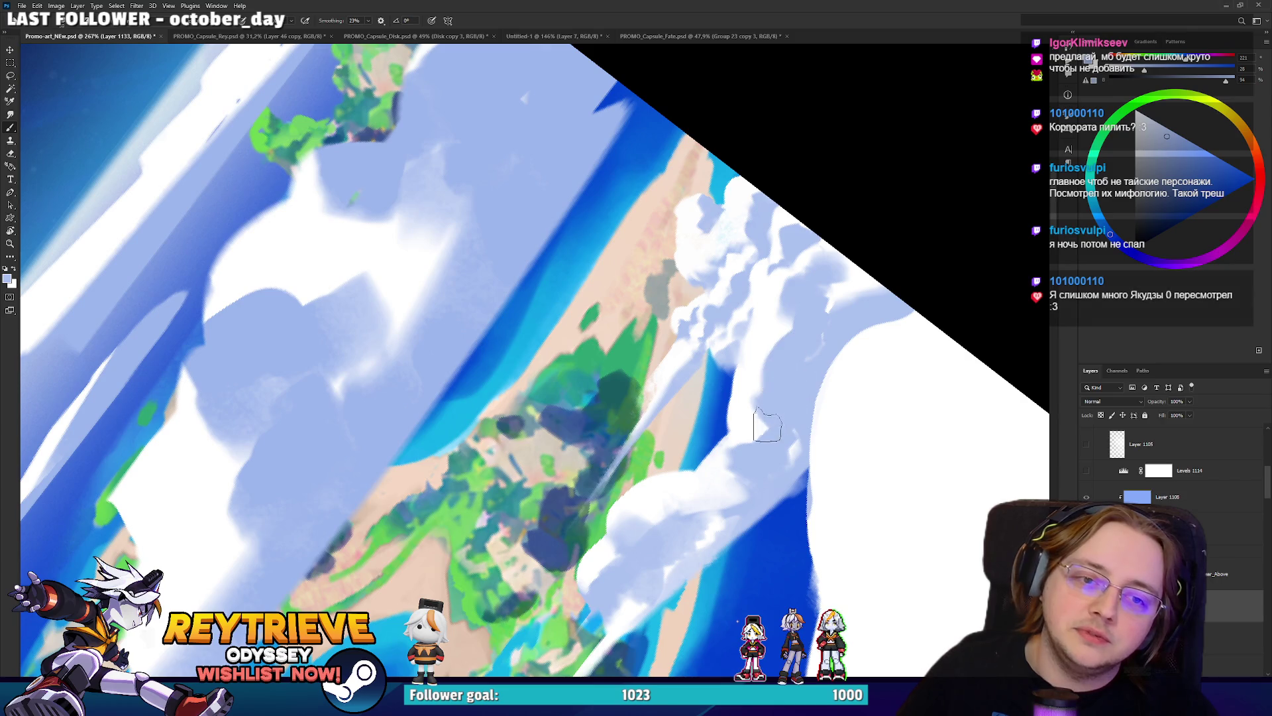
{"action": "mouse_move", "coordinate": [808, 406]}
{"action": "left_mouse_down"}
{"action": "mouse_move", "coordinate": [769, 434]}
{"action": "mouse_move", "coordinate": [795, 447]}
{"action": "mouse_move", "coordinate": [811, 424]}
{"action": "left_mouse_up"}
{"action": "key", "text": "e"}
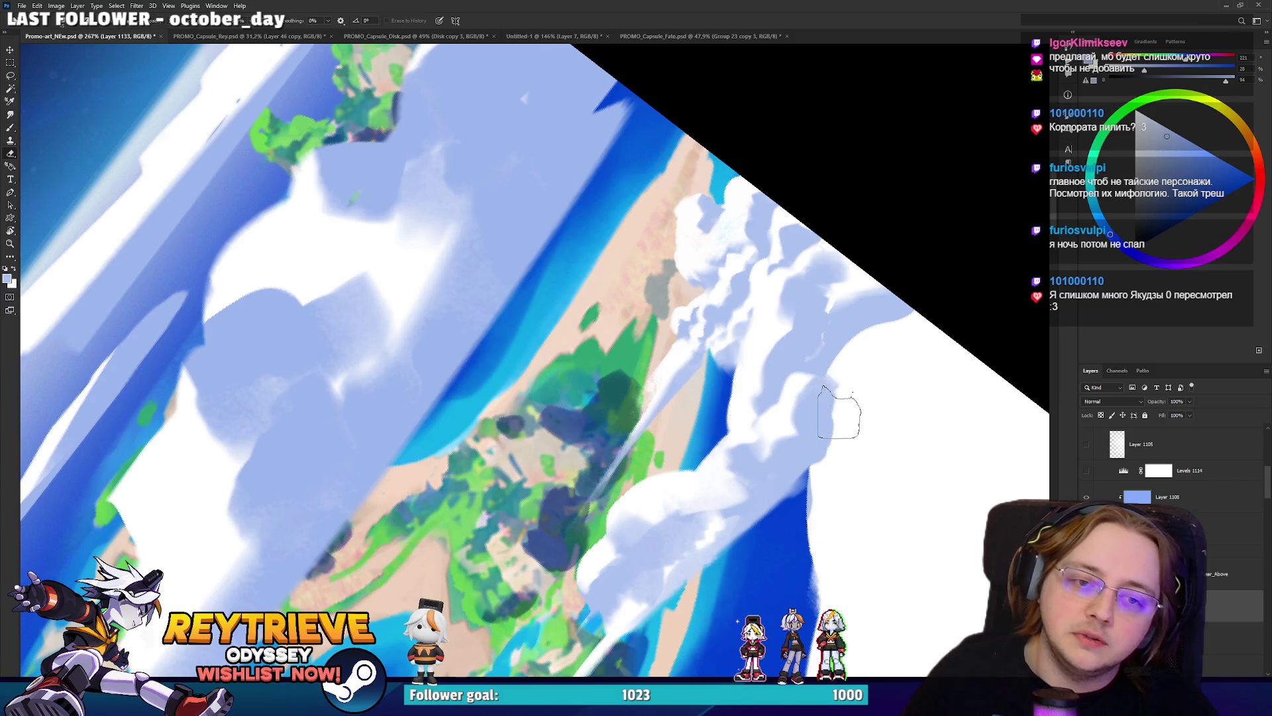
{"action": "left_click_drag", "start_coordinate": [862, 389], "coordinate": [855, 456]}
{"action": "key", "text": "ctrl+0"}
{"action": "key", "text": "r"}
{"action": "mouse_move", "coordinate": [815, 410]}
{"action": "left_mouse_down"}
{"action": "mouse_move", "coordinate": [861, 318]}
{"action": "mouse_move", "coordinate": [886, 347]}
{"action": "mouse_move", "coordinate": [809, 548]}
{"action": "mouse_move", "coordinate": [876, 367]}
{"action": "mouse_move", "coordinate": [795, 331]}
{"action": "left_mouse_up"}
{"action": "scroll", "coordinate": [748, 275], "scroll_direction": "up", "scroll_amount": 5}
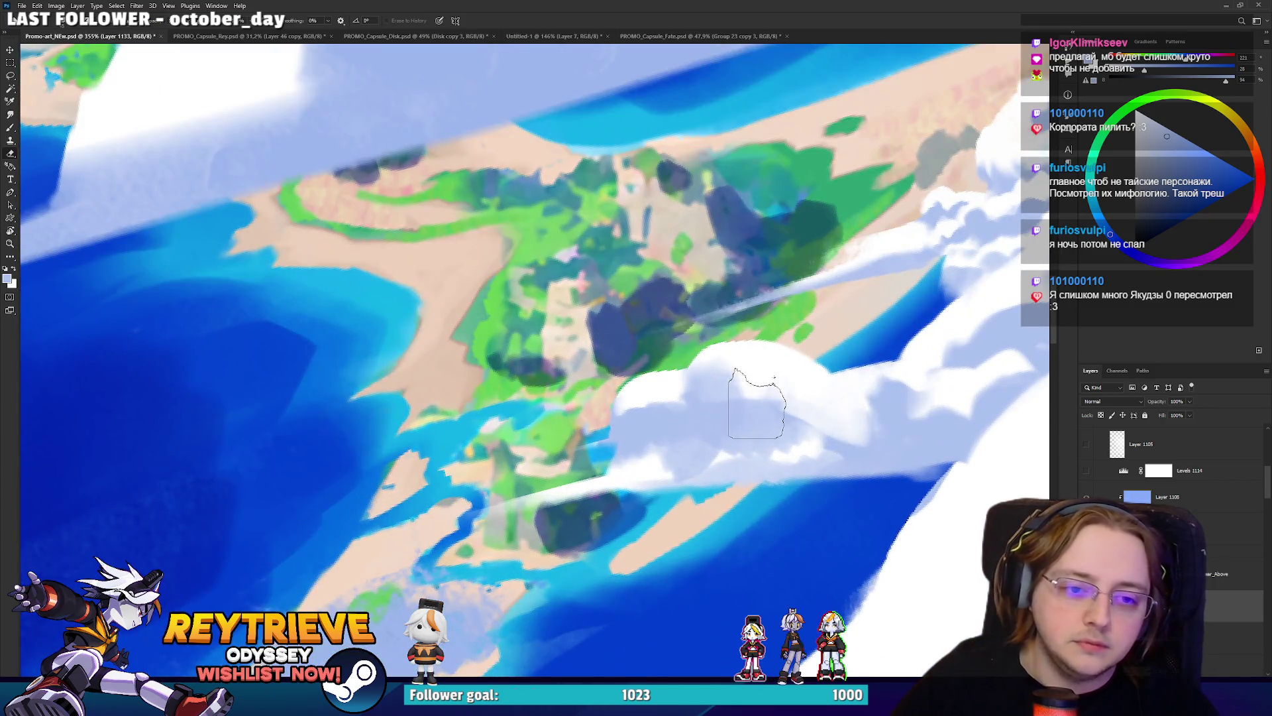
Erase the cloud covering the island's edge, shrink the brush, and return the view upright.
{"action": "key", "text": "b"}
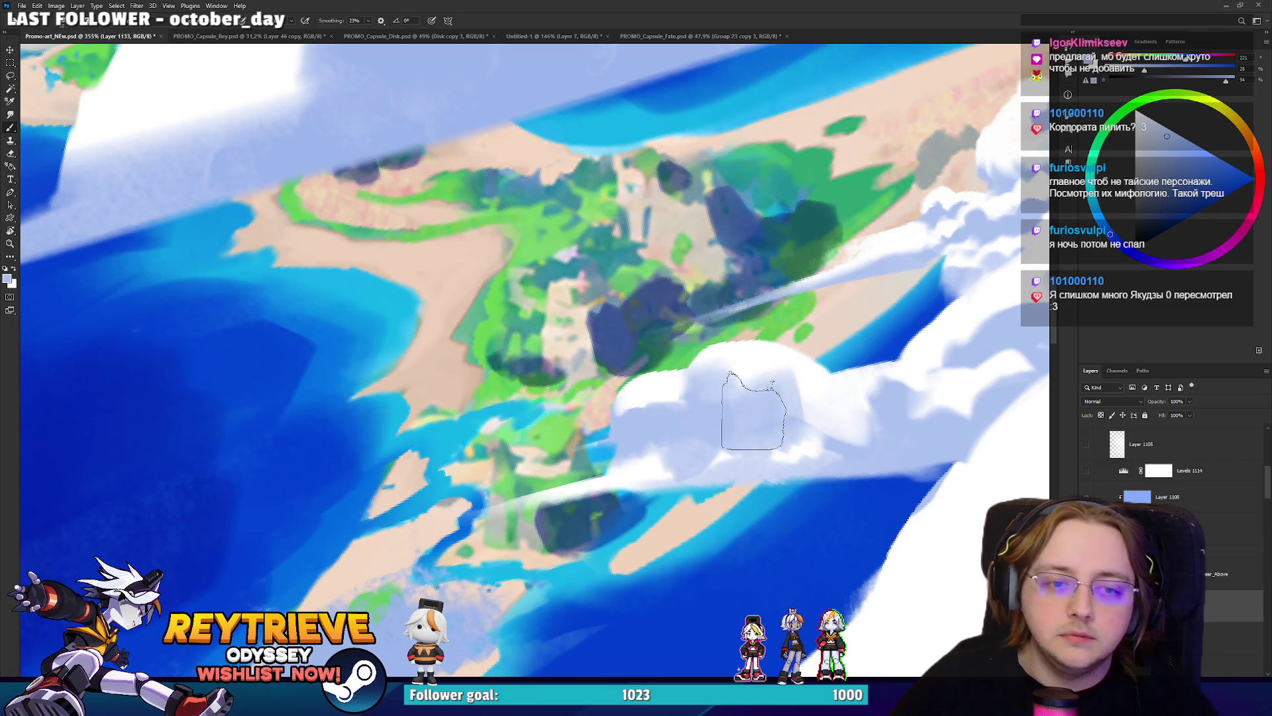
{"action": "key", "text": "e"}
{"action": "left_click_drag", "start_coordinate": [639, 383], "coordinate": [610, 426]}
{"action": "key", "text": "b"}
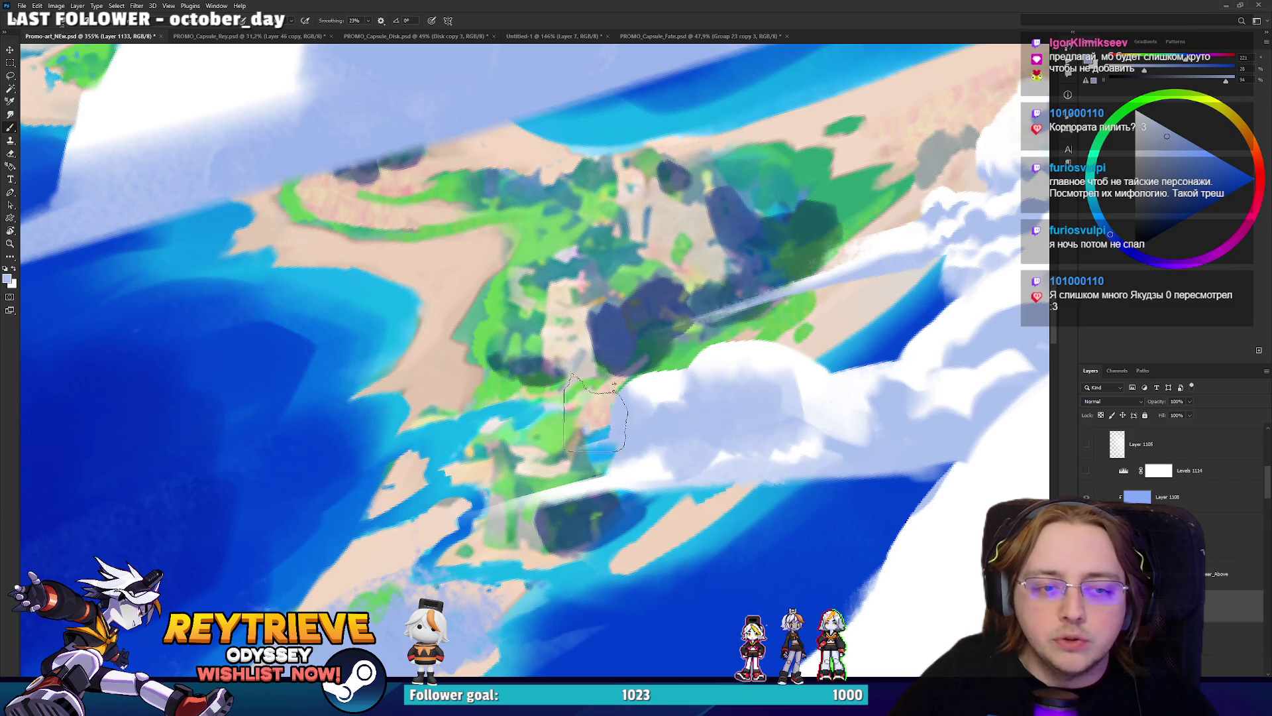
{"action": "key", "text": "bracketleft"}
{"action": "key", "text": "bracketleft"}
{"action": "key", "text": "bracketleft"}
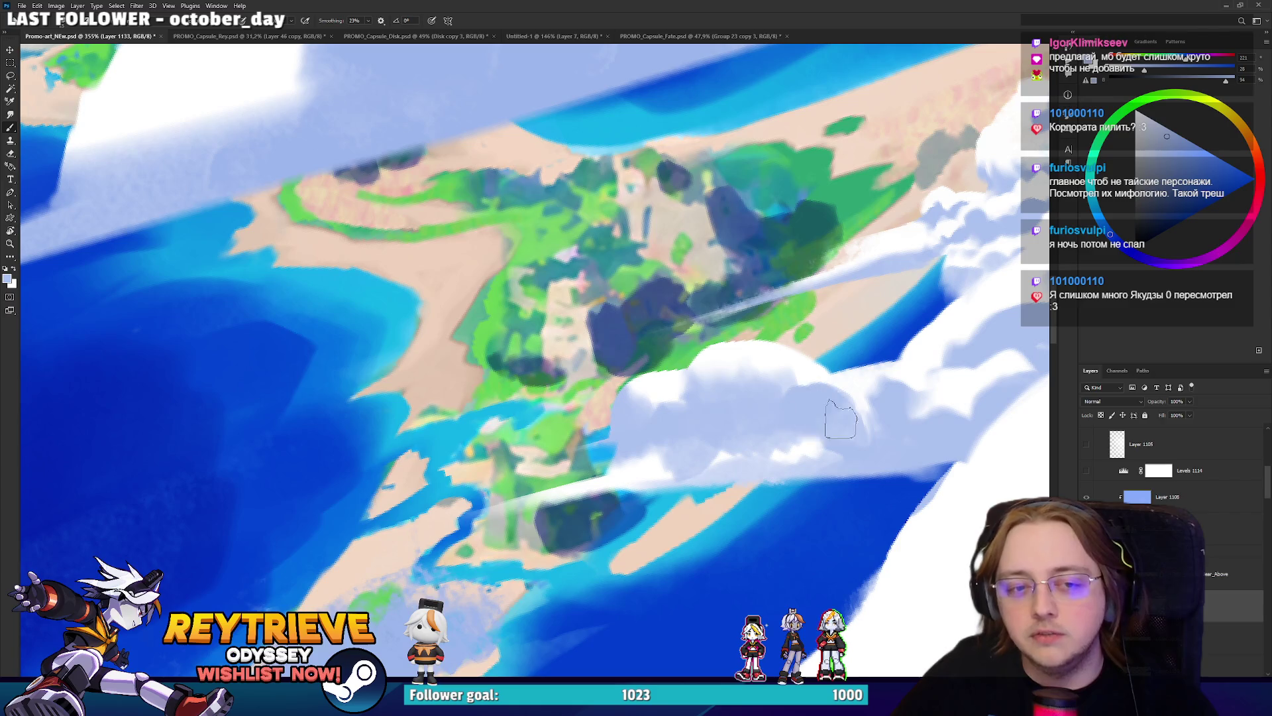
{"action": "left_click_drag", "start_coordinate": [904, 419], "coordinate": [682, 346]}
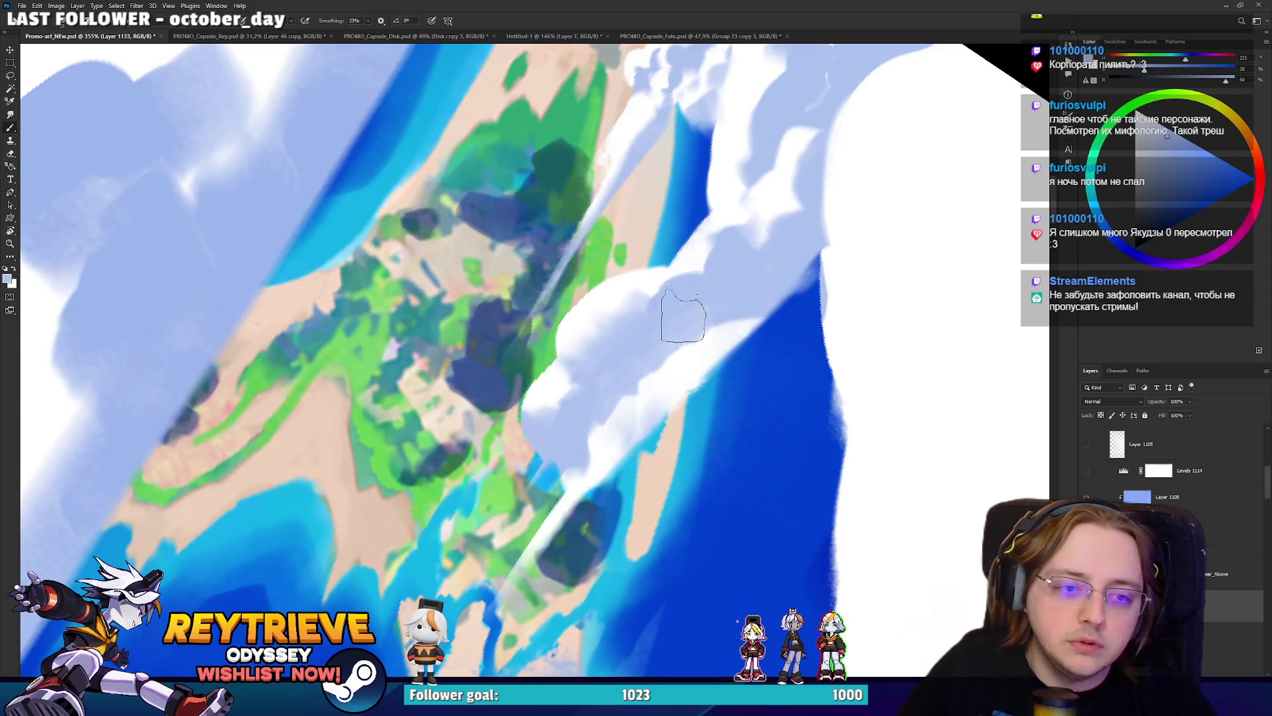
{"action": "key", "text": "r"}
{"action": "mouse_move", "coordinate": [576, 440]}
{"action": "left_mouse_down"}
{"action": "mouse_move", "coordinate": [649, 464]}
{"action": "mouse_move", "coordinate": [714, 455]}
{"action": "mouse_move", "coordinate": [751, 324]}
{"action": "mouse_move", "coordinate": [752, 358]}
{"action": "left_mouse_up"}
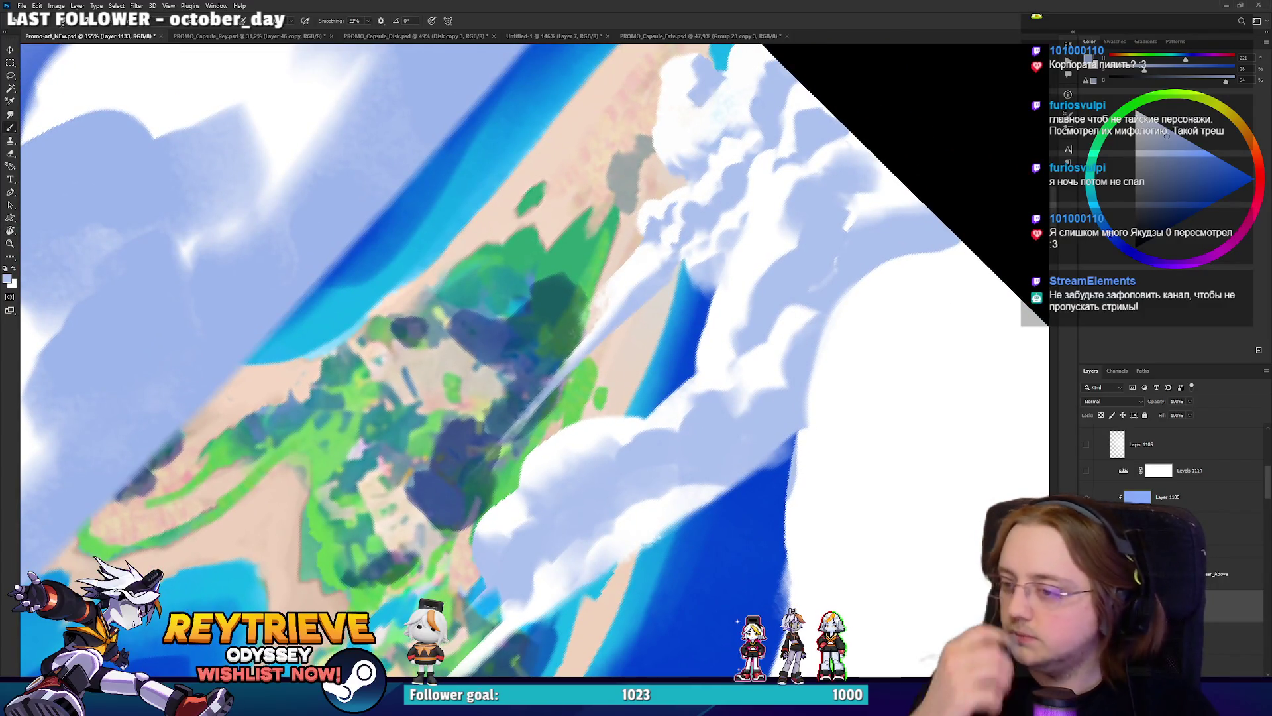
{"action": "key", "text": "ctrl+0"}
{"action": "key", "text": "r"}
{"action": "mouse_move", "coordinate": [815, 331]}
{"action": "left_mouse_down"}
{"action": "mouse_move", "coordinate": [824, 469]}
{"action": "mouse_move", "coordinate": [774, 485]}
{"action": "left_mouse_up"}
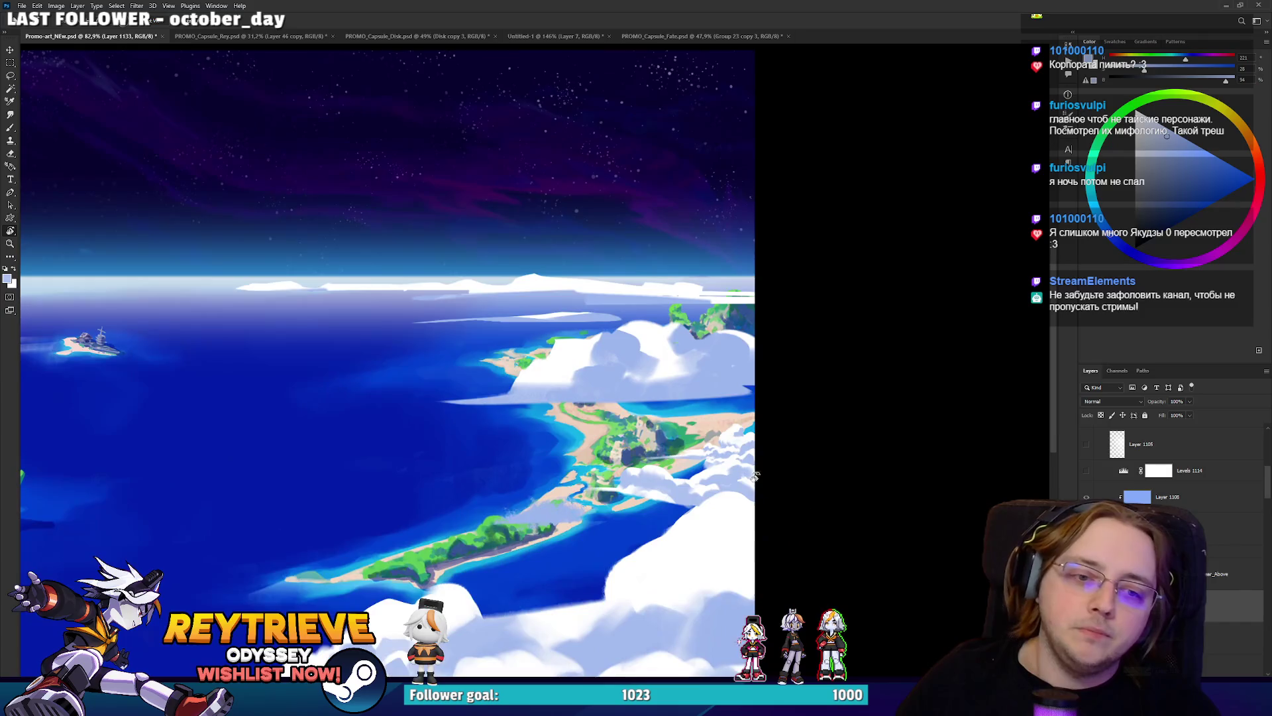
Try a dark navy fill on a duplicated cloud layer, then undo it.
{"action": "scroll", "coordinate": [671, 452], "scroll_direction": "up", "scroll_amount": 3}
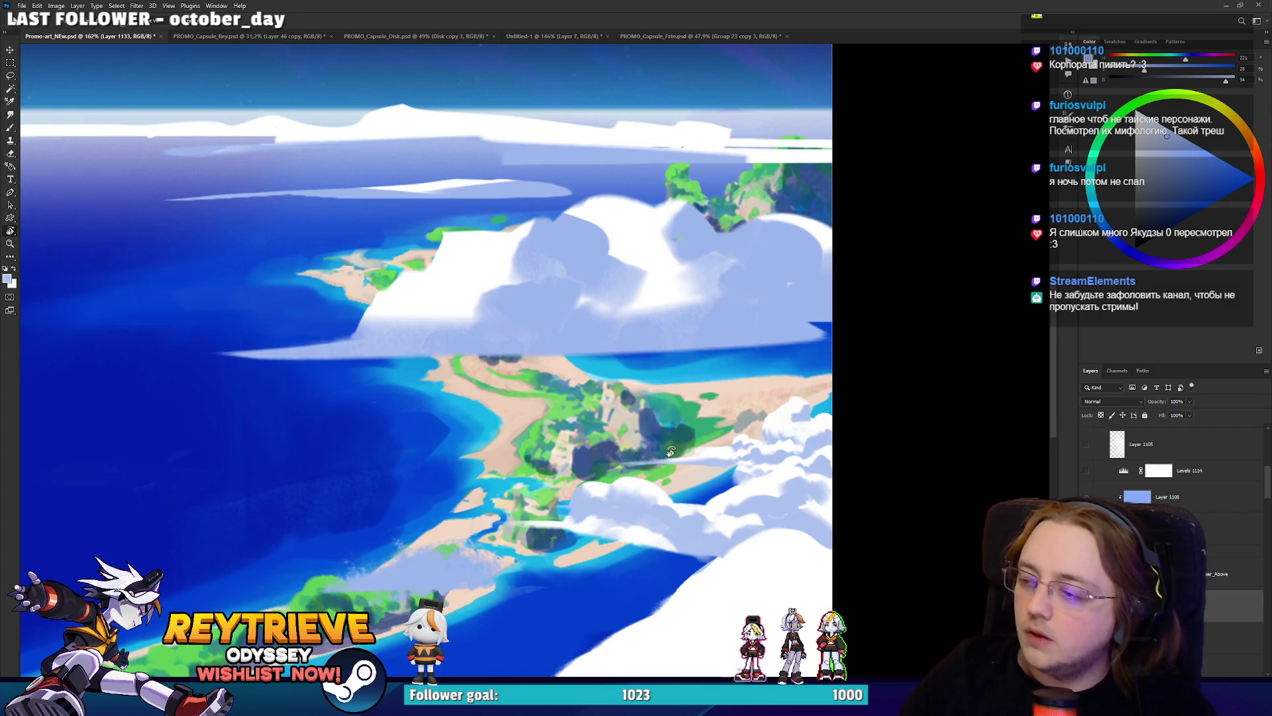
{"action": "scroll", "coordinate": [671, 451], "scroll_direction": "down", "scroll_amount": 3}
{"action": "scroll", "coordinate": [799, 509], "scroll_direction": "up", "scroll_amount": 4}
{"action": "scroll", "coordinate": [799, 509], "scroll_direction": "right", "scroll_amount": 1}
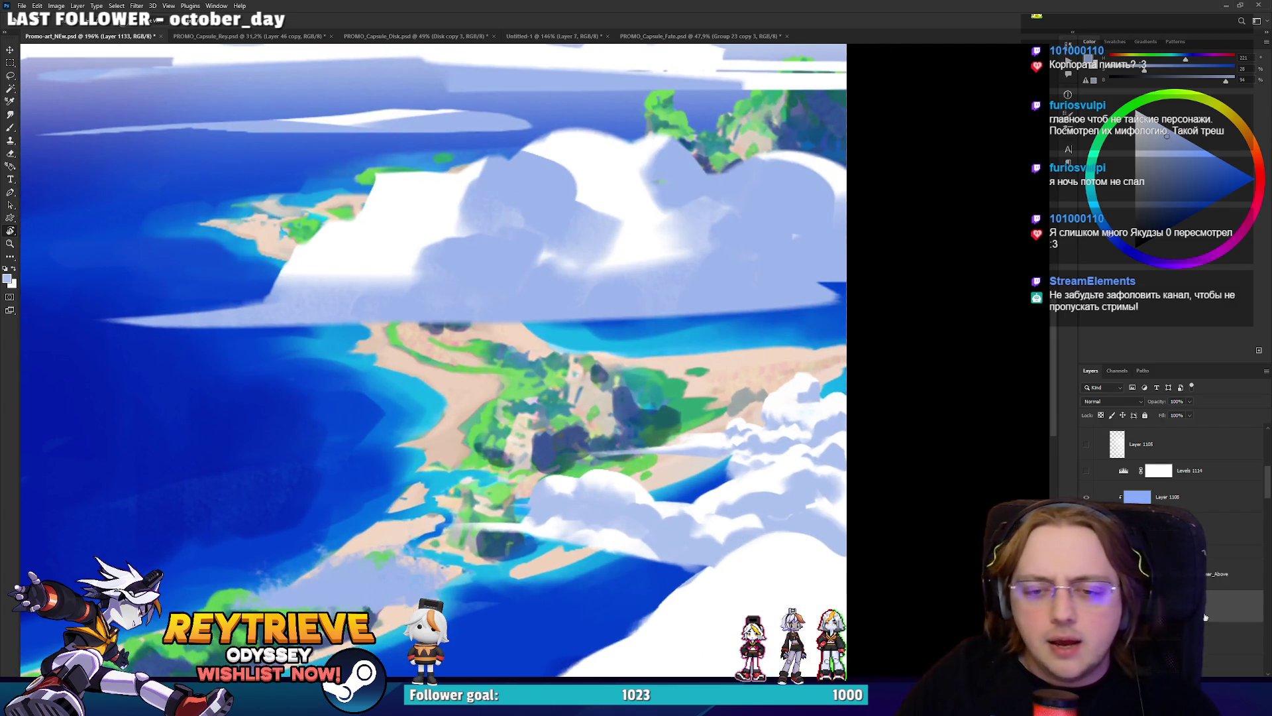
{"action": "key", "text": "w"}
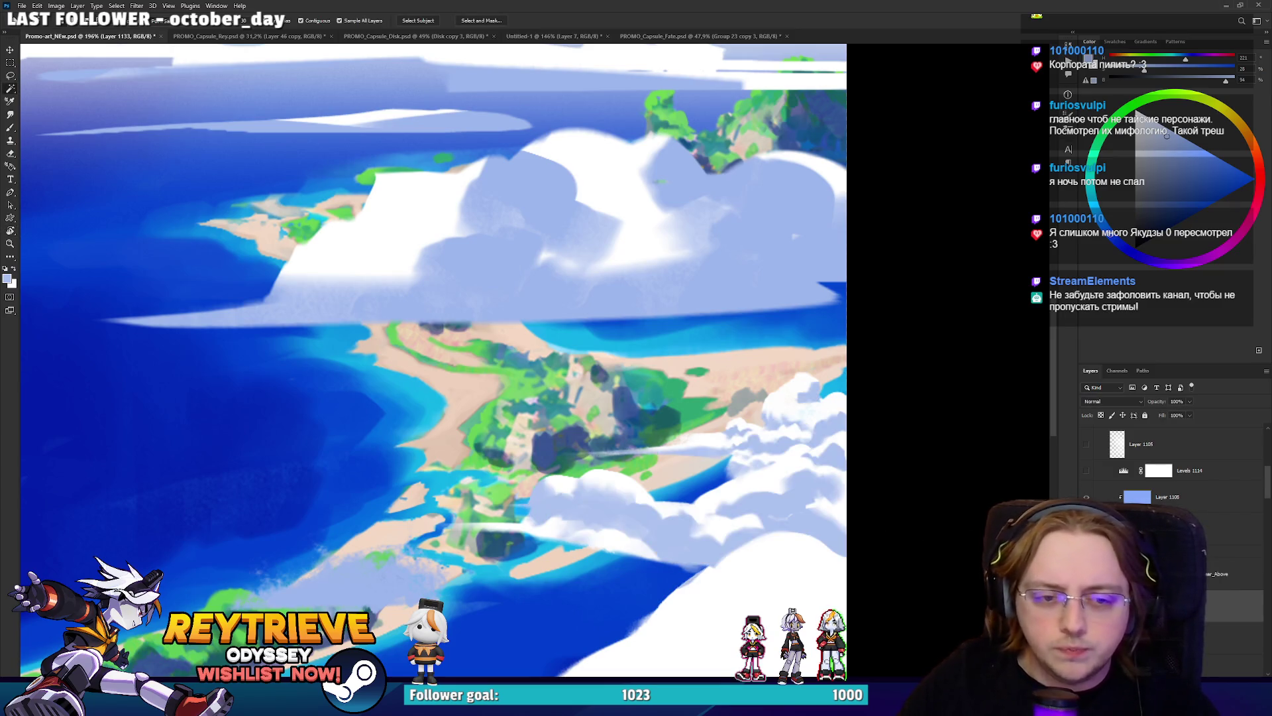
{"action": "key", "text": "v"}
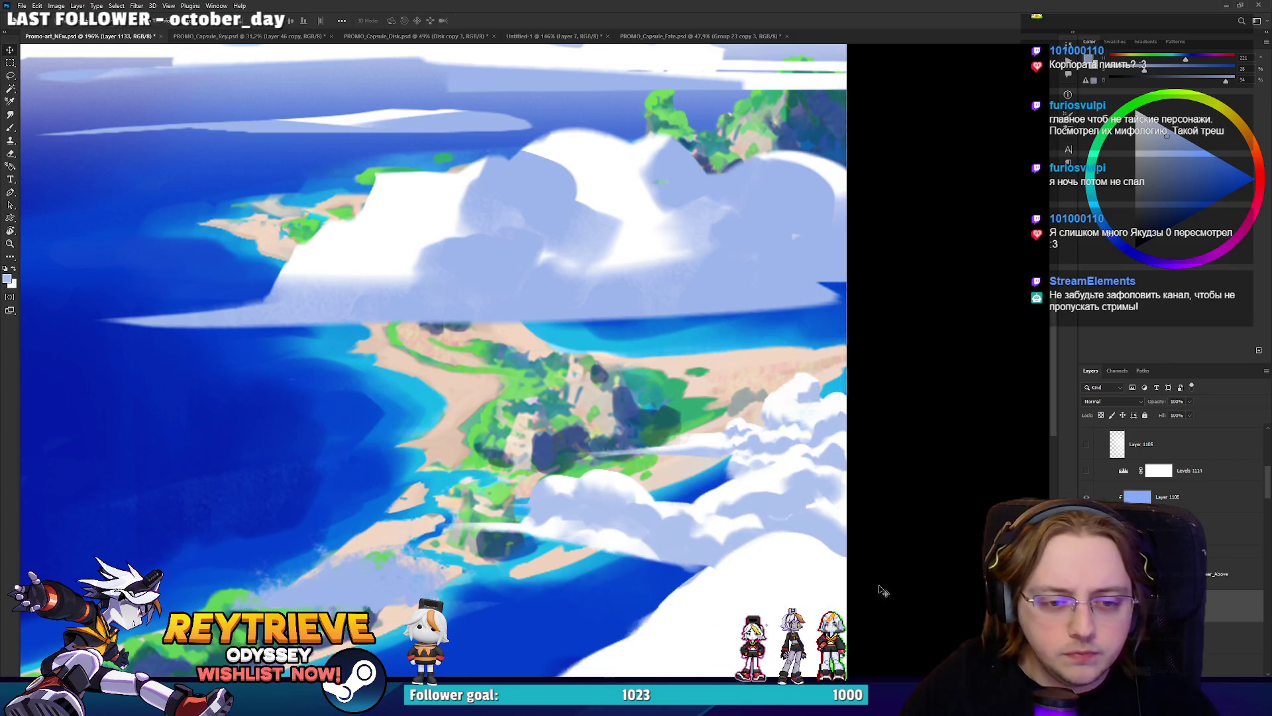
{"action": "left_click", "coordinate": [1156, 227]}
{"action": "key", "text": "ctrl+j"}
{"action": "key", "text": "shift+alt+BackSpace"}
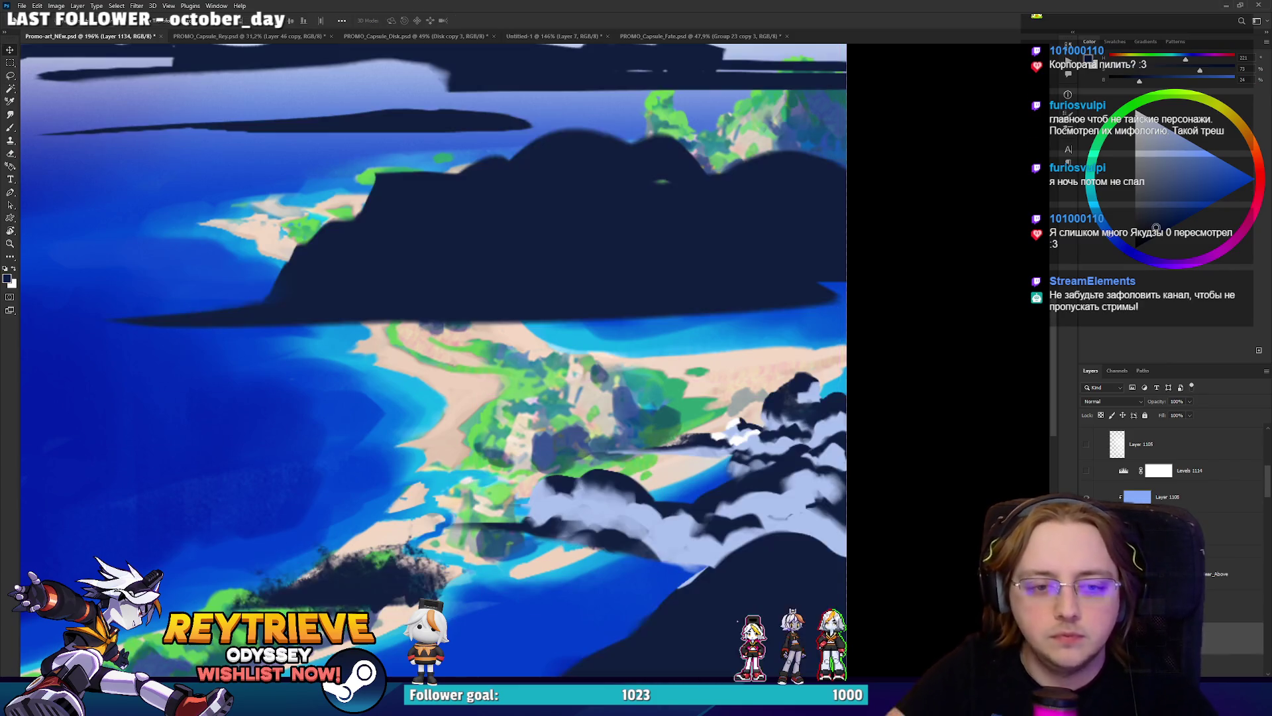
{"action": "key", "text": "ctrl+z"}
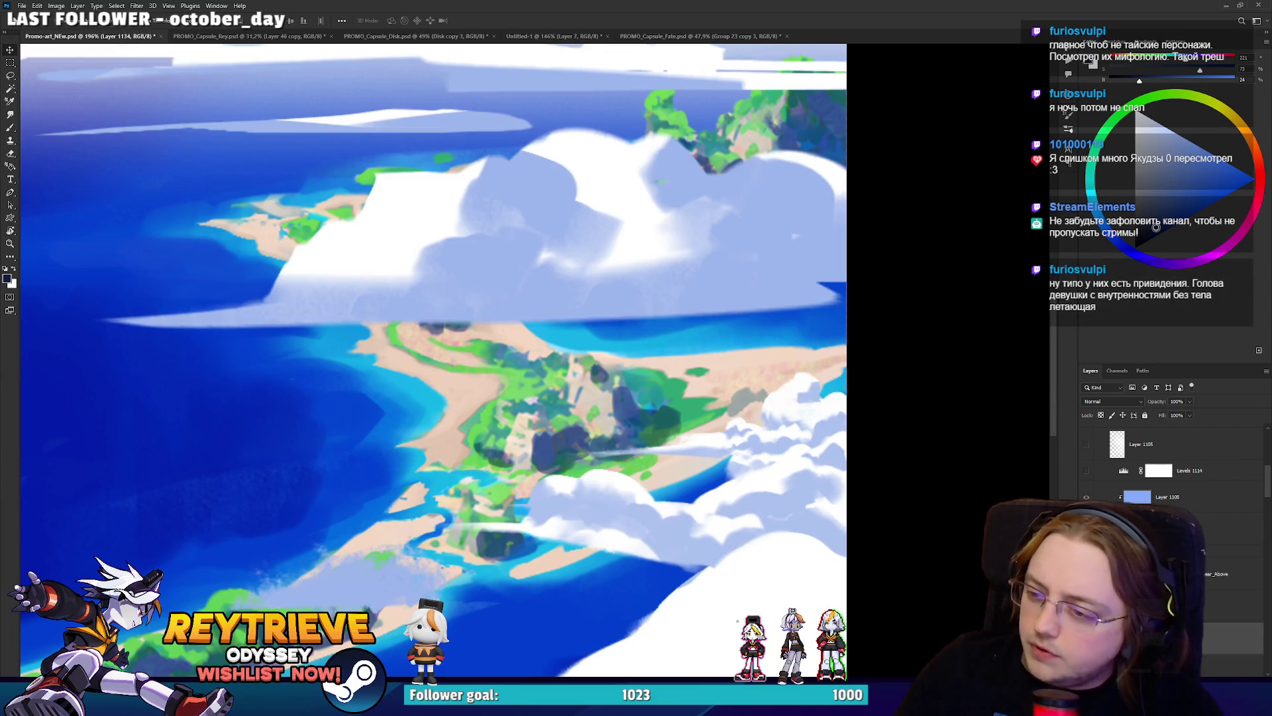
Sample the clouds' light lavender as the brush colour and return to Layer 1133.
{"action": "key", "text": "b"}
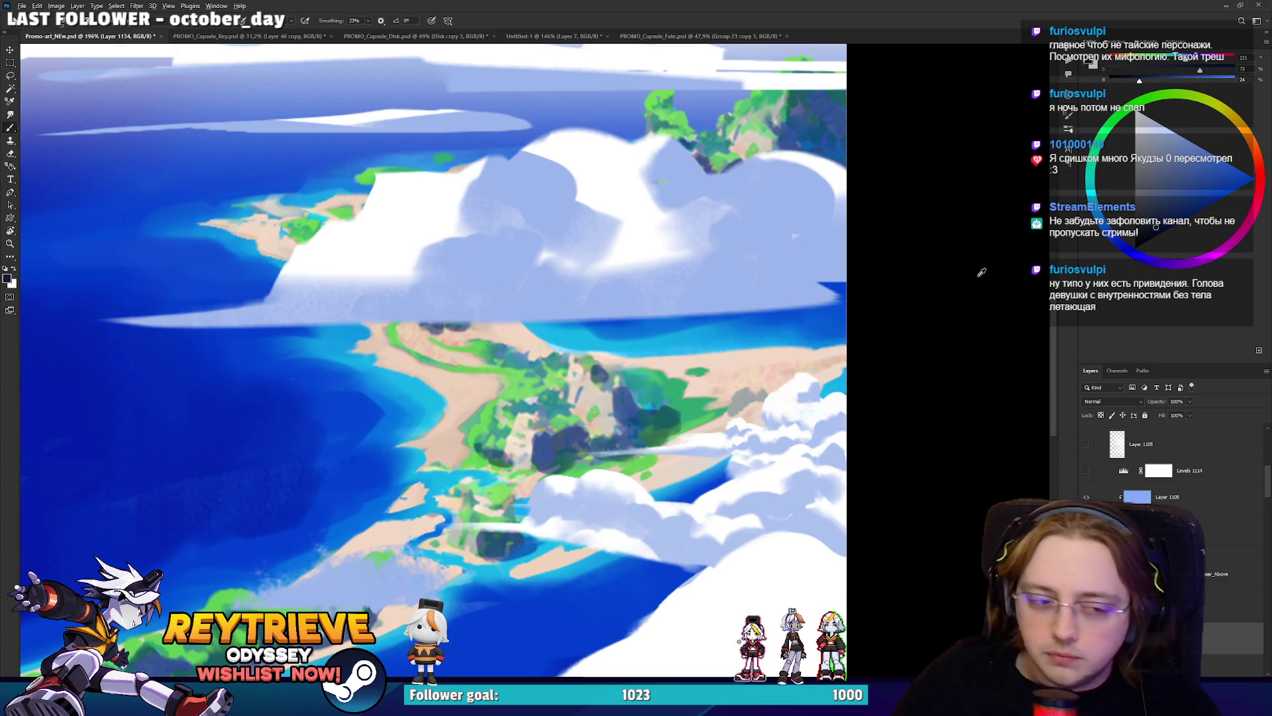
{"action": "left_click", "coordinate": [643, 483], "text": "alt"}
{"action": "scroll", "coordinate": [617, 494], "scroll_direction": "up", "scroll_amount": 5}
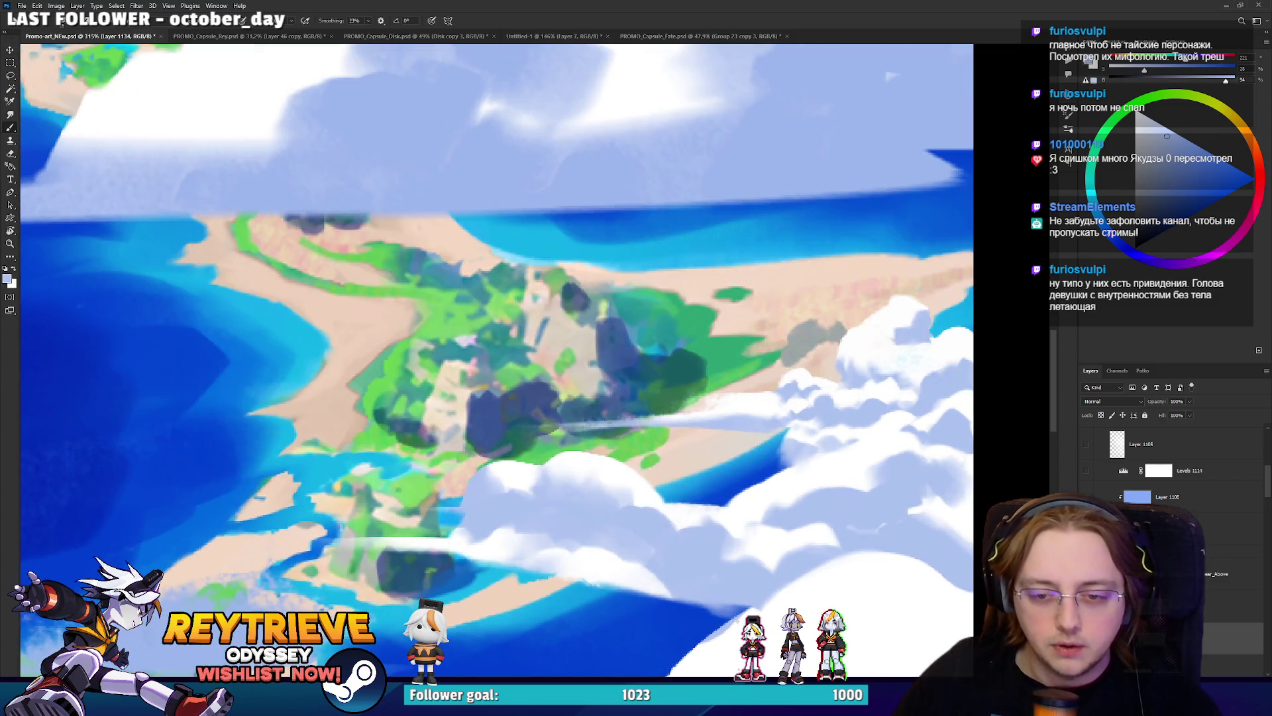
{"action": "key", "text": "alt+bracketleft"}
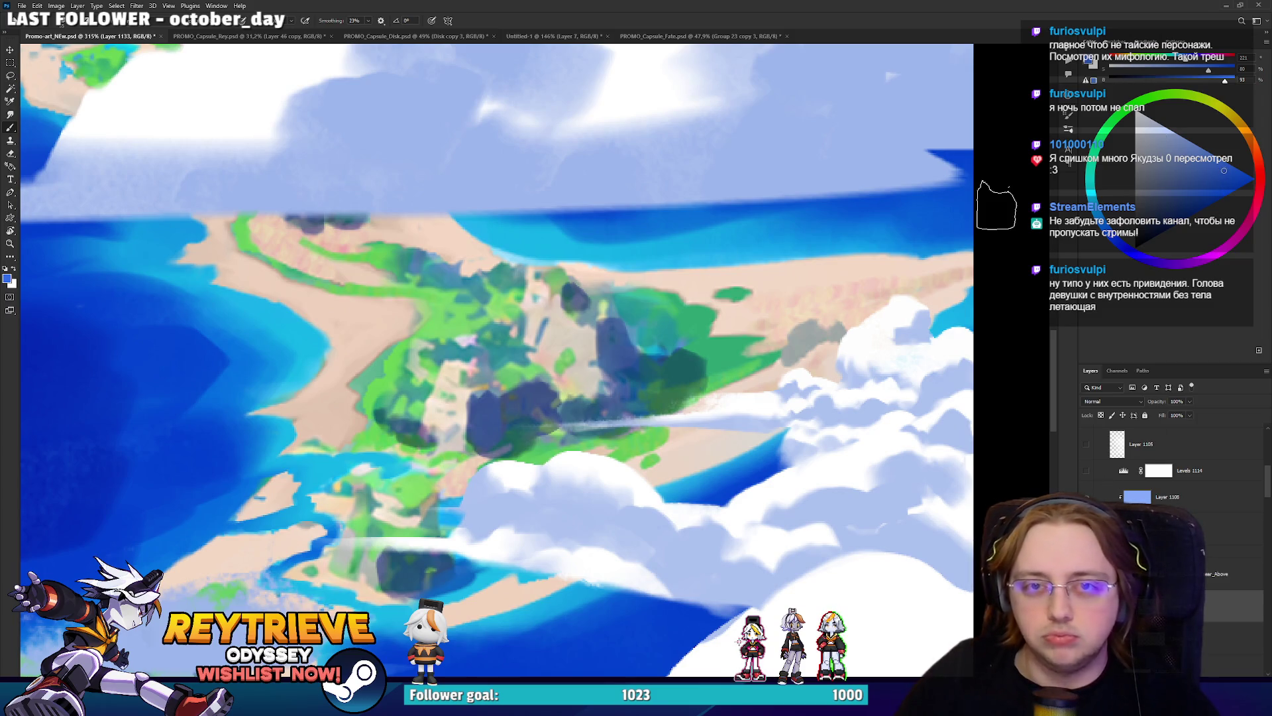
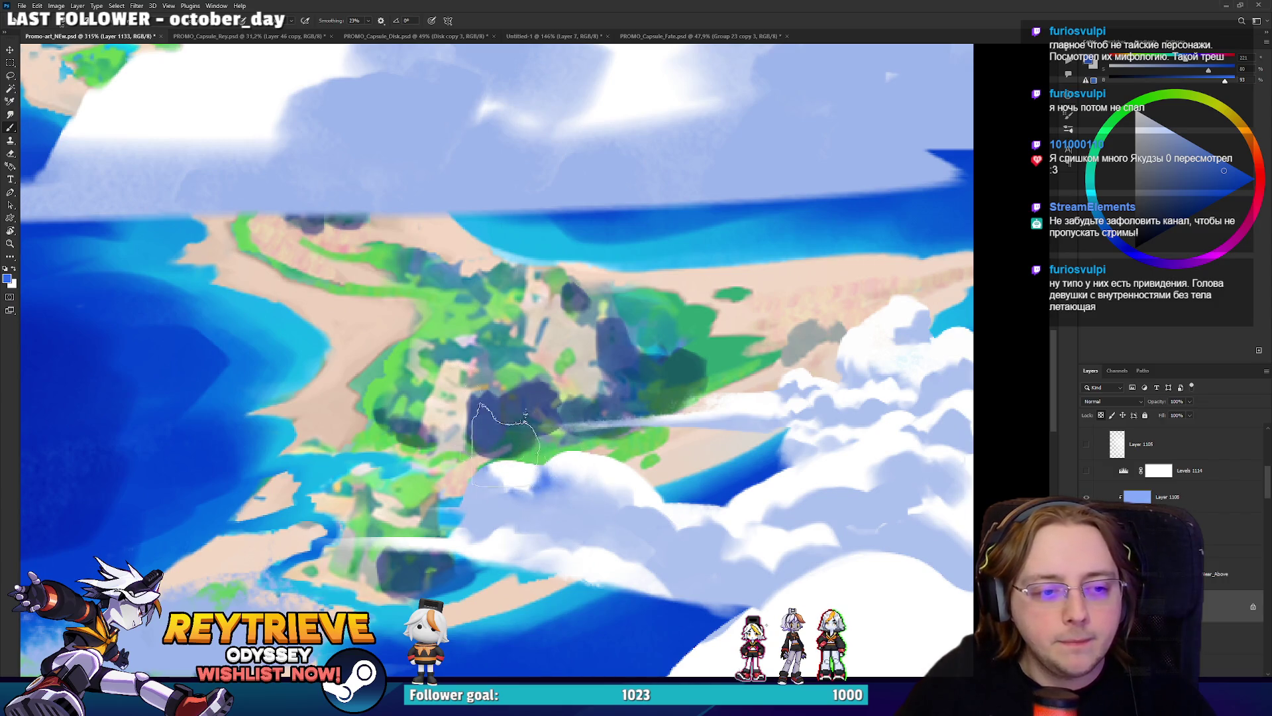
Enlarge the brush and paint saturated dark-blue shadows onto the right-hand clouds.
{"action": "key", "text": "bracketright"}
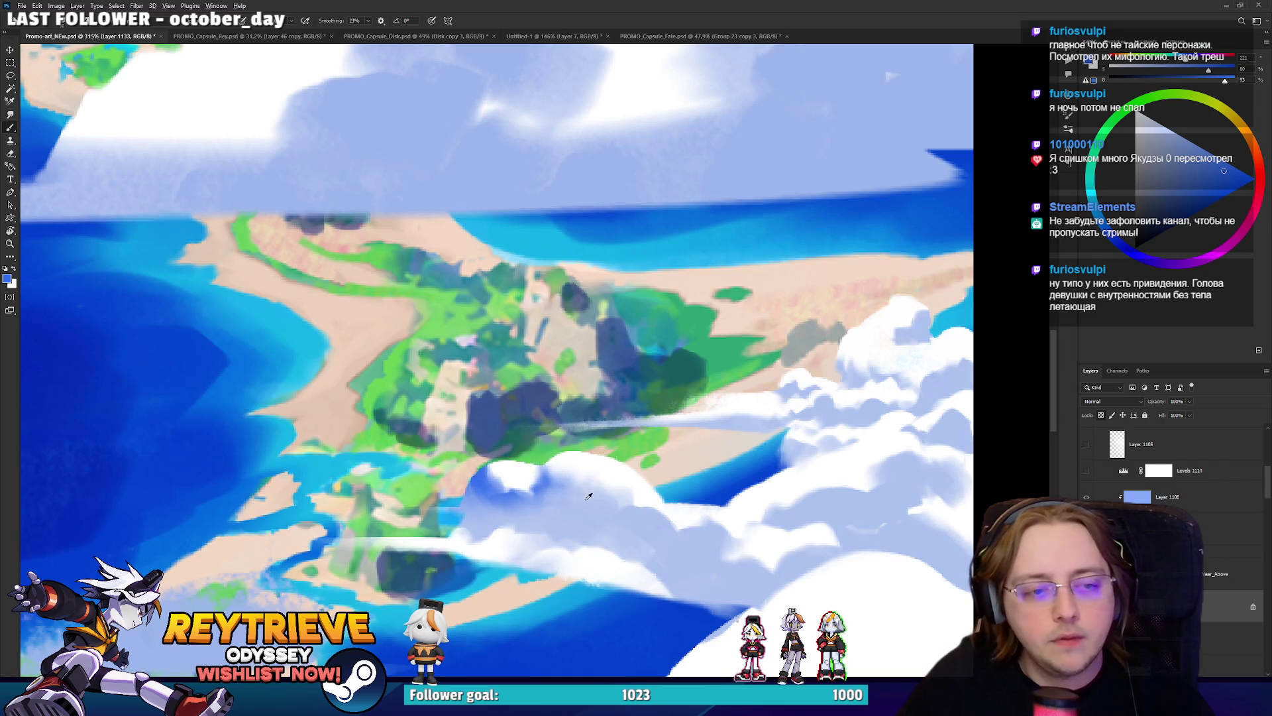
{"action": "left_click", "coordinate": [554, 536], "text": "alt"}
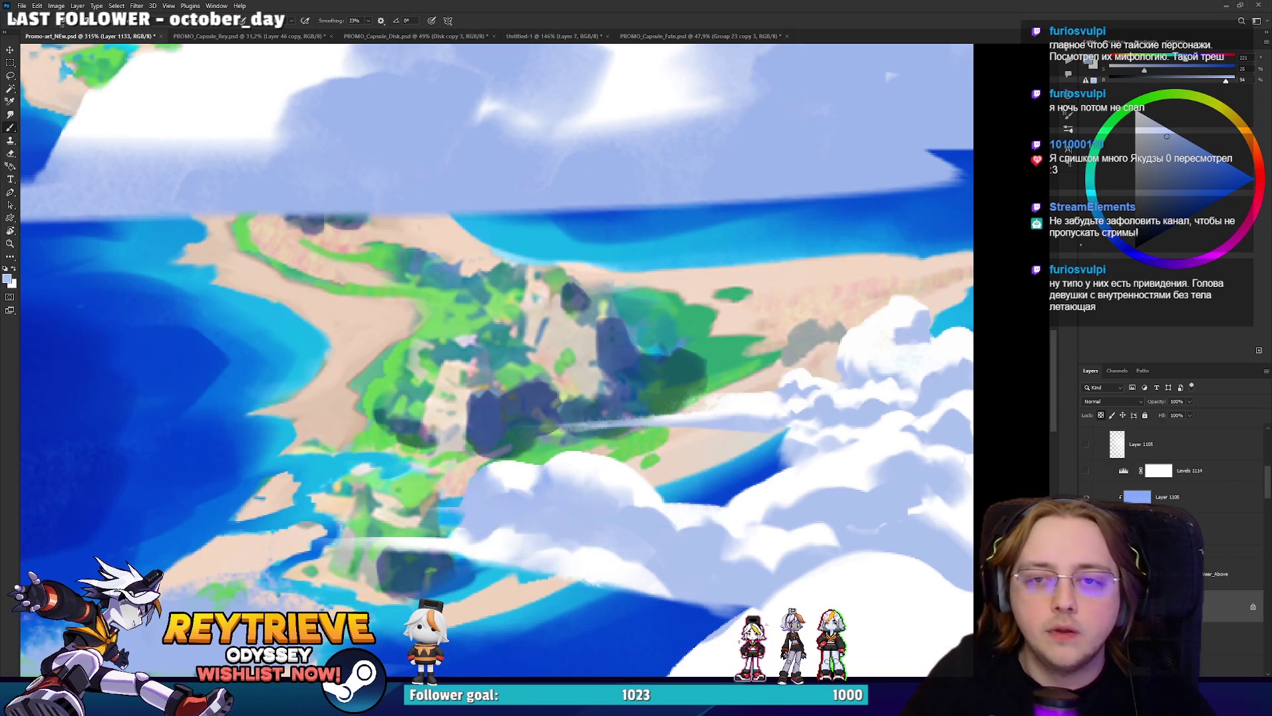
{"action": "left_click", "coordinate": [729, 458], "text": "alt"}
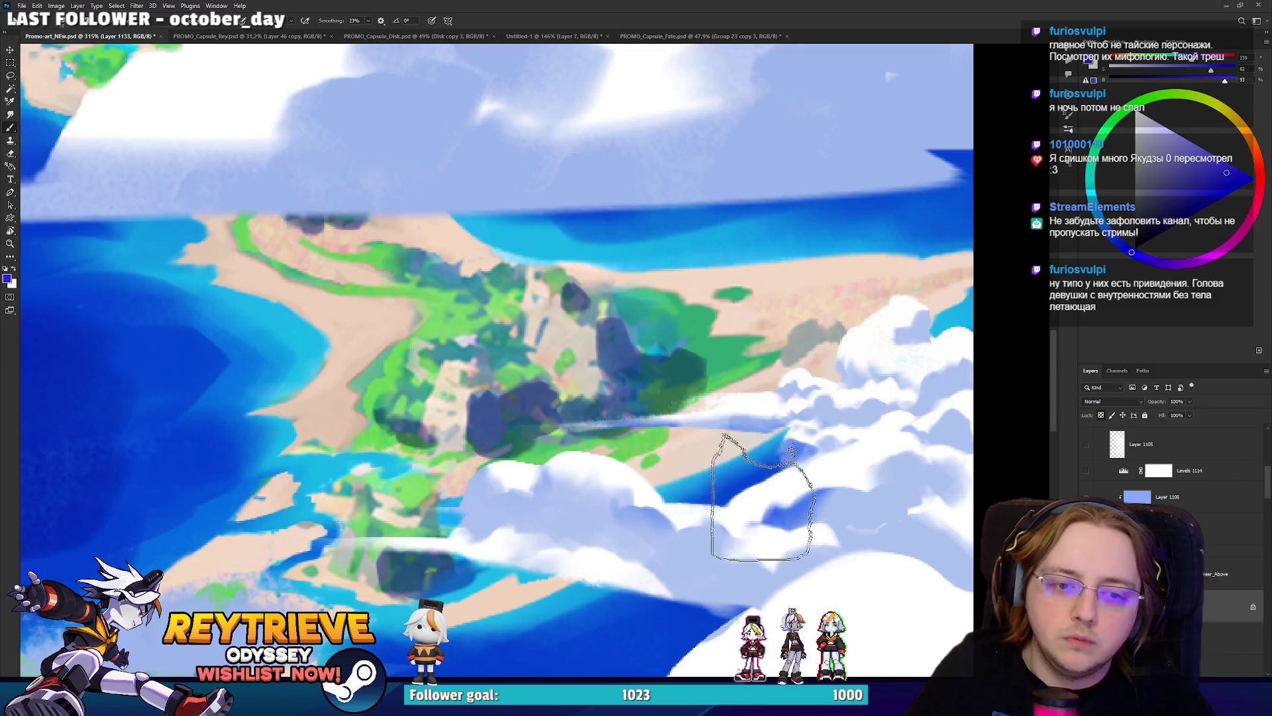
{"action": "left_click_drag", "start_coordinate": [756, 497], "coordinate": [852, 440]}
Cover the dark blue patch with a sampled light cloud tone.
{"action": "key", "text": "e"}
{"action": "key", "text": "ctrl+z"}
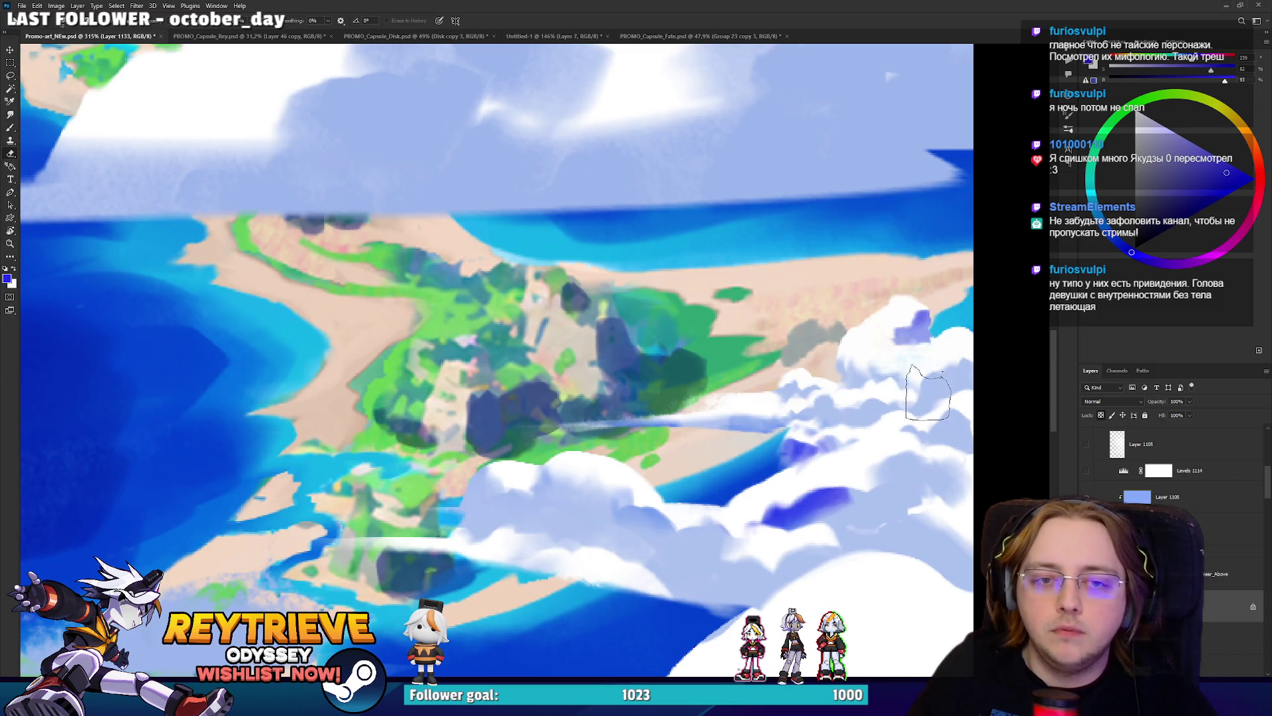
{"action": "key", "text": "b"}
{"action": "left_click", "coordinate": [856, 492], "text": "alt"}
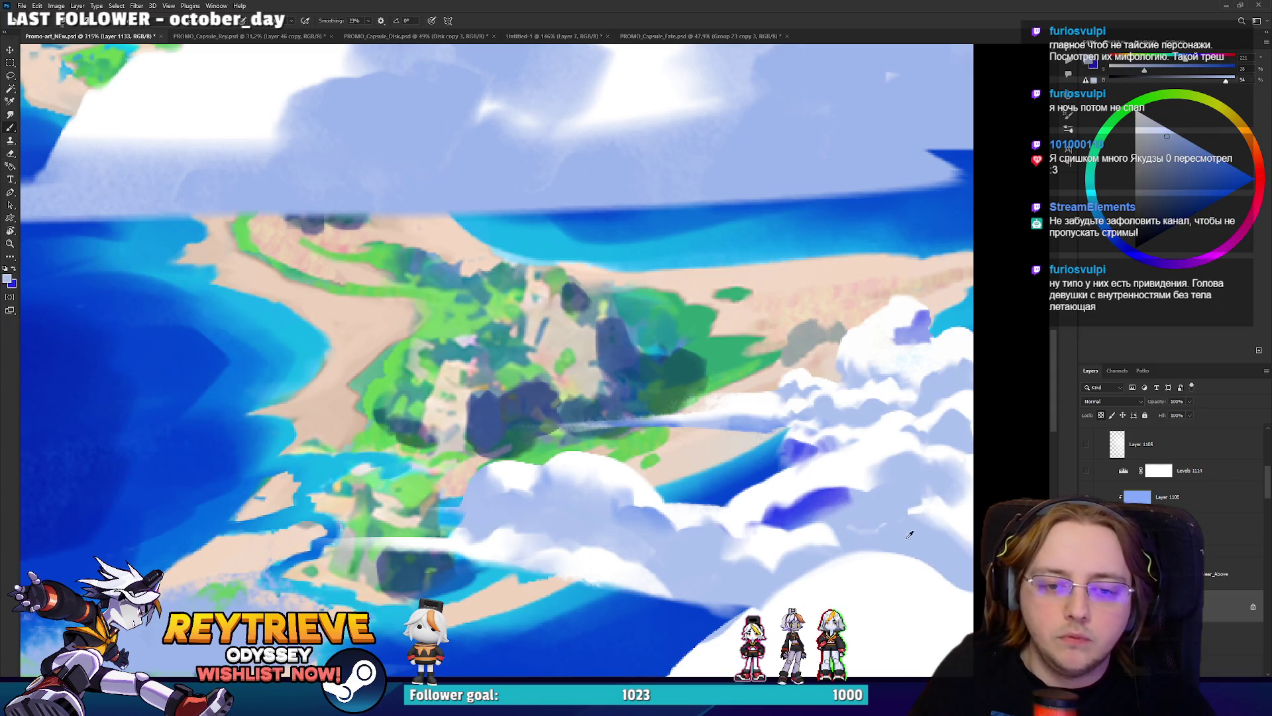
{"action": "mouse_move", "coordinate": [856, 491]}
{"action": "left_mouse_down"}
{"action": "mouse_move", "coordinate": [831, 530]}
{"action": "mouse_move", "coordinate": [838, 570]}
{"action": "mouse_move", "coordinate": [848, 540]}
{"action": "mouse_move", "coordinate": [800, 564]}
{"action": "left_mouse_up"}
Paint more blue strokes onto the cloud and sample a lighter blue from it.
{"action": "key", "text": "x"}
{"action": "mouse_move", "coordinate": [880, 517]}
{"action": "left_mouse_down"}
{"action": "mouse_move", "coordinate": [909, 460]}
{"action": "mouse_move", "coordinate": [882, 474]}
{"action": "mouse_move", "coordinate": [904, 464]}
{"action": "mouse_move", "coordinate": [901, 490]}
{"action": "mouse_move", "coordinate": [888, 477]}
{"action": "mouse_move", "coordinate": [957, 437]}
{"action": "mouse_move", "coordinate": [941, 424]}
{"action": "mouse_move", "coordinate": [961, 429]}
{"action": "left_mouse_up"}
{"action": "left_click", "coordinate": [943, 464], "text": "alt"}
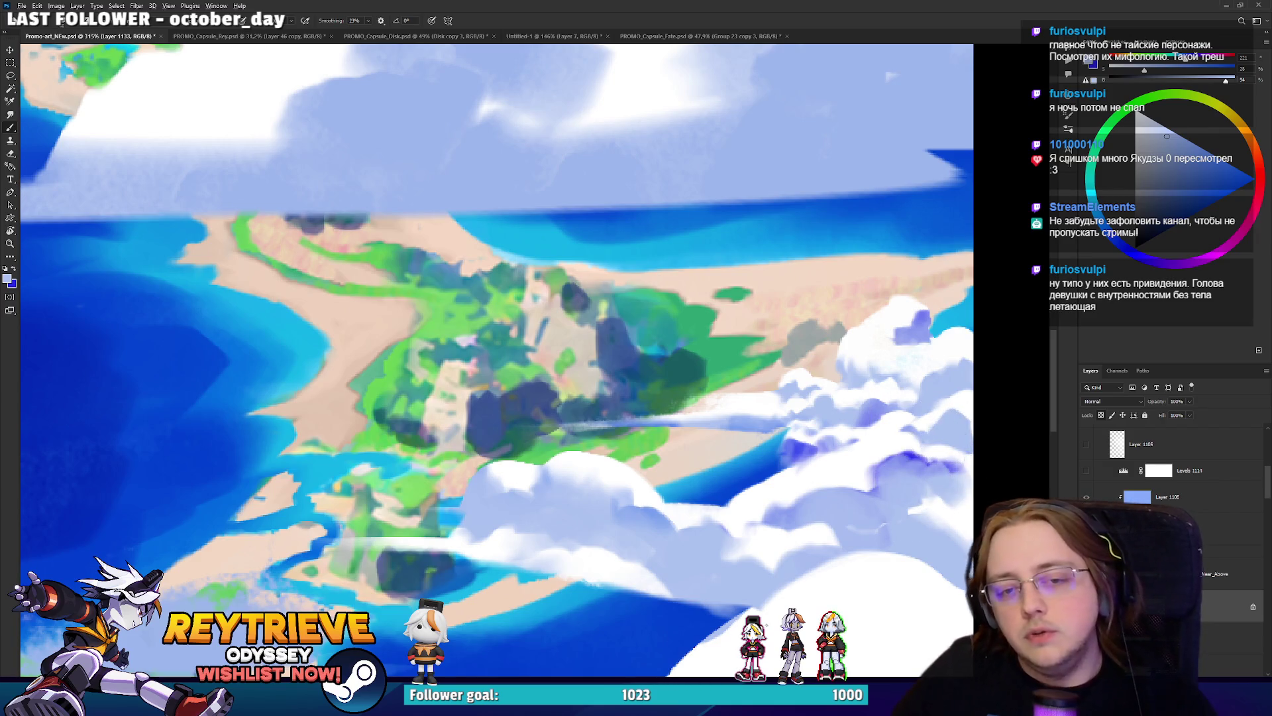
{"action": "scroll", "coordinate": [880, 430], "scroll_direction": "down", "scroll_amount": 5}
{"action": "scroll", "coordinate": [881, 430], "scroll_direction": "up", "scroll_amount": 4}
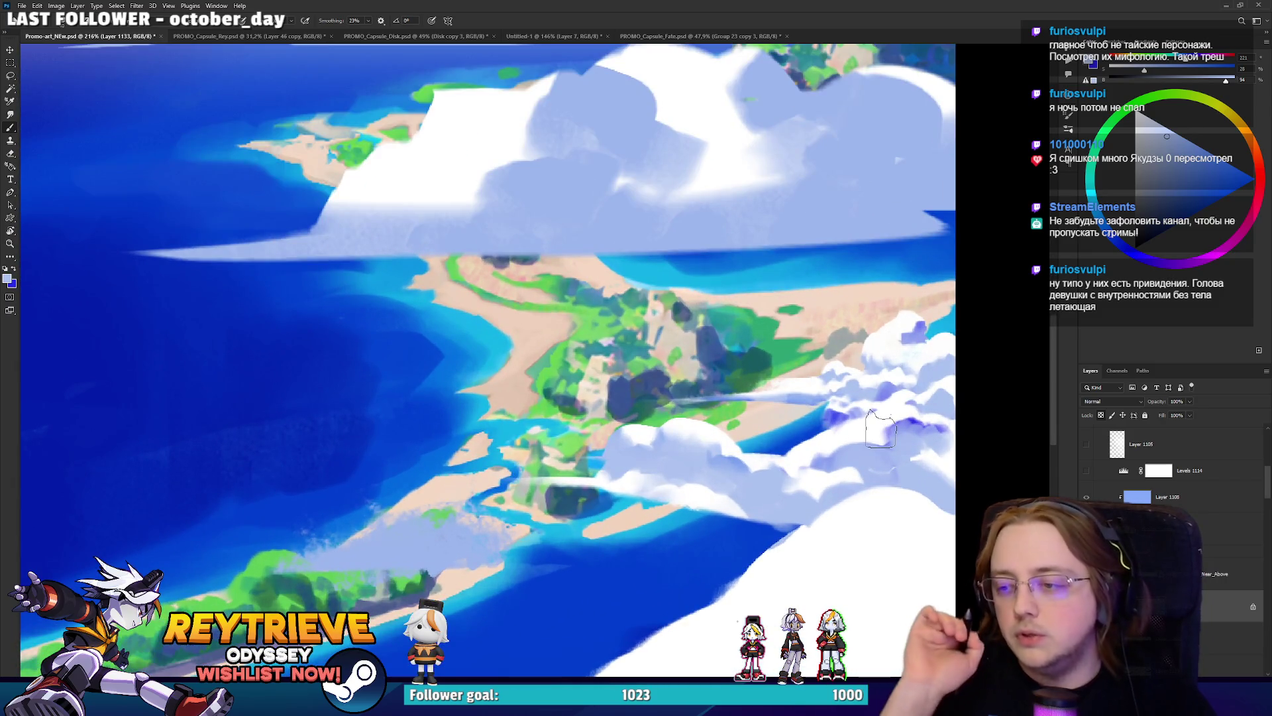
Try a saturated blue stroke across the clouds, then undo it.
{"action": "scroll", "coordinate": [880, 429], "scroll_direction": "up", "scroll_amount": 4}
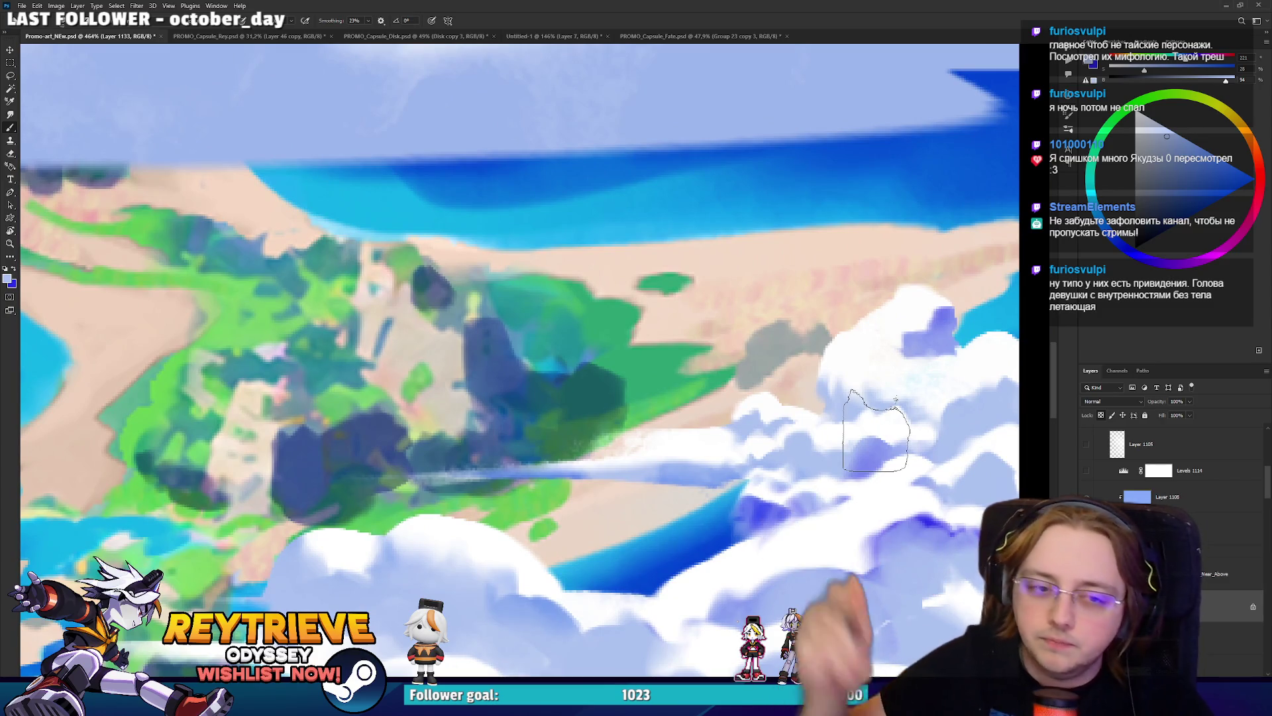
{"action": "scroll", "coordinate": [876, 430], "scroll_direction": "down", "scroll_amount": 3}
{"action": "key", "text": "x"}
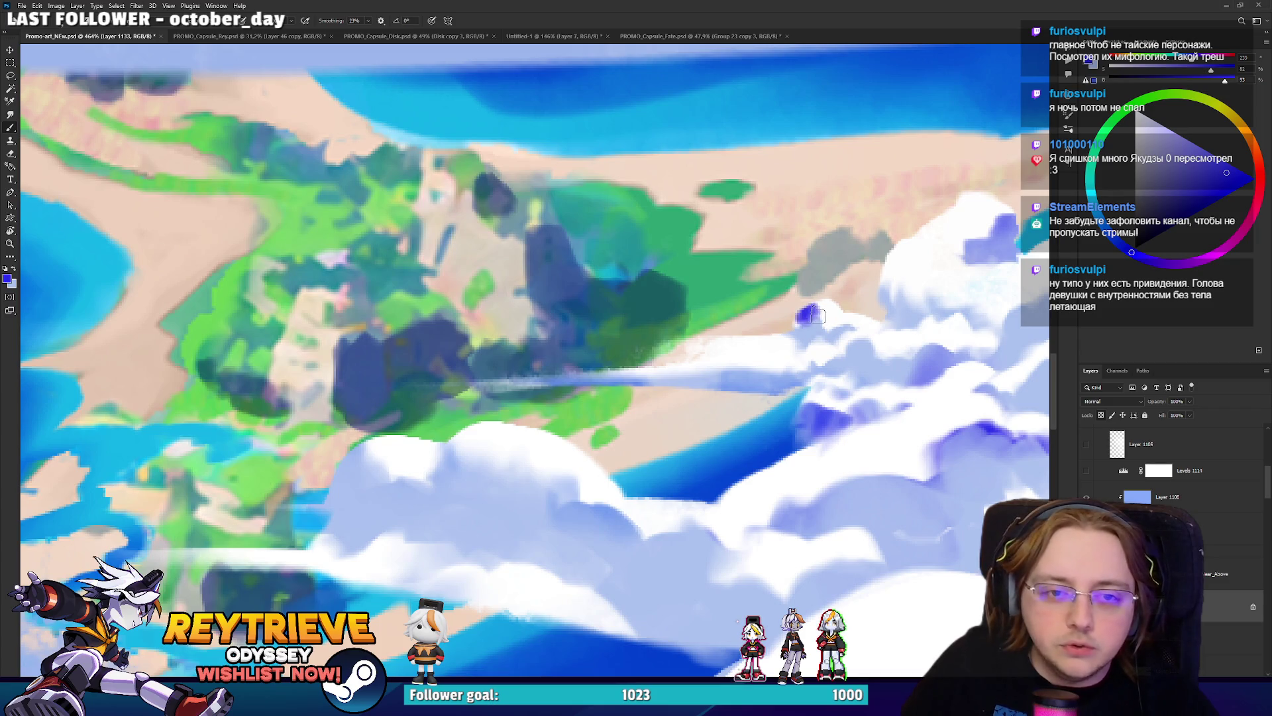
{"action": "key", "text": "ctrl+z"}
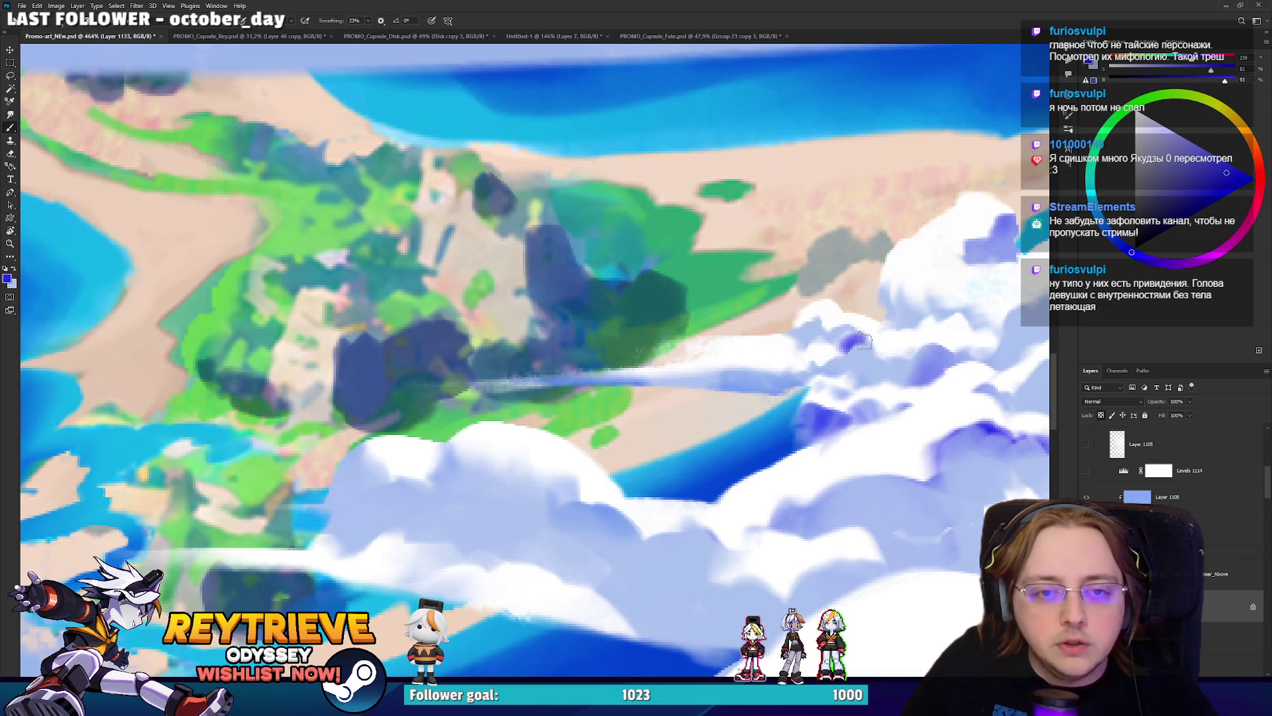
{"action": "left_click_drag", "start_coordinate": [875, 324], "coordinate": [804, 353]}
{"action": "key", "text": "ctrl+z"}
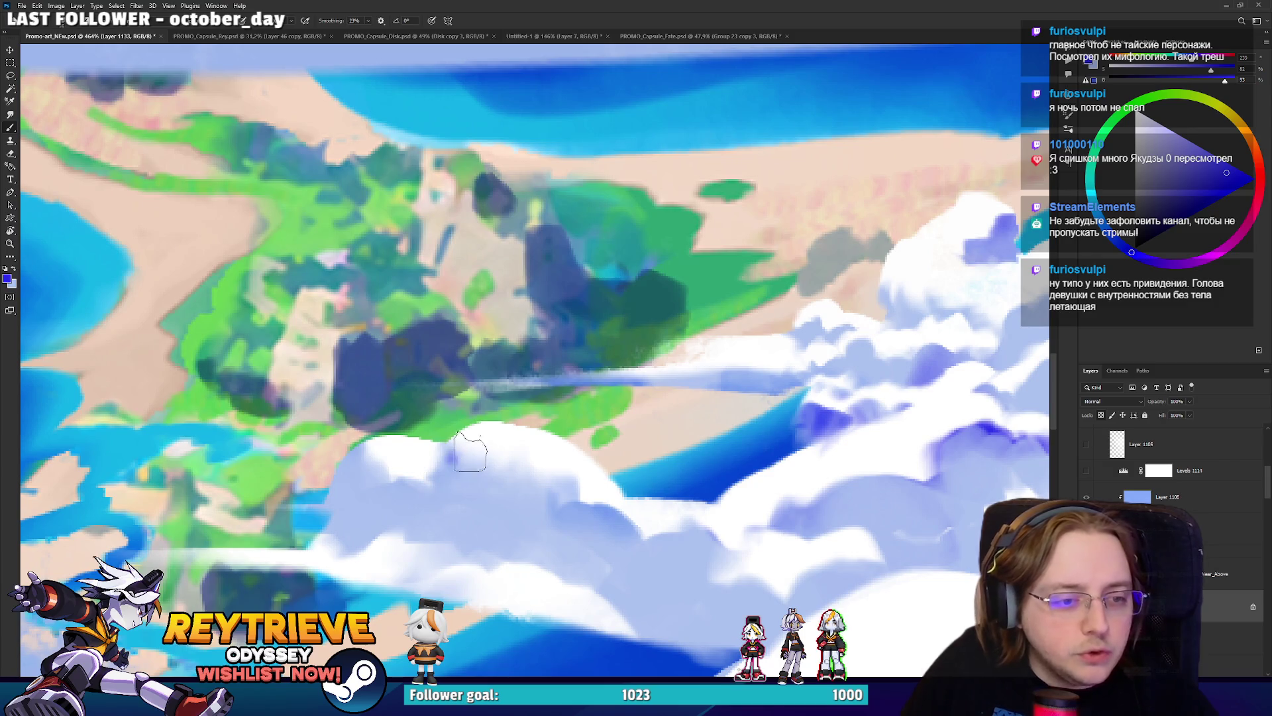
Brush purple-blue shading into the lower white cloud and sample a pale cloud blue.
{"action": "mouse_move", "coordinate": [497, 458]}
{"action": "left_mouse_down"}
{"action": "mouse_move", "coordinate": [510, 451]}
{"action": "mouse_move", "coordinate": [461, 446]}
{"action": "mouse_move", "coordinate": [563, 457]}
{"action": "mouse_move", "coordinate": [390, 451]}
{"action": "mouse_move", "coordinate": [436, 493]}
{"action": "mouse_move", "coordinate": [461, 461]}
{"action": "left_mouse_up"}
{"action": "left_click", "coordinate": [389, 451], "text": "alt"}
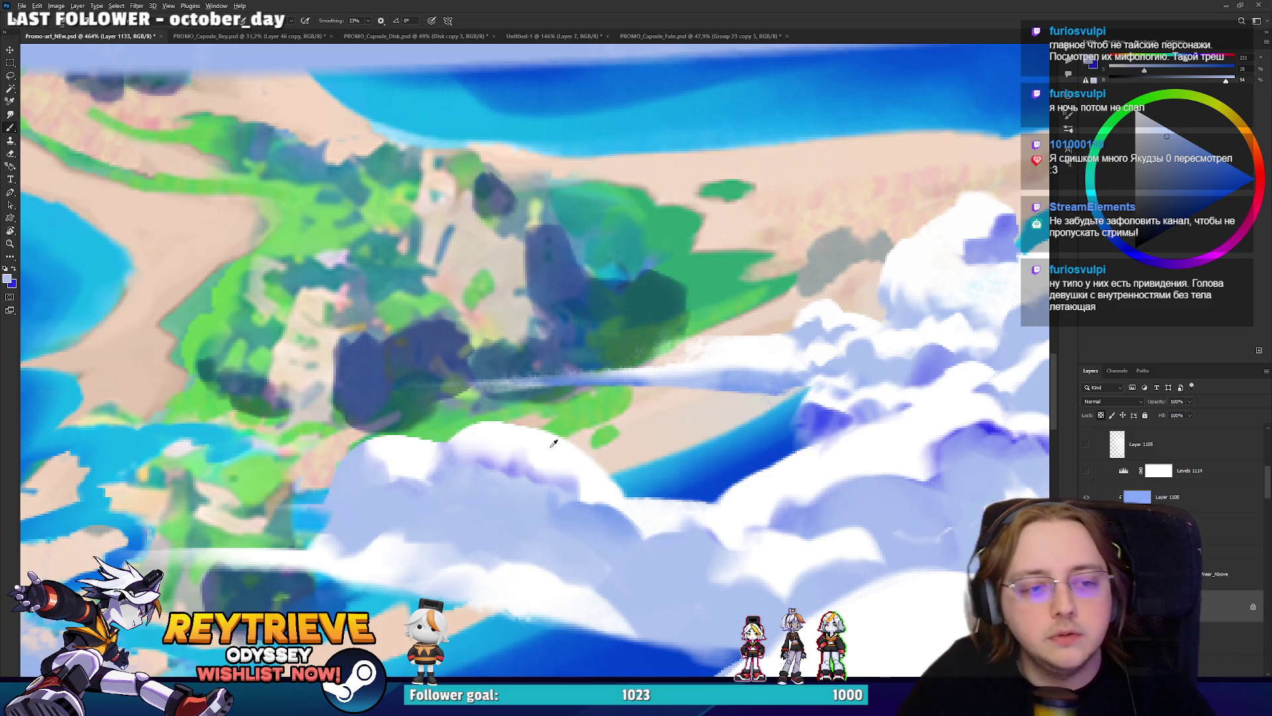
{"action": "scroll", "coordinate": [540, 456], "scroll_direction": "down", "scroll_amount": 5}
{"action": "scroll", "coordinate": [908, 367], "scroll_direction": "up", "scroll_amount": 3}
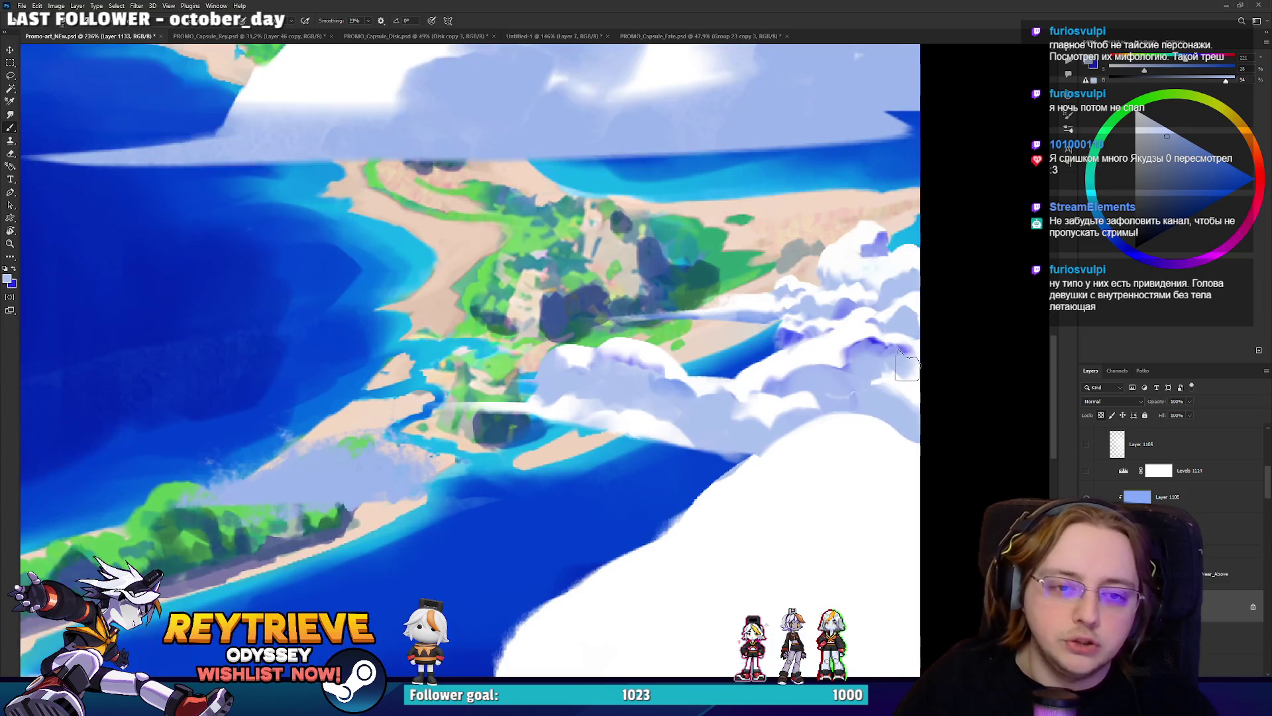
Dab saturated blue strokes onto the right-hand cloud.
{"action": "left_click", "coordinate": [853, 364], "text": "alt"}
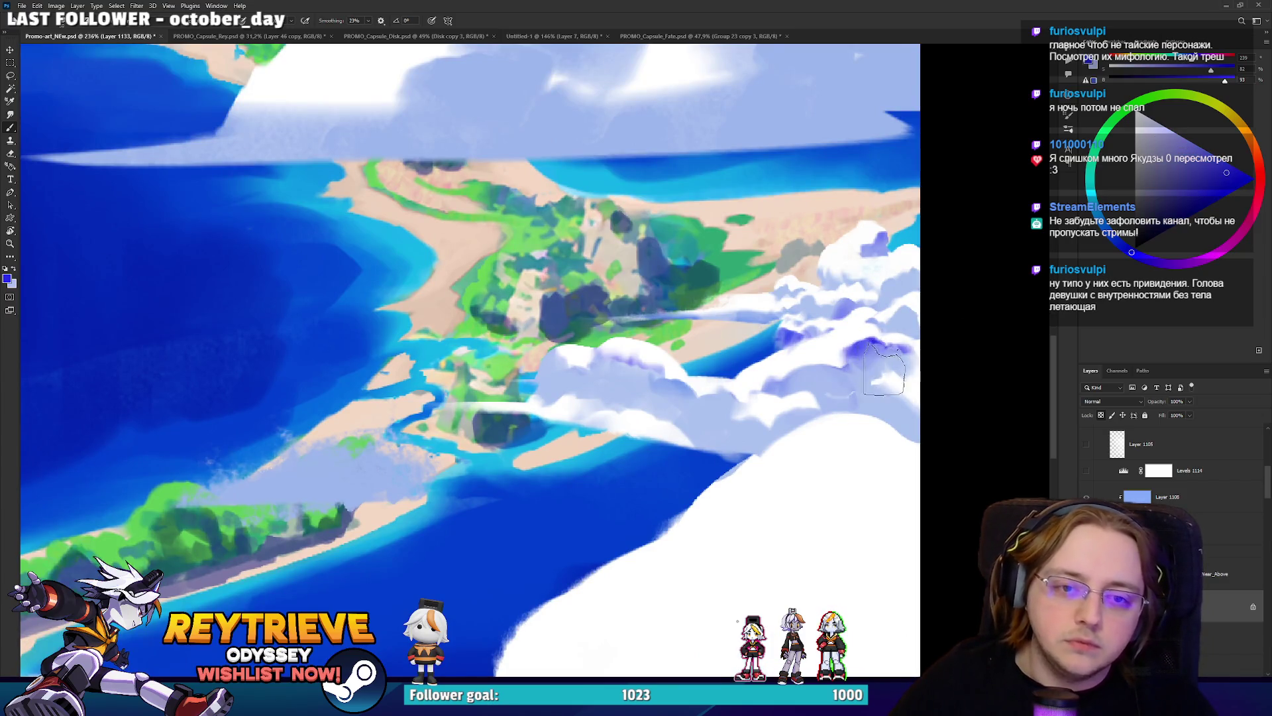
{"action": "left_click", "coordinate": [871, 368], "text": "alt"}
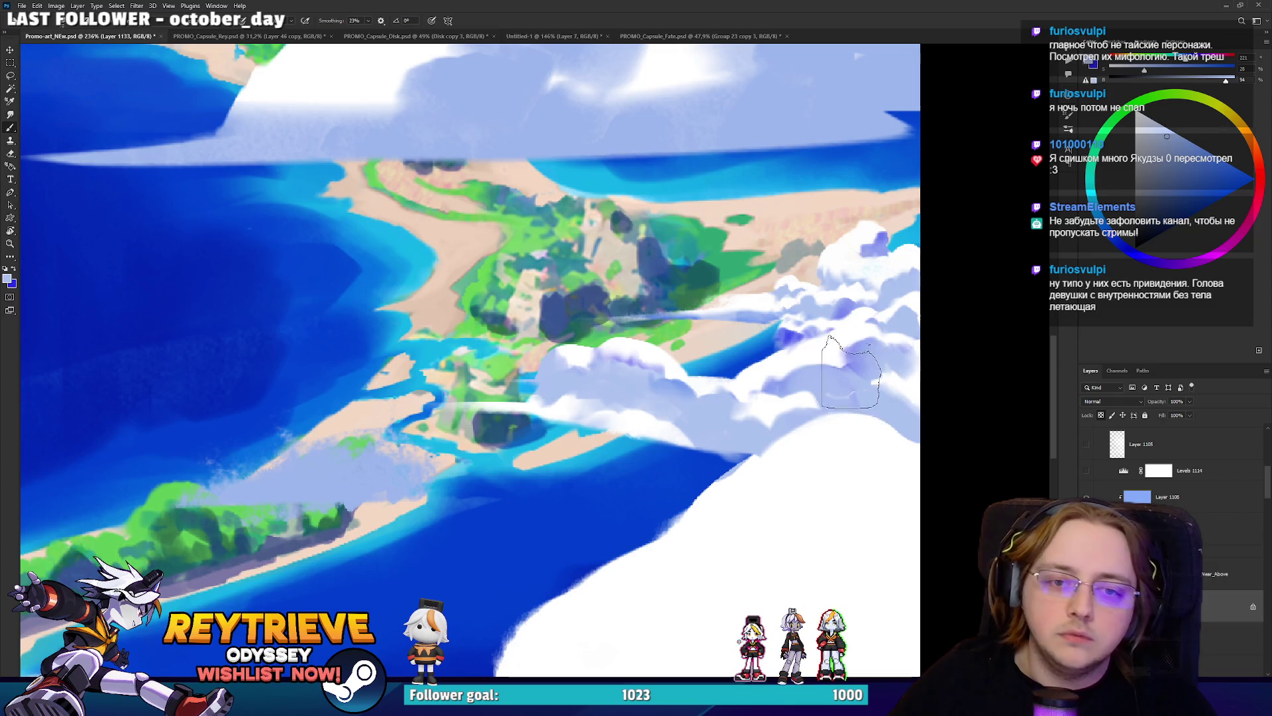
{"action": "left_click", "coordinate": [855, 358], "text": "alt"}
{"action": "left_click_drag", "start_coordinate": [862, 352], "coordinate": [875, 362]}
{"action": "left_click", "coordinate": [882, 379], "text": "alt"}
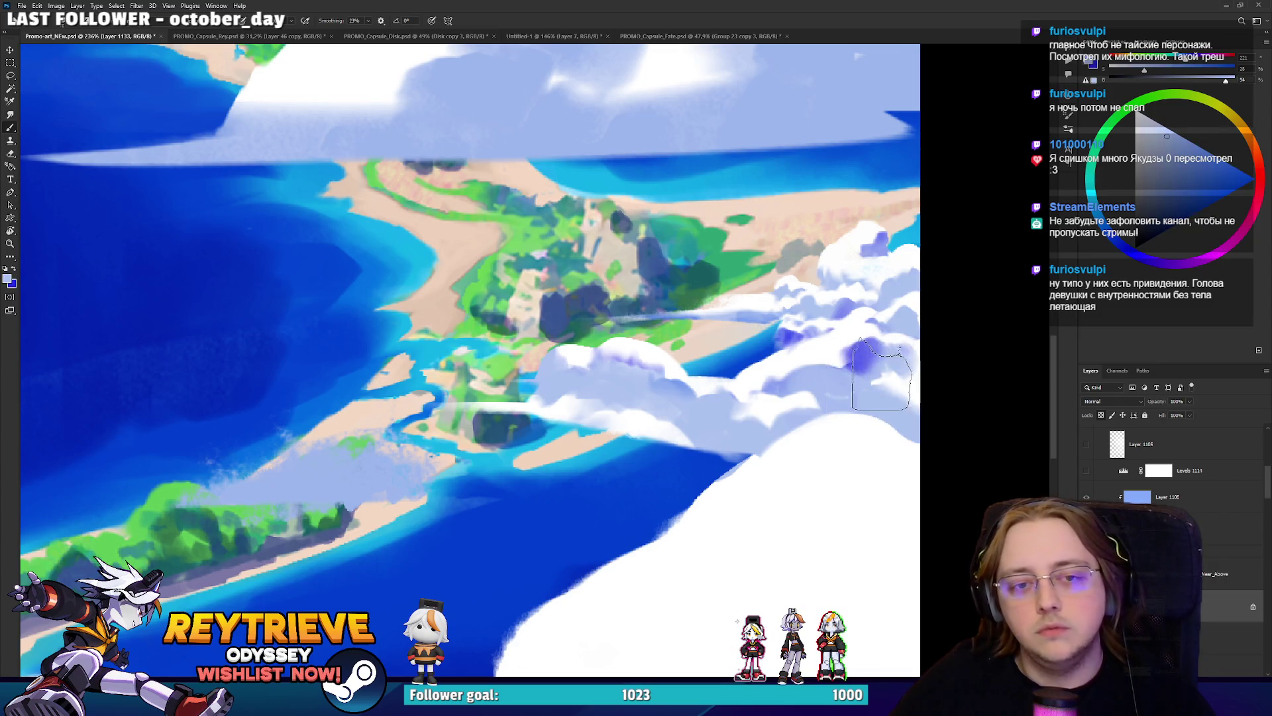
Add another saturated blue stroke, then brush soft pale-blue shading with a larger brush.
{"action": "left_click", "coordinate": [835, 414], "text": "alt"}
{"action": "left_click_drag", "start_coordinate": [783, 424], "coordinate": [792, 438]}
{"action": "left_click", "coordinate": [832, 398], "text": "alt"}
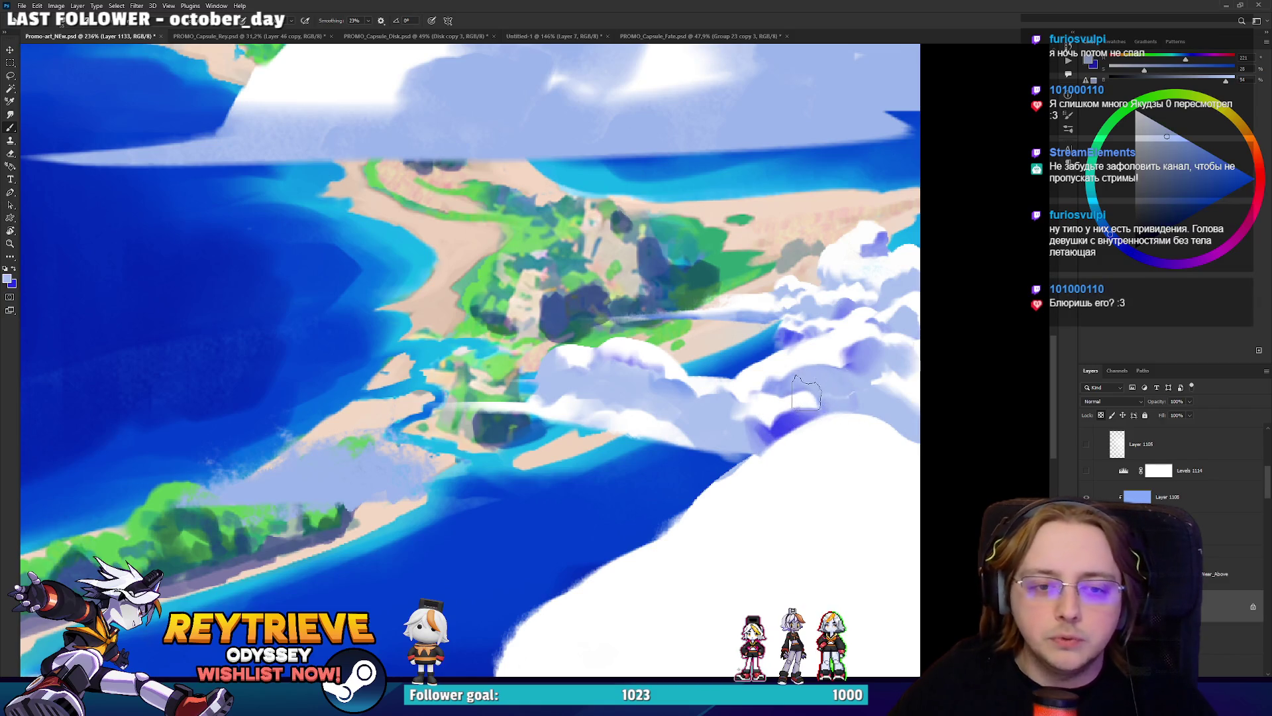
{"action": "key", "text": "bracketright"}
{"action": "left_click_drag", "start_coordinate": [788, 465], "coordinate": [772, 437]}
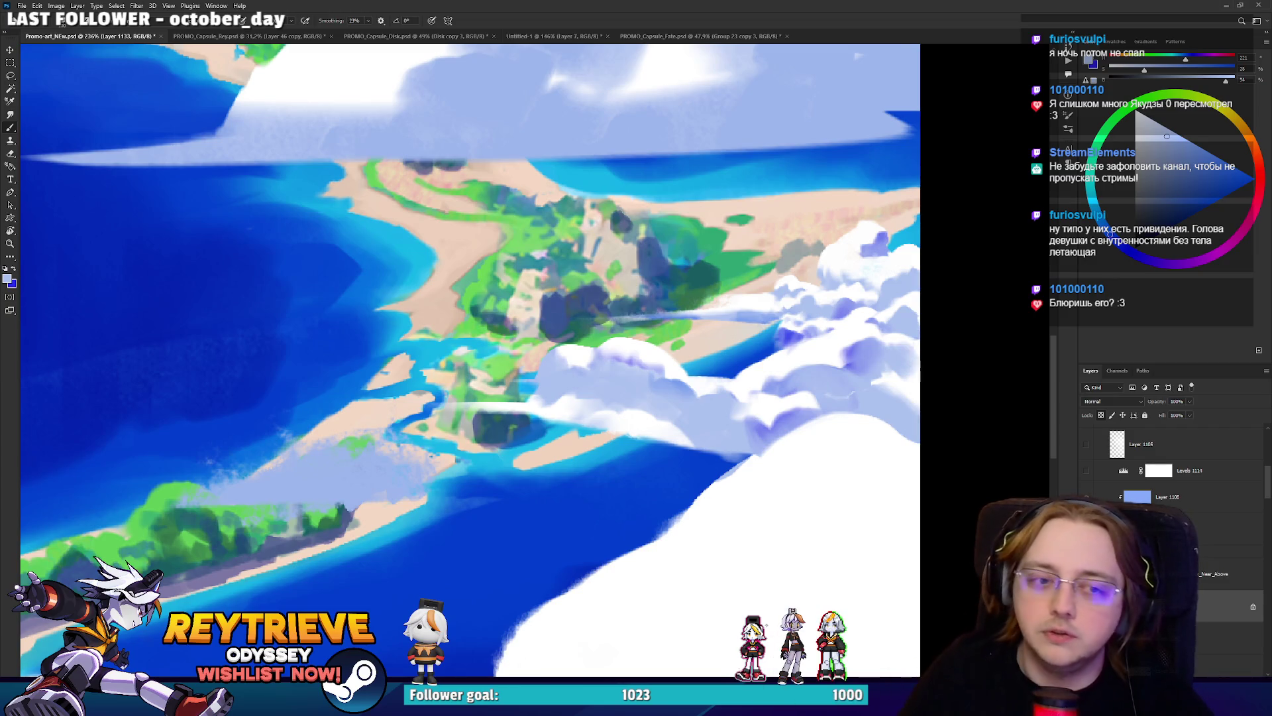
Lasso patches of the right-hand cloud and erase them back to history.
{"action": "scroll", "coordinate": [476, 361], "scroll_direction": "up", "scroll_amount": 3}
{"action": "mouse_move", "coordinate": [883, 401]}
{"action": "left_mouse_down"}
{"action": "mouse_move", "coordinate": [874, 457]}
{"action": "mouse_move", "coordinate": [951, 493]}
{"action": "mouse_move", "coordinate": [939, 412]}
{"action": "mouse_move", "coordinate": [902, 457]}
{"action": "mouse_move", "coordinate": [921, 429]}
{"action": "left_mouse_up"}
{"action": "key", "text": "e"}
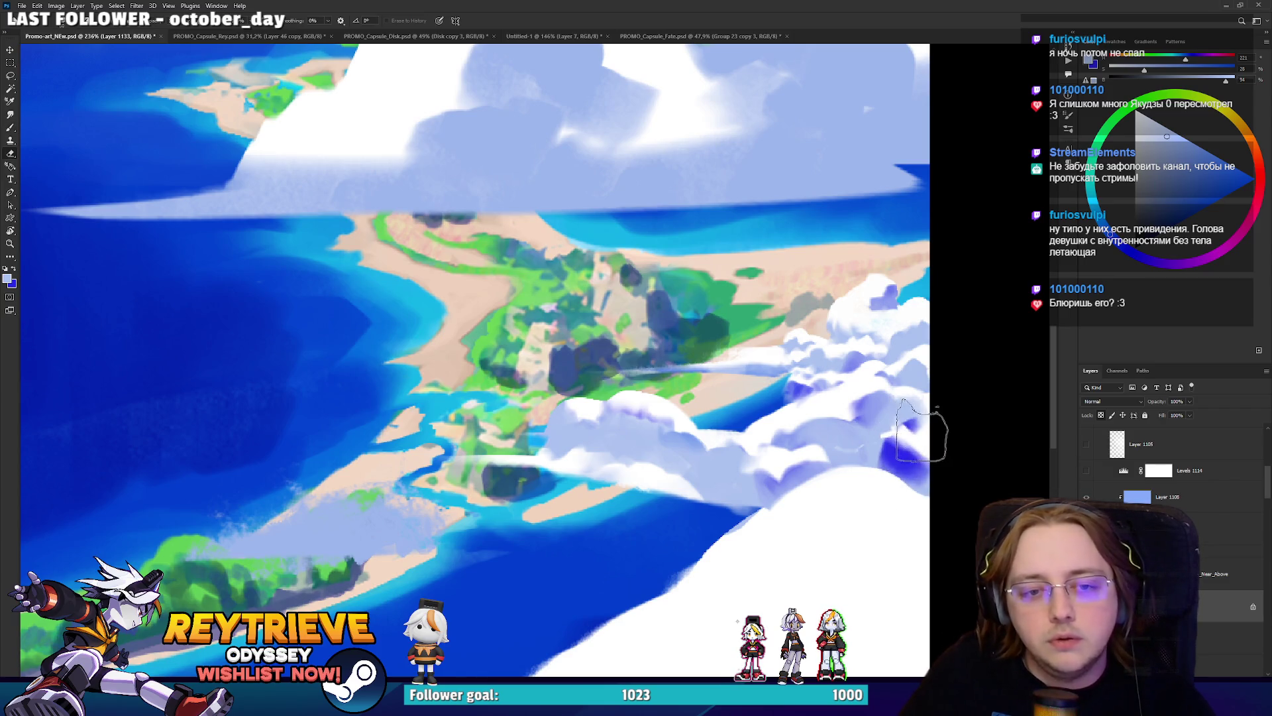
{"action": "key", "text": "b"}
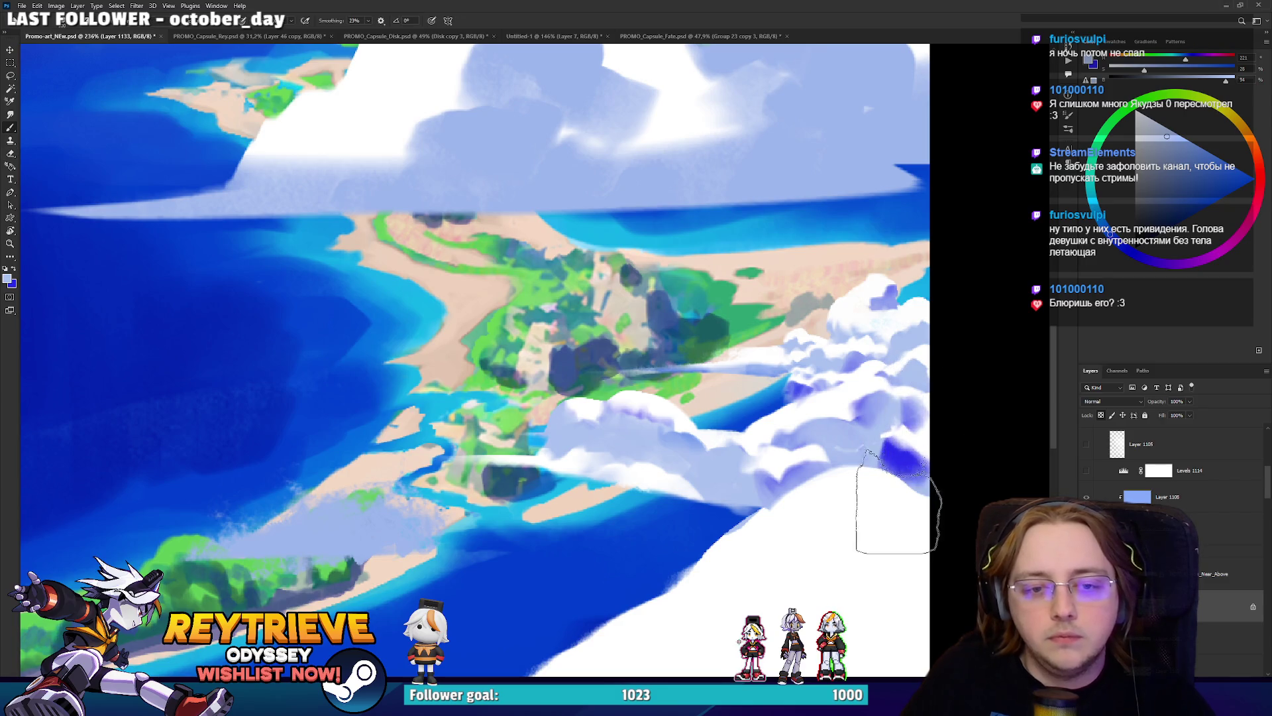
{"action": "left_click_drag", "start_coordinate": [822, 463], "coordinate": [821, 463]}
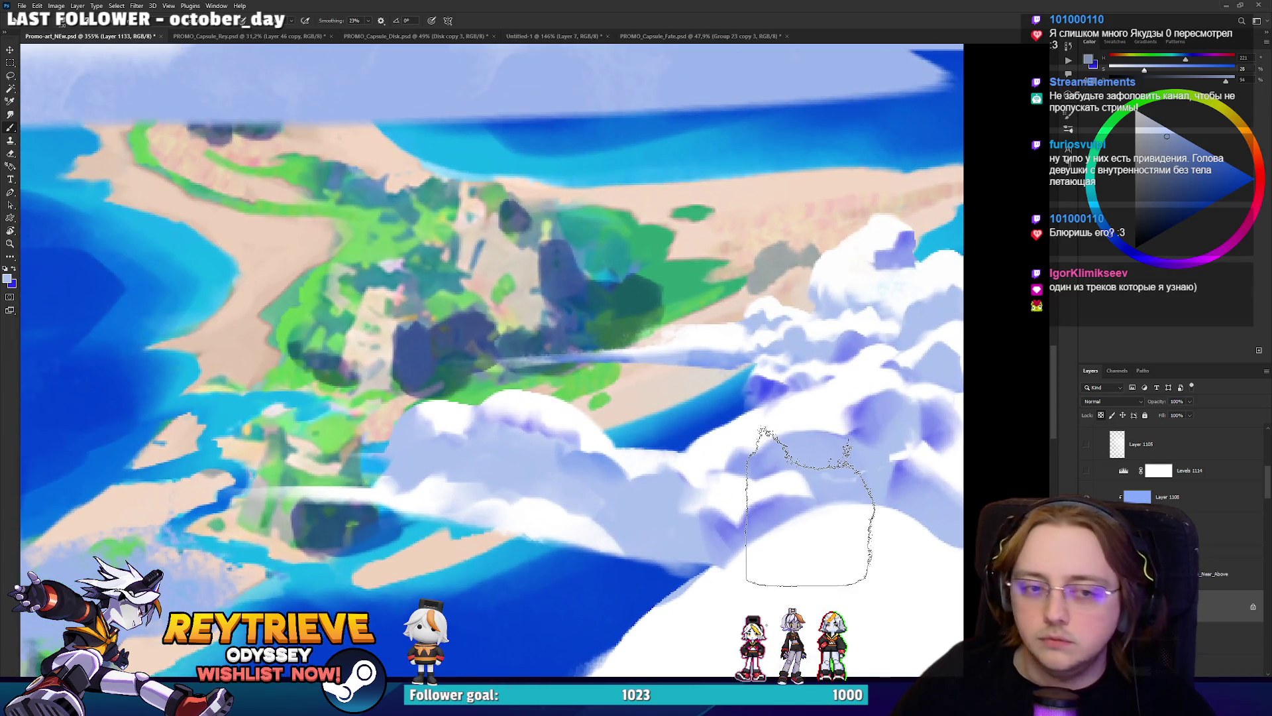
{"action": "left_click_drag", "start_coordinate": [809, 506], "coordinate": [871, 403]}
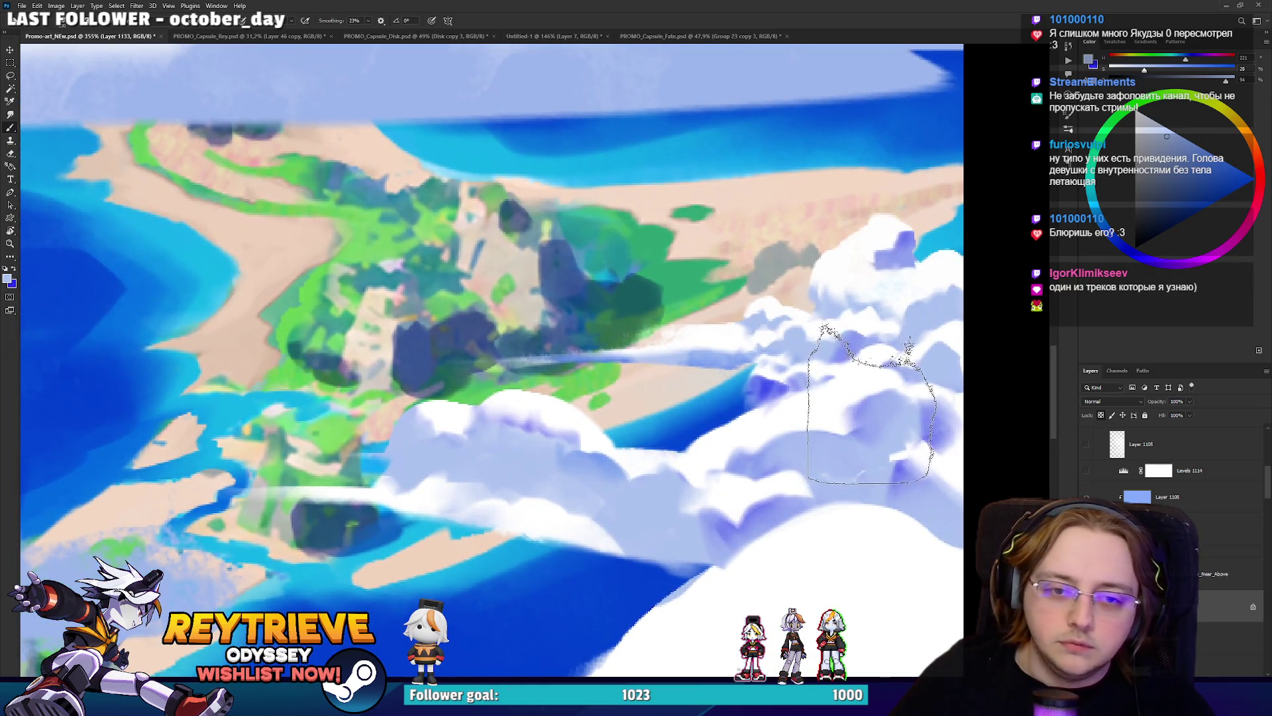
{"action": "key", "text": "e"}
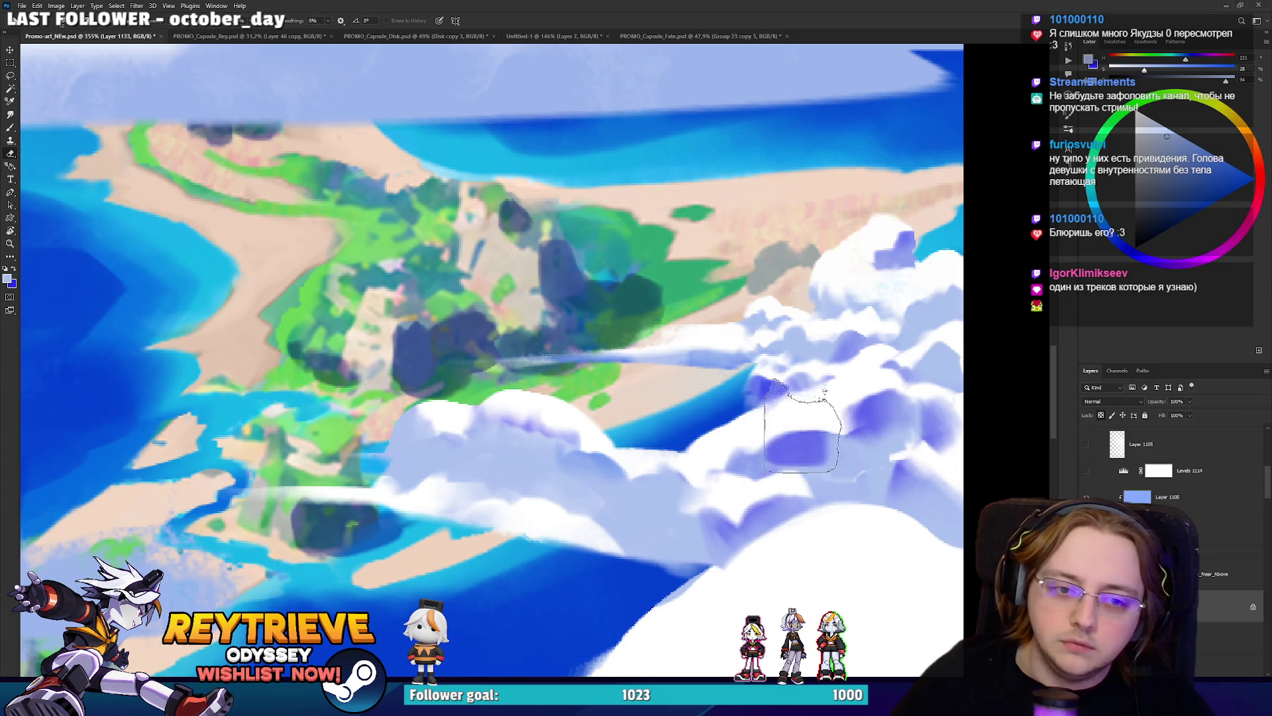
Paint a light grey patch on the cloud and lighten the blue patch edges to white.
{"action": "left_click", "coordinate": [815, 450], "text": "alt"}
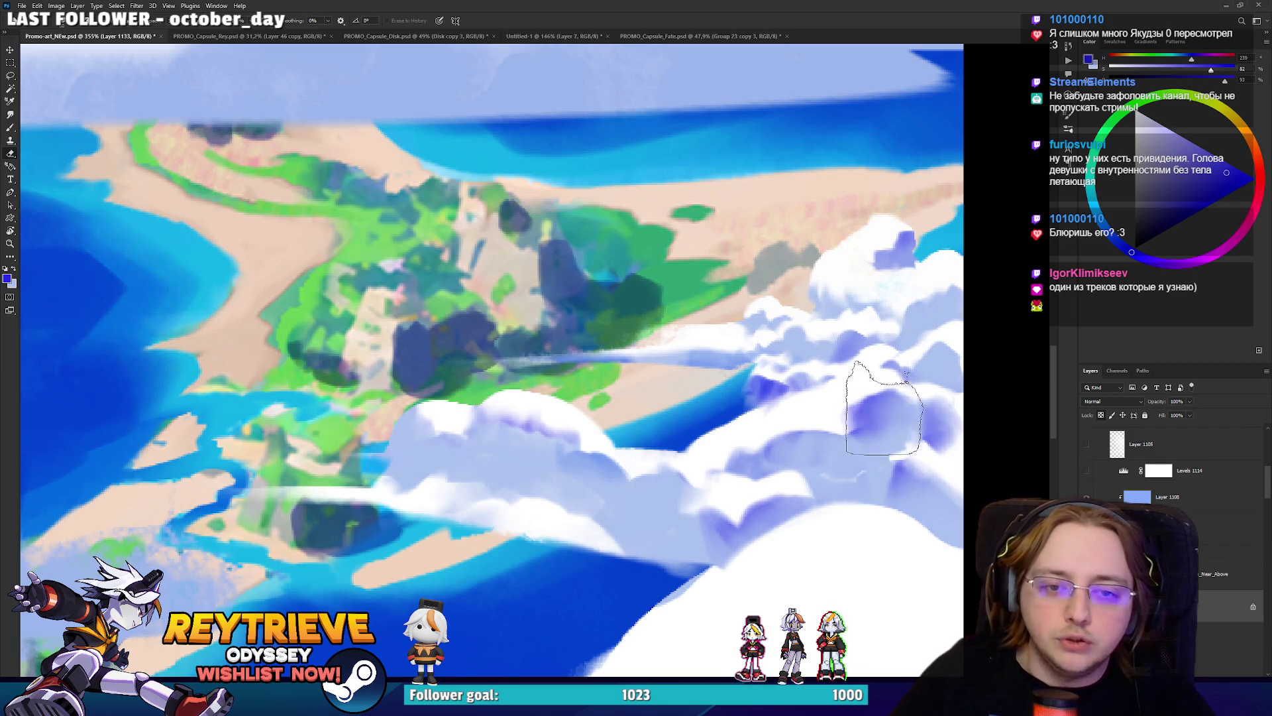
{"action": "left_click", "coordinate": [822, 308], "text": "alt"}
{"action": "left_click_drag", "start_coordinate": [818, 298], "coordinate": [830, 277]}
{"action": "left_click", "coordinate": [805, 328], "text": "alt"}
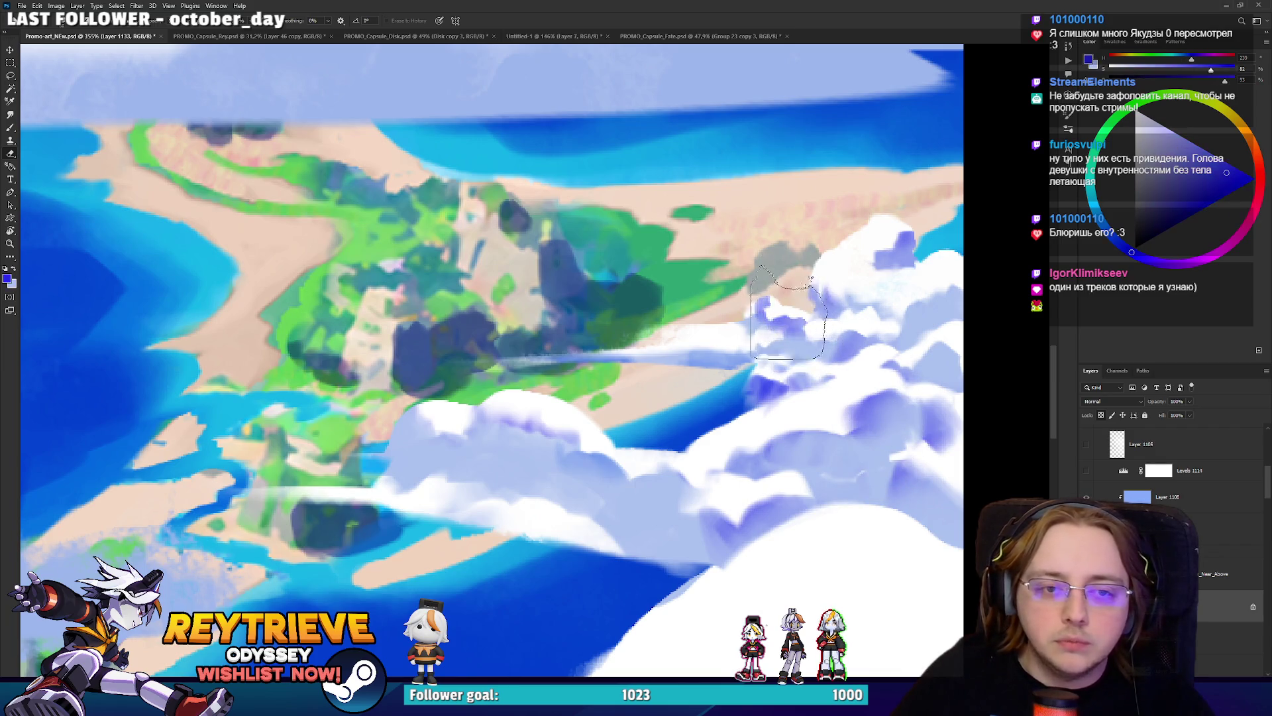
{"action": "mouse_move", "coordinate": [806, 336]}
{"action": "left_mouse_down"}
{"action": "mouse_move", "coordinate": [819, 335]}
{"action": "mouse_move", "coordinate": [833, 380]}
{"action": "left_mouse_up"}
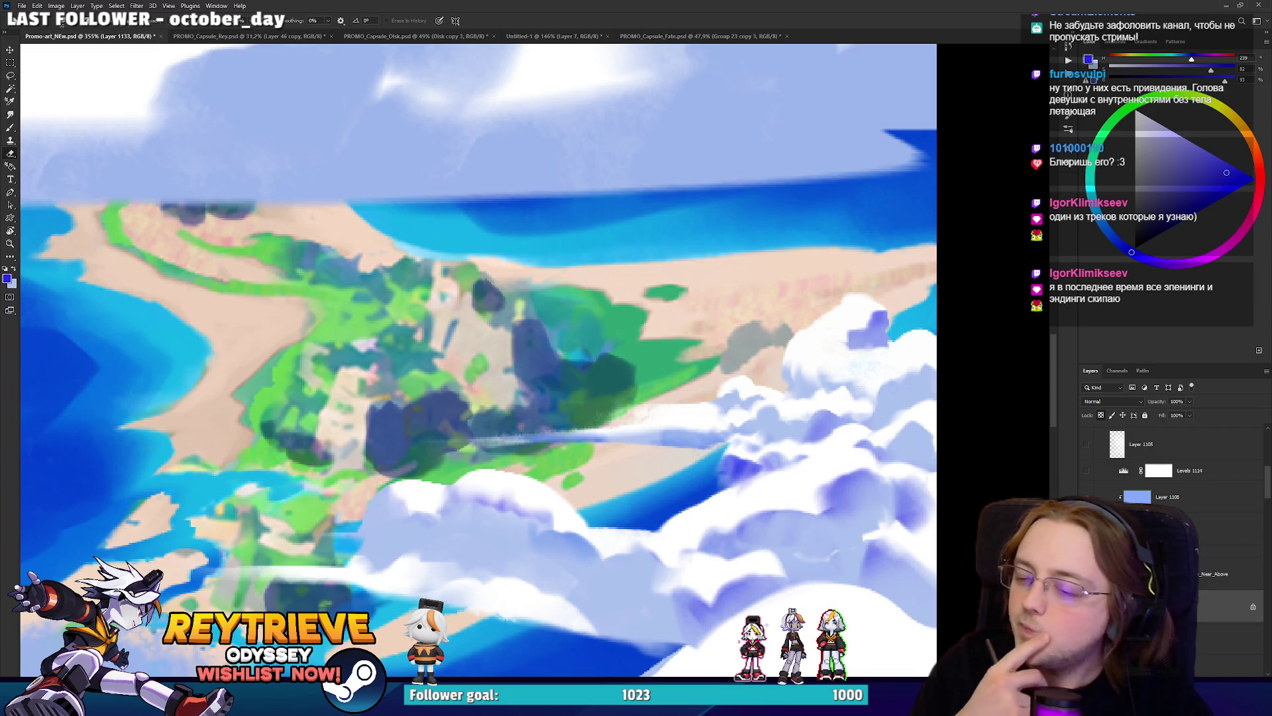
Select the cloud's blue blob and paint over it with a sampled pale white-blue.
{"action": "mouse_move", "coordinate": [836, 260]}
{"action": "left_mouse_down"}
{"action": "mouse_move", "coordinate": [827, 305]}
{"action": "mouse_move", "coordinate": [896, 348]}
{"action": "mouse_move", "coordinate": [886, 271]}
{"action": "left_mouse_up"}
{"action": "key", "text": "b"}
{"action": "key", "text": "bracketright"}
{"action": "key", "text": "bracketright"}
{"action": "key", "text": "bracketright"}
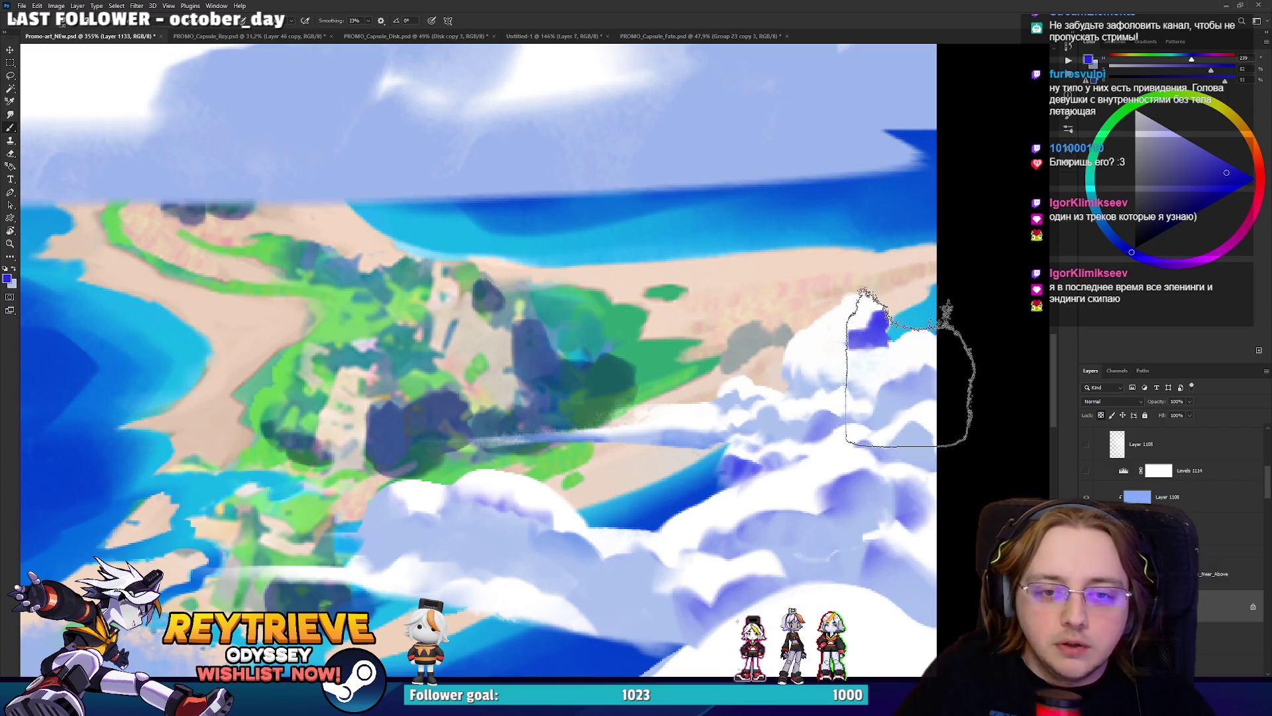
{"action": "key", "text": "bracketleft"}
{"action": "left_click", "coordinate": [855, 341], "text": "alt"}
{"action": "key", "text": "bracketleft"}
{"action": "key", "text": "bracketleft"}
{"action": "key", "text": "bracketleft"}
{"action": "mouse_move", "coordinate": [877, 341]}
{"action": "left_mouse_down"}
{"action": "mouse_move", "coordinate": [874, 332]}
{"action": "mouse_move", "coordinate": [861, 358]}
{"action": "mouse_move", "coordinate": [875, 345]}
{"action": "left_mouse_up"}
{"action": "key", "text": "bracketright"}
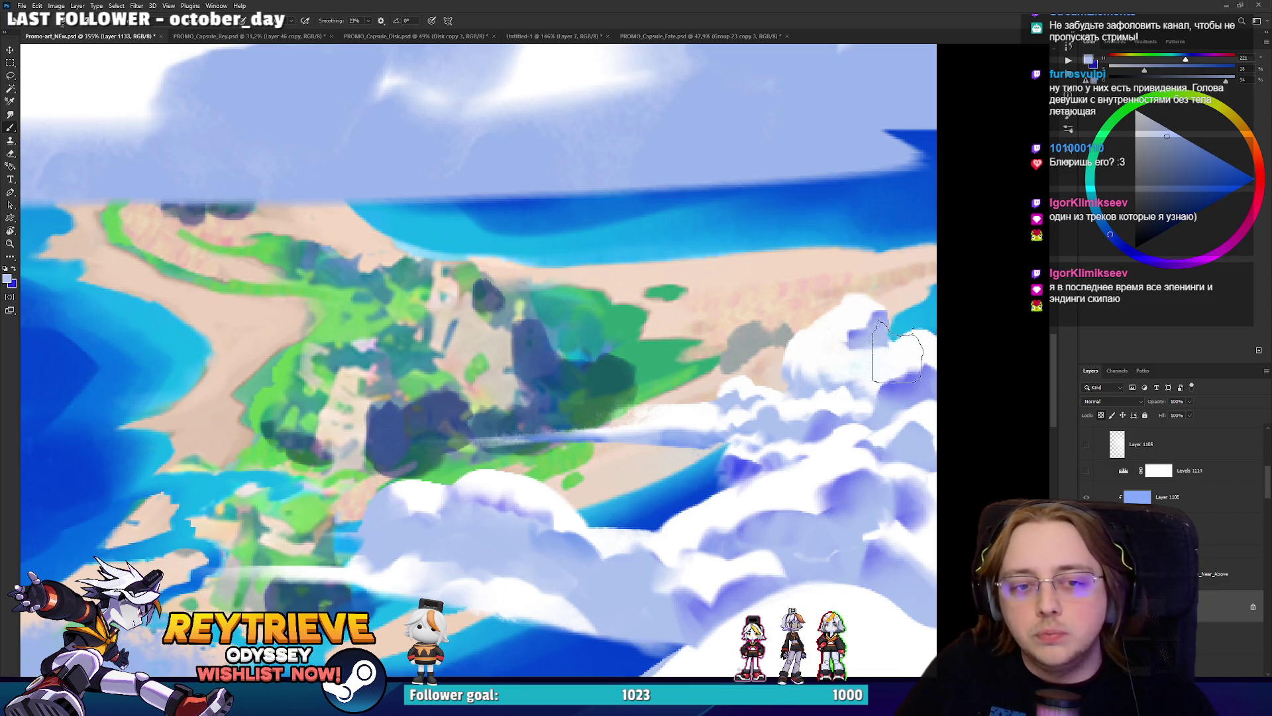
{"action": "scroll", "coordinate": [900, 318], "scroll_direction": "down", "scroll_amount": 2}
{"action": "scroll", "coordinate": [875, 278], "scroll_direction": "down", "scroll_amount": 5}
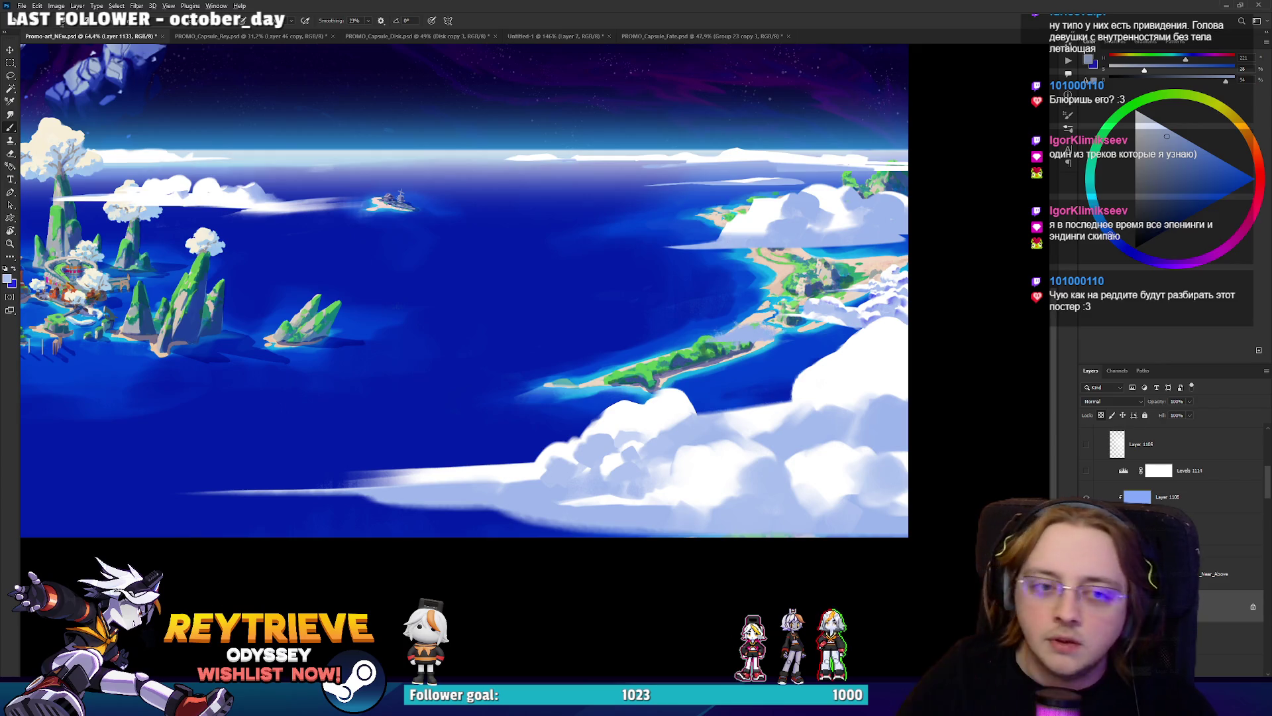
Make Layer 1098 the working layer, rotate the view diagonally, and pick pure white.
{"action": "scroll", "coordinate": [726, 473], "scroll_direction": "up", "scroll_amount": 6}
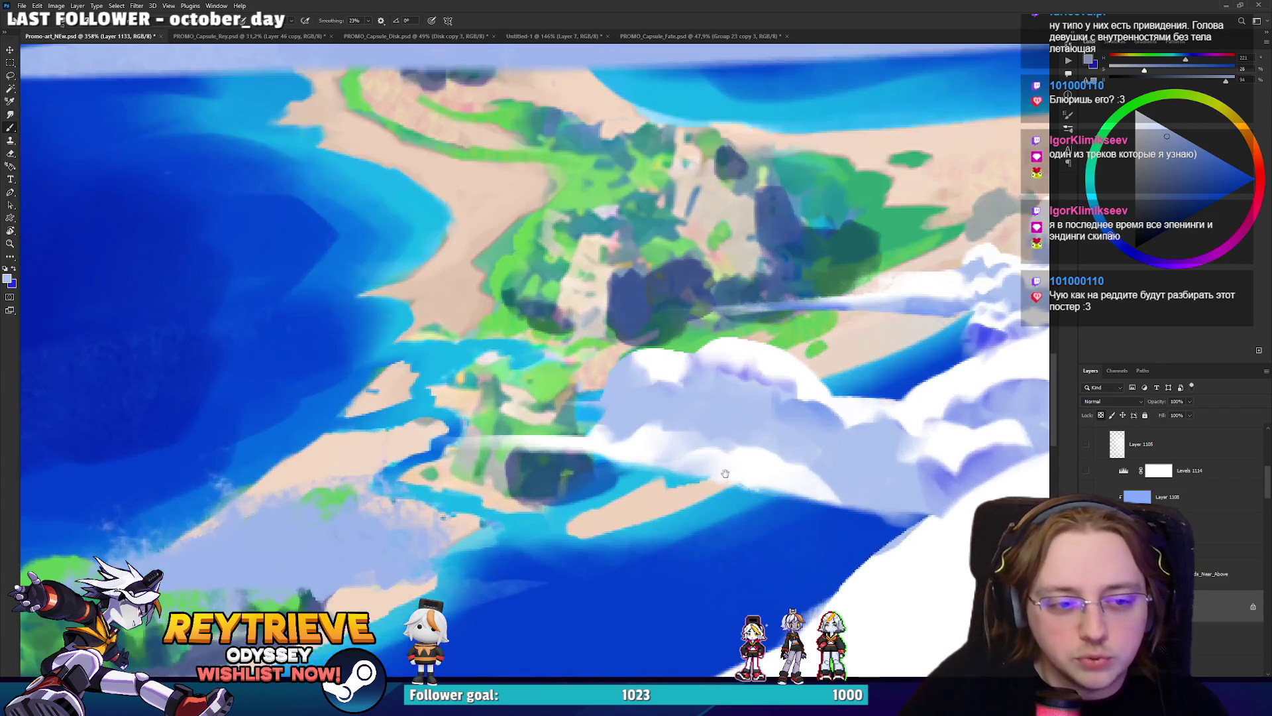
{"action": "mouse_move", "coordinate": [726, 473]}
{"action": "left_mouse_down"}
{"action": "mouse_move", "coordinate": [755, 505]}
{"action": "mouse_move", "coordinate": [525, 341]}
{"action": "left_mouse_up"}
{"action": "left_click", "coordinate": [1199, 633]}
{"action": "key", "text": "r"}
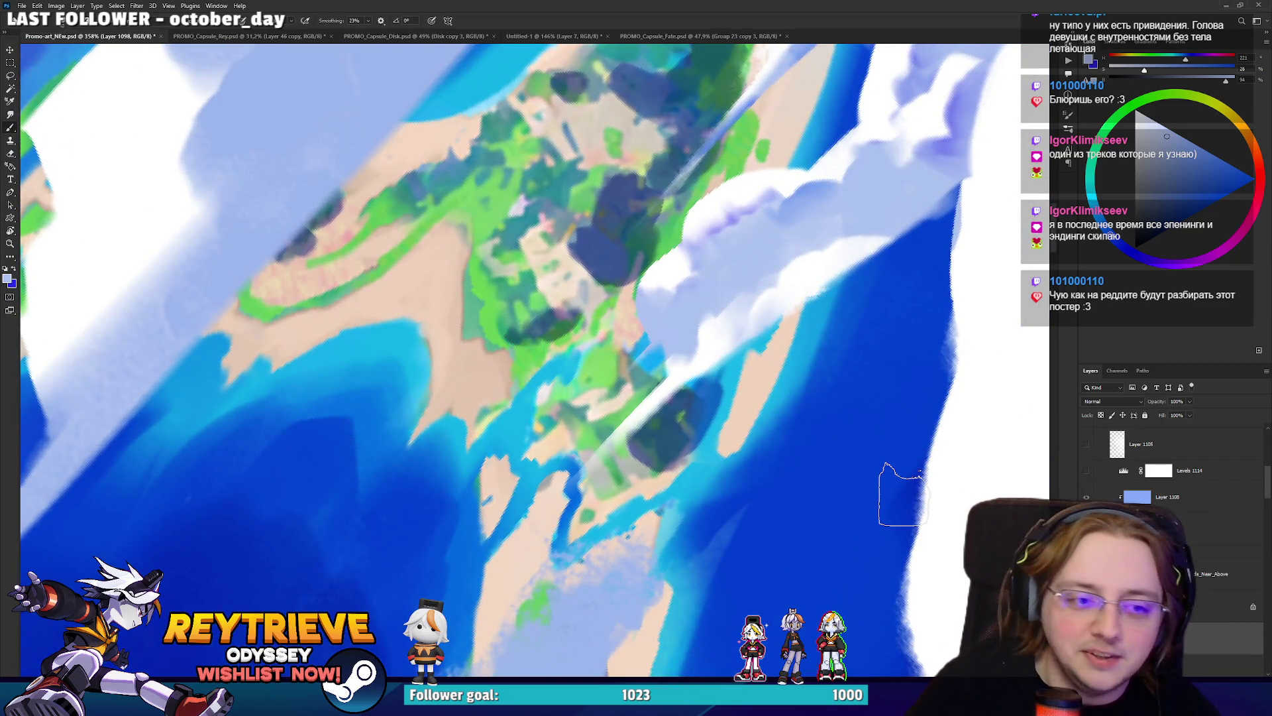
{"action": "left_click", "coordinate": [641, 386], "text": "alt"}
{"action": "key", "text": "e"}
{"action": "mouse_move", "coordinate": [769, 384]}
{"action": "left_mouse_down"}
{"action": "mouse_move", "coordinate": [582, 526]}
{"action": "mouse_move", "coordinate": [627, 593]}
{"action": "mouse_move", "coordinate": [530, 513]}
{"action": "mouse_move", "coordinate": [623, 620]}
{"action": "mouse_move", "coordinate": [727, 376]}
{"action": "mouse_move", "coordinate": [688, 396]}
{"action": "left_mouse_up"}
{"action": "key", "text": "b"}
Reposition the view around the island and sample a near-white cloud colour.
{"action": "key", "text": "space"}
{"action": "key", "text": "e"}
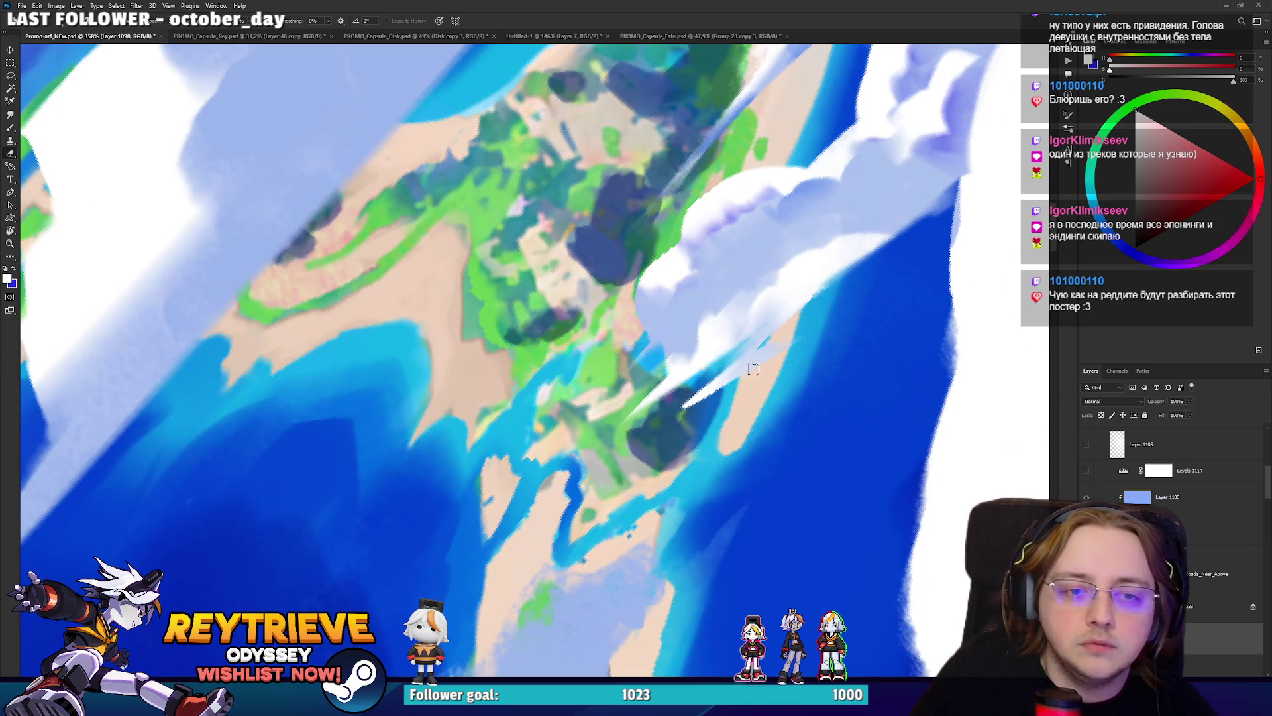
{"action": "key", "text": "b"}
{"action": "left_click", "coordinate": [786, 308], "text": "alt"}
{"action": "mouse_move", "coordinate": [727, 372]}
{"action": "left_mouse_down"}
{"action": "mouse_move", "coordinate": [726, 424]}
{"action": "mouse_move", "coordinate": [723, 262]}
{"action": "left_mouse_up"}
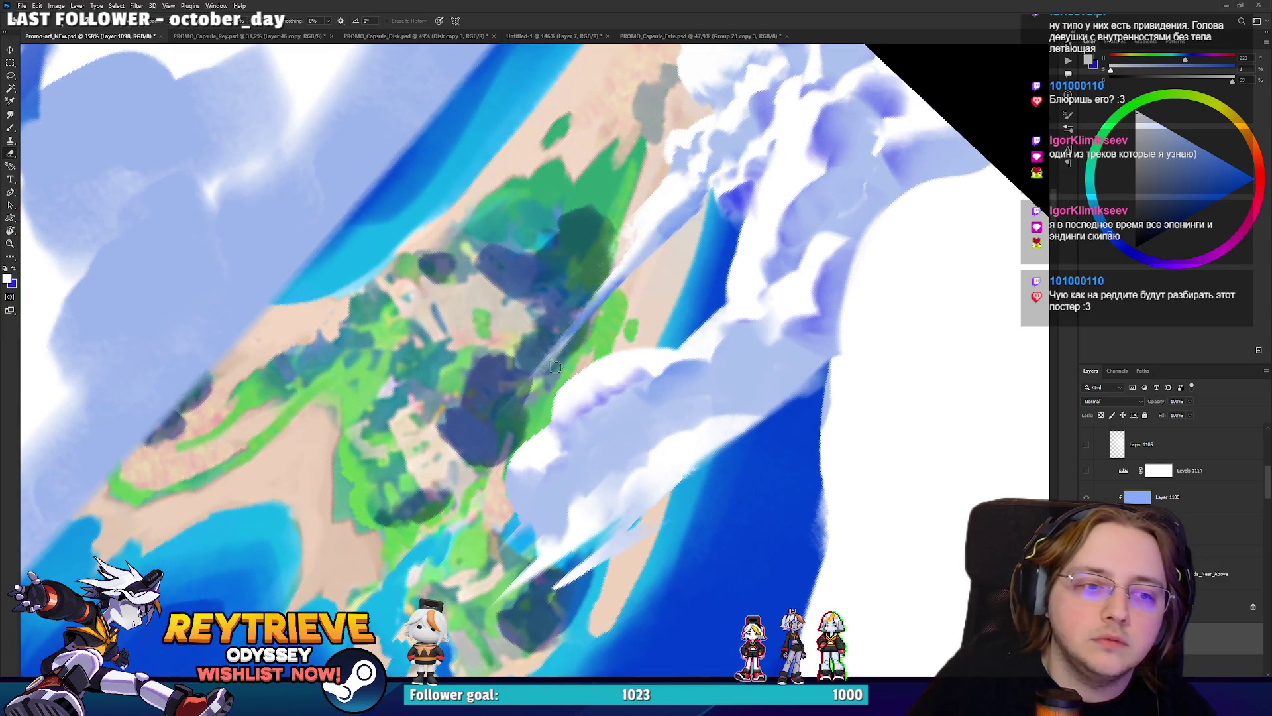
{"action": "left_click", "coordinate": [653, 207], "text": "alt"}
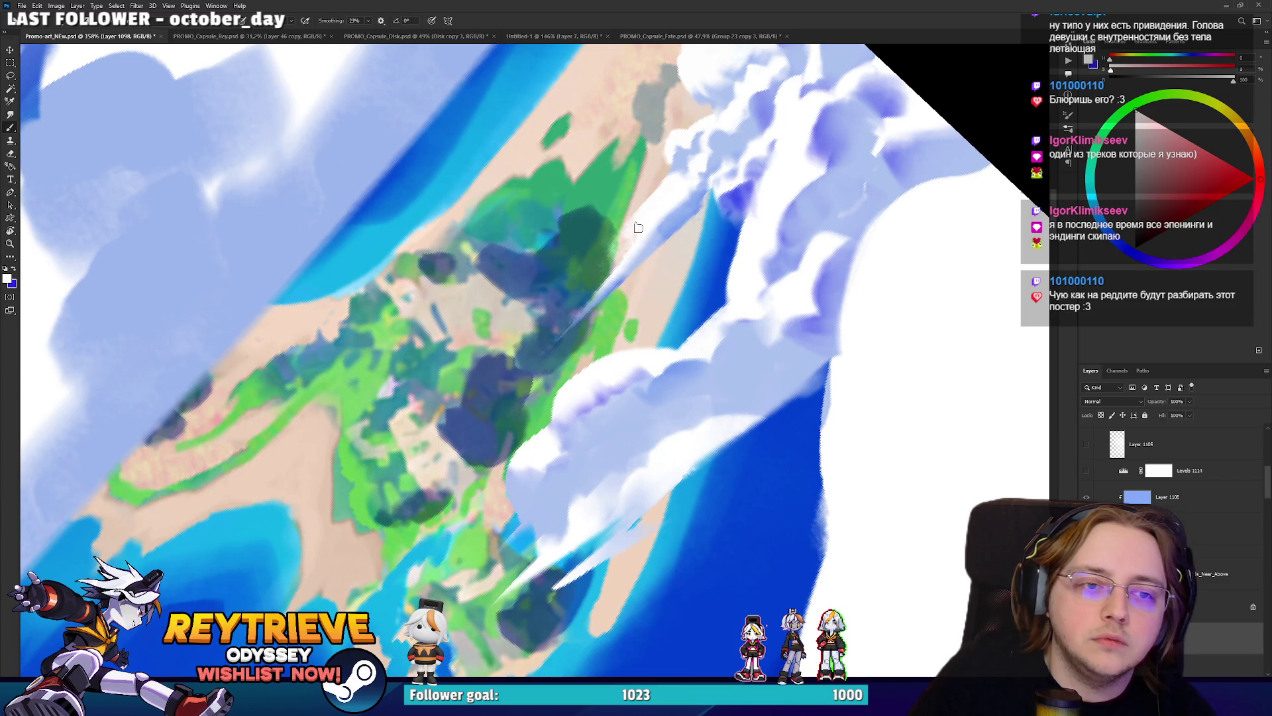
{"action": "key", "text": "e"}
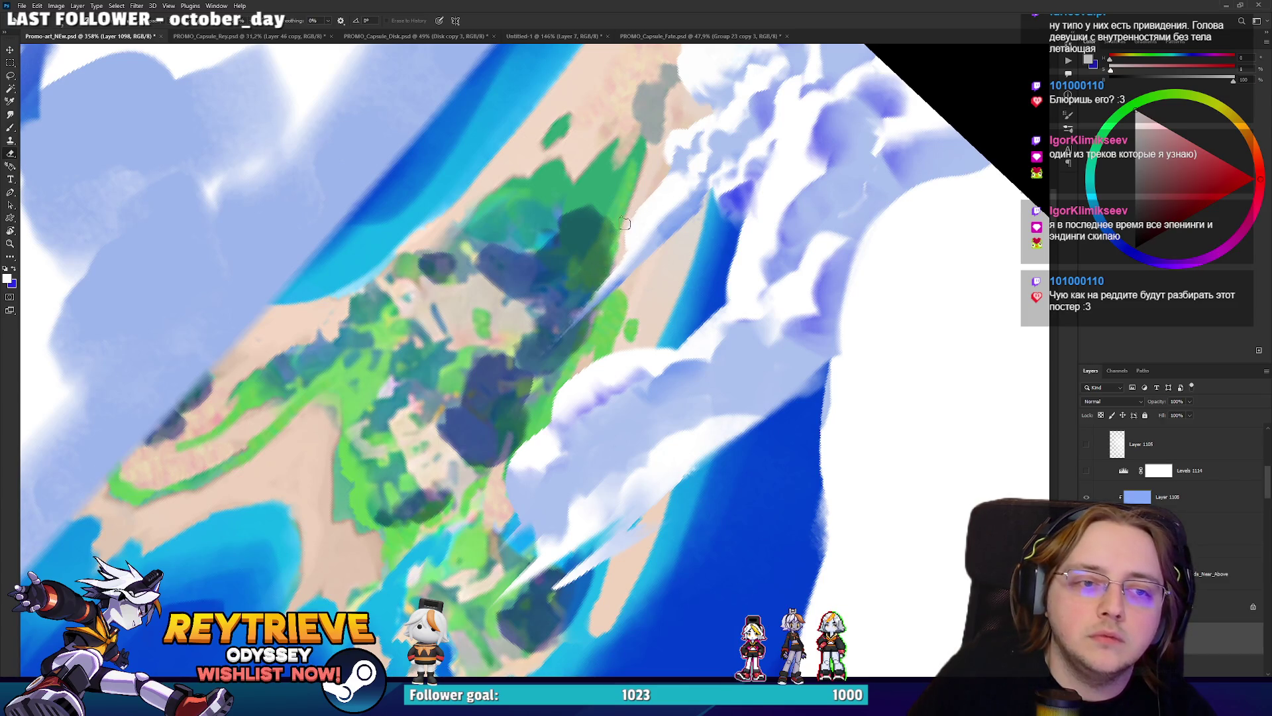
{"action": "mouse_move", "coordinate": [665, 181]}
{"action": "left_mouse_down"}
{"action": "mouse_move", "coordinate": [646, 283]}
{"action": "mouse_move", "coordinate": [762, 345]}
{"action": "mouse_move", "coordinate": [825, 262]}
{"action": "mouse_move", "coordinate": [805, 118]}
{"action": "left_mouse_up"}
Tilt the canvas view, then outline the island and shoreline clouds with the Lasso.
{"action": "key", "text": "r"}
{"action": "key", "text": "b"}
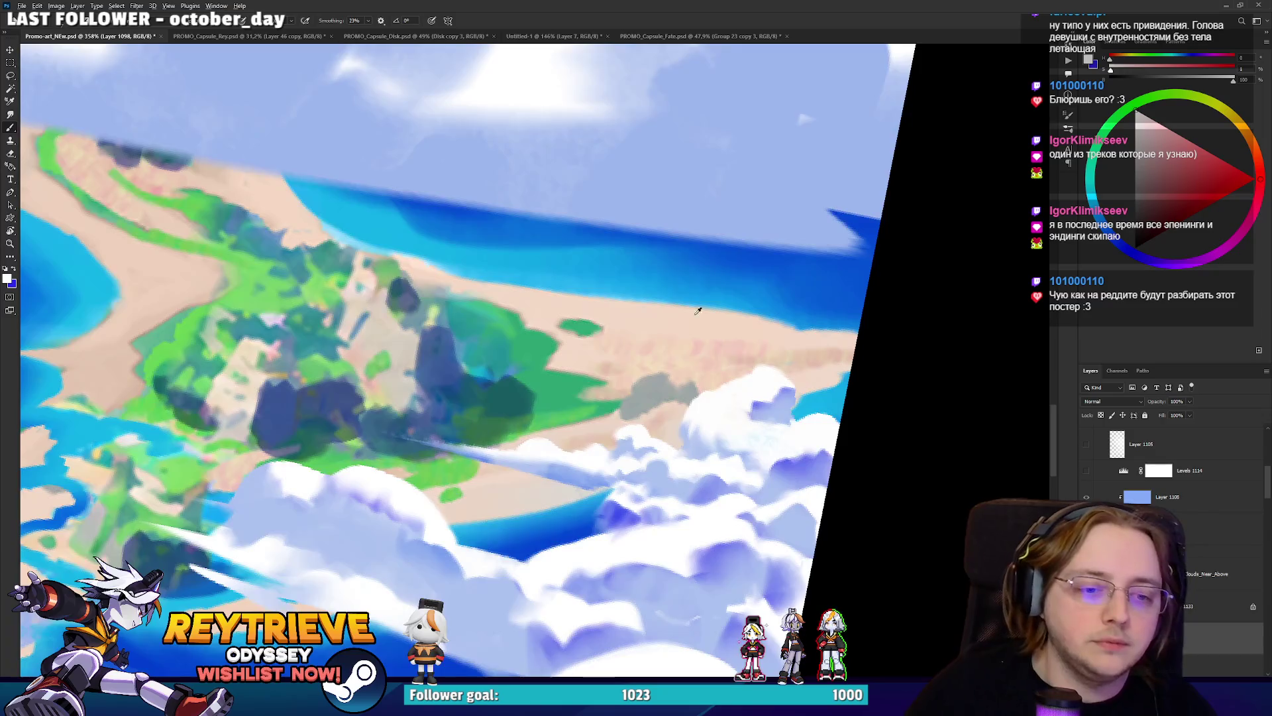
{"action": "scroll", "coordinate": [697, 306], "scroll_direction": "down", "scroll_amount": 5}
{"action": "scroll", "coordinate": [663, 364], "scroll_direction": "up", "scroll_amount": 3}
{"action": "key", "text": "r"}
{"action": "mouse_move", "coordinate": [663, 364]}
{"action": "left_mouse_down"}
{"action": "mouse_move", "coordinate": [661, 411]}
{"action": "mouse_move", "coordinate": [701, 434]}
{"action": "left_mouse_up"}
{"action": "key", "text": "e"}
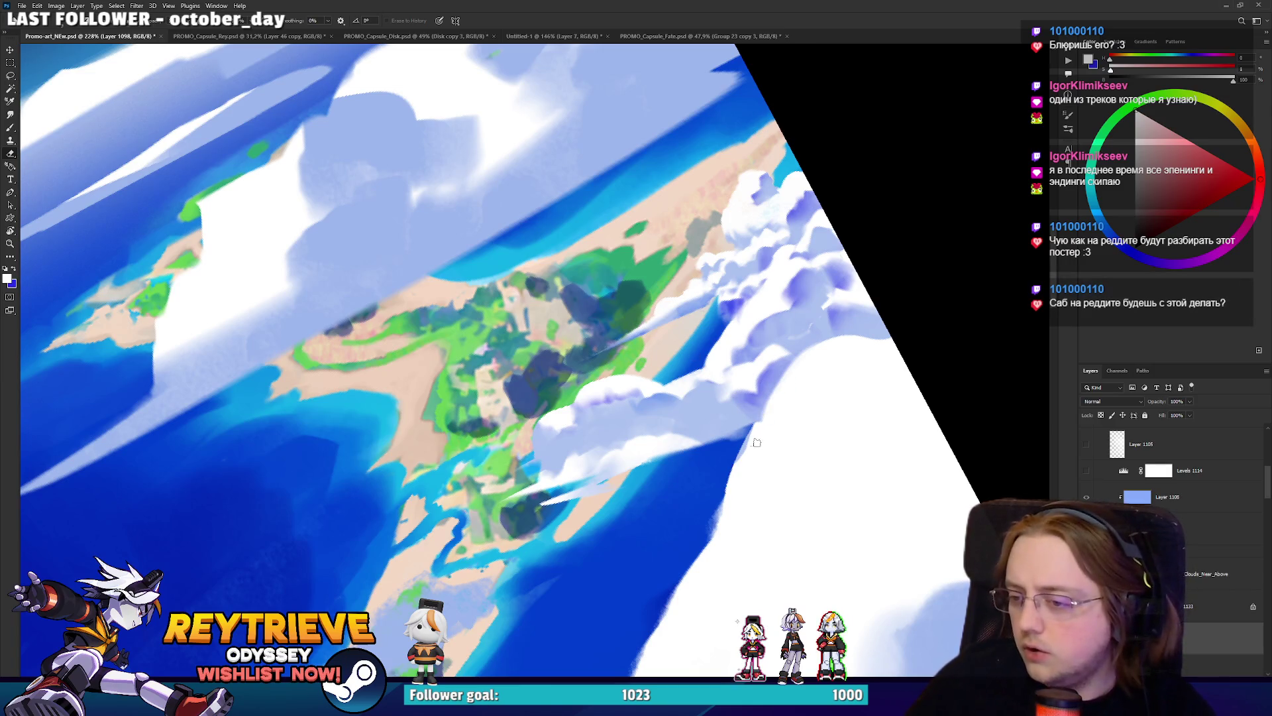
{"action": "key", "text": "l"}
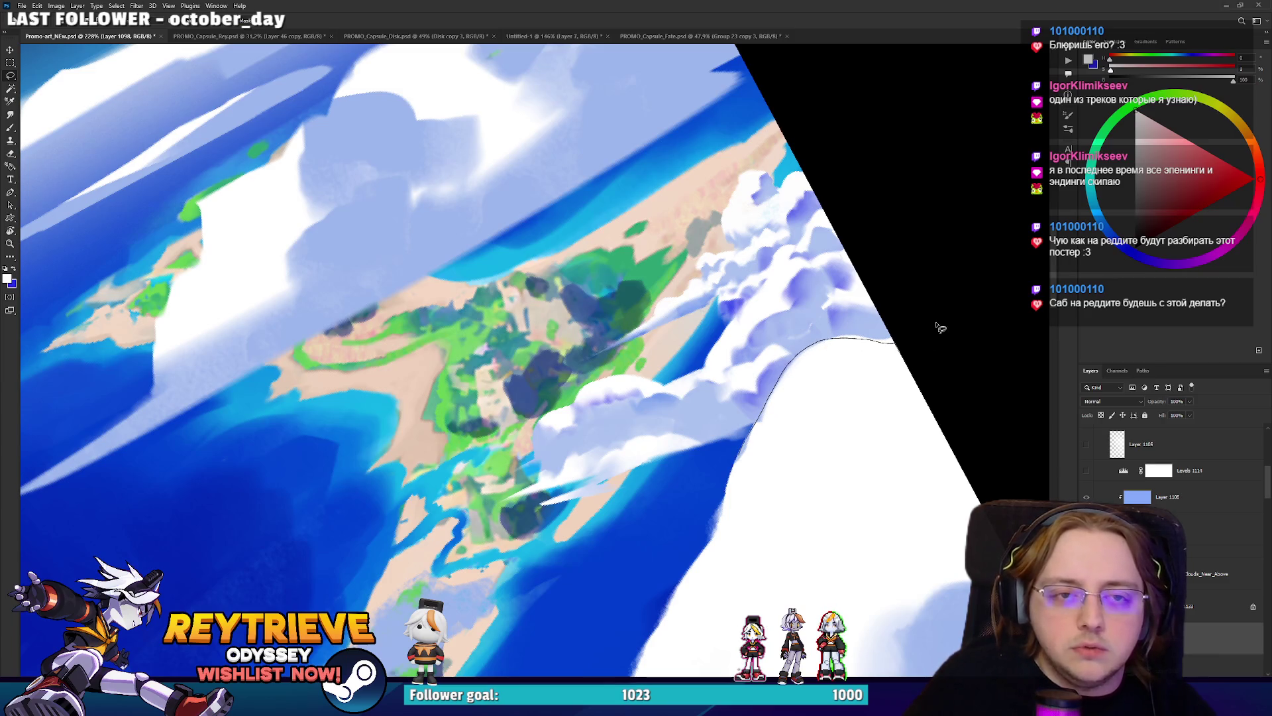
{"action": "mouse_move", "coordinate": [741, 147]}
{"action": "left_mouse_down"}
{"action": "mouse_move", "coordinate": [408, 477]}
{"action": "mouse_move", "coordinate": [743, 457]}
{"action": "left_mouse_up"}
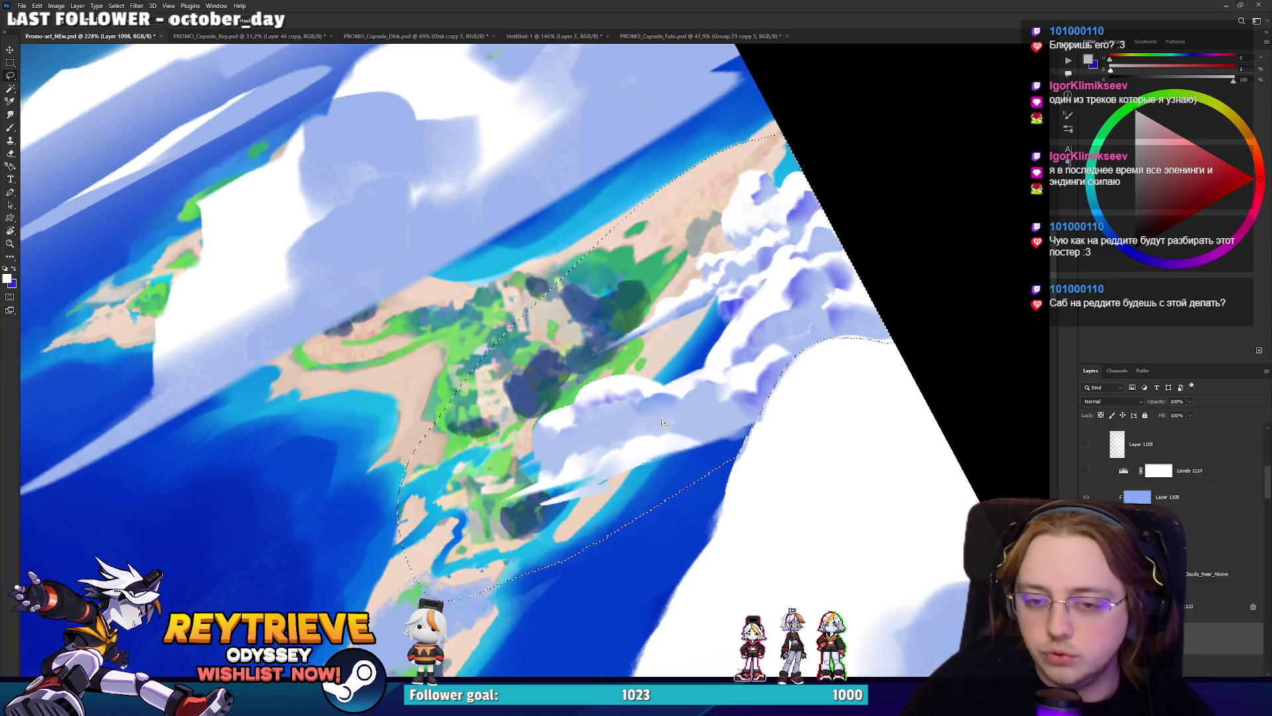
Cut the selected clouds from HDRI_Clouds_Near_Above onto a new layer.
{"action": "key", "text": "r"}
{"action": "left_click_drag", "start_coordinate": [763, 320], "coordinate": [767, 378]}
{"action": "key", "text": "Escape"}
{"action": "key", "text": "alt+bracketright"}
{"action": "key", "text": "alt+bracketright"}
{"action": "key", "text": "ctrl+j"}
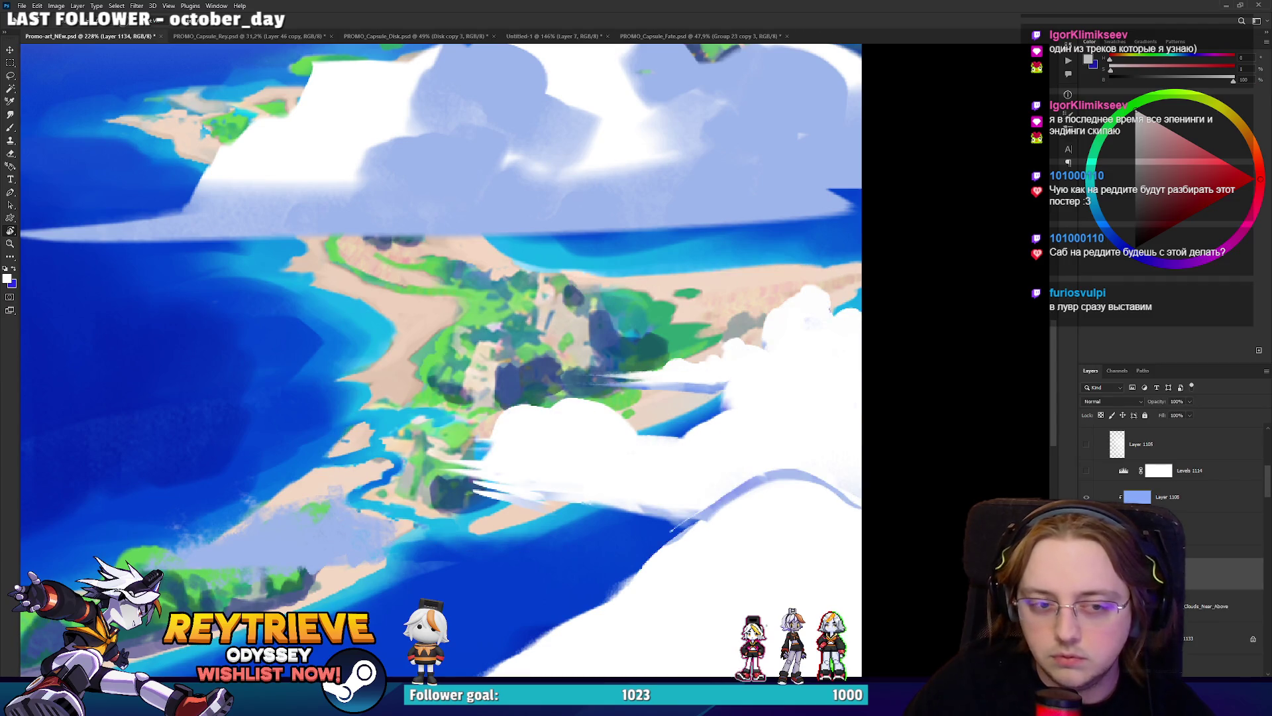
{"action": "key", "text": "ctrl+z"}
{"action": "left_click", "coordinate": [1187, 637]}
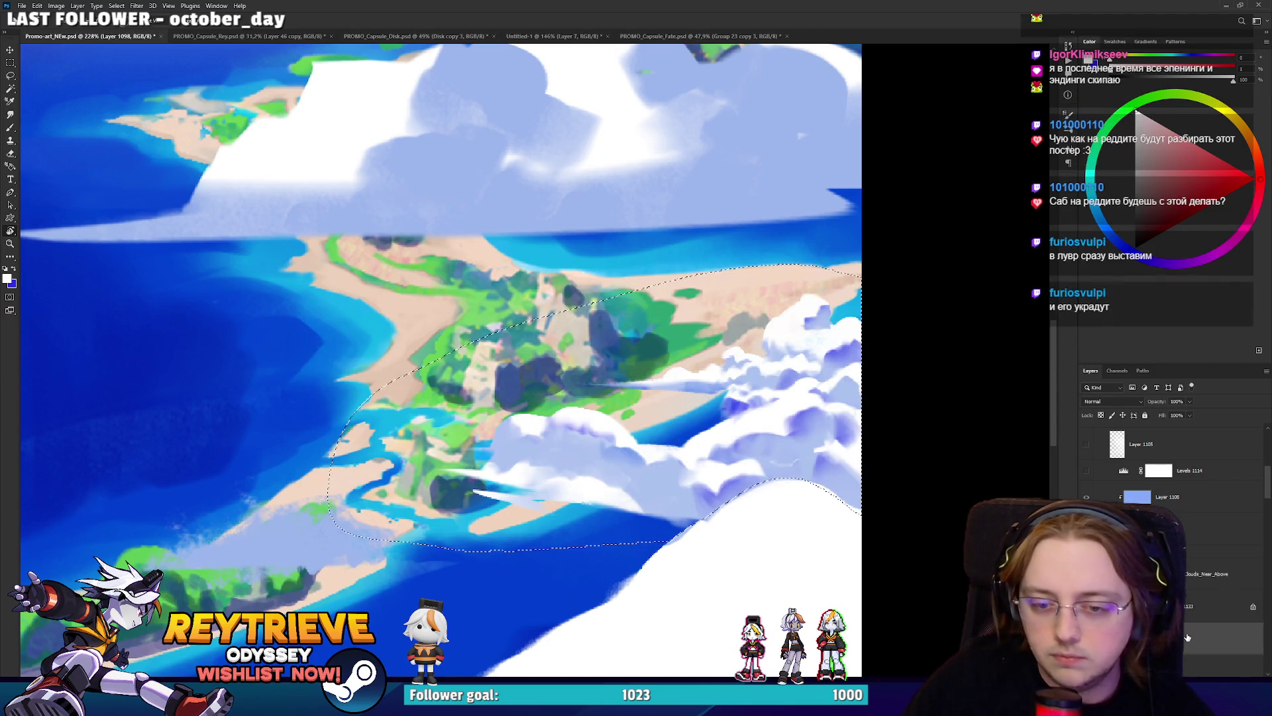
{"action": "key", "text": "ctrl+shift+j"}
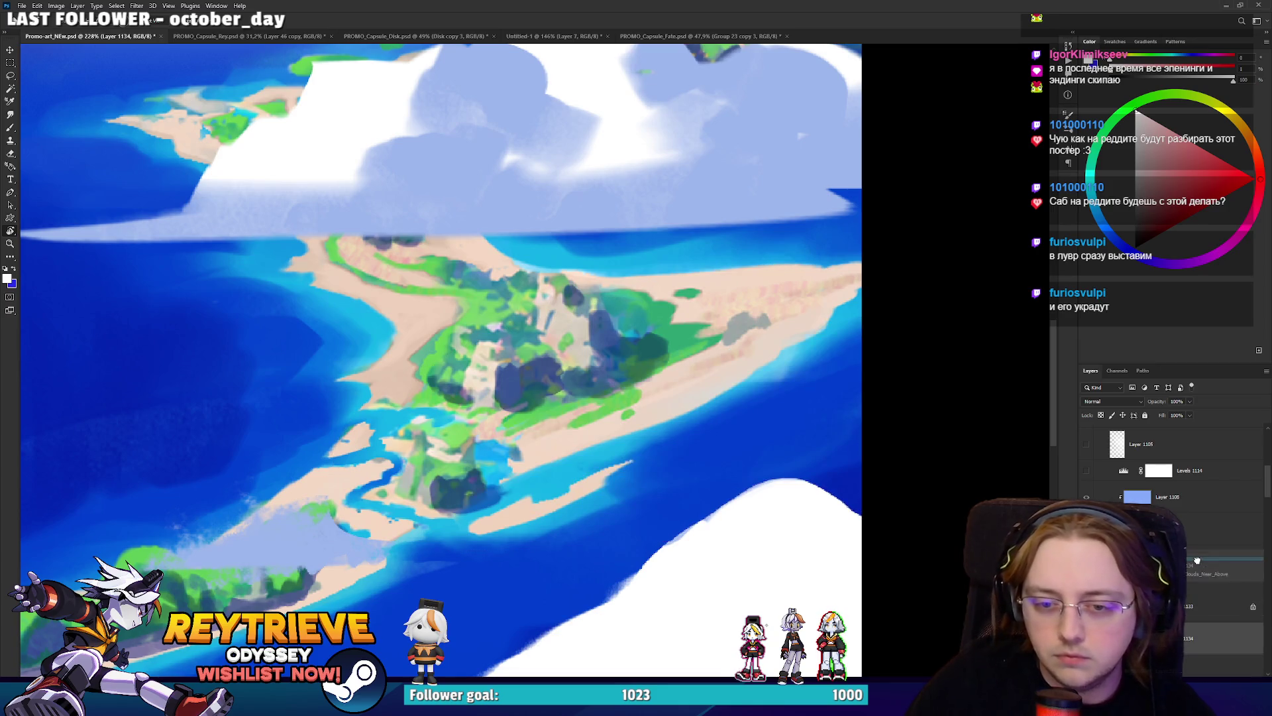
Move the new cloud layer above the island and place a Layer 1133 copy beneath the cloud layers.
{"action": "left_click_drag", "start_coordinate": [1202, 589], "coordinate": [1198, 592]}
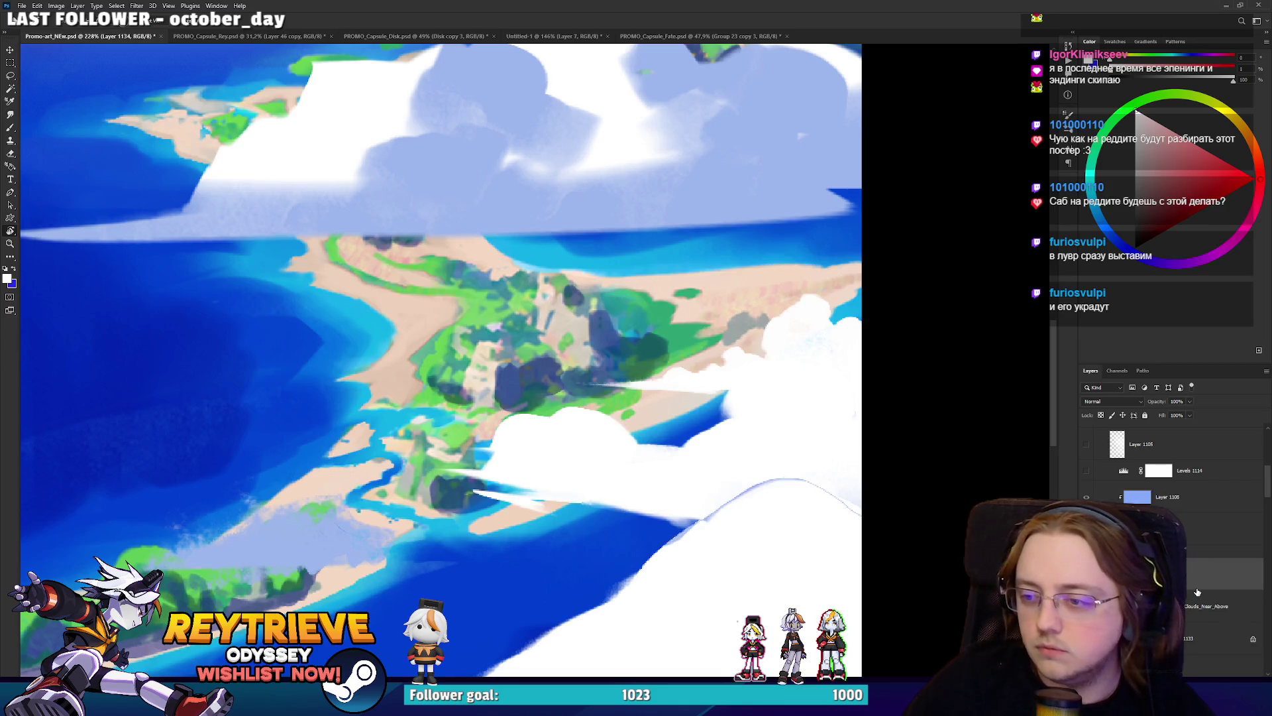
{"action": "left_click", "coordinate": [1226, 534]}
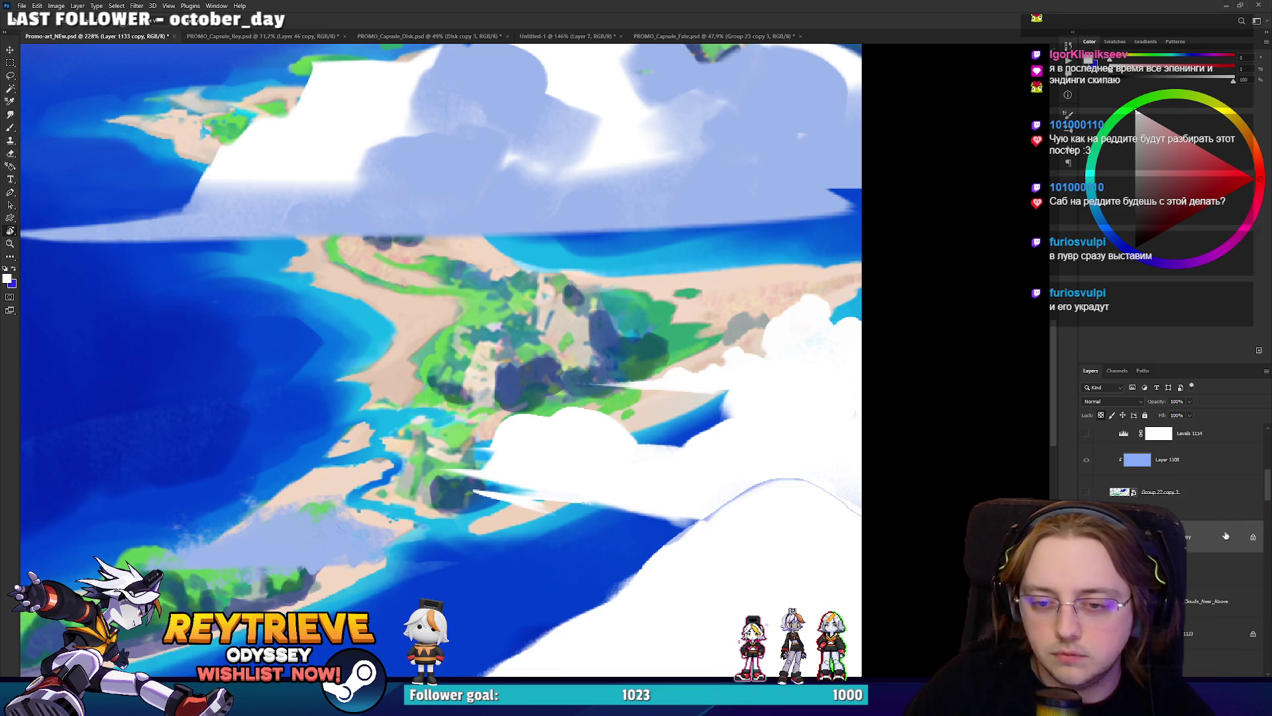
{"action": "key", "text": "ctrl+j"}
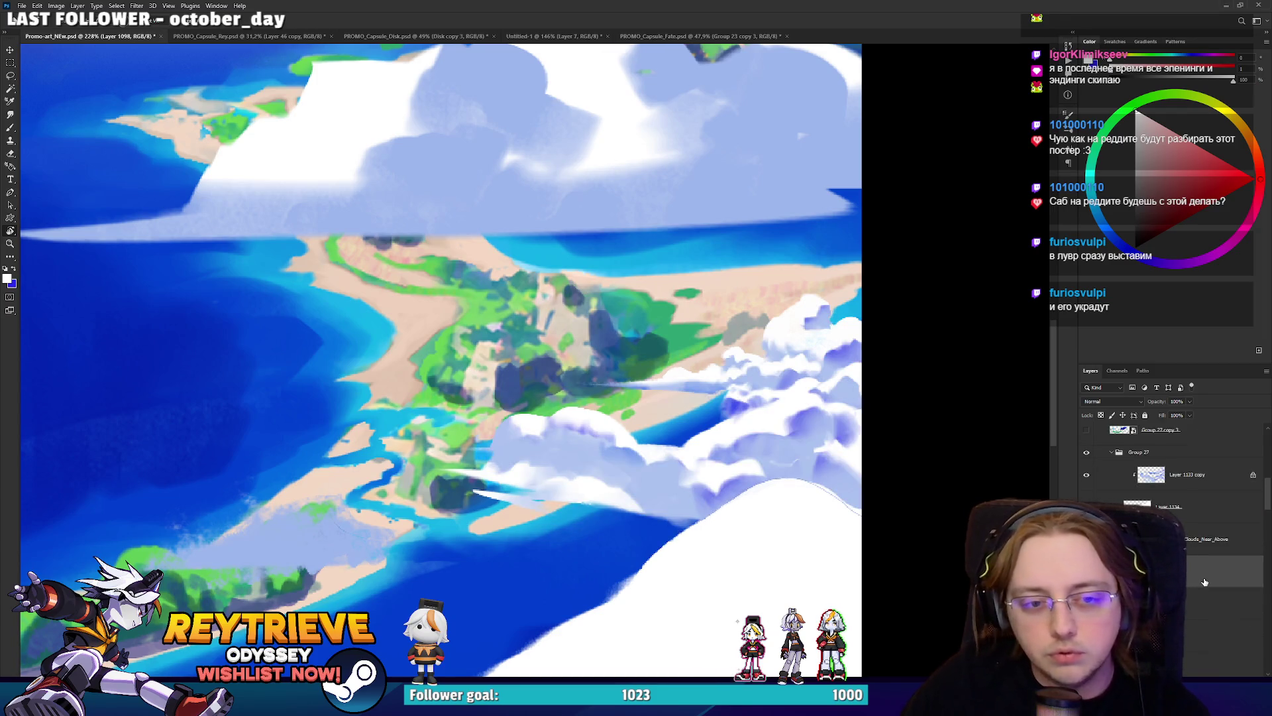
{"action": "left_click", "coordinate": [1181, 511]}
{"action": "left_click_drag", "start_coordinate": [1213, 493], "coordinate": [1197, 572]}
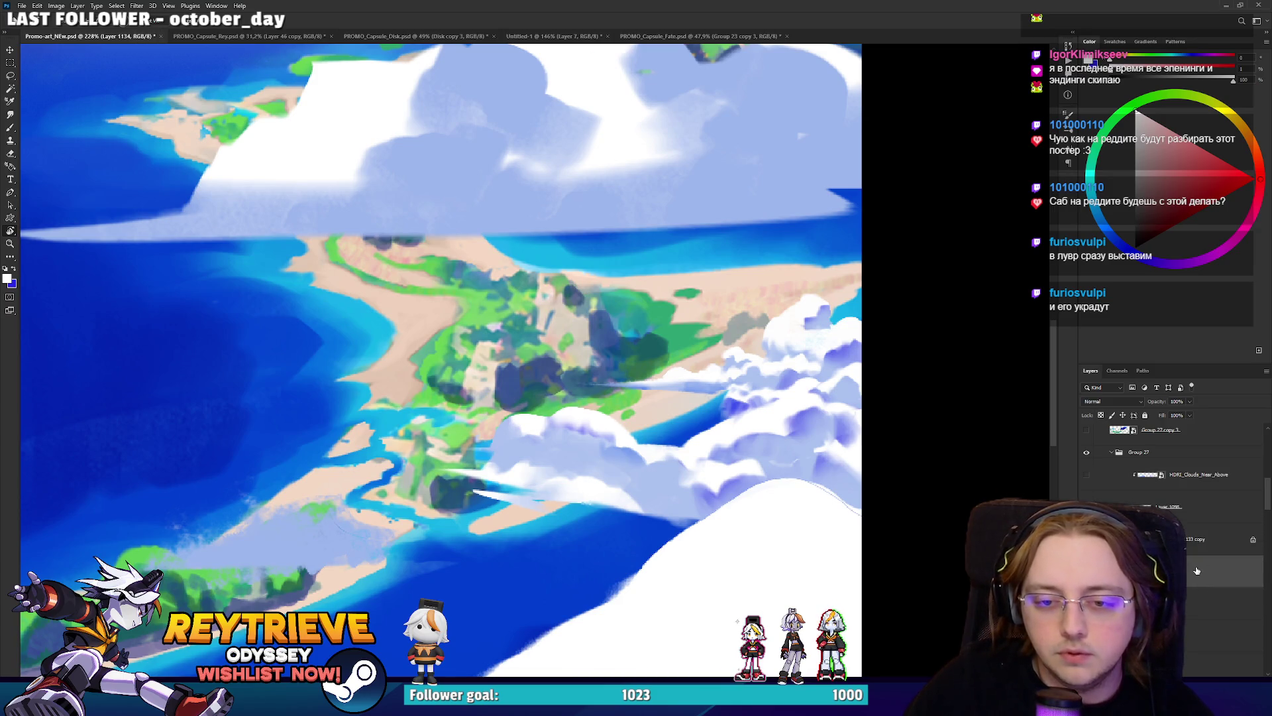
Hide the large cloud wash and shade part of the white cloud pale blue.
{"action": "left_click_drag", "start_coordinate": [729, 464], "coordinate": [525, 355]}
{"action": "scroll", "coordinate": [805, 324], "scroll_direction": "up", "scroll_amount": 3}
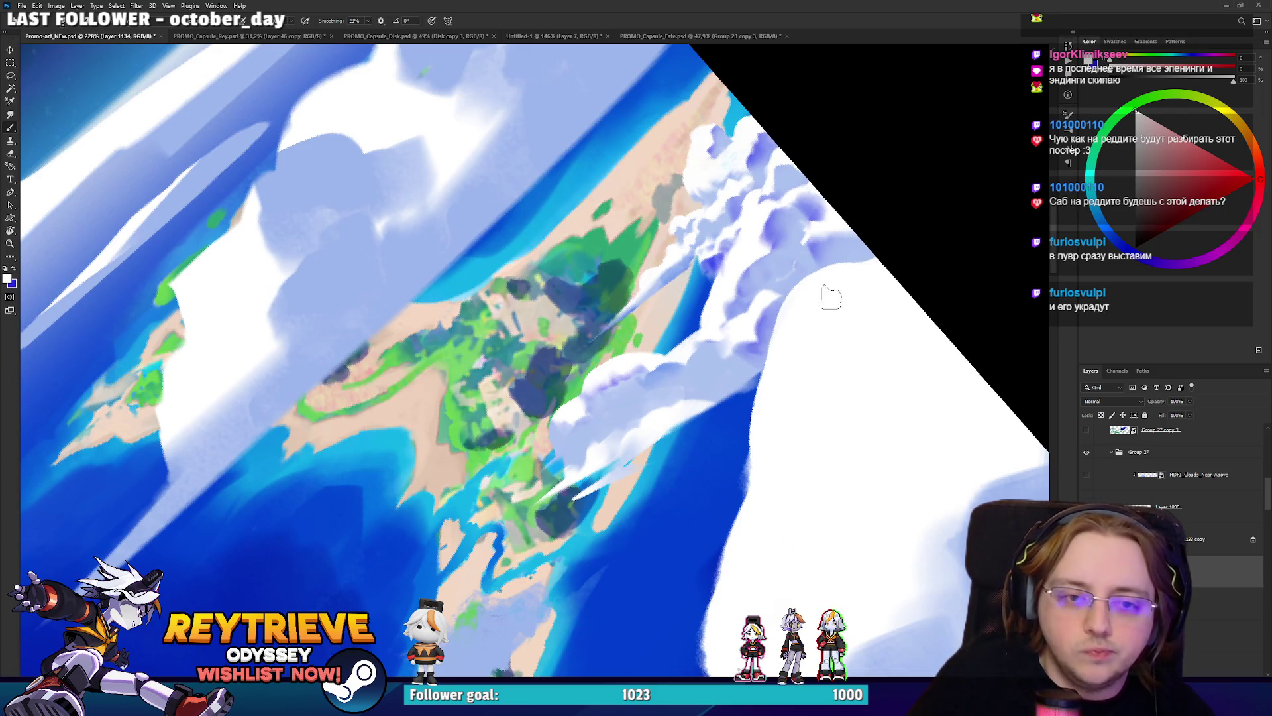
{"action": "left_click", "coordinate": [1193, 539]}
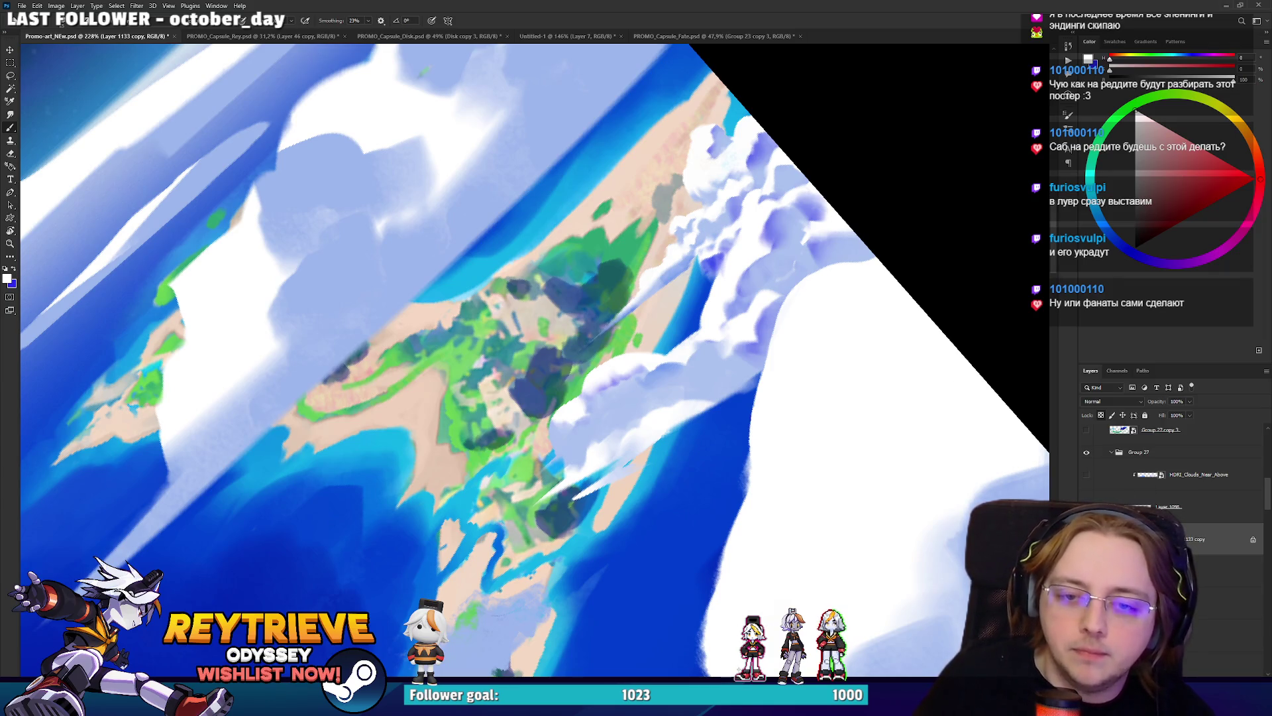
{"action": "key", "text": "ctrl+z"}
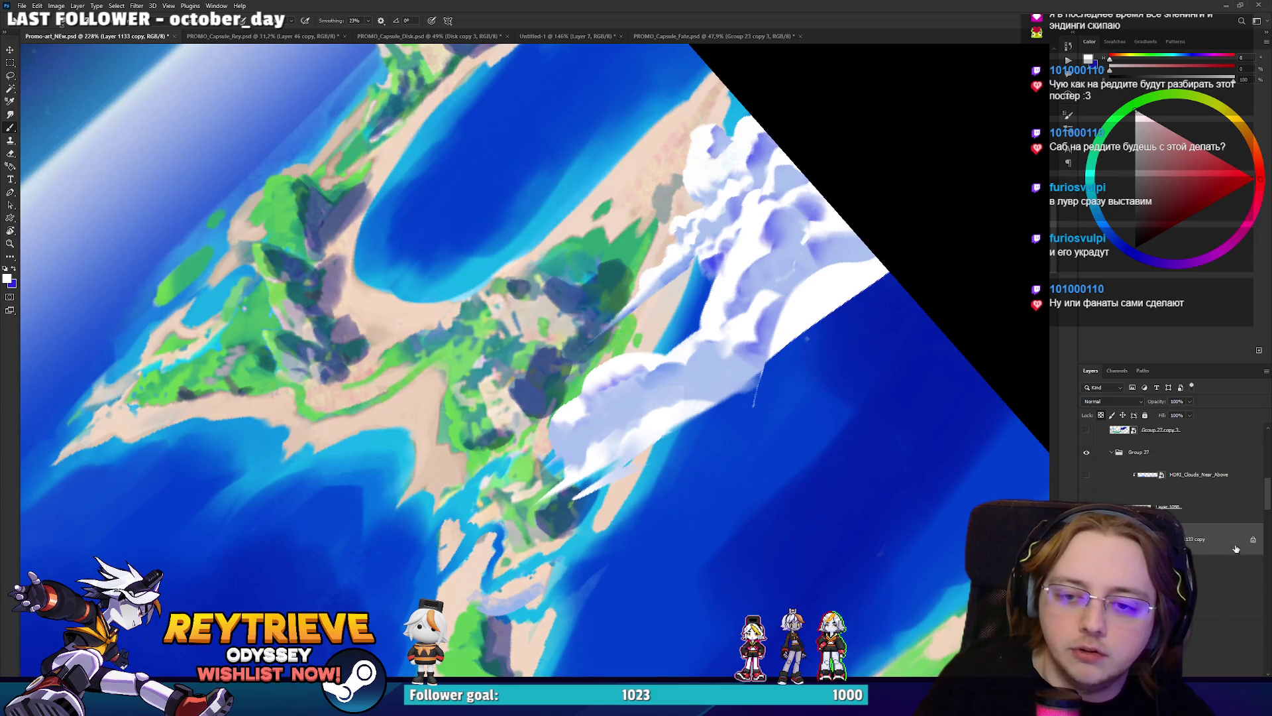
{"action": "left_click", "coordinate": [791, 281], "text": "alt"}
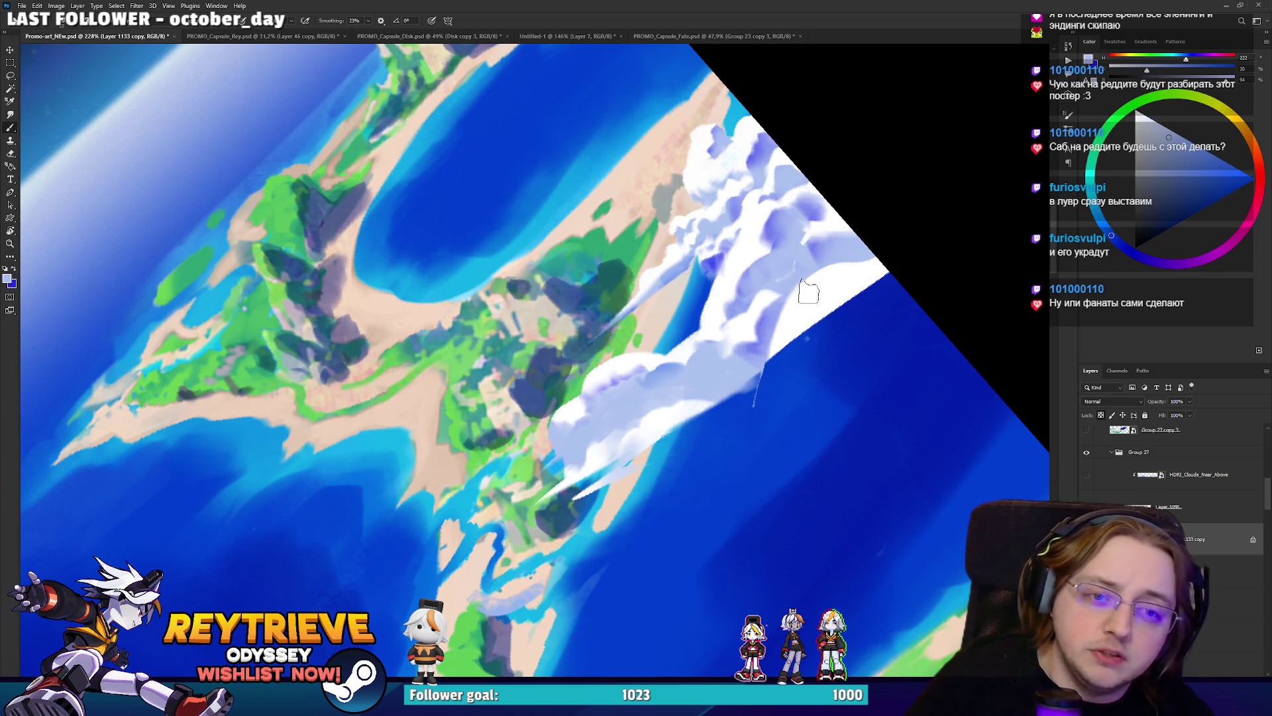
{"action": "mouse_move", "coordinate": [812, 285]}
{"action": "left_mouse_down"}
{"action": "mouse_move", "coordinate": [898, 265]}
{"action": "mouse_move", "coordinate": [801, 291]}
{"action": "left_mouse_up"}
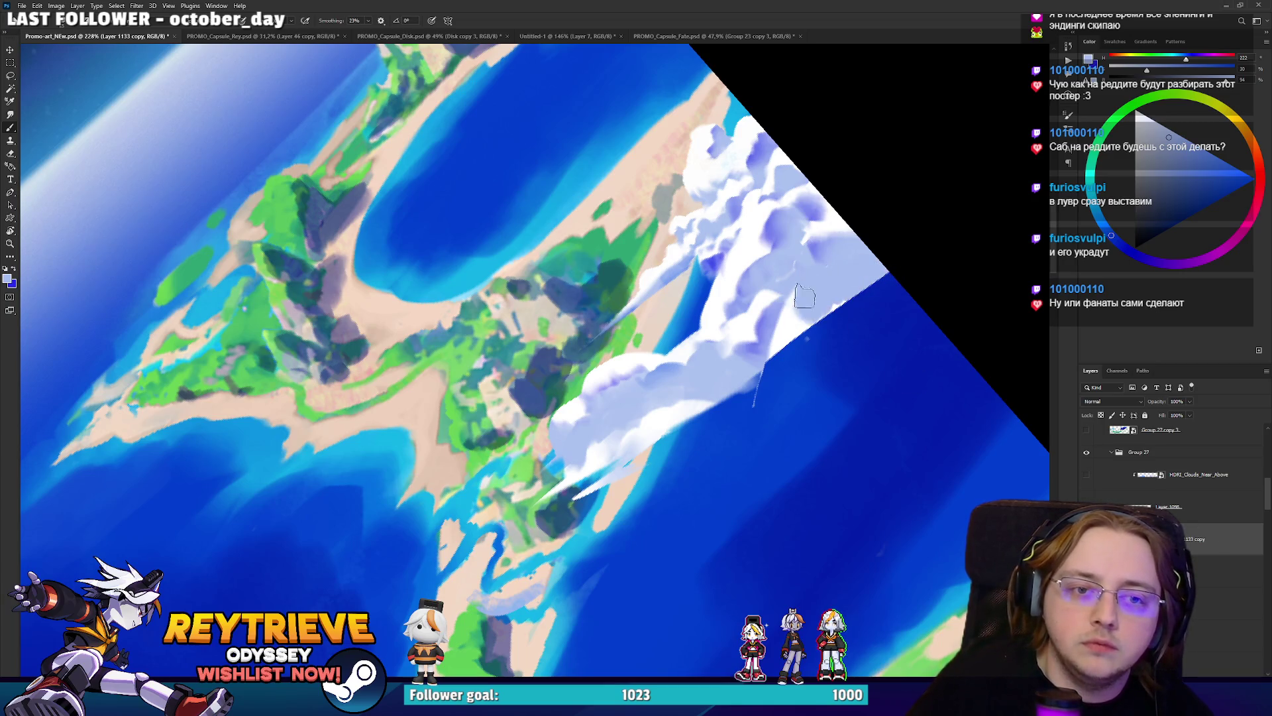
{"action": "left_click", "coordinate": [784, 331], "text": "alt"}
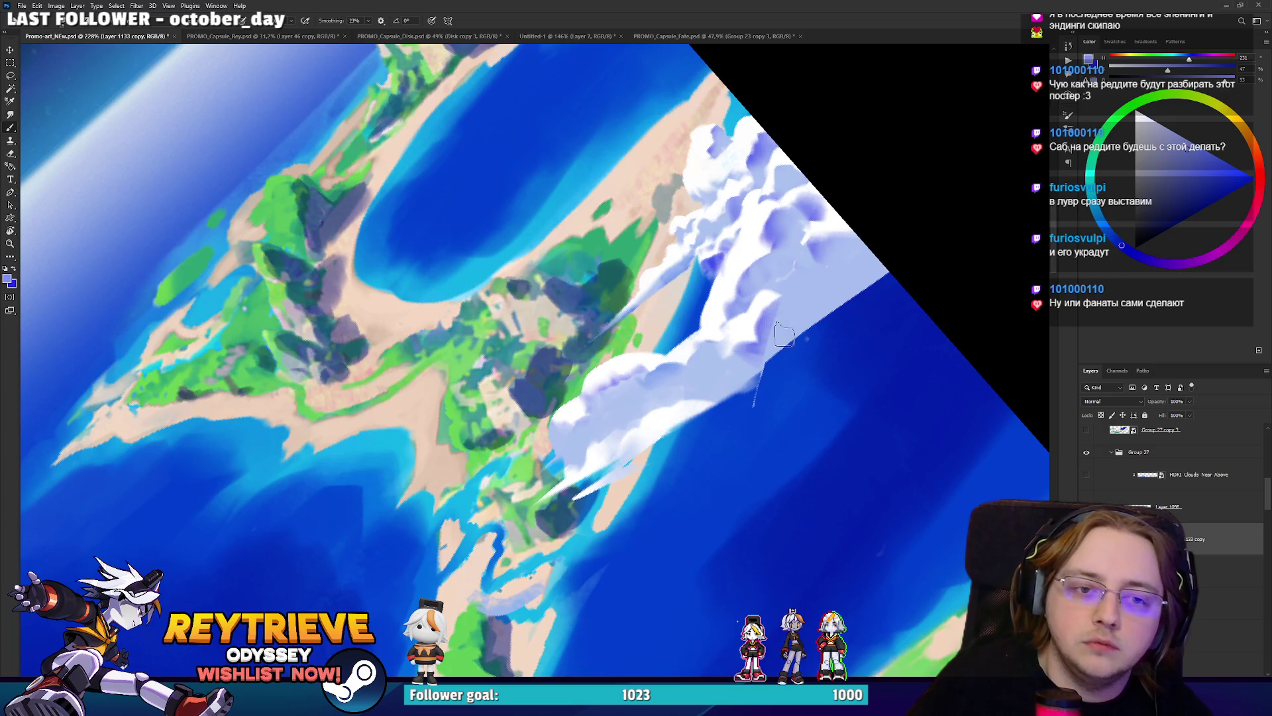
Add an empty layer above Layer 1133 copy and pick white to paint with.
{"action": "key", "text": "e"}
{"action": "key", "text": "ctrl+shift+alt+n"}
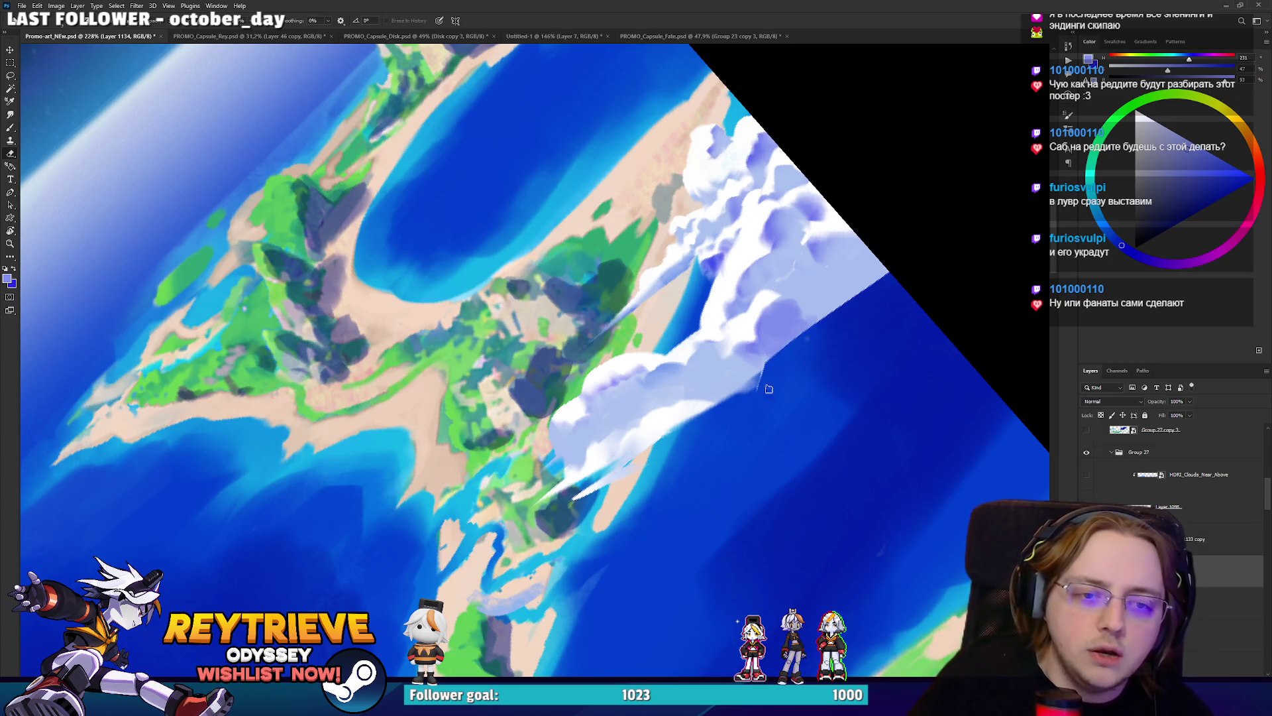
{"action": "key", "text": "r"}
{"action": "mouse_move", "coordinate": [778, 364]}
{"action": "left_mouse_down"}
{"action": "mouse_move", "coordinate": [729, 504]}
{"action": "mouse_move", "coordinate": [597, 556]}
{"action": "mouse_move", "coordinate": [471, 477]}
{"action": "mouse_move", "coordinate": [554, 490]}
{"action": "mouse_move", "coordinate": [642, 440]}
{"action": "left_mouse_up"}
{"action": "key", "text": "b"}
{"action": "left_click", "coordinate": [440, 451], "text": "alt"}
{"action": "left_click", "coordinate": [1185, 539]}
{"action": "key", "text": "r"}
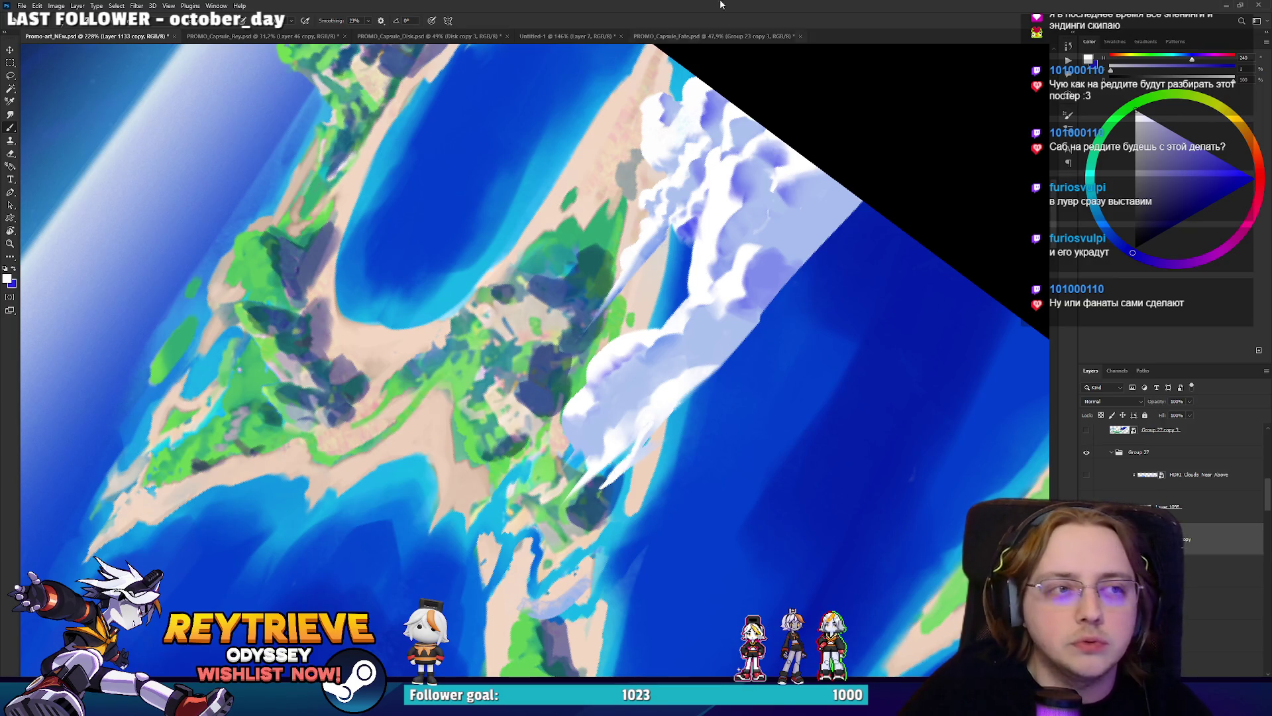
Show HDRI_Clouds_Near_Above, fit the image, and drag the clouds across the scene.
{"action": "scroll", "coordinate": [566, 477], "scroll_direction": "up", "scroll_amount": 3}
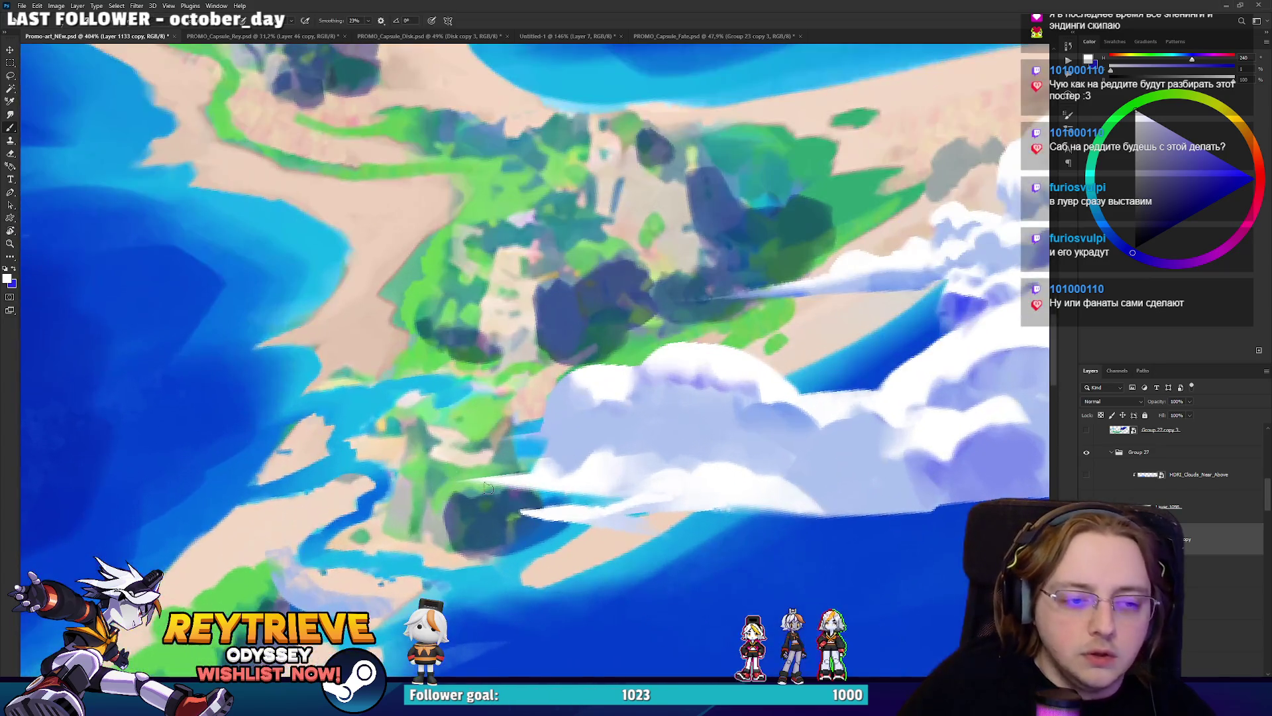
{"action": "key", "text": "e"}
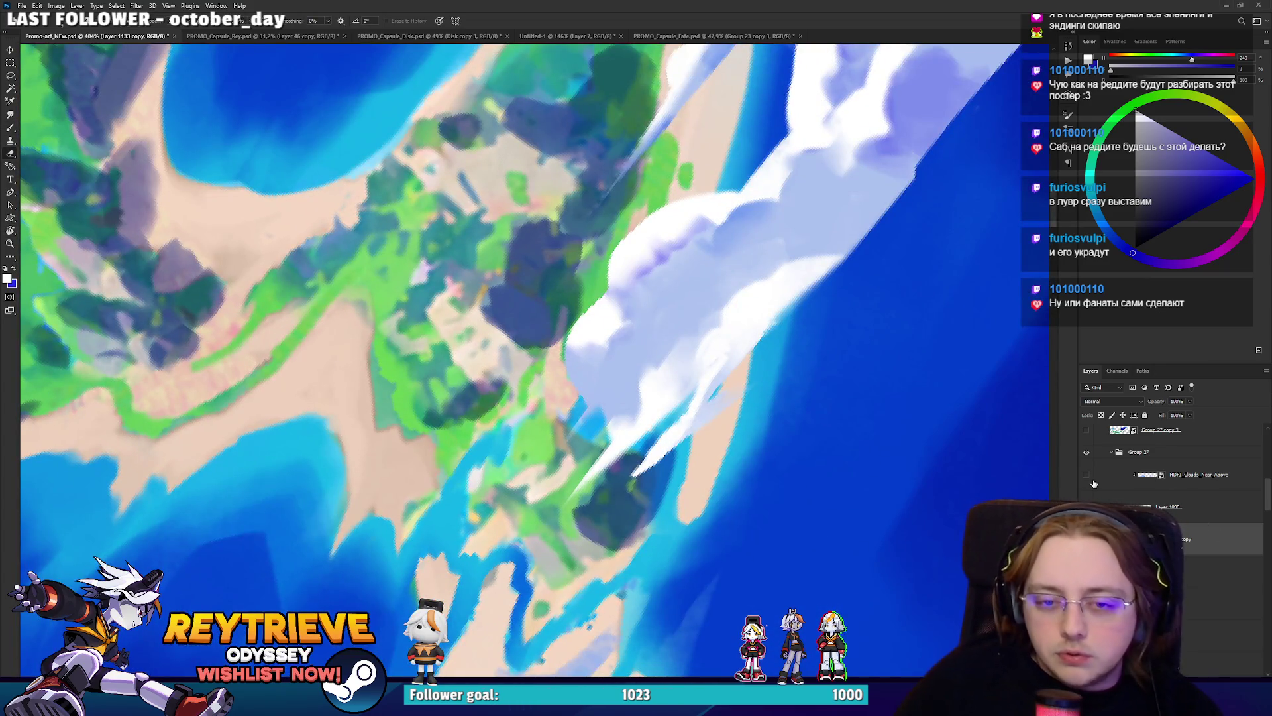
{"action": "left_click", "coordinate": [1086, 474]}
{"action": "key", "text": "ctrl+0"}
{"action": "key", "text": "r"}
{"action": "key", "text": "Escape"}
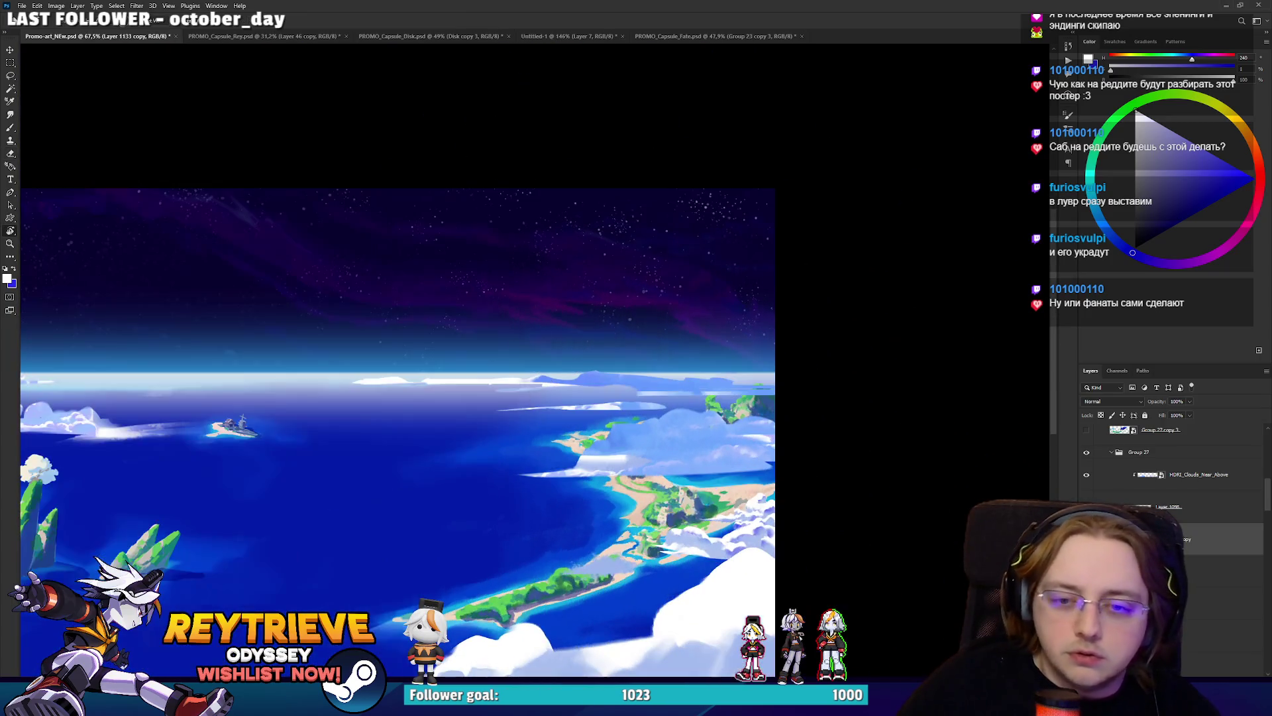
{"action": "left_click", "coordinate": [1195, 476]}
{"action": "key", "text": "v"}
{"action": "mouse_move", "coordinate": [493, 278]}
{"action": "left_mouse_down"}
{"action": "mouse_move", "coordinate": [493, 442]}
{"action": "mouse_move", "coordinate": [294, 442]}
{"action": "left_mouse_up"}
Reposition the HDRI clouds over the horizon.
{"action": "scroll", "coordinate": [403, 399], "scroll_direction": "up", "scroll_amount": 5}
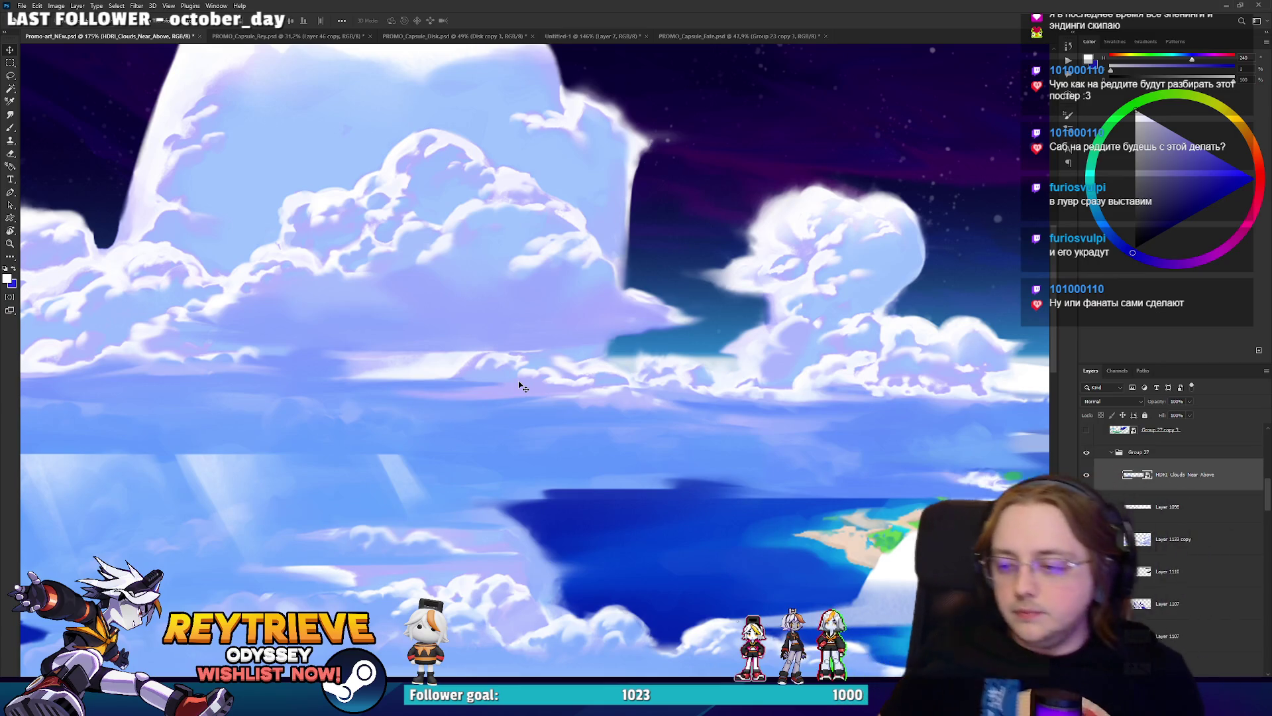
{"action": "scroll", "coordinate": [570, 228], "scroll_direction": "down", "scroll_amount": 5}
{"action": "mouse_move", "coordinate": [571, 219]}
{"action": "left_mouse_down"}
{"action": "mouse_move", "coordinate": [809, 285]}
{"action": "mouse_move", "coordinate": [464, 260]}
{"action": "mouse_move", "coordinate": [837, 293]}
{"action": "mouse_move", "coordinate": [709, 268]}
{"action": "left_mouse_up"}
{"action": "scroll", "coordinate": [559, 299], "scroll_direction": "up", "scroll_amount": 3}
{"action": "scroll", "coordinate": [559, 298], "scroll_direction": "down", "scroll_amount": 3}
Delete the HDRI layer, toggle Layer 1098's visibility to compare, and select Layer 1133 copy.
{"action": "key", "text": "Delete"}
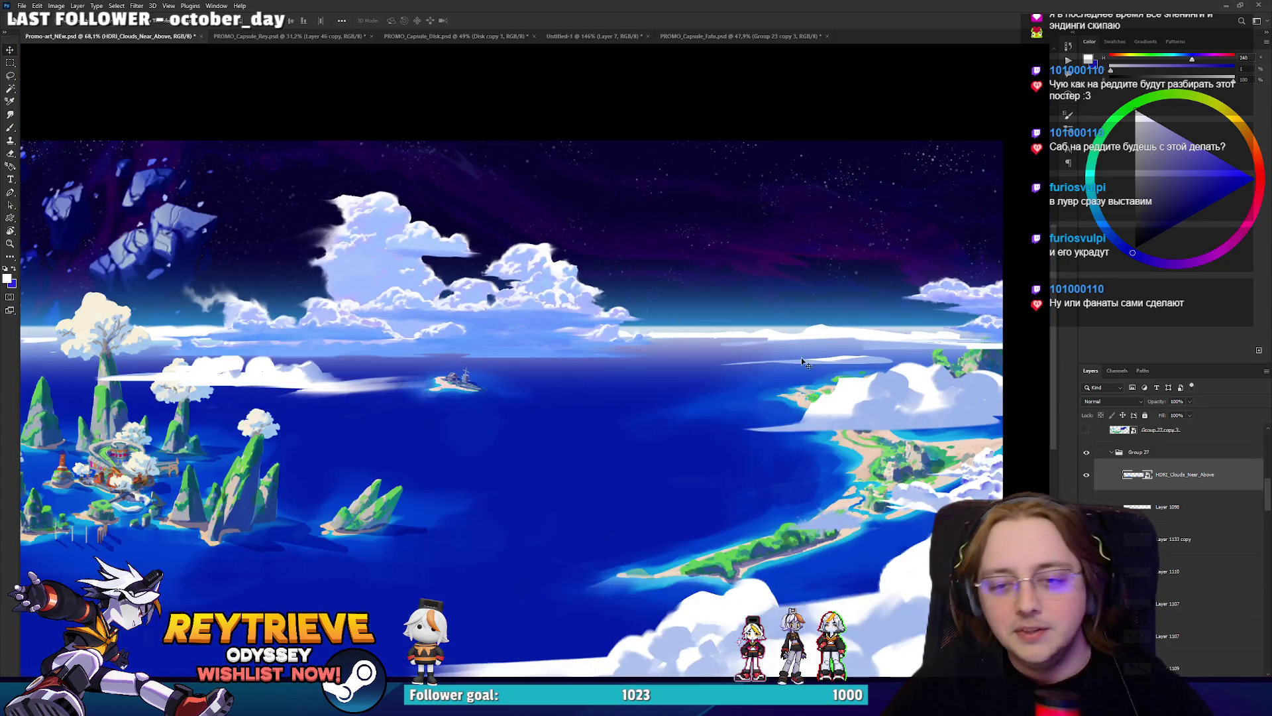
{"action": "scroll", "coordinate": [912, 472], "scroll_direction": "up", "scroll_amount": 2}
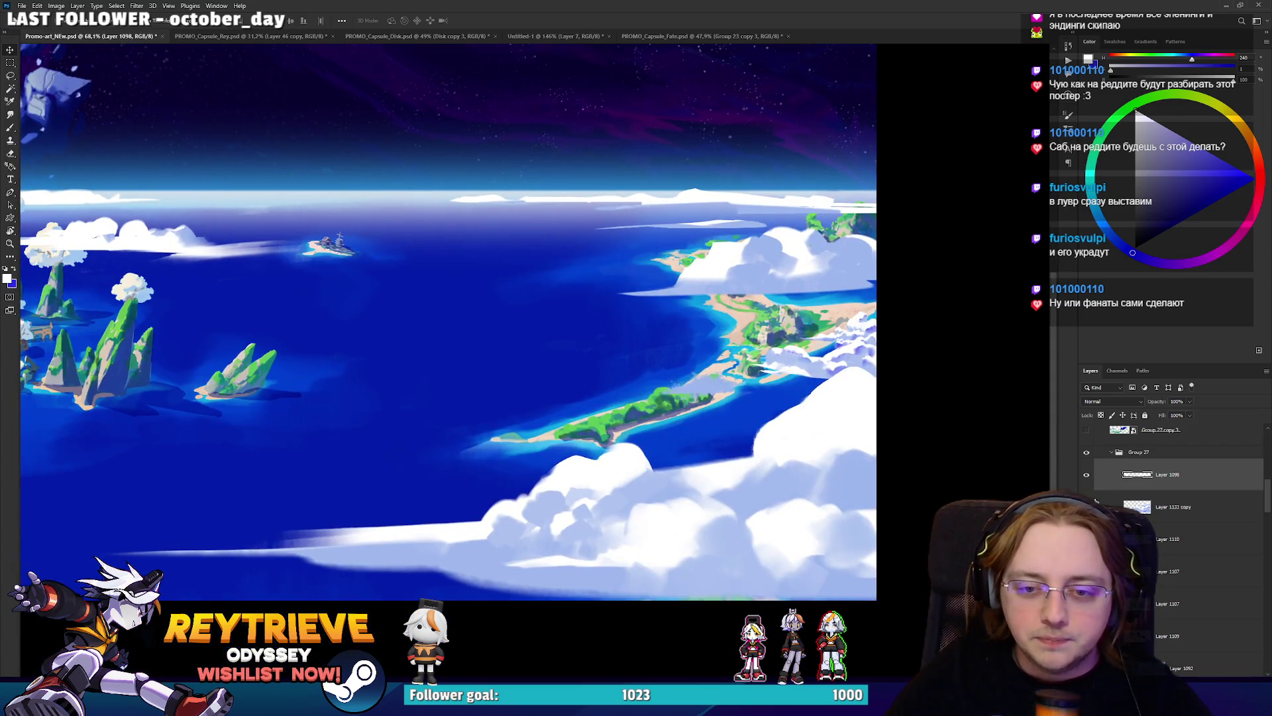
{"action": "left_click", "coordinate": [1087, 474]}
{"action": "left_click", "coordinate": [1087, 475]}
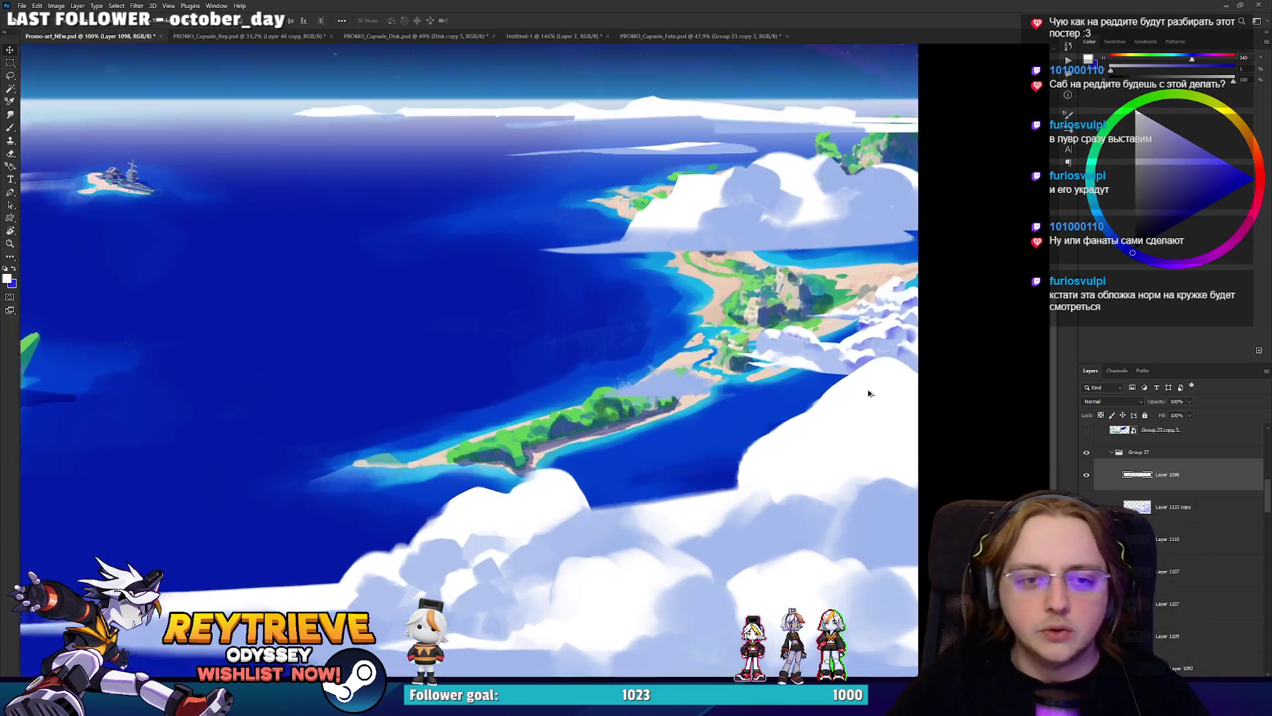
{"action": "scroll", "coordinate": [815, 364], "scroll_direction": "up", "scroll_amount": 4}
{"action": "left_click", "coordinate": [1100, 506]}
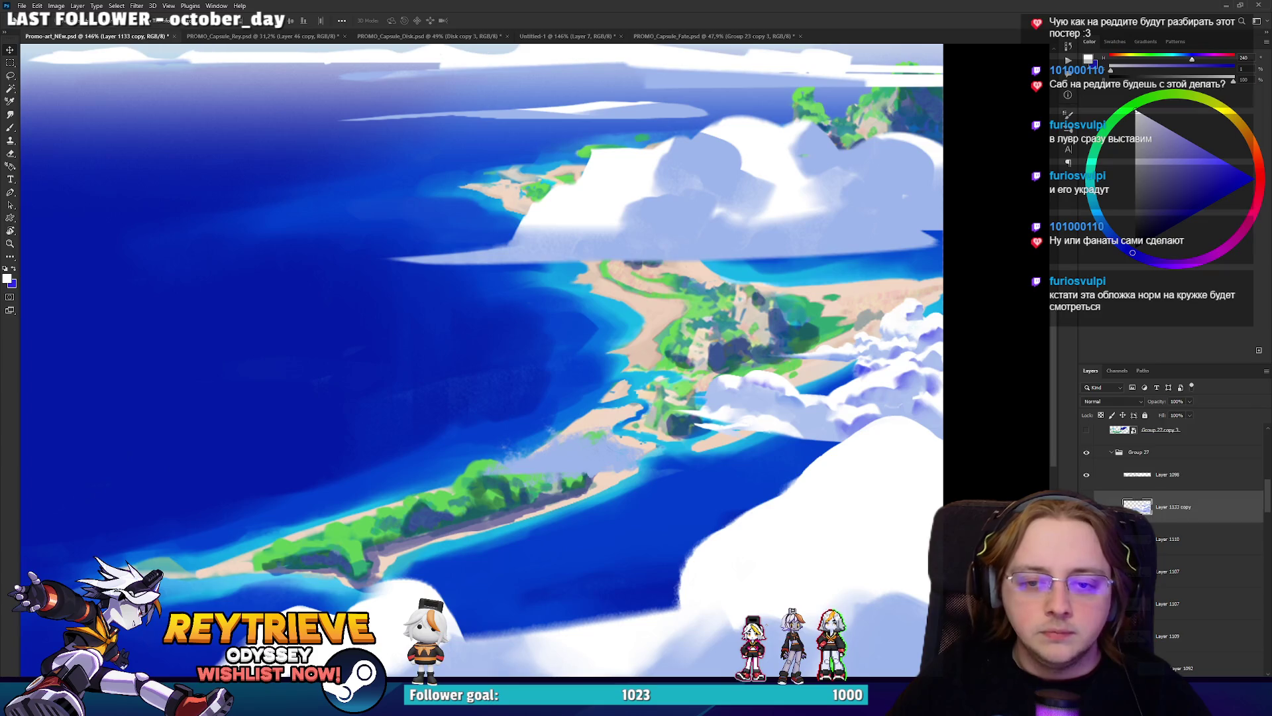
Make Layer 1098 active and bring the island's upper coast into view.
{"action": "key", "text": "e"}
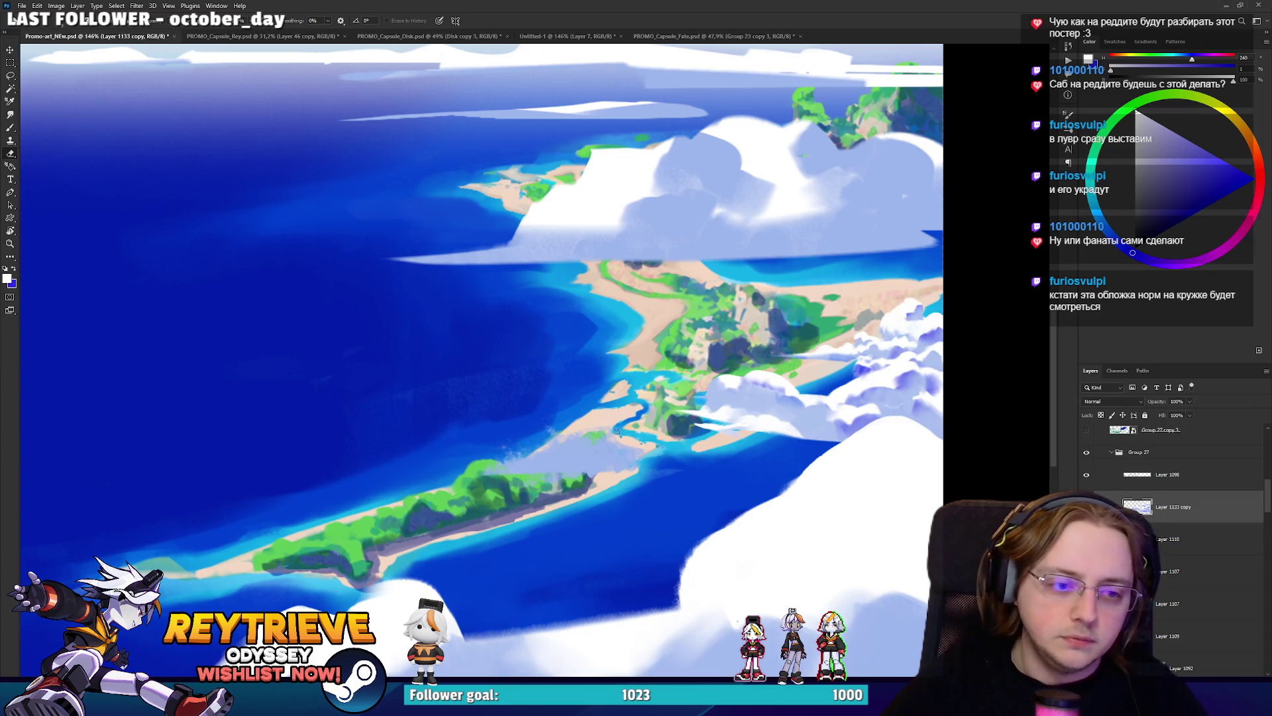
{"action": "left_click", "coordinate": [1153, 476]}
{"action": "left_click_drag", "start_coordinate": [729, 279], "coordinate": [662, 368]}
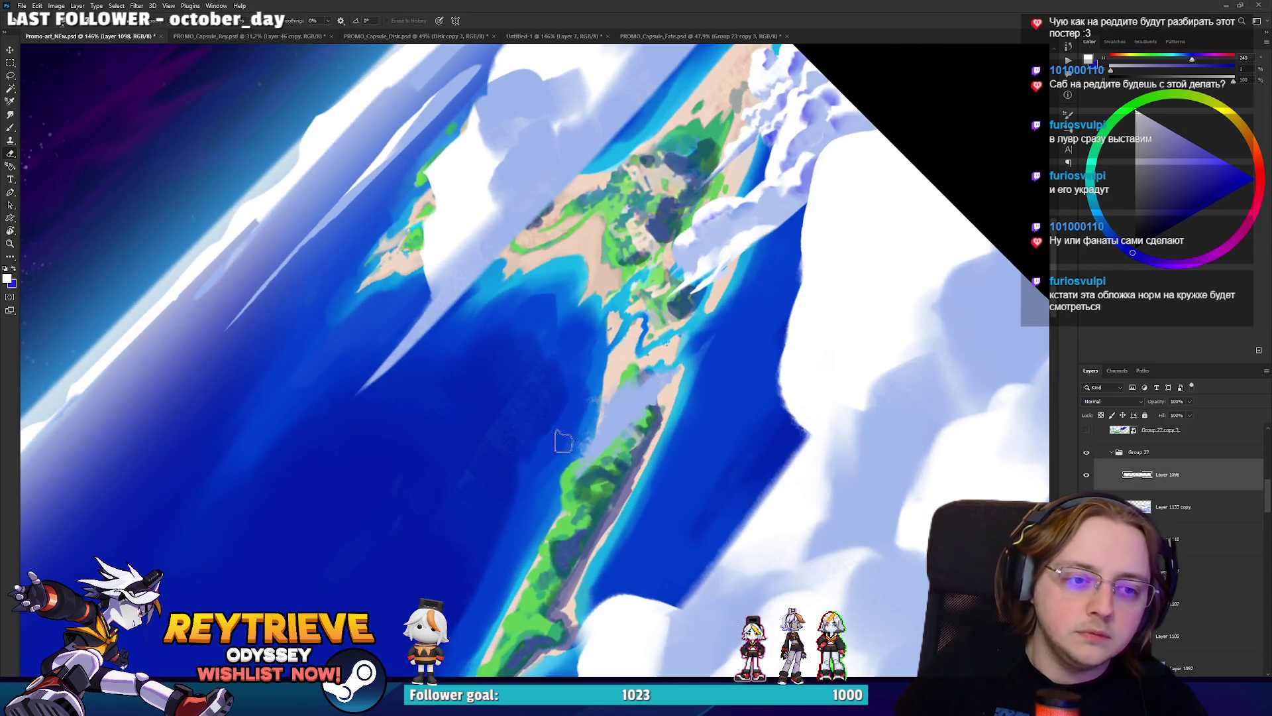
{"action": "mouse_move", "coordinate": [719, 277]}
{"action": "left_mouse_down"}
{"action": "mouse_move", "coordinate": [716, 373]}
{"action": "mouse_move", "coordinate": [742, 335]}
{"action": "left_mouse_up"}
{"action": "key", "text": "b"}
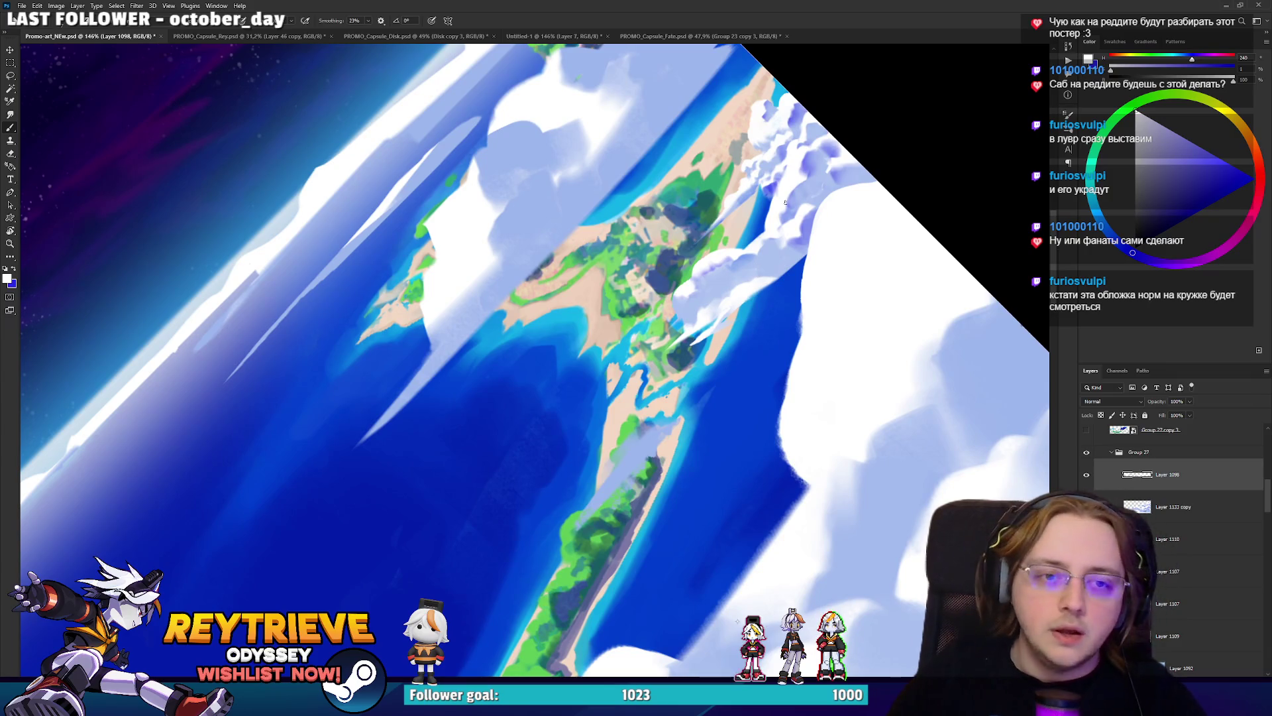
Add a new empty layer above Layer 1133 copy and sample a periwinkle blue.
{"action": "scroll", "coordinate": [821, 234], "scroll_direction": "up", "scroll_amount": 3}
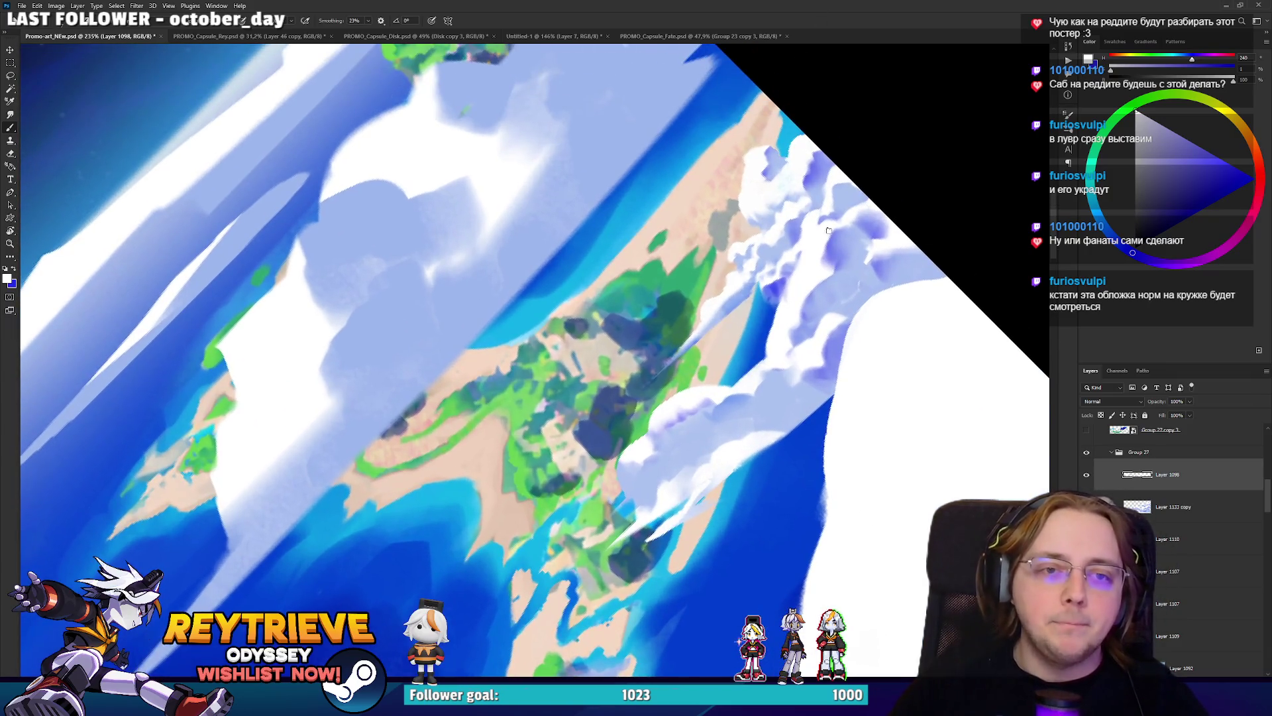
{"action": "left_click", "coordinate": [1166, 506]}
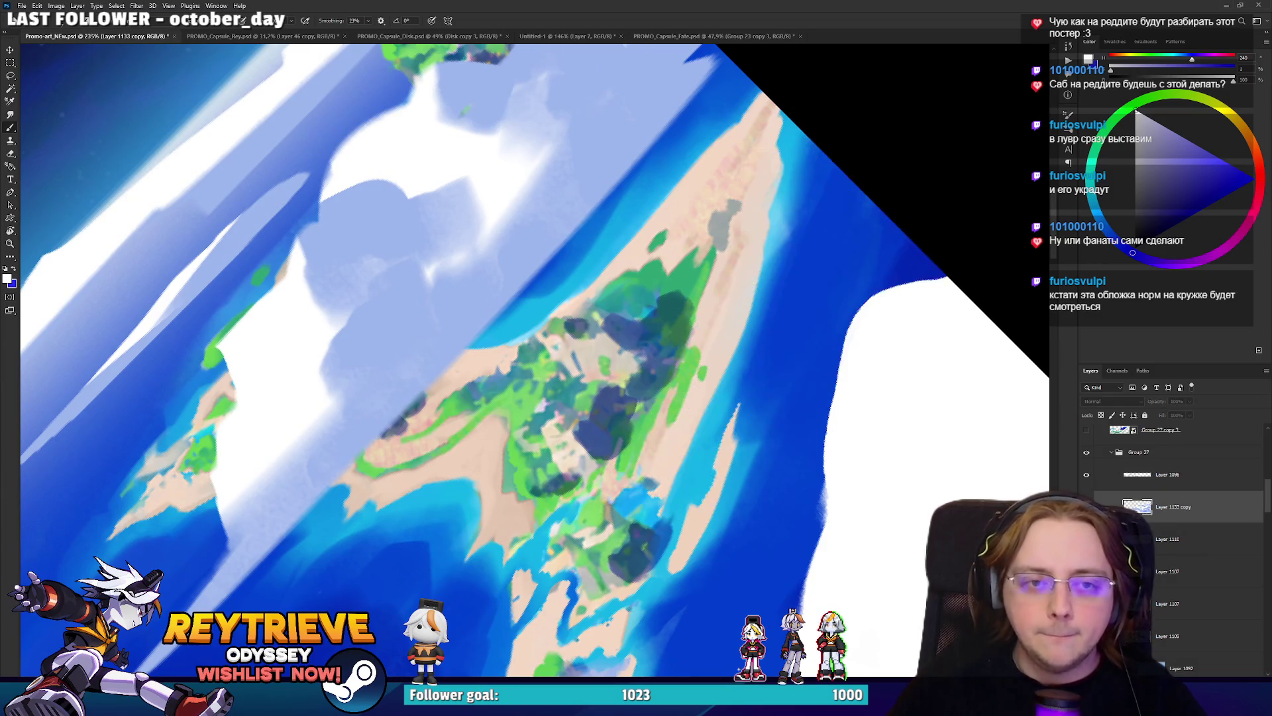
{"action": "key", "text": "ctrl+shift+alt+n"}
{"action": "left_click", "coordinate": [787, 289], "text": "alt"}
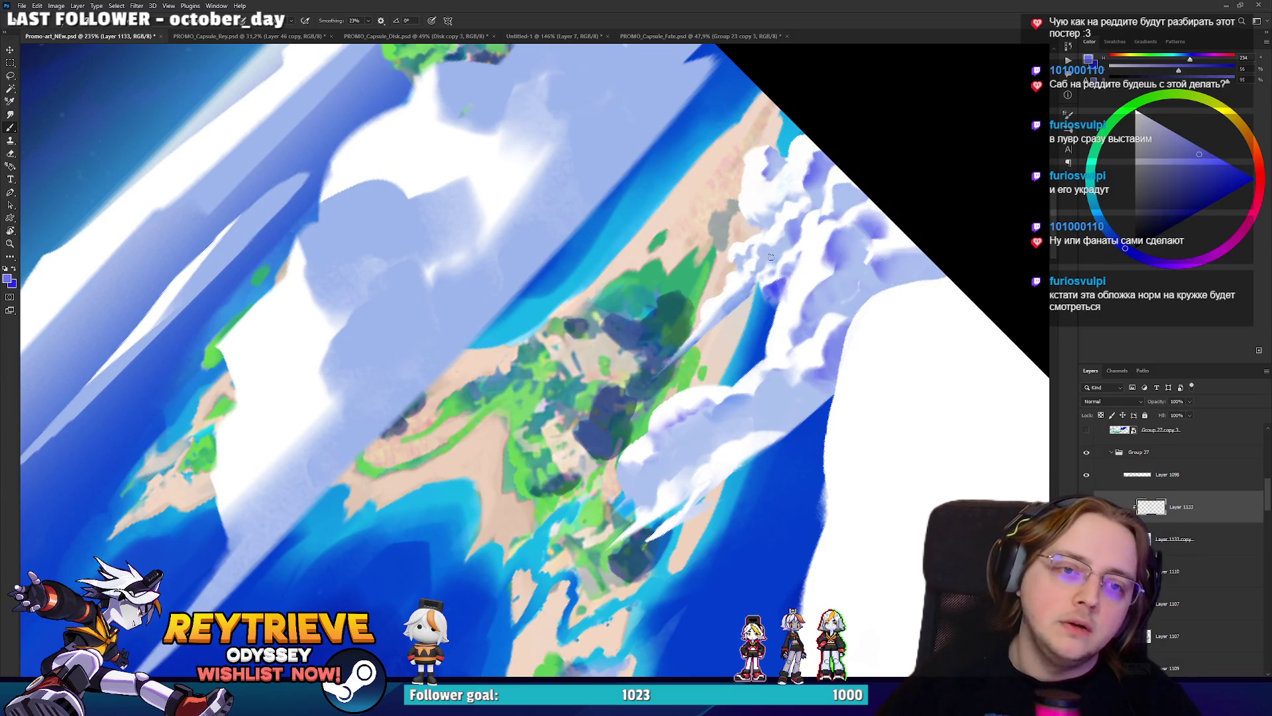
Paint periwinkle shading up the cloud edge beside the island and set the layer to 51% opacity.
{"action": "mouse_move", "coordinate": [759, 309]}
{"action": "left_mouse_down"}
{"action": "mouse_move", "coordinate": [793, 198]}
{"action": "mouse_move", "coordinate": [833, 133]}
{"action": "mouse_move", "coordinate": [735, 199]}
{"action": "mouse_move", "coordinate": [742, 299]}
{"action": "mouse_move", "coordinate": [669, 358]}
{"action": "mouse_move", "coordinate": [768, 226]}
{"action": "left_mouse_up"}
{"action": "left_click_drag", "start_coordinate": [804, 176], "coordinate": [813, 139]}
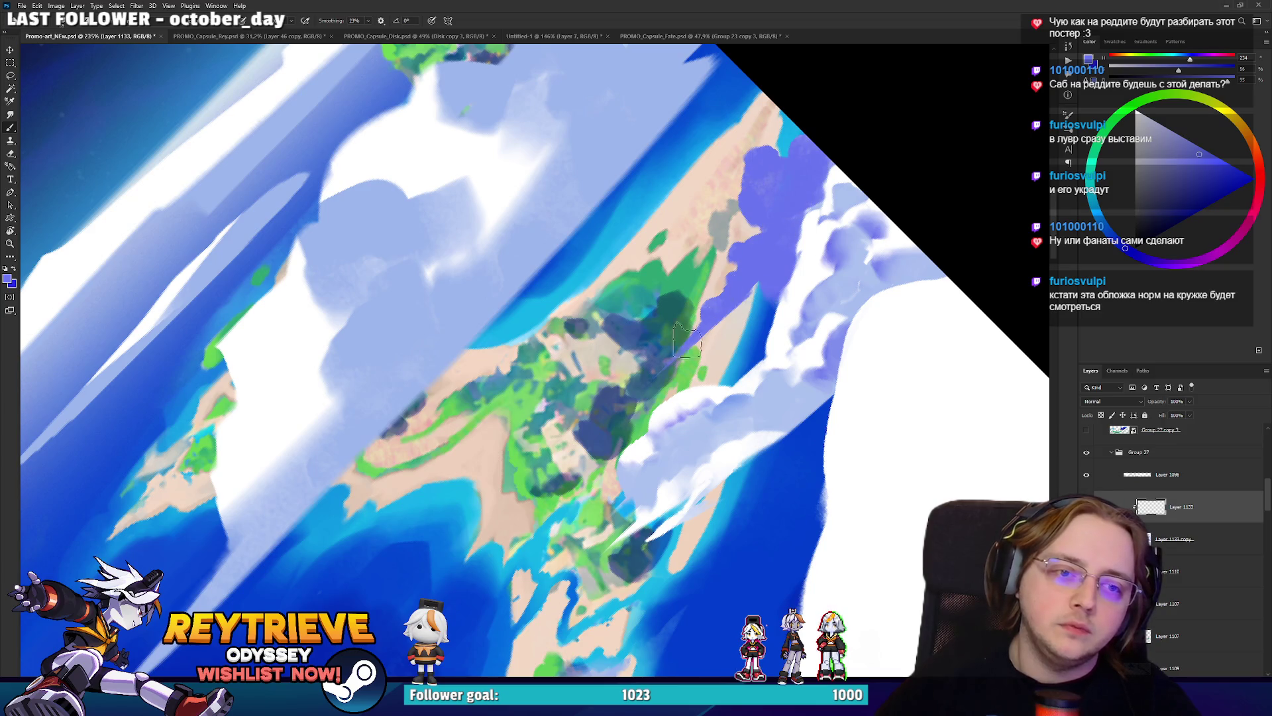
{"action": "left_click_drag", "start_coordinate": [1181, 414], "coordinate": [1169, 415]}
{"action": "scroll", "coordinate": [803, 221], "scroll_direction": "up", "scroll_amount": 2}
Erase stray purple along the beach edge, then build up purple shading with a different blue.
{"action": "key", "text": "e"}
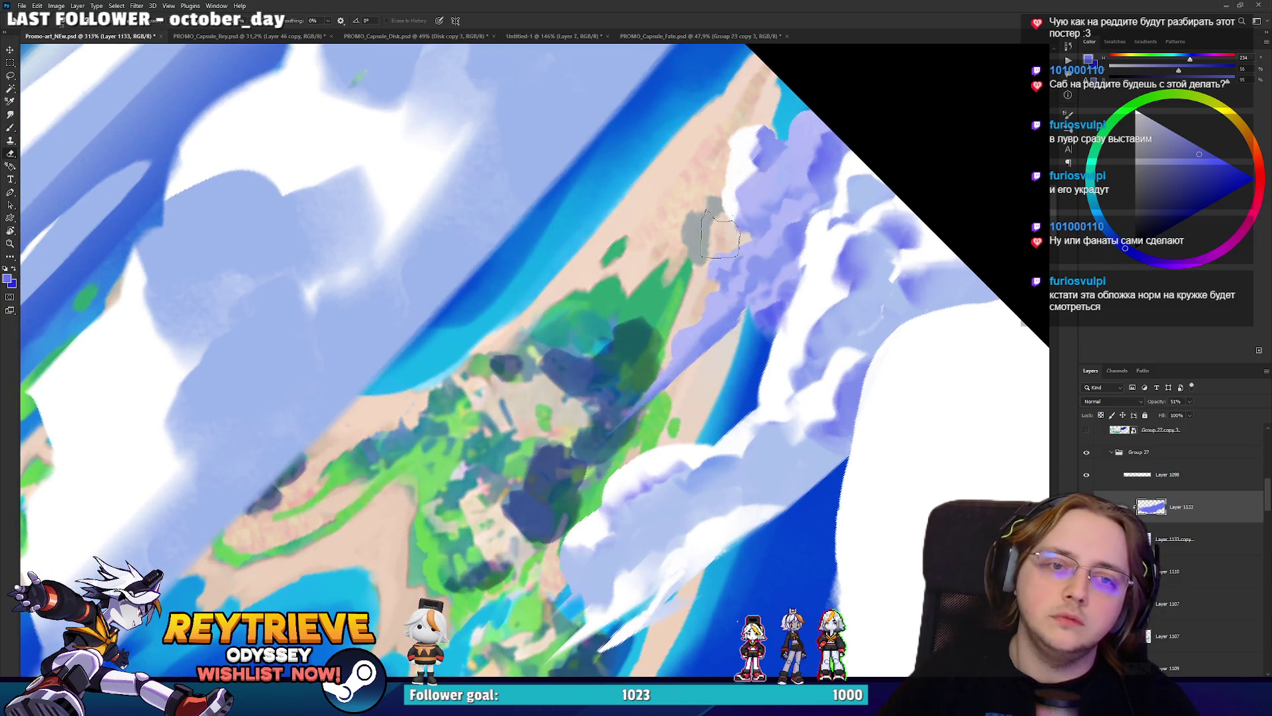
{"action": "left_click_drag", "start_coordinate": [725, 258], "coordinate": [636, 375]}
{"action": "left_click", "coordinate": [696, 321], "text": "alt"}
{"action": "key", "text": "b"}
{"action": "mouse_move", "coordinate": [691, 363]}
{"action": "left_mouse_down"}
{"action": "mouse_move", "coordinate": [682, 378]}
{"action": "mouse_move", "coordinate": [706, 318]}
{"action": "mouse_move", "coordinate": [756, 271]}
{"action": "mouse_move", "coordinate": [709, 312]}
{"action": "mouse_move", "coordinate": [722, 258]}
{"action": "mouse_move", "coordinate": [702, 345]}
{"action": "mouse_move", "coordinate": [750, 292]}
{"action": "left_mouse_up"}
{"action": "mouse_move", "coordinate": [772, 233]}
{"action": "left_mouse_down"}
{"action": "mouse_move", "coordinate": [749, 205]}
{"action": "mouse_move", "coordinate": [802, 132]}
{"action": "mouse_move", "coordinate": [729, 265]}
{"action": "mouse_move", "coordinate": [749, 132]}
{"action": "mouse_move", "coordinate": [723, 279]}
{"action": "left_mouse_up"}
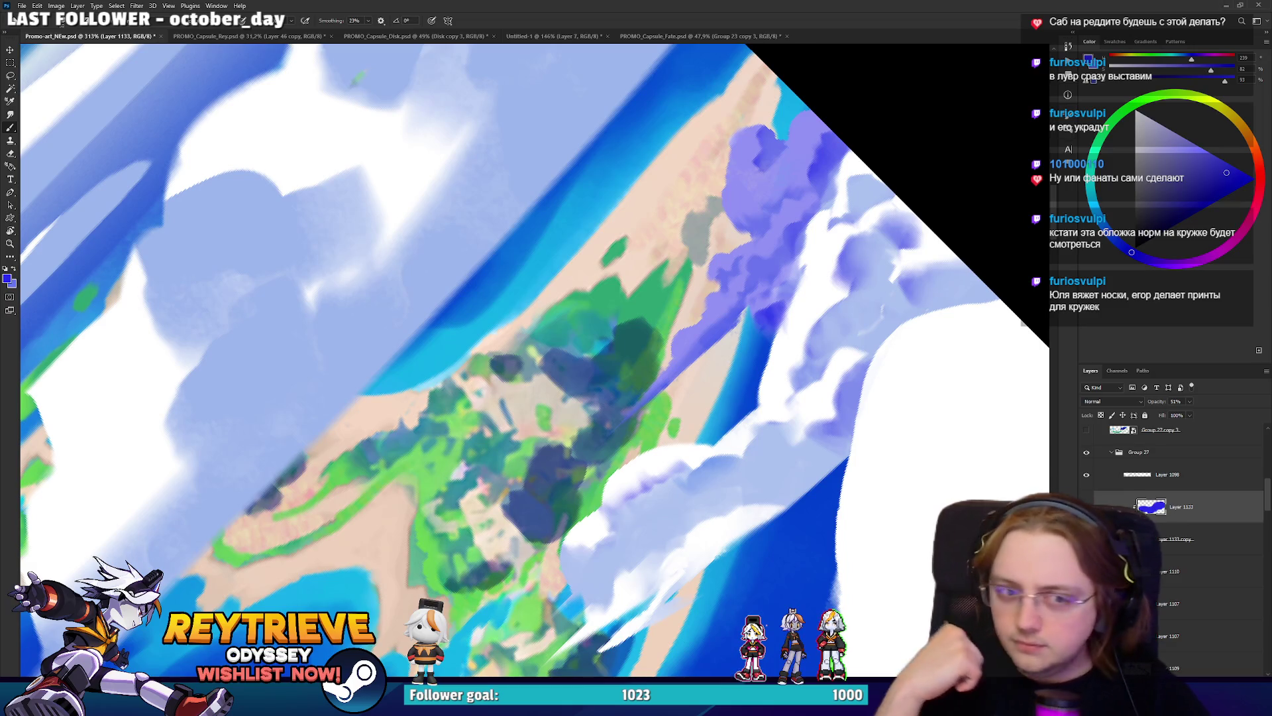
Erase a short stretch of the purple cloud paint and add a new empty layer above Layer 1133.
{"action": "key", "text": "e"}
{"action": "left_click_drag", "start_coordinate": [806, 255], "coordinate": [816, 280]}
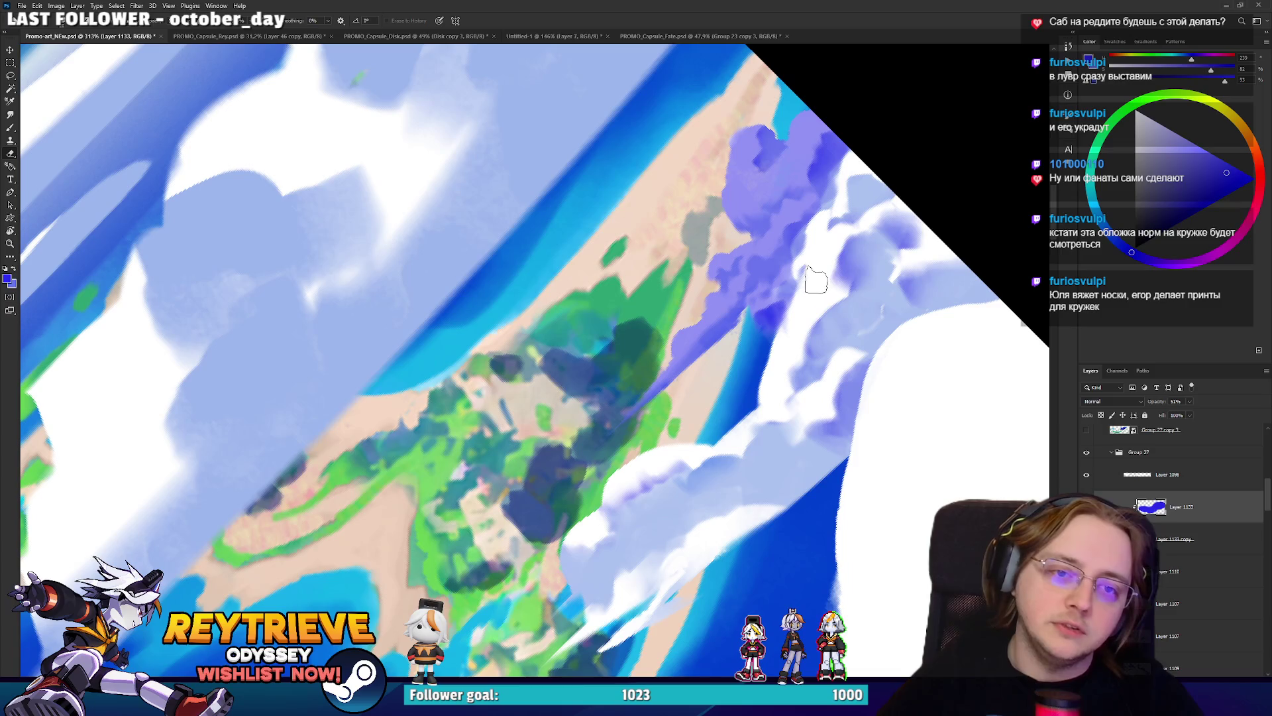
{"action": "key", "text": "b"}
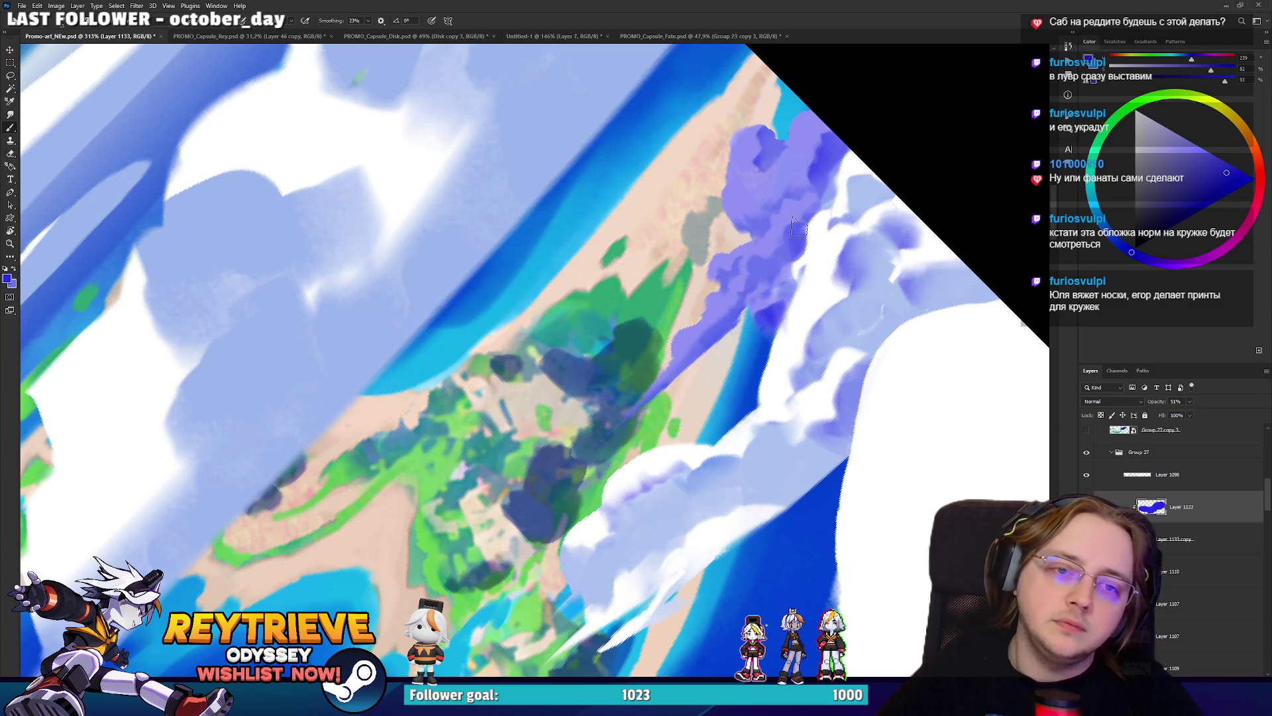
{"action": "key", "text": "e"}
{"action": "key", "text": "b"}
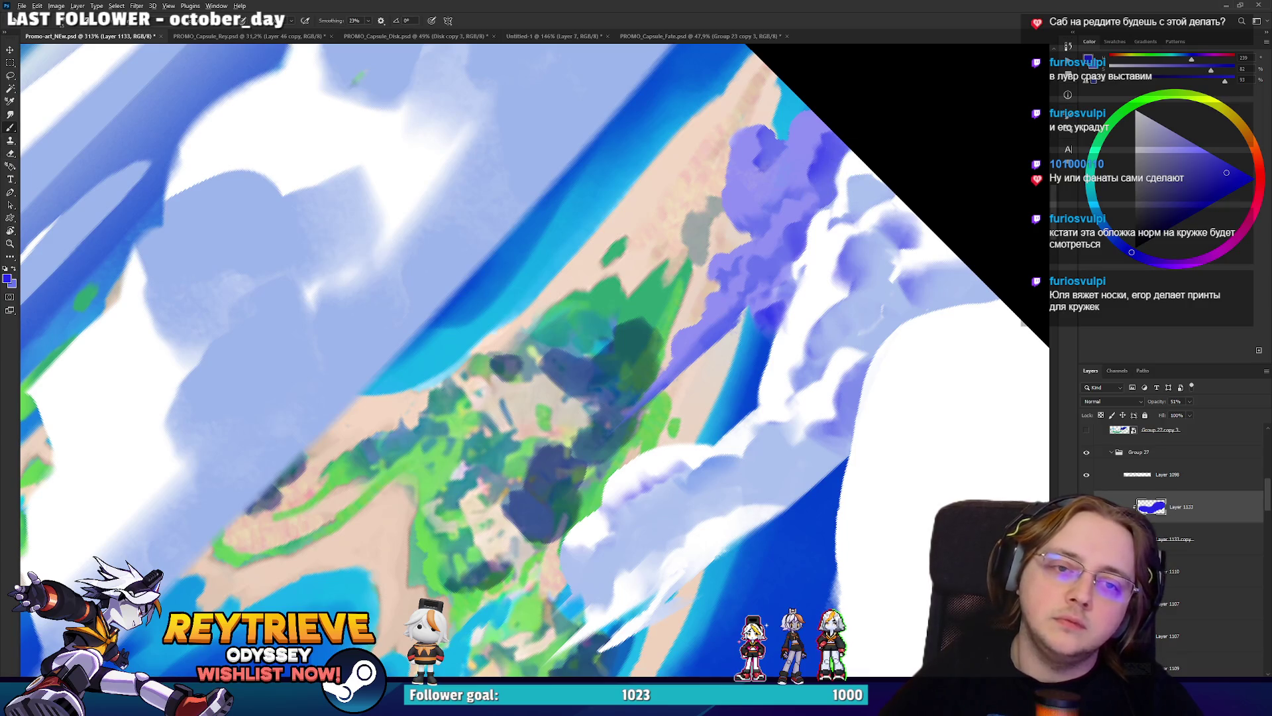
{"action": "scroll", "coordinate": [854, 142], "scroll_direction": "down", "scroll_amount": 5}
{"action": "scroll", "coordinate": [854, 142], "scroll_direction": "up", "scroll_amount": 4}
{"action": "scroll", "coordinate": [854, 142], "scroll_direction": "down", "scroll_amount": 4}
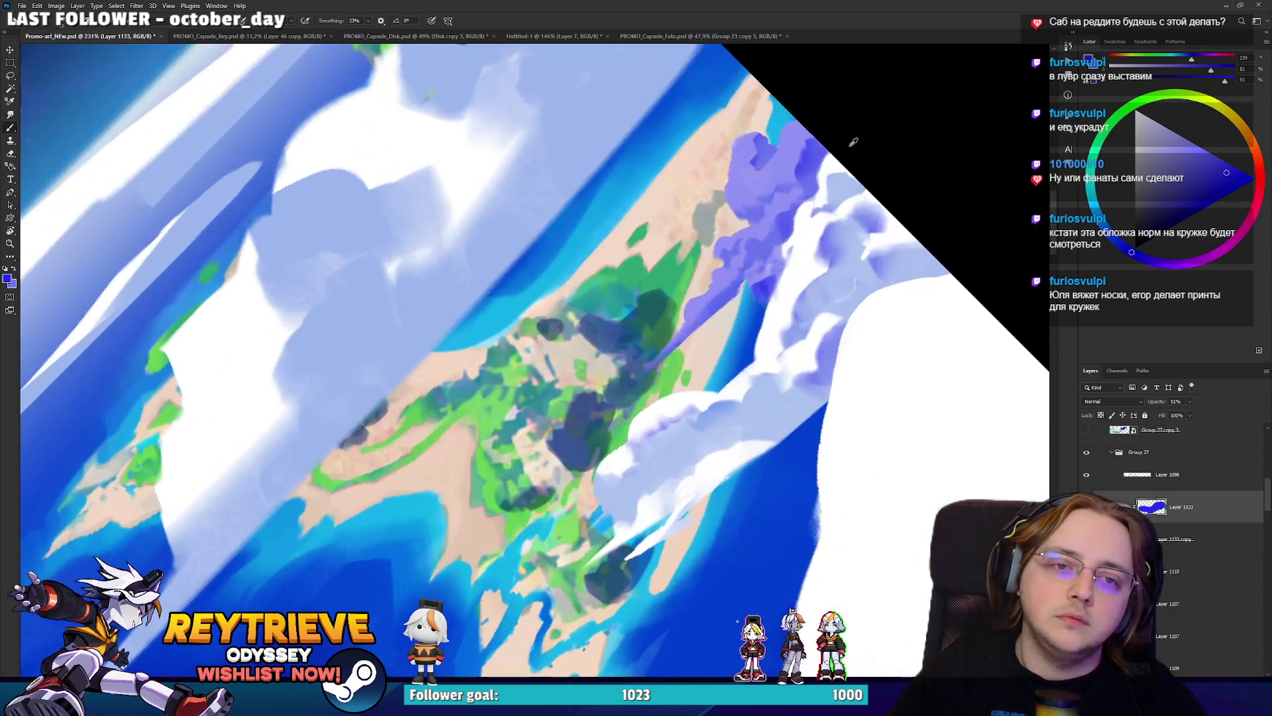
{"action": "scroll", "coordinate": [849, 266], "scroll_direction": "up", "scroll_amount": 2}
{"action": "scroll", "coordinate": [843, 375], "scroll_direction": "down", "scroll_amount": 3}
{"action": "scroll", "coordinate": [843, 376], "scroll_direction": "up", "scroll_amount": 5}
{"action": "scroll", "coordinate": [843, 350], "scroll_direction": "down", "scroll_amount": 4}
{"action": "scroll", "coordinate": [838, 357], "scroll_direction": "up", "scroll_amount": 5}
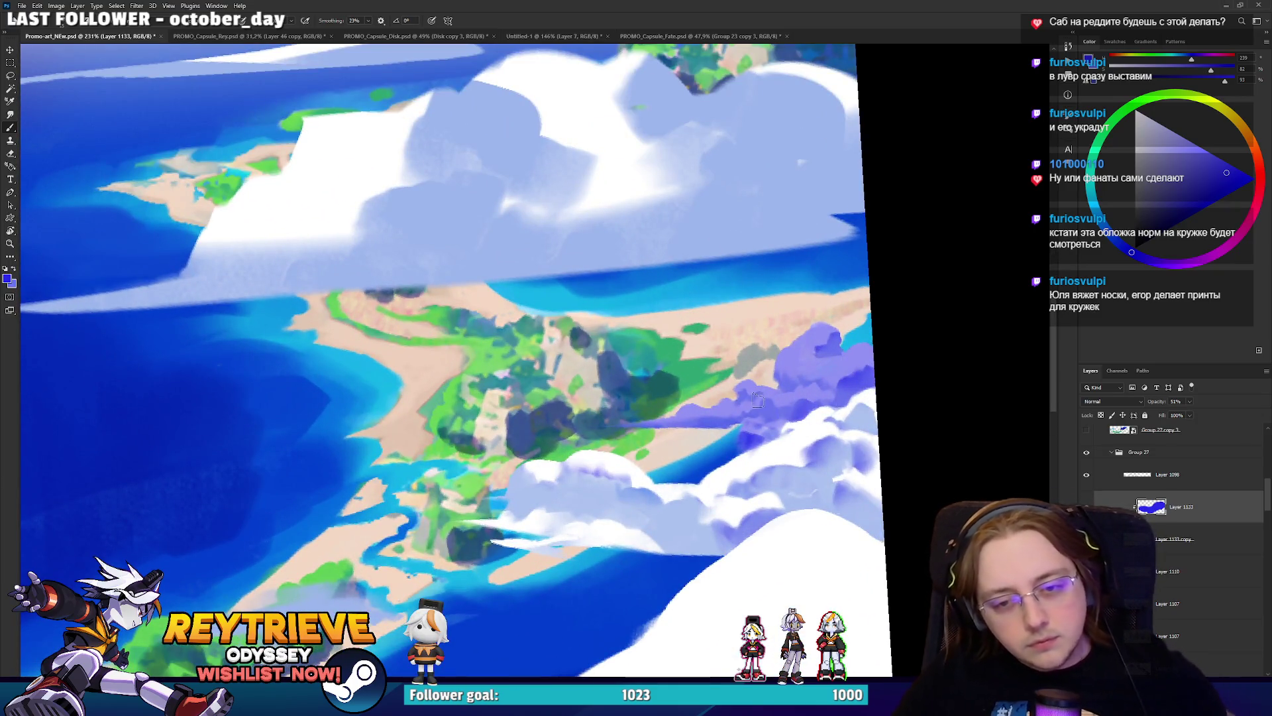
{"action": "scroll", "coordinate": [760, 472], "scroll_direction": "up", "scroll_amount": 3}
{"action": "key", "text": "ctrl+shift+alt+n"}
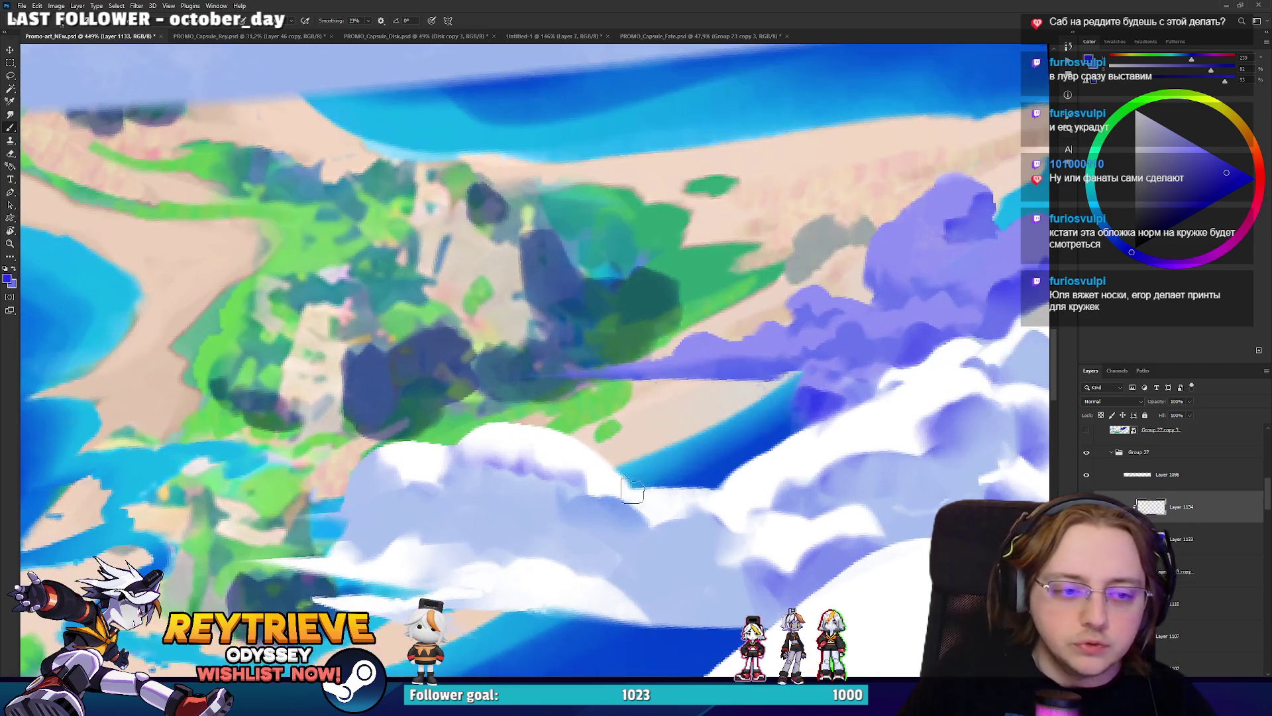
Sample a pale blue from the cloud, shift it toward cyan, and dab it across the cloud.
{"action": "left_click_drag", "start_coordinate": [505, 365], "coordinate": [566, 457]}
{"action": "left_click", "coordinate": [634, 419], "text": "alt"}
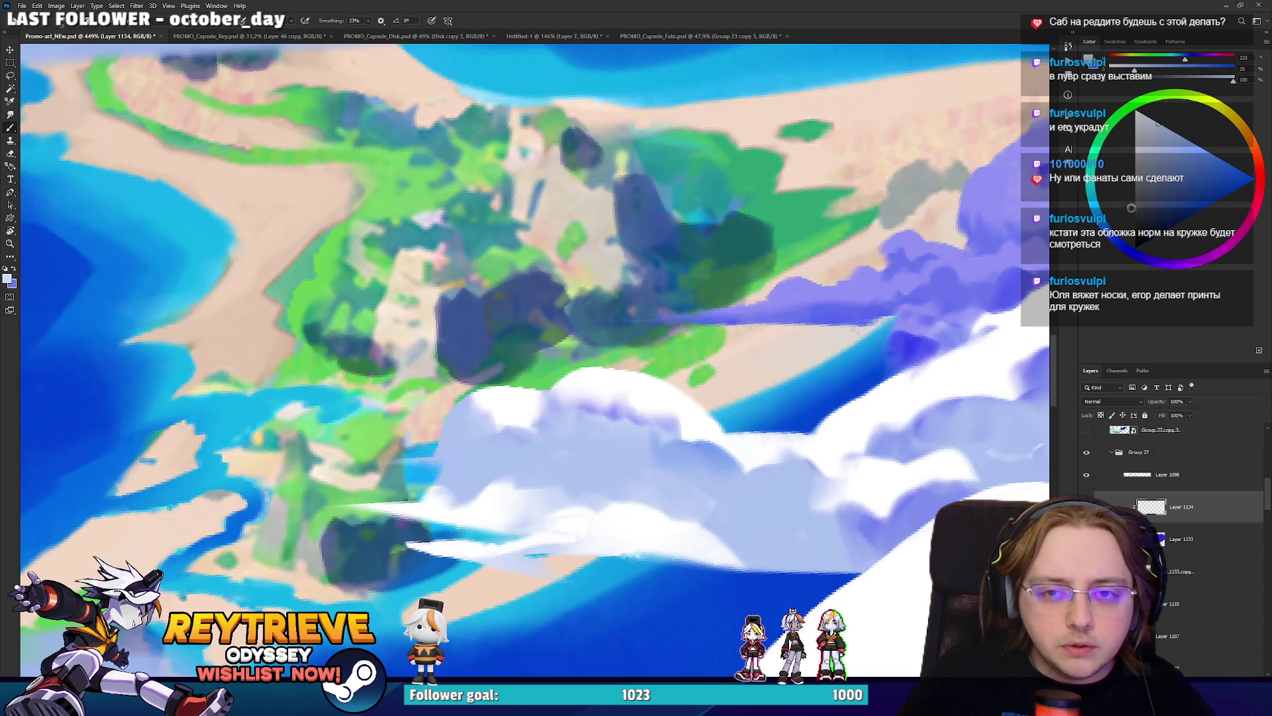
{"action": "left_click_drag", "start_coordinate": [1113, 216], "coordinate": [1098, 211]}
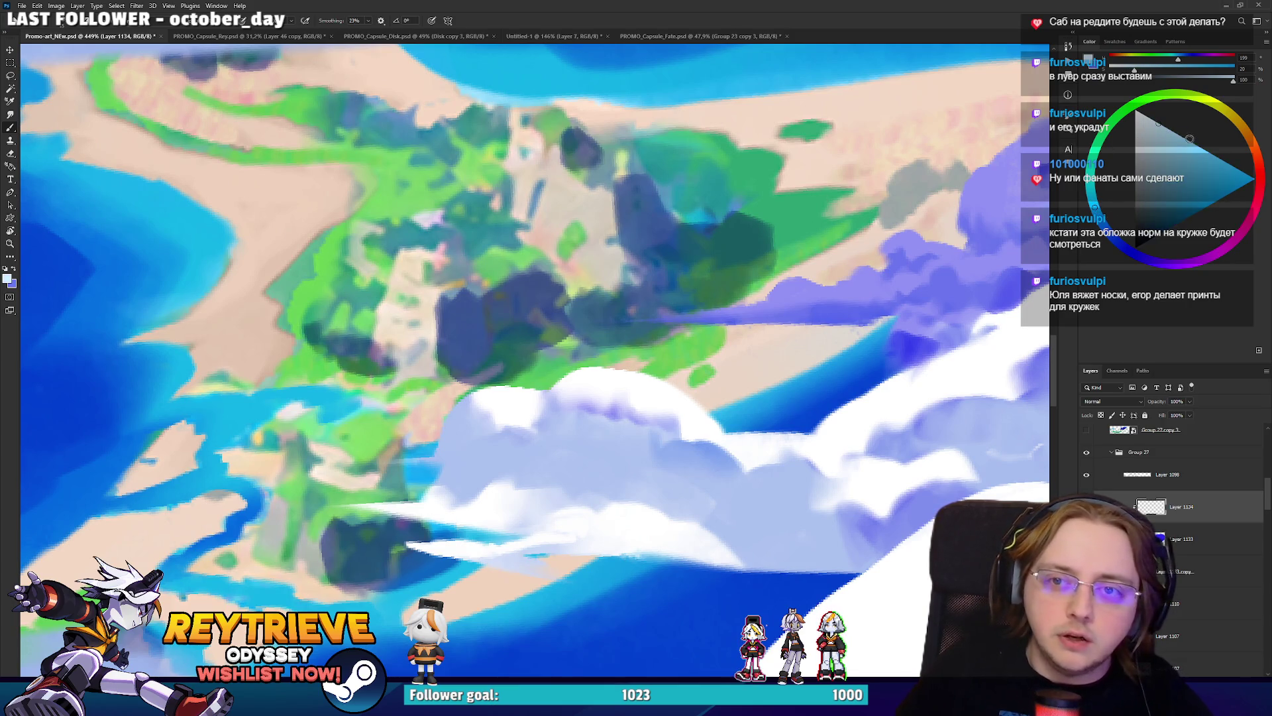
{"action": "left_click", "coordinate": [594, 430]}
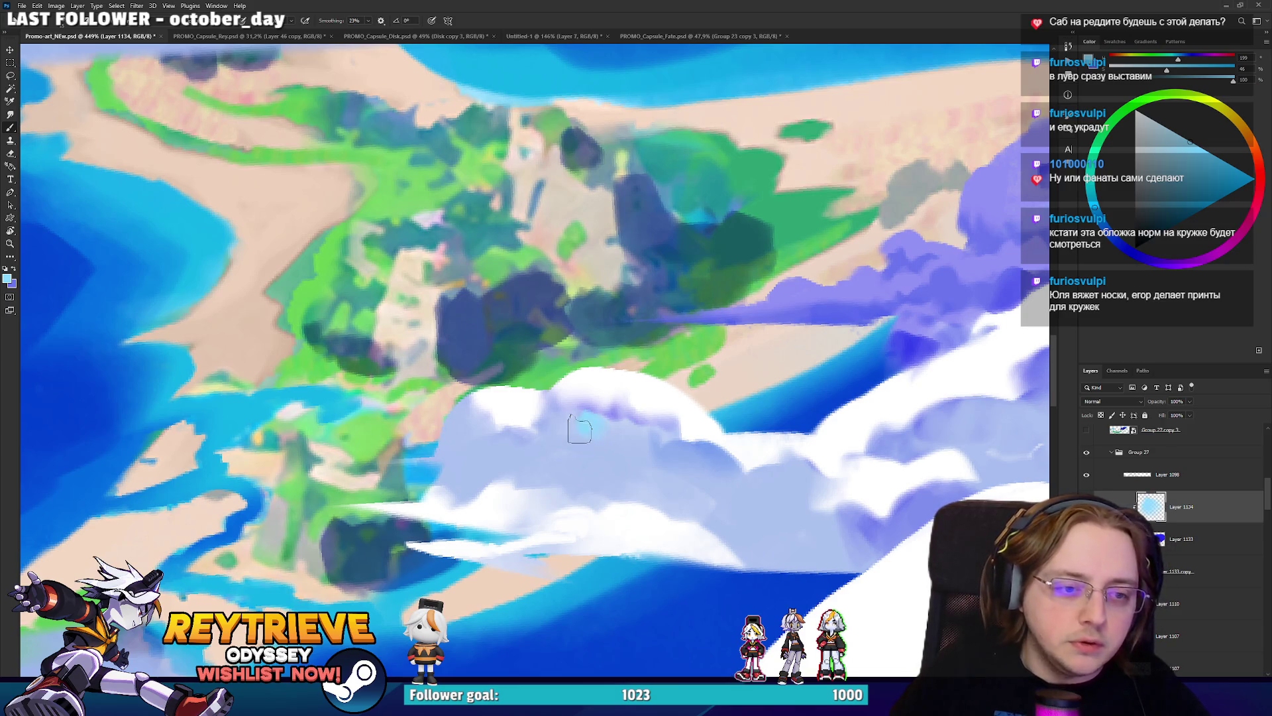
{"action": "mouse_move", "coordinate": [579, 431]}
{"action": "left_mouse_down"}
{"action": "mouse_move", "coordinate": [610, 446]}
{"action": "mouse_move", "coordinate": [581, 444]}
{"action": "left_mouse_up"}
Paint a light-blue stroke up through the white cloud beside the island.
{"action": "key", "text": "e"}
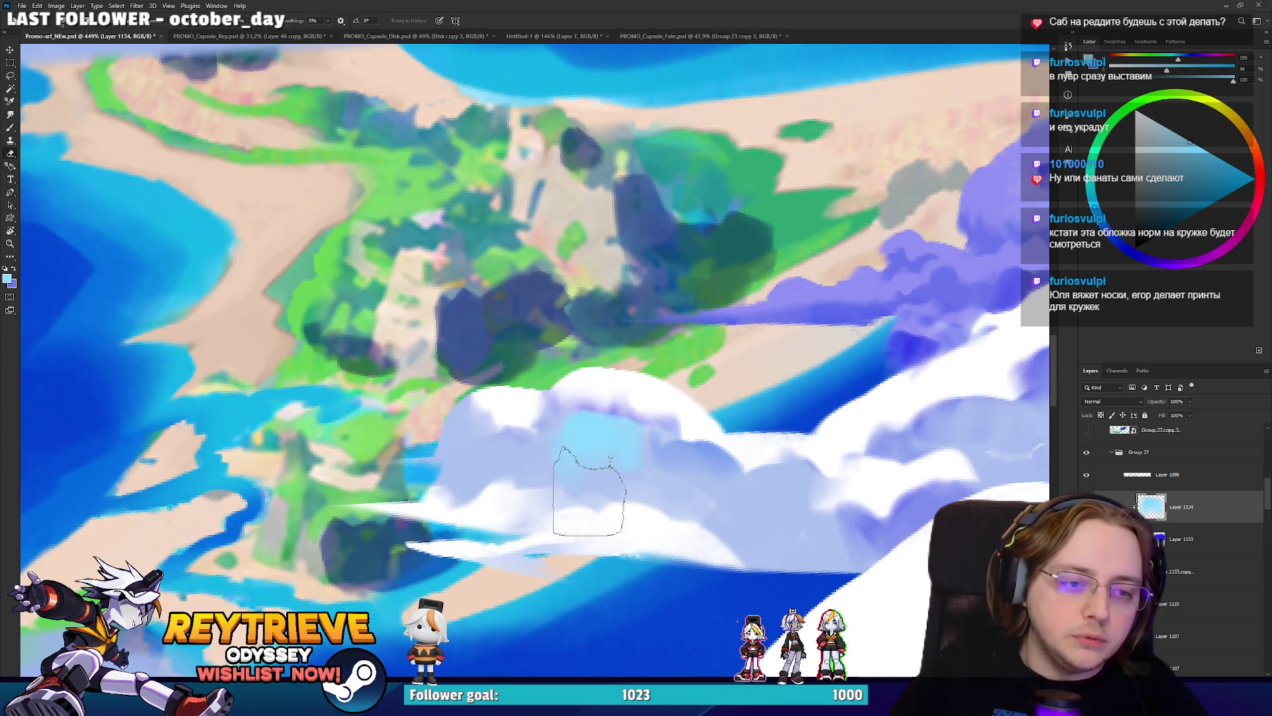
{"action": "key", "text": "r"}
{"action": "mouse_move", "coordinate": [623, 457]}
{"action": "left_mouse_down"}
{"action": "mouse_move", "coordinate": [596, 371]}
{"action": "mouse_move", "coordinate": [626, 322]}
{"action": "left_mouse_up"}
{"action": "key", "text": "b"}
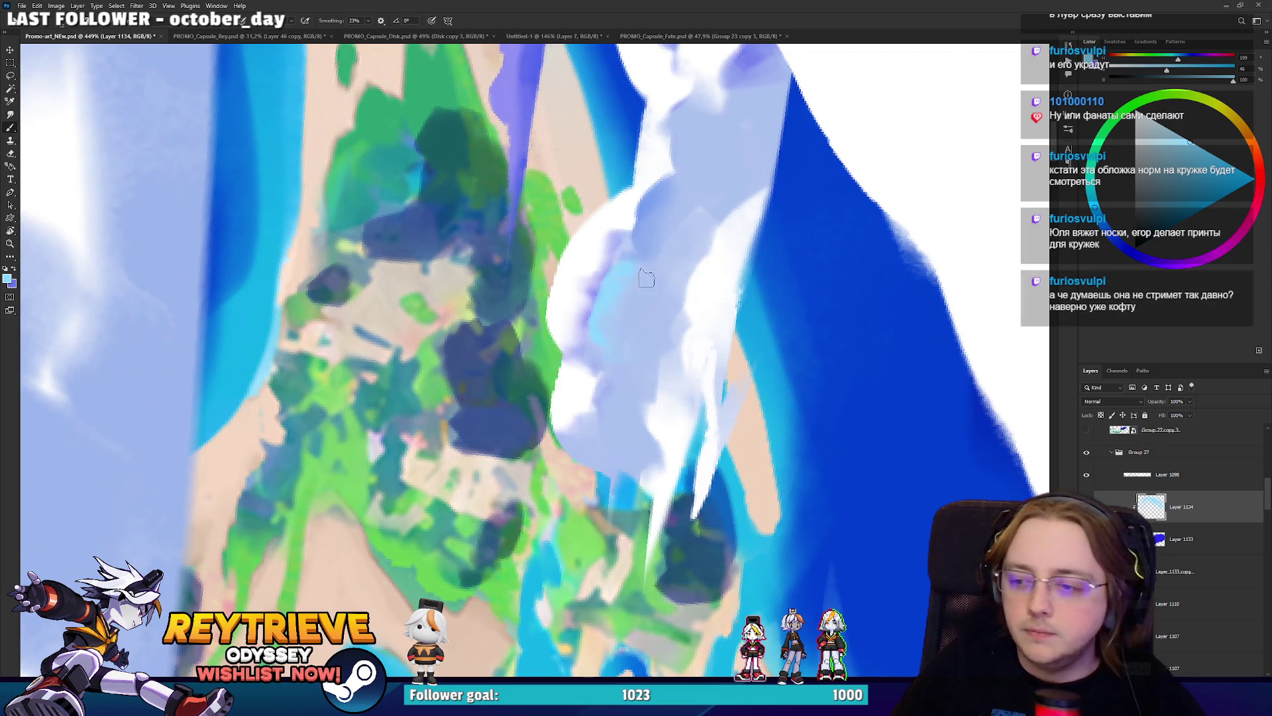
{"action": "left_click_drag", "start_coordinate": [642, 280], "coordinate": [687, 340]}
{"action": "scroll", "coordinate": [665, 394], "scroll_direction": "down", "scroll_amount": 2}
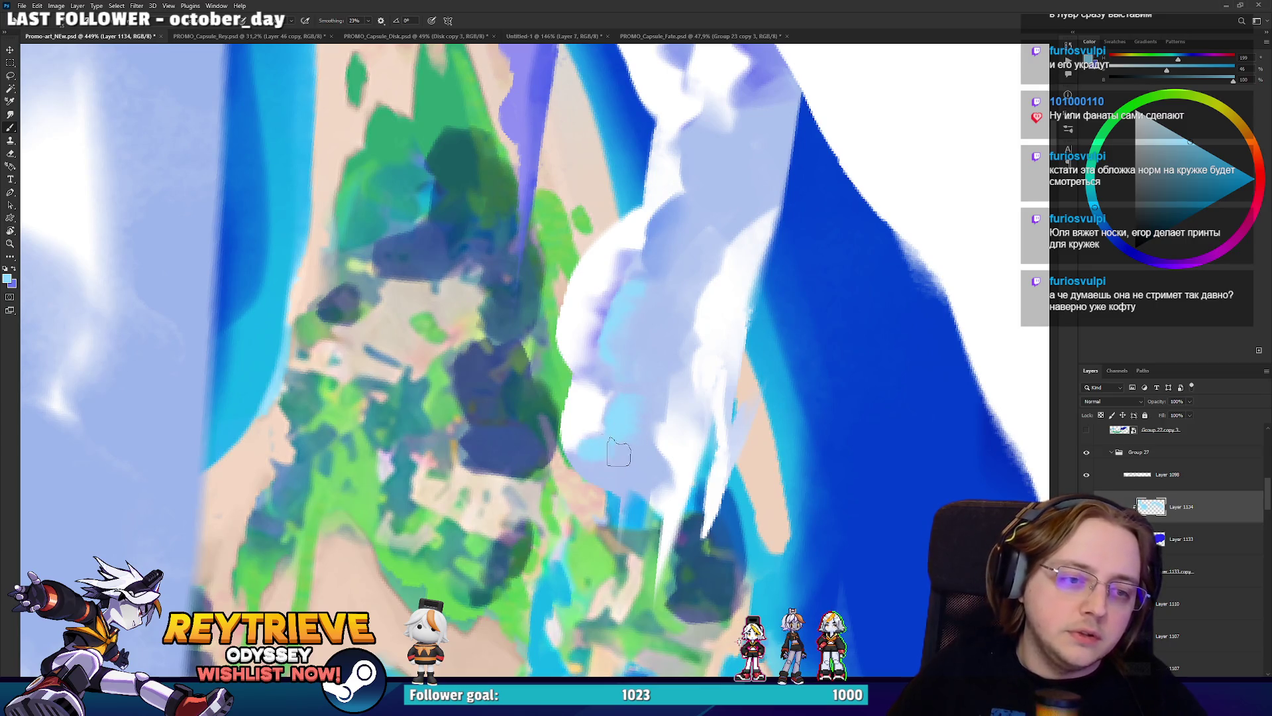
{"action": "mouse_move", "coordinate": [617, 453]}
{"action": "left_mouse_down"}
{"action": "mouse_move", "coordinate": [630, 338]}
{"action": "mouse_move", "coordinate": [670, 250]}
{"action": "mouse_move", "coordinate": [705, 242]}
{"action": "mouse_move", "coordinate": [676, 249]}
{"action": "mouse_move", "coordinate": [655, 292]}
{"action": "left_mouse_up"}
{"action": "scroll", "coordinate": [697, 349], "scroll_direction": "down", "scroll_amount": 5}
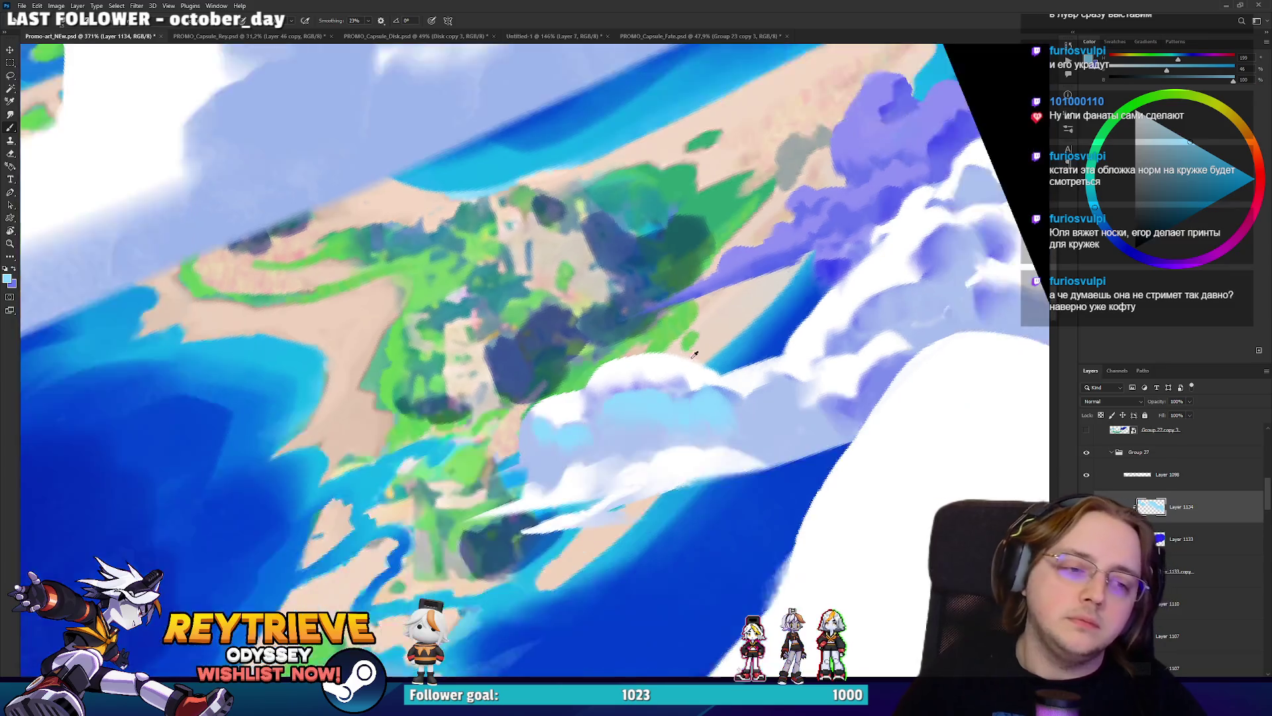
{"action": "scroll", "coordinate": [697, 350], "scroll_direction": "up", "scroll_amount": 3}
Thin the white paint along the cloud edge and make a copy of Layer 1133.
{"action": "key", "text": "e"}
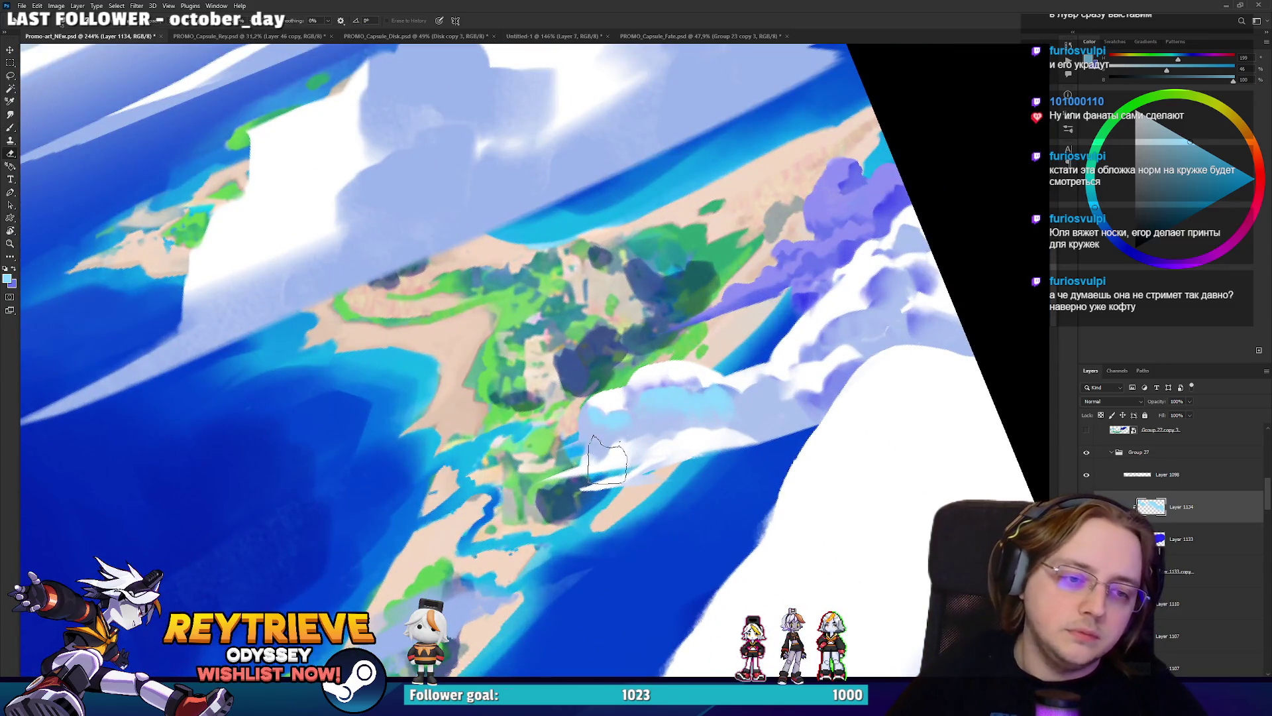
{"action": "mouse_move", "coordinate": [621, 455]}
{"action": "left_mouse_down"}
{"action": "mouse_move", "coordinate": [593, 434]}
{"action": "mouse_move", "coordinate": [707, 409]}
{"action": "left_mouse_up"}
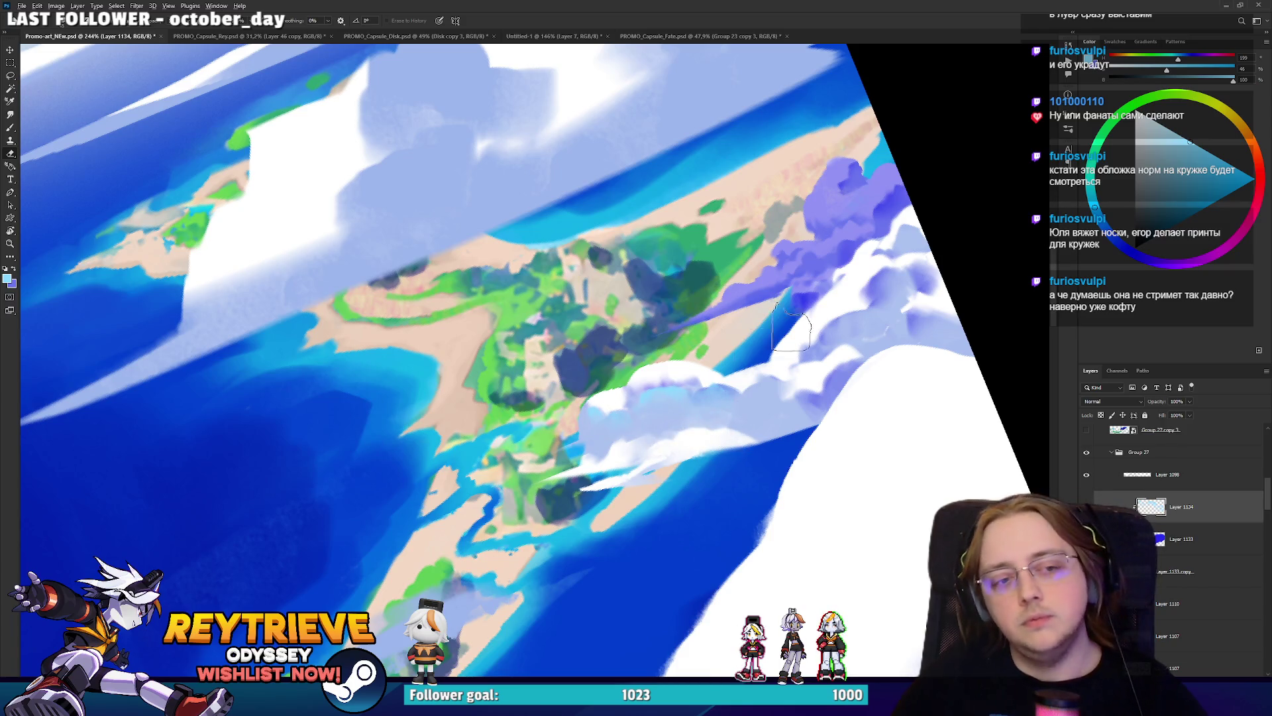
{"action": "scroll", "coordinate": [778, 310], "scroll_direction": "down", "scroll_amount": 5}
{"action": "key", "text": "r"}
{"action": "key", "text": "Escape"}
{"action": "scroll", "coordinate": [780, 336], "scroll_direction": "up", "scroll_amount": 3}
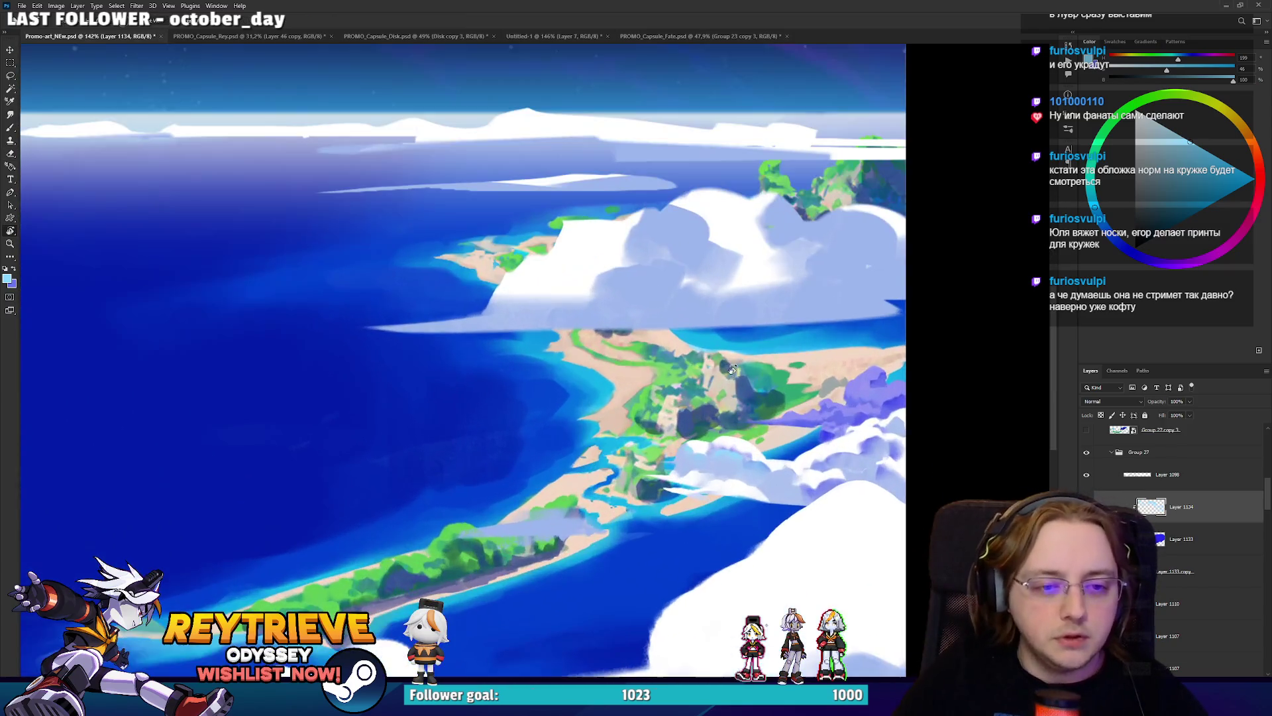
{"action": "scroll", "coordinate": [780, 336], "scroll_direction": "down", "scroll_amount": 3}
{"action": "scroll", "coordinate": [795, 352], "scroll_direction": "up", "scroll_amount": 7}
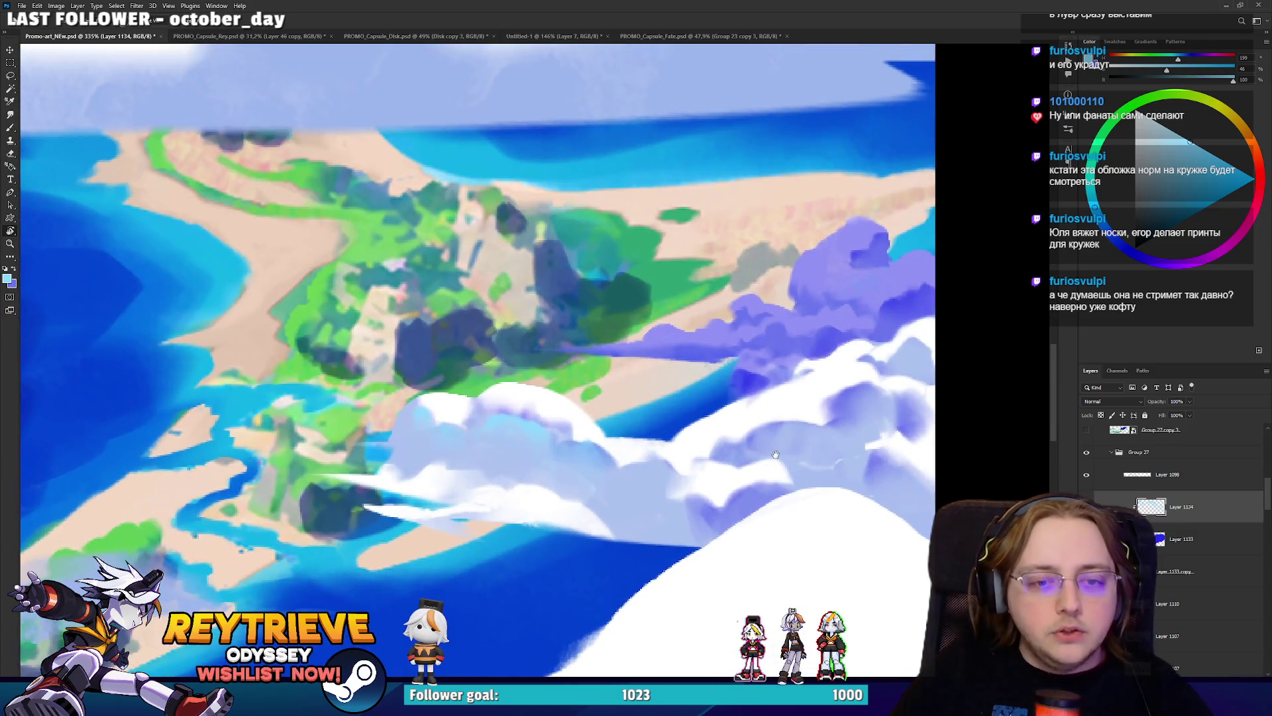
{"action": "key", "text": "b"}
{"action": "key", "text": "e"}
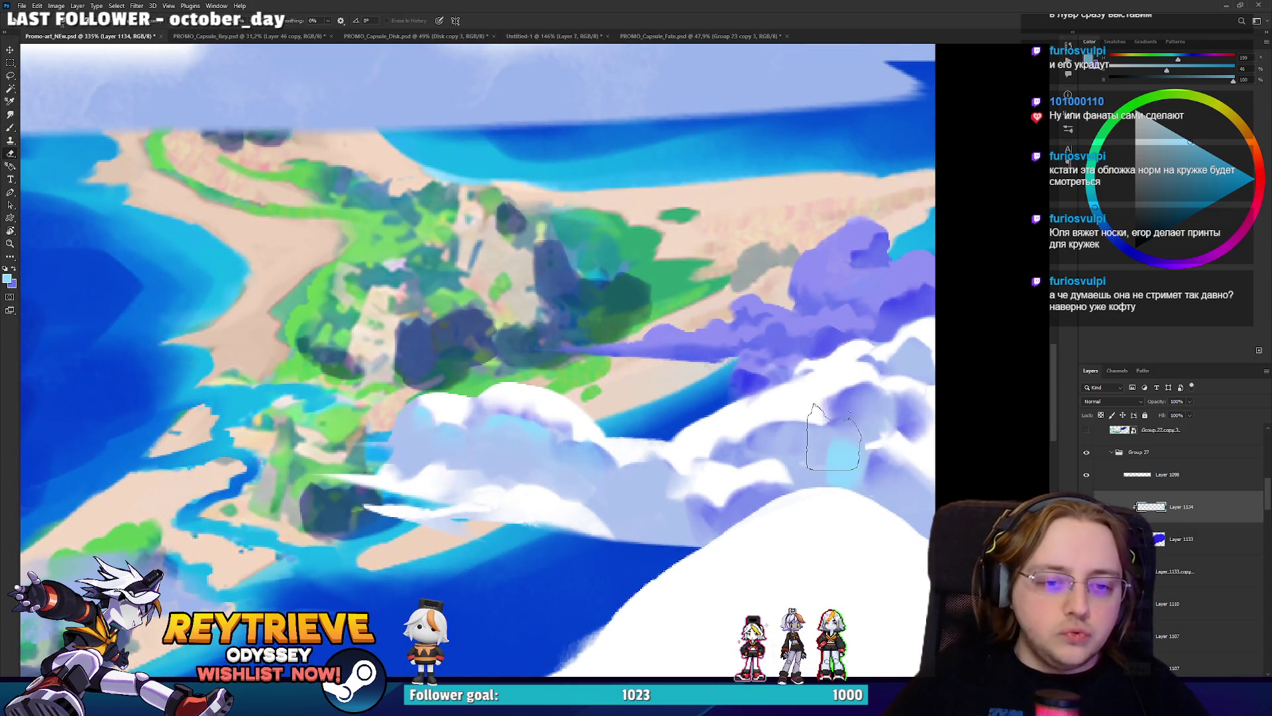
{"action": "left_click", "coordinate": [1169, 575]}
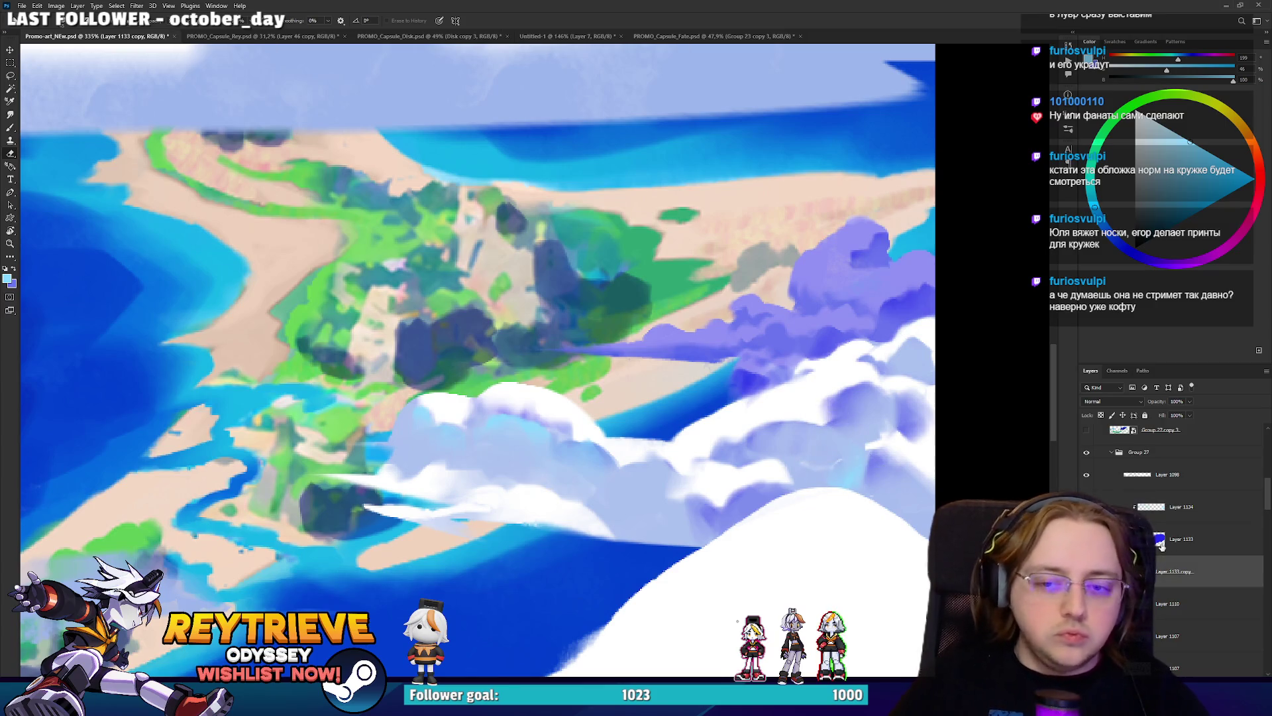
{"action": "key", "text": "b"}
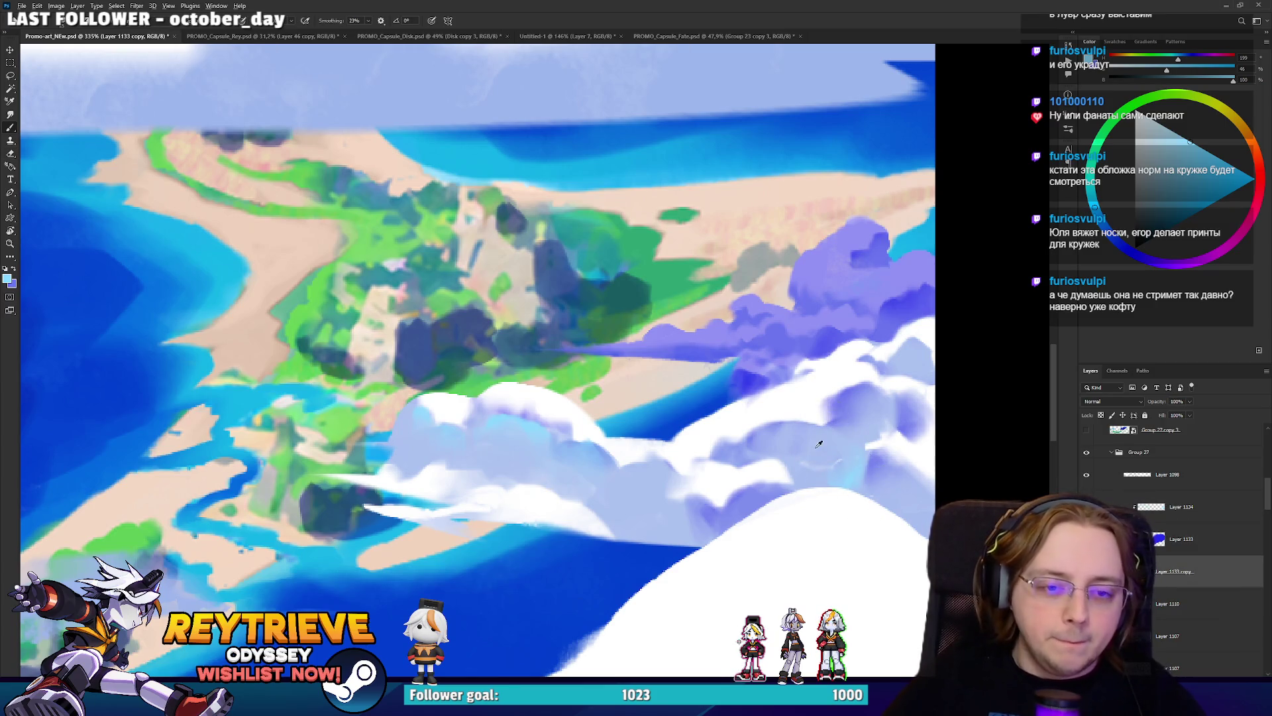
Sample a greyer lavender-blue cloud colour while checking the whole image.
{"action": "left_click", "coordinate": [819, 445], "text": "alt"}
{"action": "left_click_drag", "start_coordinate": [831, 383], "coordinate": [777, 411]}
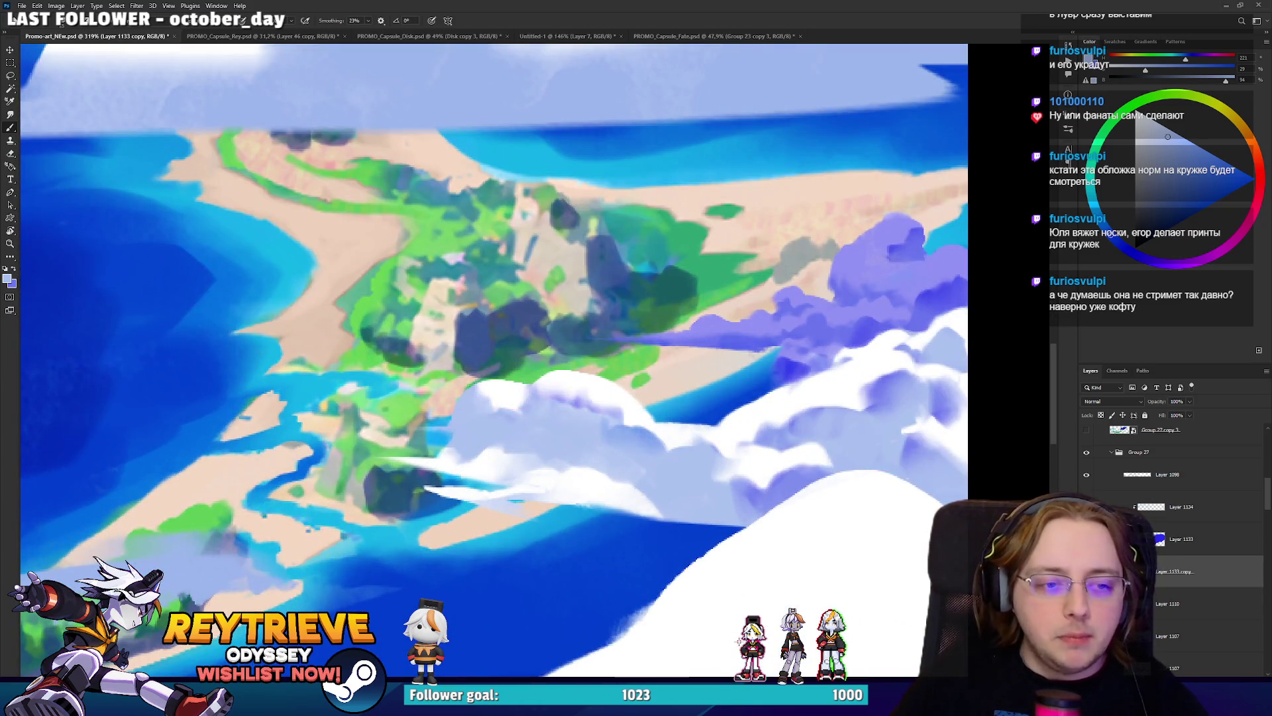
{"action": "mouse_move", "coordinate": [824, 394]}
{"action": "left_mouse_down"}
{"action": "mouse_move", "coordinate": [682, 418]}
{"action": "mouse_move", "coordinate": [656, 406]}
{"action": "left_mouse_up"}
{"action": "key", "text": "b"}
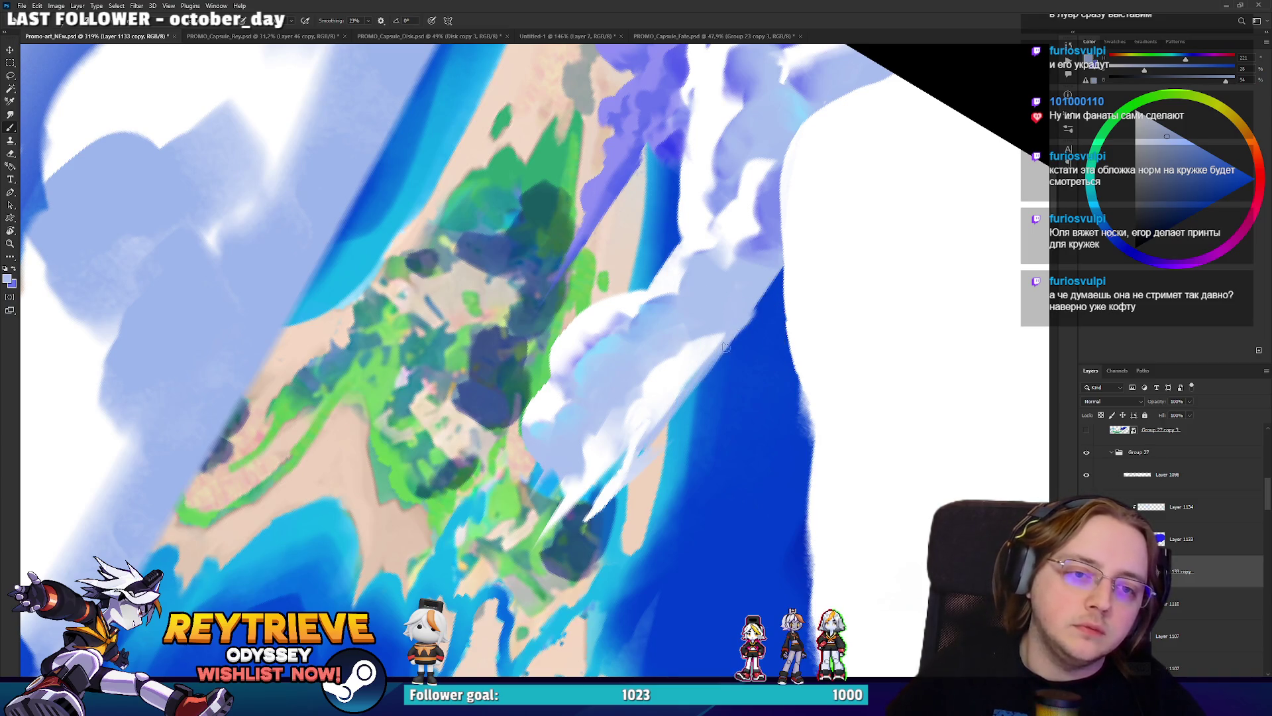
{"action": "left_click", "coordinate": [648, 458], "text": "alt"}
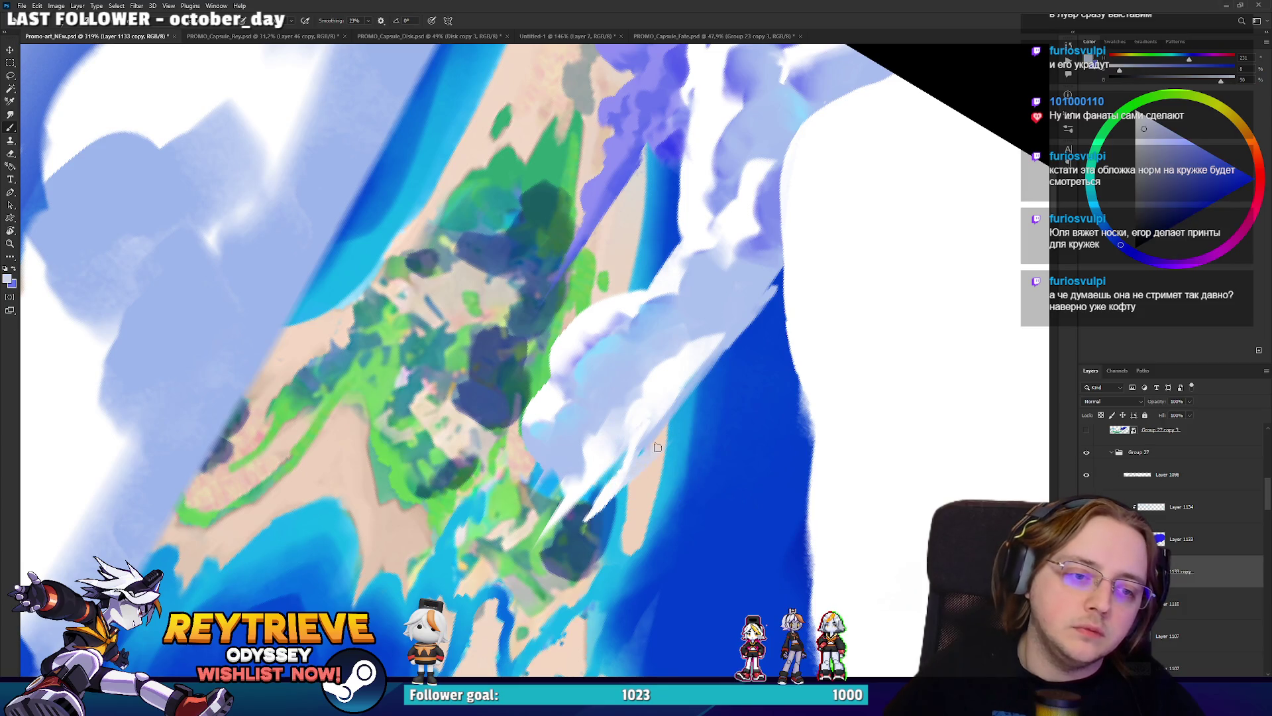
Rotate and pan the view so the island runs diagonally, then select the original Layer 1133.
{"action": "key", "text": "r"}
{"action": "mouse_move", "coordinate": [593, 524]}
{"action": "left_mouse_down"}
{"action": "mouse_move", "coordinate": [509, 526]}
{"action": "mouse_move", "coordinate": [431, 476]}
{"action": "mouse_move", "coordinate": [413, 433]}
{"action": "left_mouse_up"}
{"action": "mouse_move", "coordinate": [560, 330]}
{"action": "left_mouse_down"}
{"action": "mouse_move", "coordinate": [606, 396]}
{"action": "mouse_move", "coordinate": [666, 422]}
{"action": "mouse_move", "coordinate": [635, 333]}
{"action": "mouse_move", "coordinate": [751, 309]}
{"action": "left_mouse_up"}
{"action": "key", "text": "r"}
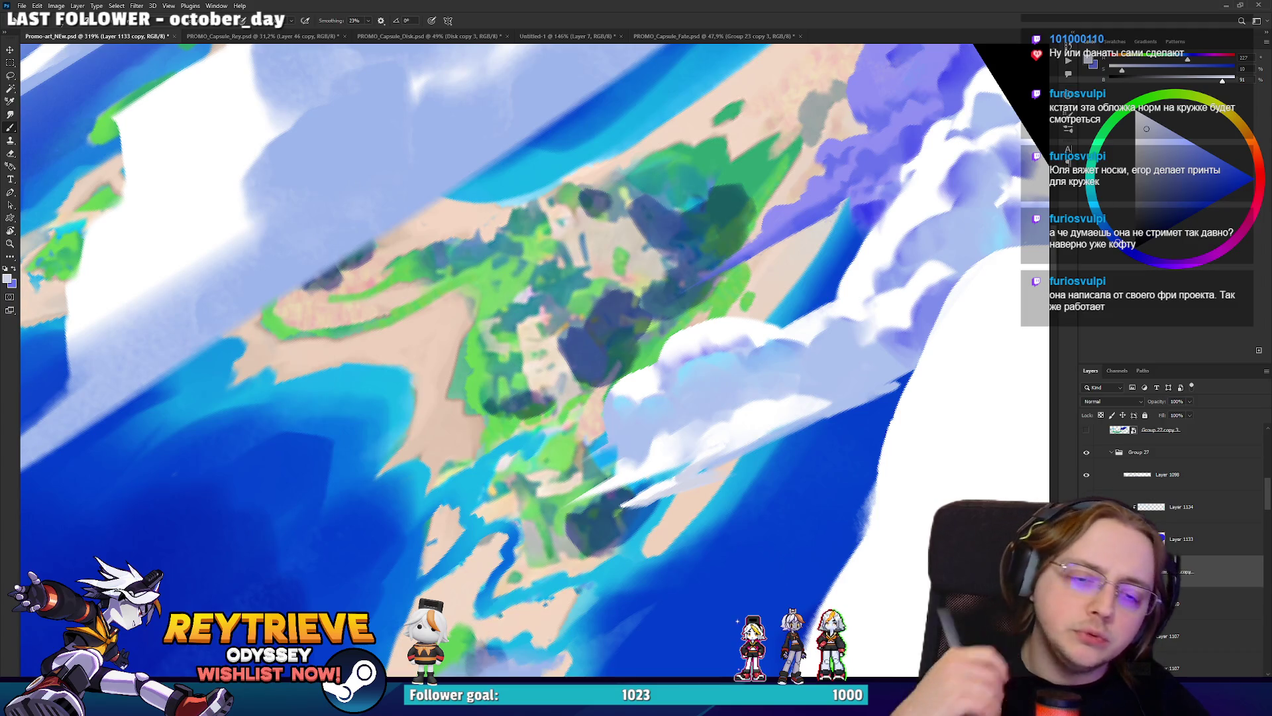
{"action": "left_click_drag", "start_coordinate": [751, 310], "coordinate": [820, 336]}
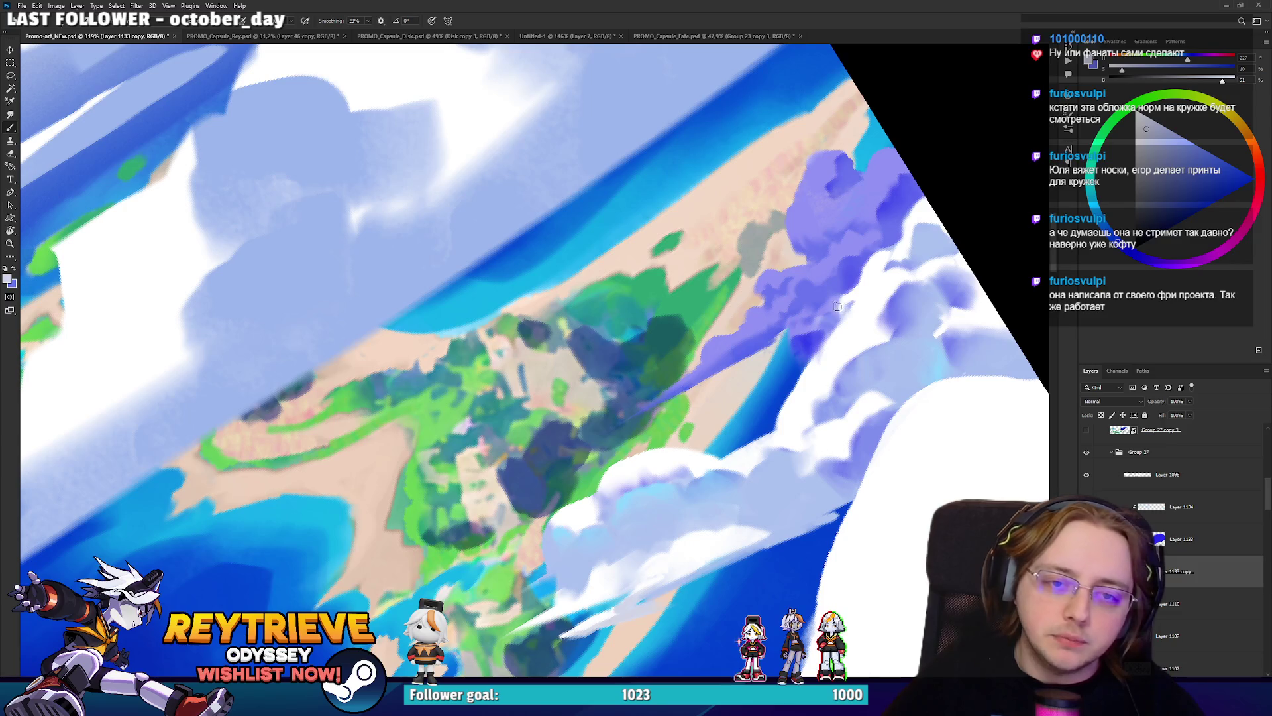
{"action": "scroll", "coordinate": [746, 293], "scroll_direction": "down", "scroll_amount": 10}
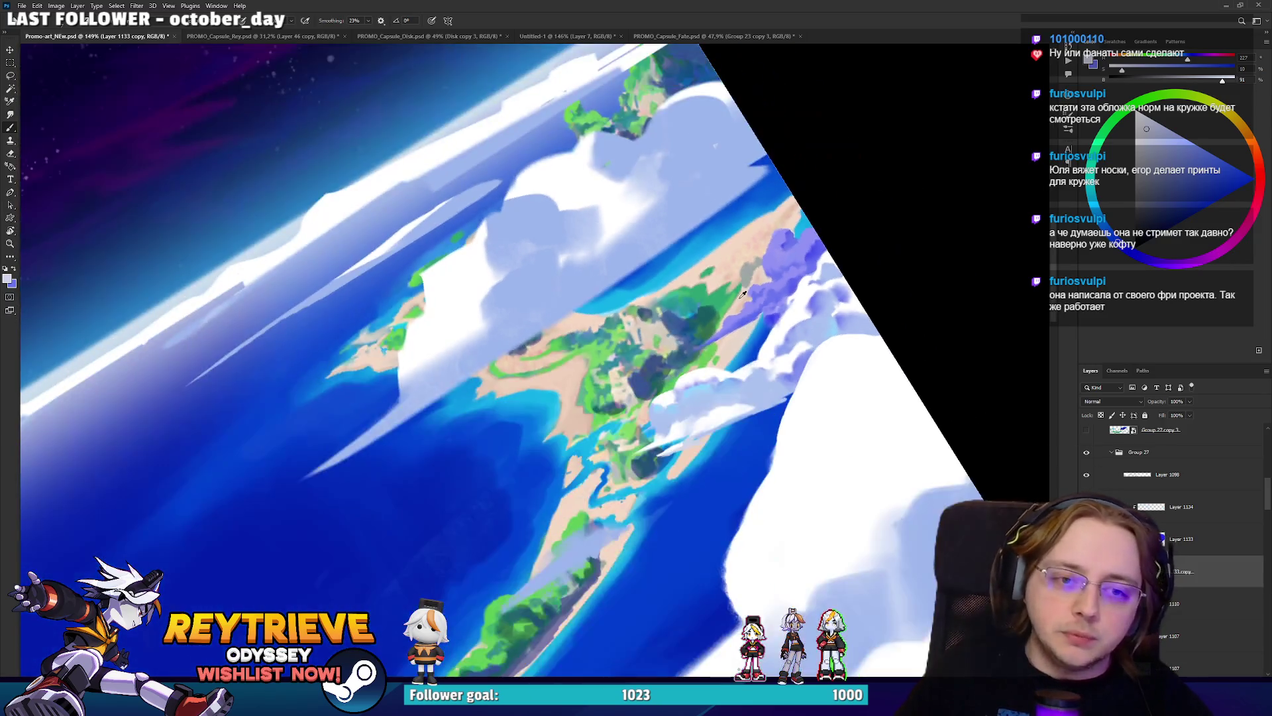
{"action": "scroll", "coordinate": [734, 395], "scroll_direction": "up", "scroll_amount": 8}
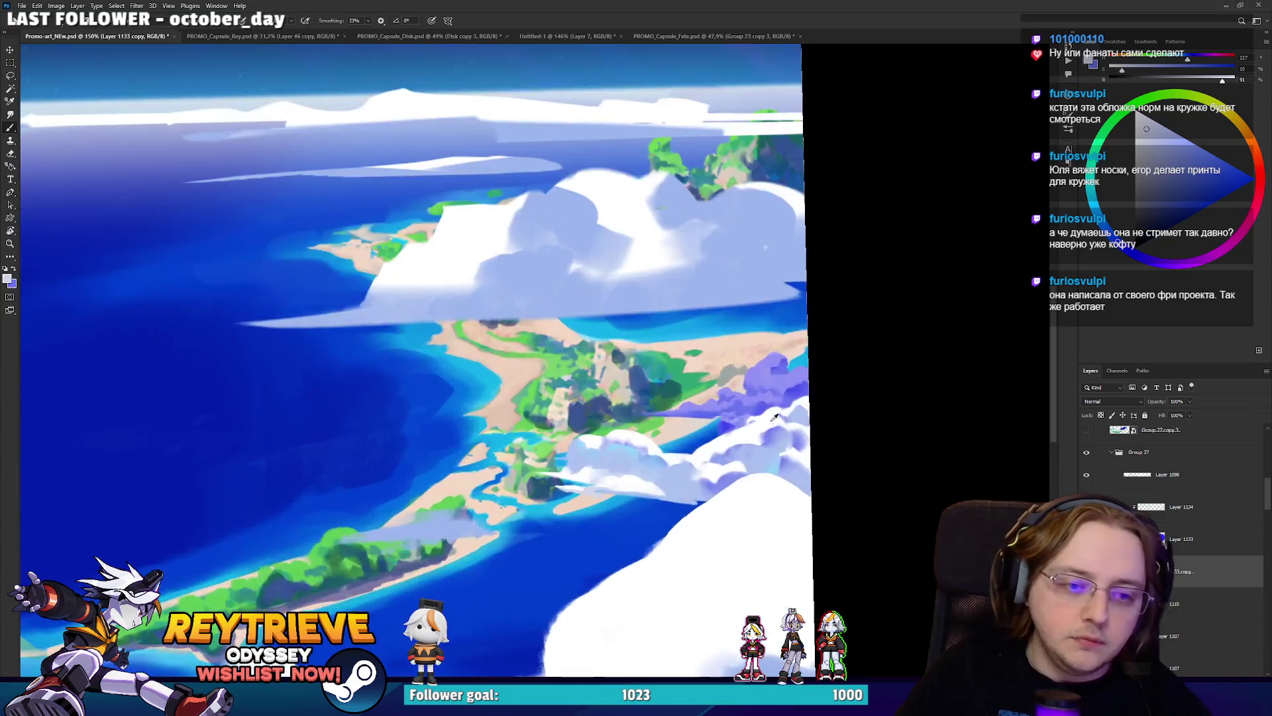
{"action": "scroll", "coordinate": [738, 445], "scroll_direction": "down", "scroll_amount": 8}
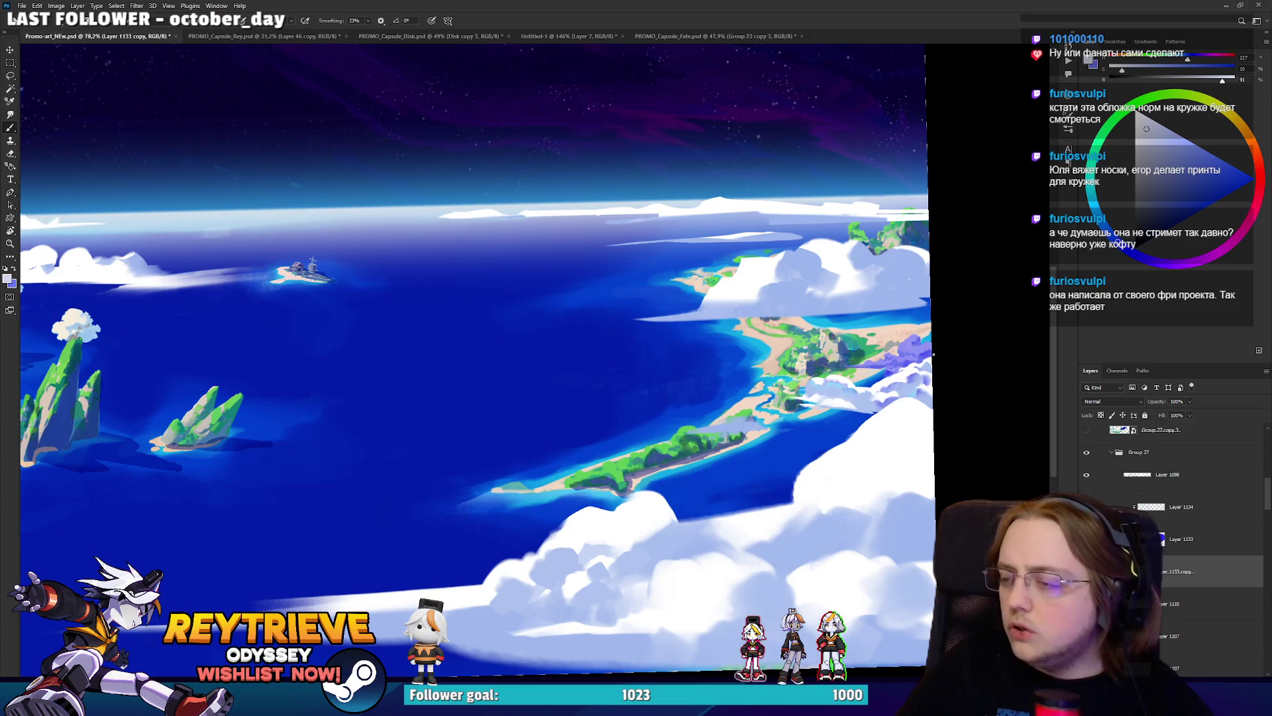
{"action": "key", "text": "alt+bracketright"}
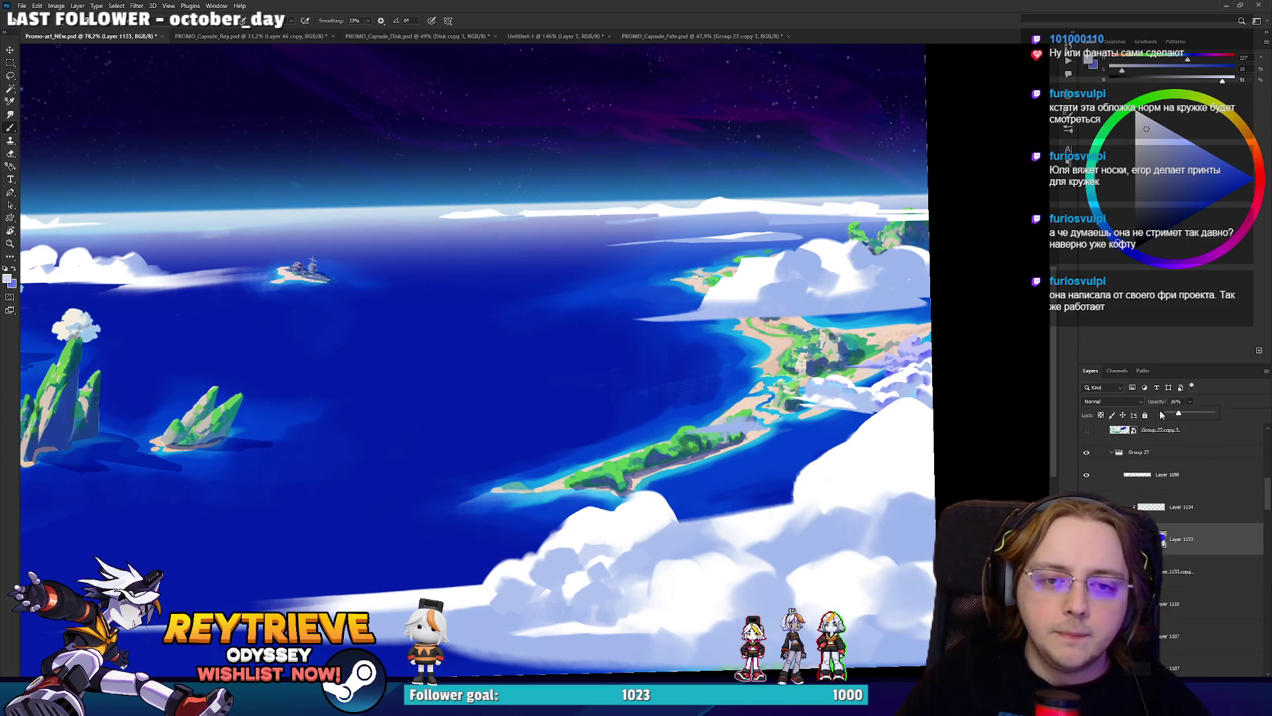
Set Layer 1133 to Multiply at 30% opacity and lower its saturation to -48.
{"action": "scroll", "coordinate": [901, 396], "scroll_direction": "down", "scroll_amount": 3}
{"action": "scroll", "coordinate": [901, 396], "scroll_direction": "up", "scroll_amount": 10}
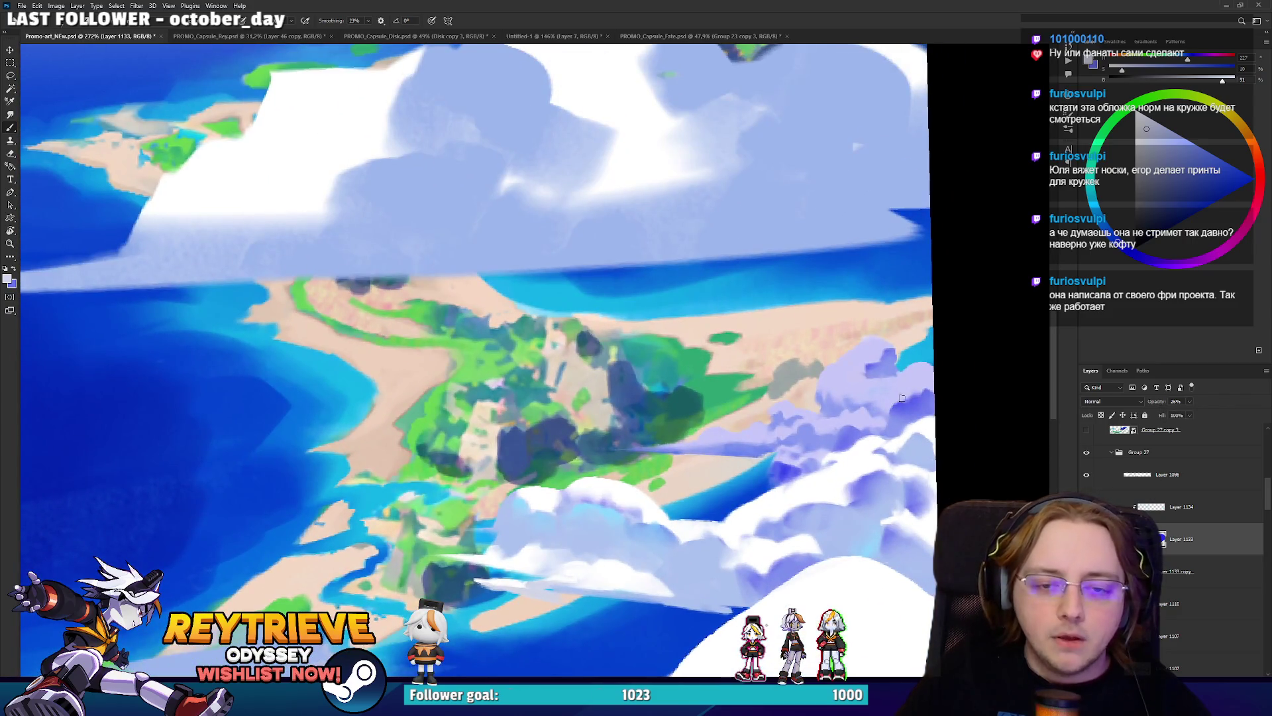
{"action": "left_click", "coordinate": [1112, 401]}
{"action": "left_click", "coordinate": [1100, 443]}
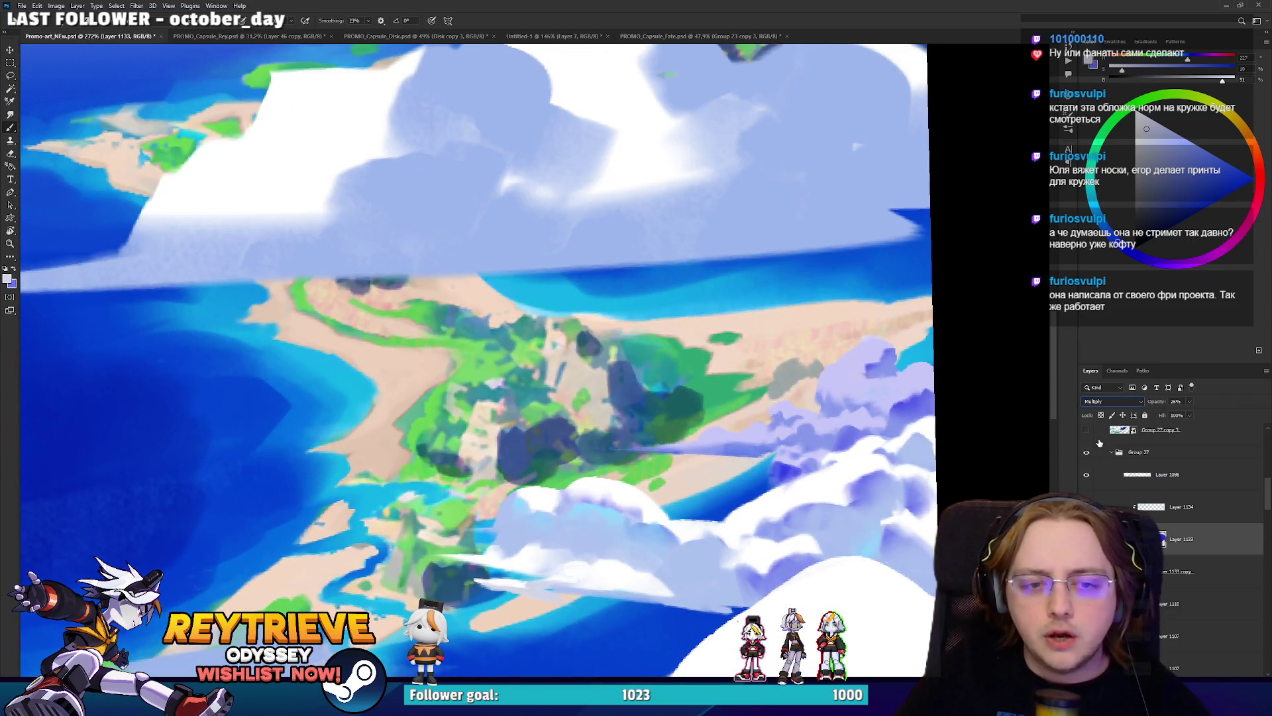
{"action": "left_click_drag", "start_coordinate": [1203, 418], "coordinate": [1194, 418]}
{"action": "key", "text": "ctrl+u"}
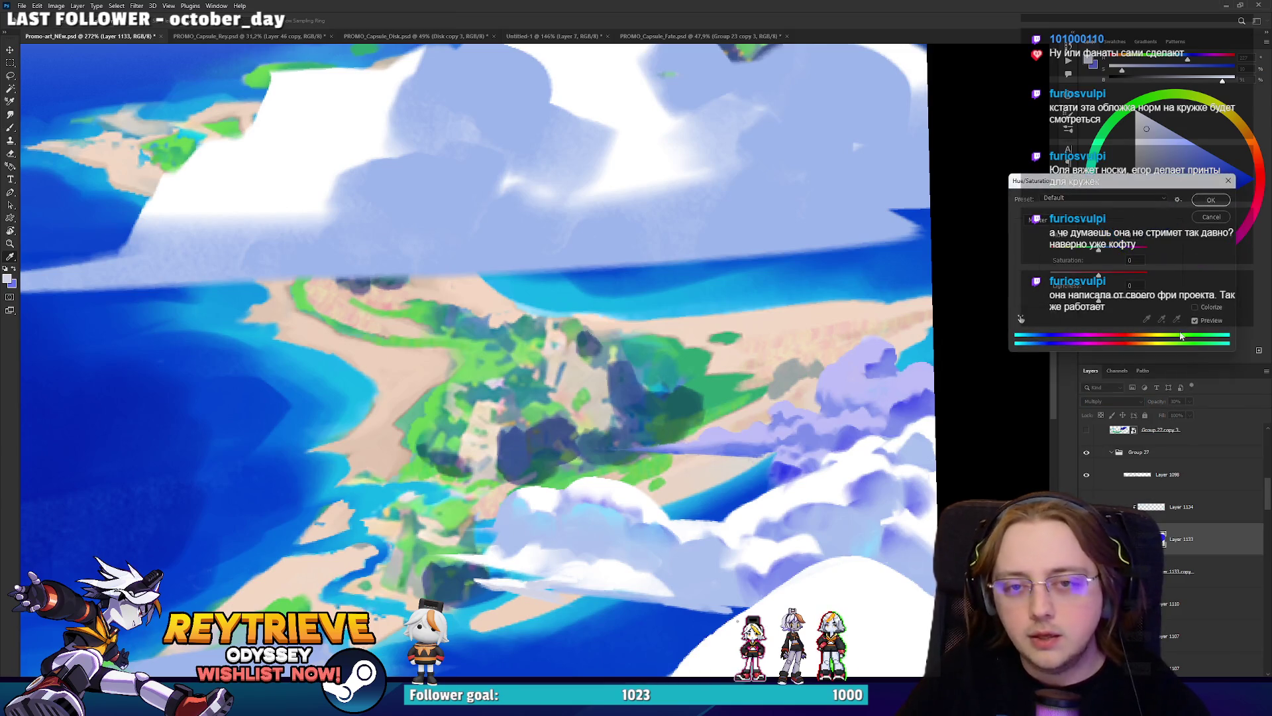
{"action": "left_click_drag", "start_coordinate": [1099, 275], "coordinate": [1076, 276]}
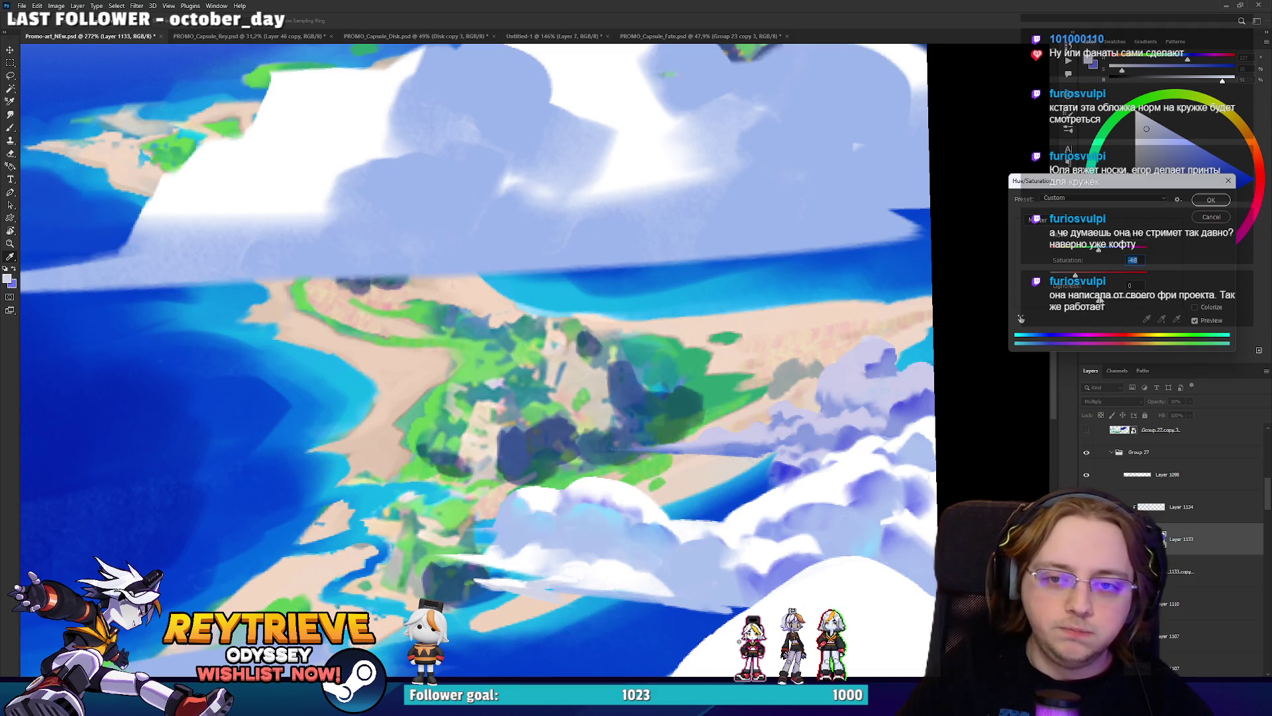
{"action": "left_click", "coordinate": [1212, 200]}
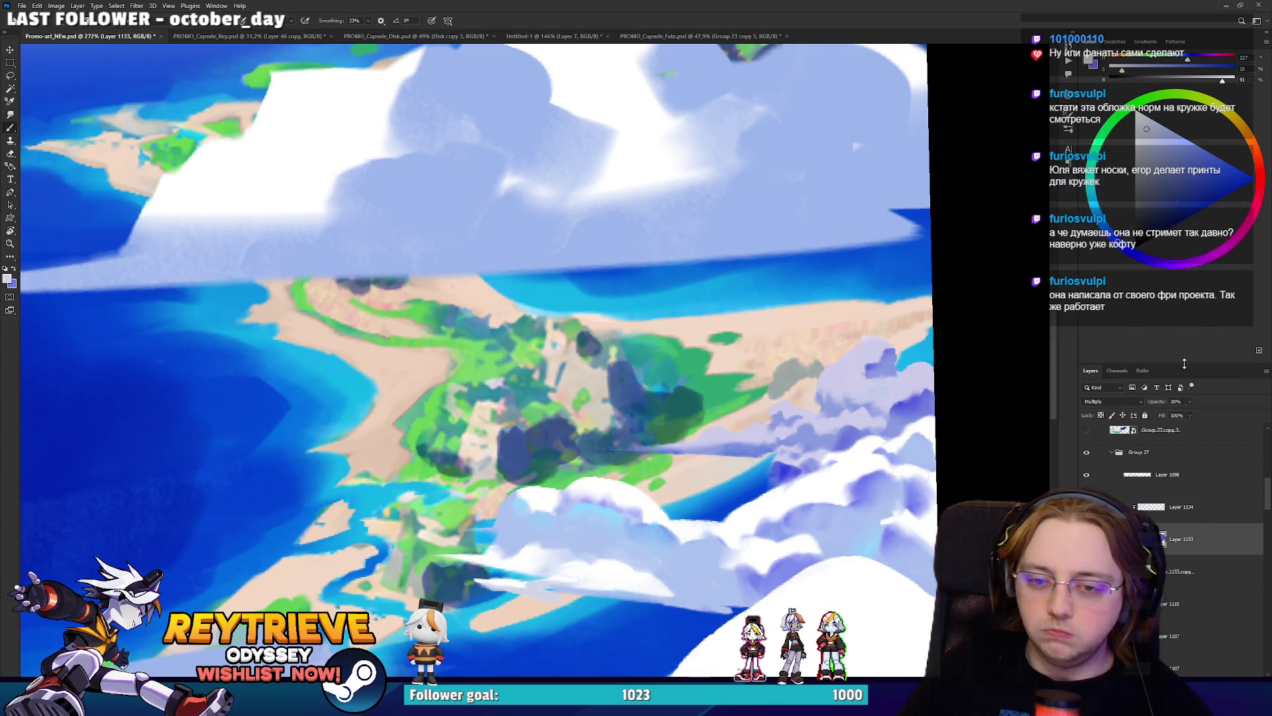
Fade the cloud shading with Blend If in Layer Style, then fit the whole scene on screen.
{"action": "double_click", "coordinate": [1221, 542]}
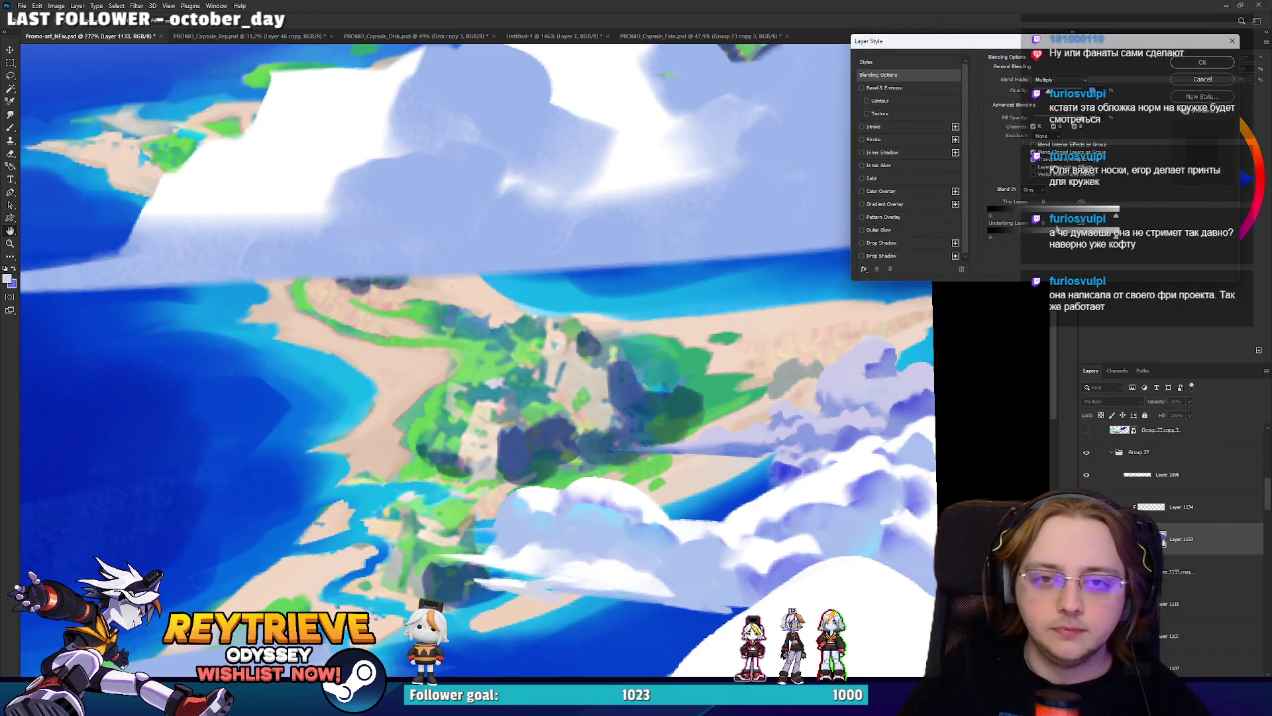
{"action": "left_click_drag", "start_coordinate": [1116, 238], "coordinate": [1114, 237]}
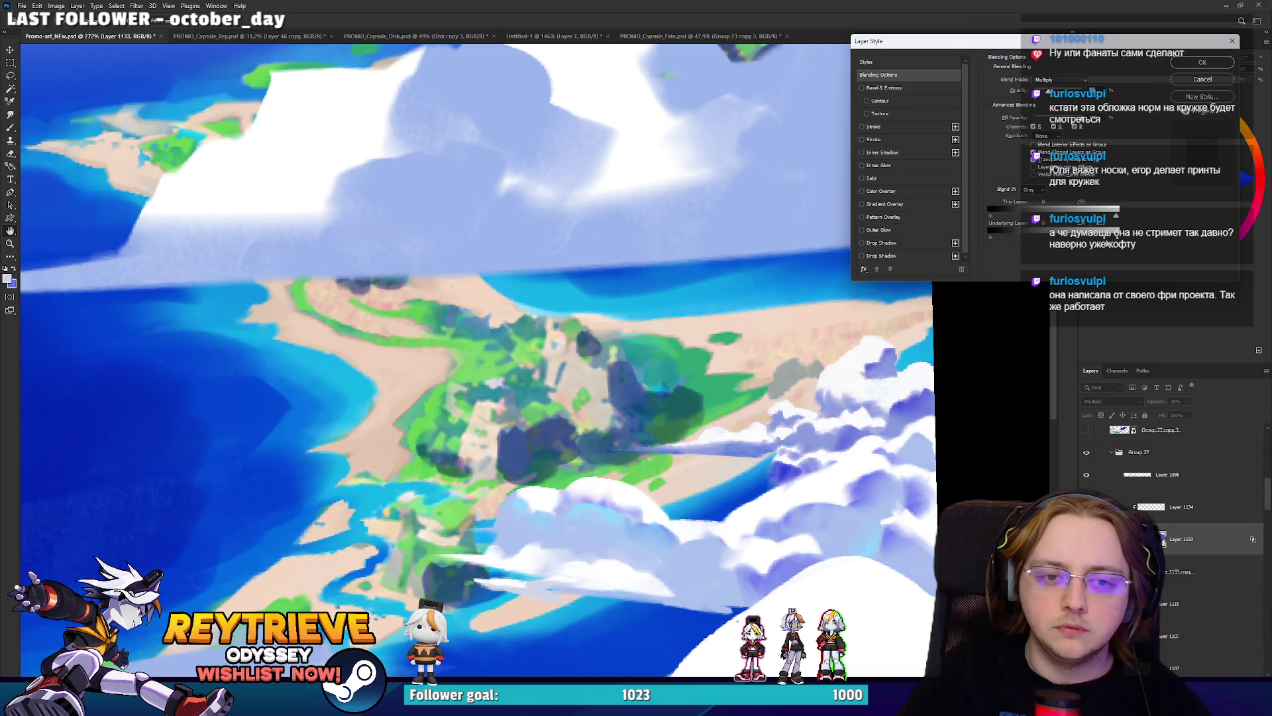
{"action": "left_click", "coordinate": [1198, 64]}
{"action": "key", "text": "ctrl+0"}
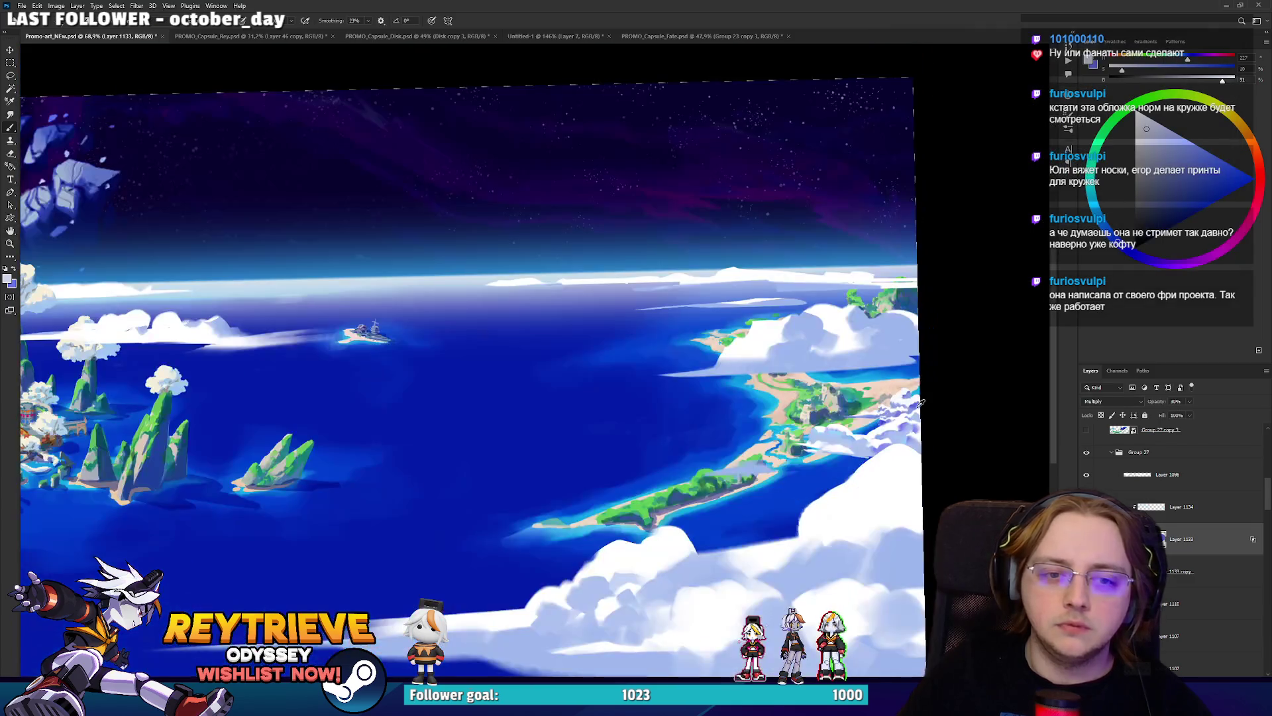
Bring the left islands into view and select Layer 1098.
{"action": "scroll", "coordinate": [923, 402], "scroll_direction": "down", "scroll_amount": 2}
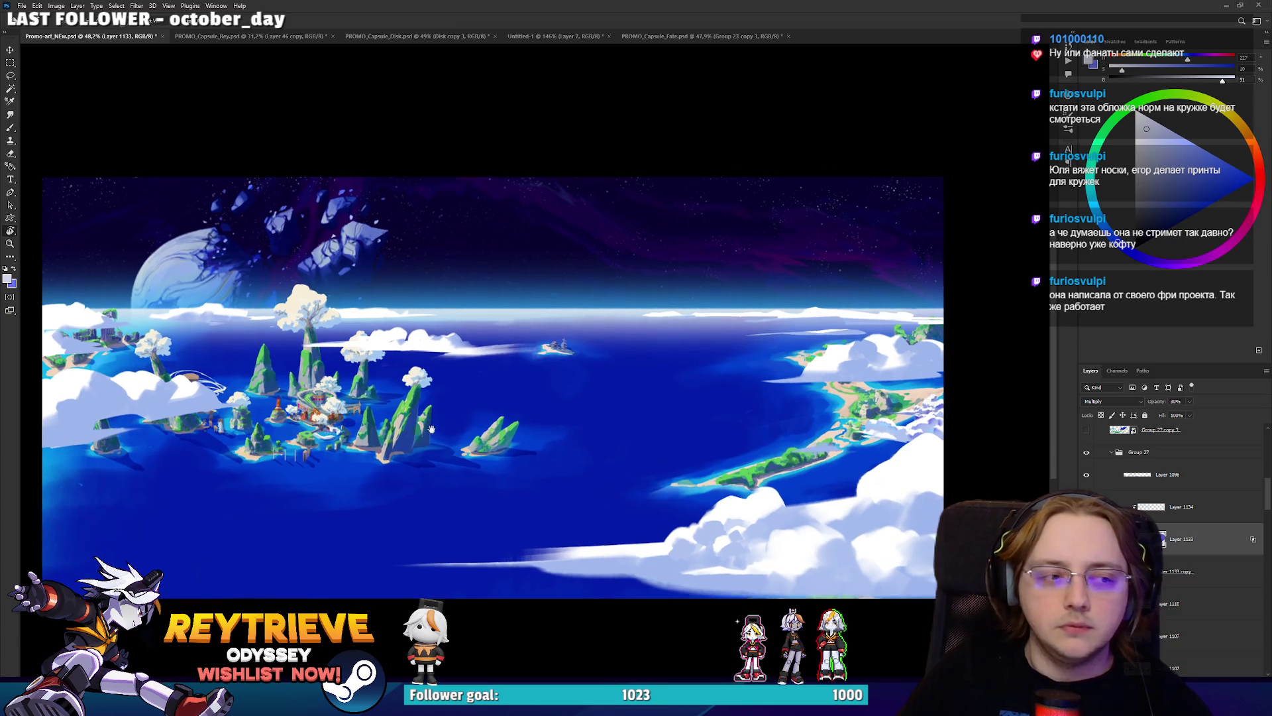
{"action": "left_click_drag", "start_coordinate": [232, 412], "coordinate": [473, 412]}
{"action": "scroll", "coordinate": [473, 413], "scroll_direction": "up", "scroll_amount": 5}
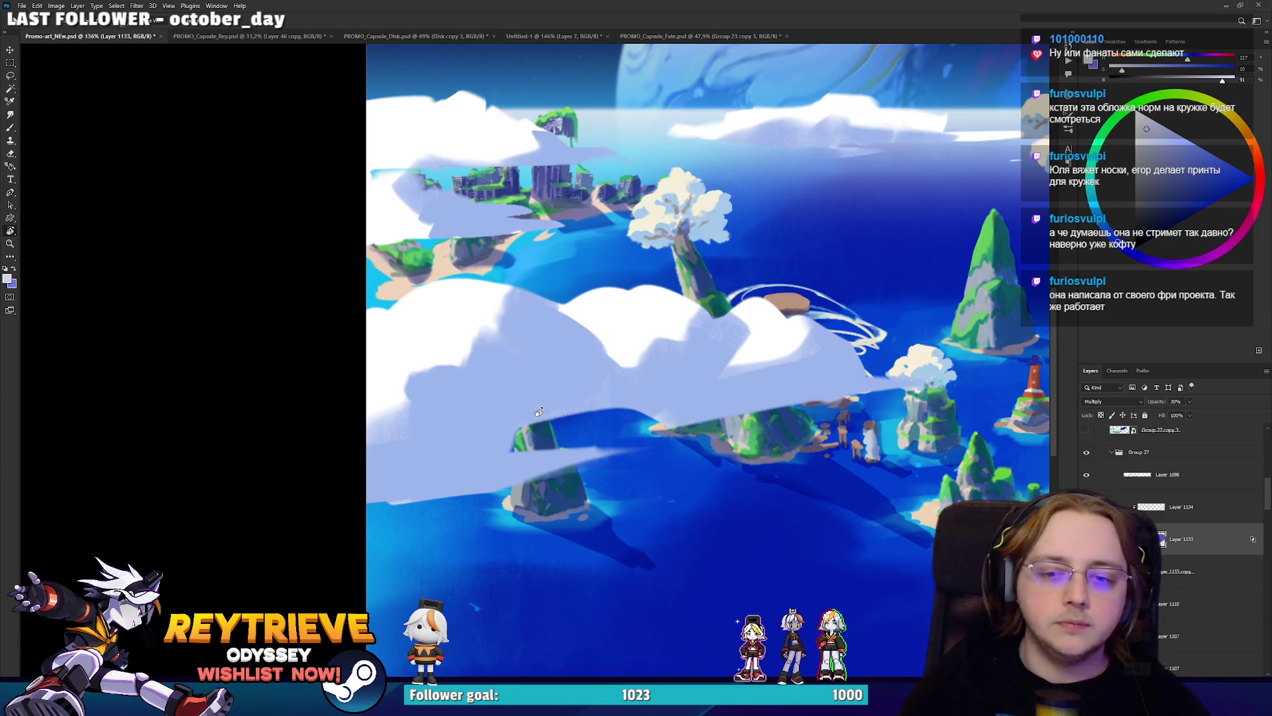
{"action": "left_click", "coordinate": [1161, 486]}
Lasso the central cloud and copy it onto new Layer 1135 with Ctrl+J.
{"action": "scroll", "coordinate": [521, 471], "scroll_direction": "down", "scroll_amount": 2}
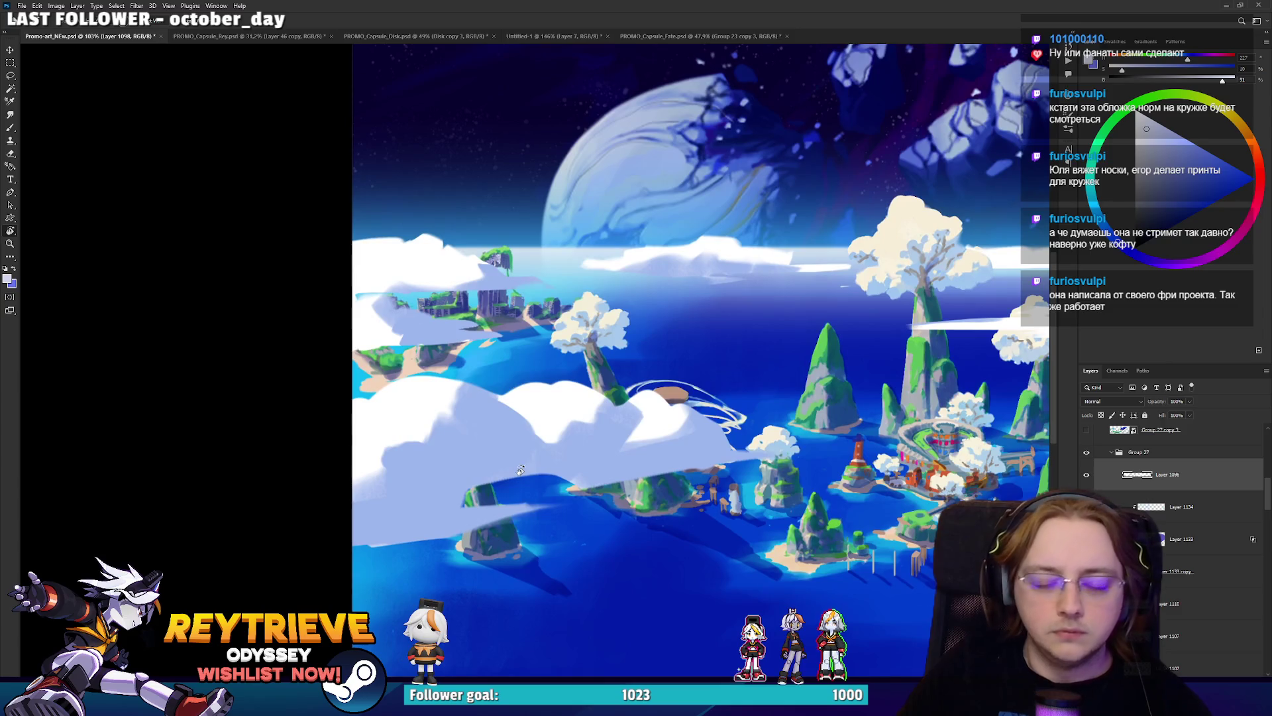
{"action": "left_click_drag", "start_coordinate": [520, 471], "coordinate": [406, 470]}
{"action": "mouse_move", "coordinate": [462, 423]}
{"action": "left_mouse_down"}
{"action": "mouse_move", "coordinate": [816, 317]}
{"action": "mouse_move", "coordinate": [507, 610]}
{"action": "mouse_move", "coordinate": [464, 414]}
{"action": "left_mouse_up"}
{"action": "left_click_drag", "start_coordinate": [535, 646], "coordinate": [550, 597]}
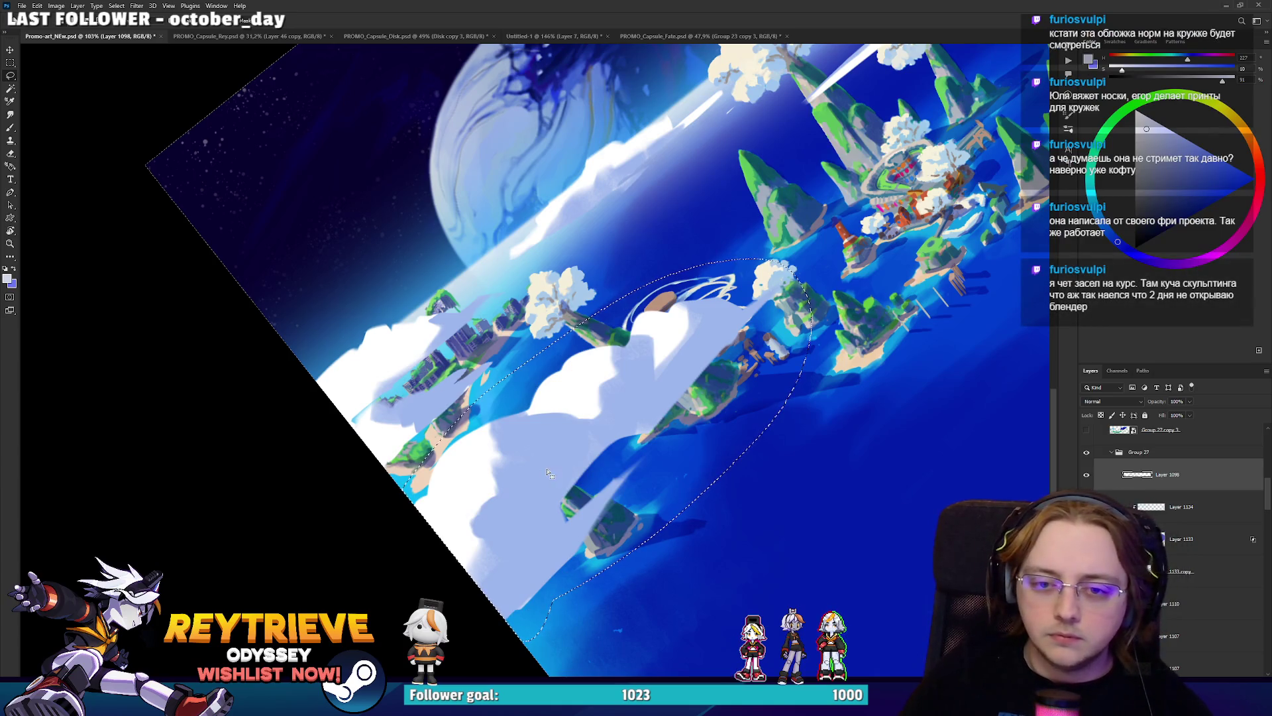
{"action": "key", "text": "r"}
{"action": "left_click_drag", "start_coordinate": [546, 468], "coordinate": [650, 509]}
{"action": "key", "text": "Escape"}
{"action": "key", "text": "ctrl+j"}
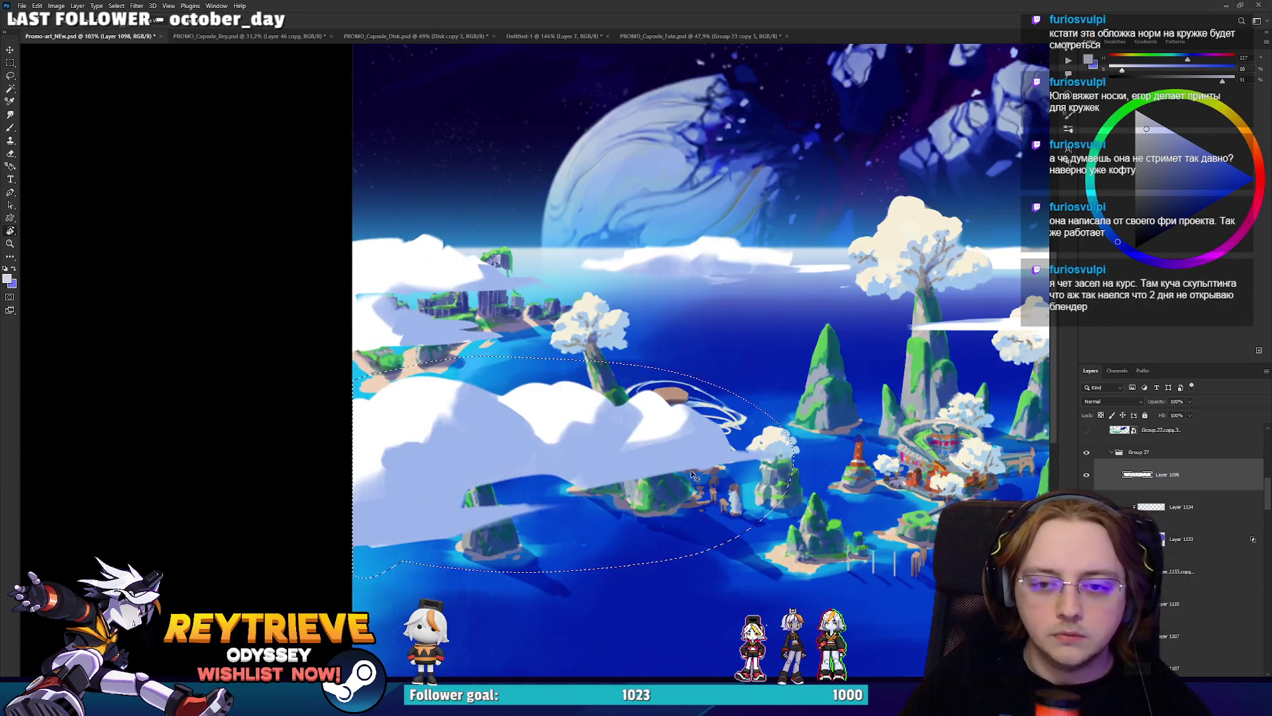
{"action": "left_click", "coordinate": [1160, 510], "text": "ctrl"}
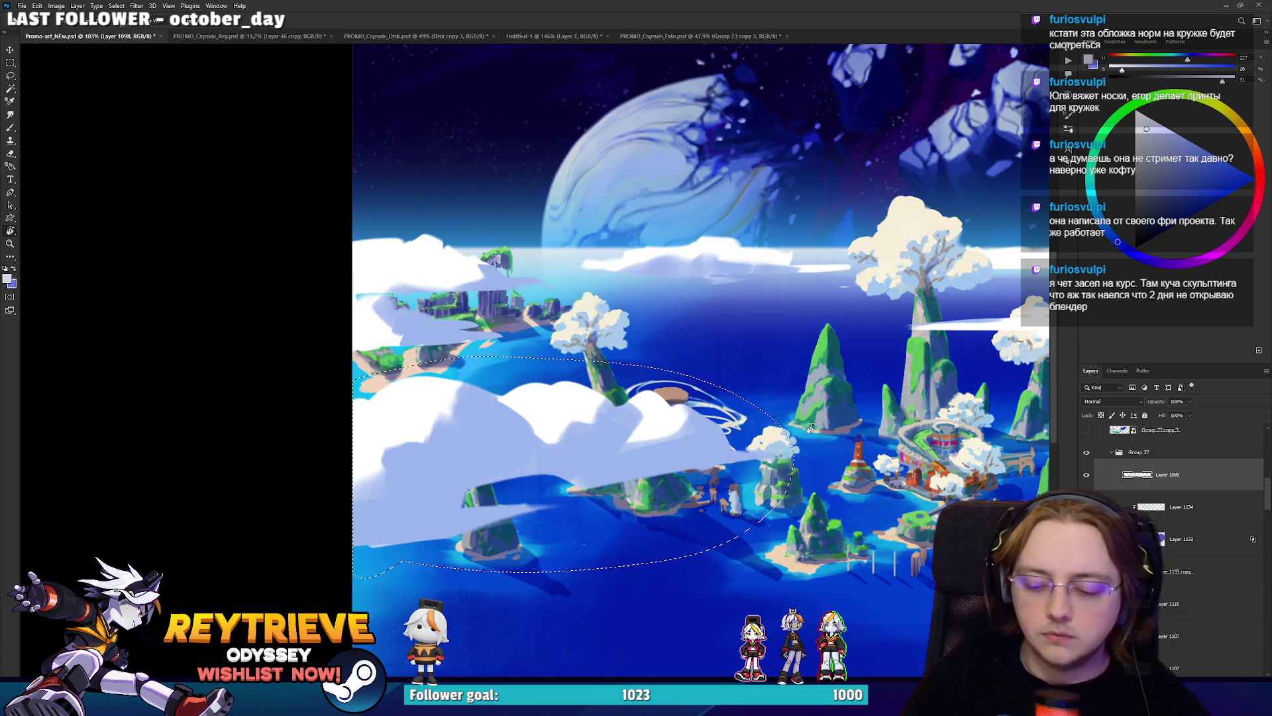
{"action": "key", "text": "ctrl+z"}
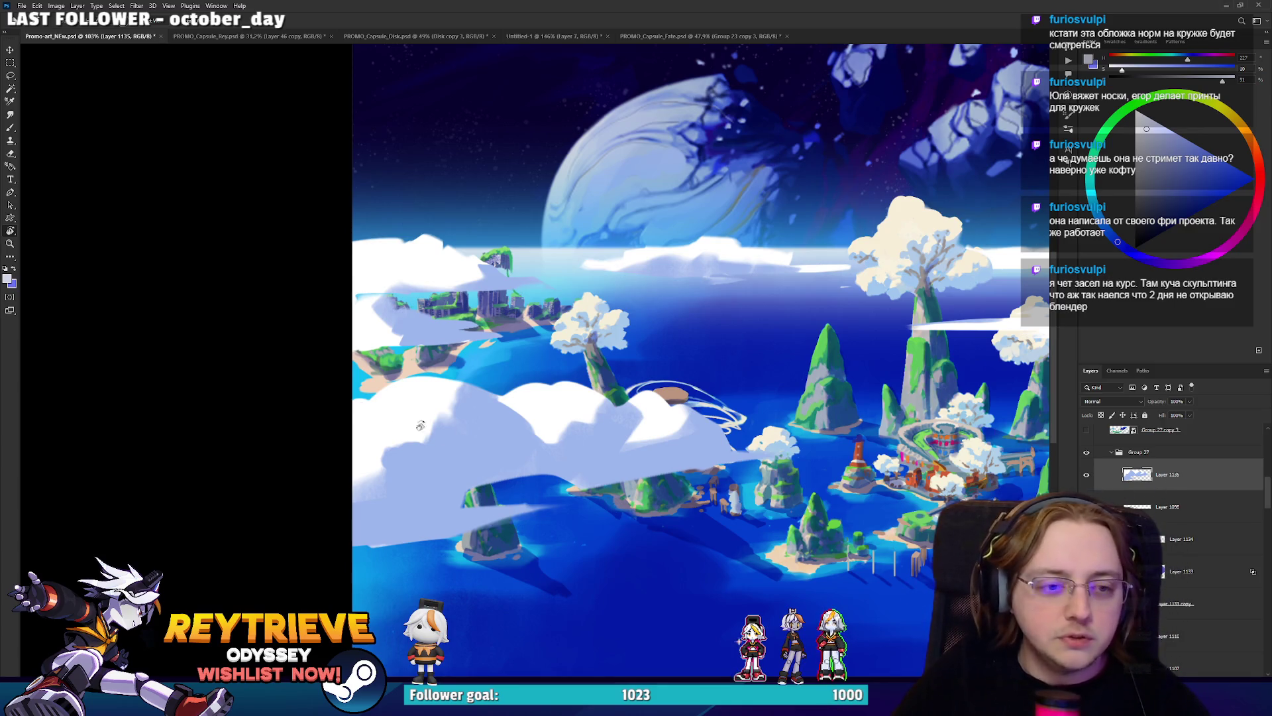
Sample near-white from the cloud and paint light strokes across it.
{"action": "scroll", "coordinate": [441, 434], "scroll_direction": "up", "scroll_amount": 2}
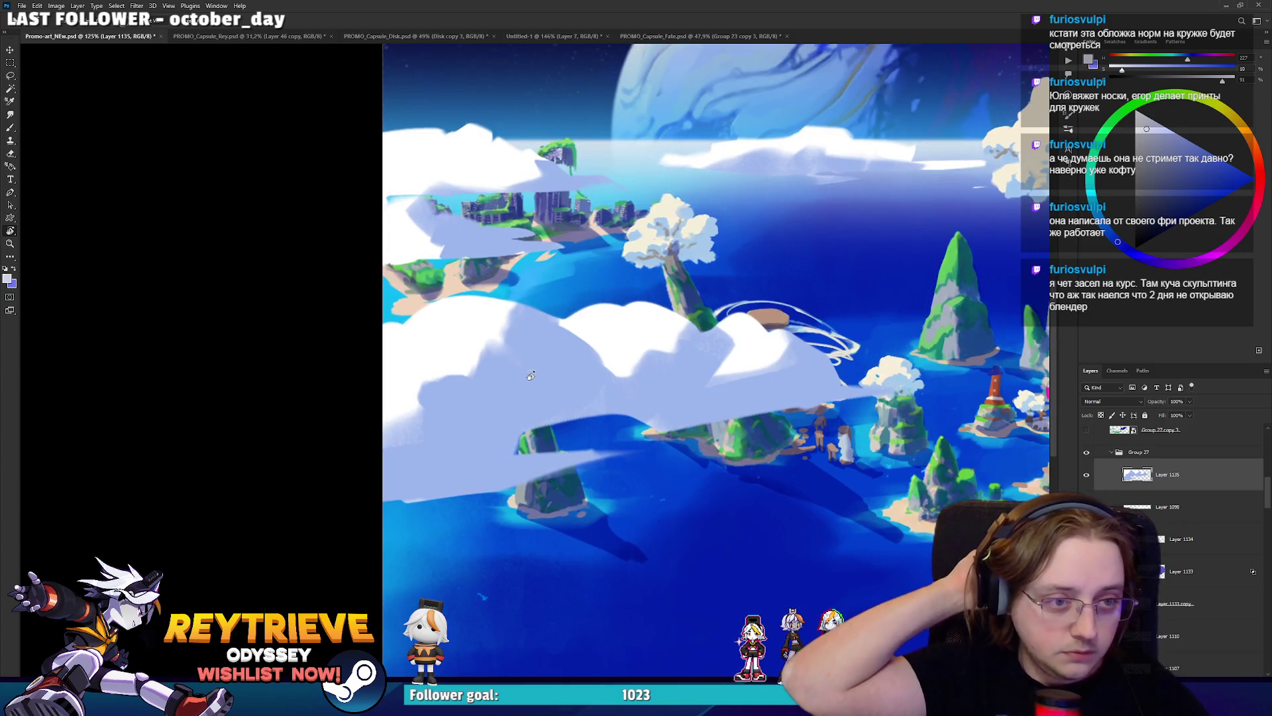
{"action": "left_click_drag", "start_coordinate": [653, 408], "coordinate": [546, 436]}
{"action": "left_click", "coordinate": [546, 436], "text": "alt"}
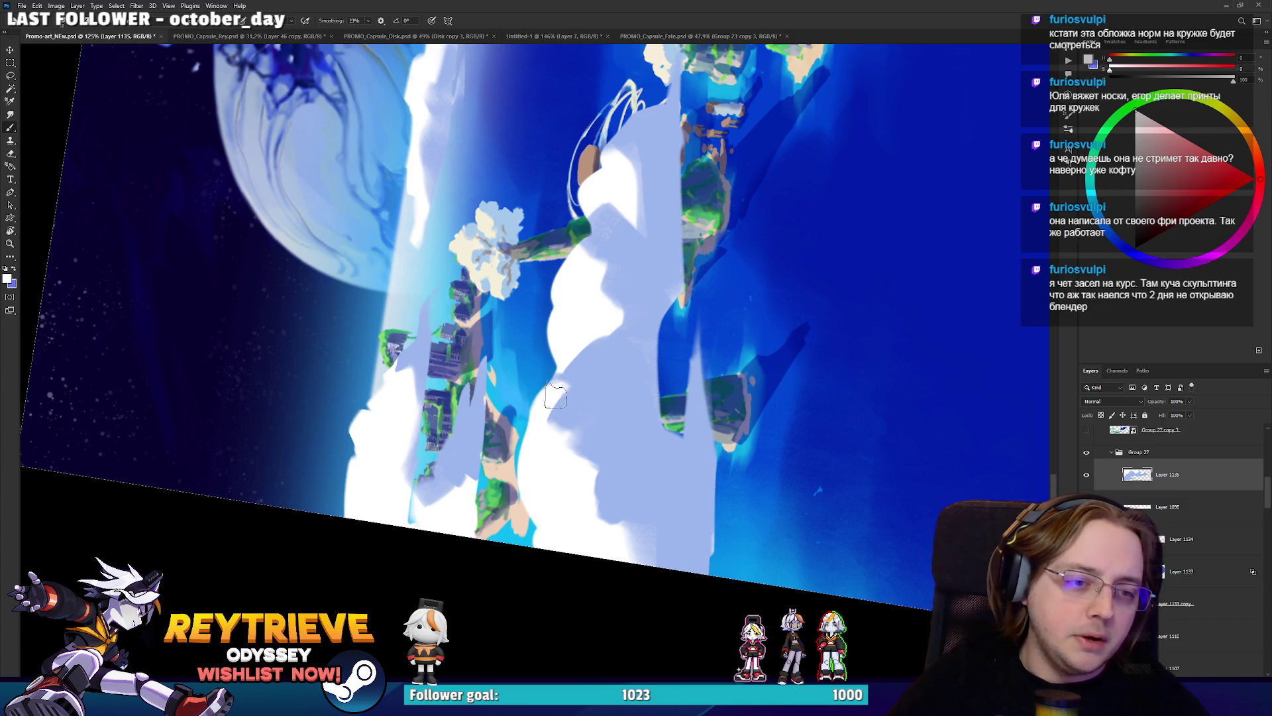
{"action": "left_click", "coordinate": [595, 388], "text": "alt"}
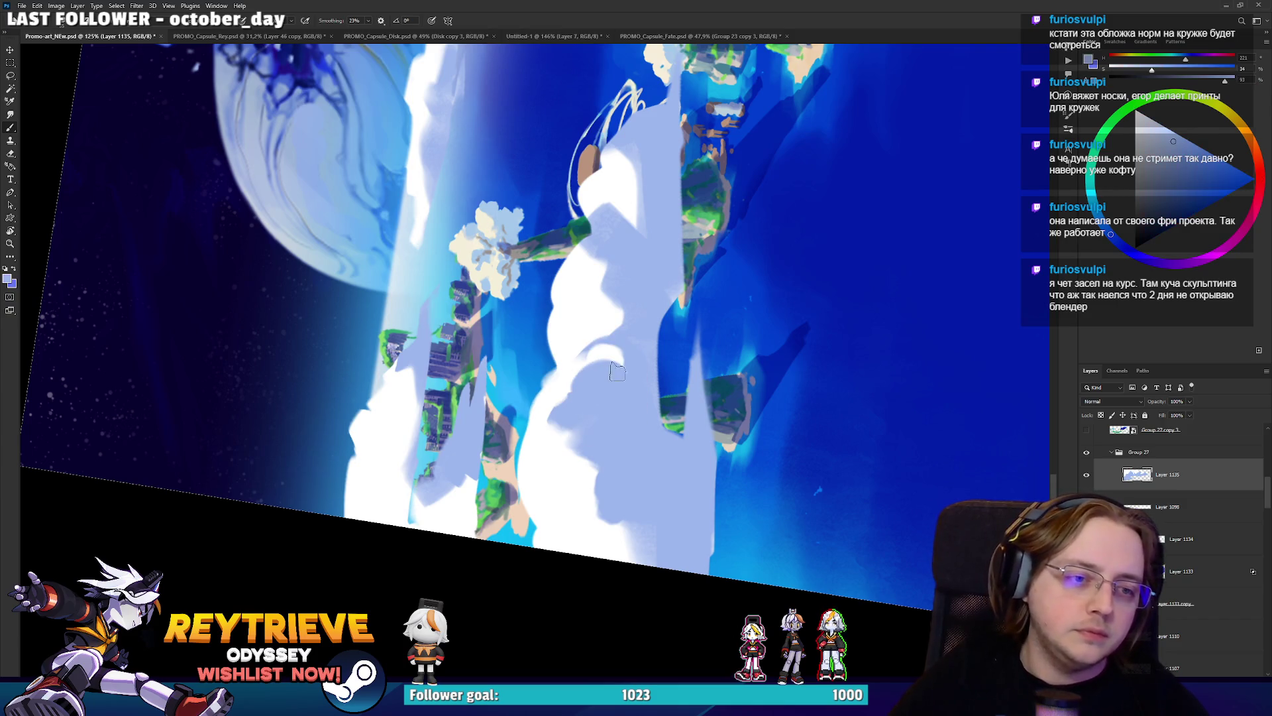
{"action": "left_click_drag", "start_coordinate": [647, 338], "coordinate": [595, 418]}
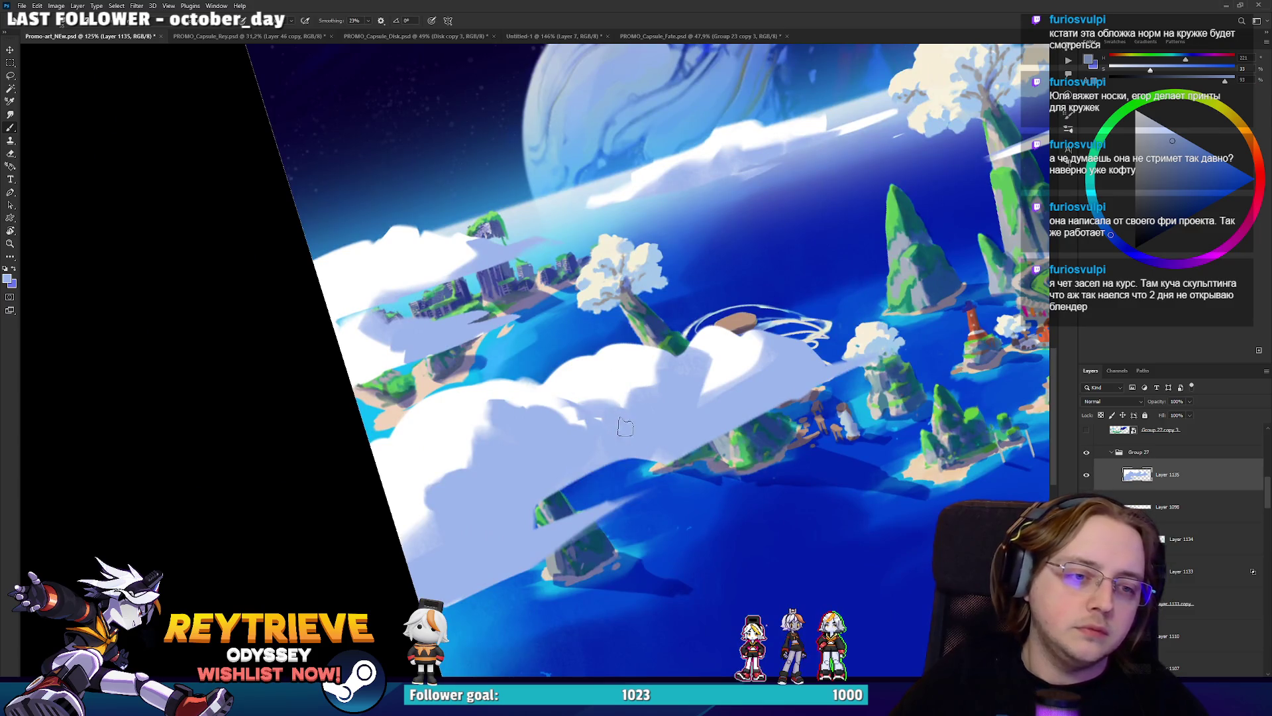
{"action": "left_click", "coordinate": [634, 385], "text": "alt"}
{"action": "left_click_drag", "start_coordinate": [634, 385], "coordinate": [689, 388]}
Dab lavender-blue strokes into the white cloud and paint lavender over its edge.
{"action": "left_click", "coordinate": [685, 404], "text": "alt"}
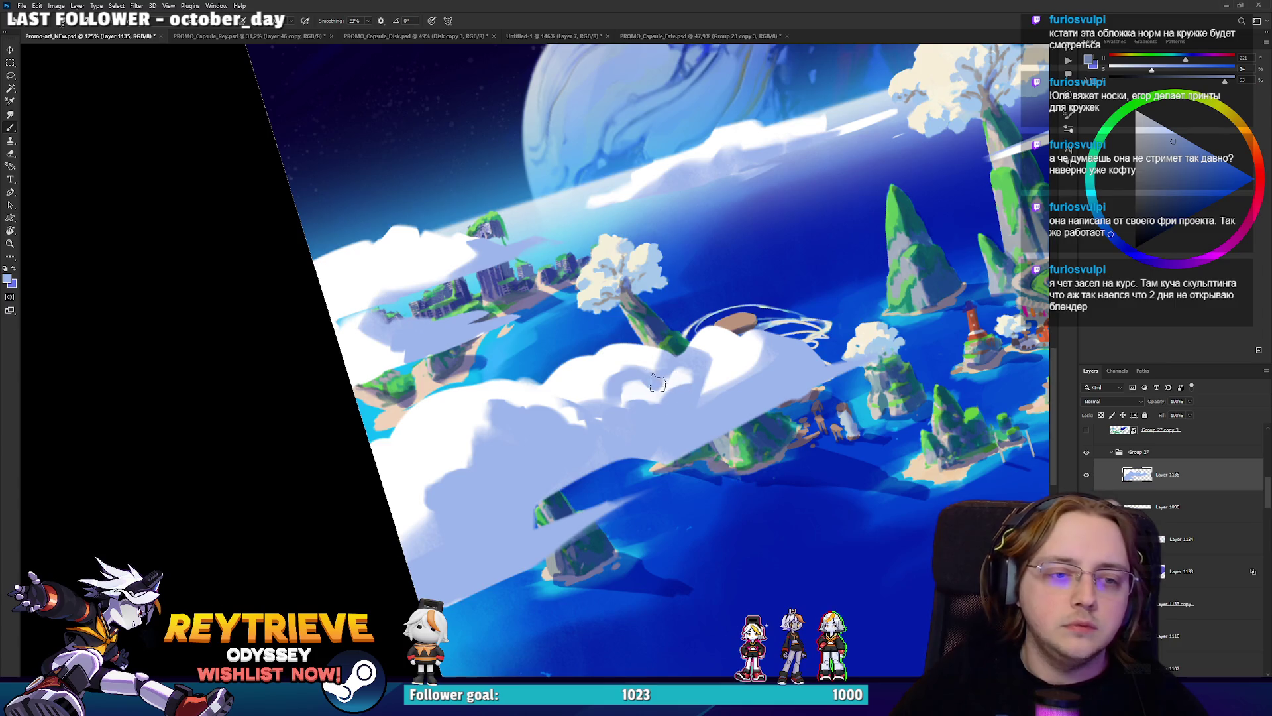
{"action": "mouse_move", "coordinate": [689, 368]}
{"action": "left_mouse_down"}
{"action": "mouse_move", "coordinate": [725, 288]}
{"action": "mouse_move", "coordinate": [685, 262]}
{"action": "left_mouse_up"}
{"action": "left_click", "coordinate": [674, 265], "text": "alt"}
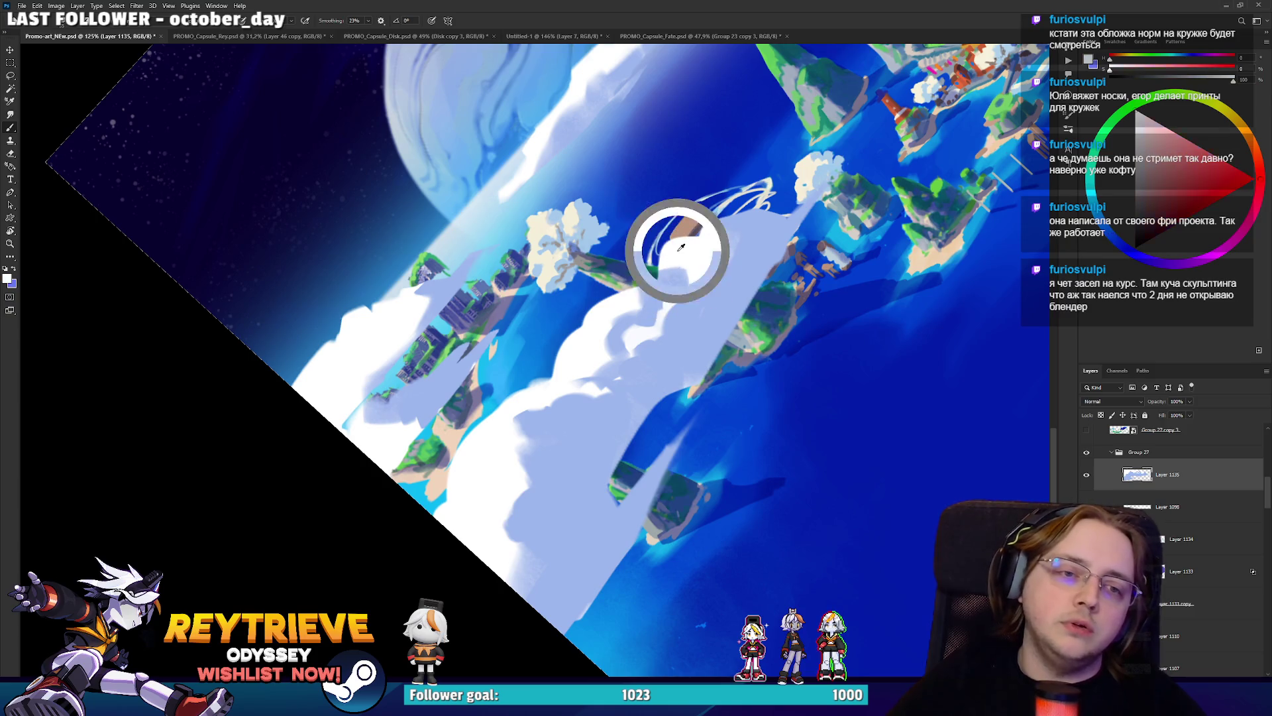
{"action": "left_click", "coordinate": [621, 302], "text": "alt"}
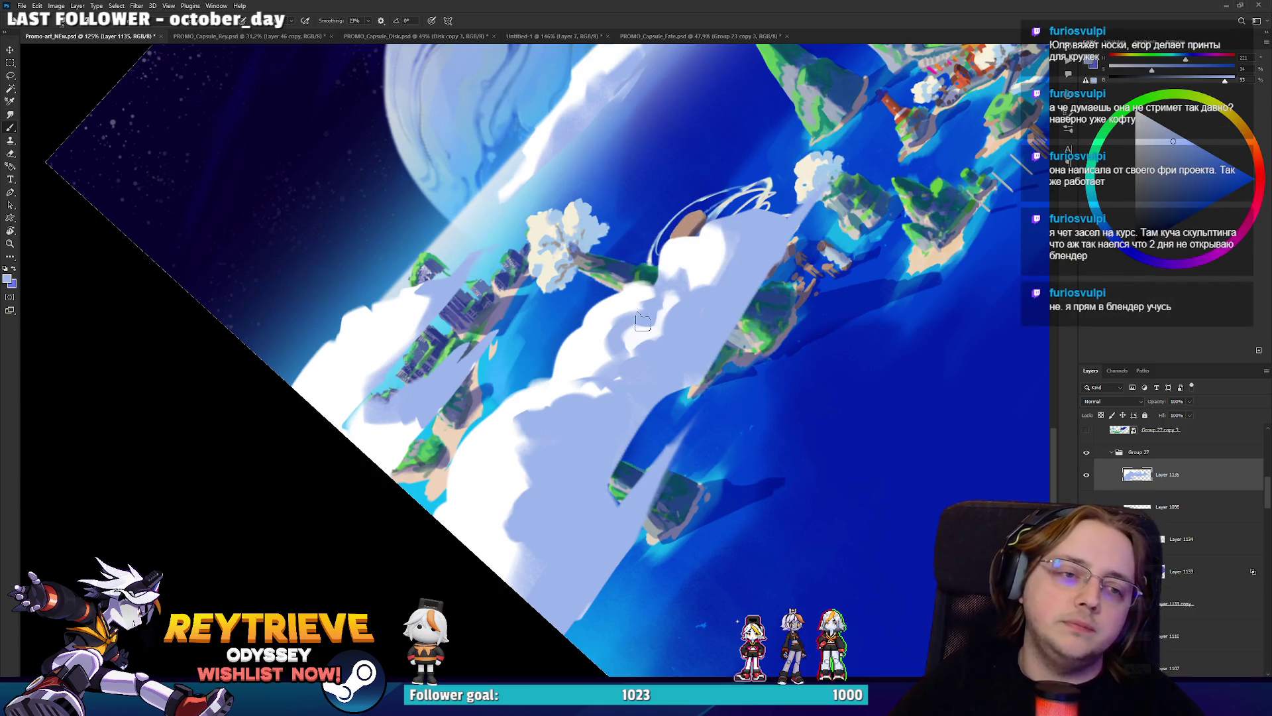
{"action": "left_click_drag", "start_coordinate": [649, 285], "coordinate": [685, 332]}
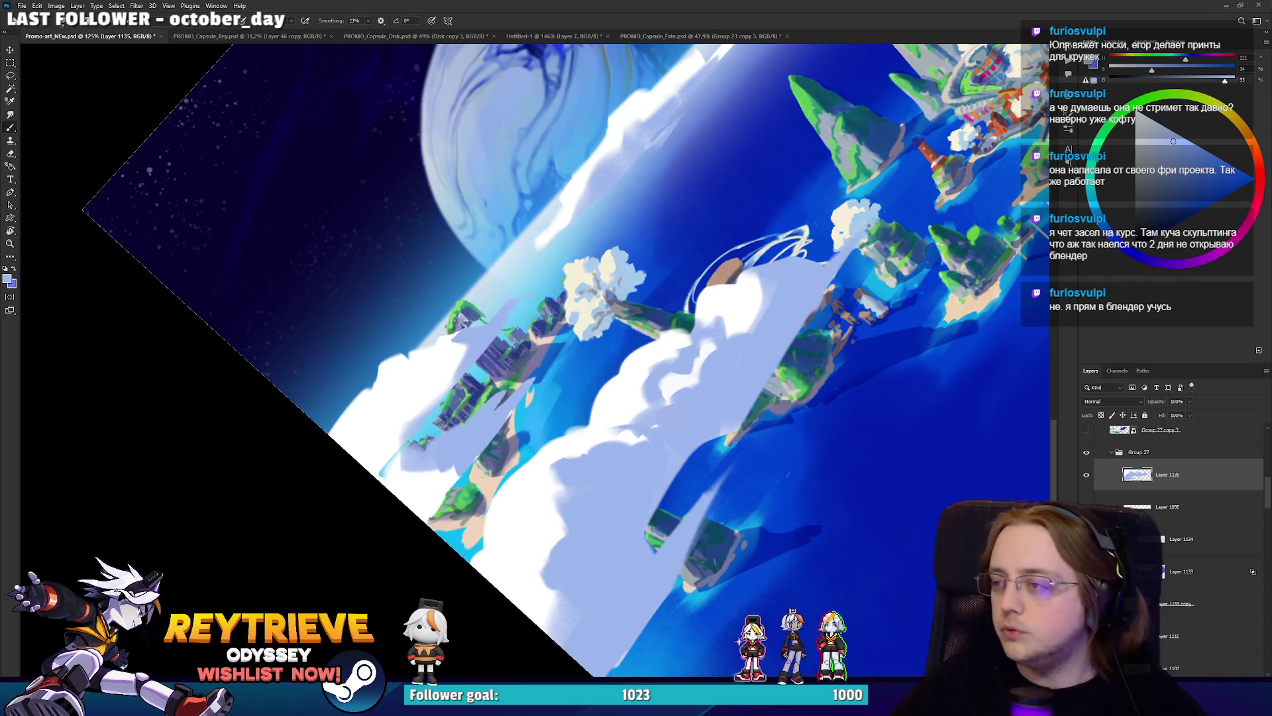
{"action": "left_click", "coordinate": [557, 576], "text": "alt"}
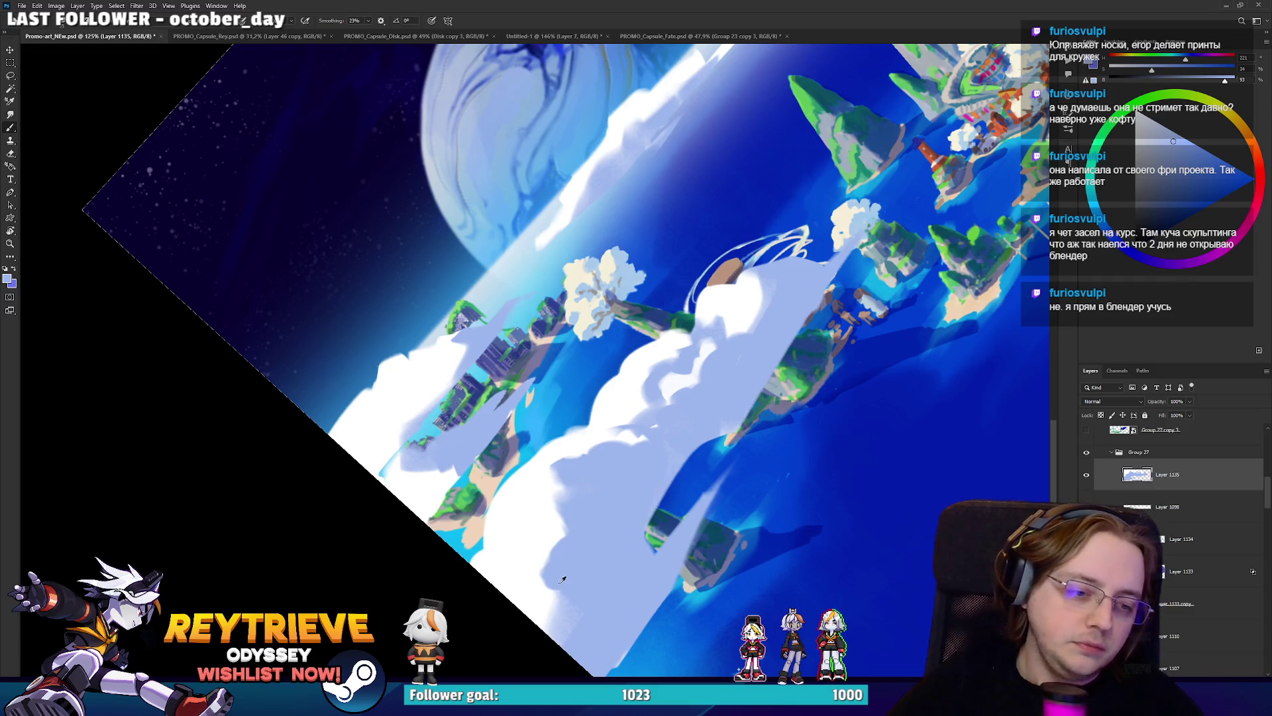
{"action": "mouse_move", "coordinate": [543, 553]}
{"action": "left_mouse_down"}
{"action": "mouse_move", "coordinate": [527, 563]}
{"action": "mouse_move", "coordinate": [560, 534]}
{"action": "mouse_move", "coordinate": [530, 577]}
{"action": "mouse_move", "coordinate": [536, 599]}
{"action": "mouse_move", "coordinate": [553, 590]}
{"action": "mouse_move", "coordinate": [564, 623]}
{"action": "mouse_move", "coordinate": [579, 613]}
{"action": "left_mouse_up"}
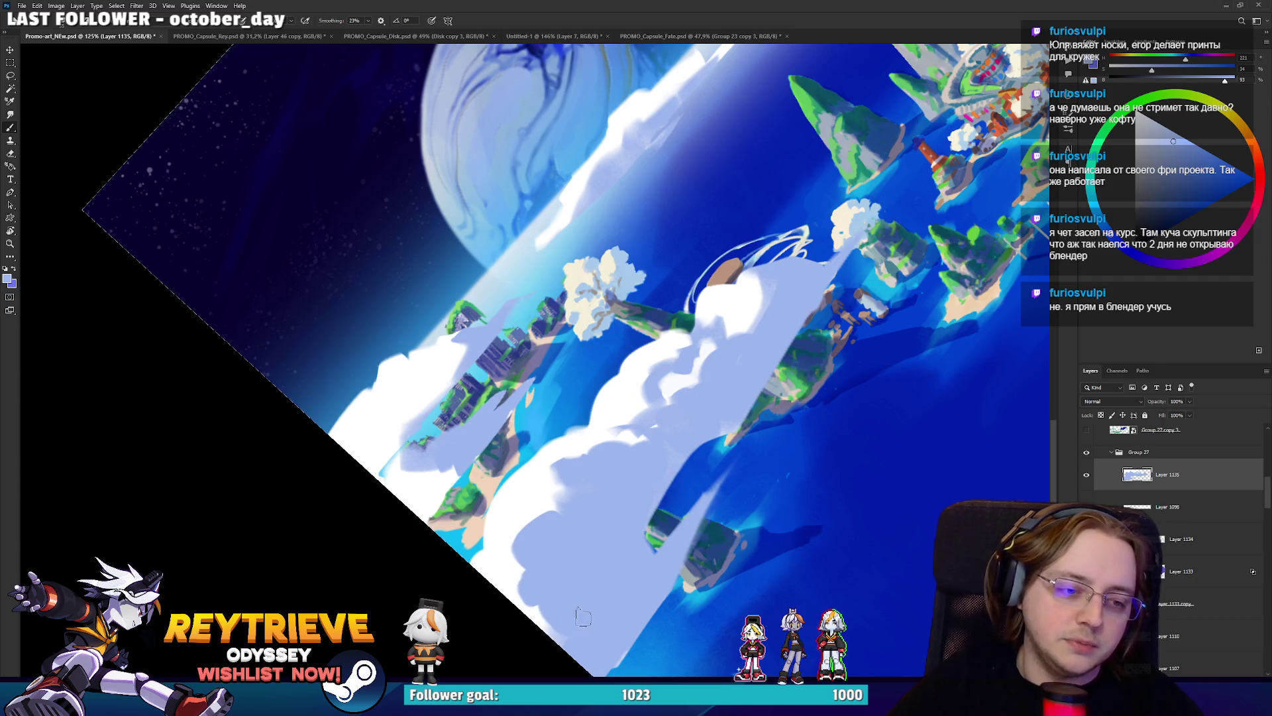
Paint white highlights over the lavender cloud and along its edge.
{"action": "key", "text": "x"}
{"action": "left_click_drag", "start_coordinate": [623, 593], "coordinate": [732, 456]}
{"action": "key", "text": "x"}
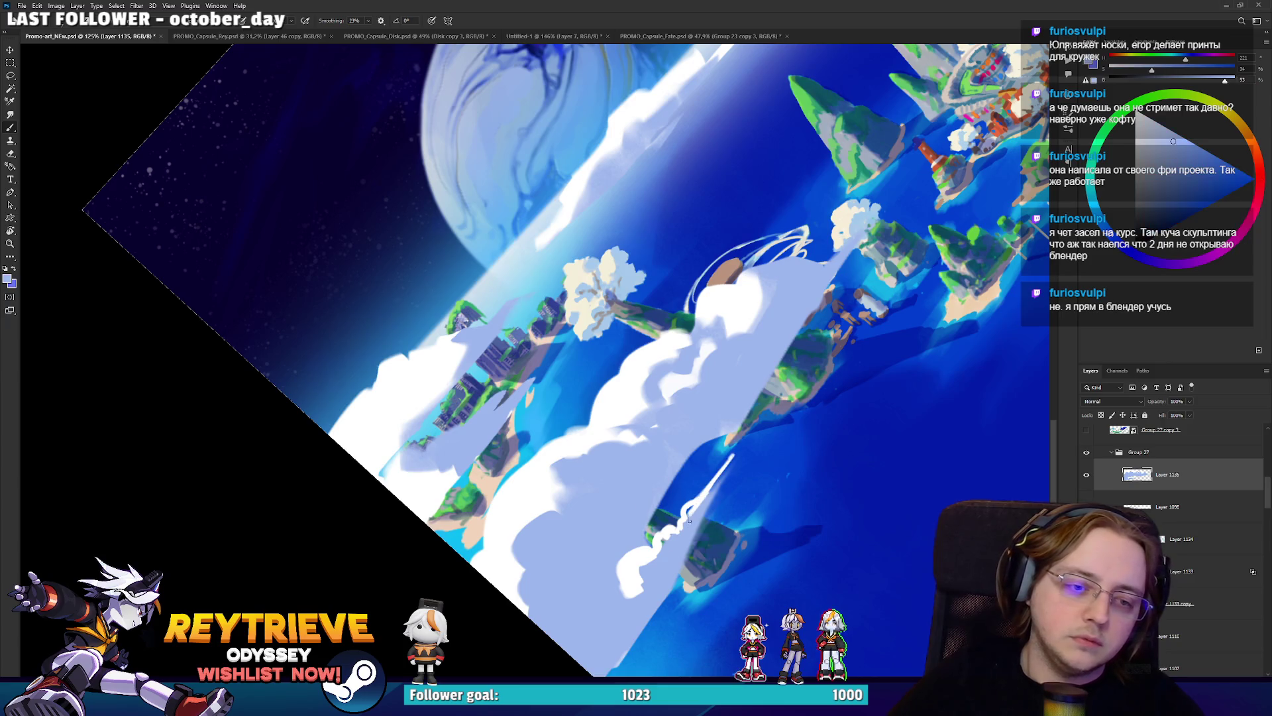
{"action": "key", "text": "e"}
{"action": "mouse_move", "coordinate": [779, 435]}
{"action": "left_mouse_down"}
{"action": "mouse_move", "coordinate": [645, 530]}
{"action": "mouse_move", "coordinate": [523, 464]}
{"action": "mouse_move", "coordinate": [512, 484]}
{"action": "left_mouse_up"}
{"action": "key", "text": "b"}
{"action": "left_click", "coordinate": [511, 479], "text": "alt"}
{"action": "key", "text": "x"}
{"action": "mouse_move", "coordinate": [508, 430]}
{"action": "left_mouse_down"}
{"action": "mouse_move", "coordinate": [513, 489]}
{"action": "mouse_move", "coordinate": [464, 398]}
{"action": "mouse_move", "coordinate": [470, 484]}
{"action": "mouse_move", "coordinate": [596, 411]}
{"action": "mouse_move", "coordinate": [713, 399]}
{"action": "mouse_move", "coordinate": [669, 331]}
{"action": "mouse_move", "coordinate": [583, 451]}
{"action": "left_mouse_up"}
Paint light-blue strokes across the nearby island.
{"action": "key", "text": "r"}
{"action": "left_click", "coordinate": [675, 332], "text": "alt"}
{"action": "mouse_move", "coordinate": [669, 331]}
{"action": "left_mouse_down"}
{"action": "mouse_move", "coordinate": [593, 476]}
{"action": "mouse_move", "coordinate": [613, 401]}
{"action": "mouse_move", "coordinate": [563, 474]}
{"action": "mouse_move", "coordinate": [667, 501]}
{"action": "left_mouse_up"}
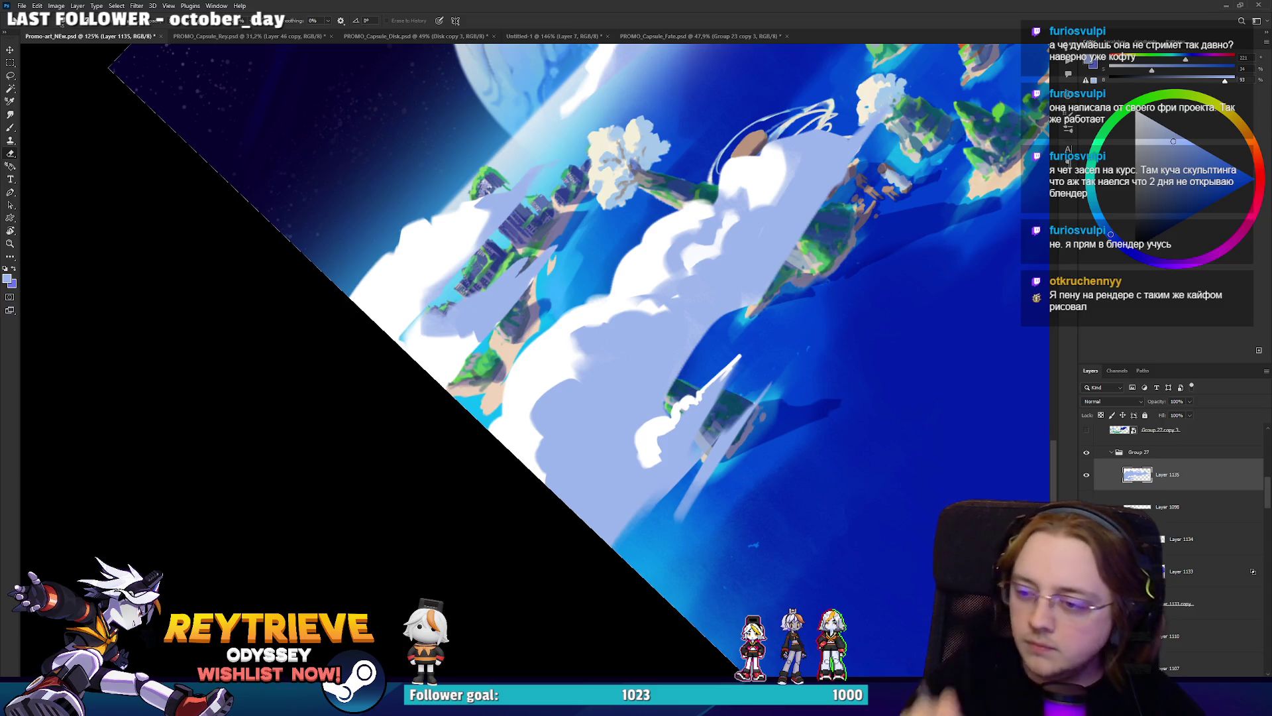
Erase the stray light-blue paint from the cloud.
{"action": "left_click_drag", "start_coordinate": [607, 523], "coordinate": [630, 489]}
{"action": "key", "text": "b"}
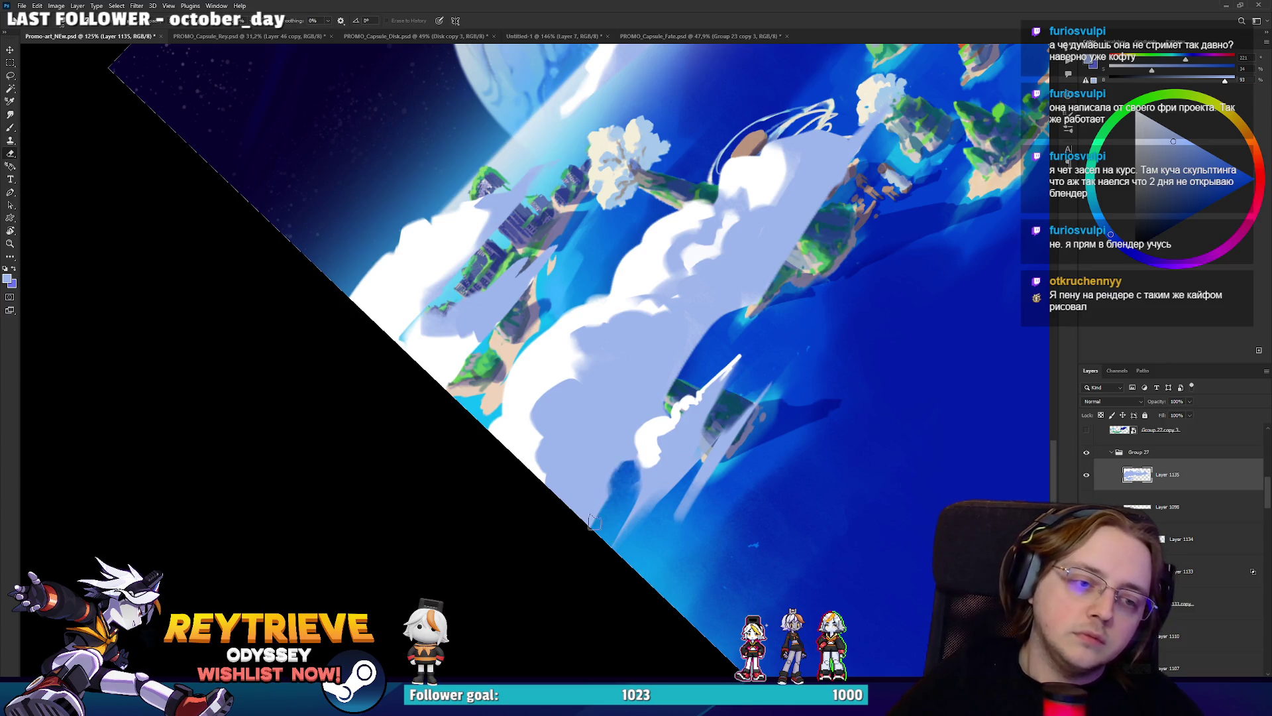
{"action": "key", "text": "e"}
{"action": "left_click_drag", "start_coordinate": [742, 297], "coordinate": [712, 343]}
{"action": "mouse_move", "coordinate": [842, 179]}
{"action": "left_mouse_down"}
{"action": "mouse_move", "coordinate": [707, 339]}
{"action": "mouse_move", "coordinate": [742, 282]}
{"action": "mouse_move", "coordinate": [785, 371]}
{"action": "mouse_move", "coordinate": [703, 334]}
{"action": "mouse_move", "coordinate": [676, 370]}
{"action": "left_mouse_up"}
{"action": "key", "text": "b"}
Sample white, light-blue and lavender tones from the cloud, ending with white.
{"action": "left_click", "coordinate": [700, 336], "text": "alt"}
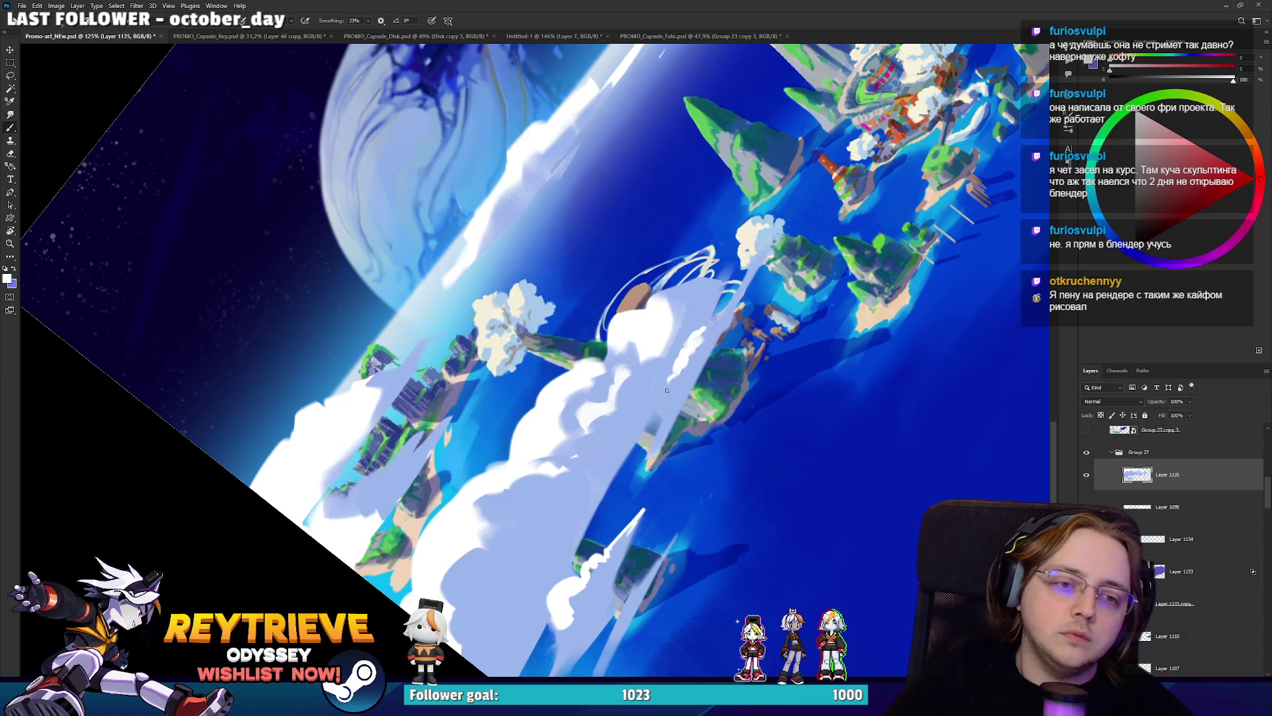
{"action": "left_click", "coordinate": [668, 388], "text": "alt"}
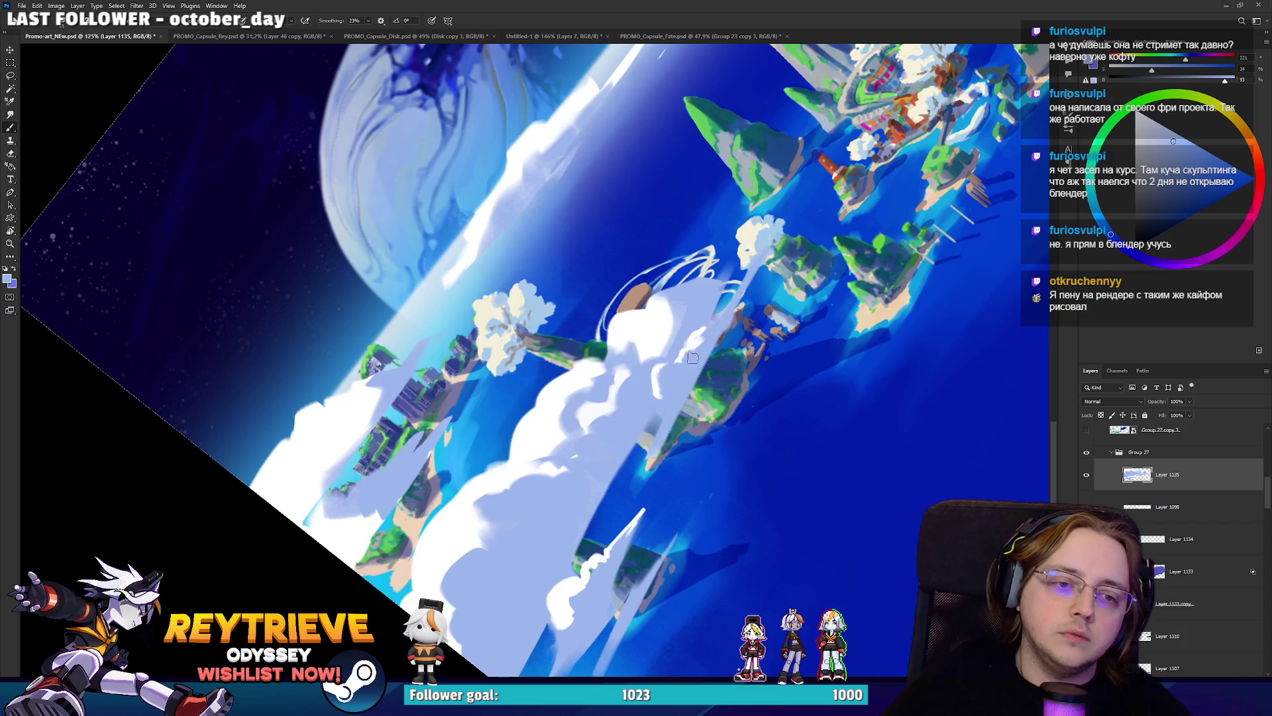
{"action": "left_click", "coordinate": [660, 366], "text": "alt"}
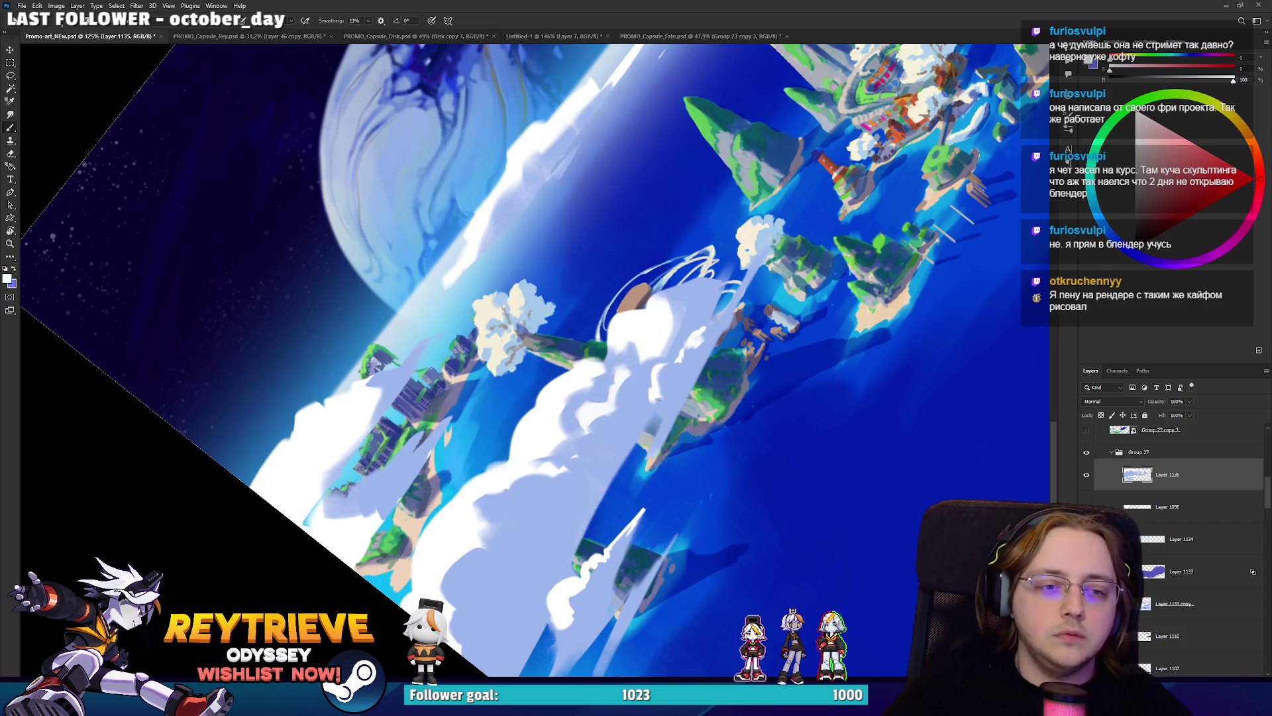
{"action": "left_click", "coordinate": [658, 397], "text": "alt"}
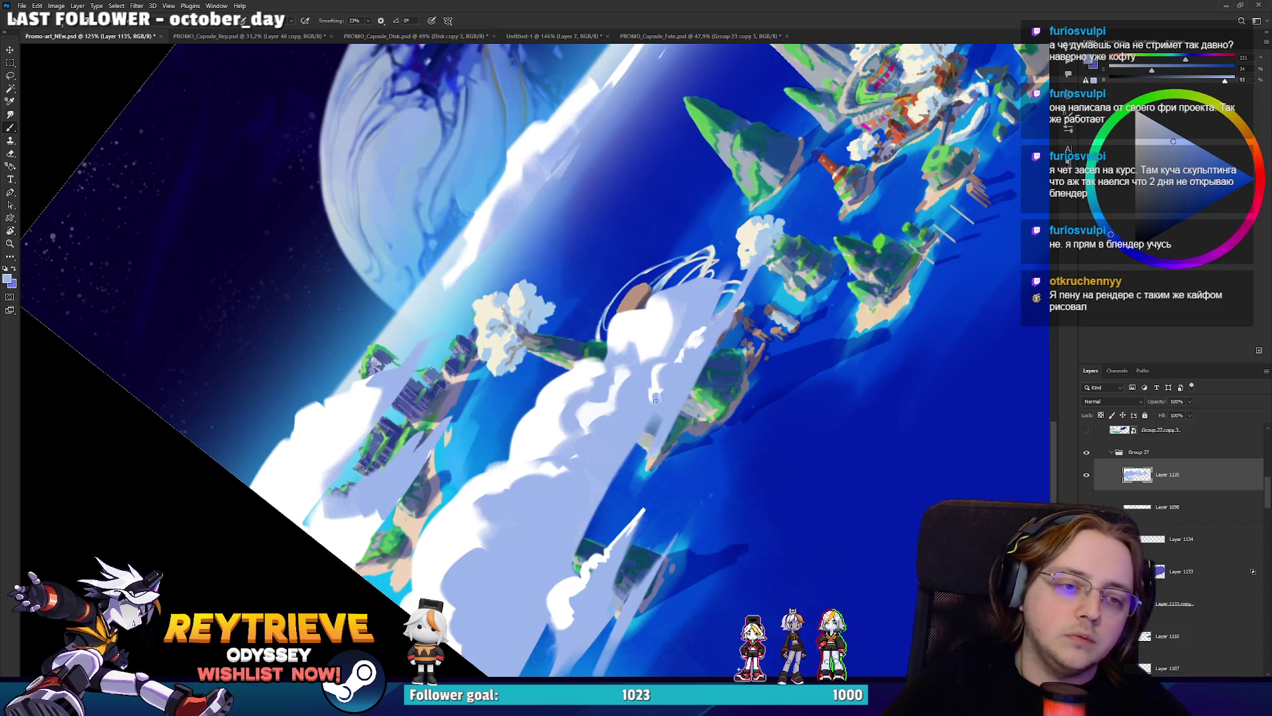
{"action": "left_click", "coordinate": [662, 391], "text": "alt"}
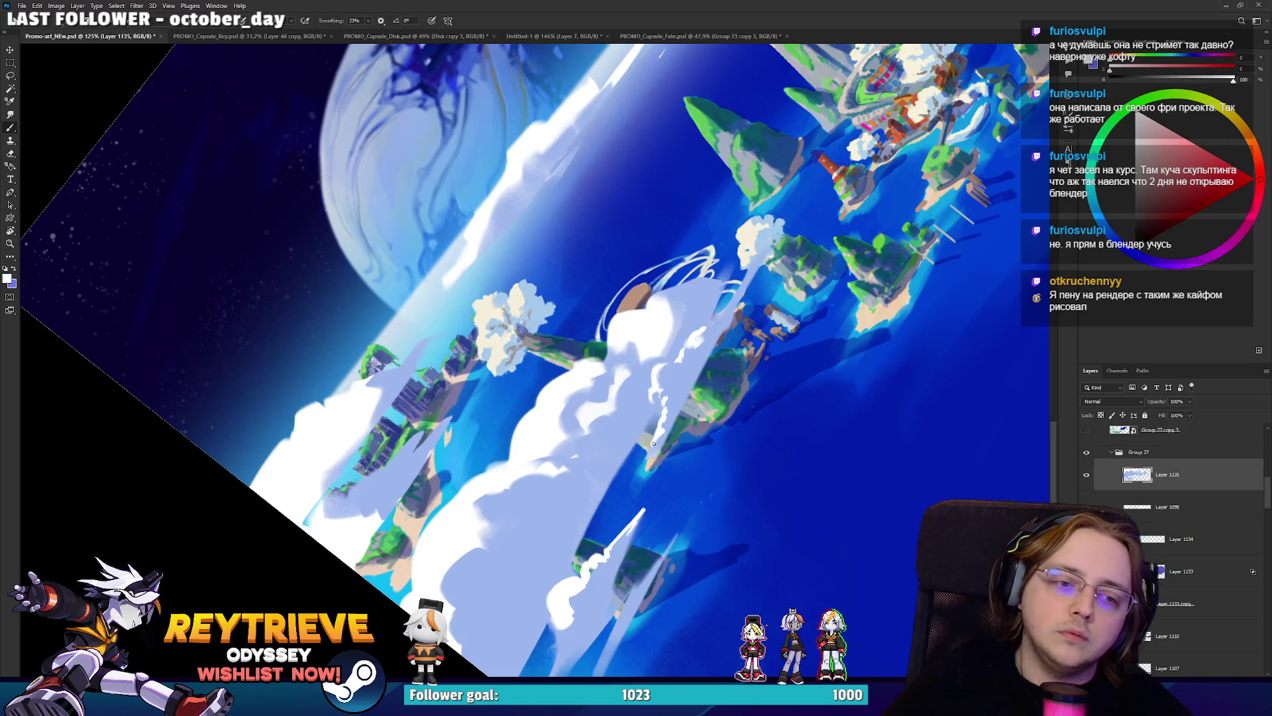
{"action": "left_click", "coordinate": [665, 435], "text": "alt"}
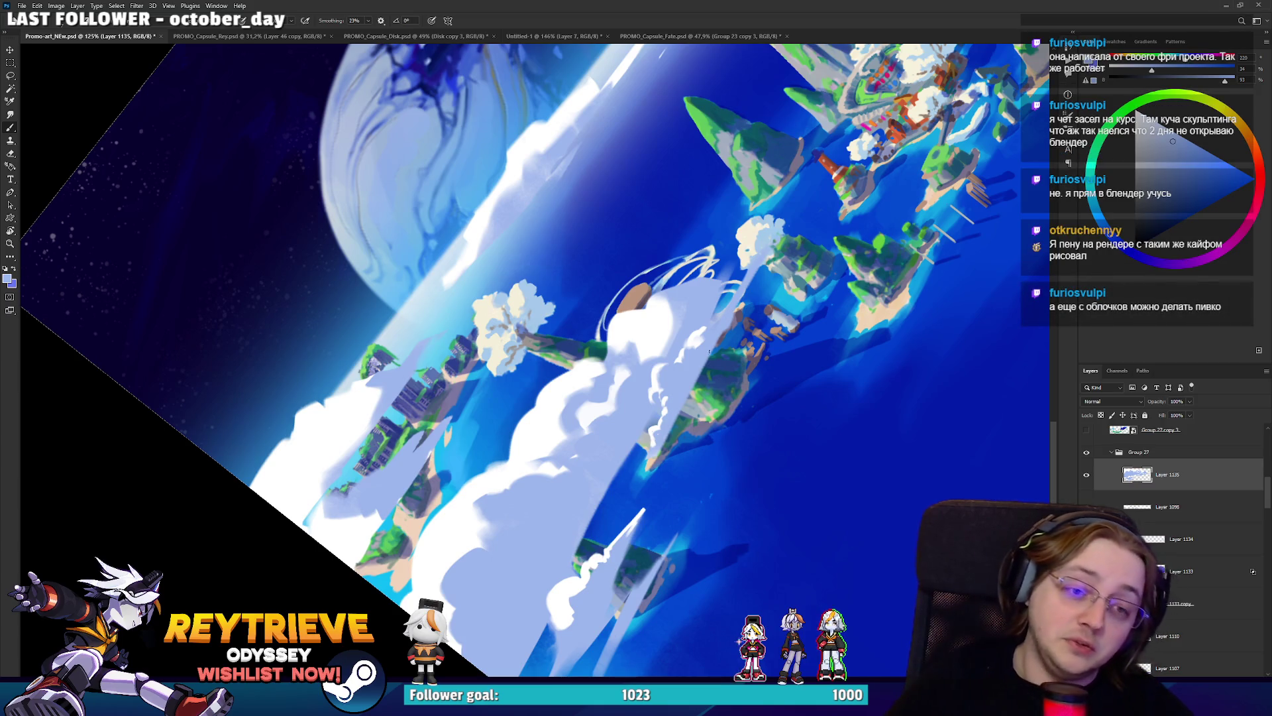
{"action": "left_click", "coordinate": [668, 396], "text": "alt"}
{"action": "left_click", "coordinate": [673, 398], "text": "alt"}
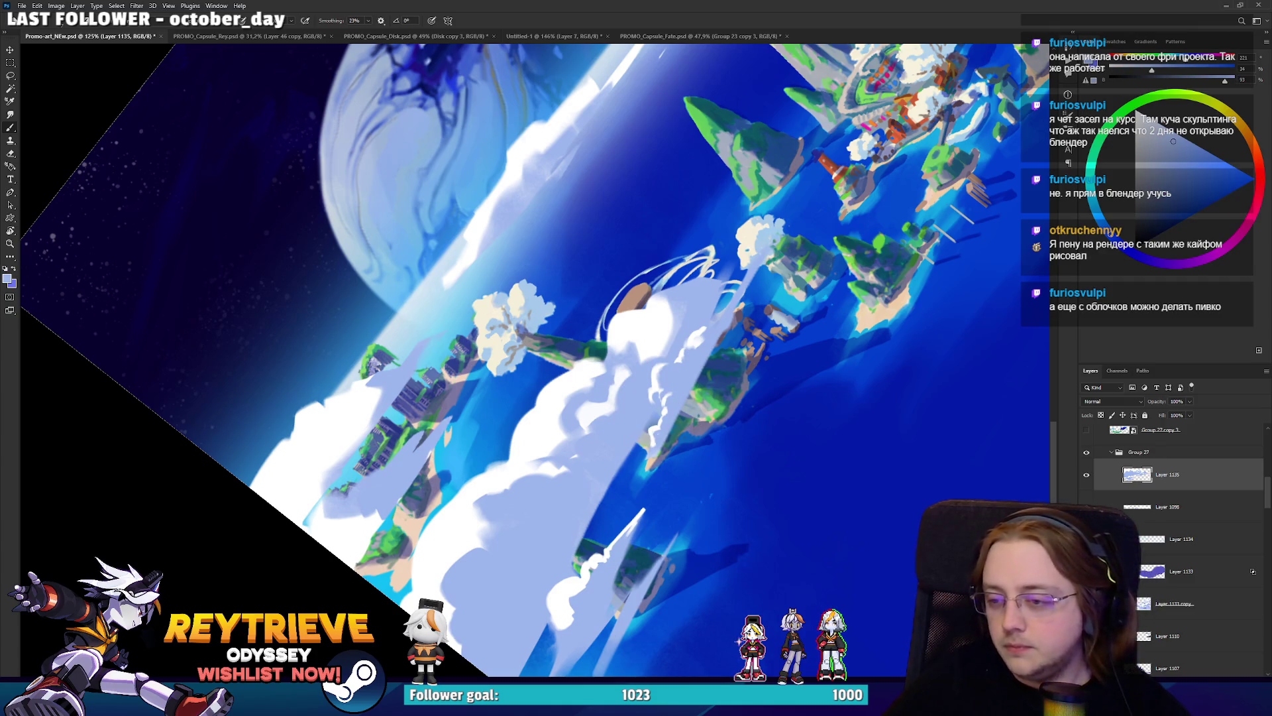
{"action": "scroll", "coordinate": [694, 327], "scroll_direction": "up", "scroll_amount": 2}
{"action": "scroll", "coordinate": [689, 347], "scroll_direction": "up", "scroll_amount": 2}
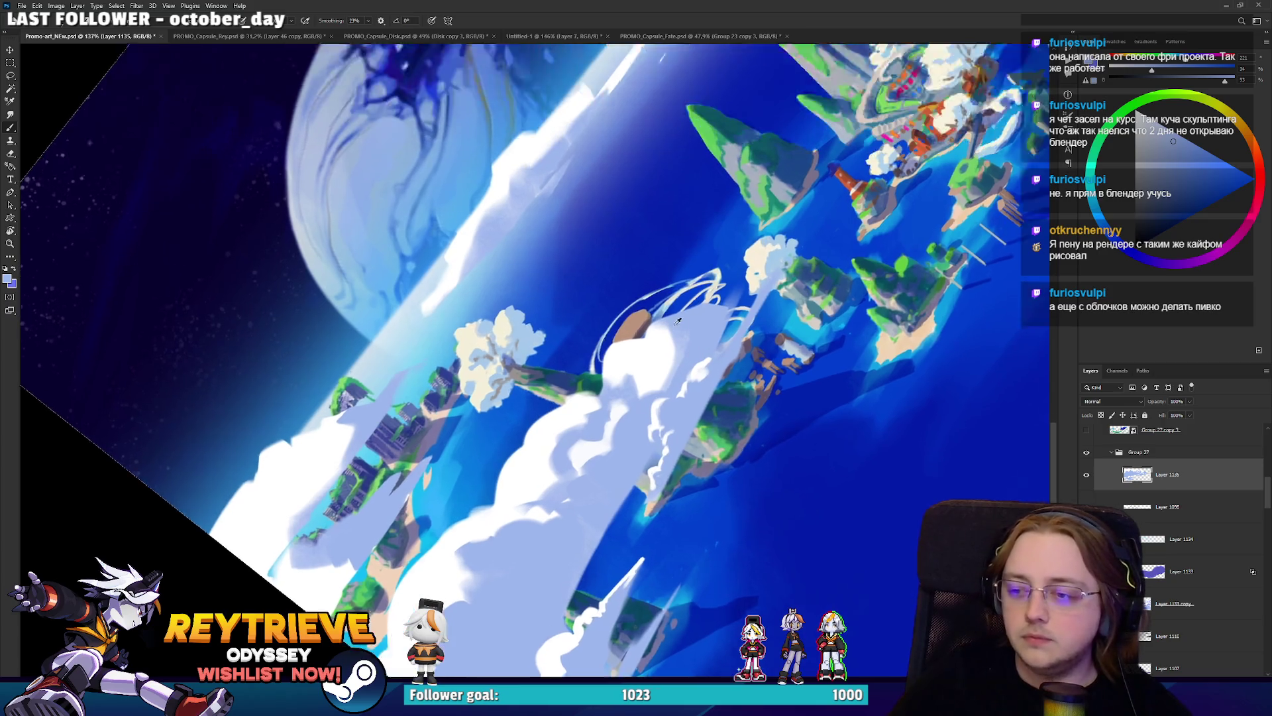
{"action": "left_click", "coordinate": [663, 446], "text": "alt"}
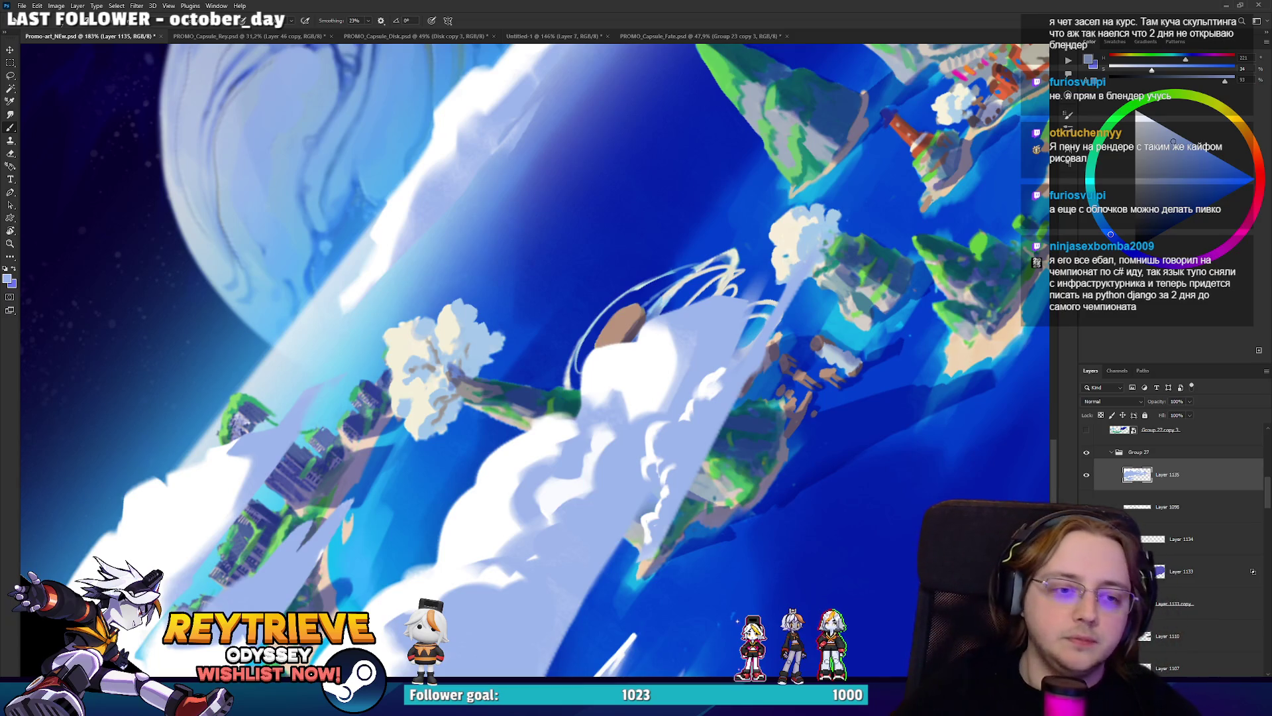
{"action": "key", "text": "x"}
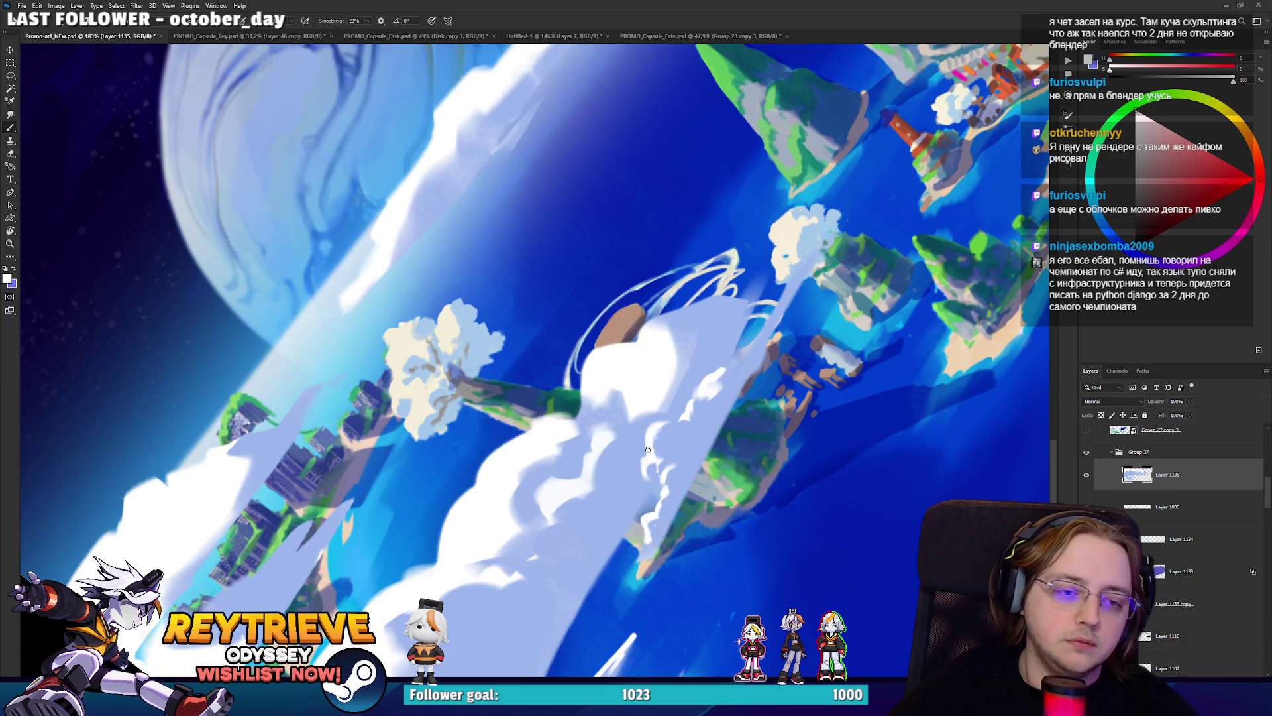
Paint a thin pure-white streak trailing down from the central cloud.
{"action": "left_click_drag", "start_coordinate": [649, 459], "coordinate": [648, 404]}
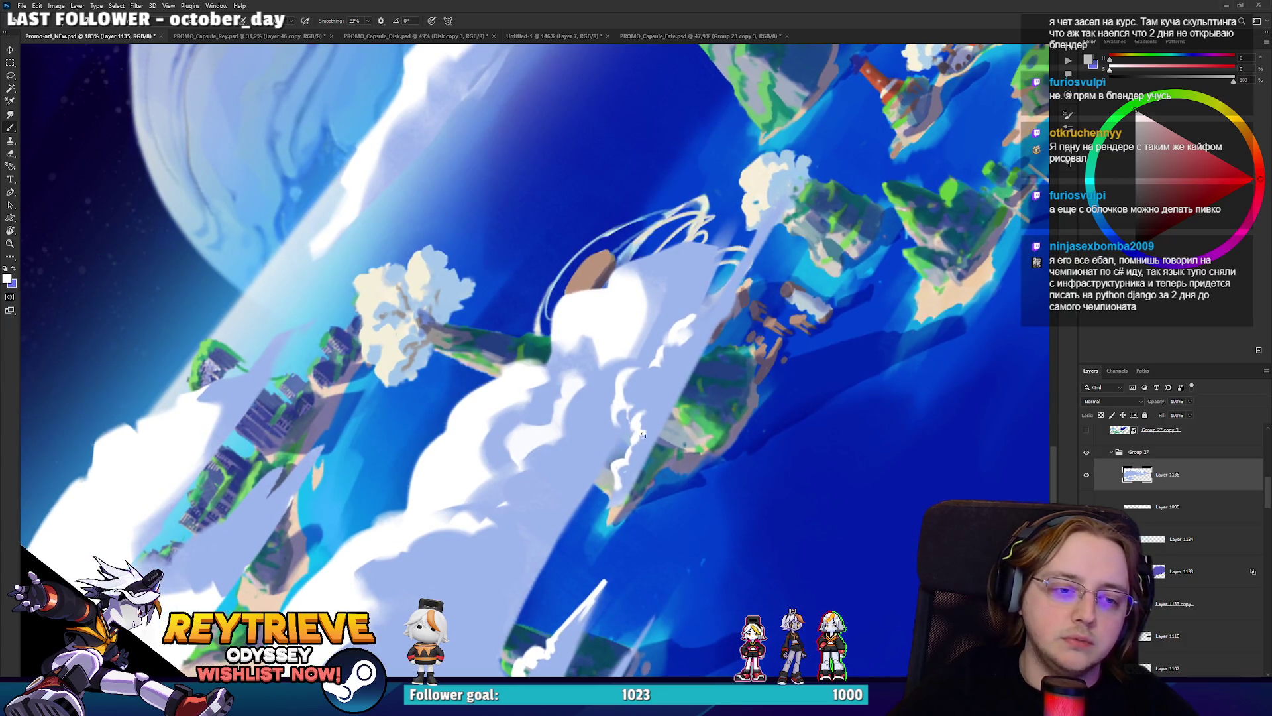
{"action": "left_click", "coordinate": [653, 440], "text": "alt"}
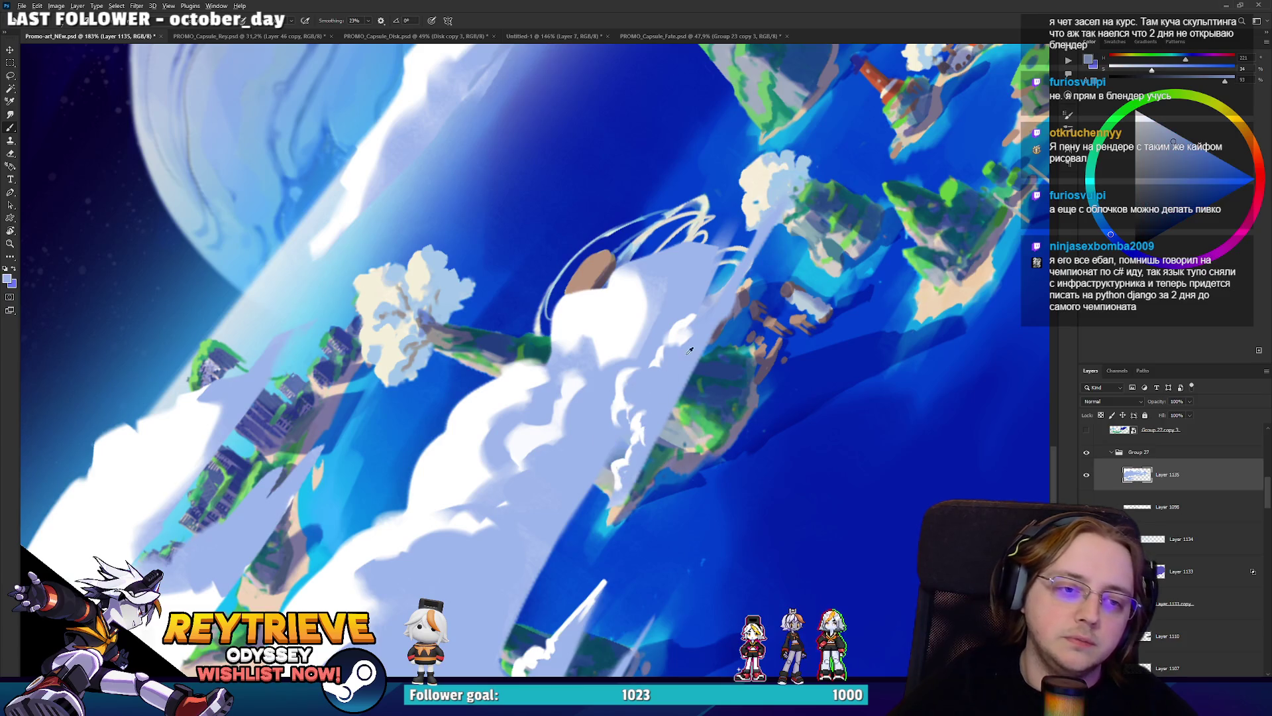
{"action": "left_click", "coordinate": [671, 357], "text": "alt"}
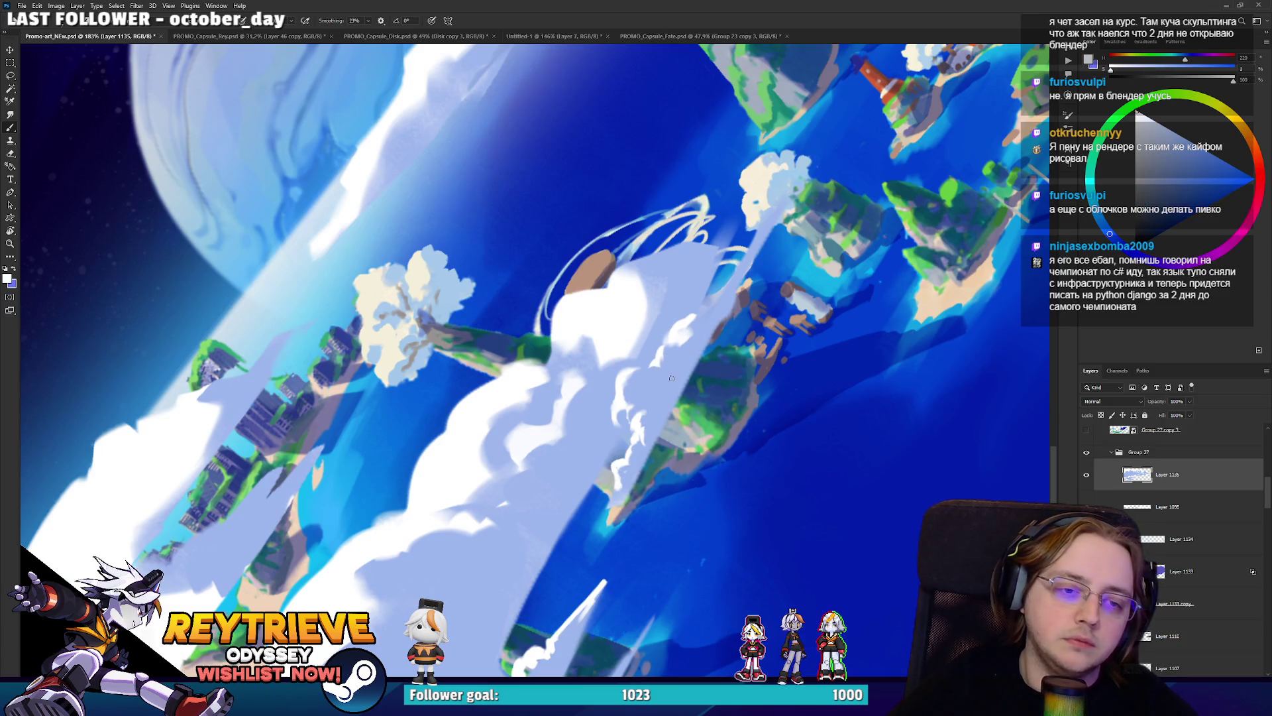
{"action": "left_click", "coordinate": [683, 358], "text": "alt"}
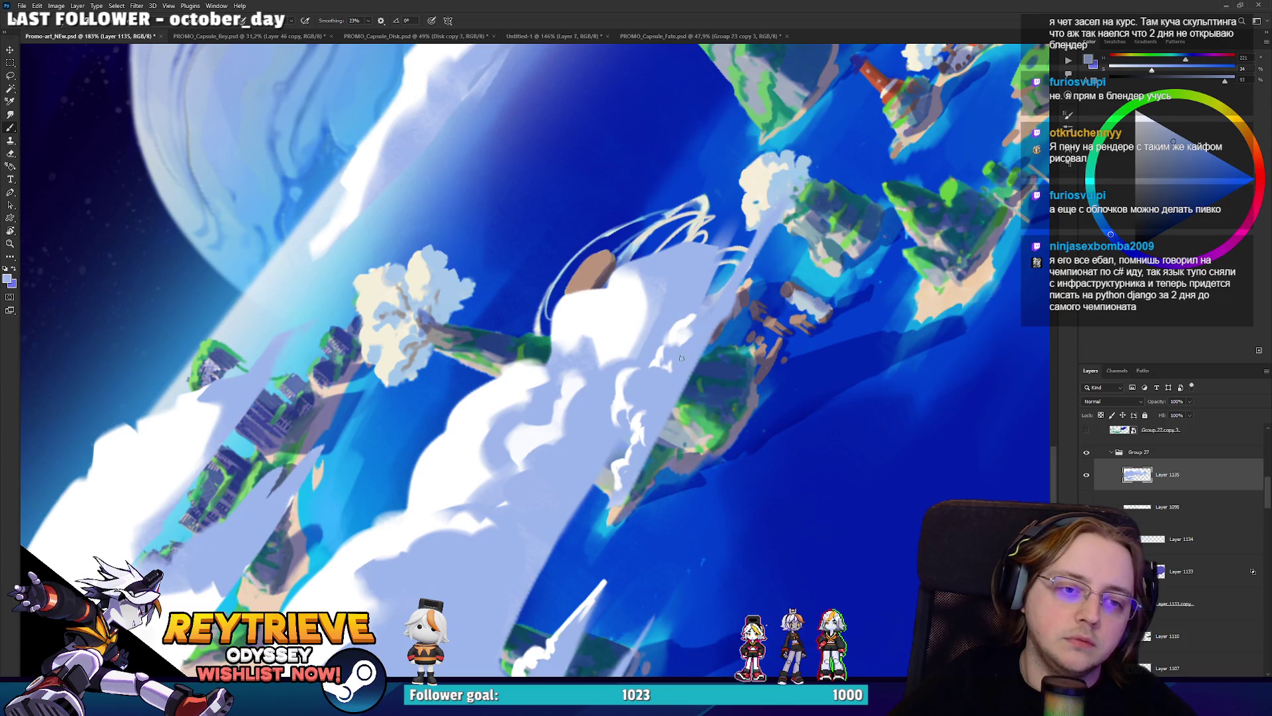
{"action": "scroll", "coordinate": [682, 358], "scroll_direction": "up", "scroll_amount": 2}
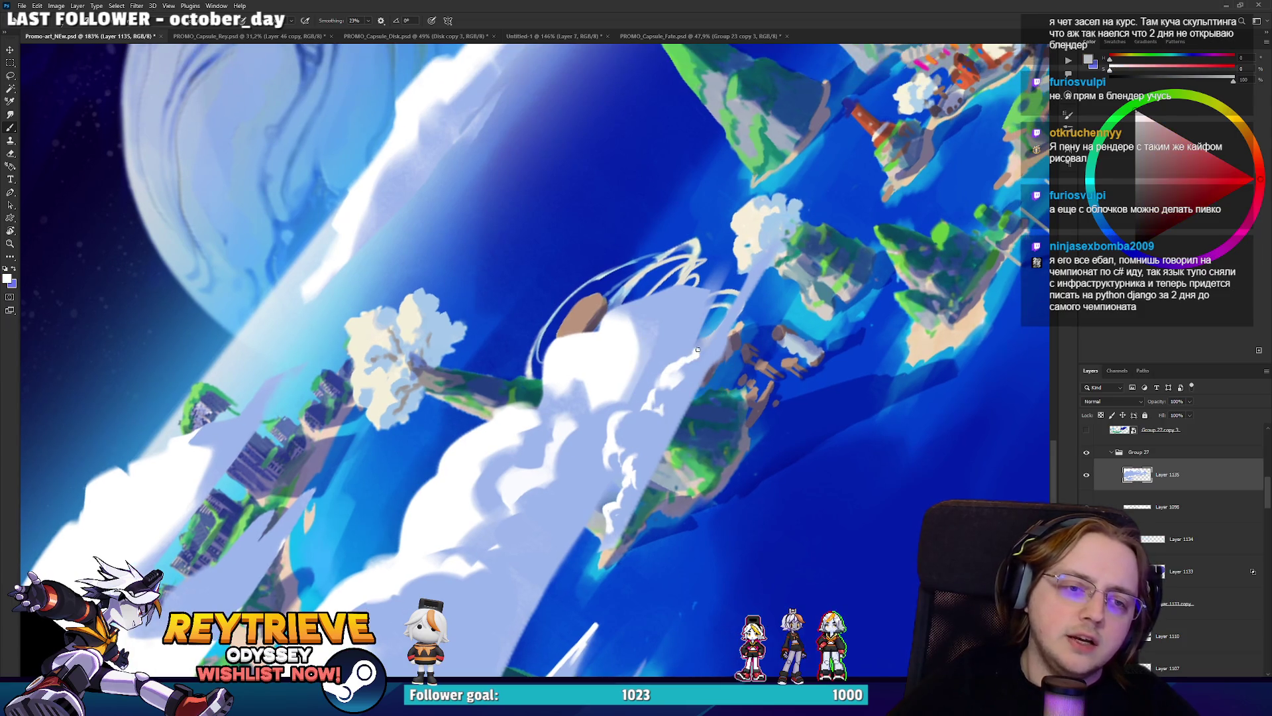
{"action": "left_click_drag", "start_coordinate": [760, 256], "coordinate": [720, 329]}
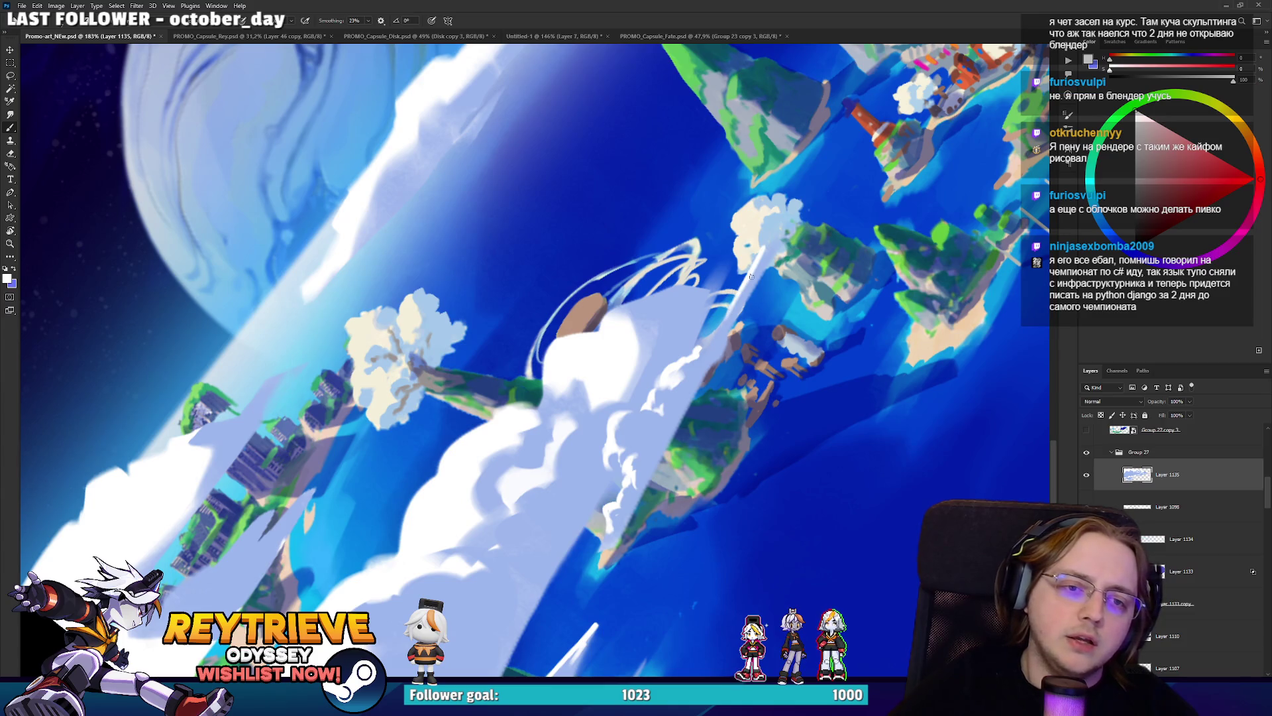
{"action": "mouse_move", "coordinate": [754, 266]}
{"action": "left_mouse_down"}
{"action": "mouse_move", "coordinate": [696, 464]}
{"action": "mouse_move", "coordinate": [558, 528]}
{"action": "left_mouse_up"}
{"action": "left_click", "coordinate": [548, 532], "text": "alt"}
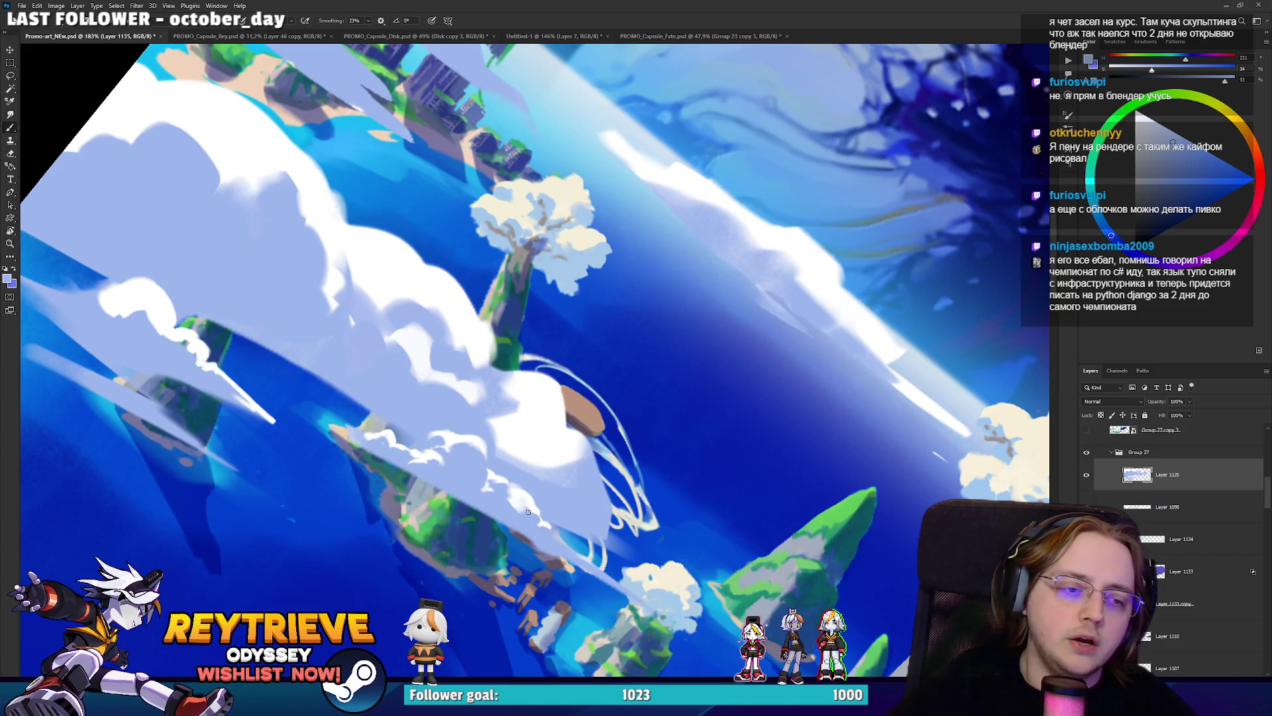
{"action": "left_click_drag", "start_coordinate": [516, 510], "coordinate": [765, 294]}
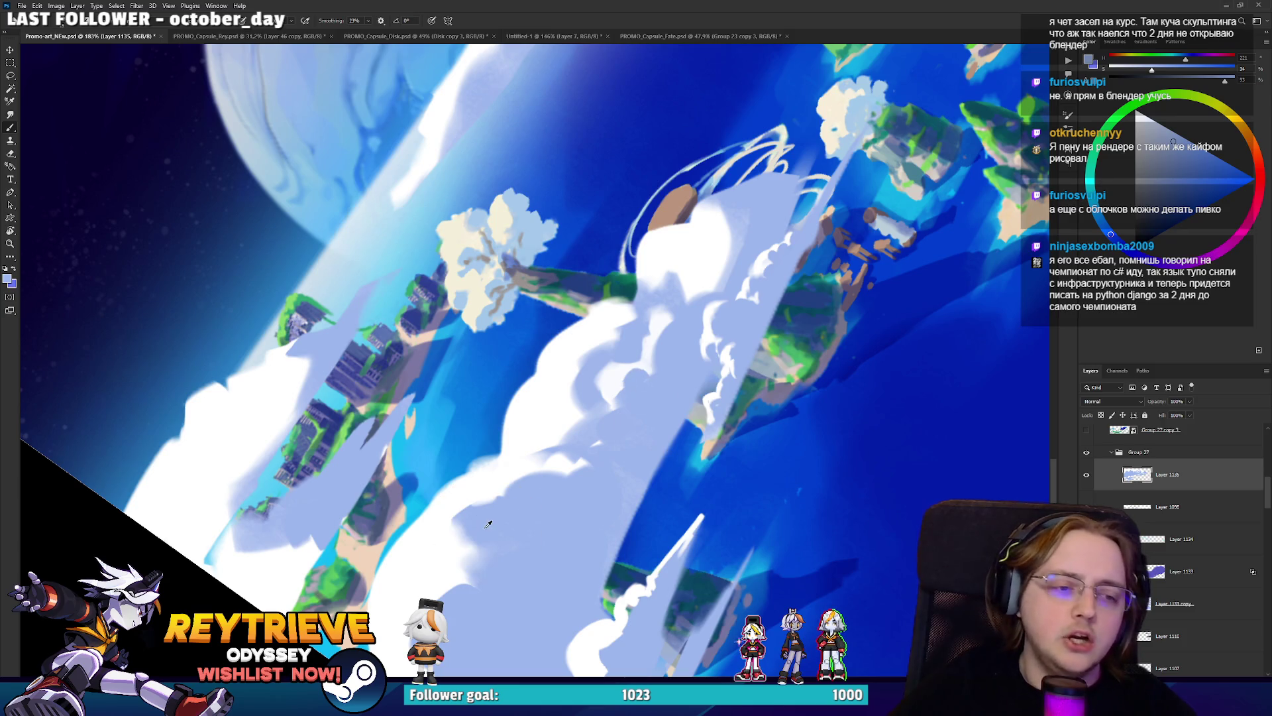
With a much larger brush, paint white strokes into the lavender cloud.
{"action": "key", "text": "bracketright"}
{"action": "key", "text": "bracketright"}
{"action": "key", "text": "bracketright"}
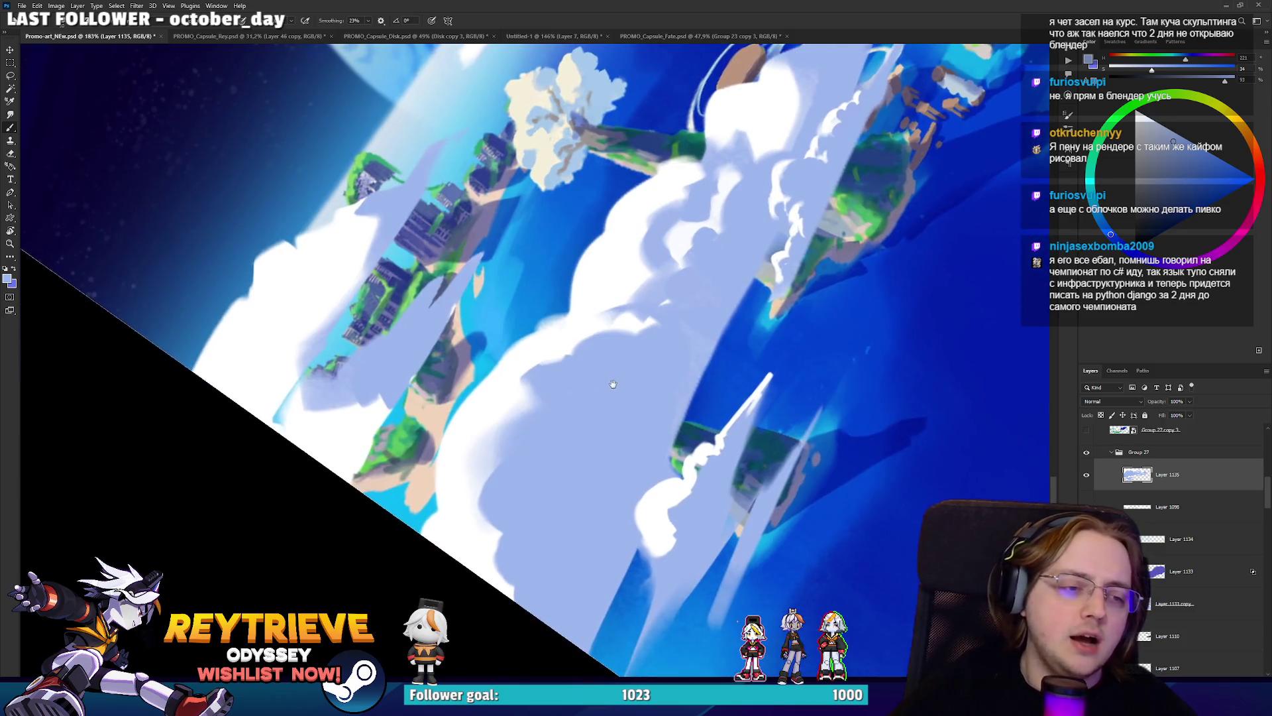
{"action": "left_click_drag", "start_coordinate": [464, 581], "coordinate": [464, 464]}
{"action": "left_click", "coordinate": [455, 447], "text": "alt"}
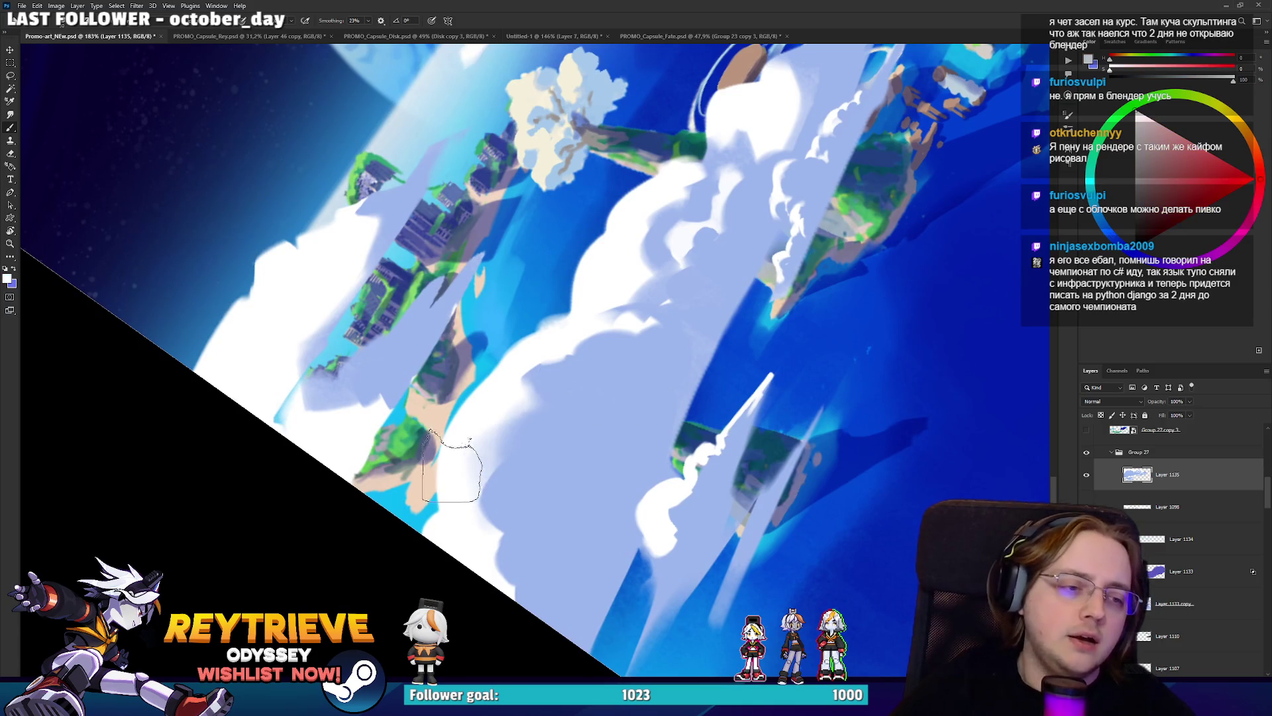
{"action": "left_click", "coordinate": [501, 477], "text": "alt"}
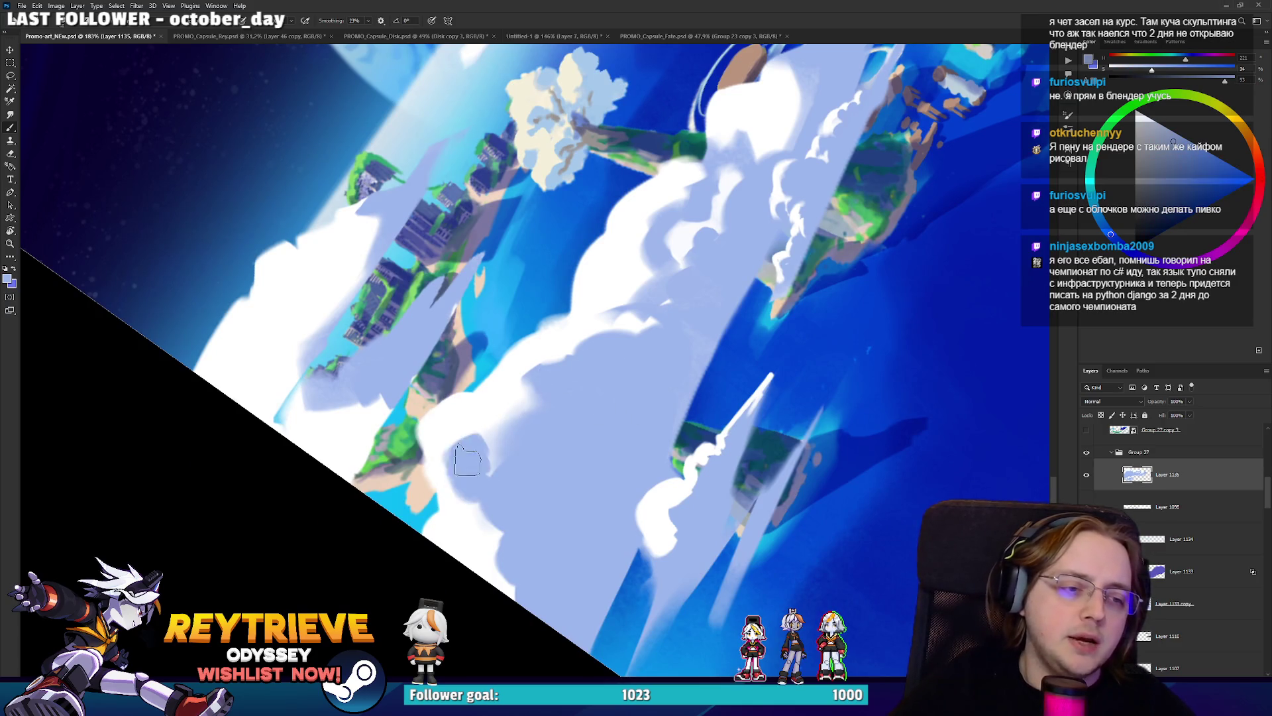
{"action": "left_click", "coordinate": [511, 398], "text": "alt"}
{"action": "mouse_move", "coordinate": [510, 398]}
{"action": "left_mouse_down"}
{"action": "mouse_move", "coordinate": [504, 437]}
{"action": "mouse_move", "coordinate": [583, 364]}
{"action": "mouse_move", "coordinate": [578, 394]}
{"action": "mouse_move", "coordinate": [593, 367]}
{"action": "mouse_move", "coordinate": [569, 343]}
{"action": "mouse_move", "coordinate": [528, 360]}
{"action": "left_mouse_up"}
{"action": "left_click", "coordinate": [579, 387], "text": "alt"}
{"action": "left_click", "coordinate": [604, 335], "text": "alt"}
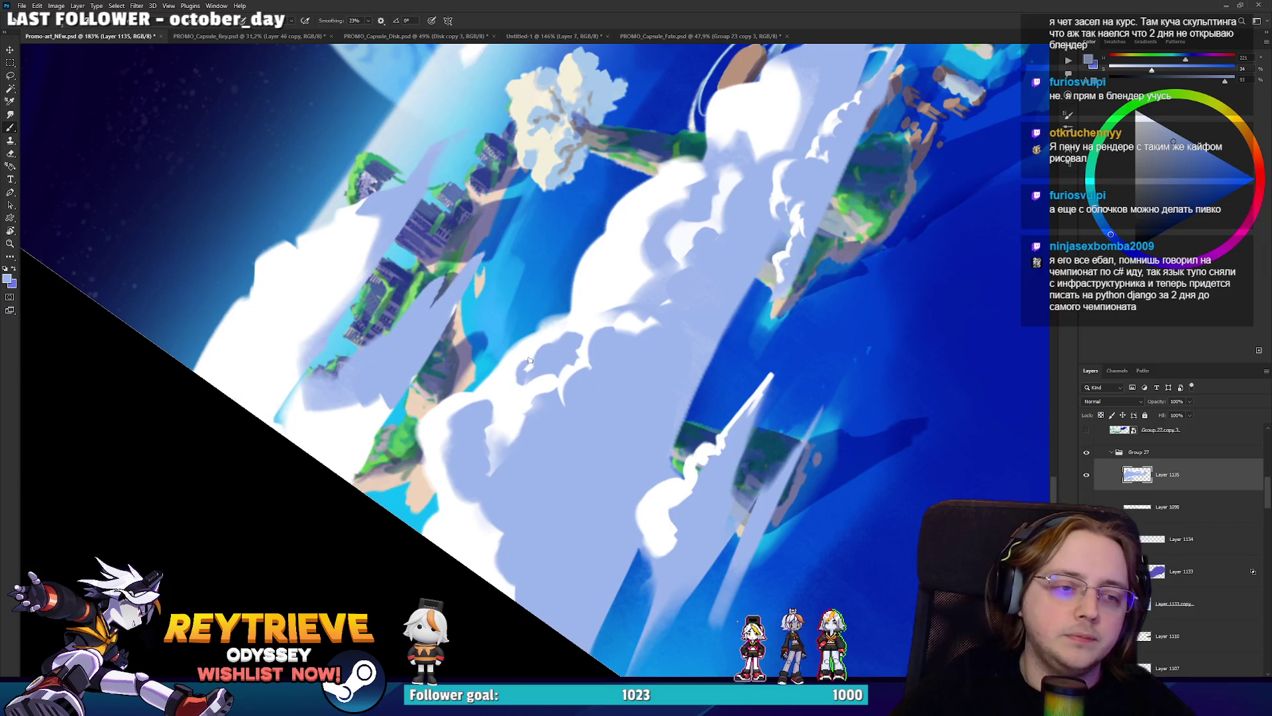
Resample the cloud's lavender-blue and light blue, checking the painting with a horizontal flip.
{"action": "left_click", "coordinate": [567, 326], "text": "alt"}
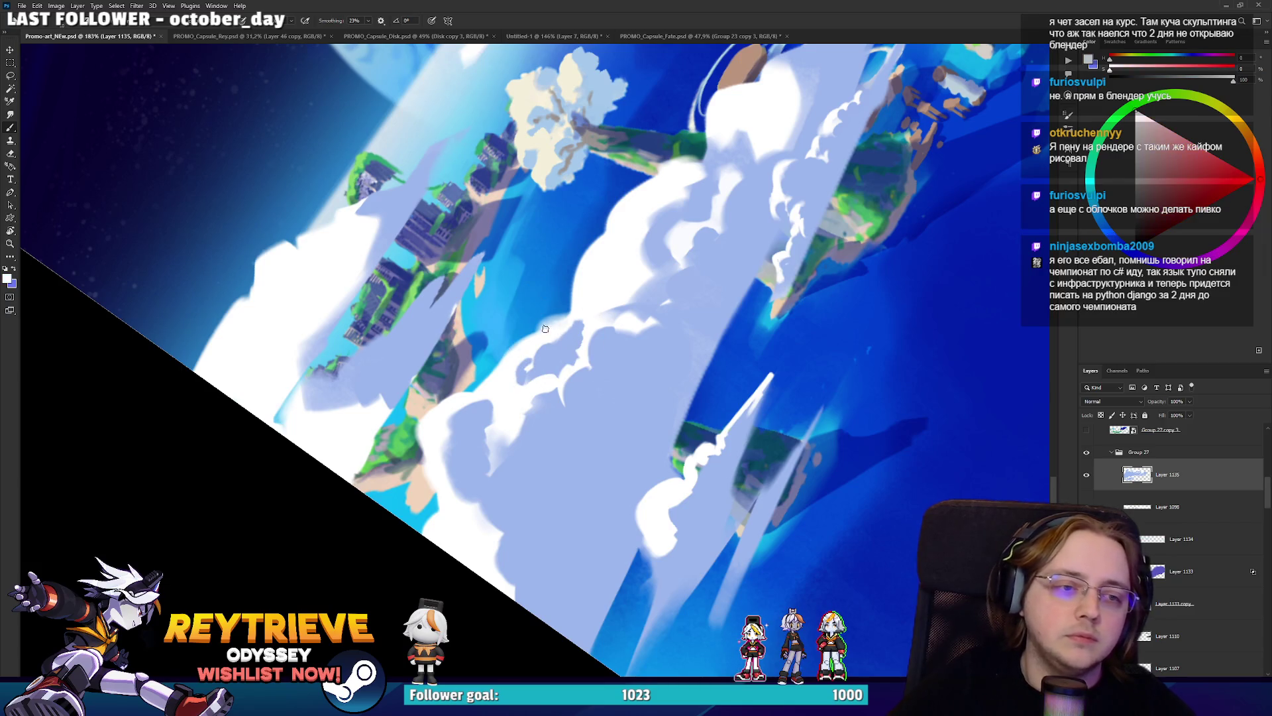
{"action": "left_click", "coordinate": [540, 335], "text": "alt"}
{"action": "left_click", "coordinate": [564, 323], "text": "alt"}
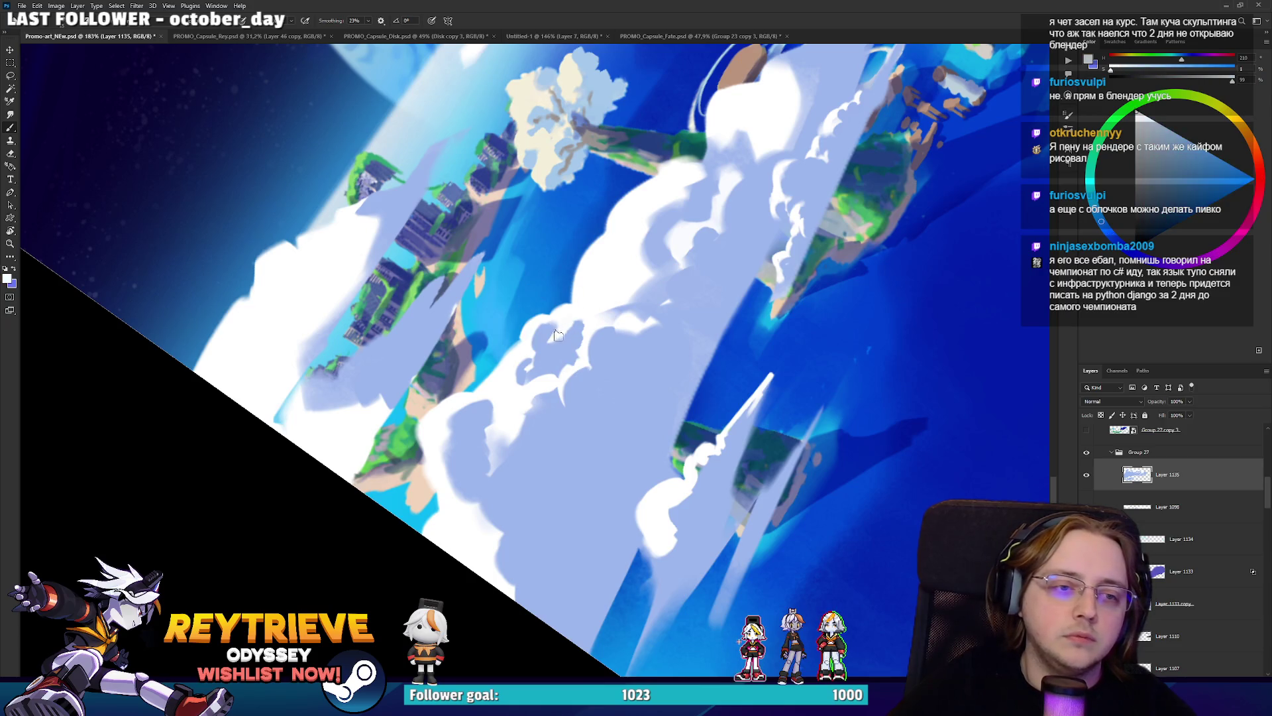
{"action": "left_click", "coordinate": [566, 344], "text": "alt"}
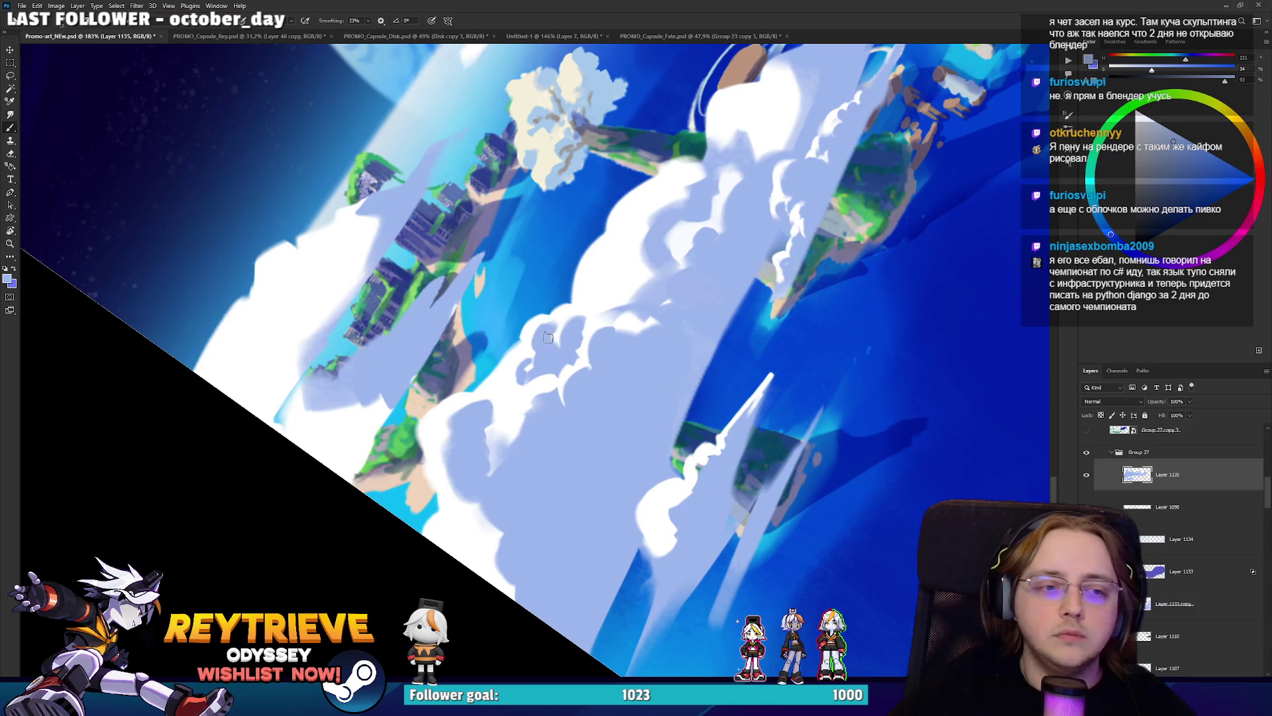
{"action": "left_click", "coordinate": [552, 333], "text": "alt"}
{"action": "left_click", "coordinate": [556, 351], "text": "alt"}
{"action": "key", "text": "h"}
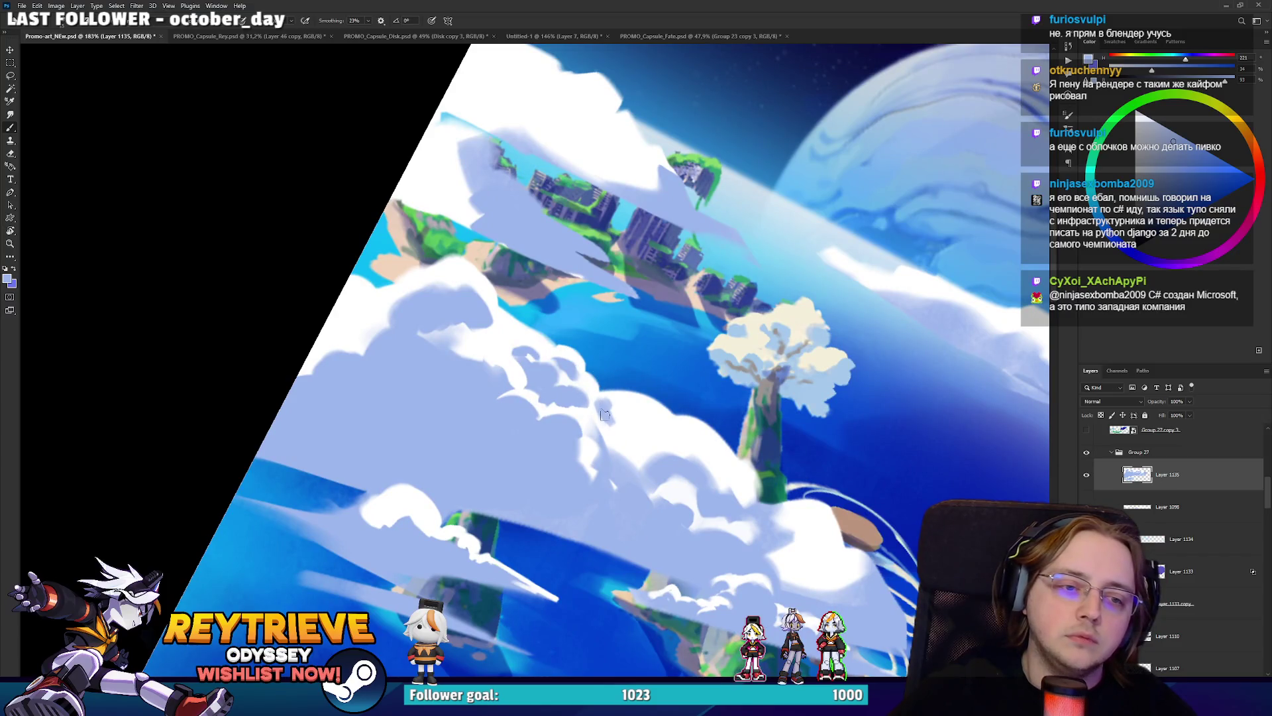
{"action": "key", "text": "h"}
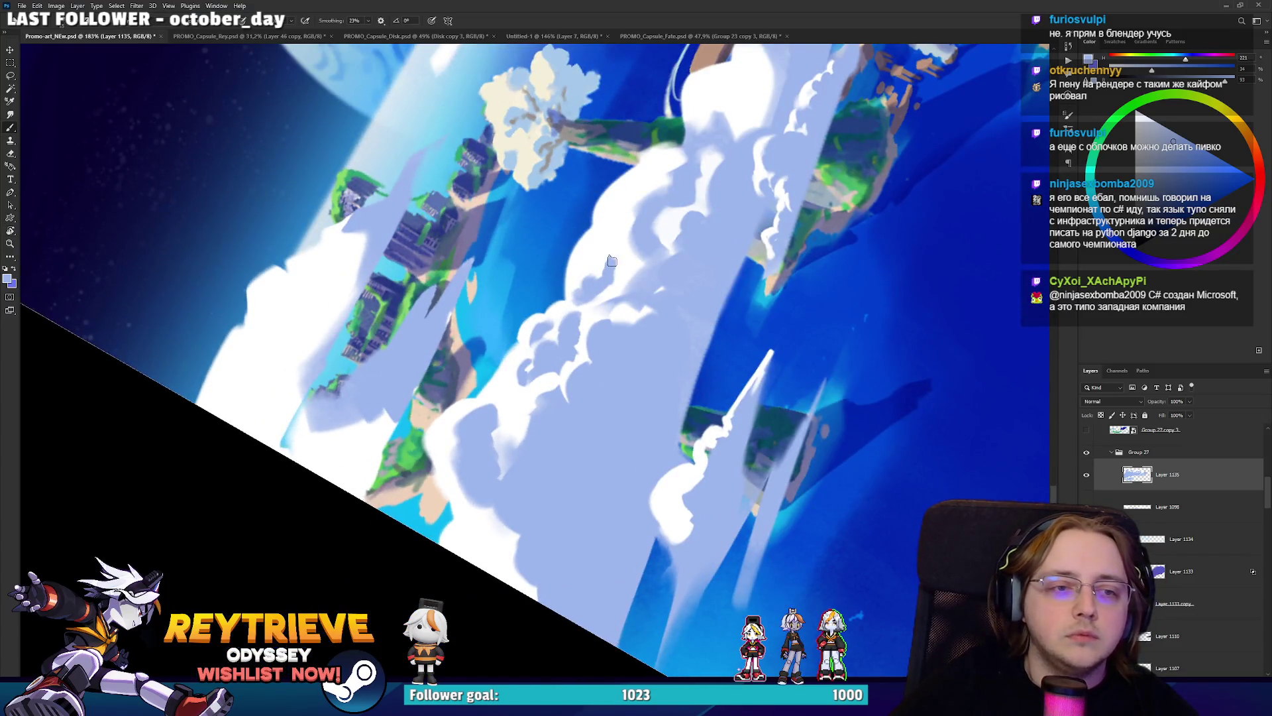
{"action": "key", "text": "x"}
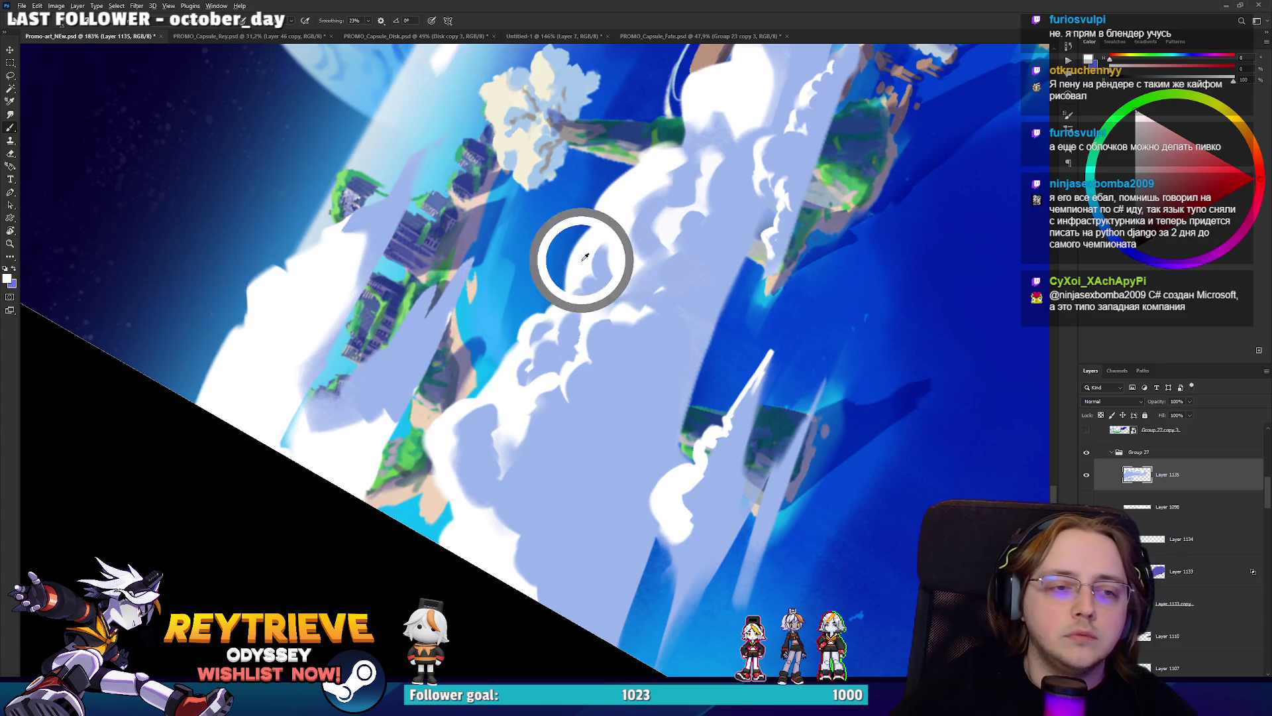
{"action": "left_click", "coordinate": [588, 234], "text": "alt"}
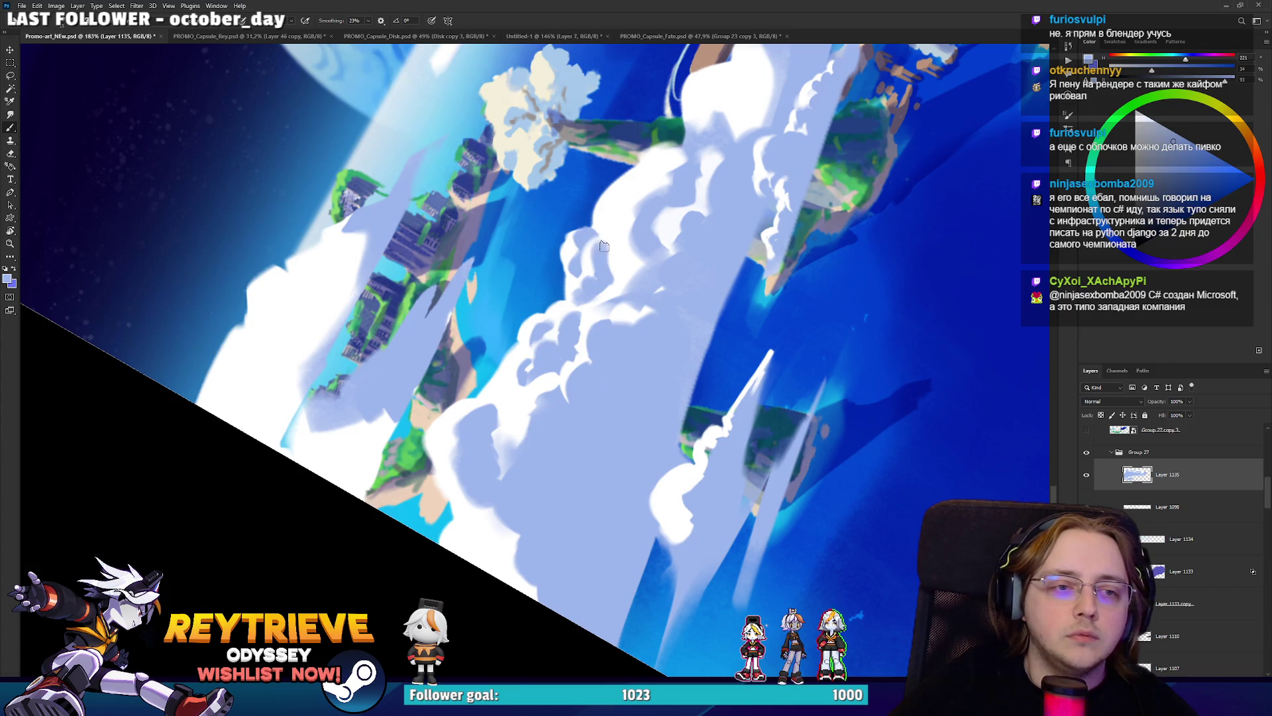
{"action": "scroll", "coordinate": [636, 226], "scroll_direction": "down", "scroll_amount": 5}
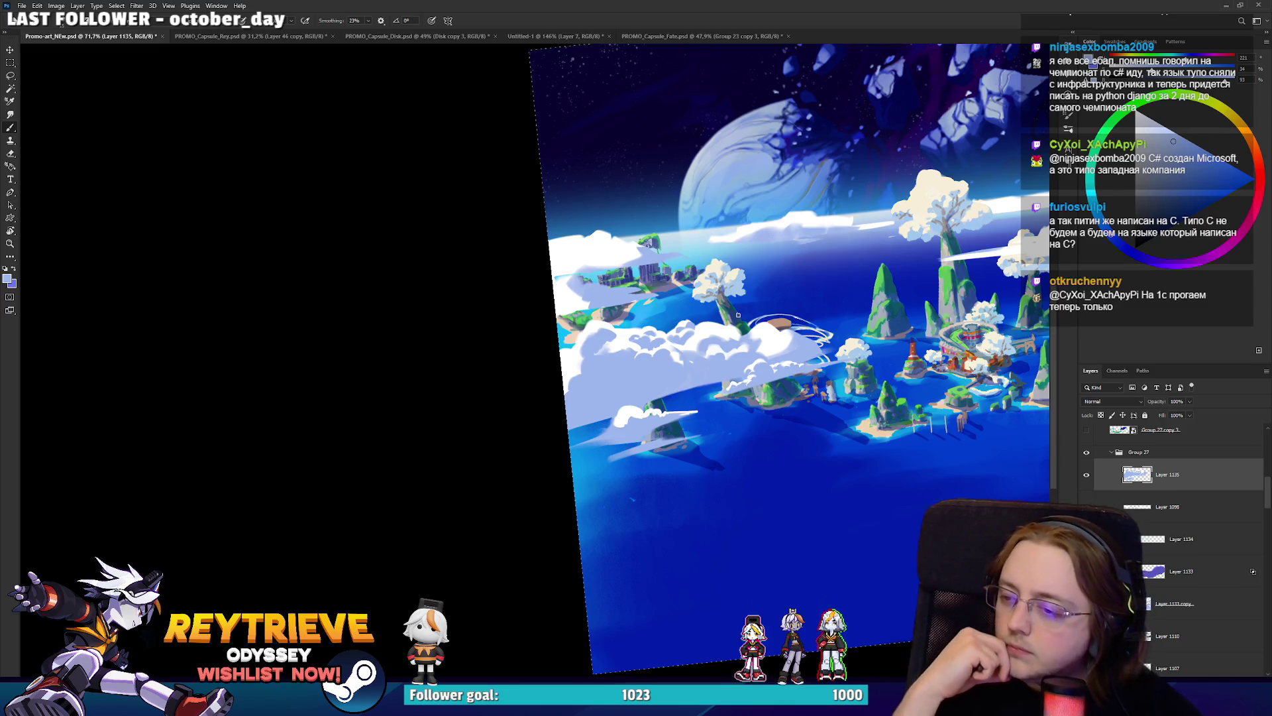
Paint a short pale stroke and a white crescent on the cloud with a larger brush.
{"action": "scroll", "coordinate": [664, 349], "scroll_direction": "up", "scroll_amount": 3}
{"action": "scroll", "coordinate": [664, 348], "scroll_direction": "up", "scroll_amount": 3}
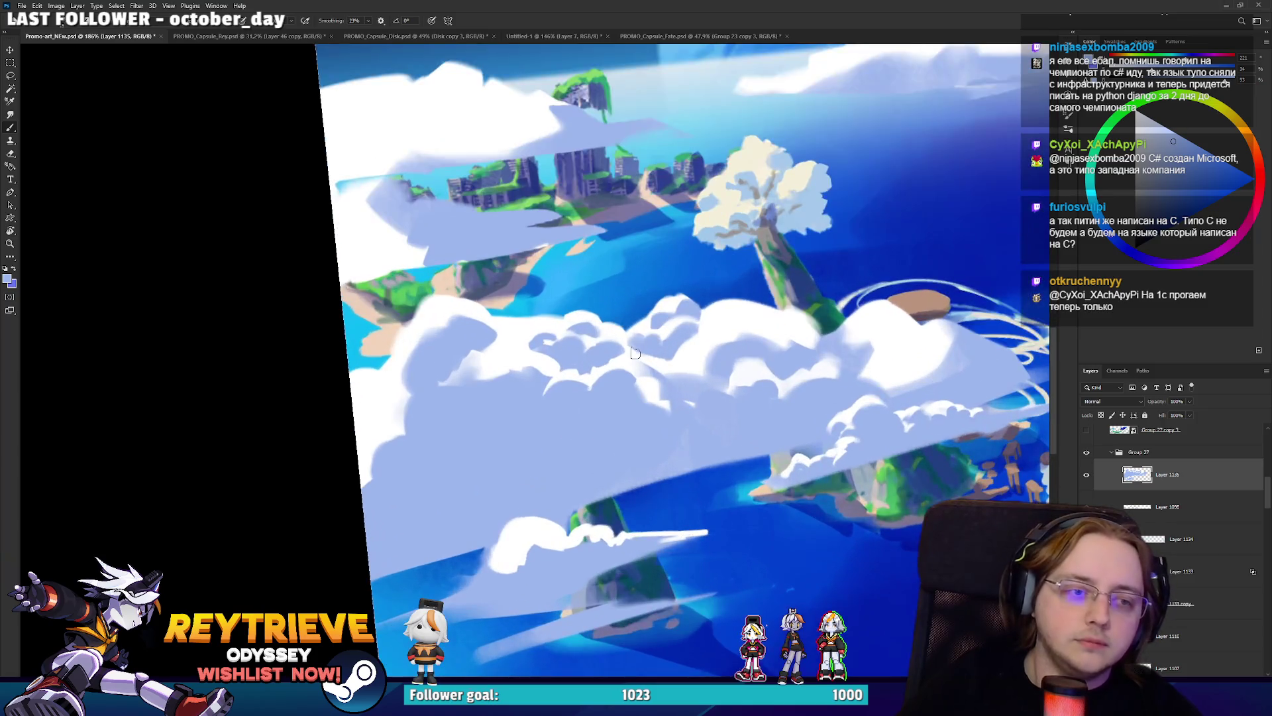
{"action": "left_click_drag", "start_coordinate": [664, 349], "coordinate": [511, 416]}
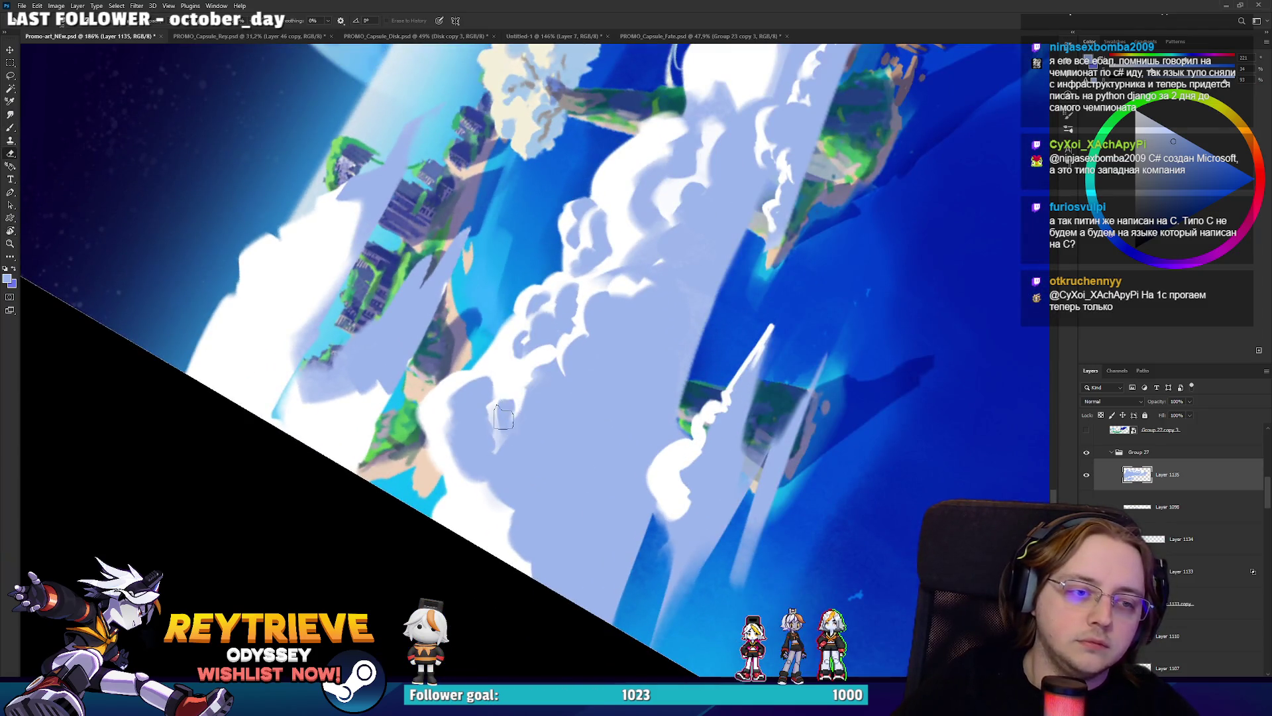
{"action": "left_click", "coordinate": [507, 384], "text": "alt"}
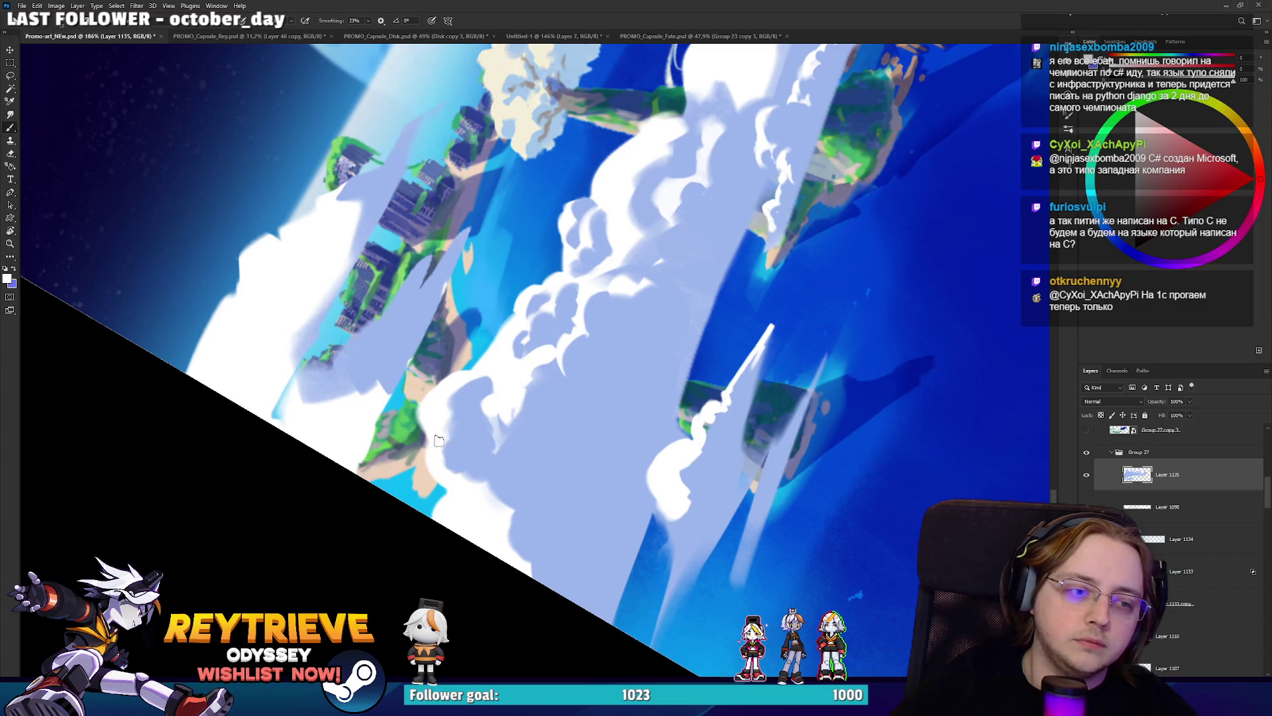
{"action": "key", "text": "bracketright"}
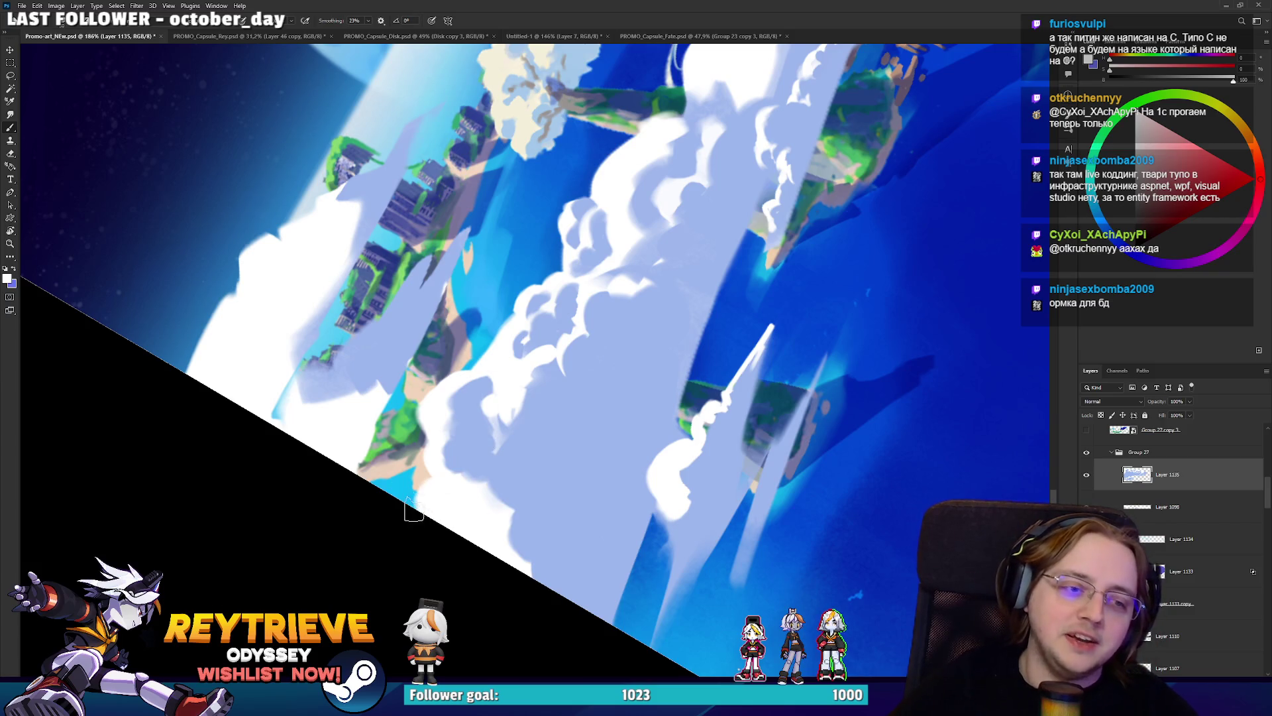
{"action": "left_click", "coordinate": [444, 489], "text": "alt"}
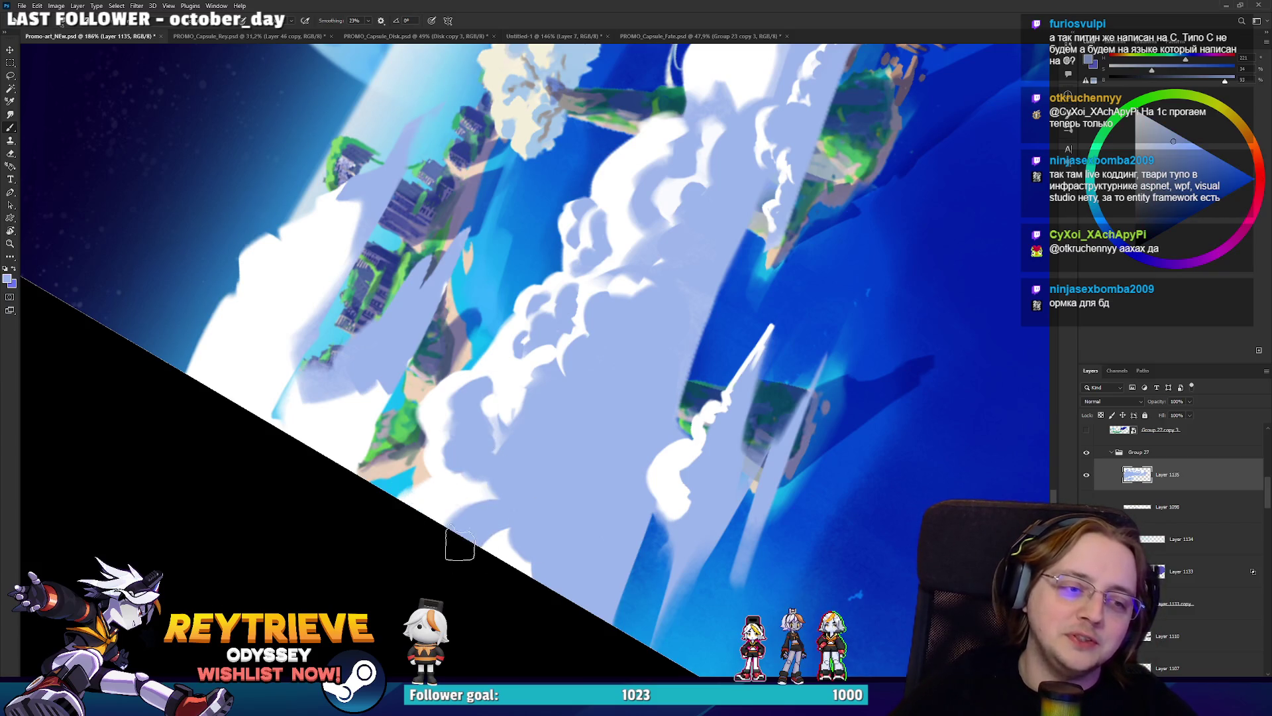
{"action": "left_click", "coordinate": [522, 541], "text": "alt"}
{"action": "left_click", "coordinate": [522, 541], "text": "alt"}
{"action": "mouse_move", "coordinate": [522, 542]}
{"action": "left_mouse_down"}
{"action": "mouse_move", "coordinate": [530, 497]}
{"action": "mouse_move", "coordinate": [596, 437]}
{"action": "mouse_move", "coordinate": [577, 476]}
{"action": "left_mouse_up"}
{"action": "left_click", "coordinate": [594, 474], "text": "alt"}
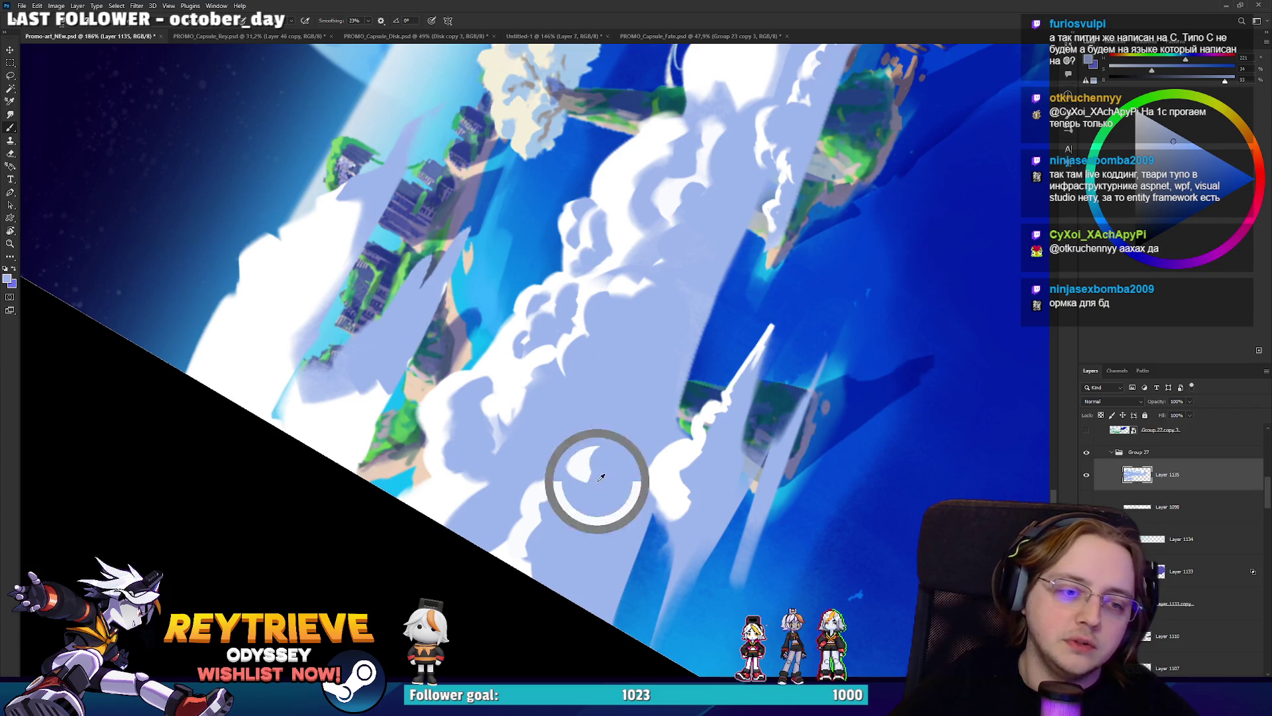
Add small near-white strokes extending the cloud edge upward.
{"action": "key", "text": "space"}
{"action": "left_click_drag", "start_coordinate": [657, 405], "coordinate": [461, 471]}
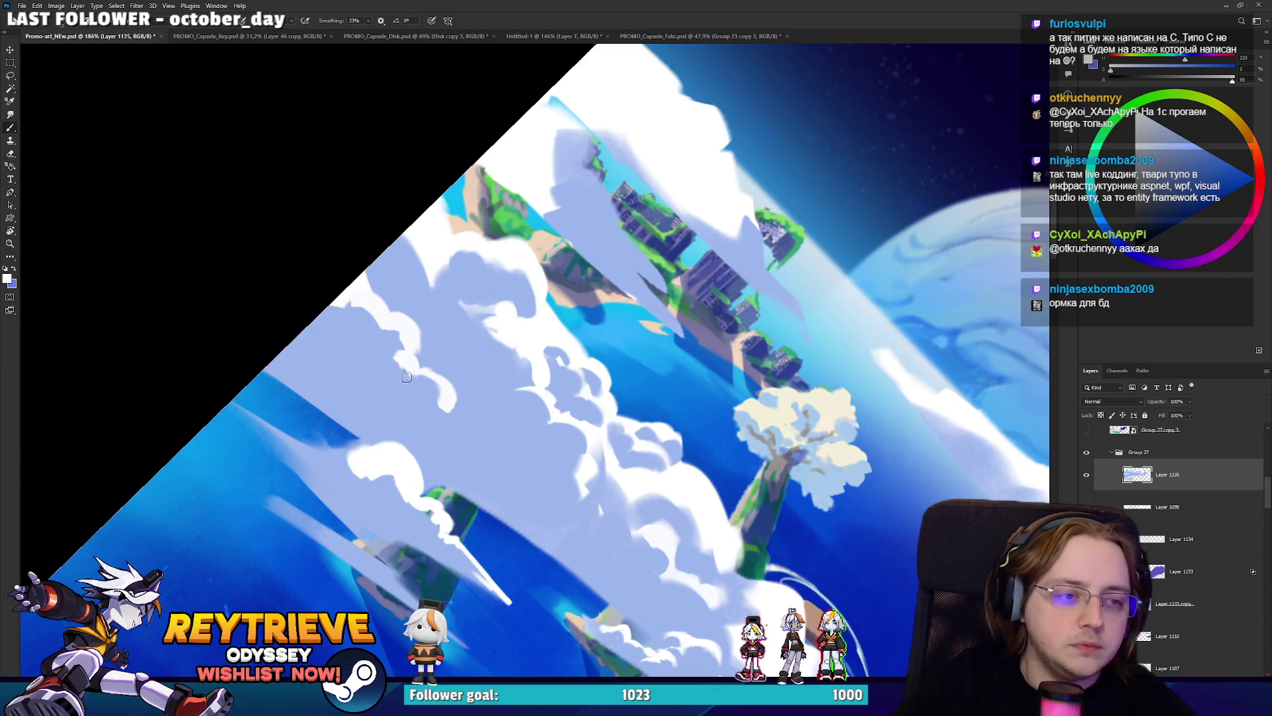
{"action": "left_click", "coordinate": [411, 368], "text": "alt"}
{"action": "key", "text": "r"}
{"action": "mouse_move", "coordinate": [408, 368]}
{"action": "left_mouse_down"}
{"action": "mouse_move", "coordinate": [691, 435]}
{"action": "mouse_move", "coordinate": [633, 457]}
{"action": "left_mouse_up"}
{"action": "left_click", "coordinate": [626, 462], "text": "alt"}
{"action": "left_click", "coordinate": [636, 473], "text": "alt"}
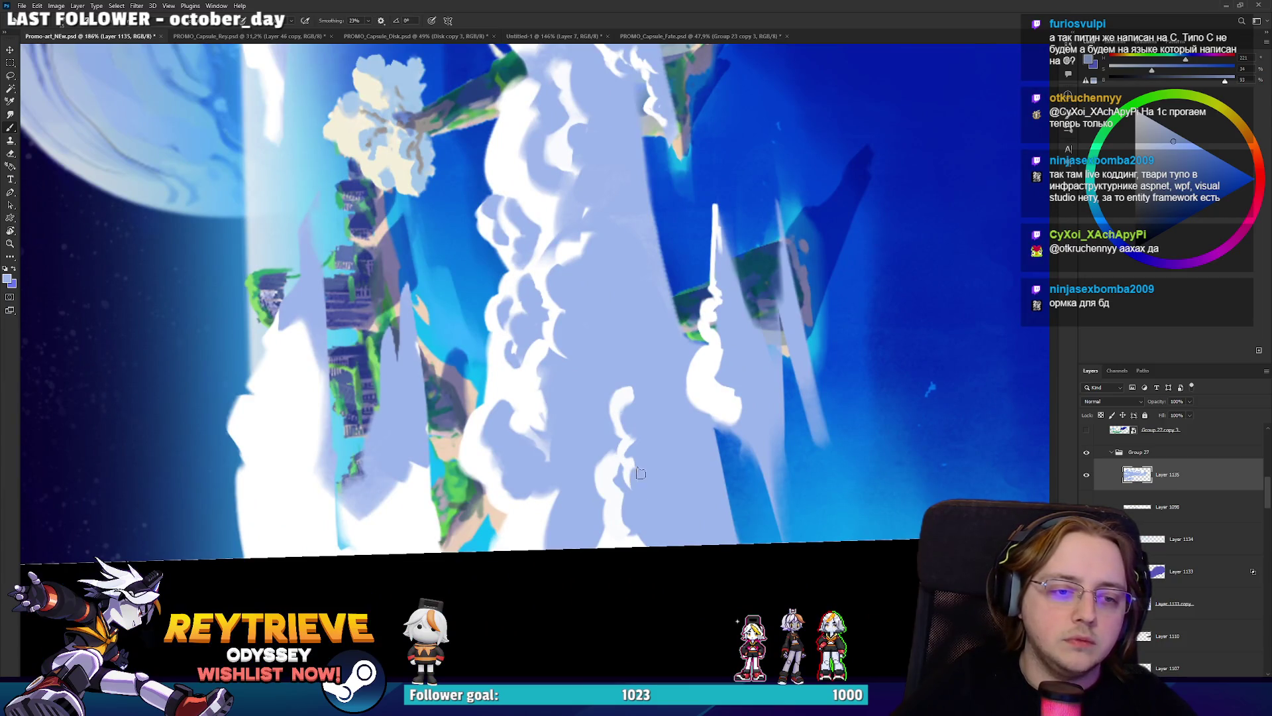
{"action": "left_click", "coordinate": [637, 454], "text": "alt"}
{"action": "left_click_drag", "start_coordinate": [635, 426], "coordinate": [640, 437]}
{"action": "left_click", "coordinate": [642, 424], "text": "alt"}
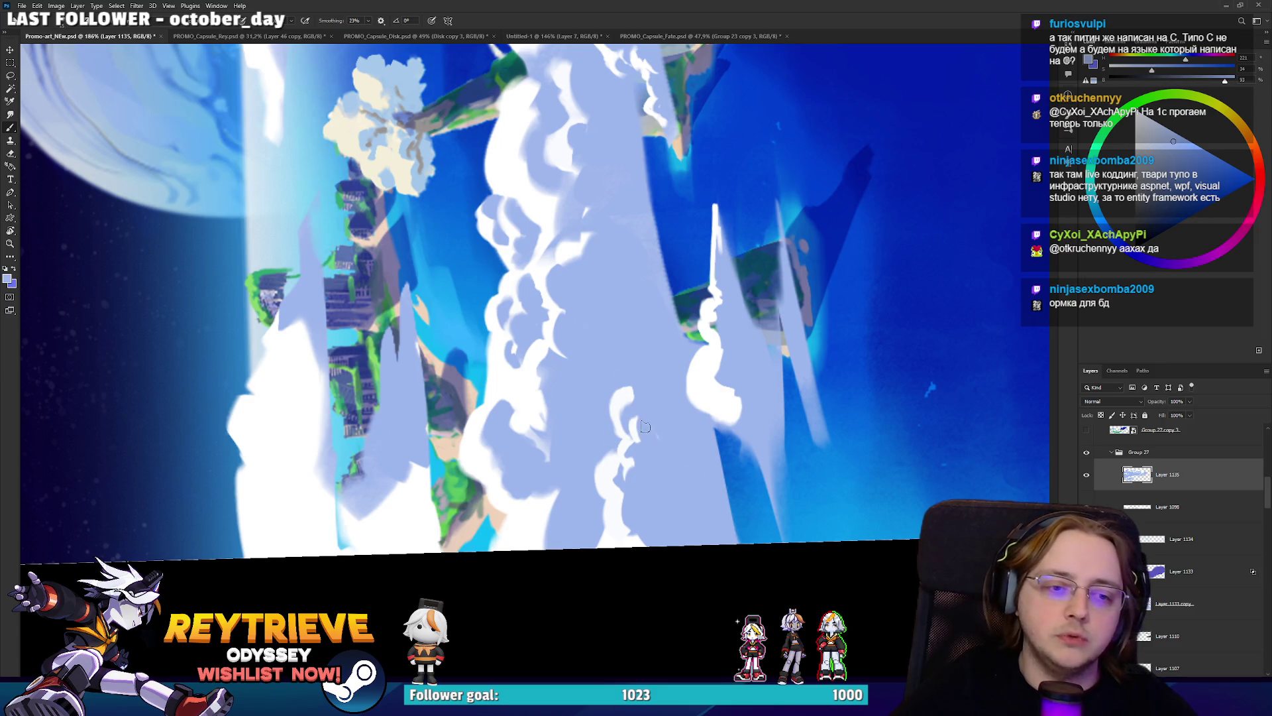
{"action": "left_click", "coordinate": [630, 415], "text": "alt"}
{"action": "mouse_move", "coordinate": [617, 400]}
{"action": "left_mouse_down"}
{"action": "mouse_move", "coordinate": [629, 376]}
{"action": "mouse_move", "coordinate": [575, 390]}
{"action": "left_mouse_up"}
Paint a thin white line on the cloud, then pick up white in another cloud area.
{"action": "left_click", "coordinate": [630, 378], "text": "alt"}
{"action": "key", "text": "space"}
{"action": "key", "text": "x"}
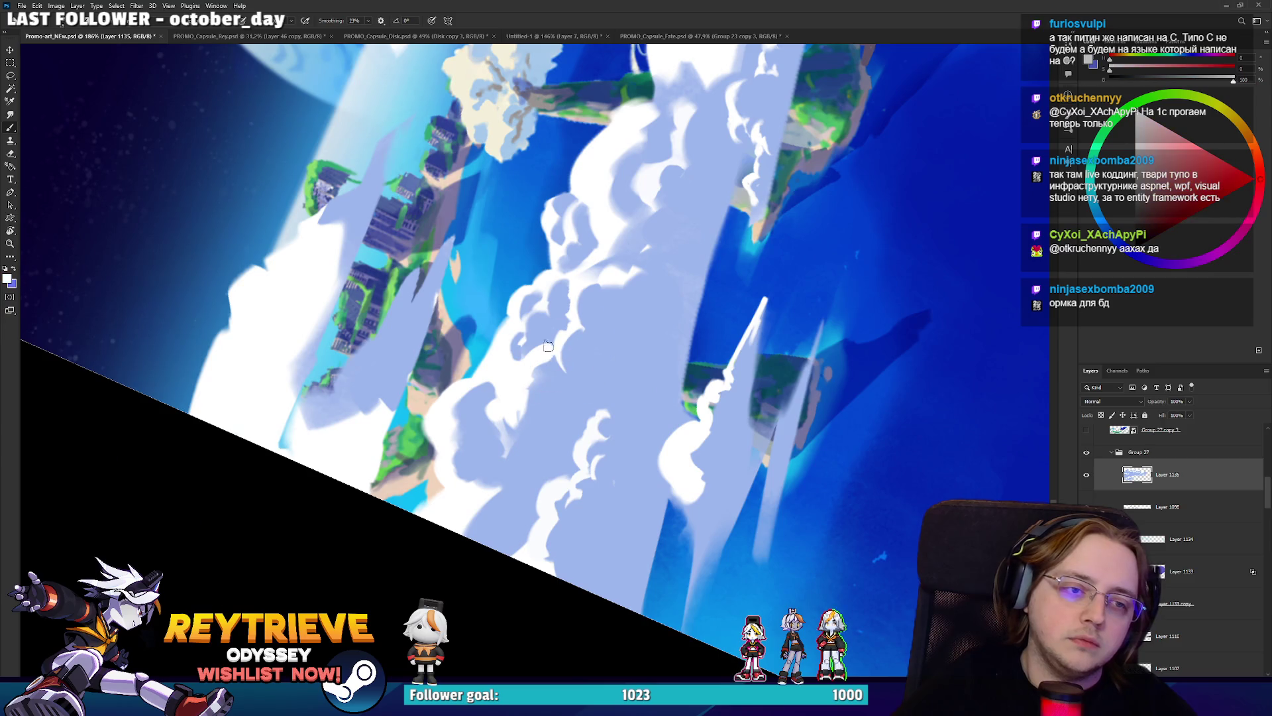
{"action": "left_click", "coordinate": [564, 341], "text": "alt"}
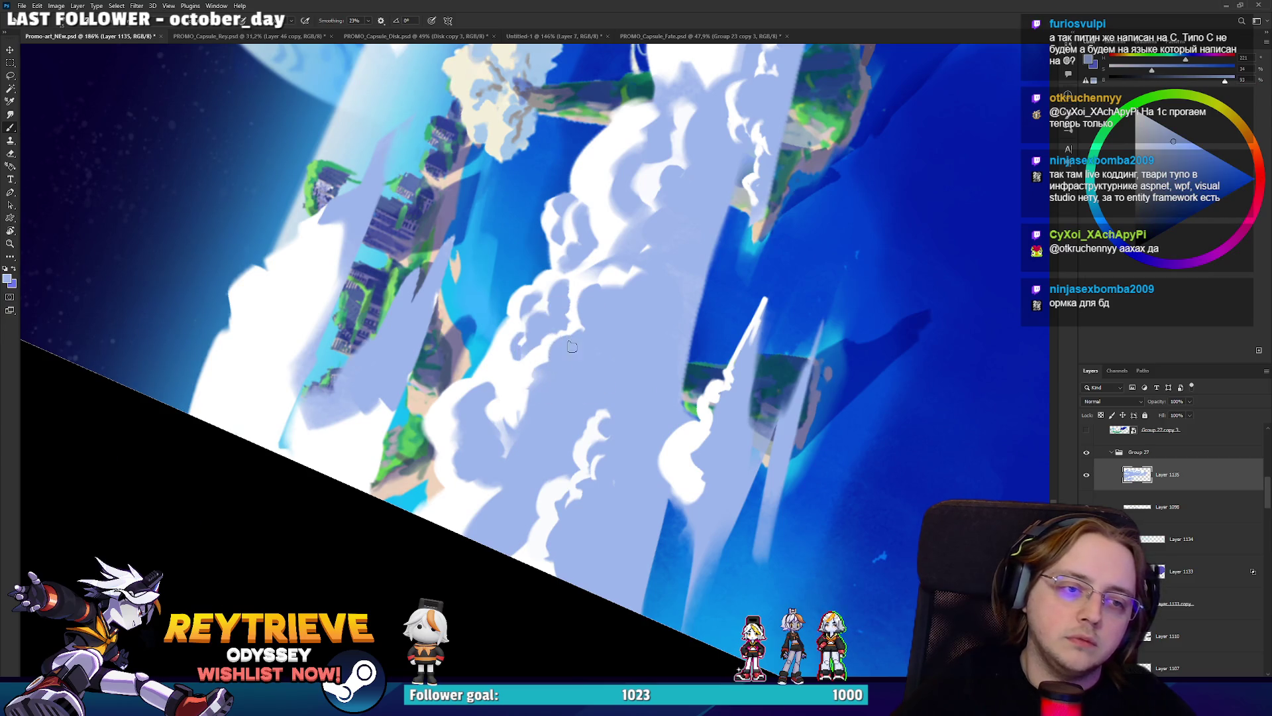
{"action": "key", "text": "x"}
{"action": "left_click", "coordinate": [572, 331], "text": "alt"}
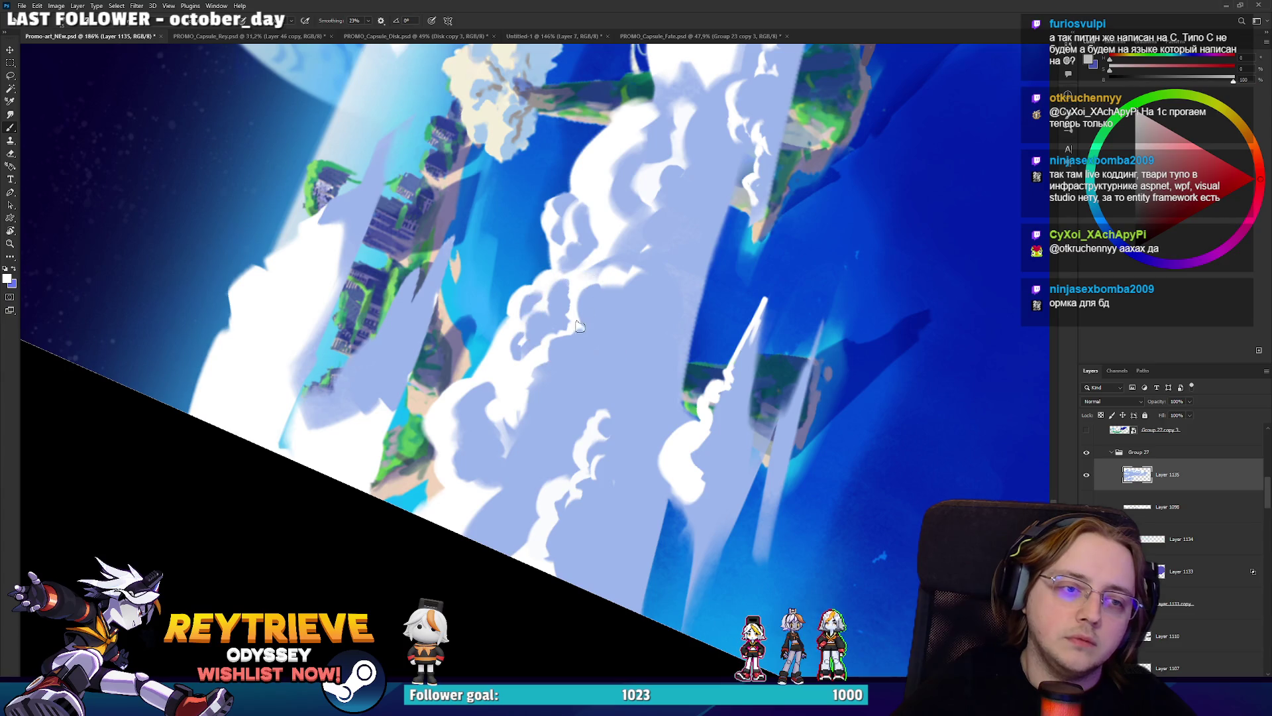
{"action": "left_click_drag", "start_coordinate": [599, 328], "coordinate": [600, 347]}
{"action": "left_click", "coordinate": [608, 322], "text": "alt"}
{"action": "key", "text": "h"}
{"action": "mouse_move", "coordinate": [616, 337]}
{"action": "left_mouse_down"}
{"action": "mouse_move", "coordinate": [776, 212]}
{"action": "mouse_move", "coordinate": [639, 334]}
{"action": "mouse_move", "coordinate": [674, 360]}
{"action": "mouse_move", "coordinate": [626, 385]}
{"action": "mouse_move", "coordinate": [618, 340]}
{"action": "mouse_move", "coordinate": [676, 296]}
{"action": "left_mouse_up"}
{"action": "left_click", "coordinate": [636, 357], "text": "alt"}
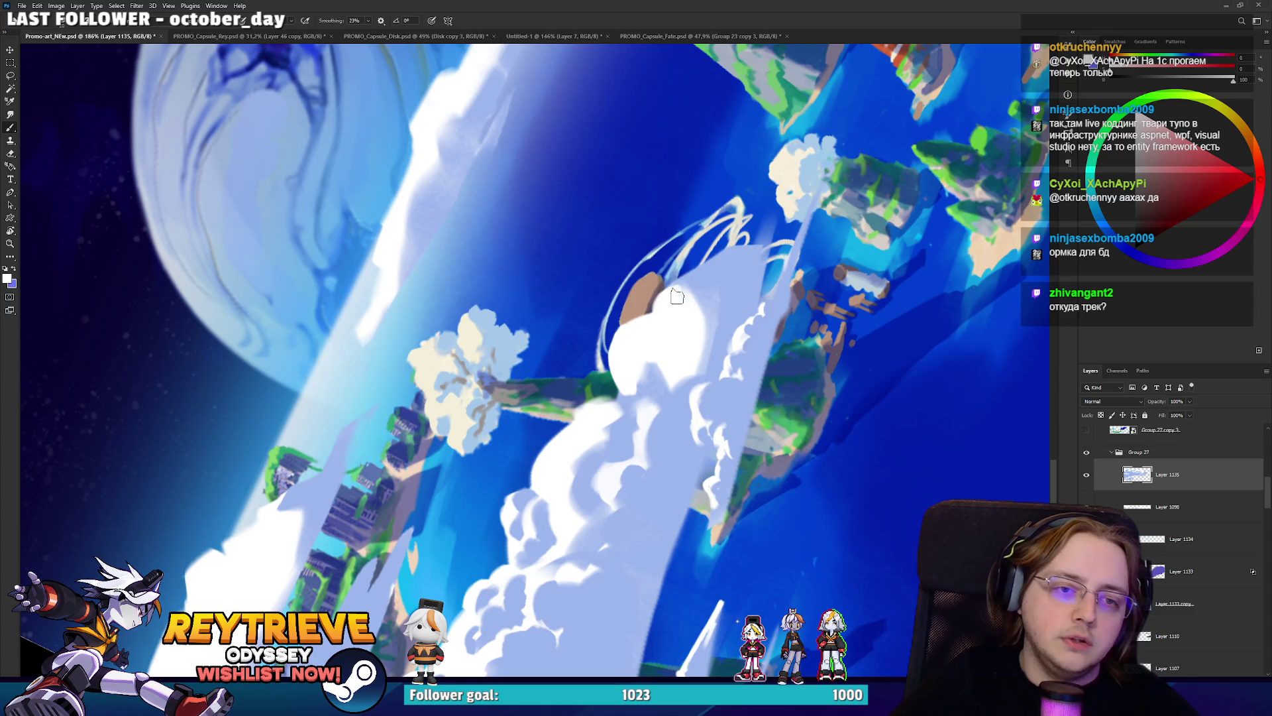
Paint white along the cloud bank's left edge.
{"action": "key", "text": "x"}
{"action": "key", "text": "z"}
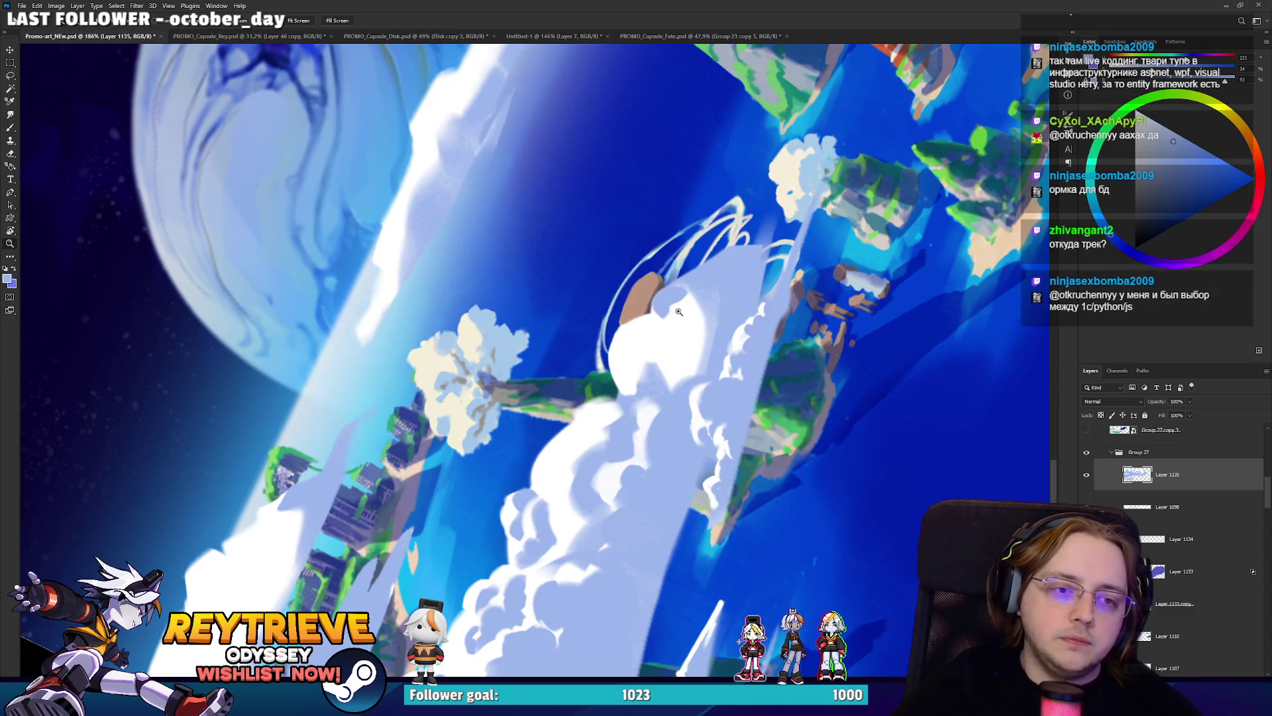
{"action": "key", "text": "b"}
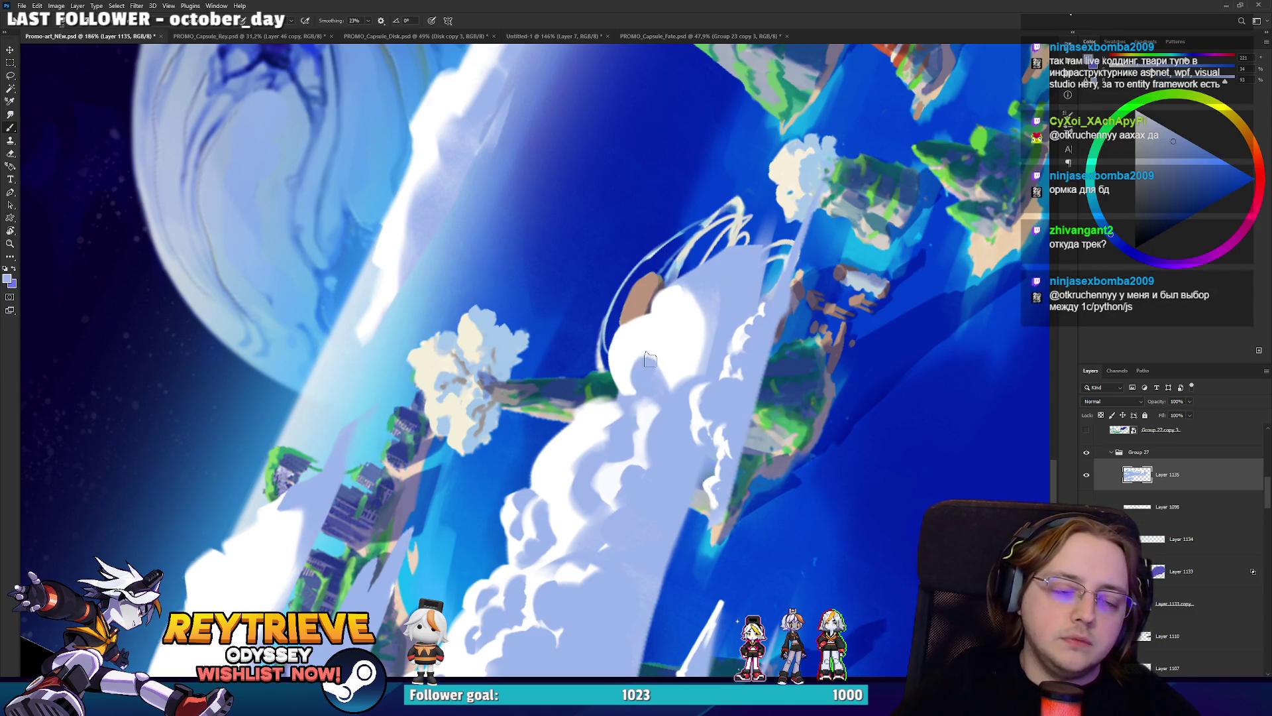
{"action": "key", "text": "x"}
{"action": "mouse_move", "coordinate": [680, 349]}
{"action": "left_mouse_down"}
{"action": "mouse_move", "coordinate": [616, 418]}
{"action": "mouse_move", "coordinate": [535, 458]}
{"action": "left_mouse_up"}
{"action": "left_click", "coordinate": [535, 459], "text": "alt"}
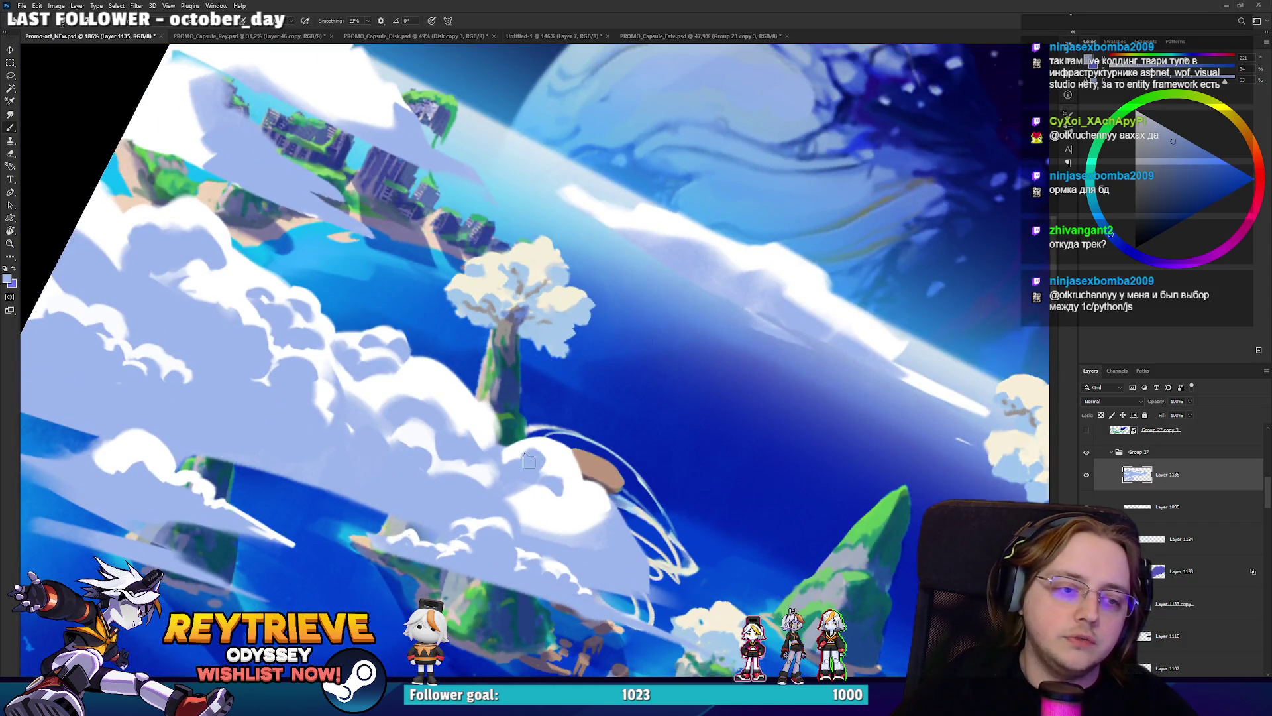
{"action": "left_click_drag", "start_coordinate": [520, 455], "coordinate": [653, 353]}
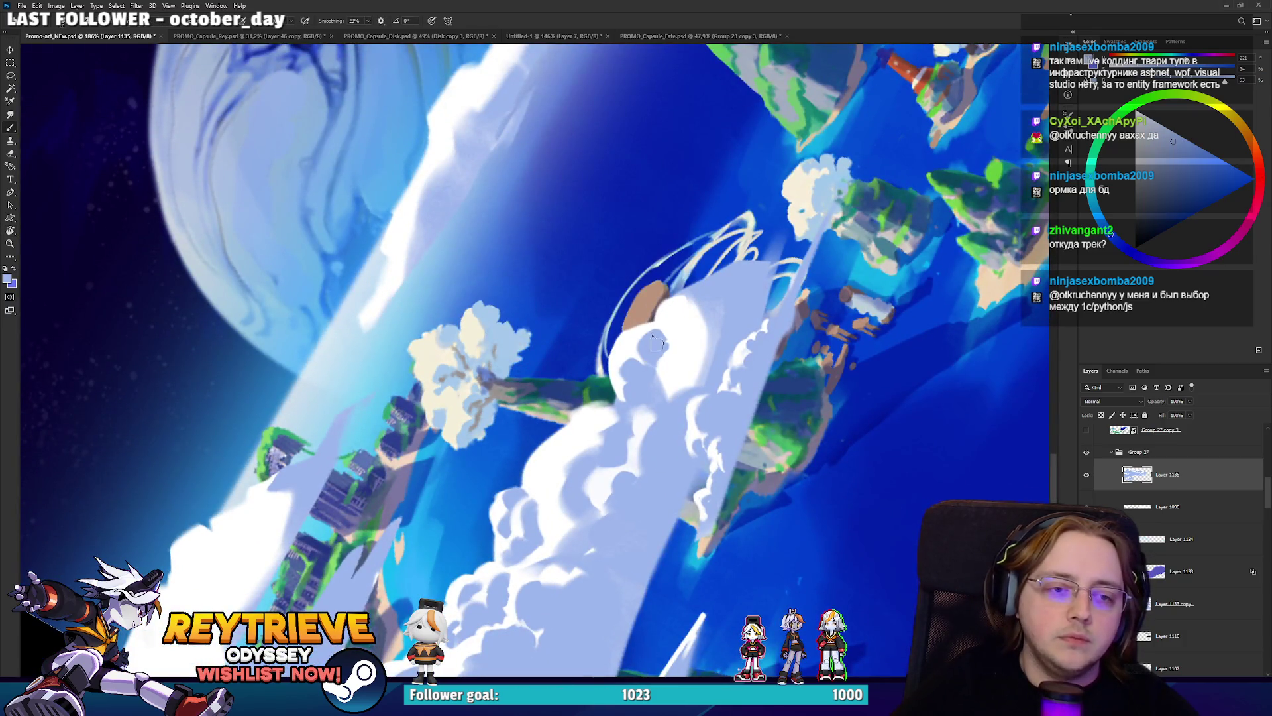
{"action": "left_click", "coordinate": [669, 345], "text": "alt"}
{"action": "left_click", "coordinate": [660, 343], "text": "alt"}
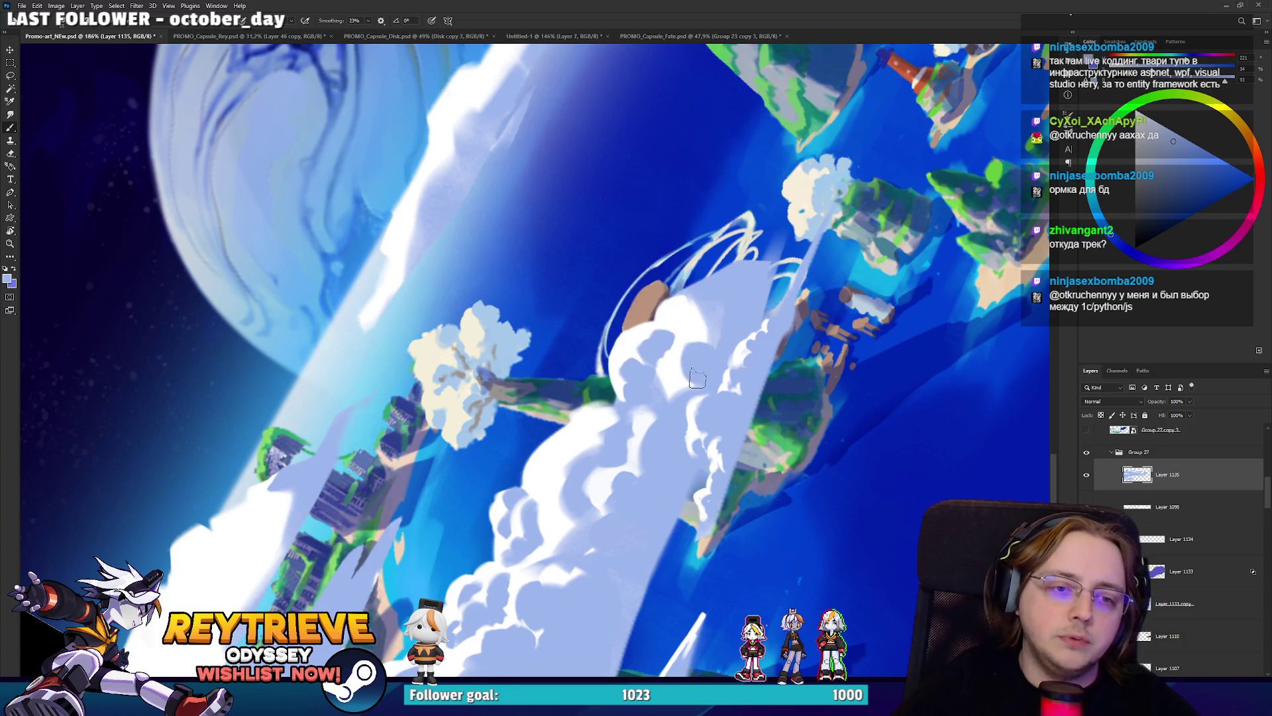
{"action": "left_click", "coordinate": [670, 365], "text": "alt"}
{"action": "left_click", "coordinate": [614, 375], "text": "alt"}
{"action": "mouse_move", "coordinate": [611, 371]}
{"action": "left_mouse_down"}
{"action": "mouse_move", "coordinate": [626, 322]}
{"action": "mouse_move", "coordinate": [666, 336]}
{"action": "left_mouse_up"}
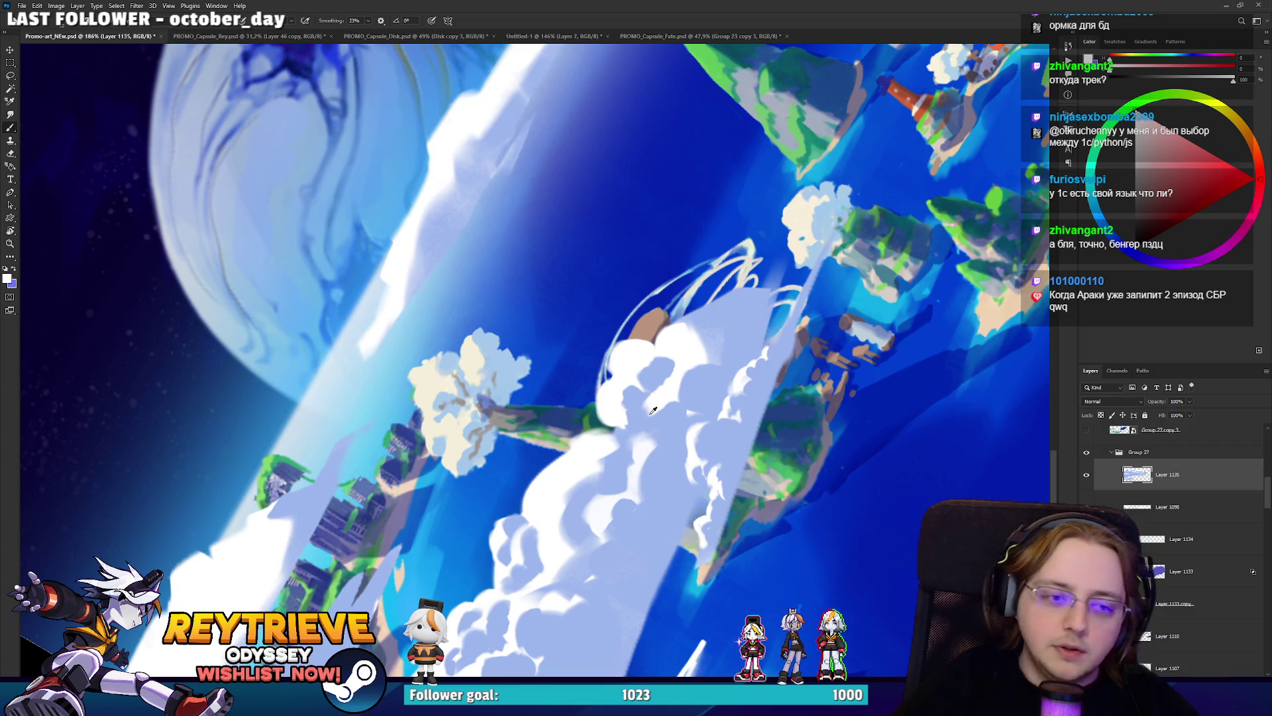
Extend the white cloud upward over the green tree branch.
{"action": "left_click", "coordinate": [628, 412], "text": "alt"}
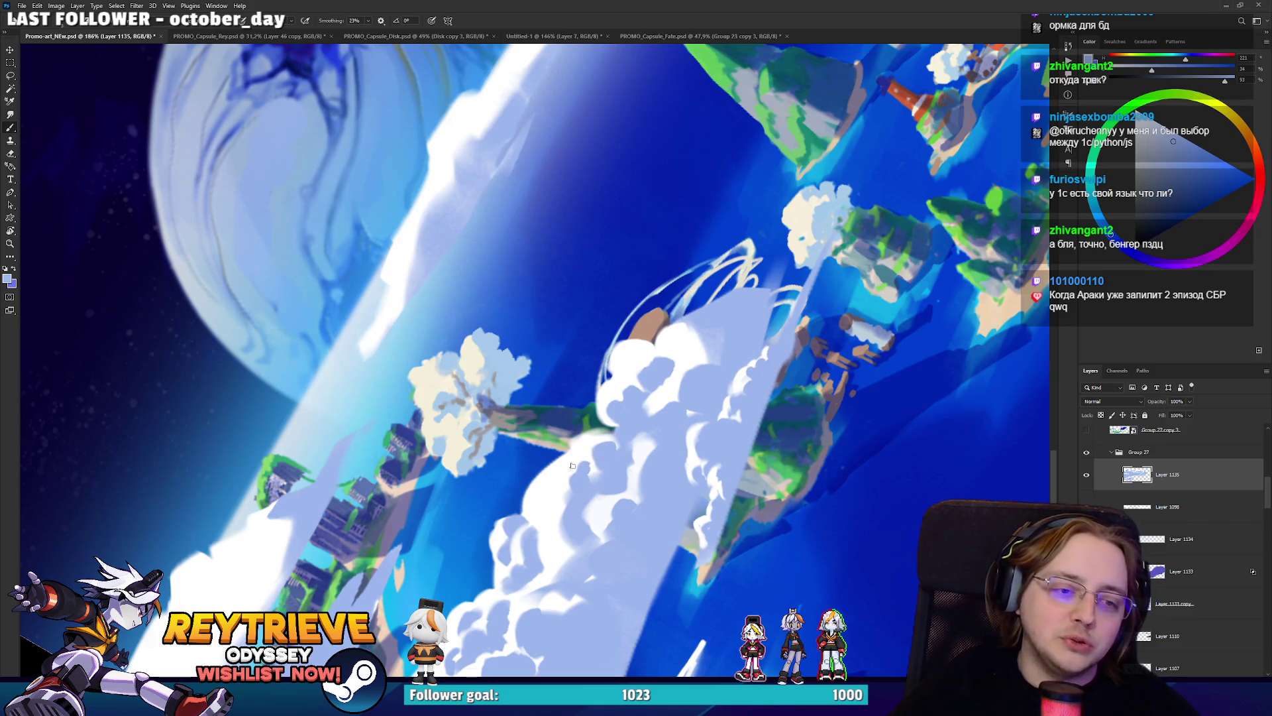
{"action": "left_click", "coordinate": [555, 482], "text": "alt"}
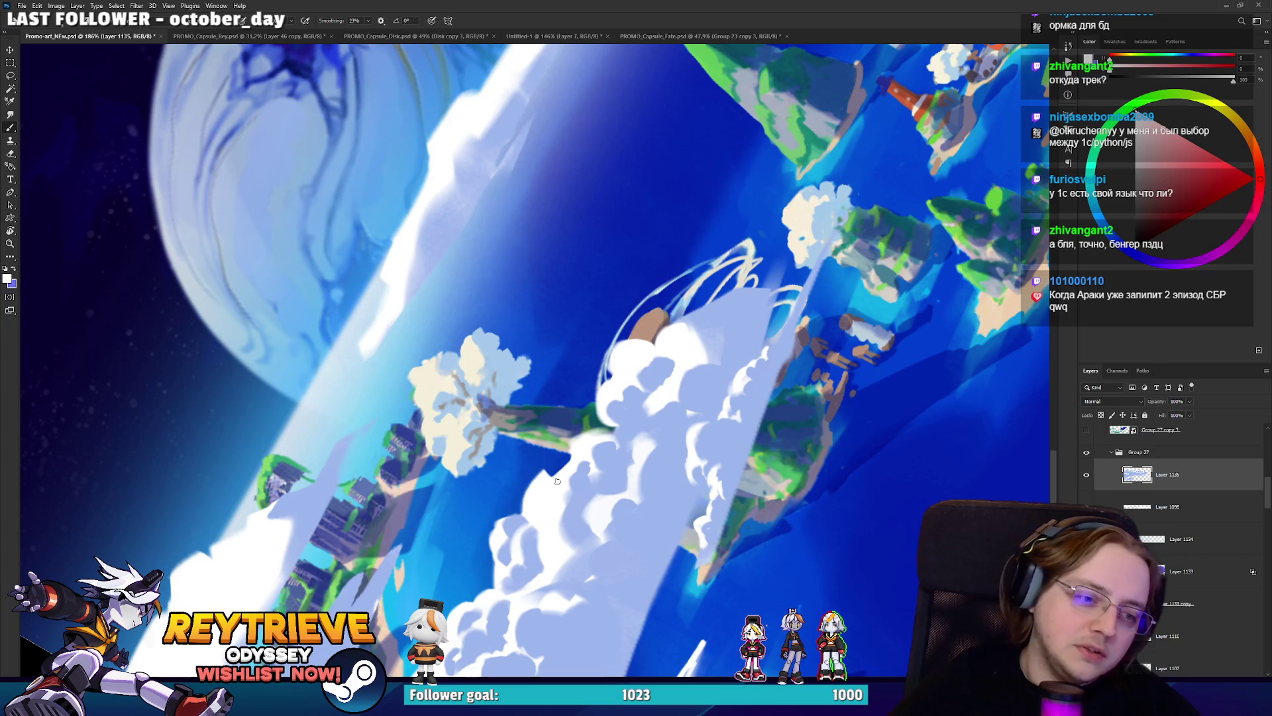
{"action": "left_click_drag", "start_coordinate": [560, 477], "coordinate": [600, 439]}
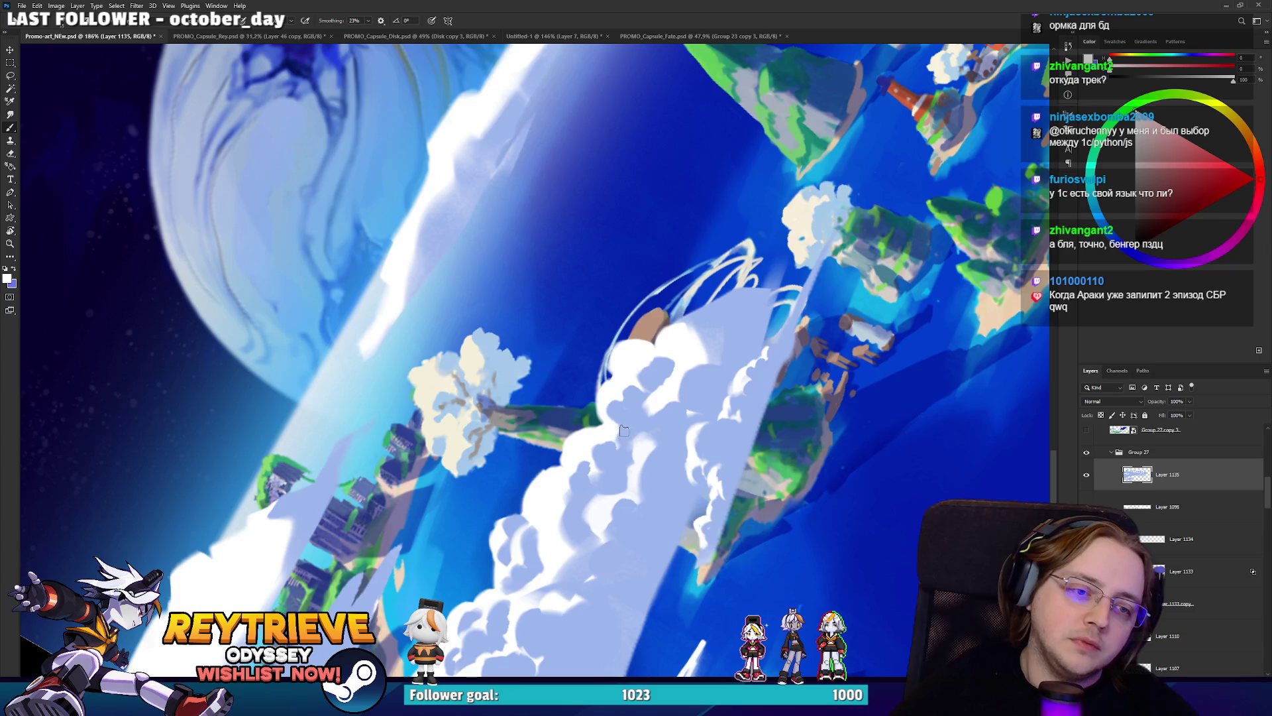
{"action": "left_click", "coordinate": [563, 494], "text": "alt"}
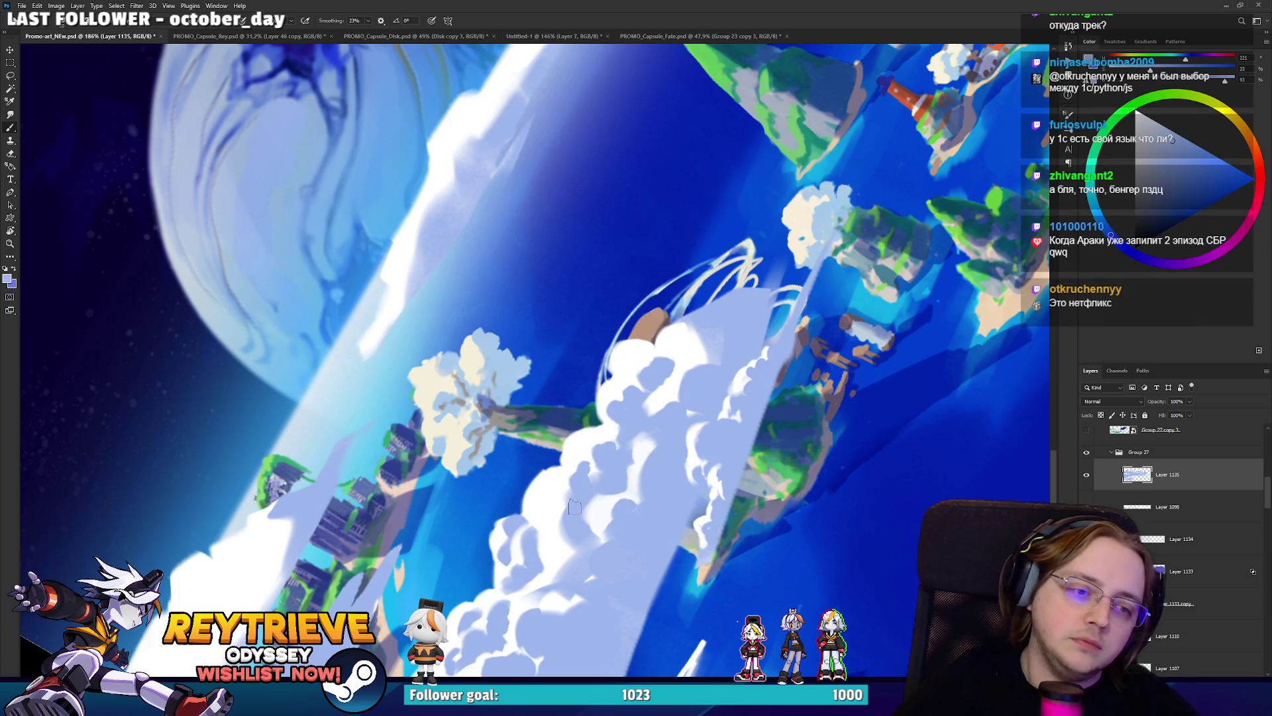
{"action": "left_click_drag", "start_coordinate": [574, 479], "coordinate": [630, 472]}
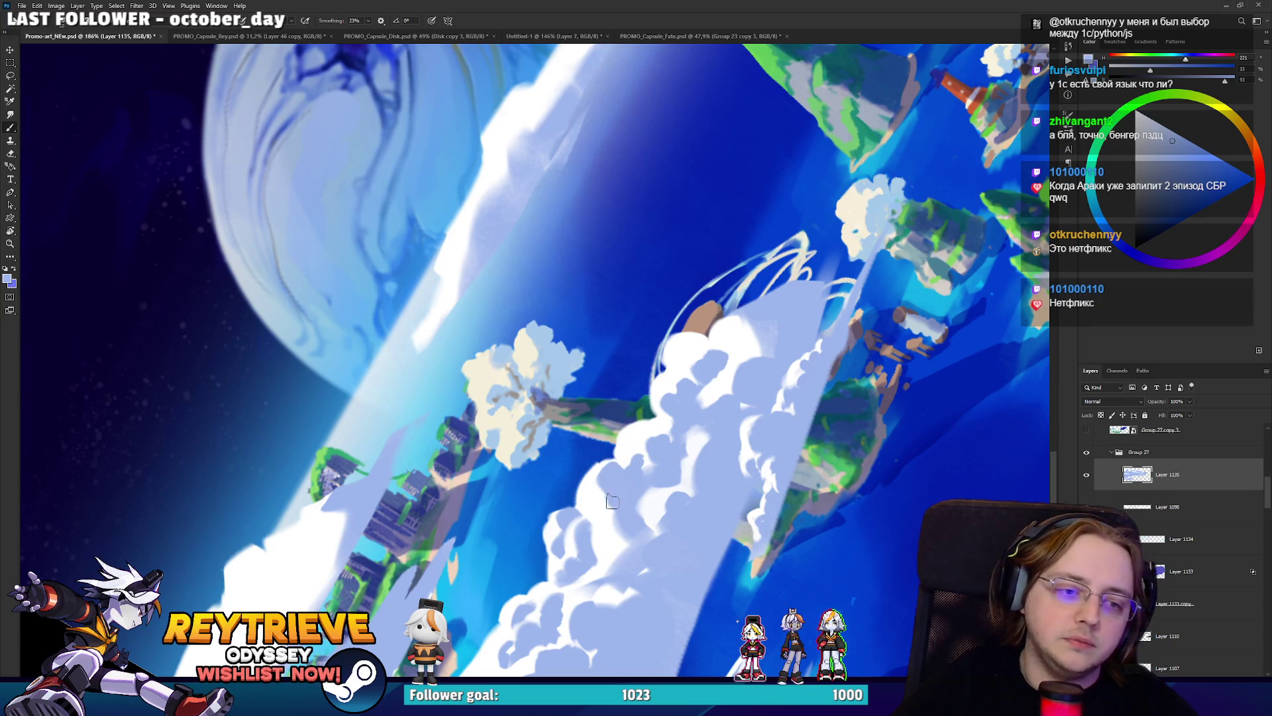
{"action": "left_click", "coordinate": [615, 529], "text": "alt"}
{"action": "left_click", "coordinate": [623, 505], "text": "alt"}
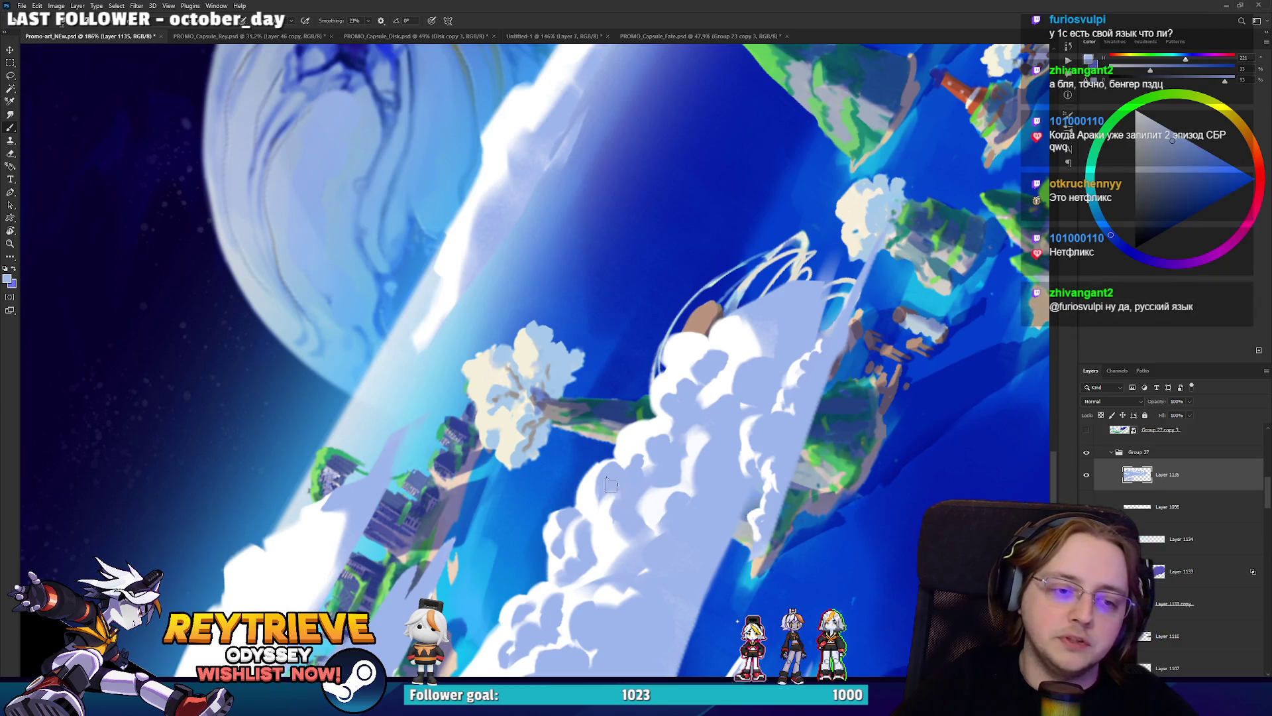
Shade the white cloud edge with the cloud's light blue.
{"action": "mouse_move", "coordinate": [699, 412]}
{"action": "left_mouse_down"}
{"action": "mouse_move", "coordinate": [698, 221]}
{"action": "mouse_move", "coordinate": [729, 265]}
{"action": "mouse_move", "coordinate": [722, 325]}
{"action": "mouse_move", "coordinate": [698, 300]}
{"action": "left_mouse_up"}
{"action": "scroll", "coordinate": [699, 220], "scroll_direction": "down", "scroll_amount": 3}
{"action": "scroll", "coordinate": [750, 303], "scroll_direction": "up", "scroll_amount": 4}
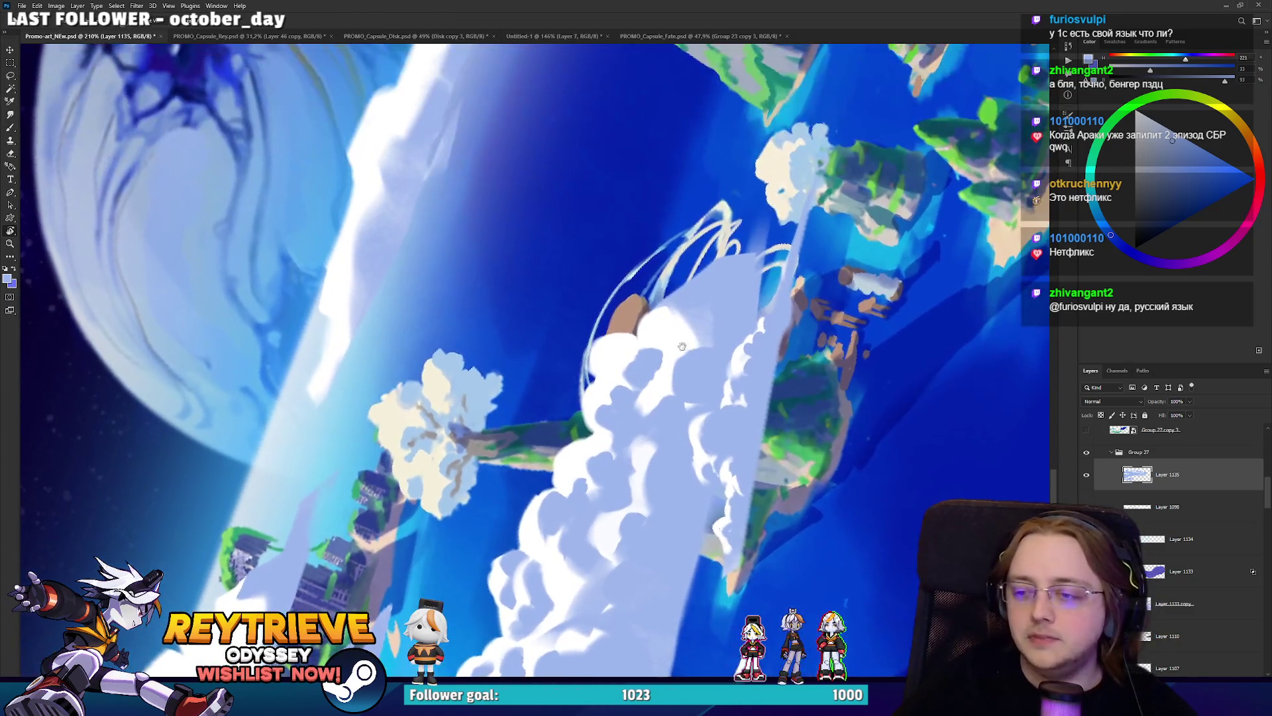
{"action": "key", "text": "b"}
{"action": "left_click", "coordinate": [721, 306], "text": "alt"}
{"action": "left_click_drag", "start_coordinate": [691, 283], "coordinate": [681, 328]}
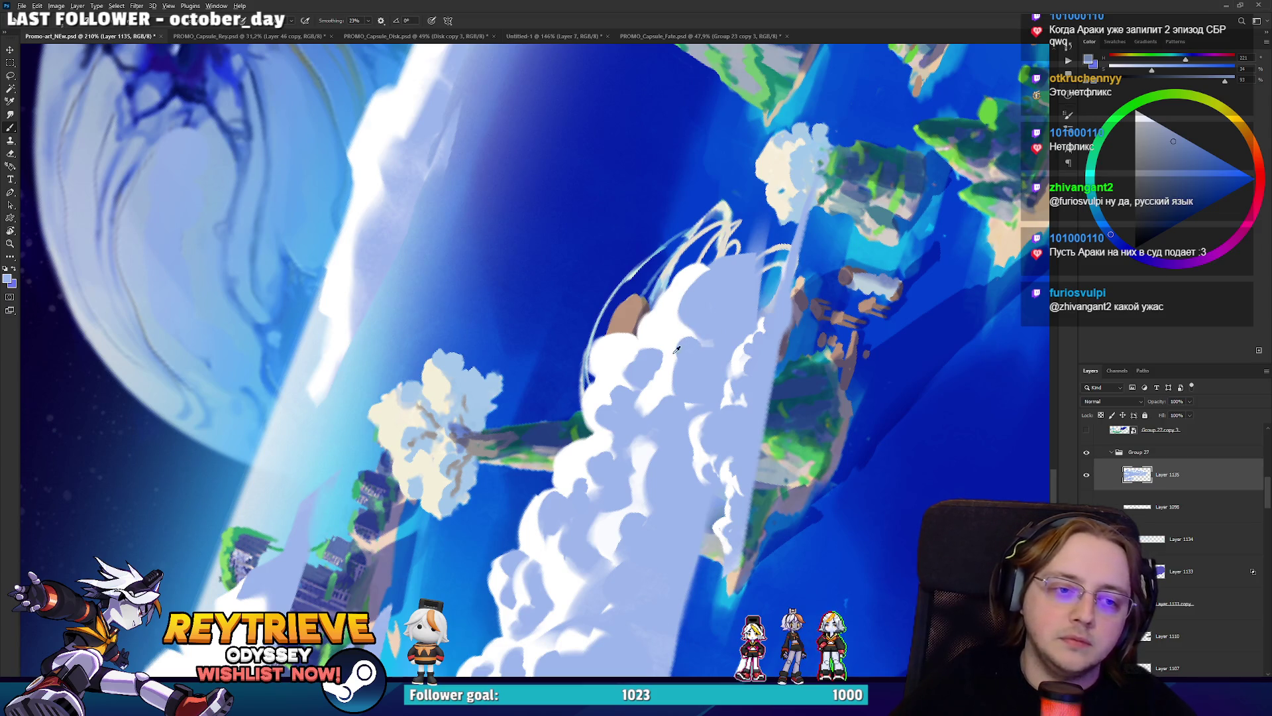
{"action": "left_click", "coordinate": [678, 350], "text": "alt"}
{"action": "left_click", "coordinate": [697, 333], "text": "alt"}
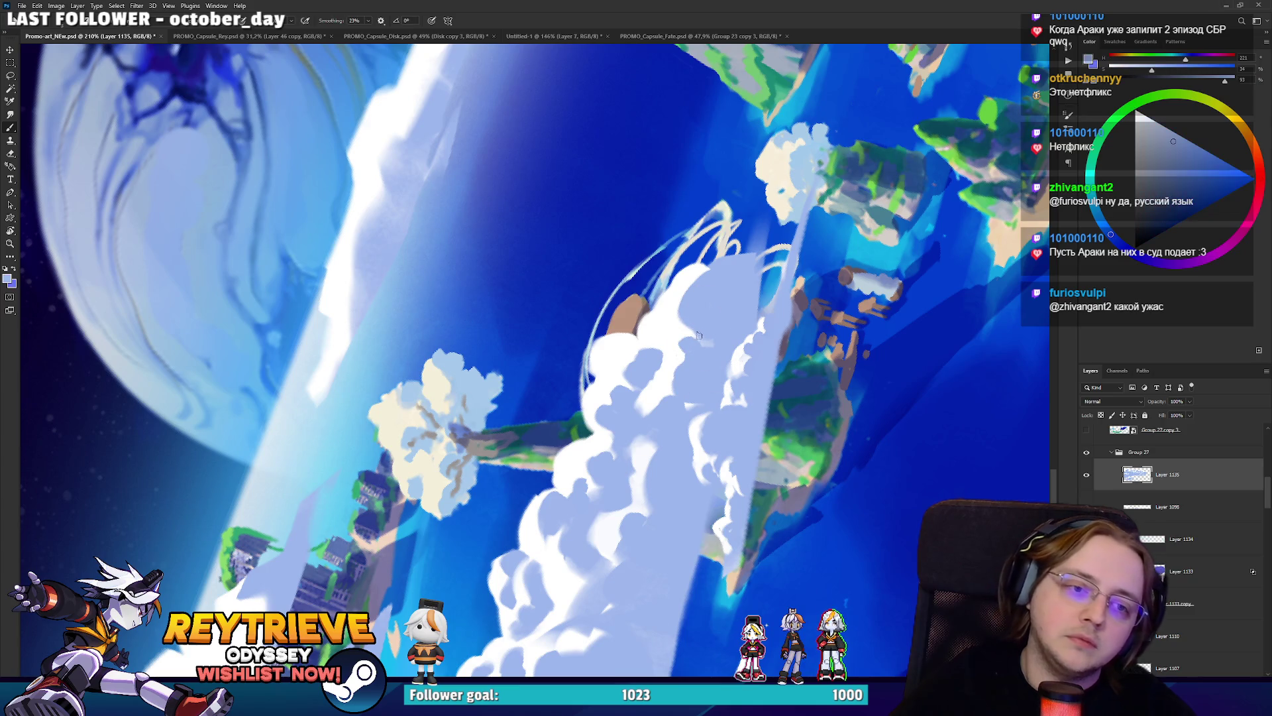
{"action": "left_click", "coordinate": [673, 329], "text": "alt"}
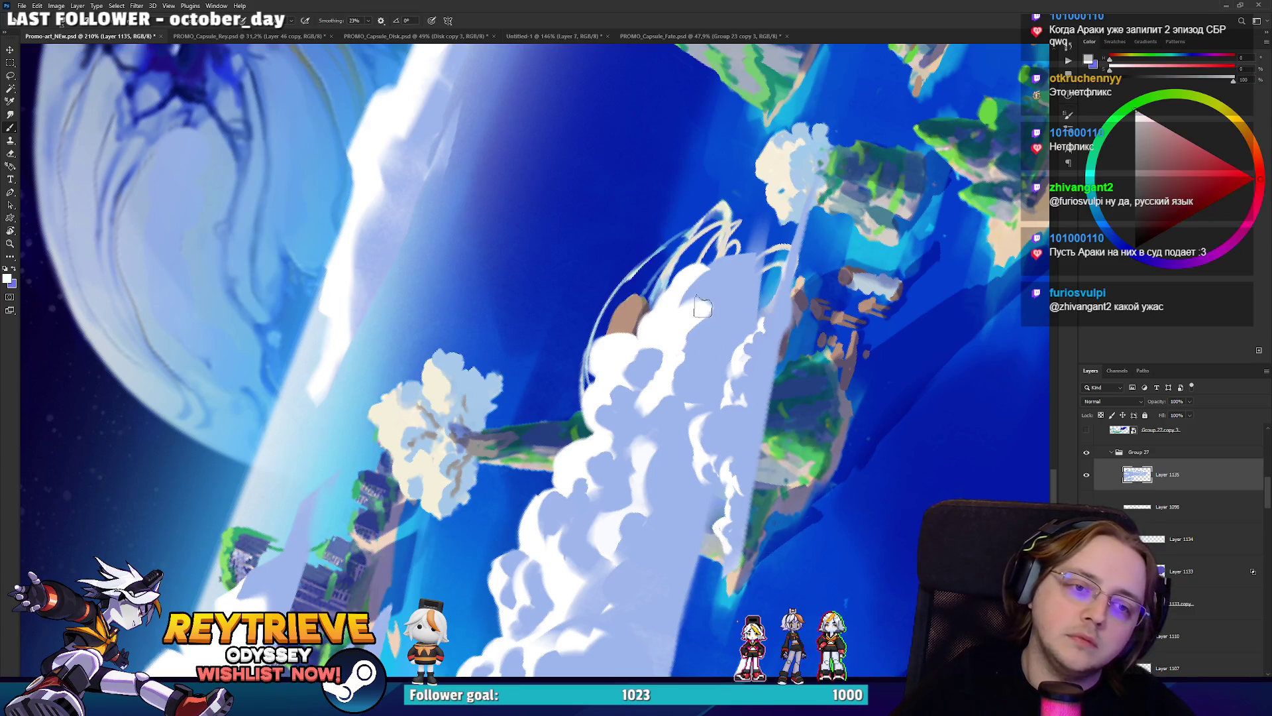
{"action": "left_click", "coordinate": [716, 273], "text": "alt"}
{"action": "left_click", "coordinate": [683, 282], "text": "alt"}
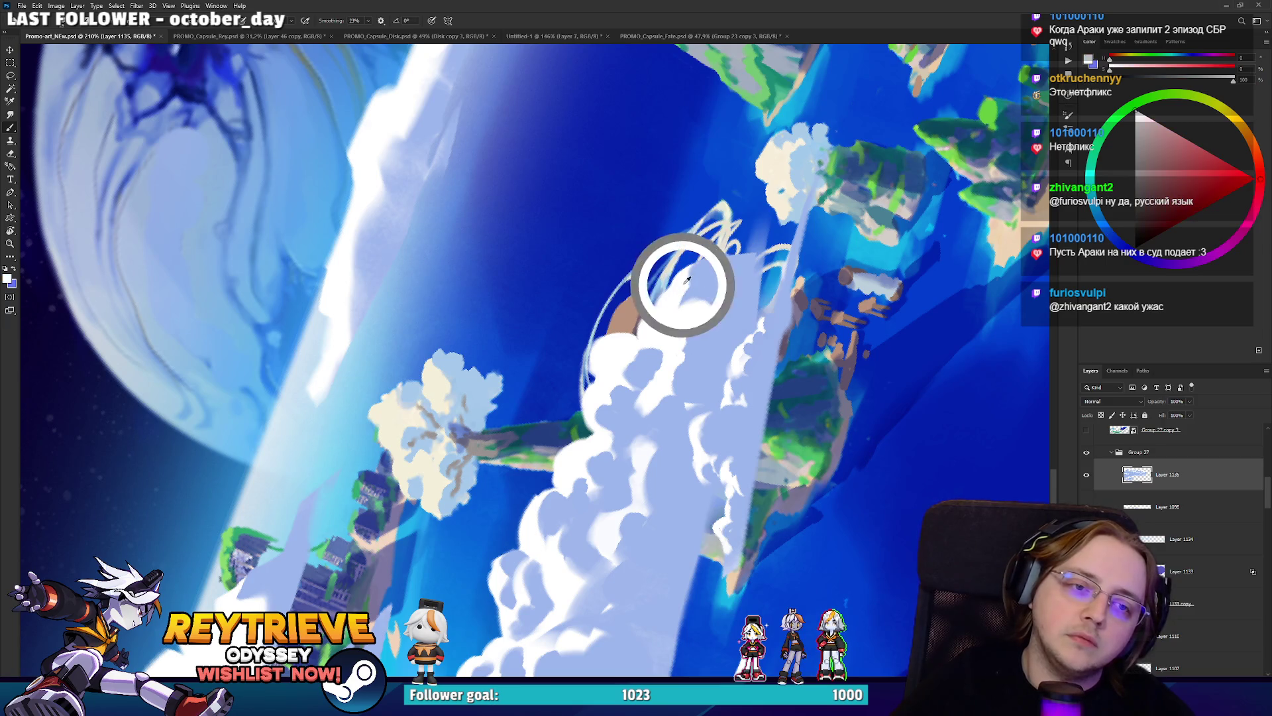
{"action": "left_click", "coordinate": [700, 282], "text": "alt"}
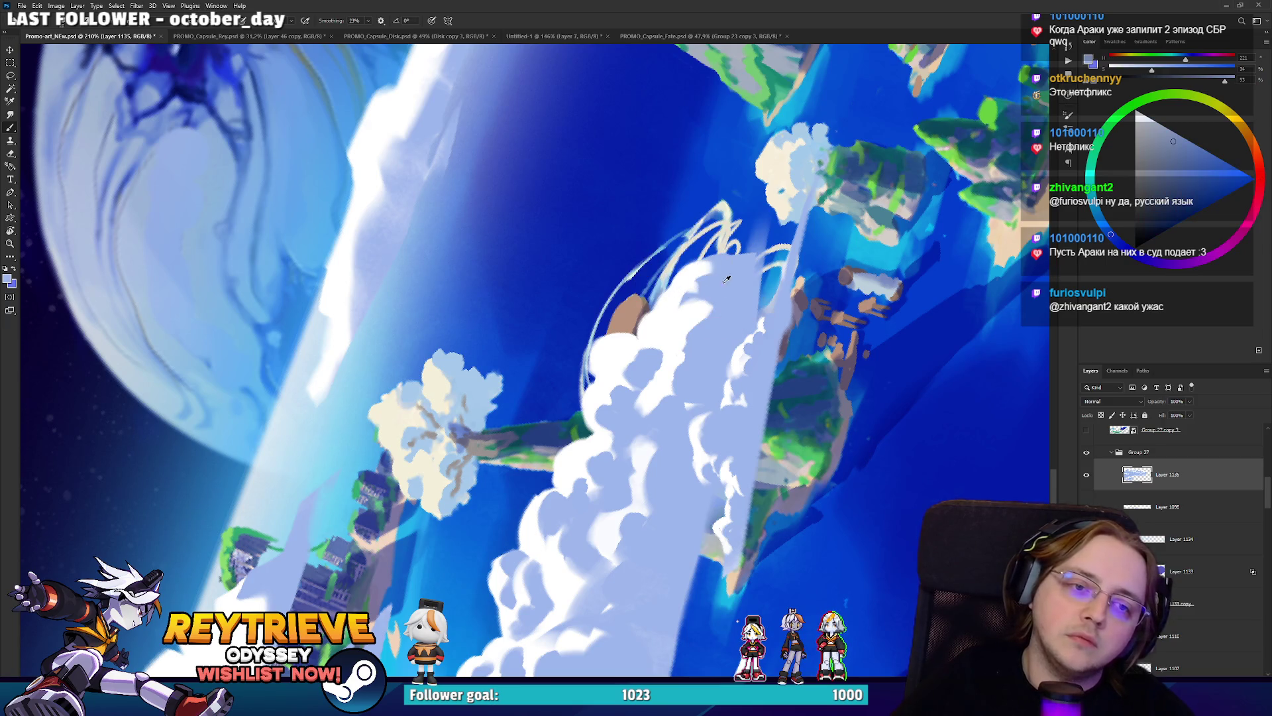
Paint a white highlight along the top of the cloud bank.
{"action": "mouse_move", "coordinate": [701, 282]}
{"action": "left_mouse_down"}
{"action": "mouse_move", "coordinate": [753, 442]}
{"action": "mouse_move", "coordinate": [729, 371]}
{"action": "mouse_move", "coordinate": [772, 279]}
{"action": "left_mouse_up"}
{"action": "key", "text": "e"}
{"action": "key", "text": "b"}
{"action": "left_click", "coordinate": [763, 303], "text": "alt"}
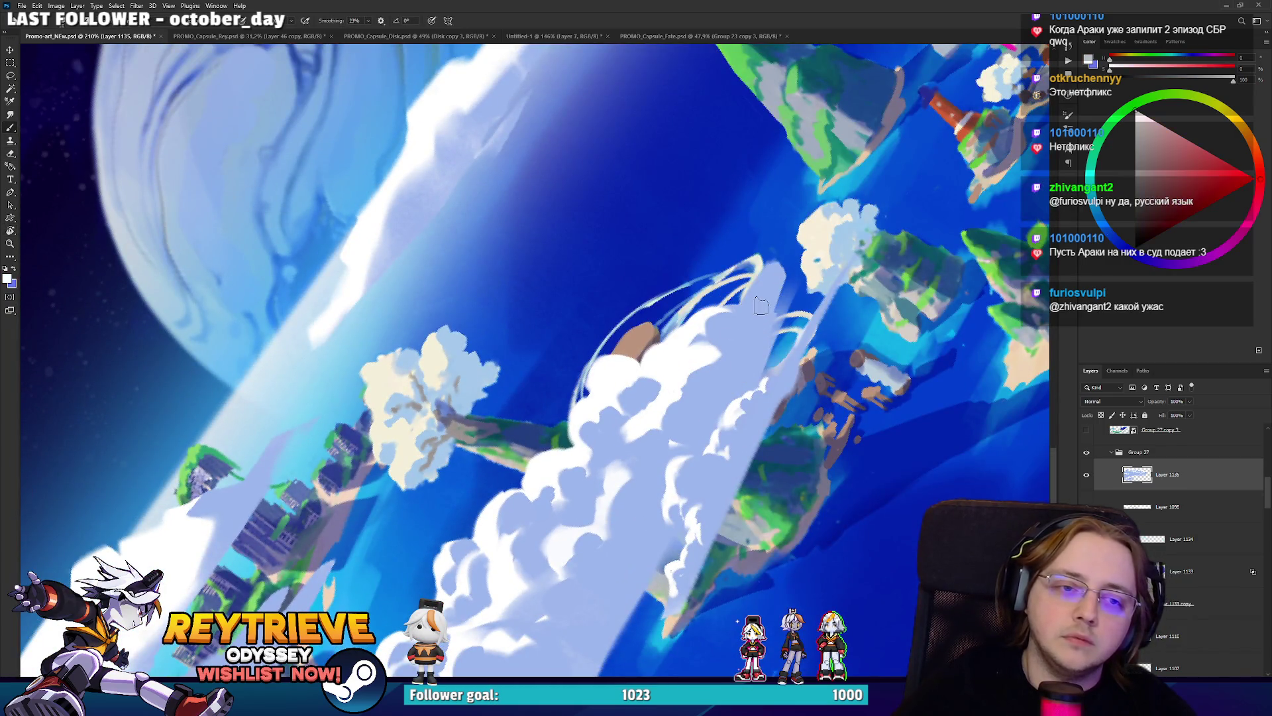
{"action": "mouse_move", "coordinate": [748, 326]}
{"action": "left_mouse_down"}
{"action": "mouse_move", "coordinate": [763, 281]}
{"action": "mouse_move", "coordinate": [761, 363]}
{"action": "left_mouse_up"}
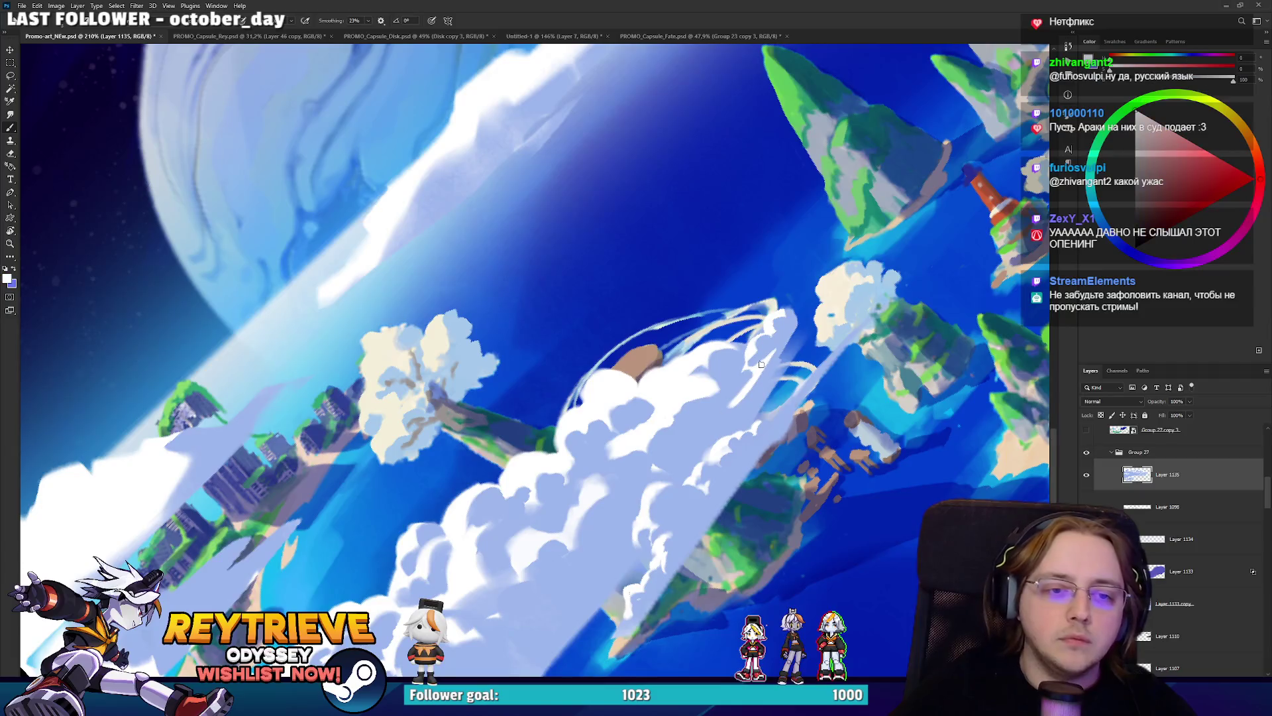
{"action": "left_click", "coordinate": [770, 358], "text": "alt"}
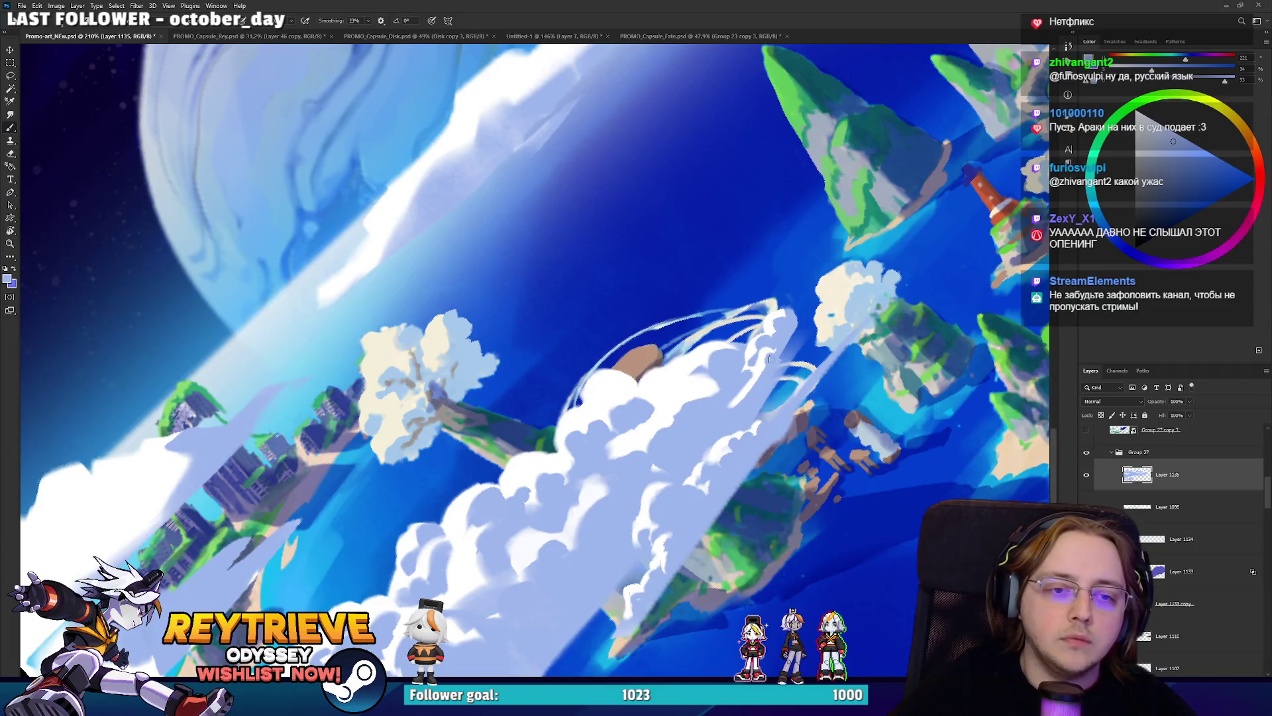
{"action": "left_click", "coordinate": [736, 392], "text": "alt"}
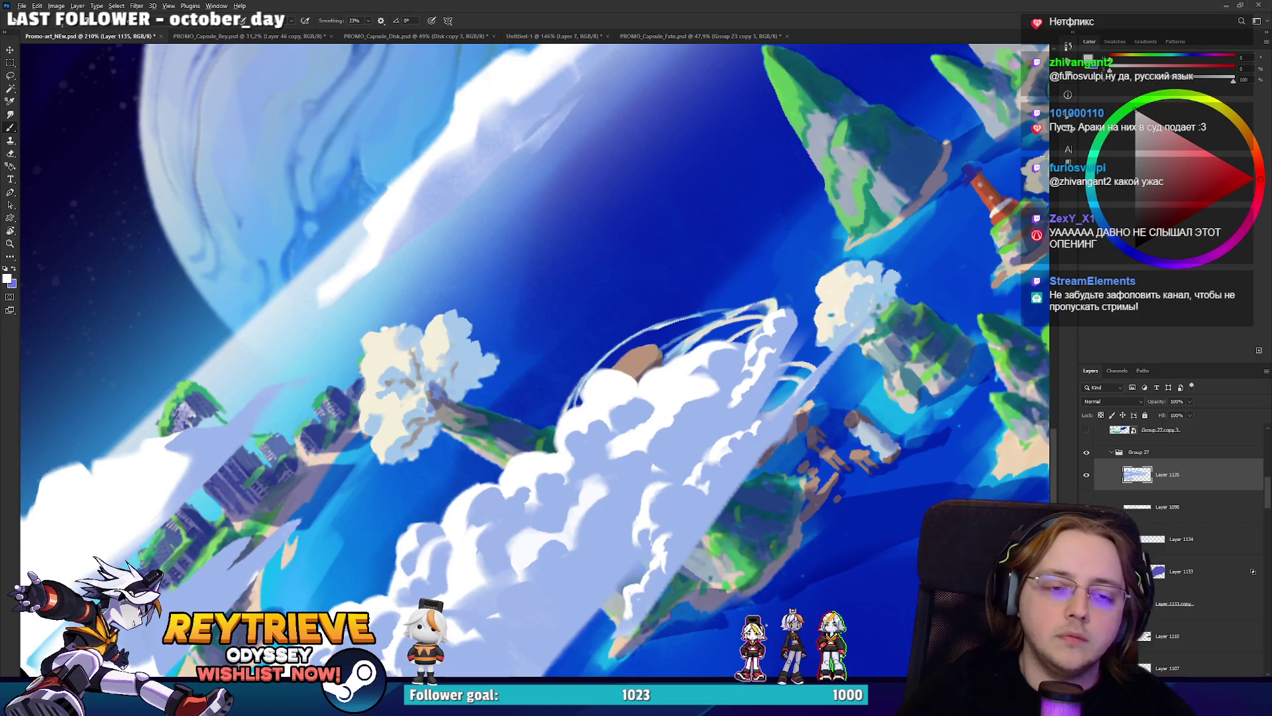
{"action": "scroll", "coordinate": [754, 382], "scroll_direction": "down", "scroll_amount": 5}
{"action": "scroll", "coordinate": [731, 420], "scroll_direction": "up", "scroll_amount": 3}
{"action": "scroll", "coordinate": [731, 419], "scroll_direction": "down", "scroll_amount": 1}
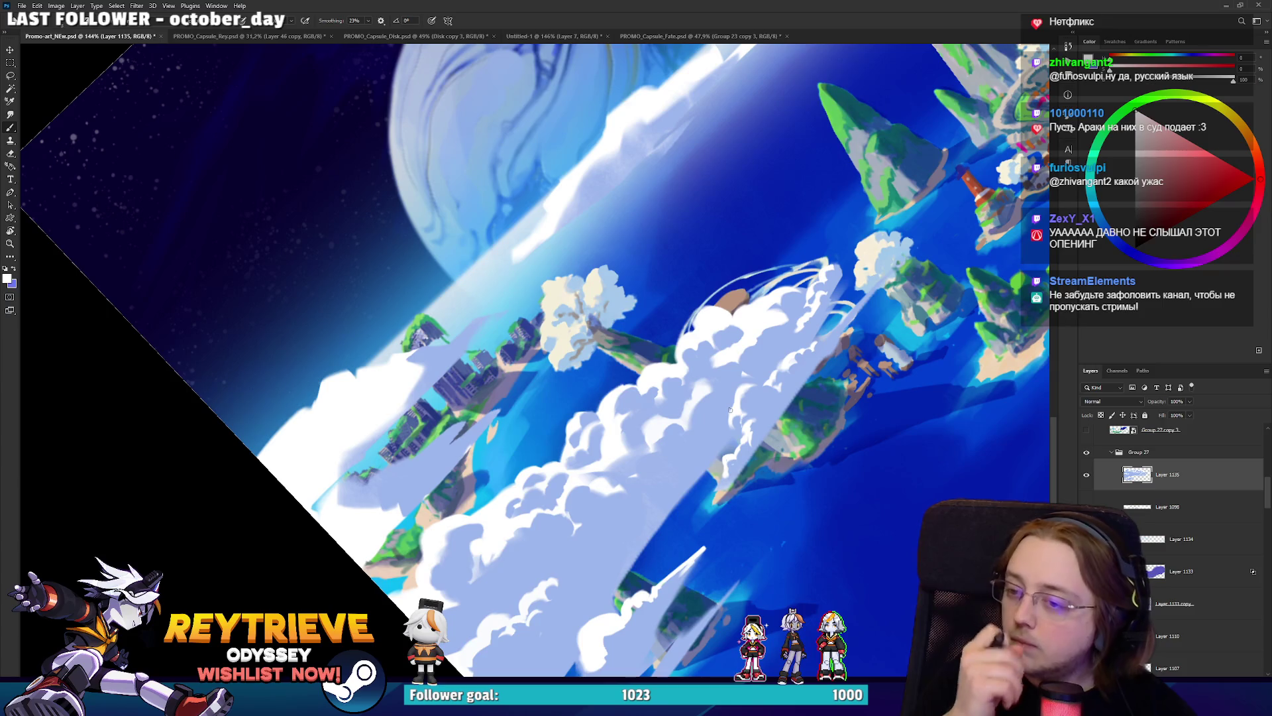
{"action": "mouse_move", "coordinate": [729, 409]}
{"action": "left_mouse_down"}
{"action": "mouse_move", "coordinate": [734, 388]}
{"action": "mouse_move", "coordinate": [657, 359]}
{"action": "left_mouse_up"}
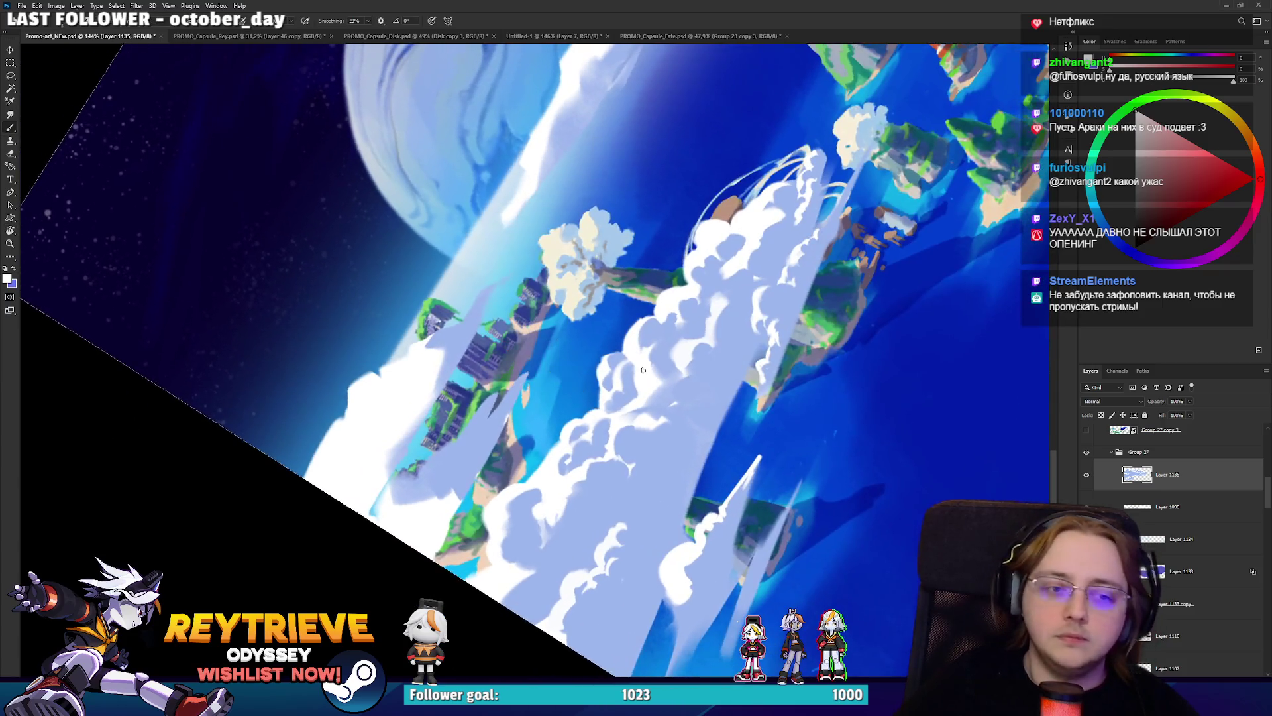
{"action": "left_click", "coordinate": [656, 398], "text": "alt"}
{"action": "left_click", "coordinate": [631, 416], "text": "alt"}
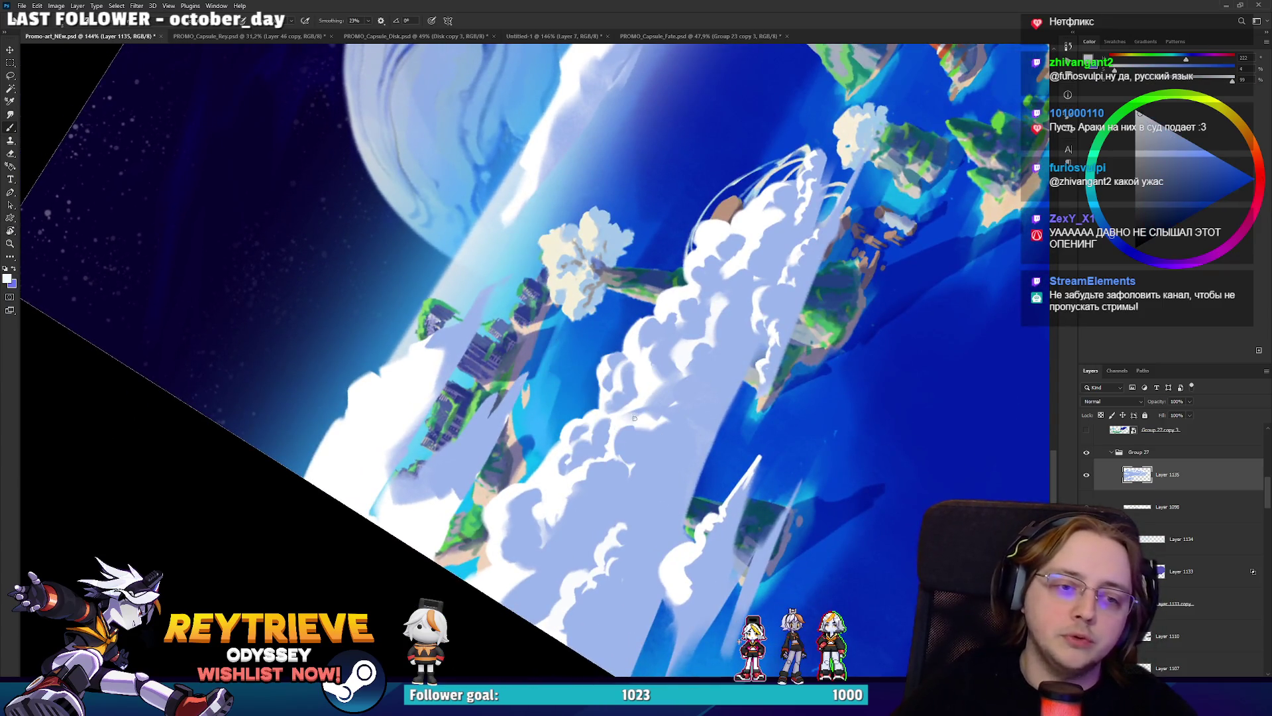
{"action": "left_click", "coordinate": [641, 400], "text": "alt"}
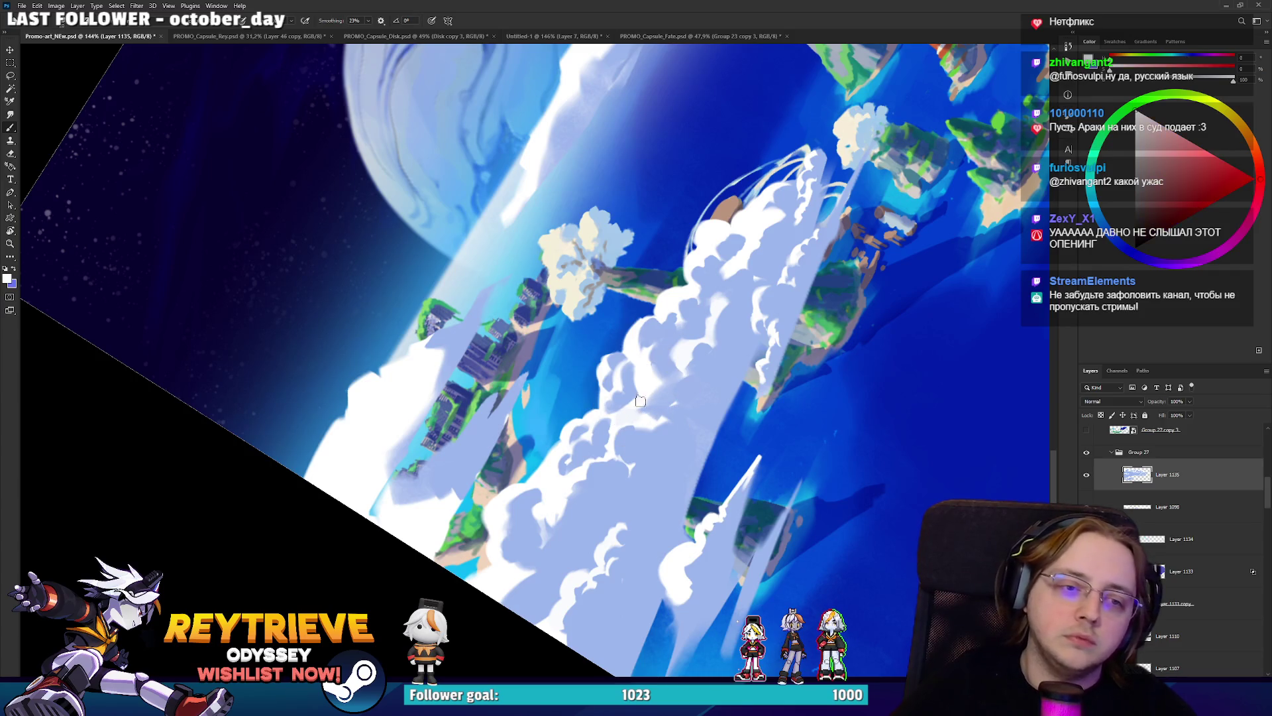
{"action": "left_click", "coordinate": [661, 369], "text": "alt"}
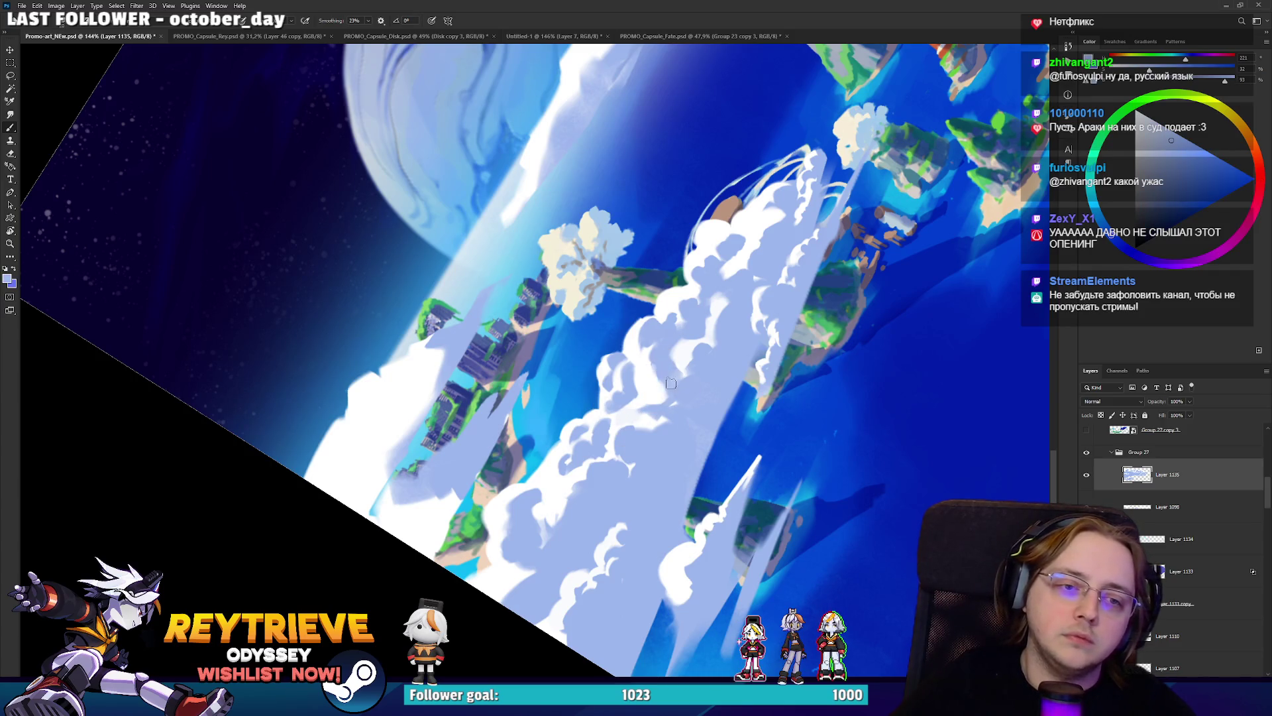
{"action": "left_click", "coordinate": [692, 362], "text": "alt"}
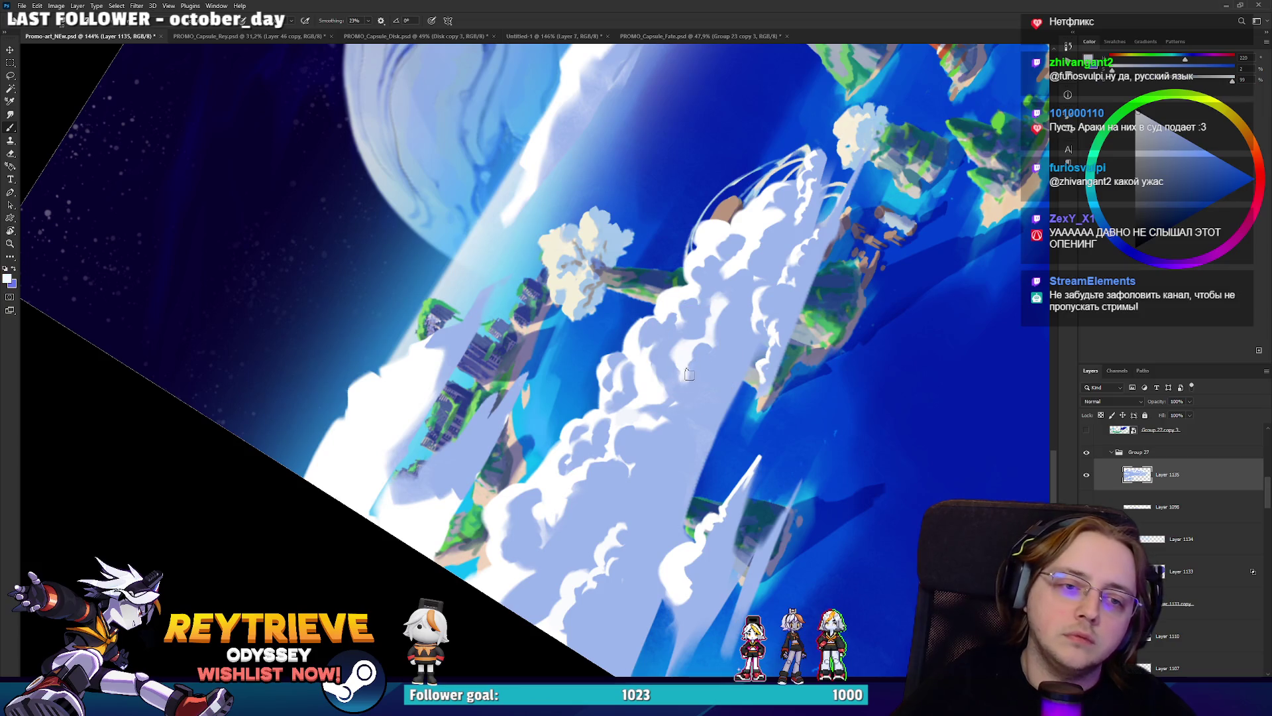
{"action": "left_click", "coordinate": [694, 400], "text": "alt"}
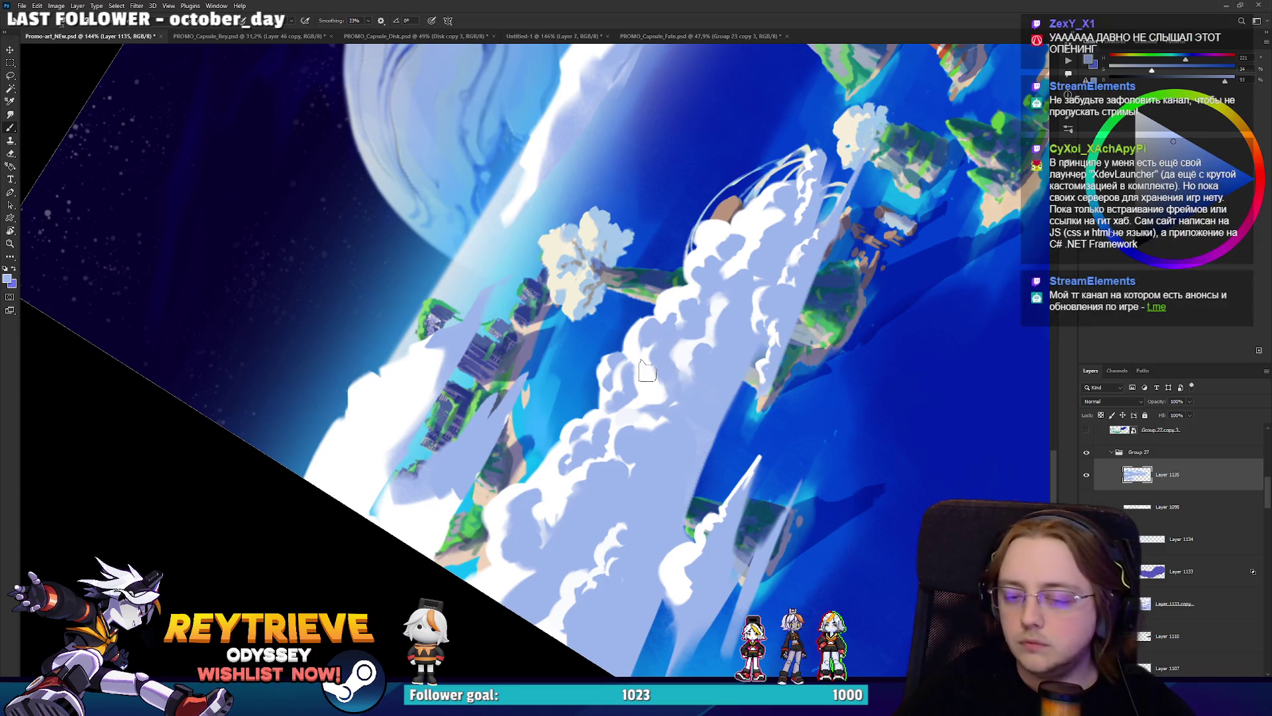
{"action": "left_click", "coordinate": [668, 420], "text": "alt"}
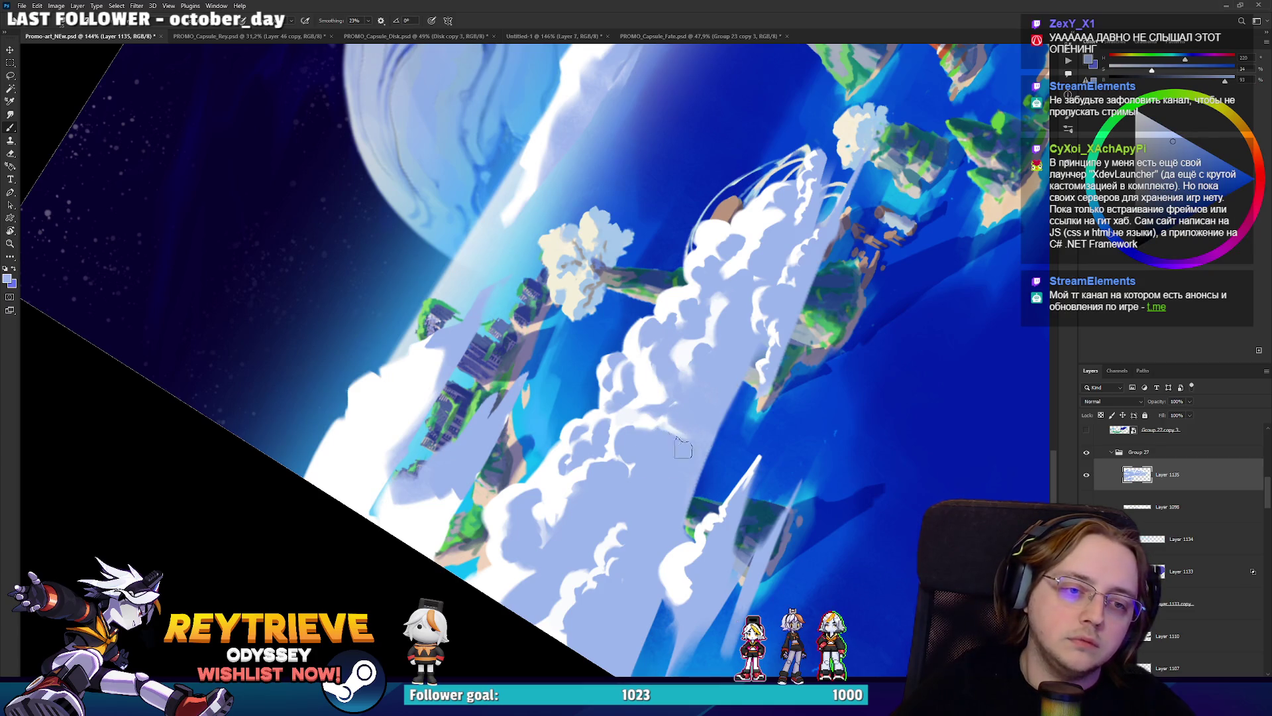
{"action": "left_click", "coordinate": [624, 523], "text": "alt"}
{"action": "left_click", "coordinate": [626, 484], "text": "alt"}
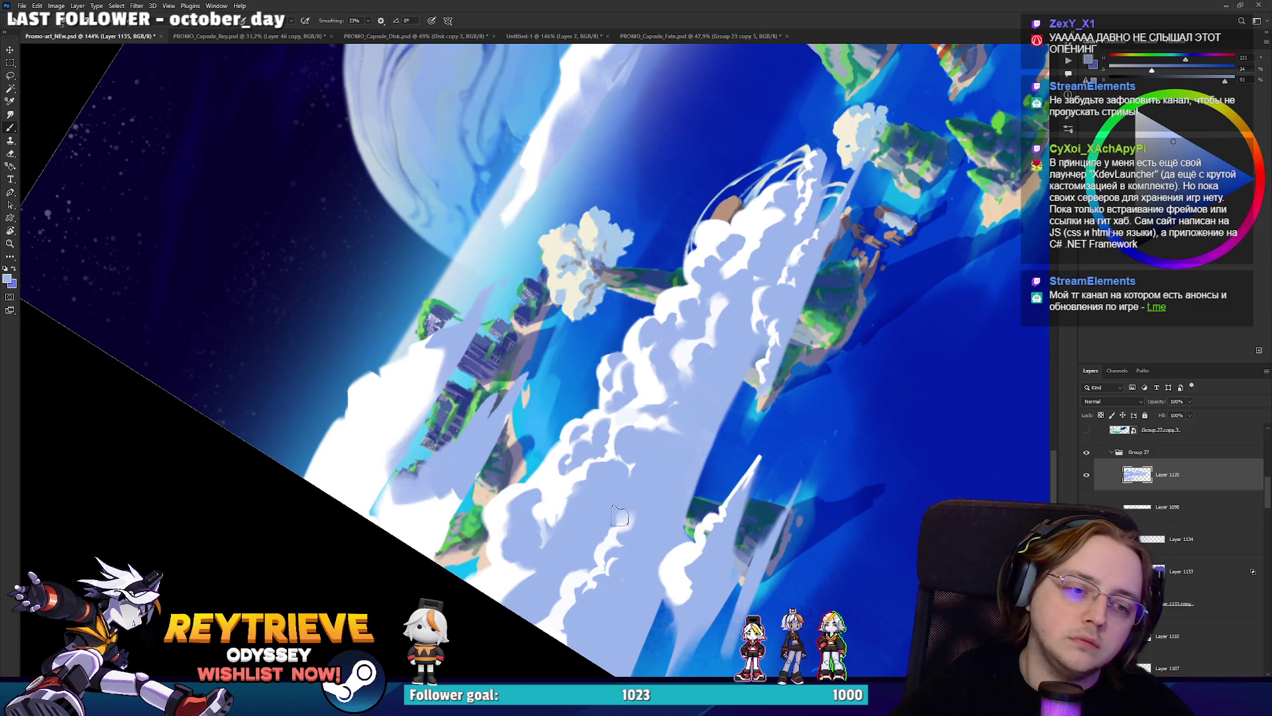
{"action": "key", "text": "r"}
{"action": "key", "text": "Escape"}
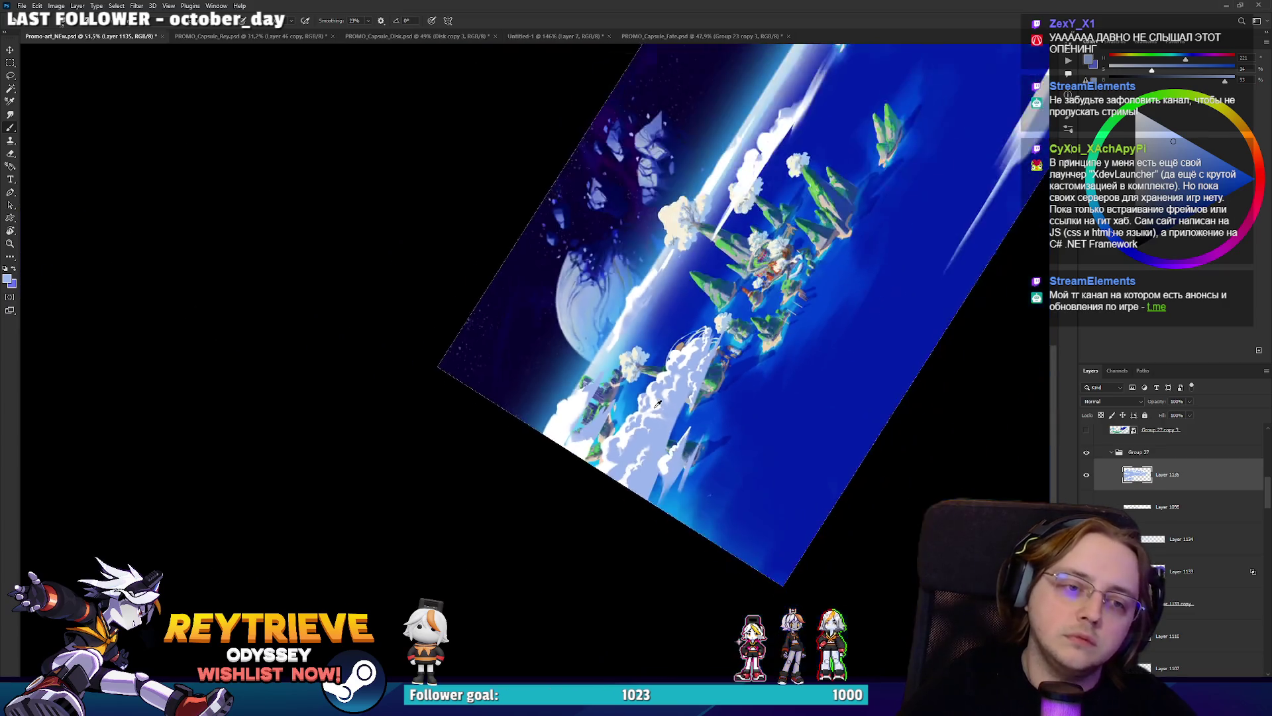
{"action": "scroll", "coordinate": [541, 523], "scroll_direction": "up", "scroll_amount": 5}
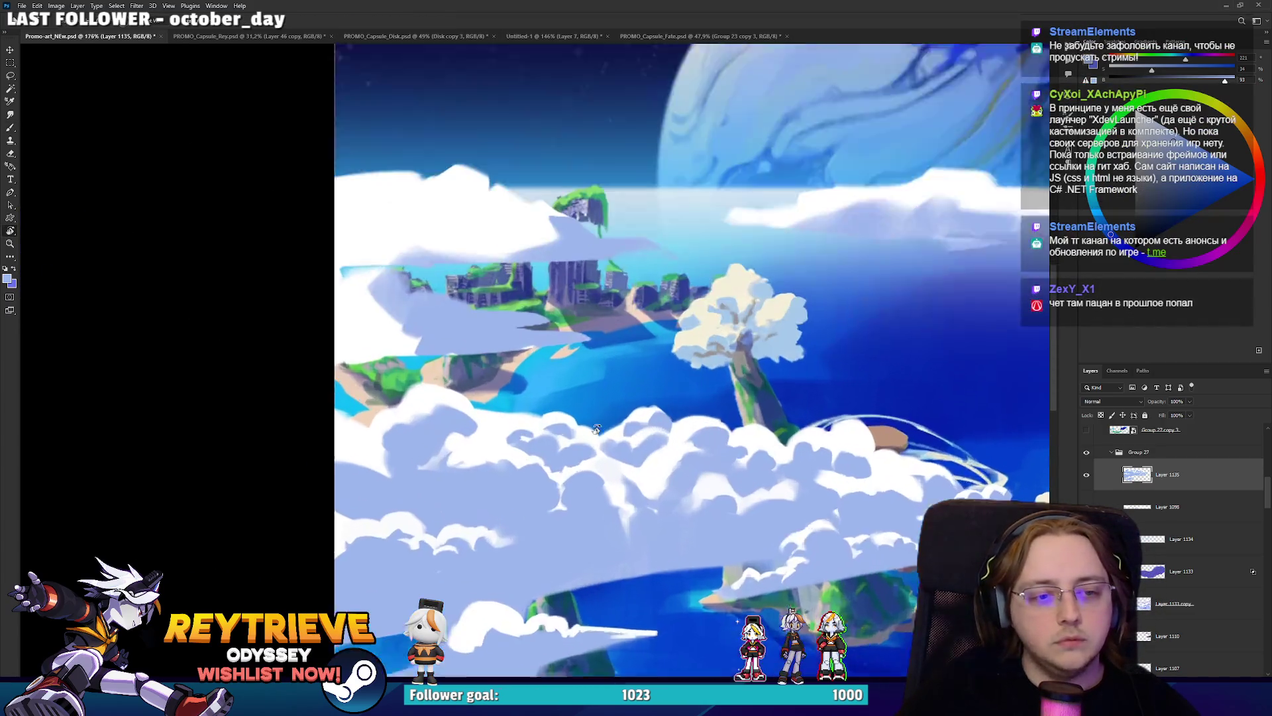
{"action": "left_click_drag", "start_coordinate": [540, 523], "coordinate": [557, 435]}
{"action": "key", "text": "b"}
{"action": "left_click", "coordinate": [557, 435], "text": "alt"}
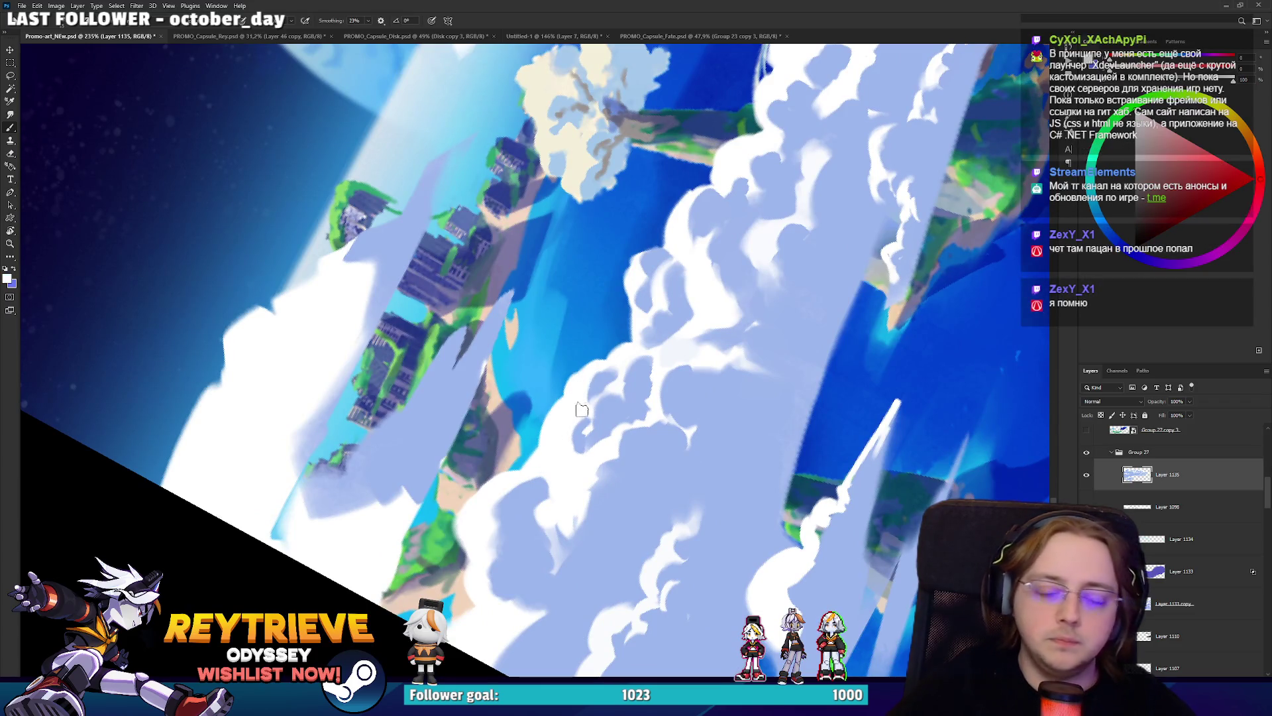
{"action": "left_click_drag", "start_coordinate": [617, 368], "coordinate": [742, 292]}
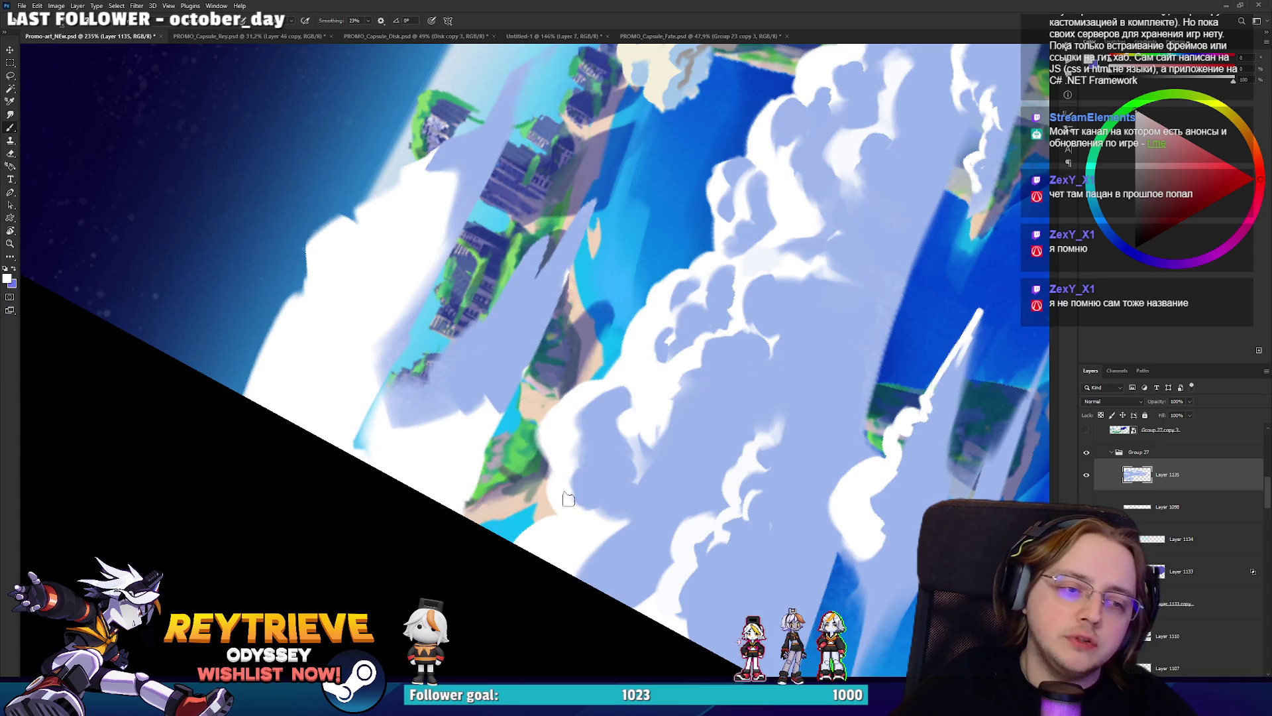
{"action": "mouse_move", "coordinate": [565, 483]}
{"action": "left_mouse_down"}
{"action": "mouse_move", "coordinate": [671, 329]}
{"action": "mouse_move", "coordinate": [560, 475]}
{"action": "left_mouse_up"}
{"action": "left_click_drag", "start_coordinate": [577, 406], "coordinate": [675, 419]}
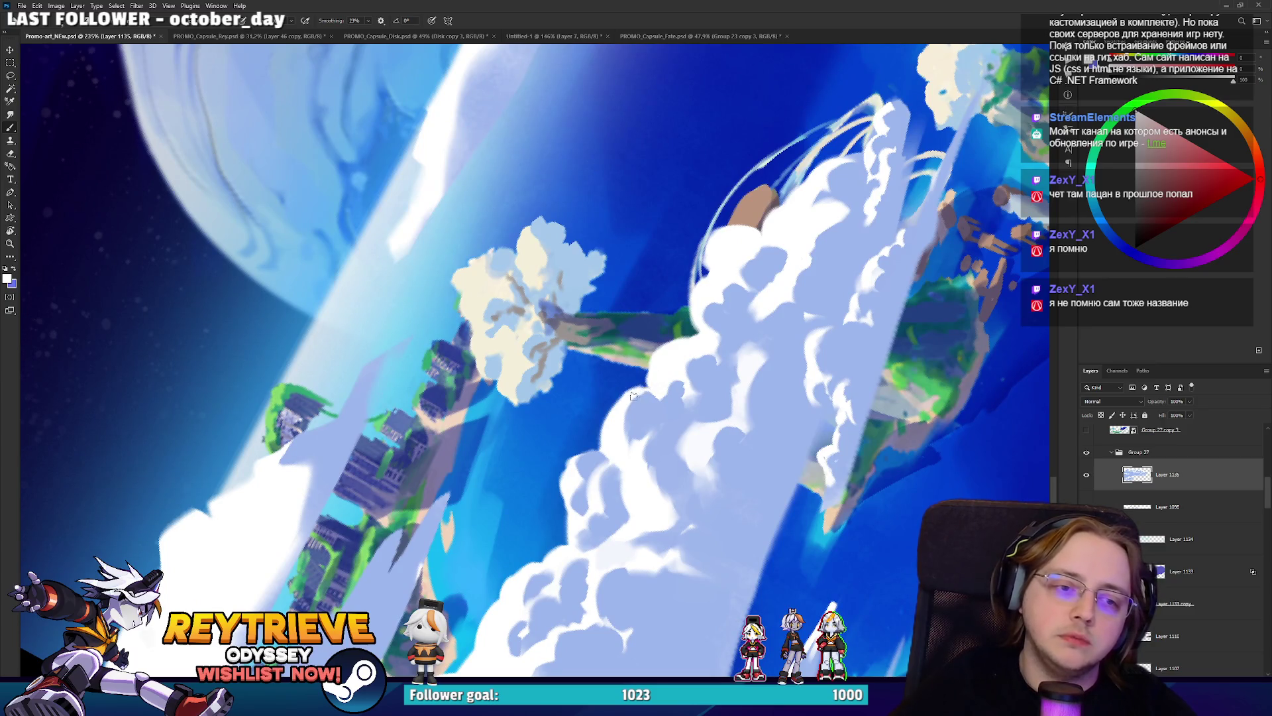
{"action": "scroll", "coordinate": [662, 379], "scroll_direction": "down", "scroll_amount": 5}
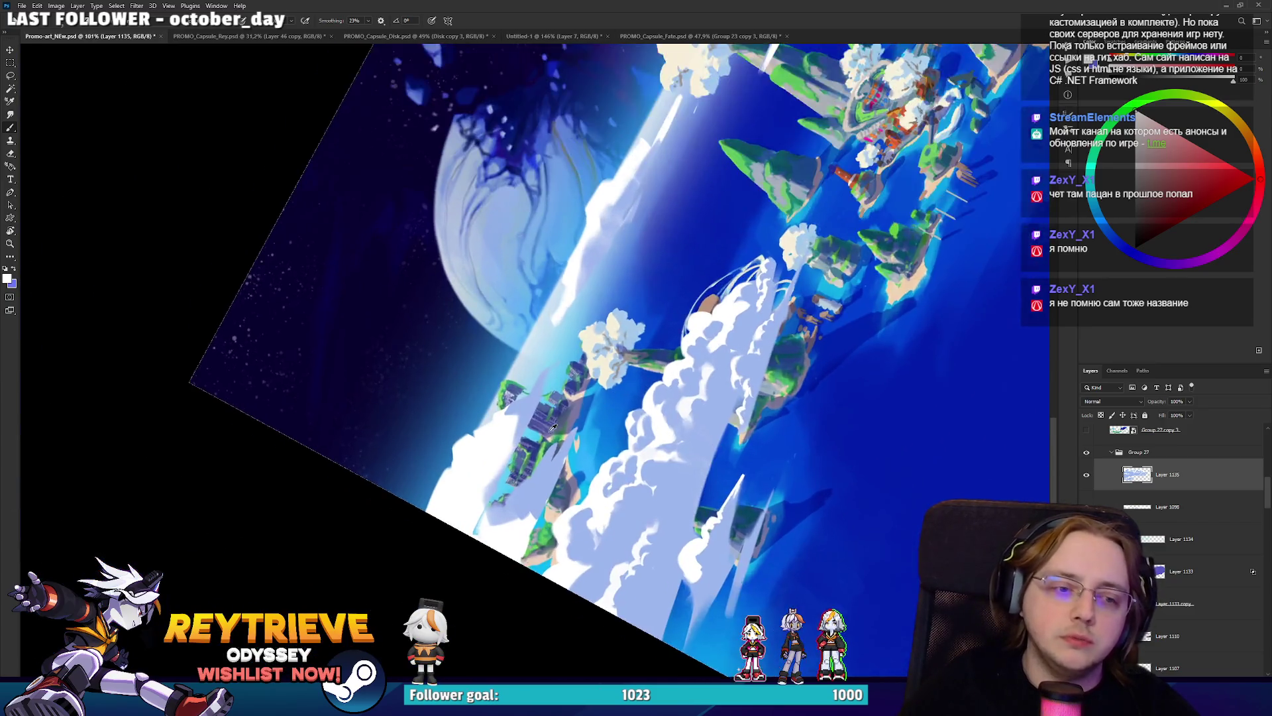
{"action": "scroll", "coordinate": [535, 455], "scroll_direction": "up", "scroll_amount": 3}
{"action": "scroll", "coordinate": [535, 454], "scroll_direction": "down", "scroll_amount": 3}
{"action": "scroll", "coordinate": [536, 454], "scroll_direction": "up", "scroll_amount": 4}
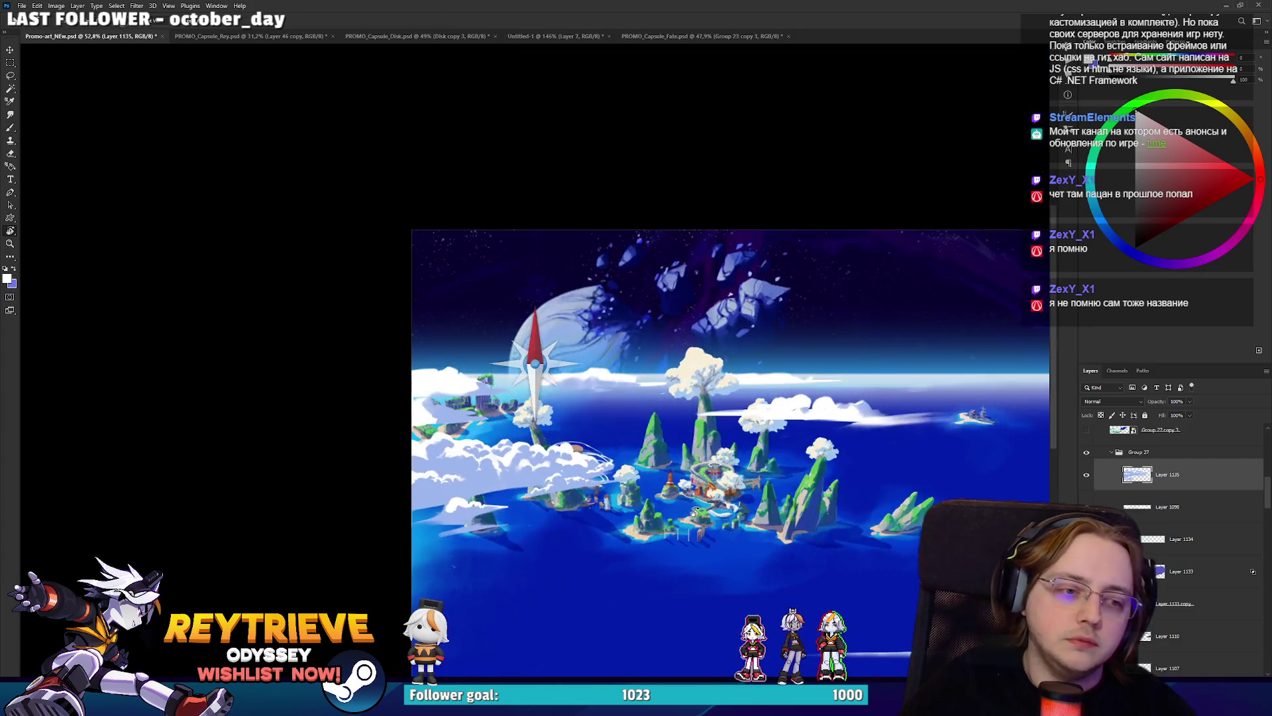
{"action": "key", "text": "r"}
{"action": "left_click_drag", "start_coordinate": [703, 397], "coordinate": [668, 322]}
{"action": "scroll", "coordinate": [668, 322], "scroll_direction": "up", "scroll_amount": 3}
{"action": "key", "text": "b"}
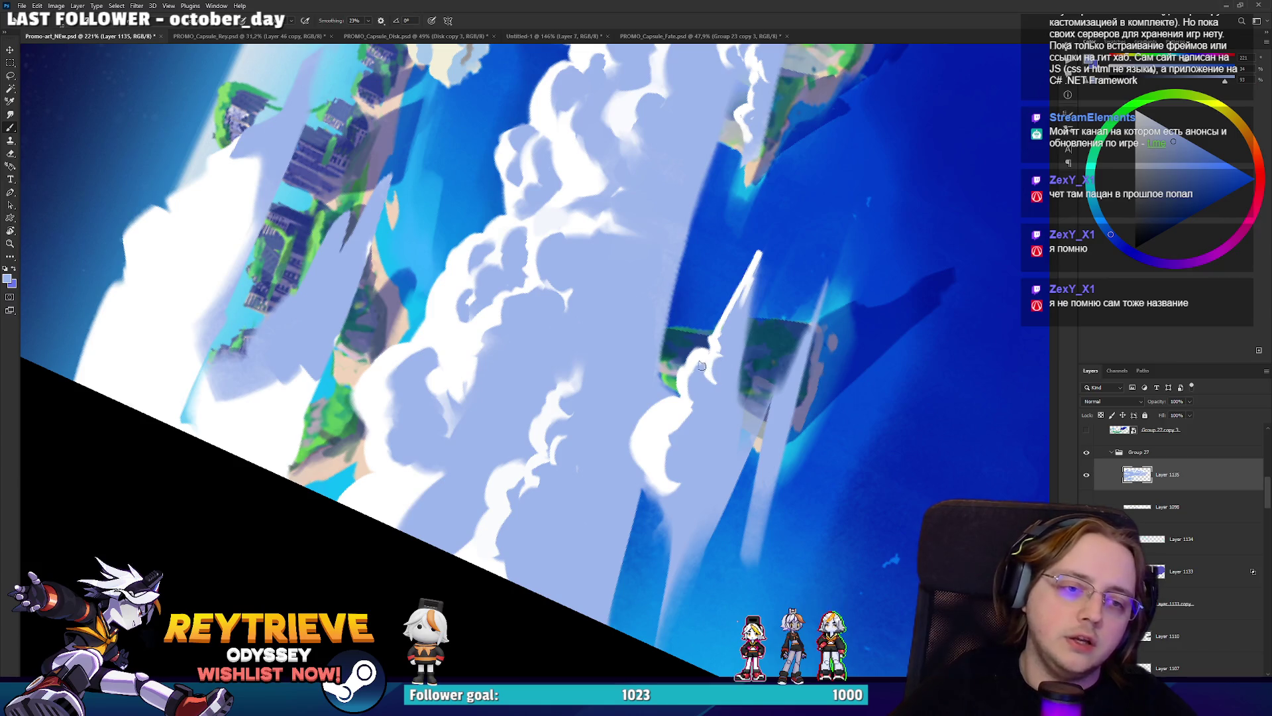
Paint white highlights up the cloud edge beside the central island, using colours sampled from the cloud.
{"action": "left_click", "coordinate": [721, 350], "text": "alt"}
{"action": "left_click_drag", "start_coordinate": [716, 482], "coordinate": [743, 405]}
{"action": "left_click", "coordinate": [713, 432], "text": "alt"}
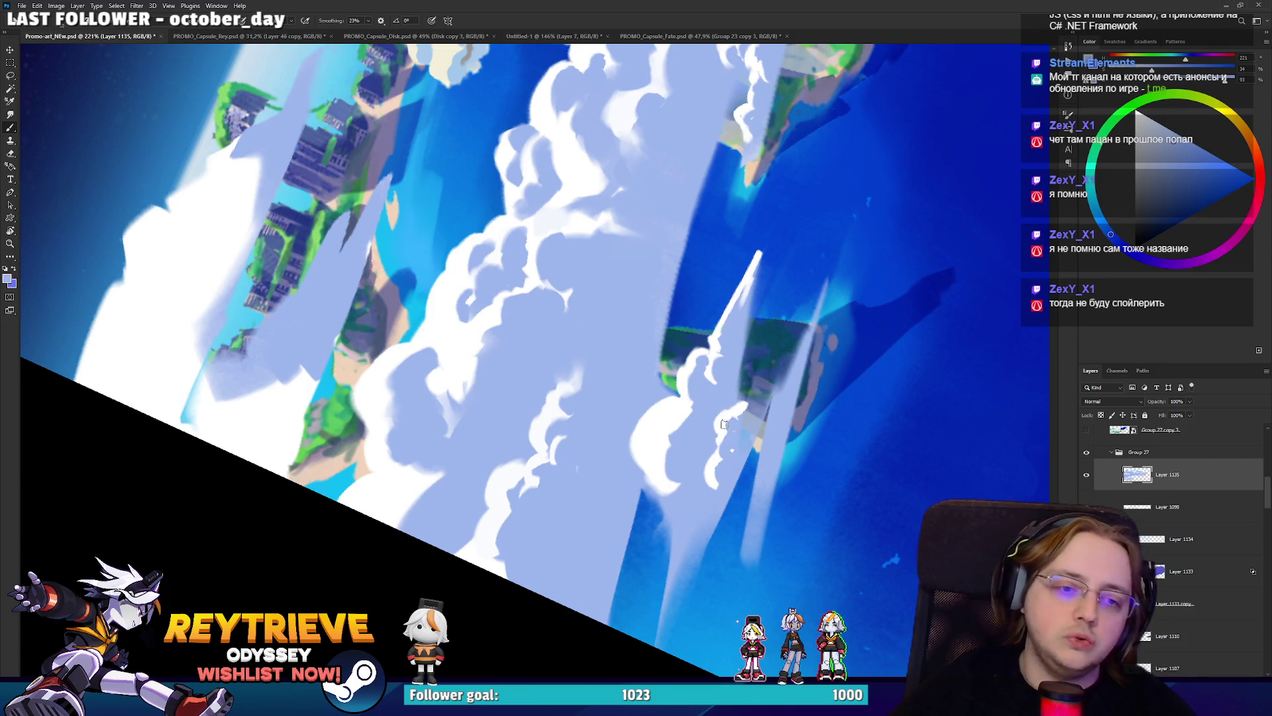
{"action": "left_click", "coordinate": [721, 428], "text": "alt"}
{"action": "left_click", "coordinate": [723, 456], "text": "alt"}
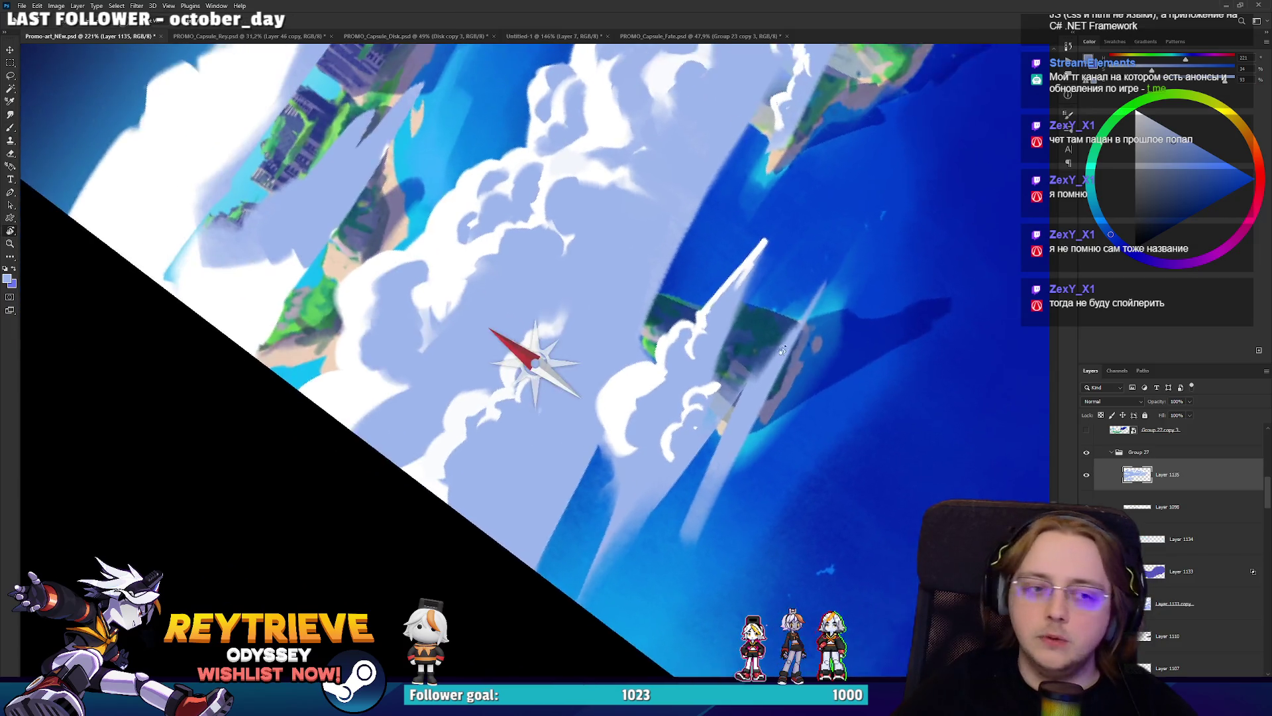
{"action": "left_click_drag", "start_coordinate": [727, 465], "coordinate": [713, 403]}
{"action": "left_click", "coordinate": [700, 419], "text": "alt"}
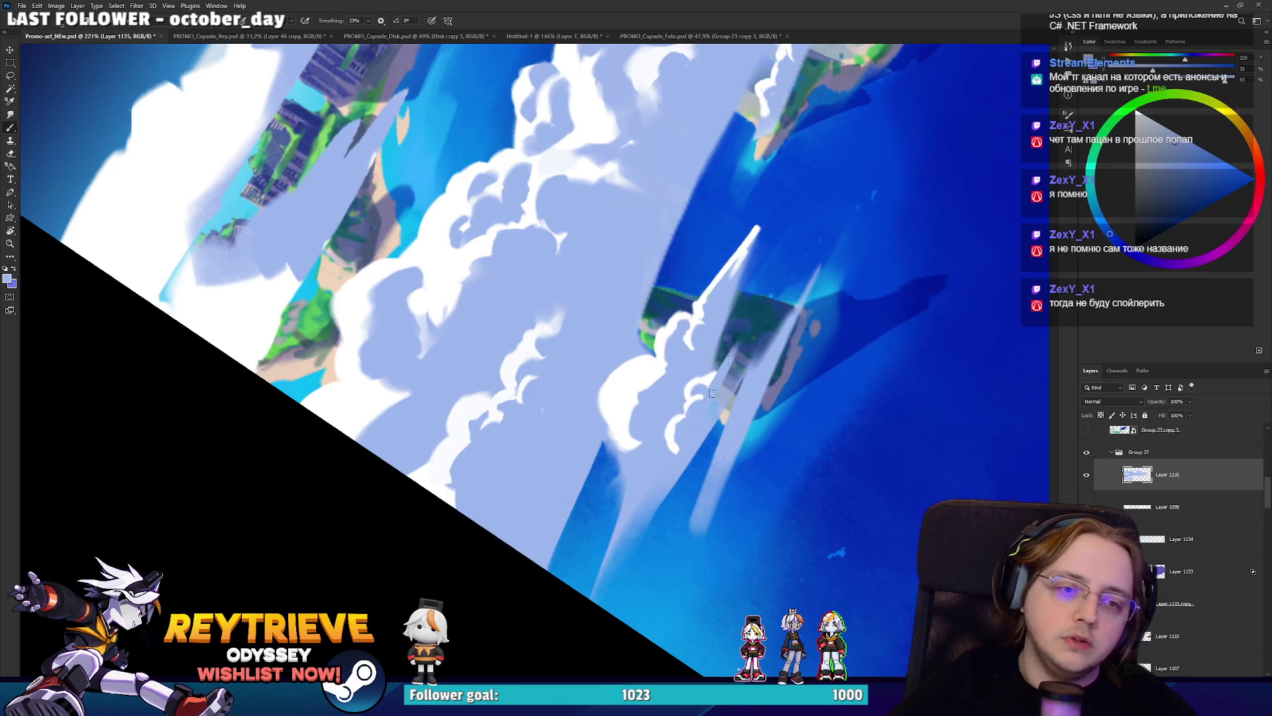
{"action": "left_click", "coordinate": [713, 377], "text": "alt"}
{"action": "left_click_drag", "start_coordinate": [711, 379], "coordinate": [727, 354]}
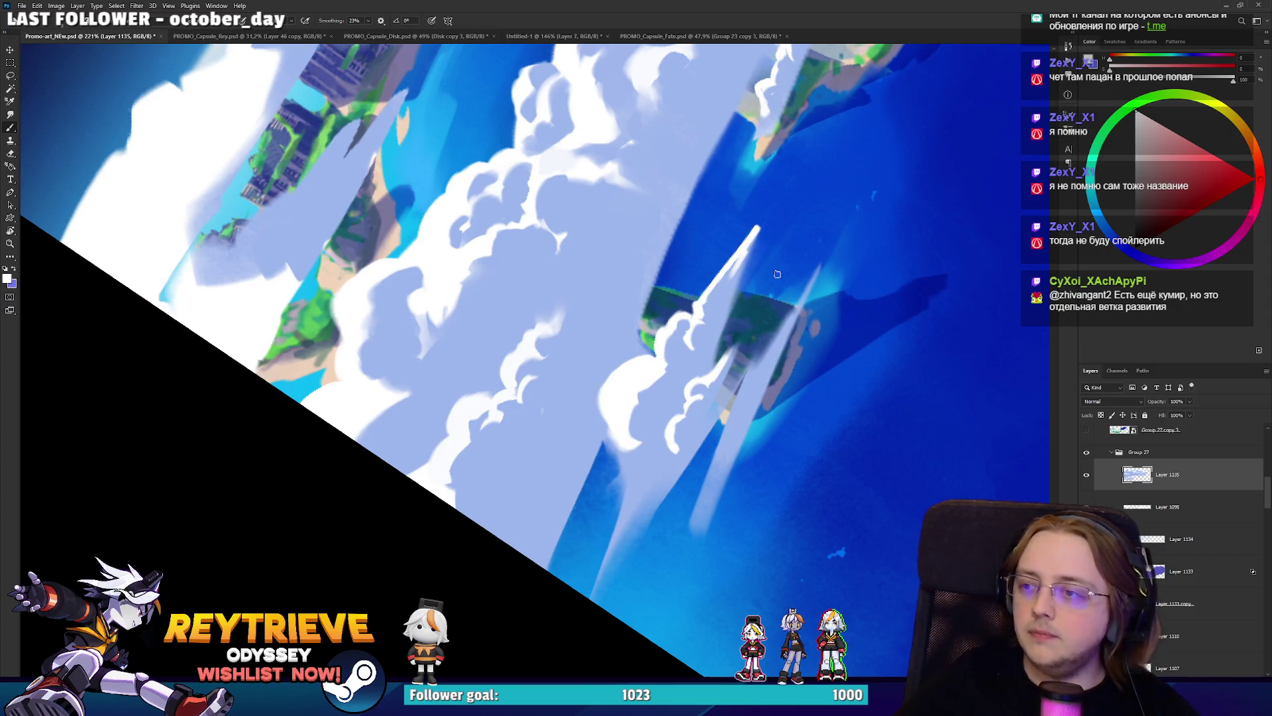
Erase light cloud along the lower-left band from a rotated view.
{"action": "key", "text": "r"}
{"action": "mouse_move", "coordinate": [790, 319]}
{"action": "left_mouse_down"}
{"action": "mouse_move", "coordinate": [653, 493]}
{"action": "mouse_move", "coordinate": [661, 457]}
{"action": "mouse_move", "coordinate": [640, 540]}
{"action": "mouse_move", "coordinate": [661, 477]}
{"action": "left_mouse_up"}
{"action": "key", "text": "e"}
{"action": "left_click", "coordinate": [666, 434], "text": "alt"}
{"action": "key", "text": "r"}
{"action": "left_click_drag", "start_coordinate": [667, 434], "coordinate": [407, 590]}
{"action": "key", "text": "e"}
{"action": "mouse_move", "coordinate": [328, 446]}
{"action": "left_mouse_down"}
{"action": "mouse_move", "coordinate": [497, 616]}
{"action": "mouse_move", "coordinate": [436, 566]}
{"action": "left_mouse_up"}
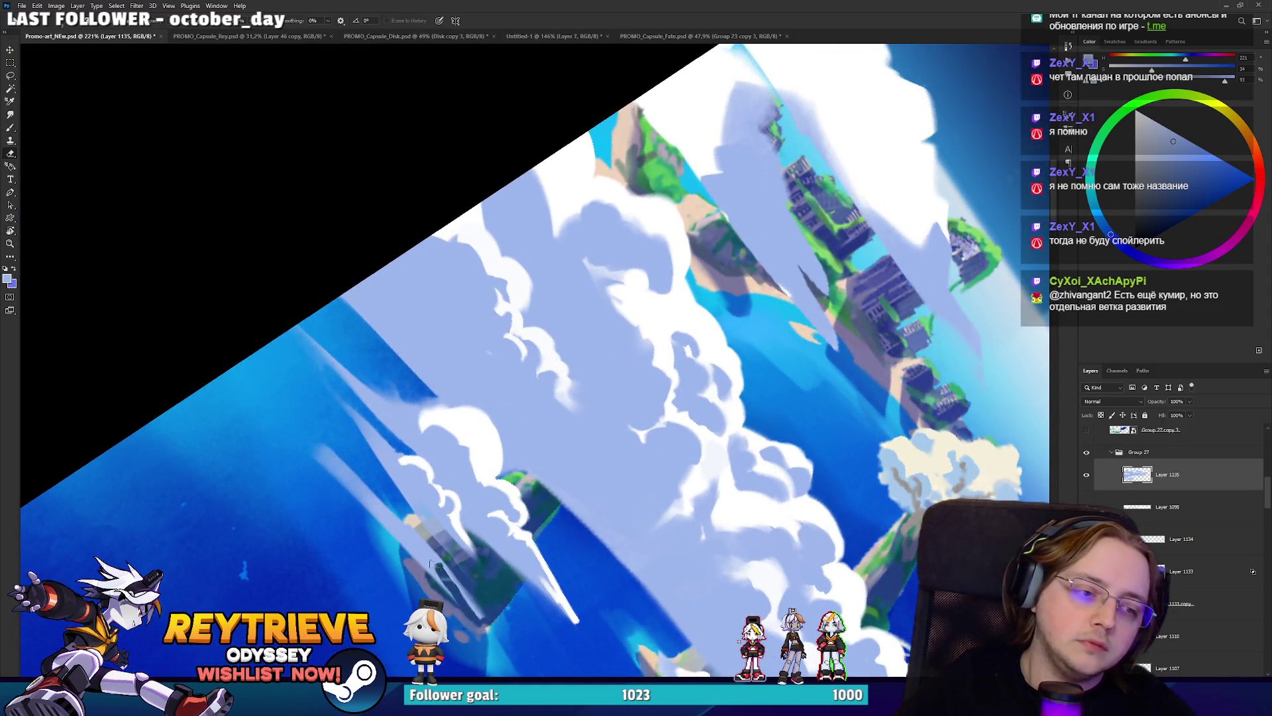
Add light-blue streaks across the sky and erase parts of the cloud band along the diagonal.
{"action": "key", "text": "b"}
{"action": "mouse_move", "coordinate": [320, 425]}
{"action": "left_mouse_down"}
{"action": "mouse_move", "coordinate": [297, 412]}
{"action": "mouse_move", "coordinate": [331, 457]}
{"action": "mouse_move", "coordinate": [228, 363]}
{"action": "left_mouse_up"}
{"action": "key", "text": "e"}
{"action": "left_click_drag", "start_coordinate": [374, 510], "coordinate": [431, 574]}
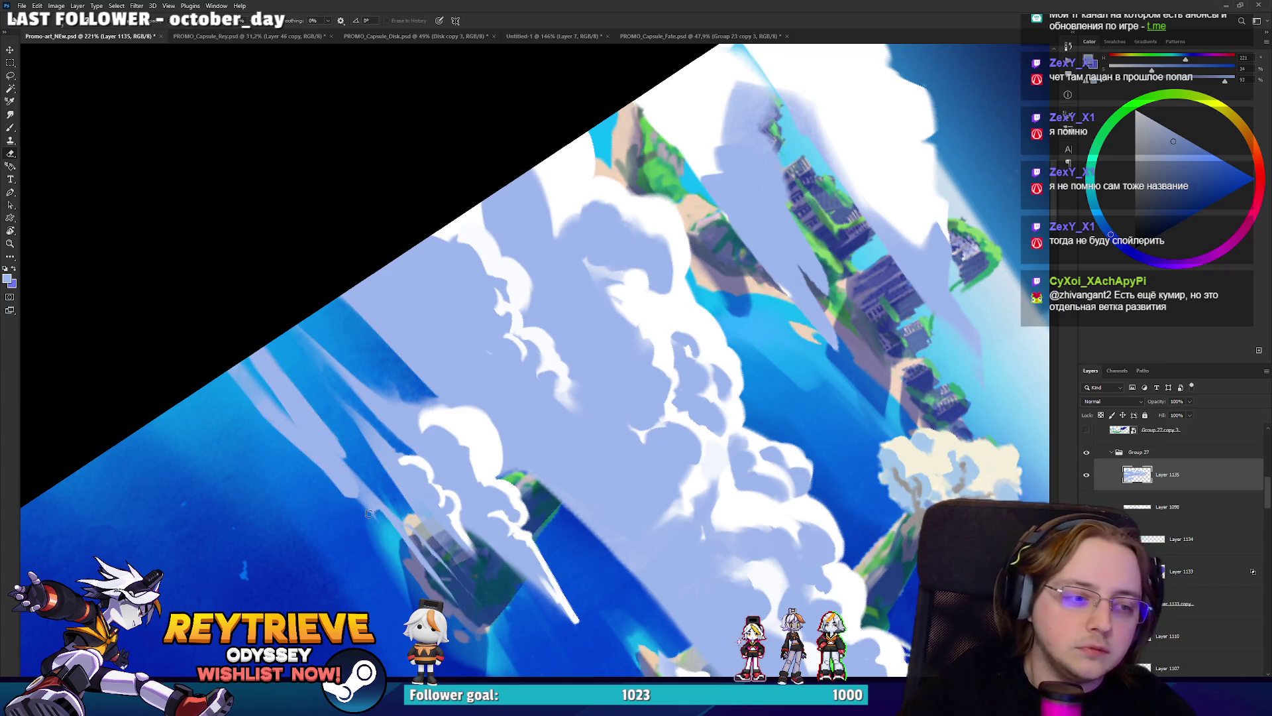
{"action": "left_click_drag", "start_coordinate": [338, 451], "coordinate": [378, 520]}
{"action": "mouse_move", "coordinate": [409, 572]}
{"action": "left_mouse_down"}
{"action": "mouse_move", "coordinate": [285, 377]}
{"action": "mouse_move", "coordinate": [703, 484]}
{"action": "left_mouse_up"}
{"action": "key", "text": "r"}
{"action": "key", "text": "b"}
{"action": "mouse_move", "coordinate": [693, 577]}
{"action": "left_mouse_down"}
{"action": "mouse_move", "coordinate": [684, 428]}
{"action": "mouse_move", "coordinate": [692, 456]}
{"action": "left_mouse_up"}
{"action": "key", "text": "e"}
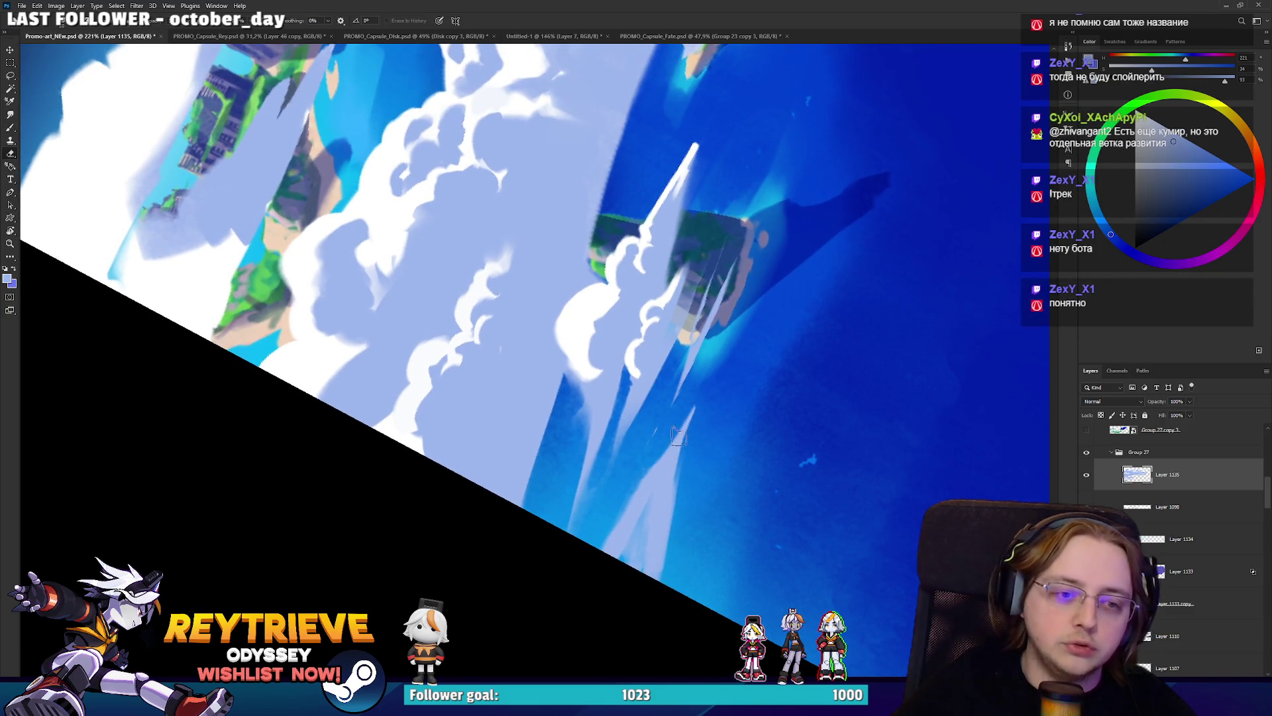
{"action": "key", "text": "b"}
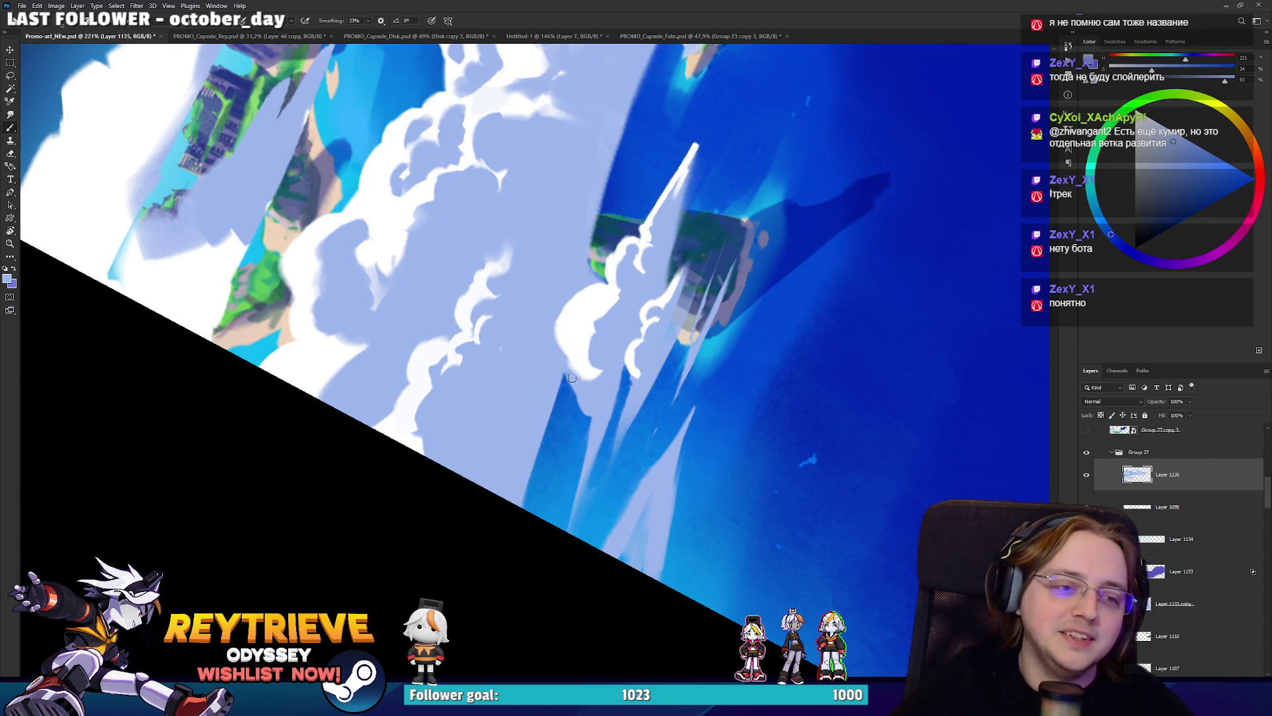
Dab light blue and white onto the cloud edge, then zoom out to fit the painting.
{"action": "left_click", "coordinate": [571, 364], "text": "alt"}
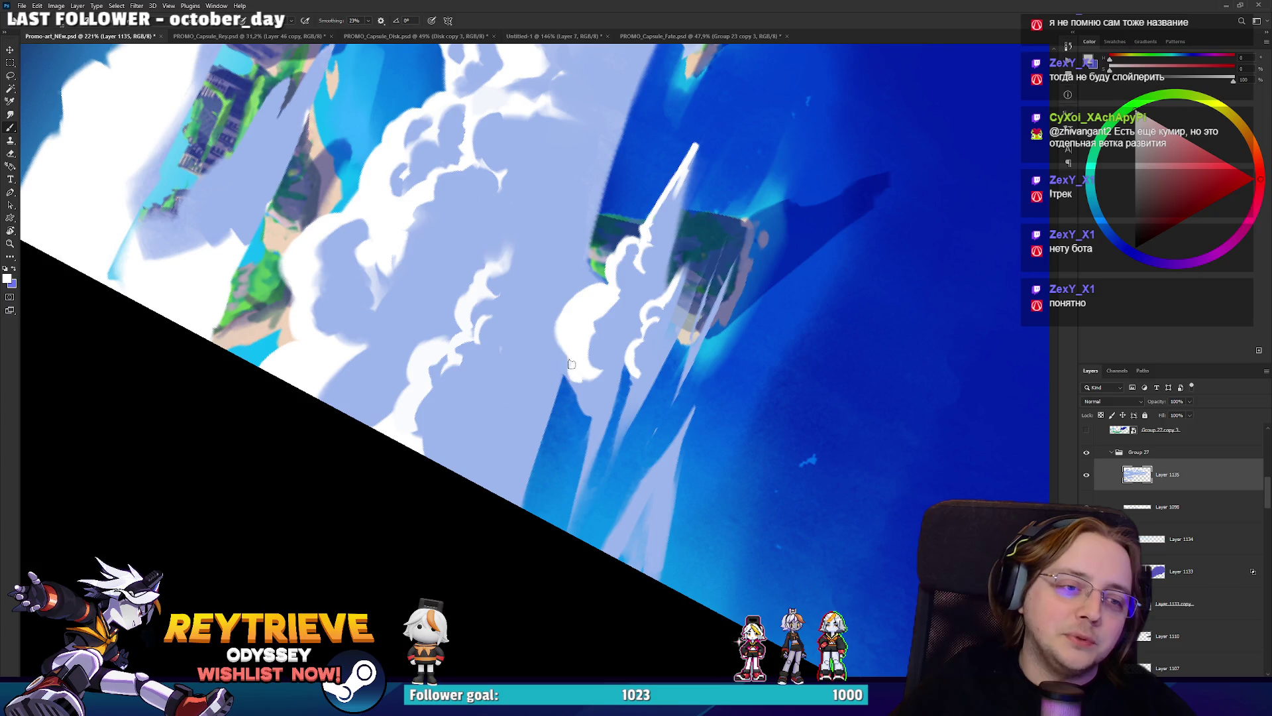
{"action": "left_click", "coordinate": [594, 383], "text": "alt"}
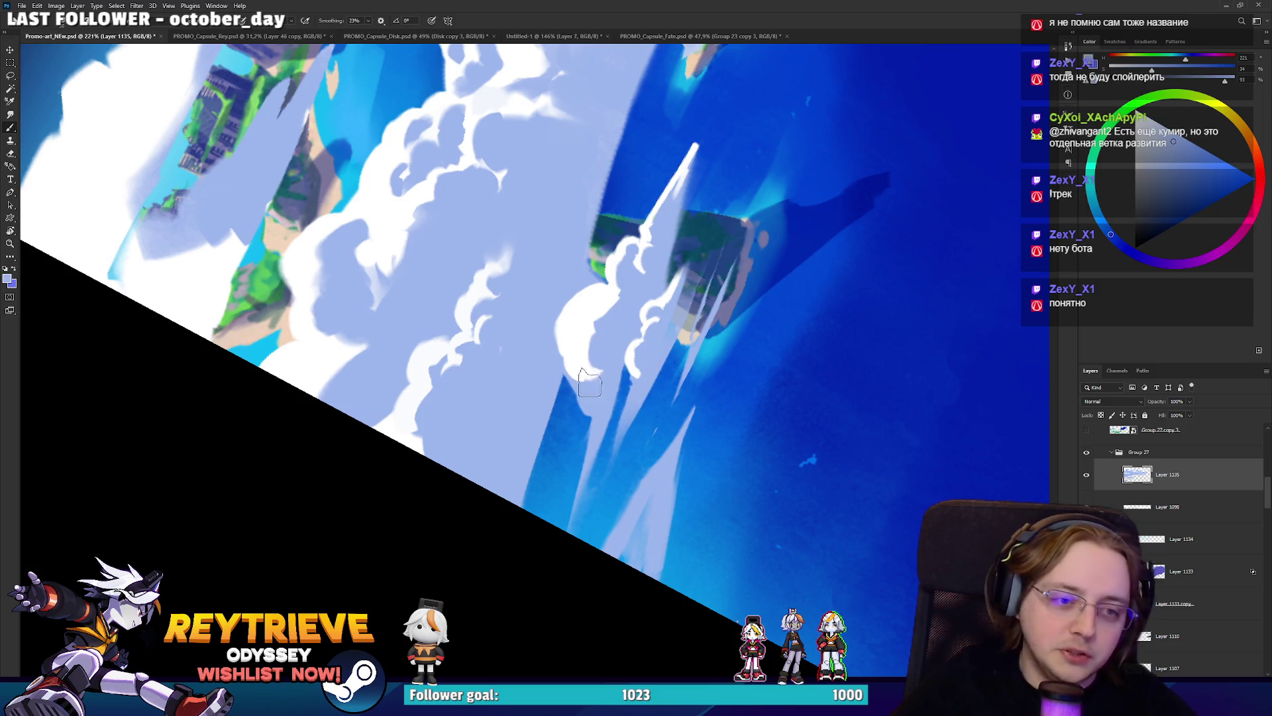
{"action": "left_click_drag", "start_coordinate": [595, 332], "coordinate": [603, 330]}
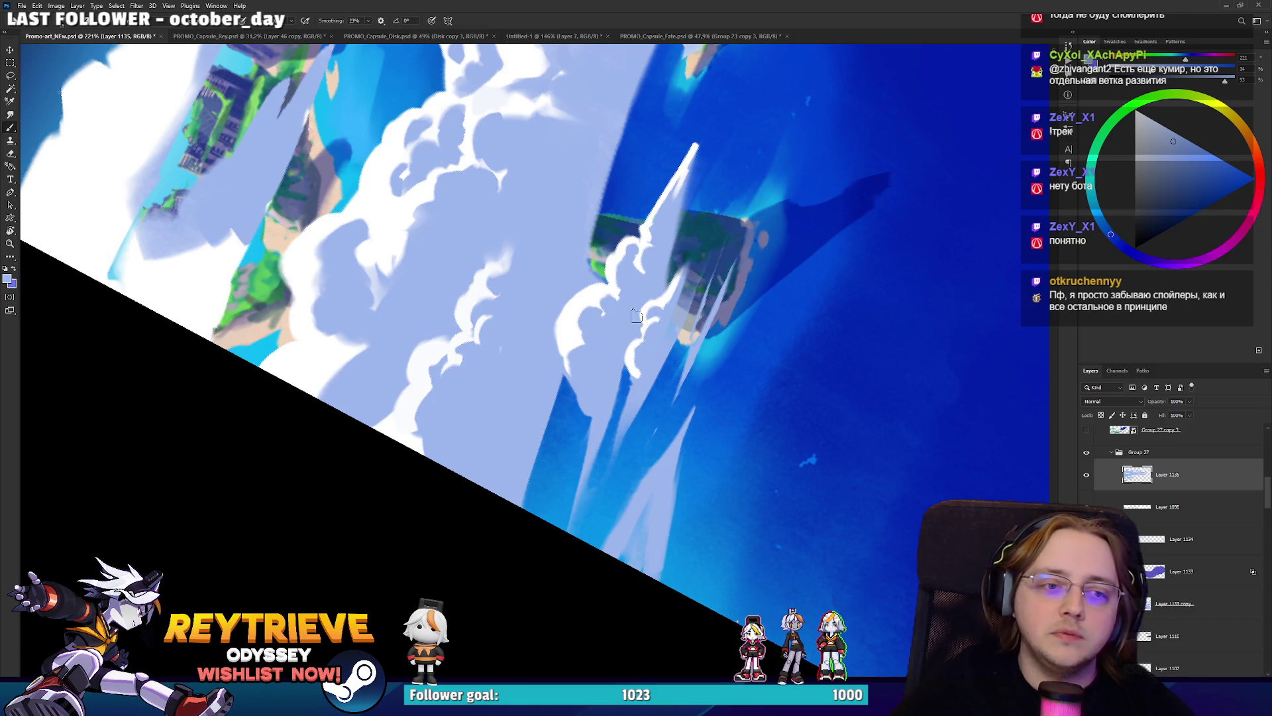
{"action": "left_click_drag", "start_coordinate": [586, 391], "coordinate": [588, 395]}
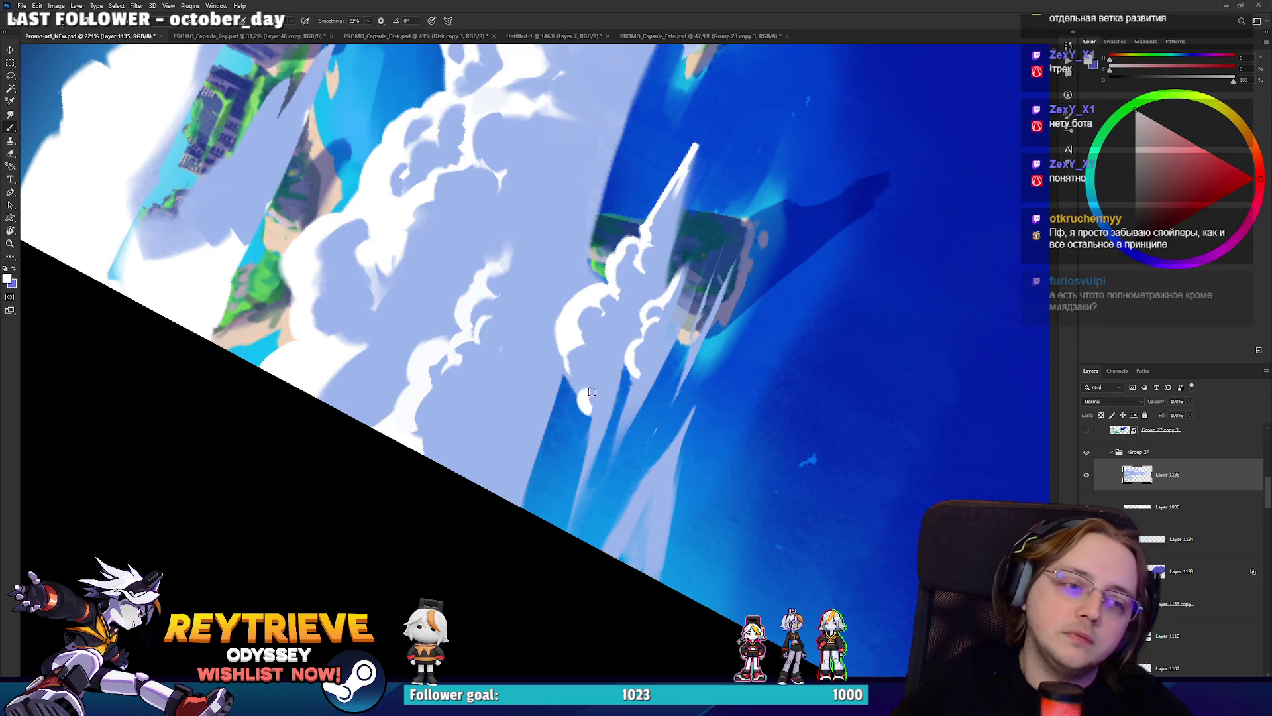
{"action": "key", "text": "r"}
{"action": "key", "text": "ctrl+0"}
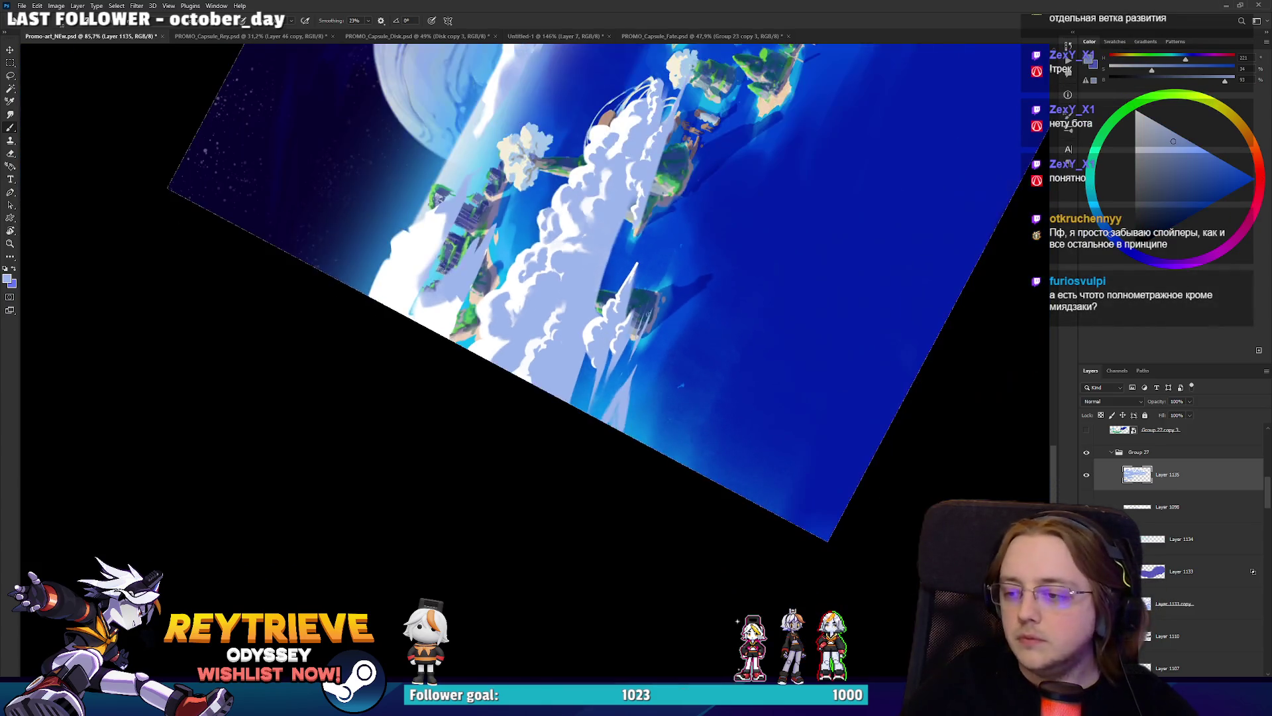
Save the painting and zoom in on the clouds beside the small island.
{"action": "key", "text": "ctrl+s"}
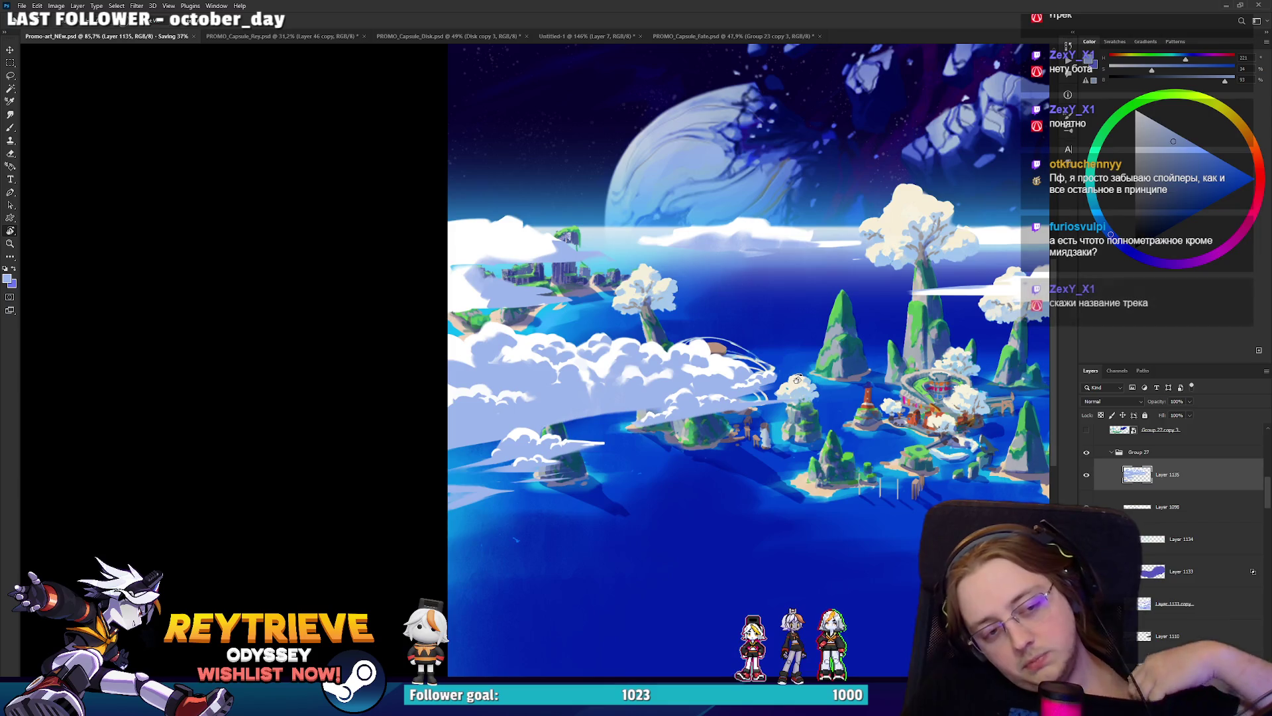
{"action": "scroll", "coordinate": [510, 402], "scroll_direction": "up", "scroll_amount": 5}
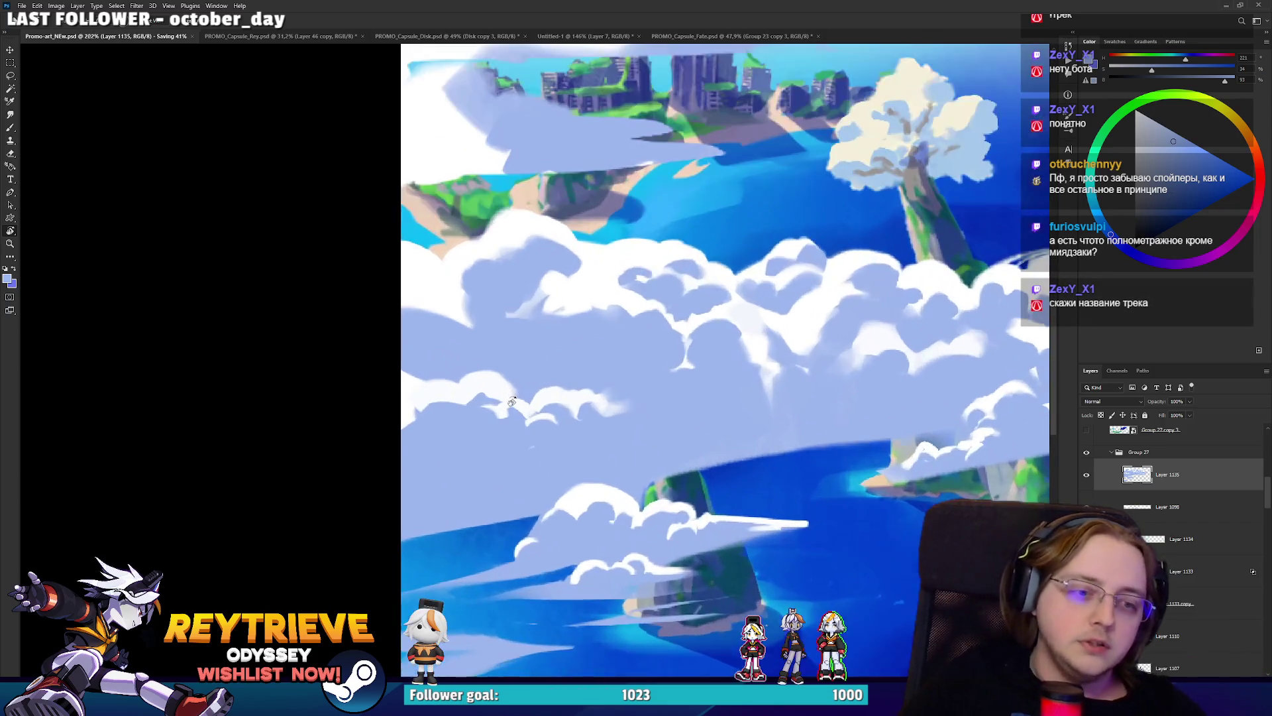
{"action": "left_click_drag", "start_coordinate": [511, 401], "coordinate": [673, 351]}
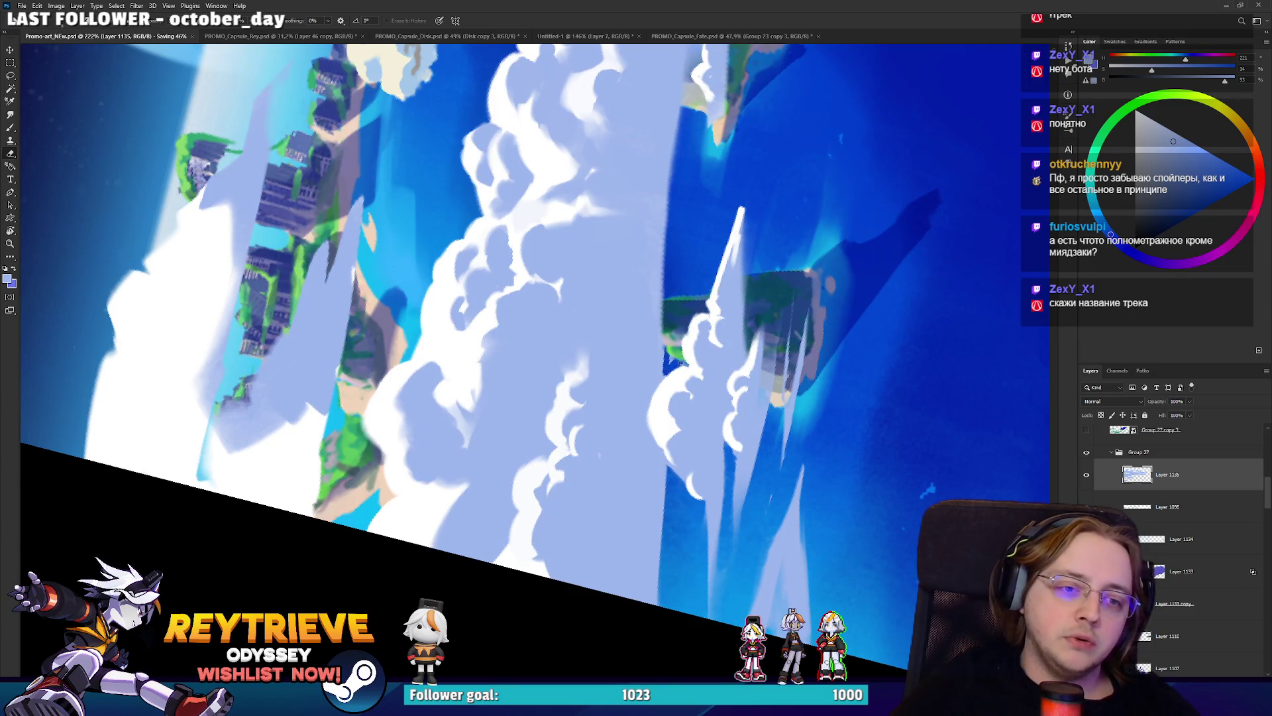
{"action": "key", "text": "r"}
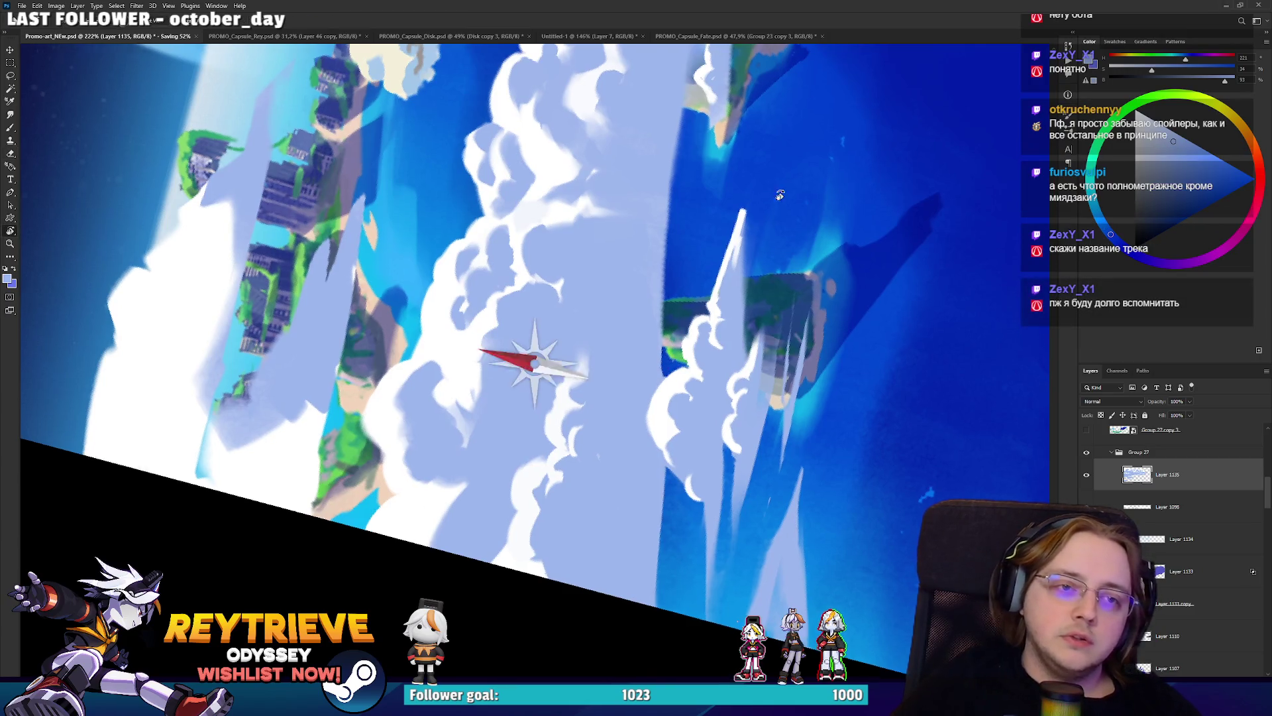
{"action": "left_click_drag", "start_coordinate": [775, 181], "coordinate": [677, 289]}
{"action": "key", "text": "b"}
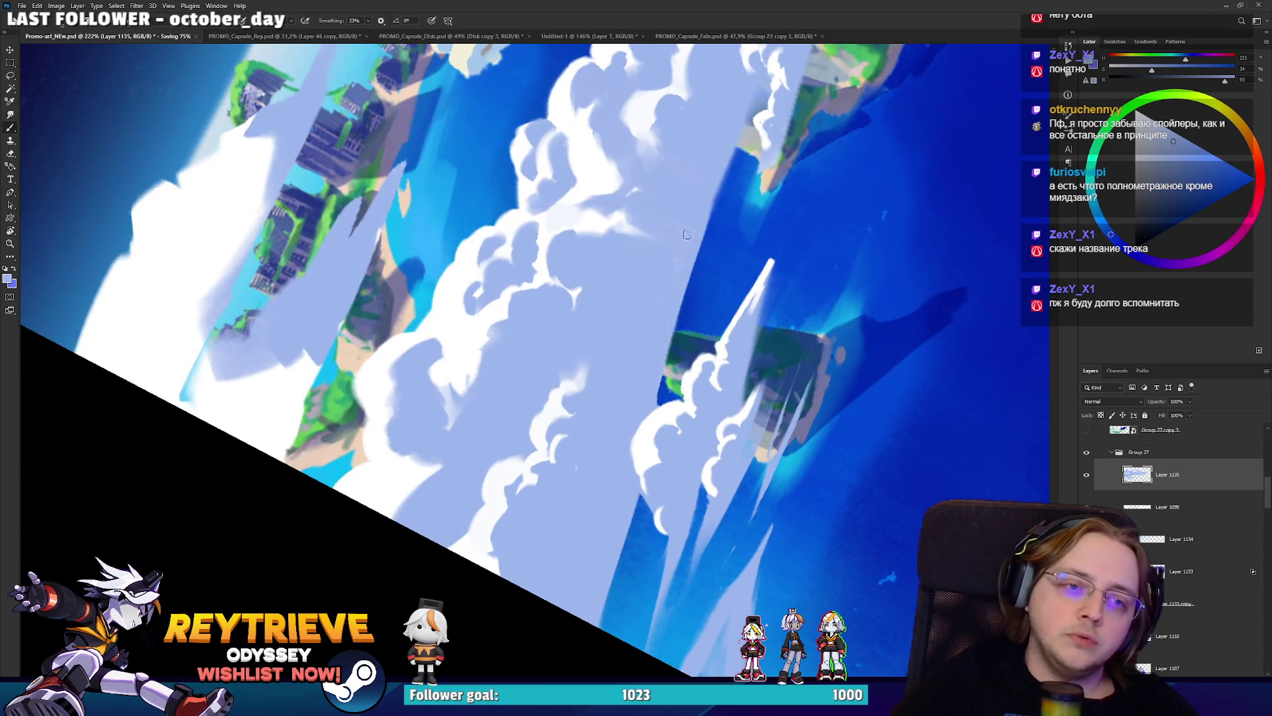
{"action": "key", "text": "r"}
{"action": "mouse_move", "coordinate": [711, 166]}
{"action": "left_mouse_down"}
{"action": "mouse_move", "coordinate": [796, 218]}
{"action": "mouse_move", "coordinate": [829, 281]}
{"action": "left_mouse_up"}
Paint a blue stroke along the cloud edge at a new rotated working angle.
{"action": "key", "text": "e"}
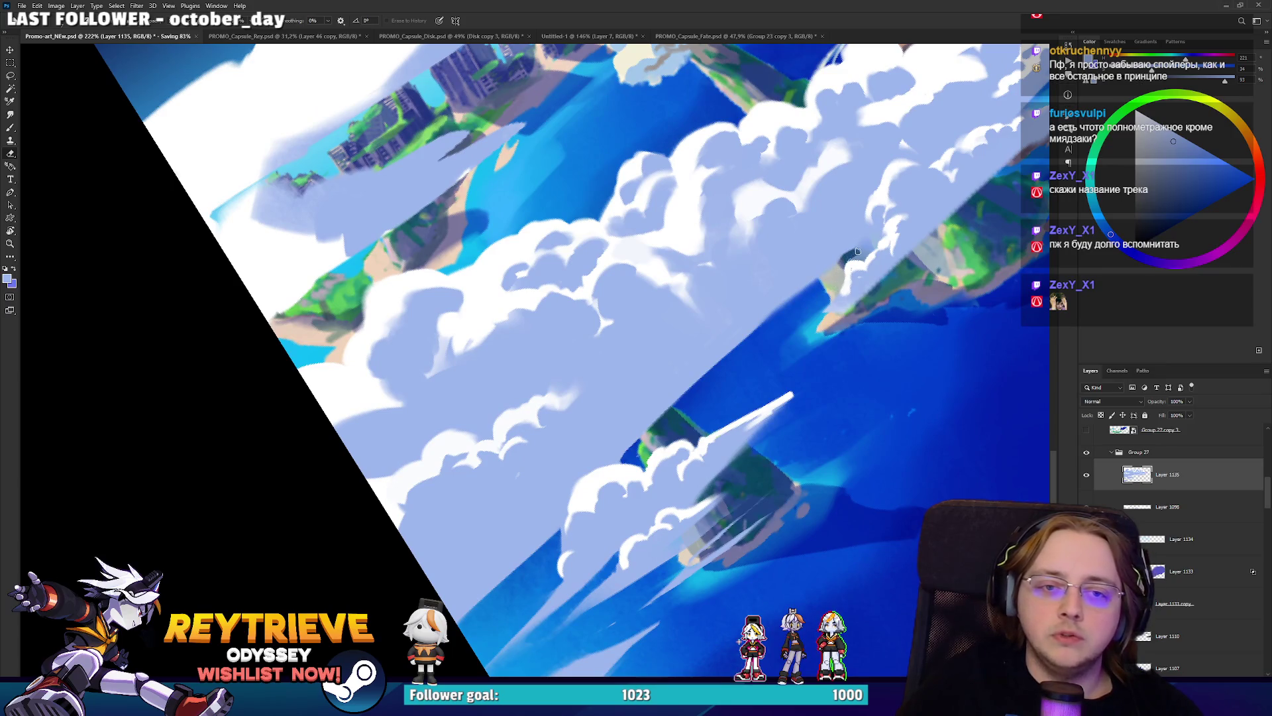
{"action": "key", "text": "r"}
{"action": "mouse_move", "coordinate": [840, 262]}
{"action": "left_mouse_down"}
{"action": "mouse_move", "coordinate": [815, 424]}
{"action": "mouse_move", "coordinate": [663, 517]}
{"action": "mouse_move", "coordinate": [497, 502]}
{"action": "left_mouse_up"}
{"action": "key", "text": "b"}
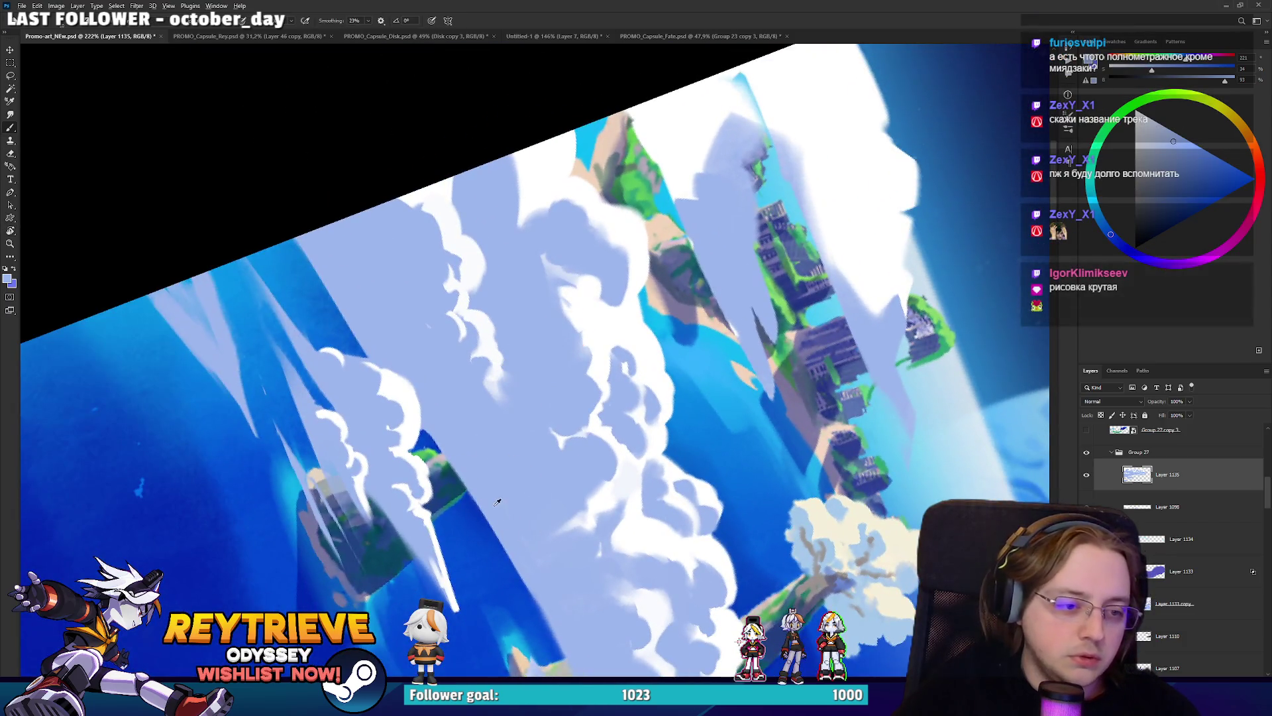
{"action": "left_click_drag", "start_coordinate": [428, 424], "coordinate": [486, 524]}
{"action": "key", "text": "r"}
{"action": "mouse_move", "coordinate": [523, 597]}
{"action": "left_mouse_down"}
{"action": "mouse_move", "coordinate": [431, 563]}
{"action": "mouse_move", "coordinate": [345, 477]}
{"action": "mouse_move", "coordinate": [305, 384]}
{"action": "mouse_move", "coordinate": [298, 305]}
{"action": "left_mouse_up"}
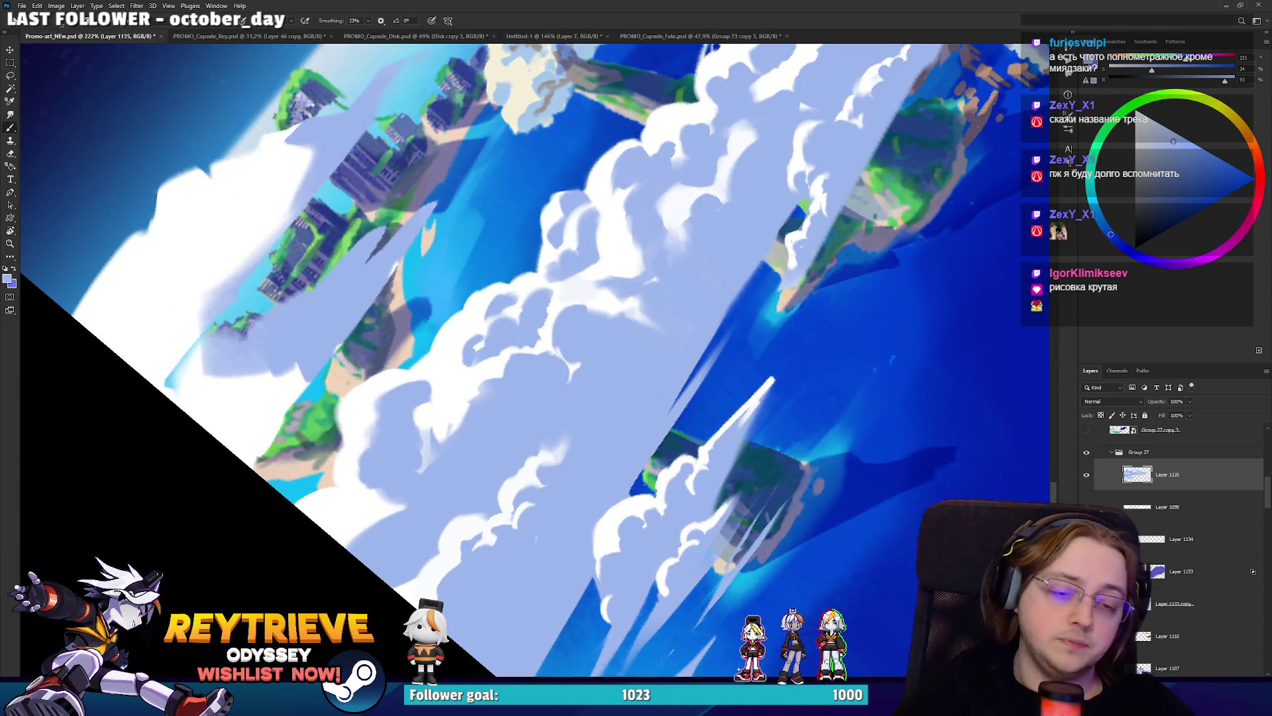
{"action": "scroll", "coordinate": [729, 345], "scroll_direction": "down", "scroll_amount": 3}
{"action": "key", "text": "e"}
{"action": "key", "text": "b"}
Try light-blue strokes over the dark island, then erase them to restore the dark-blue diagonal streak.
{"action": "left_click_drag", "start_coordinate": [692, 434], "coordinate": [749, 361]}
{"action": "left_click_drag", "start_coordinate": [779, 312], "coordinate": [708, 397]}
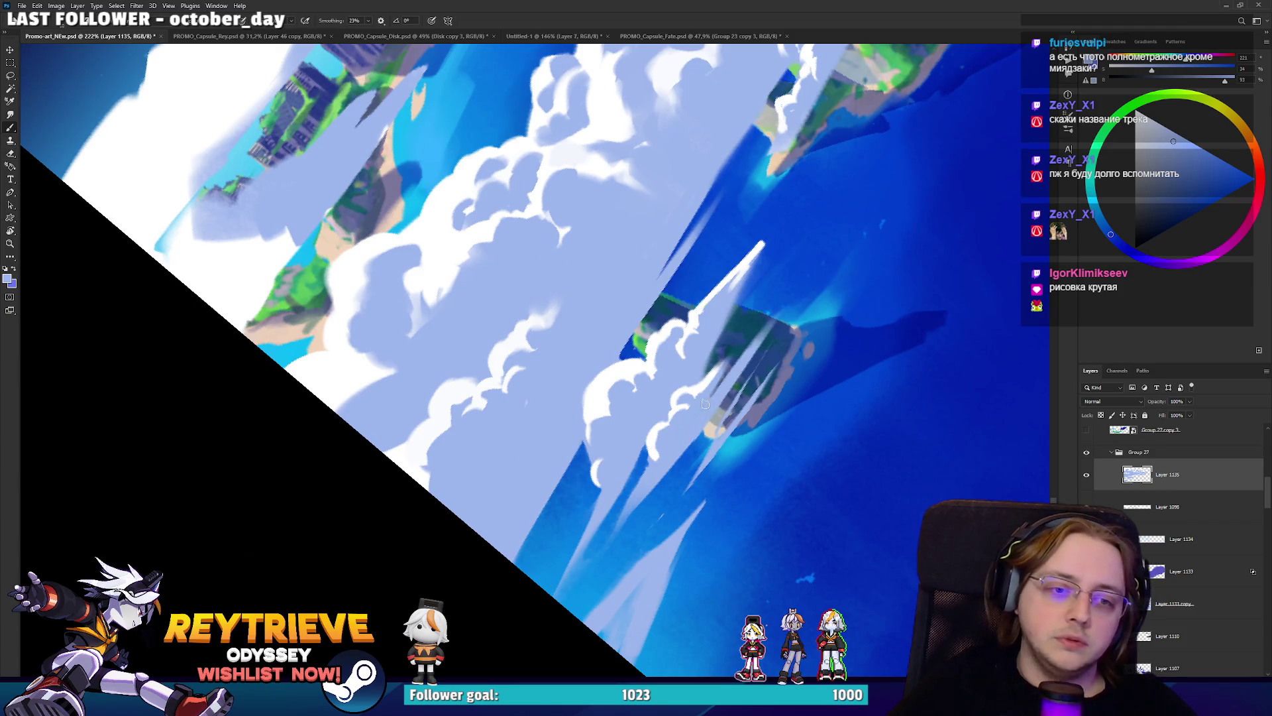
{"action": "key", "text": "e"}
{"action": "left_click_drag", "start_coordinate": [772, 321], "coordinate": [719, 408]}
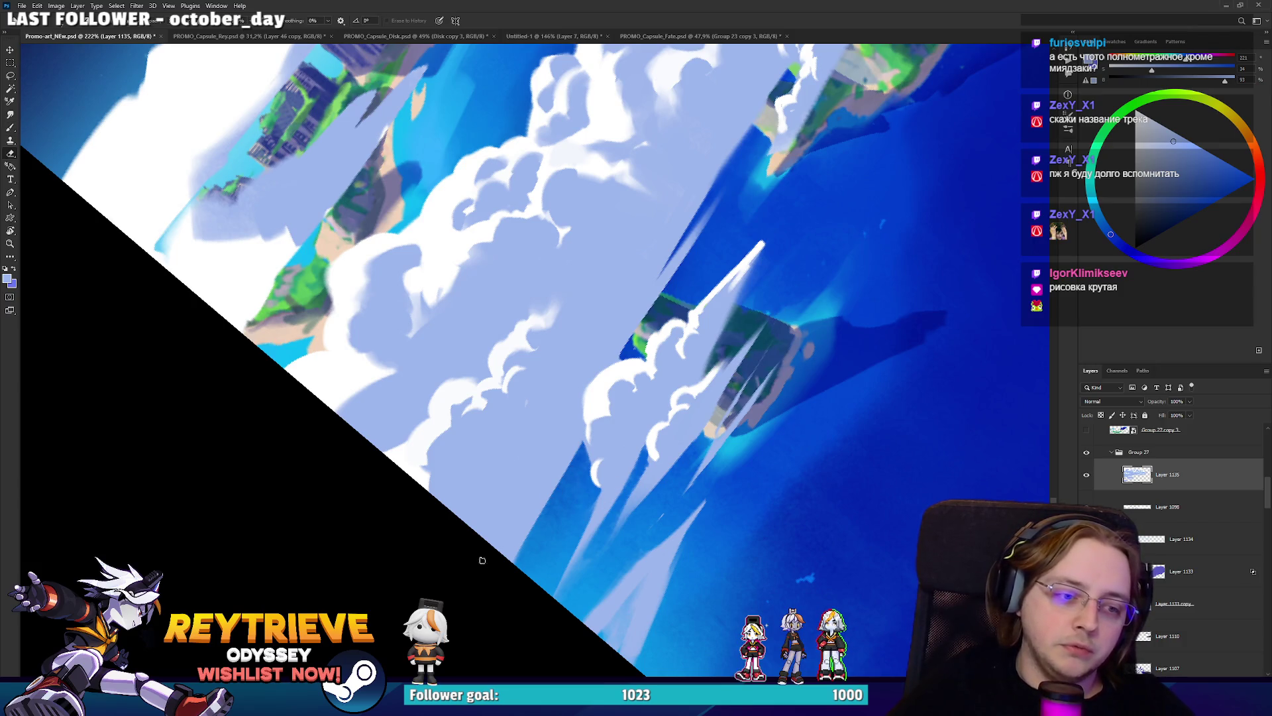
{"action": "left_click_drag", "start_coordinate": [496, 547], "coordinate": [552, 456]}
{"action": "key", "text": "ctrl+z"}
{"action": "left_click_drag", "start_coordinate": [487, 540], "coordinate": [549, 449]}
{"action": "left_click_drag", "start_coordinate": [500, 510], "coordinate": [577, 401]}
Extend the dark-blue streak upward and restore the dark-blue shadow streaks beside the clouds.
{"action": "key", "text": "b"}
{"action": "mouse_move", "coordinate": [494, 550]}
{"action": "left_mouse_down"}
{"action": "mouse_move", "coordinate": [567, 417]}
{"action": "mouse_move", "coordinate": [550, 459]}
{"action": "left_mouse_up"}
{"action": "mouse_move", "coordinate": [626, 358]}
{"action": "left_mouse_down"}
{"action": "mouse_move", "coordinate": [356, 290]}
{"action": "mouse_move", "coordinate": [530, 417]}
{"action": "left_mouse_up"}
{"action": "key", "text": "e"}
{"action": "mouse_move", "coordinate": [371, 291]}
{"action": "left_mouse_down"}
{"action": "mouse_move", "coordinate": [510, 394]}
{"action": "mouse_move", "coordinate": [477, 361]}
{"action": "left_mouse_up"}
{"action": "left_click_drag", "start_coordinate": [490, 371], "coordinate": [579, 336]}
{"action": "key", "text": "b"}
{"action": "mouse_move", "coordinate": [570, 385]}
{"action": "left_mouse_down"}
{"action": "mouse_move", "coordinate": [589, 344]}
{"action": "mouse_move", "coordinate": [595, 400]}
{"action": "left_mouse_up"}
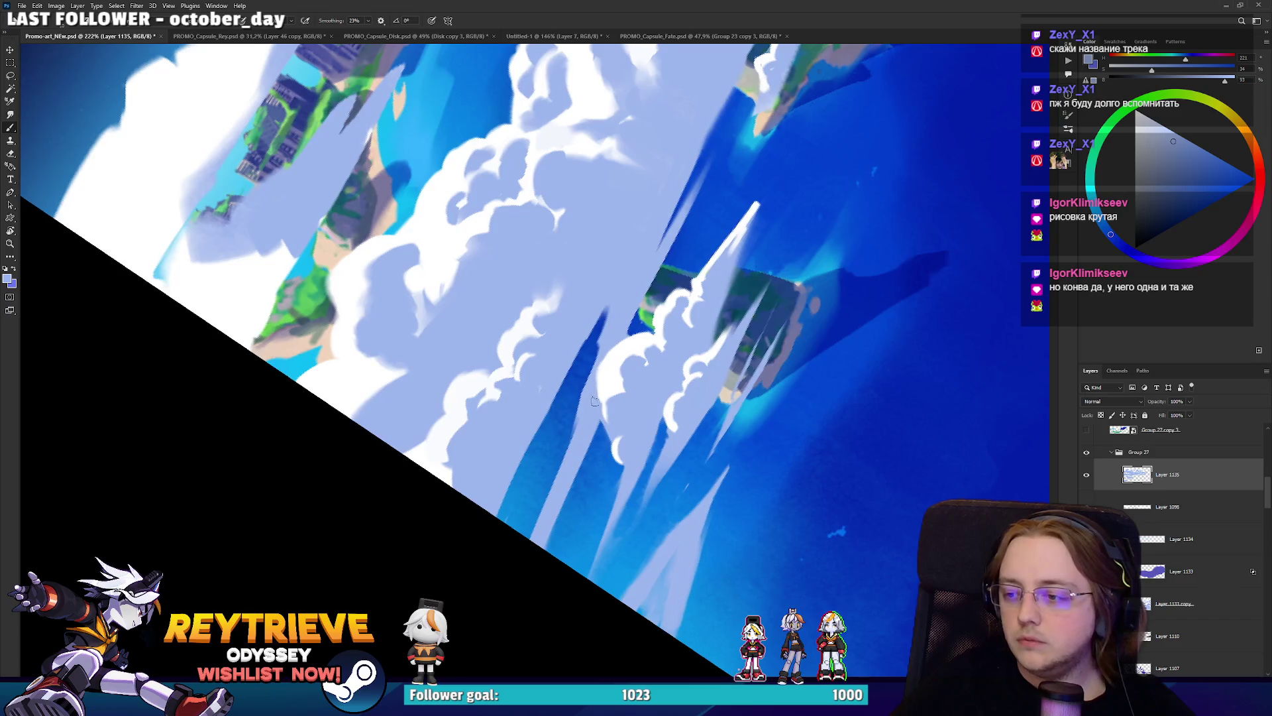
Brighten the dark streak with light-blue strokes along its edge.
{"action": "left_click_drag", "start_coordinate": [544, 530], "coordinate": [534, 505]}
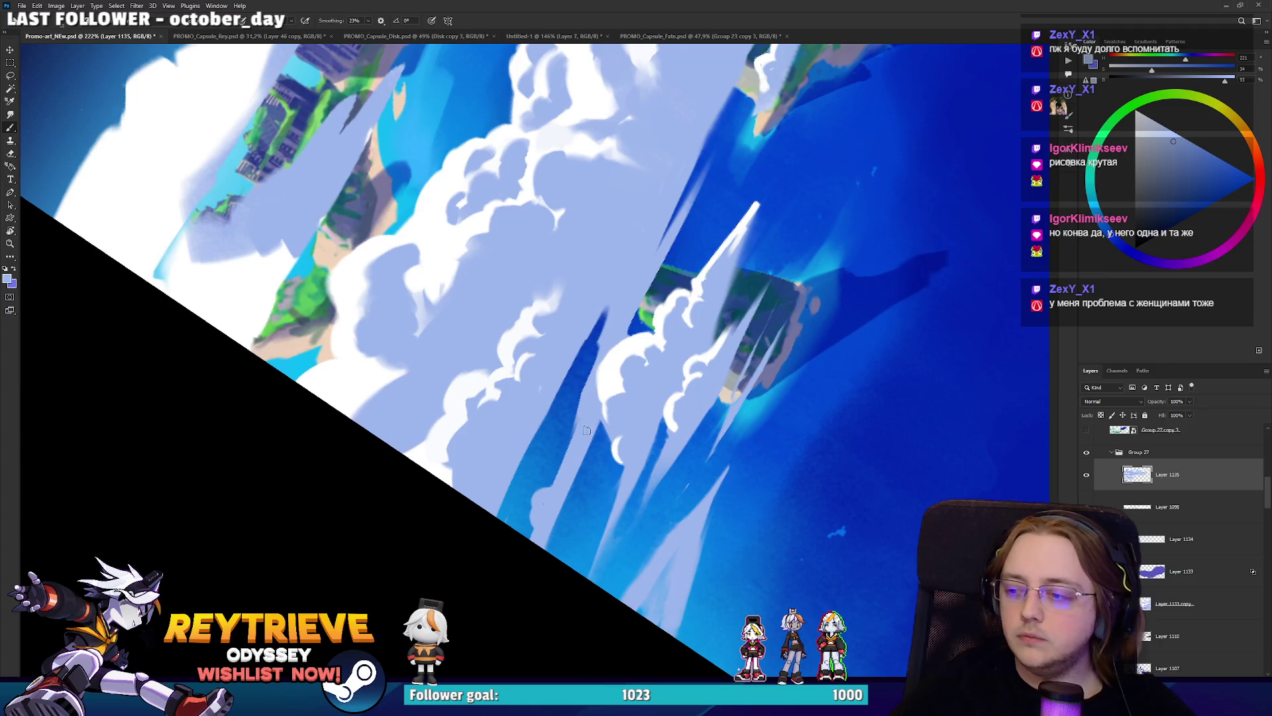
{"action": "mouse_move", "coordinate": [593, 419]}
{"action": "left_mouse_down"}
{"action": "mouse_move", "coordinate": [581, 398]}
{"action": "mouse_move", "coordinate": [601, 339]}
{"action": "mouse_move", "coordinate": [576, 369]}
{"action": "left_mouse_up"}
{"action": "left_click", "coordinate": [621, 361], "text": "alt"}
{"action": "left_click", "coordinate": [590, 385], "text": "alt"}
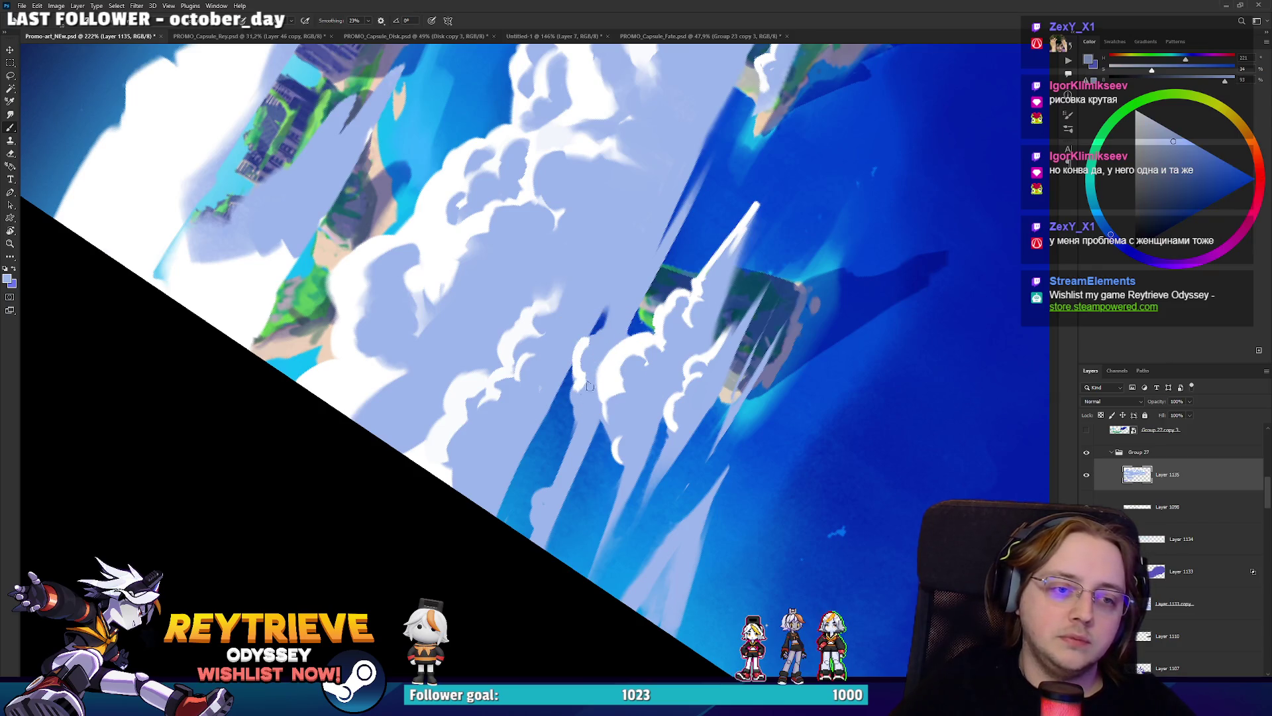
{"action": "left_click", "coordinate": [589, 367], "text": "alt"}
{"action": "mouse_move", "coordinate": [589, 367]}
{"action": "left_mouse_down"}
{"action": "mouse_move", "coordinate": [607, 349]}
{"action": "mouse_move", "coordinate": [580, 401]}
{"action": "mouse_move", "coordinate": [585, 391]}
{"action": "left_mouse_up"}
{"action": "left_click", "coordinate": [590, 343], "text": "alt"}
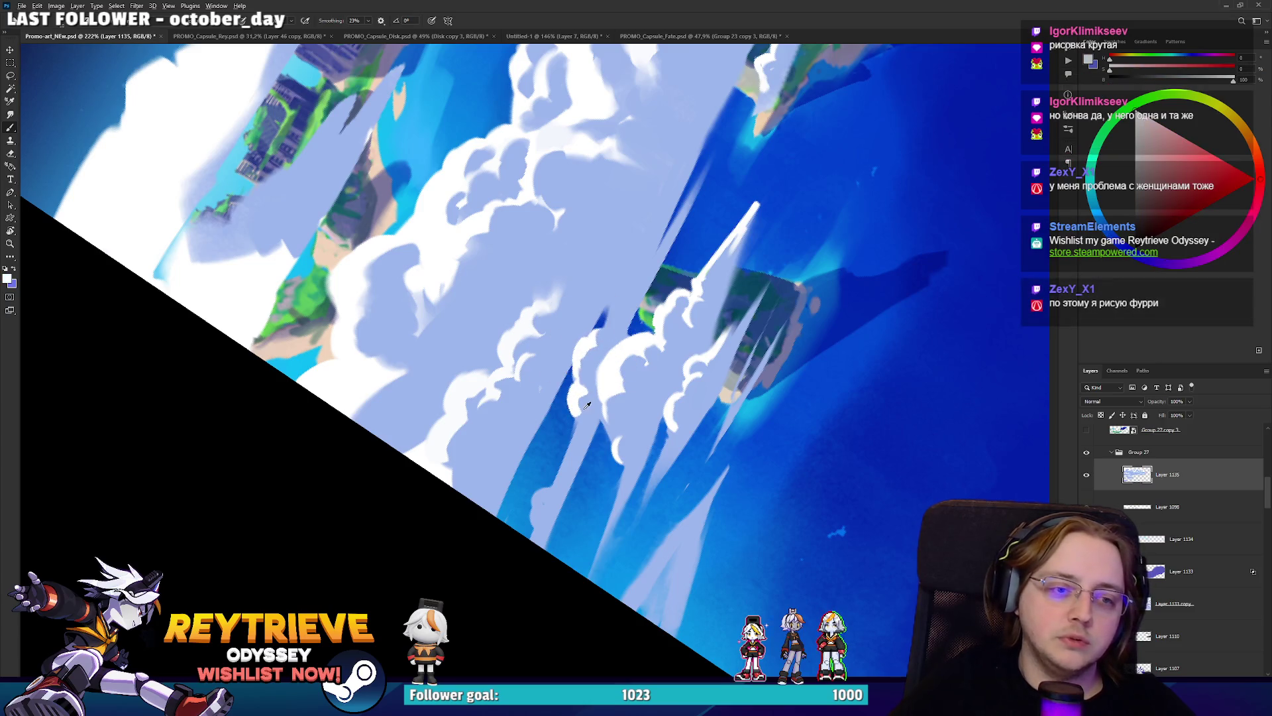
{"action": "left_click", "coordinate": [576, 410], "text": "alt"}
Add a small white curl and a thin light-blue stroke off the cloud edge.
{"action": "left_click_drag", "start_coordinate": [534, 517], "coordinate": [547, 490]}
{"action": "left_click", "coordinate": [541, 507], "text": "alt"}
{"action": "left_click", "coordinate": [539, 491], "text": "alt"}
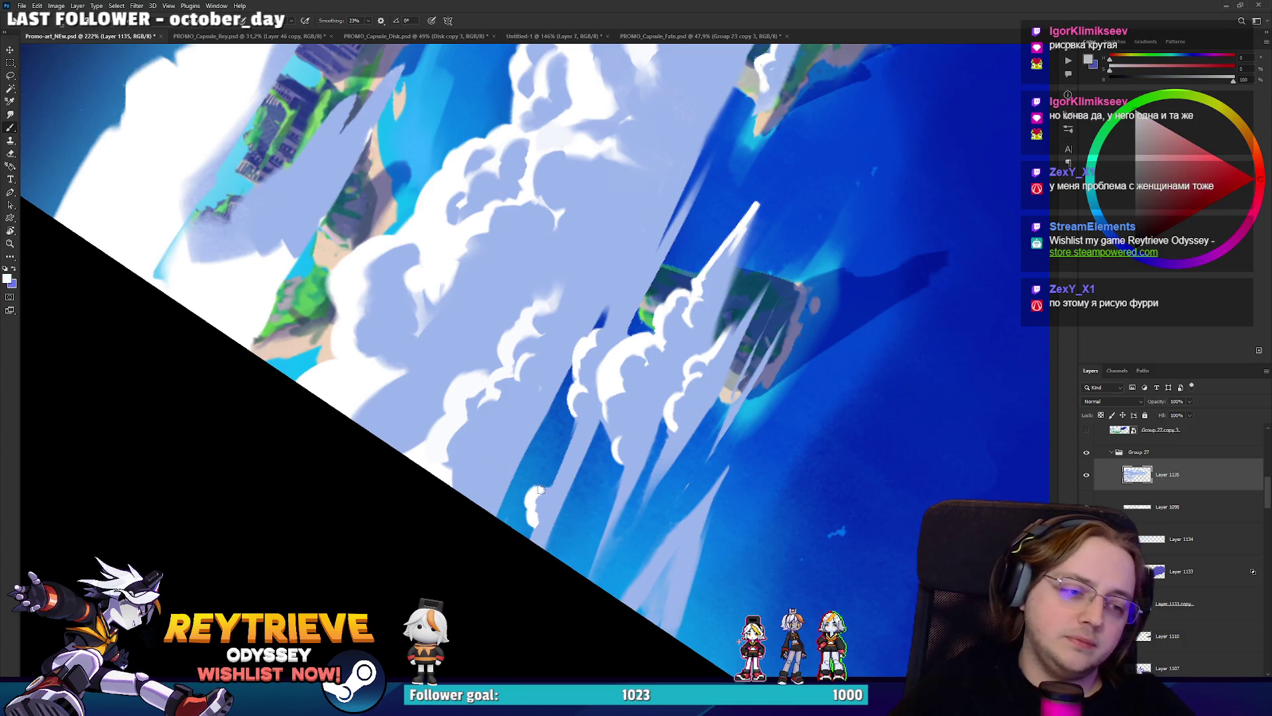
{"action": "left_click", "coordinate": [547, 504], "text": "alt"}
{"action": "left_click", "coordinate": [532, 517], "text": "alt"}
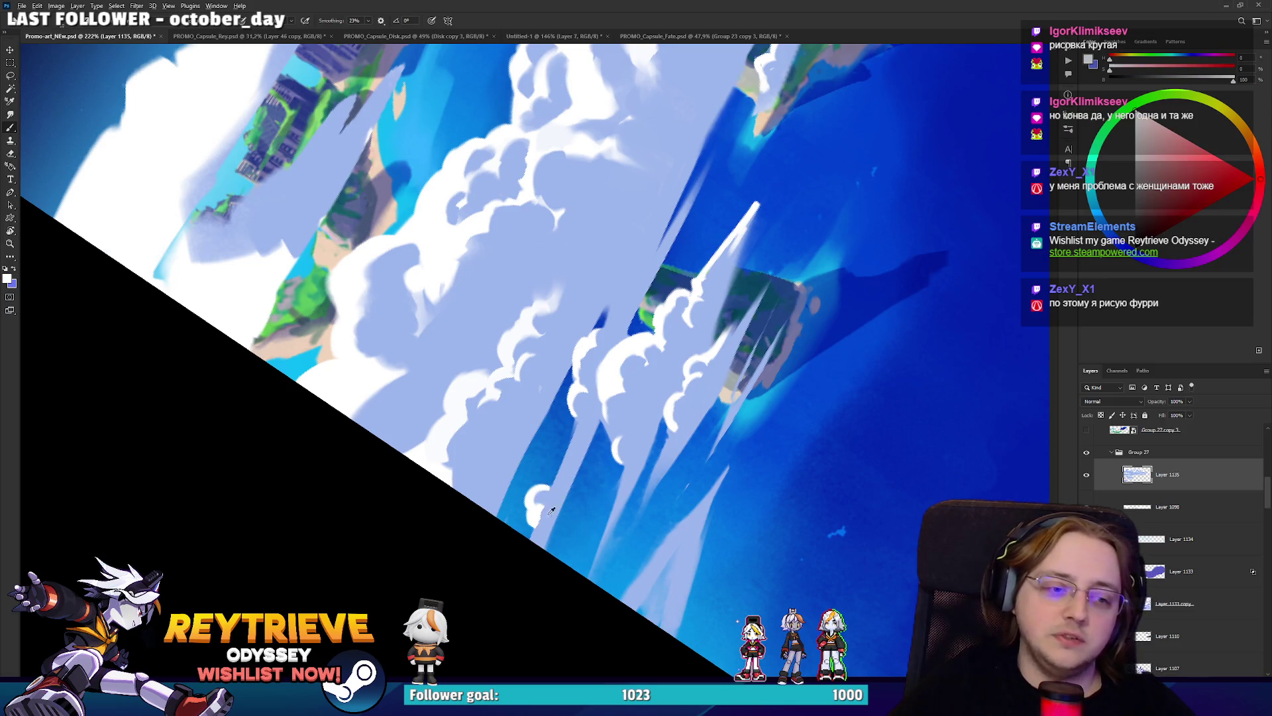
{"action": "left_click", "coordinate": [538, 488], "text": "alt"}
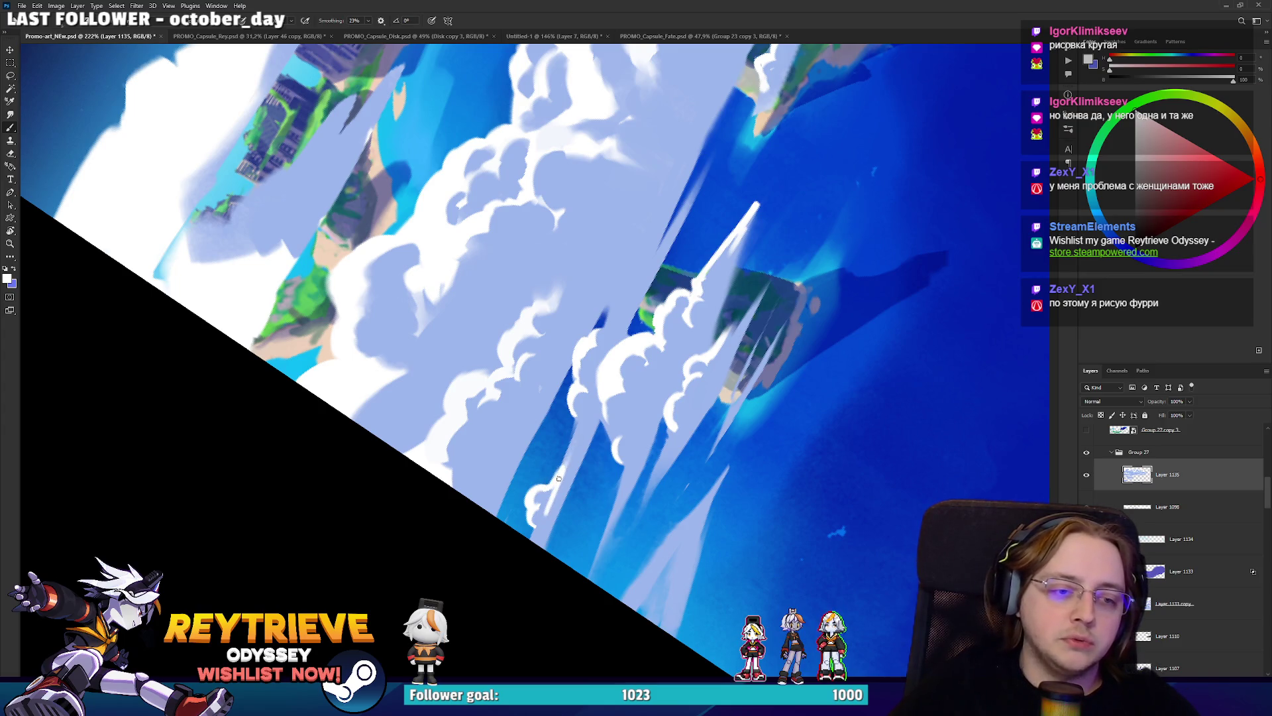
{"action": "left_click", "coordinate": [549, 501], "text": "alt"}
{"action": "left_click_drag", "start_coordinate": [567, 466], "coordinate": [581, 430]}
{"action": "key", "text": "h"}
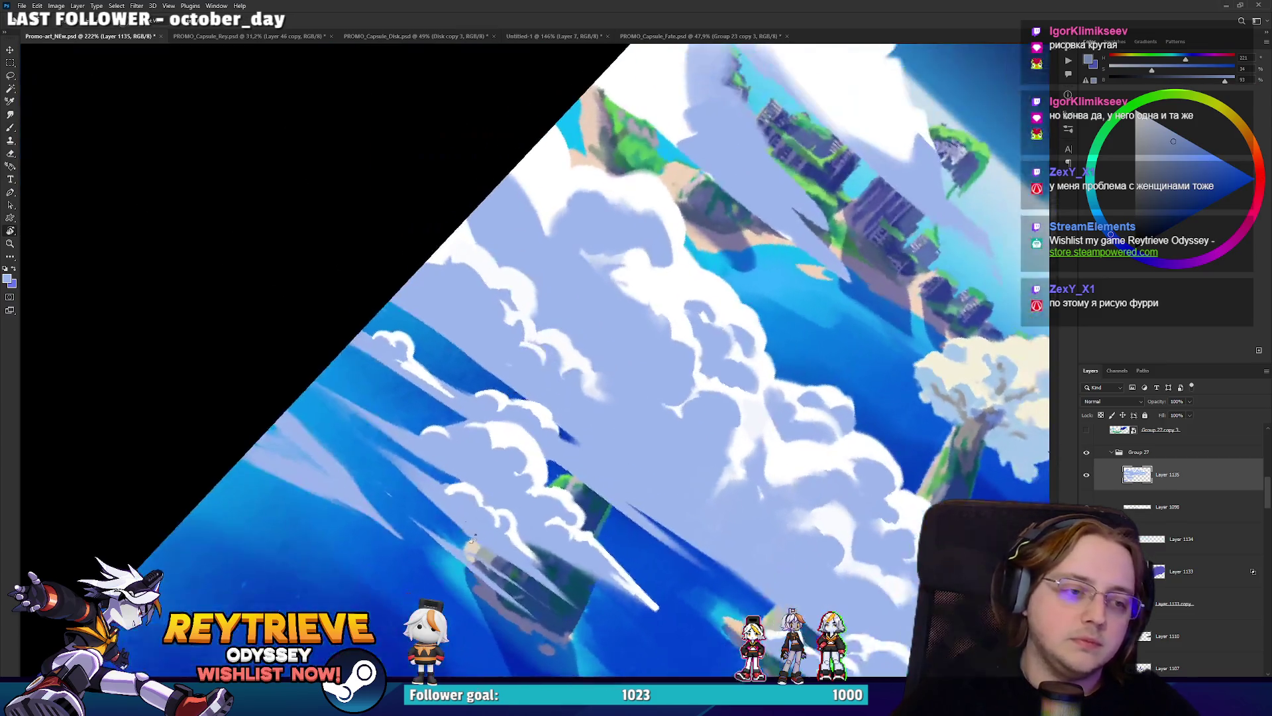
{"action": "left_click", "coordinate": [438, 375], "text": "alt"}
{"action": "key", "text": "e"}
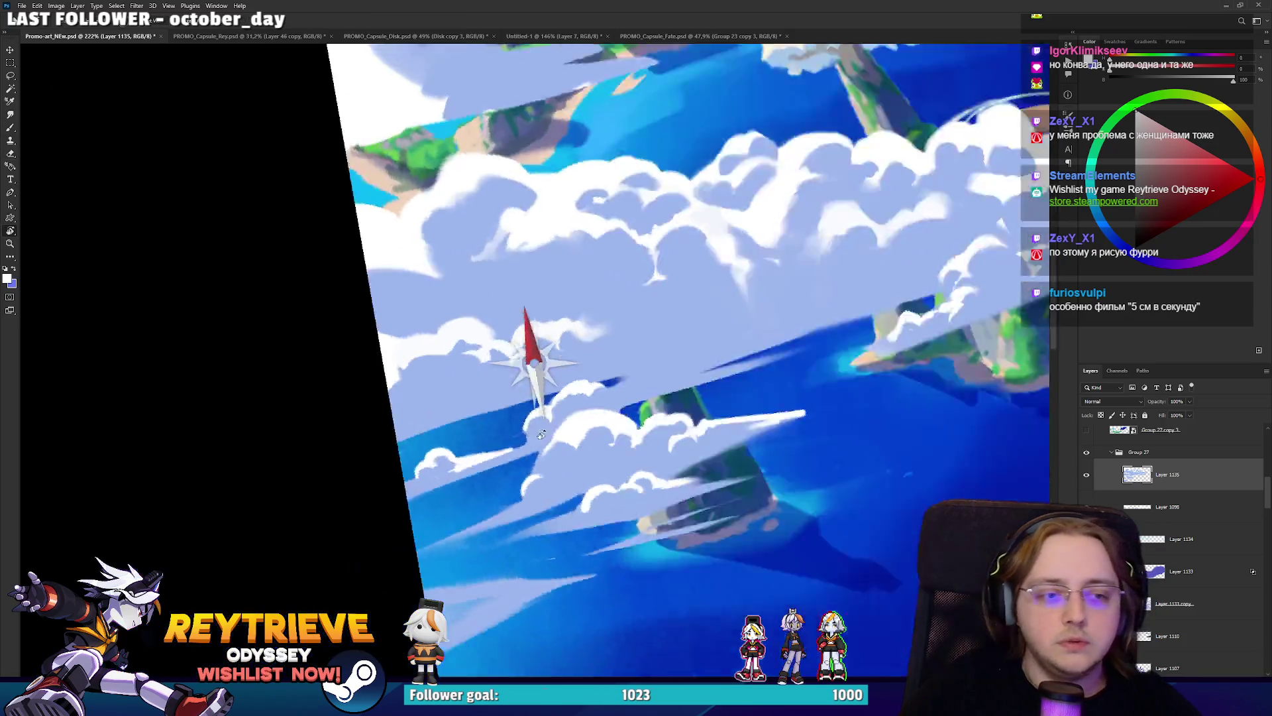
{"action": "key", "text": "r"}
{"action": "mouse_move", "coordinate": [662, 385]}
{"action": "left_mouse_down"}
{"action": "mouse_move", "coordinate": [766, 303]}
{"action": "mouse_move", "coordinate": [596, 411]}
{"action": "left_mouse_up"}
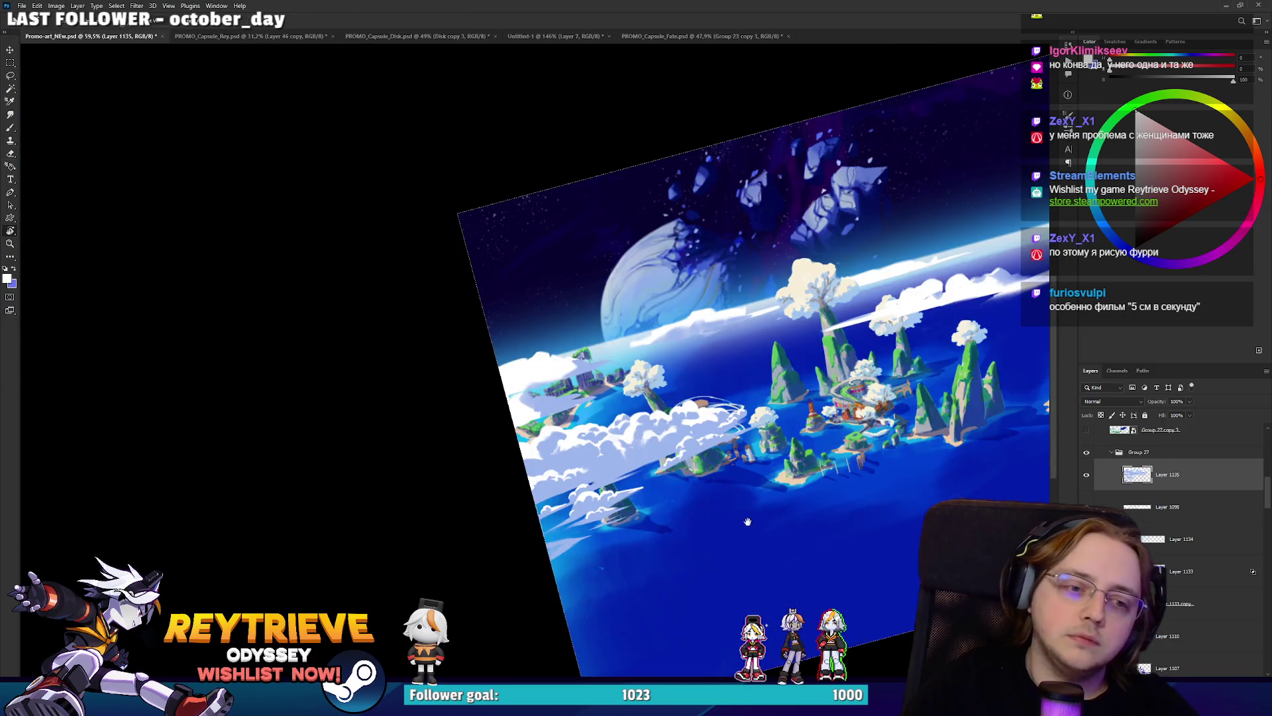
{"action": "scroll", "coordinate": [594, 410], "scroll_direction": "up", "scroll_amount": 5}
{"action": "scroll", "coordinate": [594, 411], "scroll_direction": "up", "scroll_amount": 3}
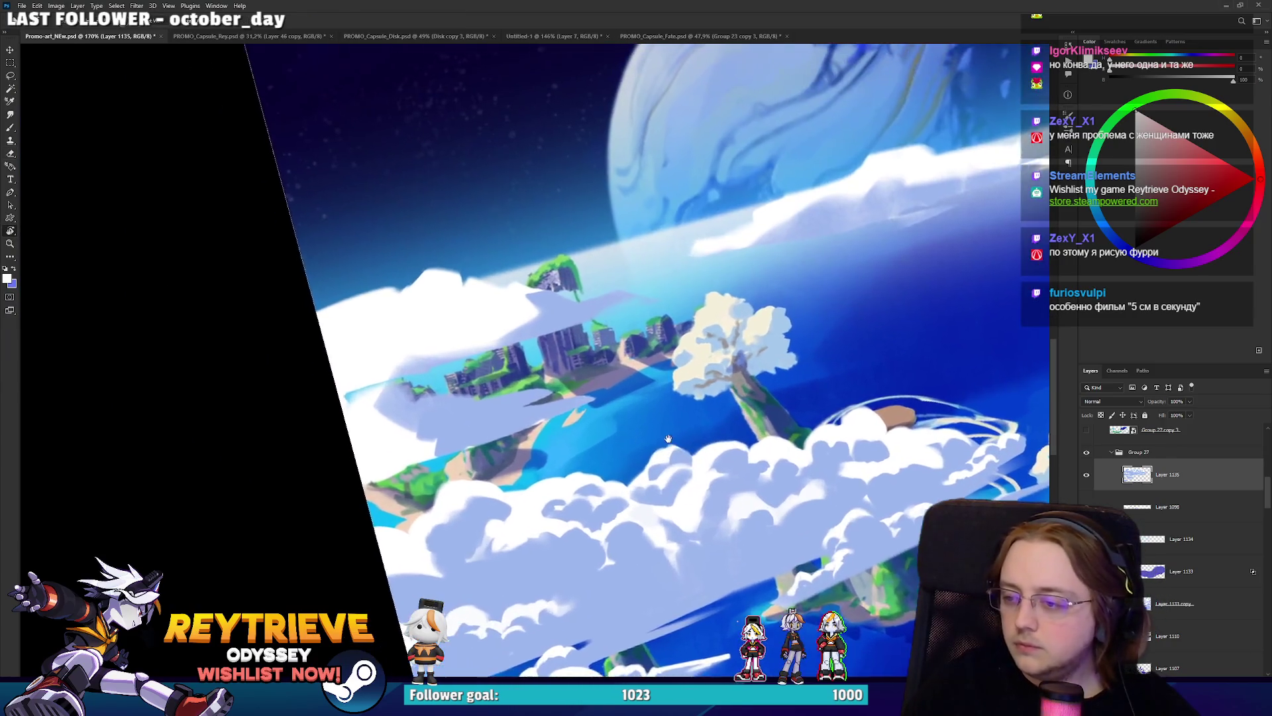
{"action": "left_click_drag", "start_coordinate": [630, 464], "coordinate": [771, 446]}
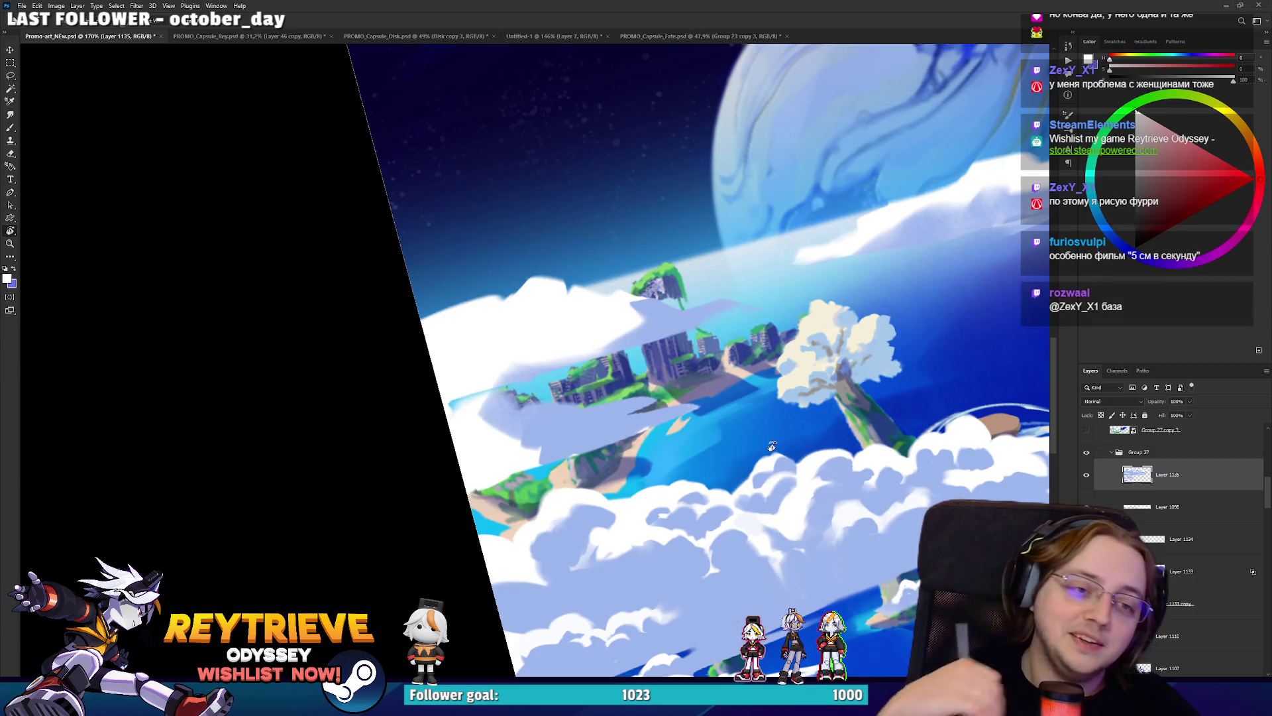
{"action": "scroll", "coordinate": [722, 452], "scroll_direction": "down", "scroll_amount": 2}
{"action": "scroll", "coordinate": [722, 453], "scroll_direction": "up", "scroll_amount": 3}
{"action": "mouse_move", "coordinate": [721, 452]}
{"action": "left_mouse_down"}
{"action": "mouse_move", "coordinate": [662, 430]}
{"action": "mouse_move", "coordinate": [580, 501]}
{"action": "left_mouse_up"}
{"action": "key", "text": "b"}
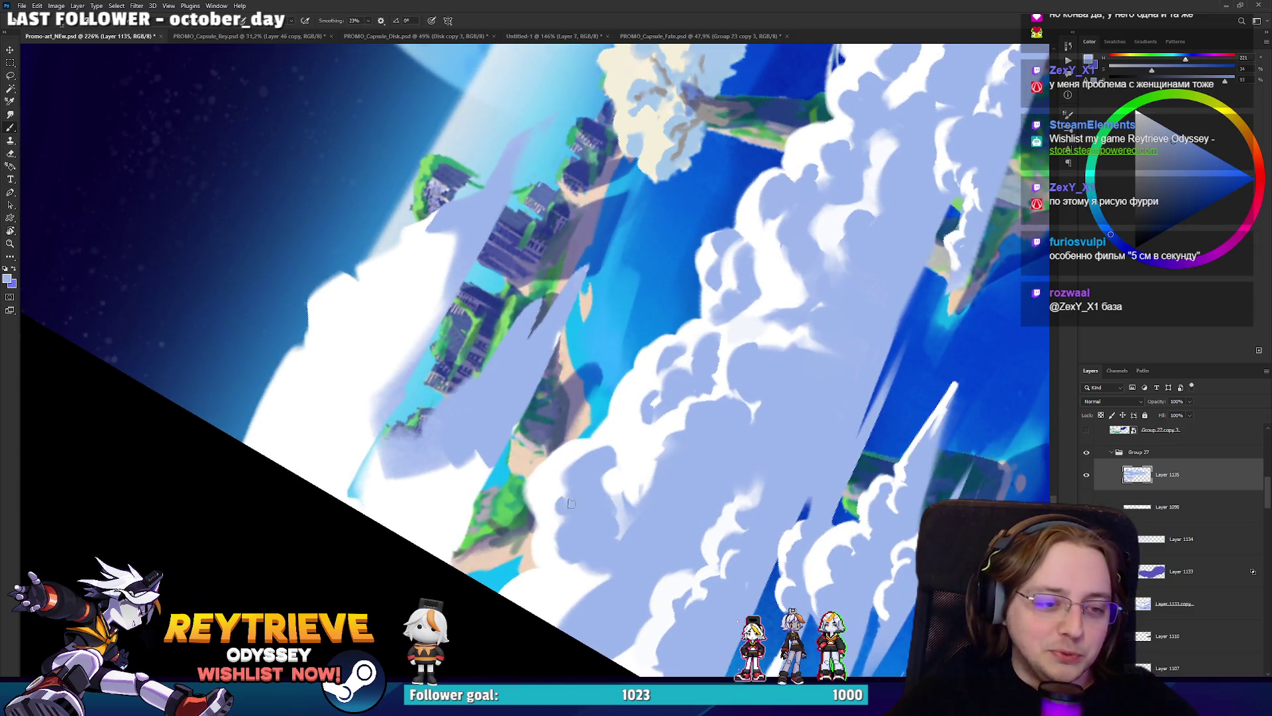
Toggle the white cloud layer's visibility to compare, then save the painting.
{"action": "key", "text": "x"}
{"action": "key", "text": "x"}
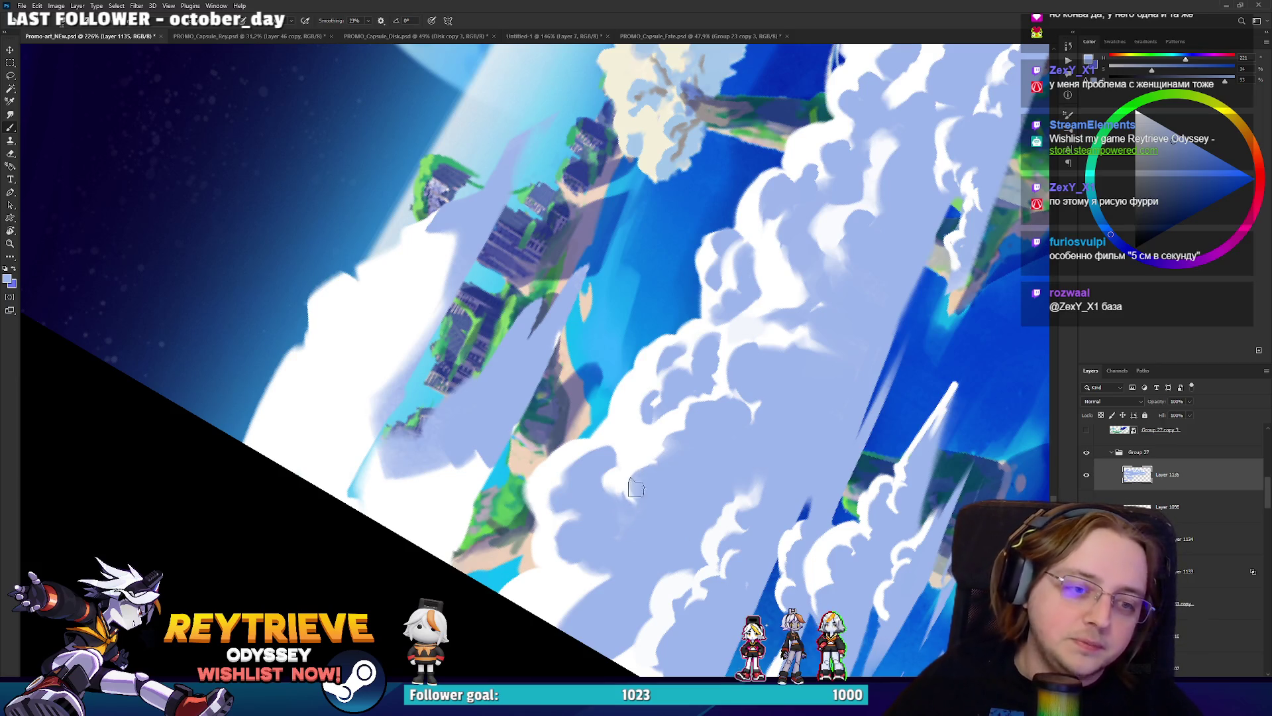
{"action": "scroll", "coordinate": [652, 494], "scroll_direction": "down", "scroll_amount": 3}
{"action": "scroll", "coordinate": [589, 406], "scroll_direction": "up", "scroll_amount": 1}
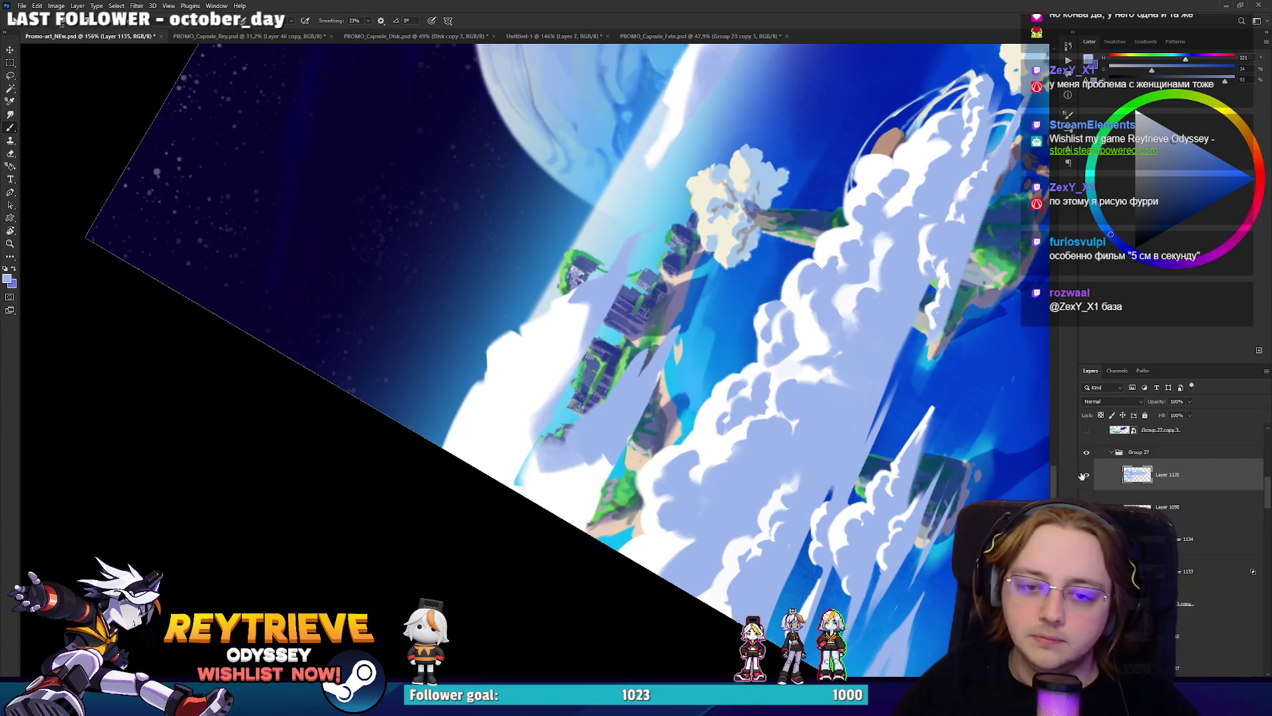
{"action": "left_click", "coordinate": [1086, 475]}
{"action": "left_click", "coordinate": [1086, 475]}
{"action": "left_click", "coordinate": [1086, 475]}
{"action": "left_click", "coordinate": [1086, 475]}
{"action": "key", "text": "ctrl+s"}
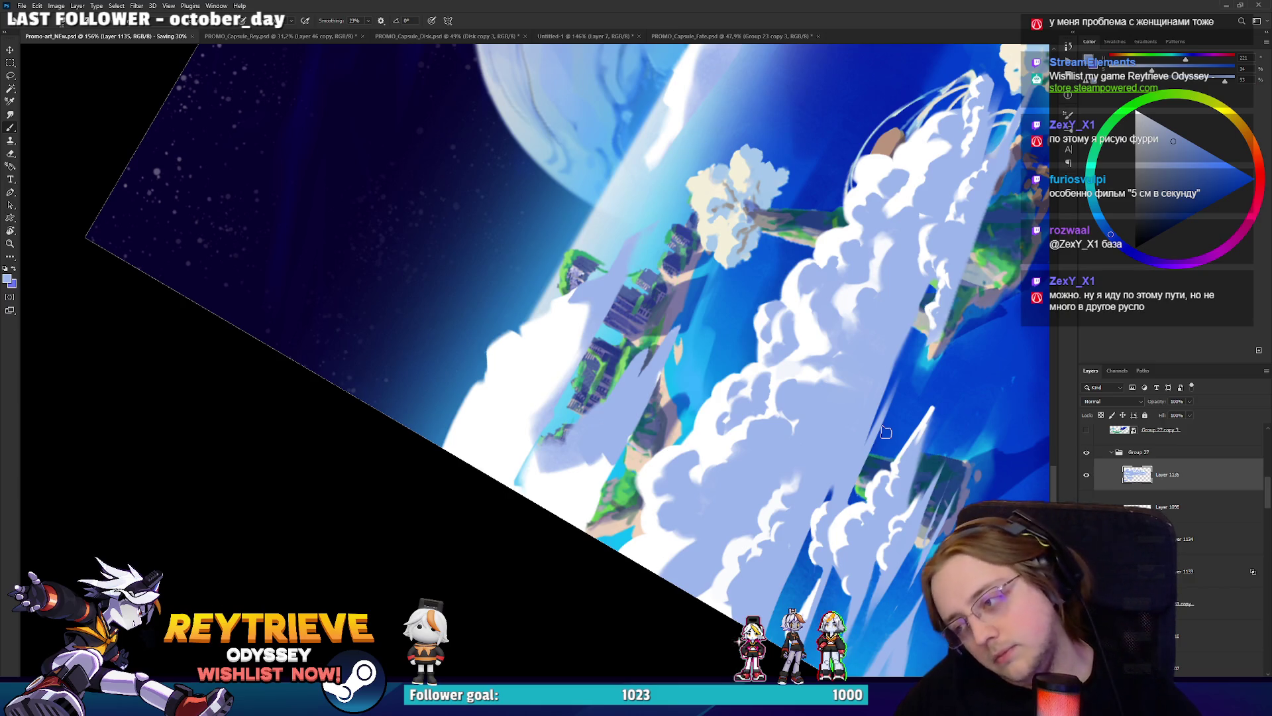
Reset the canvas rotation to upright and zoom out to show the whole illustration.
{"action": "key", "text": "r"}
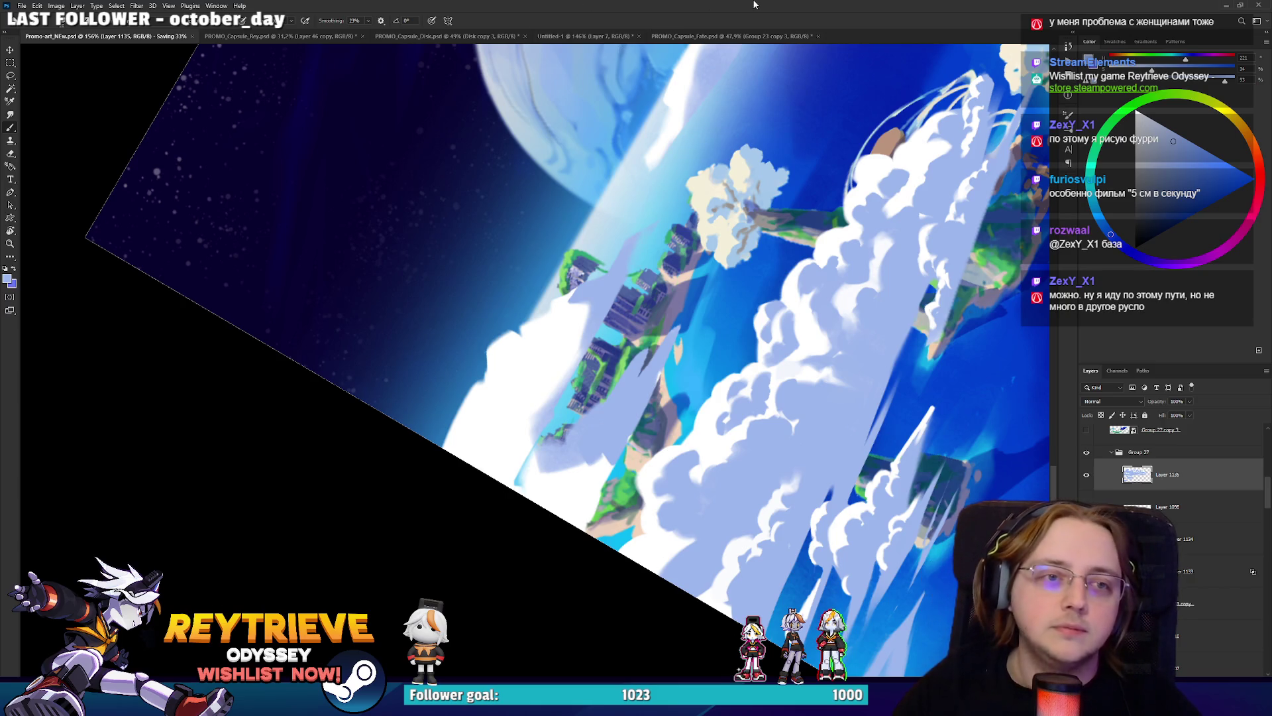
{"action": "key", "text": "Escape"}
{"action": "scroll", "coordinate": [735, 431], "scroll_direction": "down", "scroll_amount": 2}
{"action": "scroll", "coordinate": [734, 431], "scroll_direction": "down", "scroll_amount": 3}
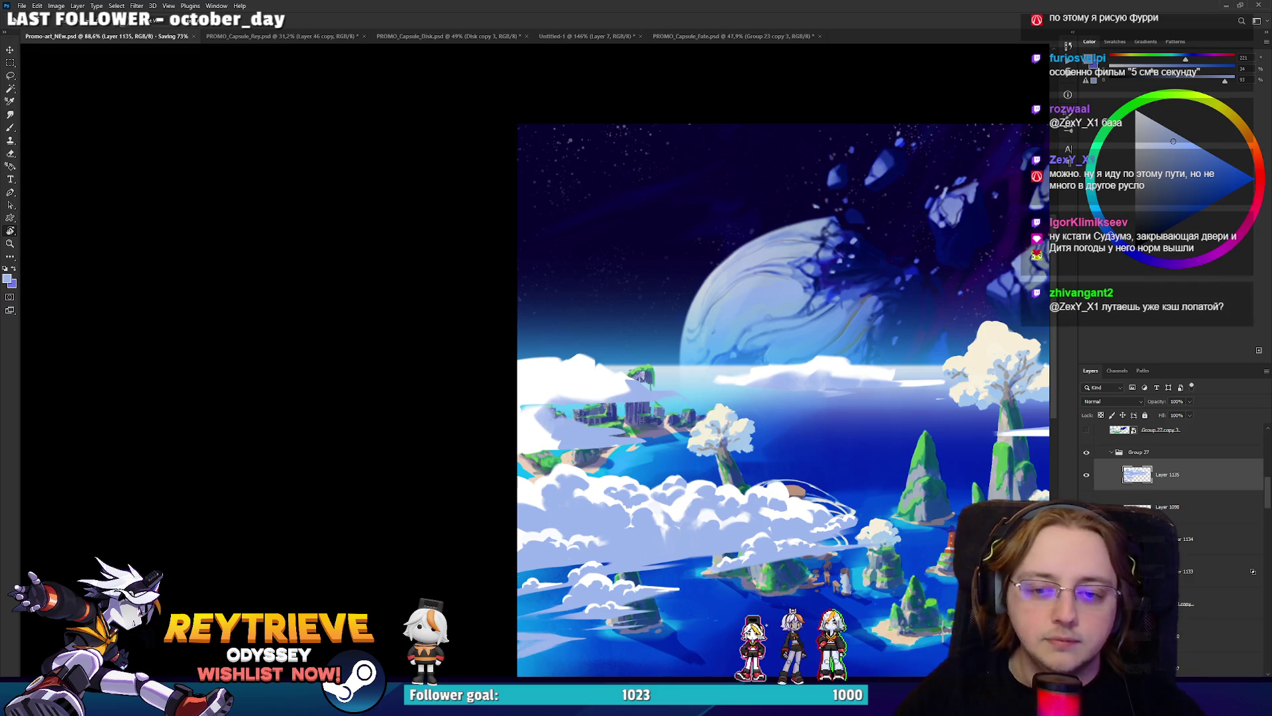
Make Layer 1098 active and frame the cloud over the left city islands.
{"action": "left_click", "coordinate": [1179, 614]}
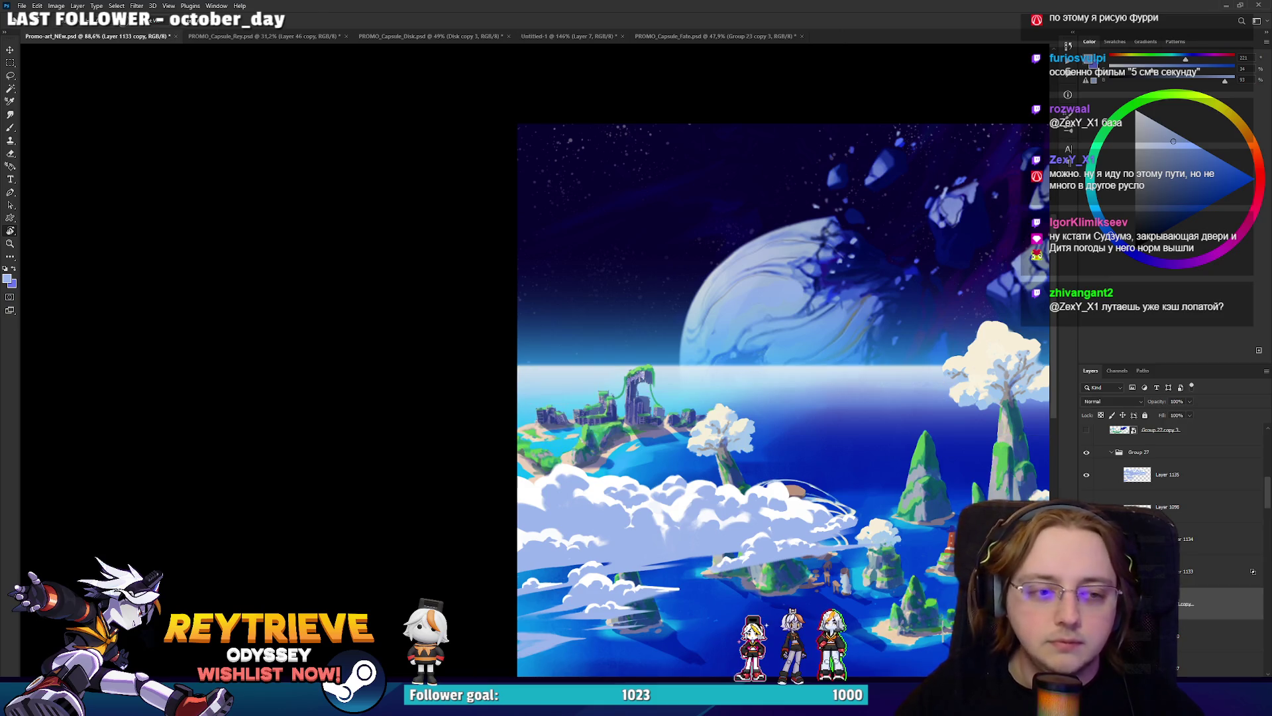
{"action": "left_click", "coordinate": [1167, 506]}
{"action": "scroll", "coordinate": [565, 419], "scroll_direction": "up", "scroll_amount": 5}
{"action": "scroll", "coordinate": [565, 419], "scroll_direction": "down", "scroll_amount": 6}
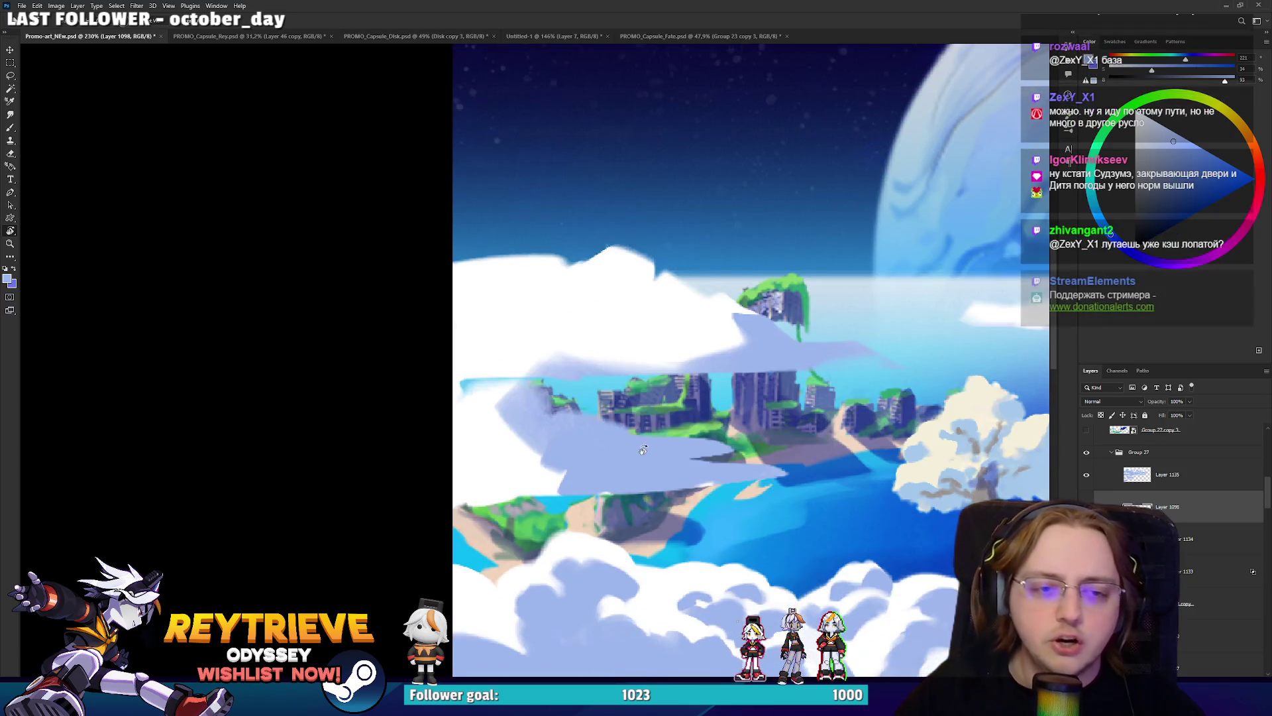
{"action": "left_click_drag", "start_coordinate": [483, 424], "coordinate": [623, 450]}
{"action": "scroll", "coordinate": [523, 429], "scroll_direction": "up", "scroll_amount": 2}
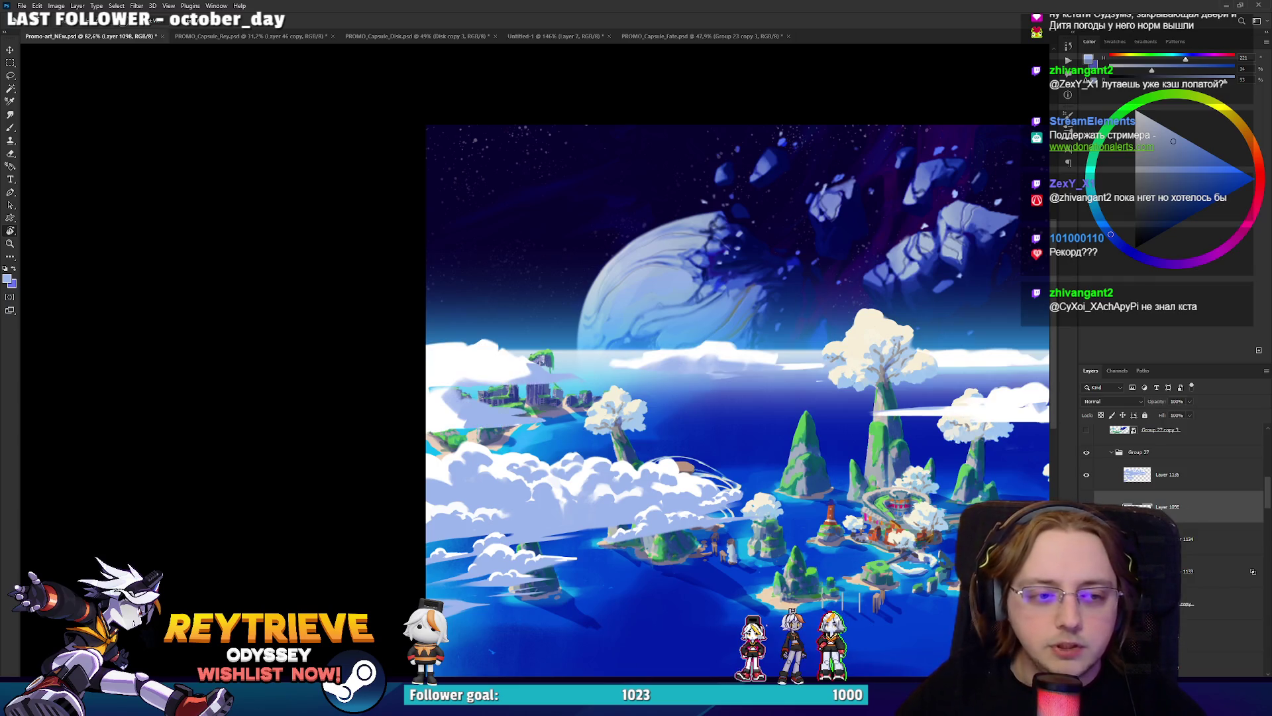
{"action": "scroll", "coordinate": [428, 405], "scroll_direction": "up", "scroll_amount": 3}
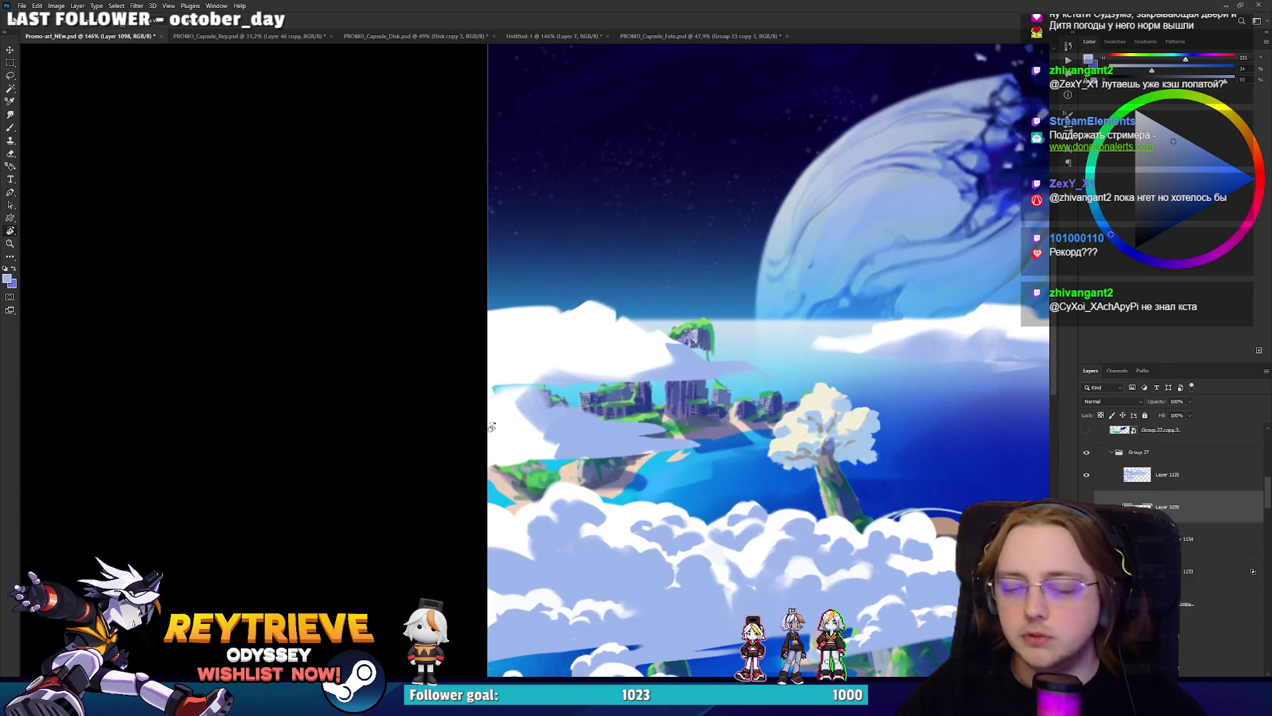
{"action": "mouse_move", "coordinate": [428, 406]}
{"action": "left_mouse_down"}
{"action": "mouse_move", "coordinate": [724, 208]}
{"action": "mouse_move", "coordinate": [702, 229]}
{"action": "left_mouse_up"}
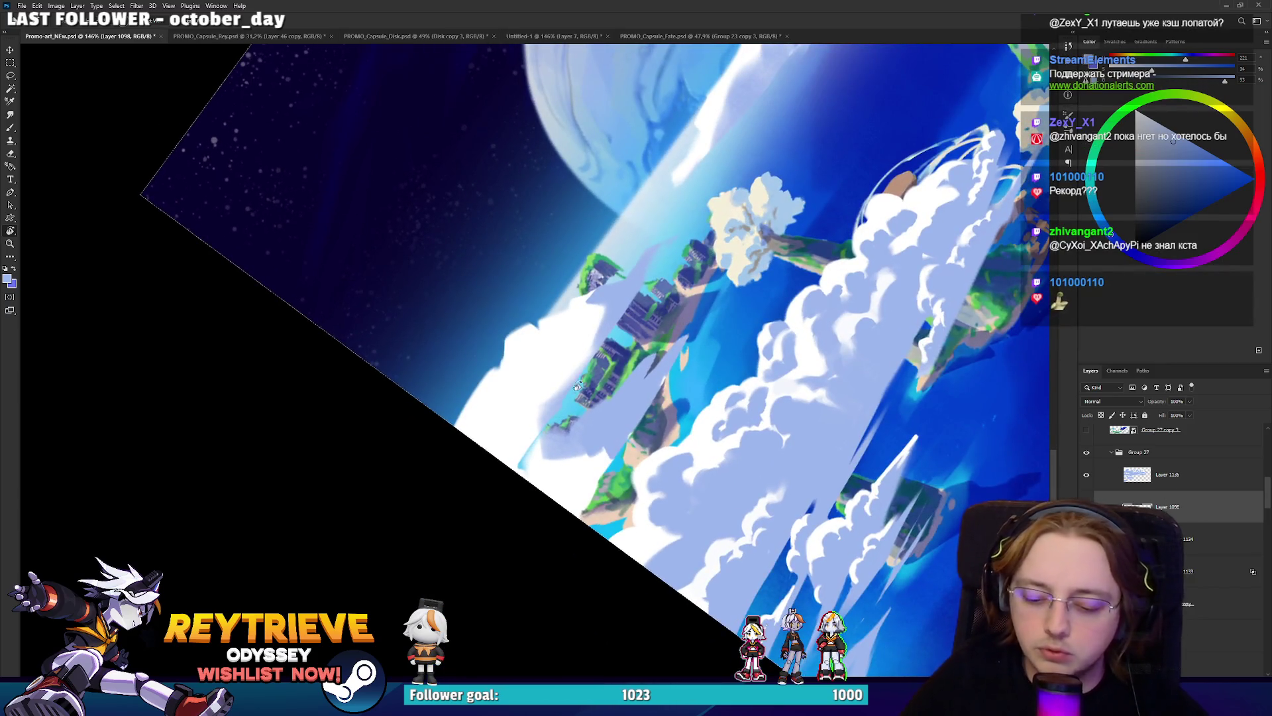
Lasso part of the cloud over the islands and copy it onto new Layer 1136.
{"action": "key", "text": "l"}
{"action": "mouse_move", "coordinate": [520, 487]}
{"action": "left_mouse_down"}
{"action": "mouse_move", "coordinate": [540, 443]}
{"action": "mouse_move", "coordinate": [692, 308]}
{"action": "mouse_move", "coordinate": [633, 450]}
{"action": "mouse_move", "coordinate": [583, 524]}
{"action": "left_mouse_up"}
{"action": "key", "text": "ctrl+j"}
{"action": "key", "text": "r"}
{"action": "key", "text": "Escape"}
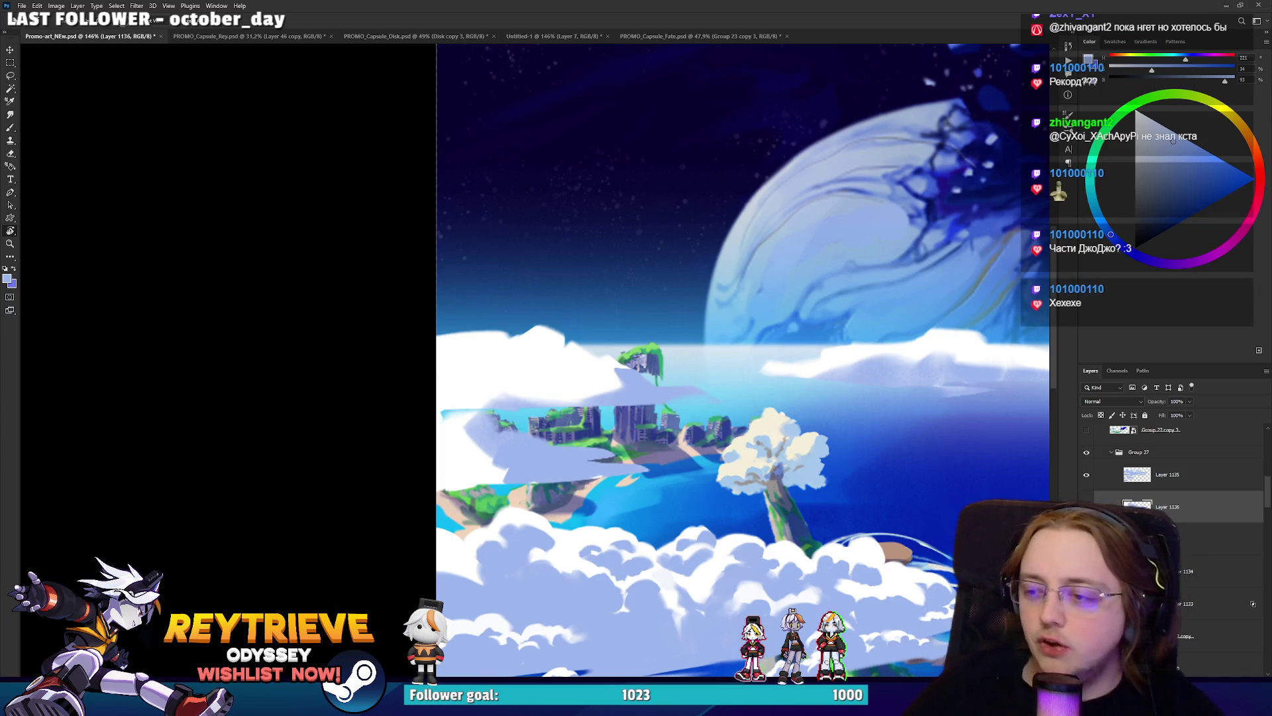
Bring the whole left archipelago into view and reselect Layer 1098.
{"action": "scroll", "coordinate": [616, 321], "scroll_direction": "up", "scroll_amount": 2}
{"action": "key", "text": "l"}
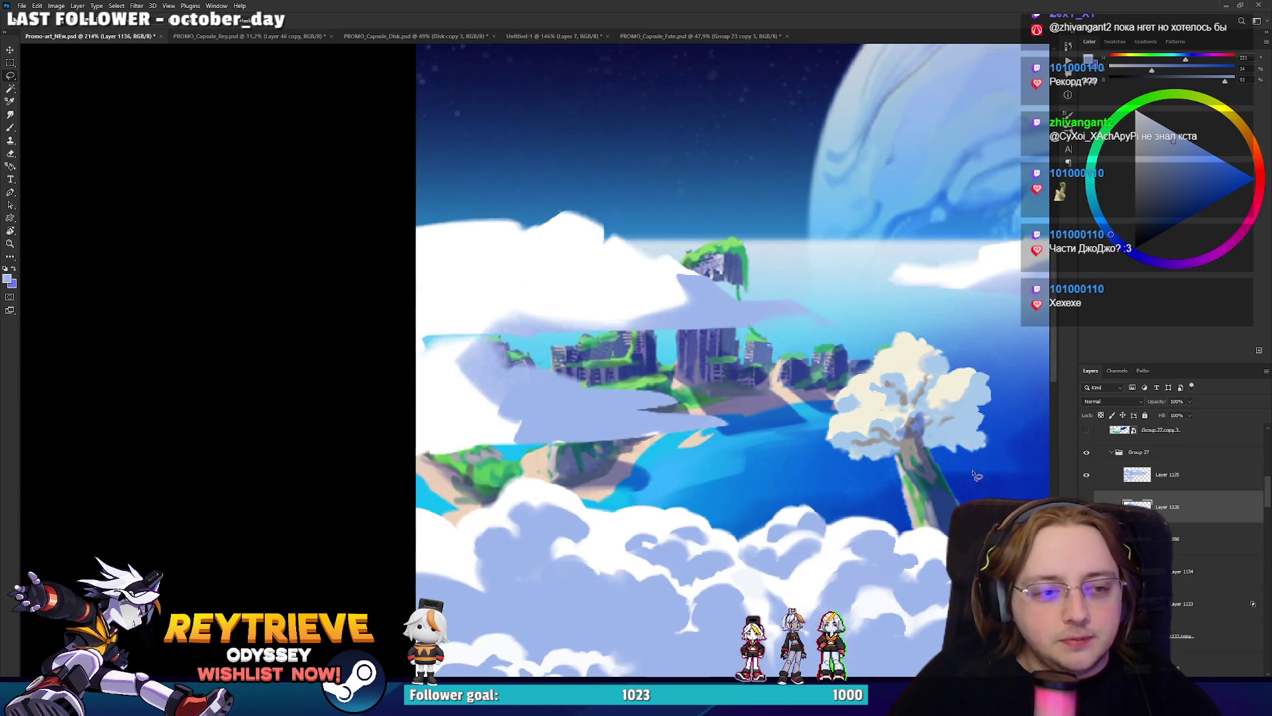
{"action": "left_click_drag", "start_coordinate": [475, 358], "coordinate": [491, 374]}
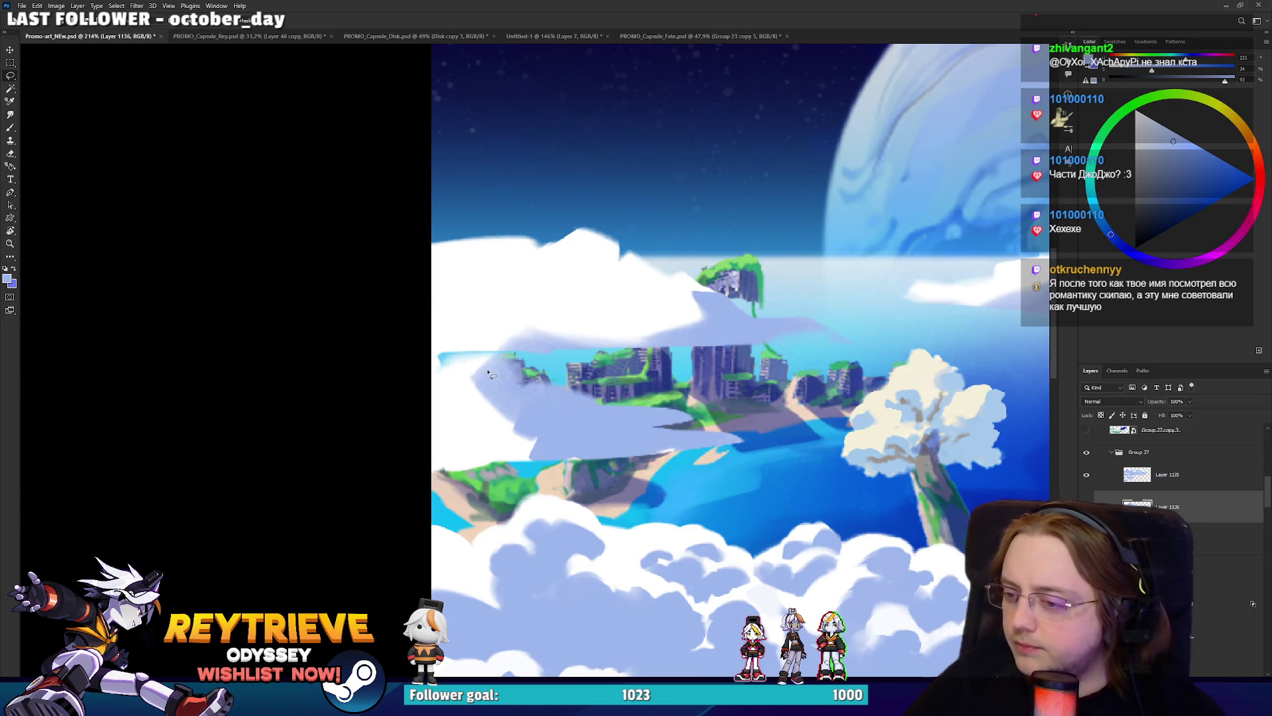
{"action": "scroll", "coordinate": [555, 328], "scroll_direction": "down", "scroll_amount": 3}
{"action": "left_click_drag", "start_coordinate": [716, 353], "coordinate": [715, 336]}
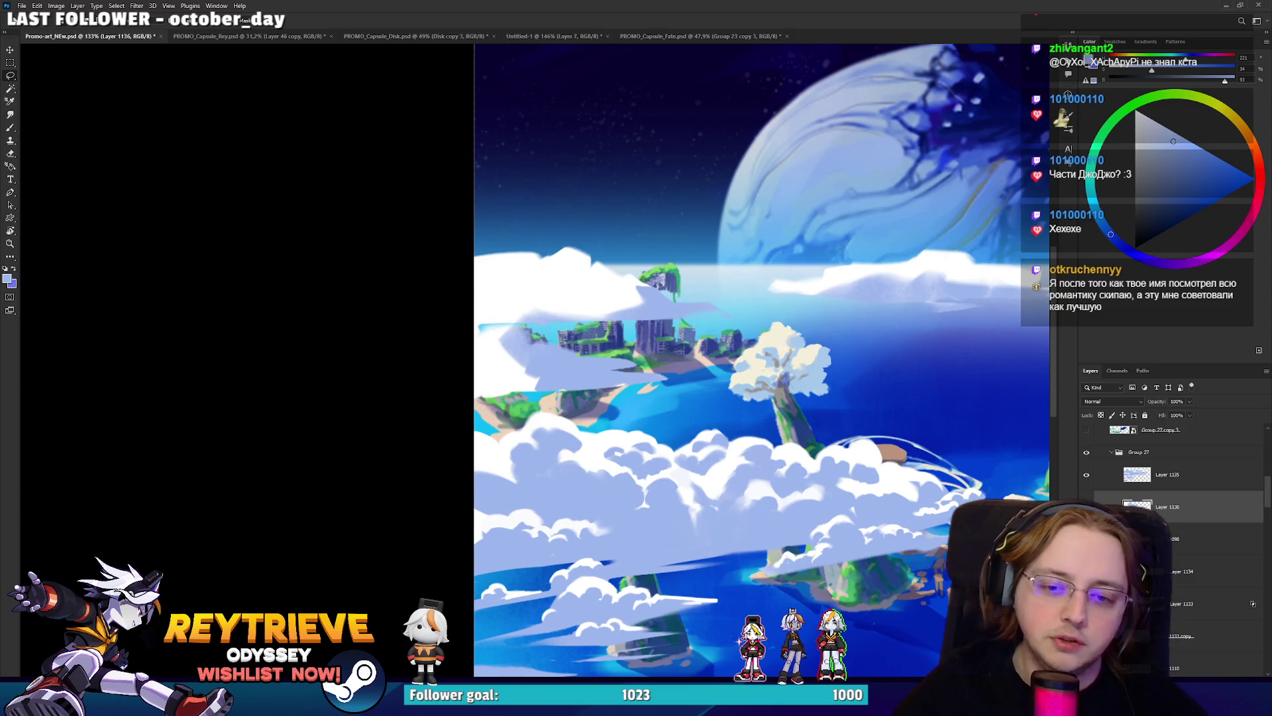
{"action": "left_click_drag", "start_coordinate": [755, 358], "coordinate": [719, 330]}
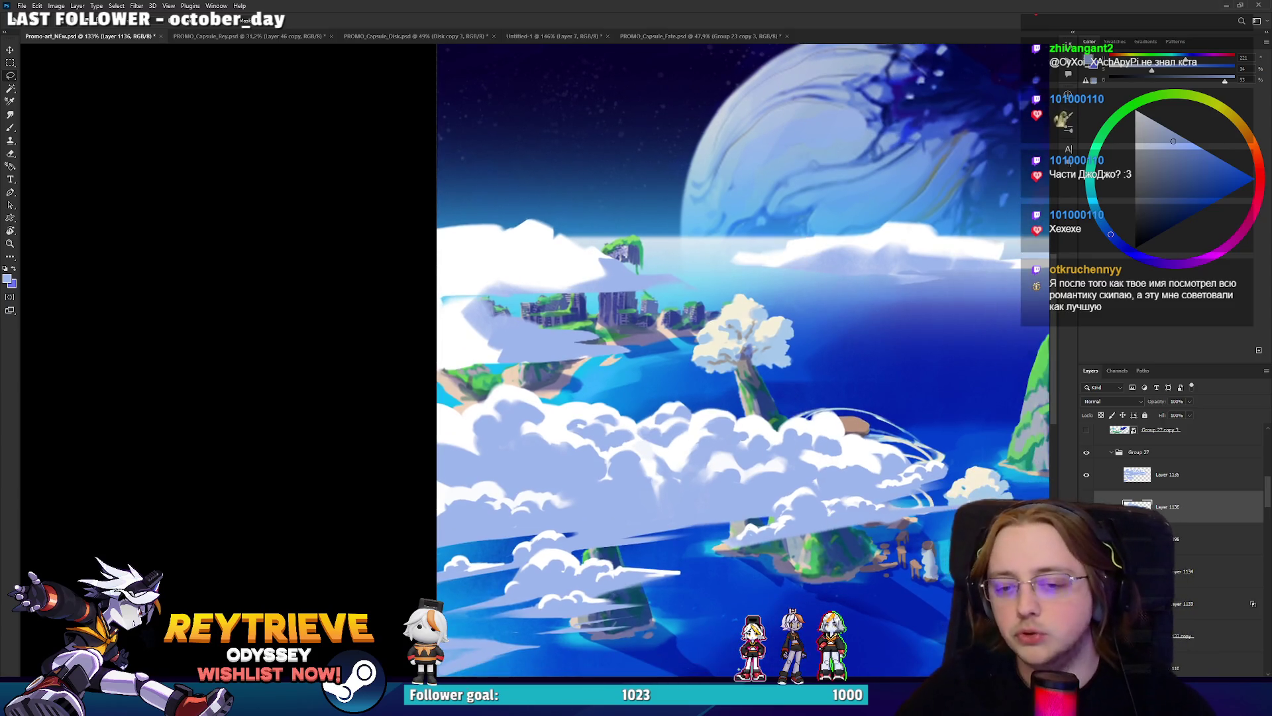
{"action": "left_click", "coordinate": [1186, 538]}
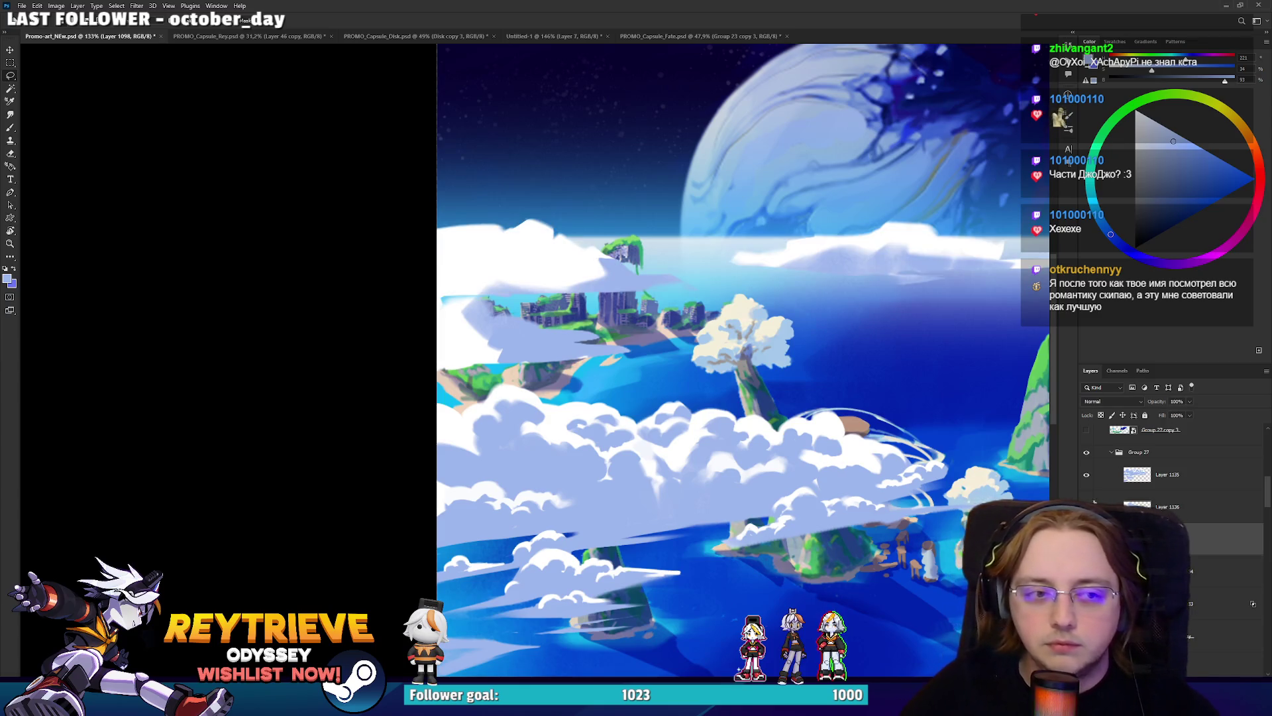
Duplicate Layer 1135, then move and transform the copy over the left islands.
{"action": "left_click", "coordinate": [1087, 476]}
{"action": "left_click", "coordinate": [1087, 476]}
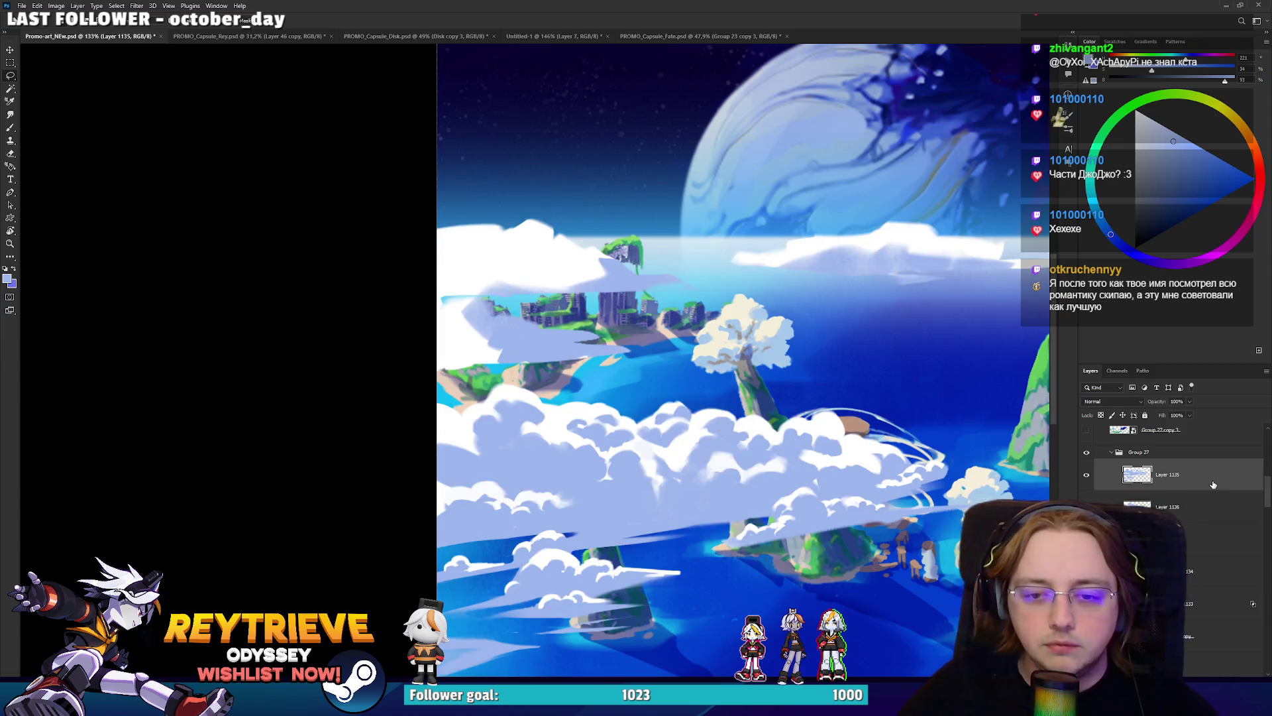
{"action": "mouse_move", "coordinate": [1218, 484]}
{"action": "left_mouse_down"}
{"action": "mouse_move", "coordinate": [1218, 506]}
{"action": "mouse_move", "coordinate": [1195, 520]}
{"action": "left_mouse_up"}
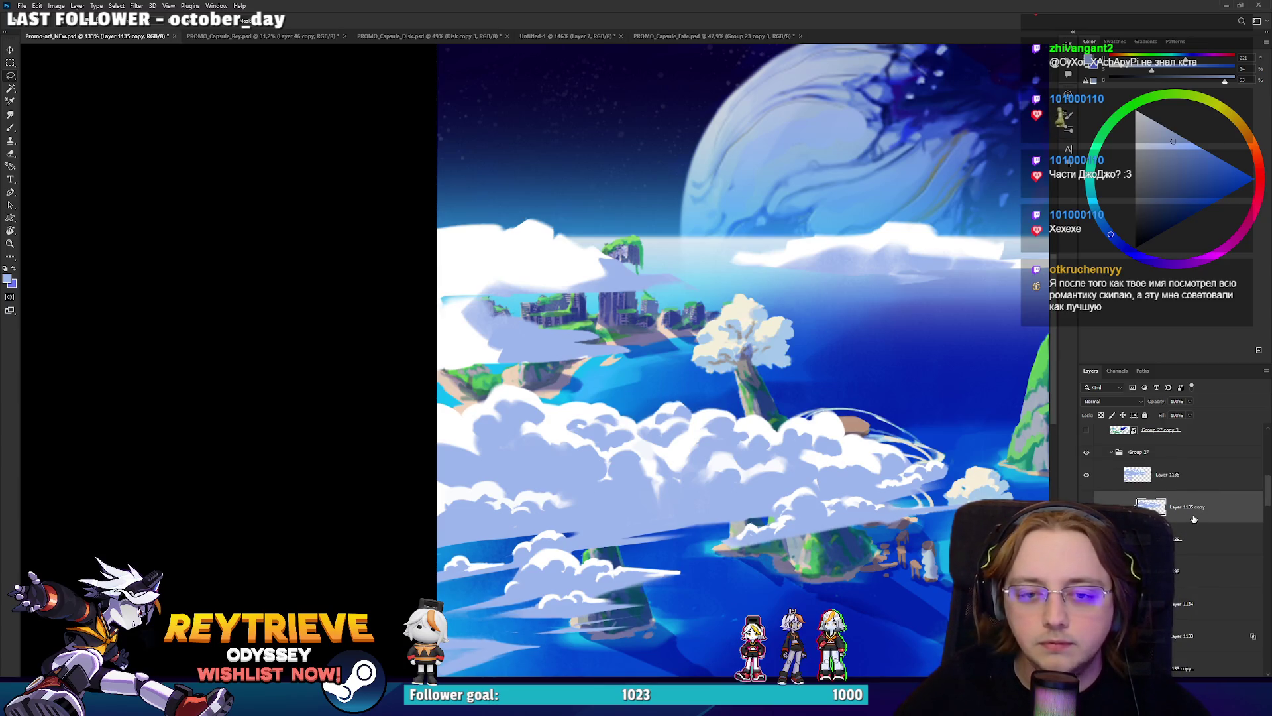
{"action": "mouse_move", "coordinate": [796, 411]}
{"action": "left_mouse_down"}
{"action": "mouse_move", "coordinate": [596, 312]}
{"action": "mouse_move", "coordinate": [583, 278]}
{"action": "mouse_move", "coordinate": [550, 261]}
{"action": "mouse_move", "coordinate": [481, 312]}
{"action": "mouse_move", "coordinate": [485, 335]}
{"action": "left_mouse_up"}
{"action": "key", "text": "ctrl+t"}
{"action": "key", "text": "Return"}
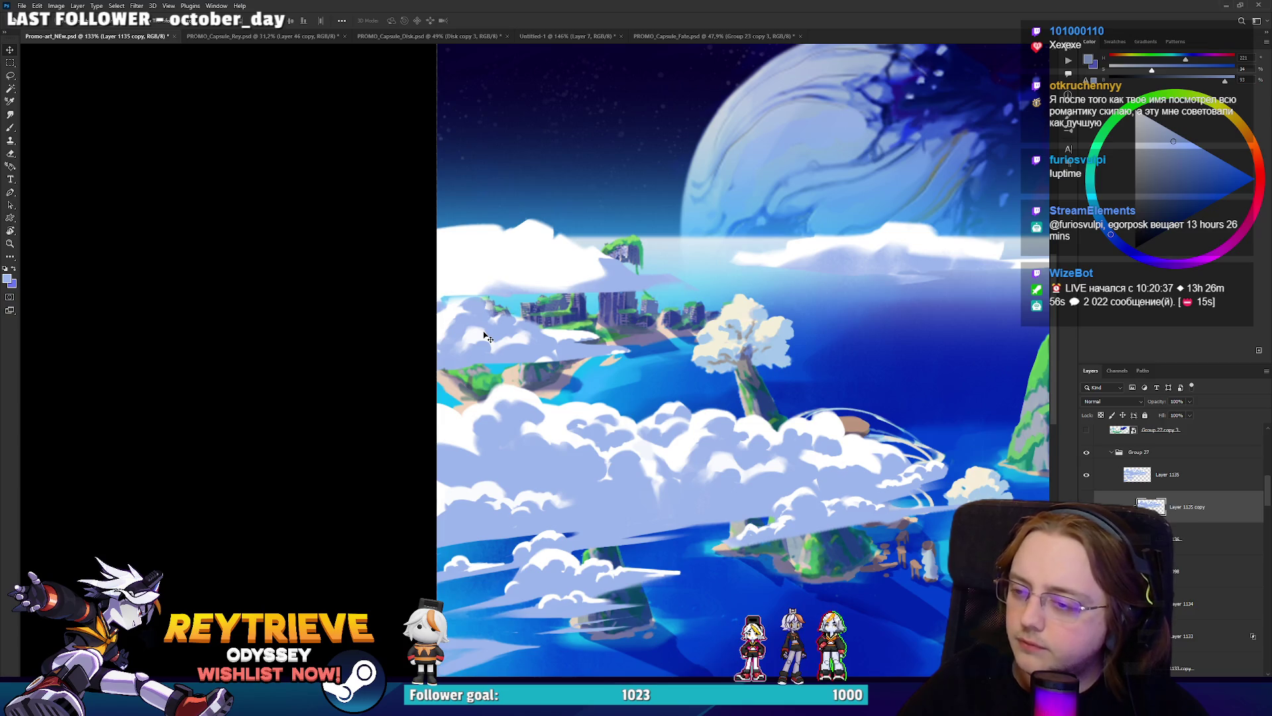
Lasso the clouds around the city islands on Layer 1098 and copy them onto new Layer 1138.
{"action": "scroll", "coordinate": [908, 453], "scroll_direction": "up", "scroll_amount": 3}
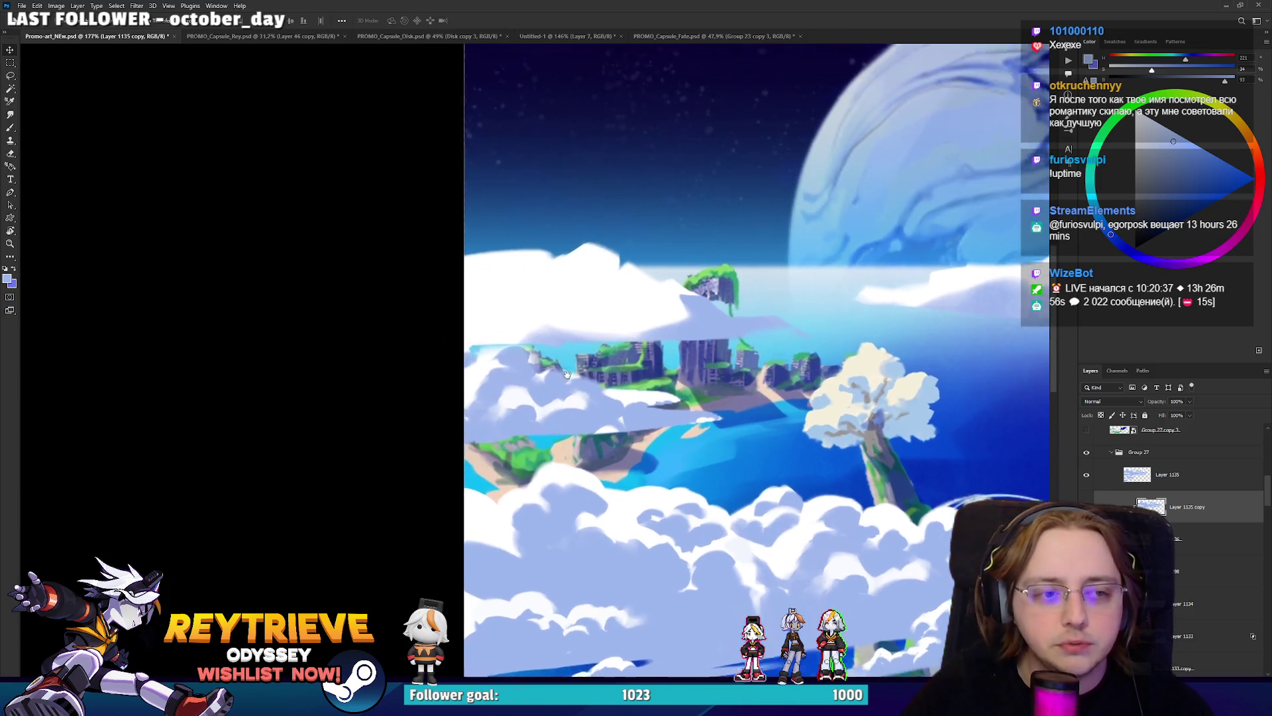
{"action": "key", "text": "ctrl+comma"}
{"action": "key", "text": "ctrl+comma"}
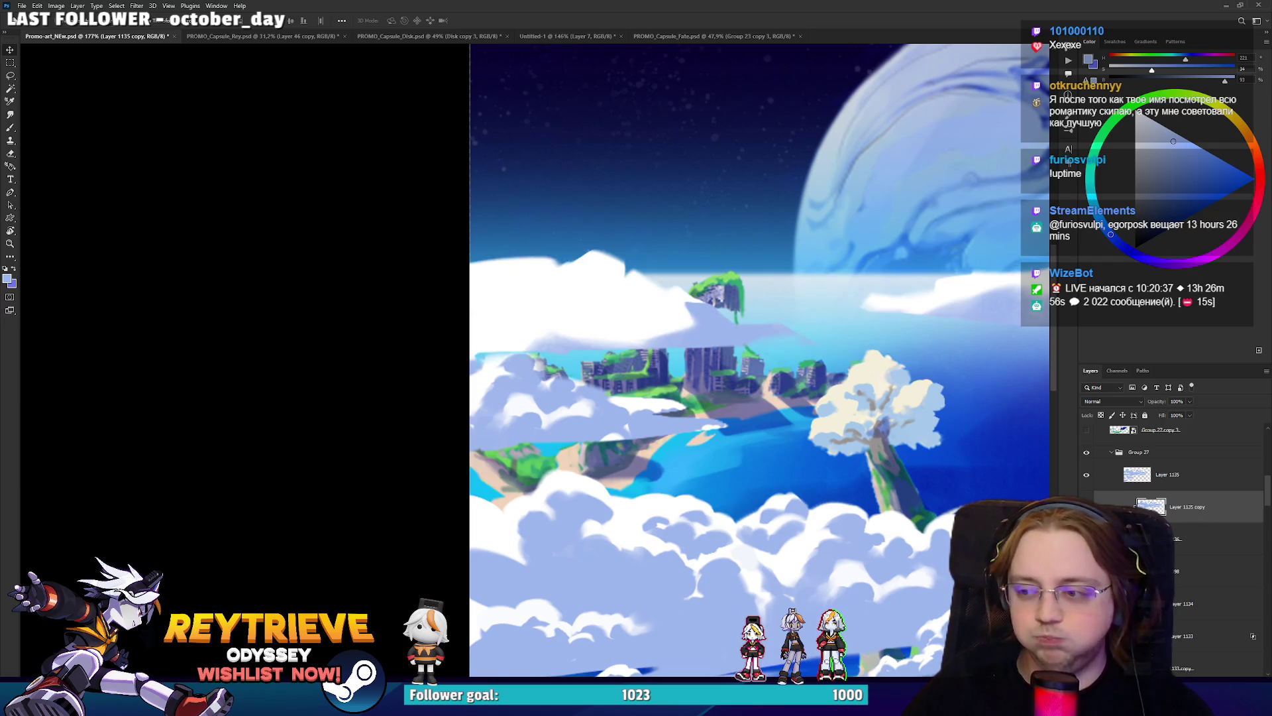
{"action": "left_click", "coordinate": [1193, 579]}
{"action": "key", "text": "l"}
{"action": "mouse_move", "coordinate": [854, 457]}
{"action": "left_mouse_down"}
{"action": "mouse_move", "coordinate": [705, 320]}
{"action": "mouse_move", "coordinate": [356, 463]}
{"action": "mouse_move", "coordinate": [762, 484]}
{"action": "left_mouse_up"}
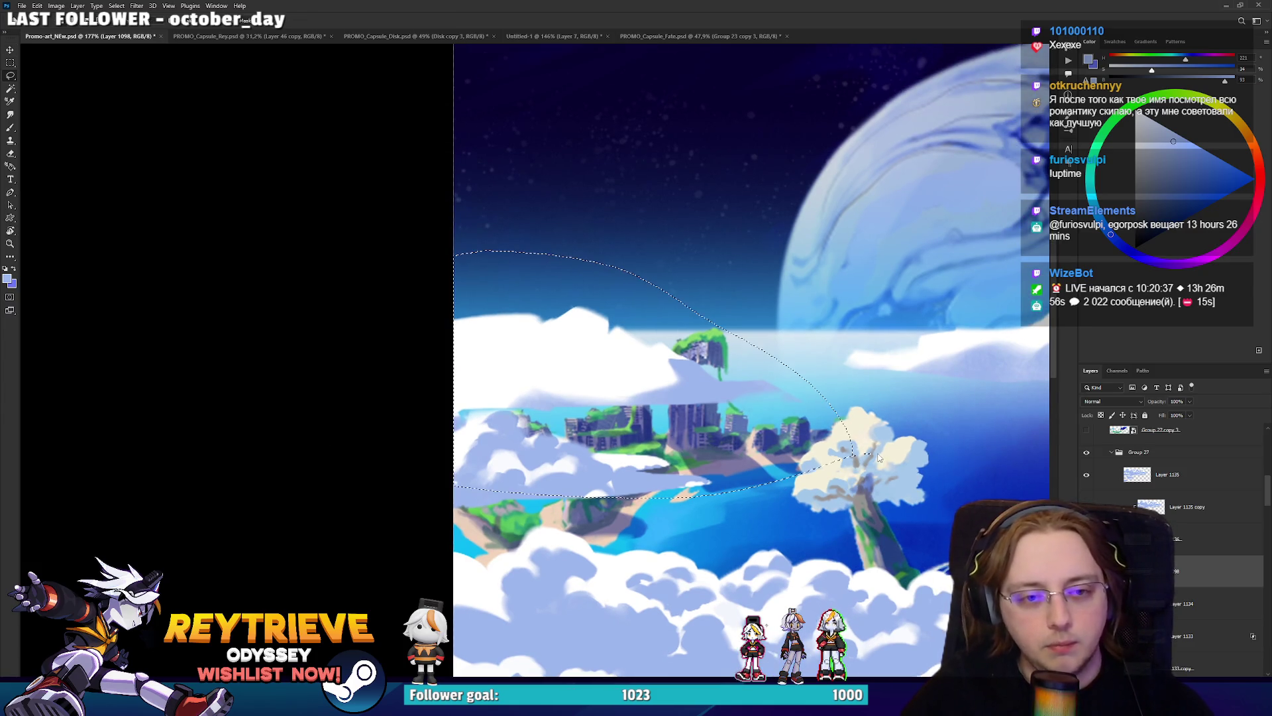
{"action": "key", "text": "ctrl+j"}
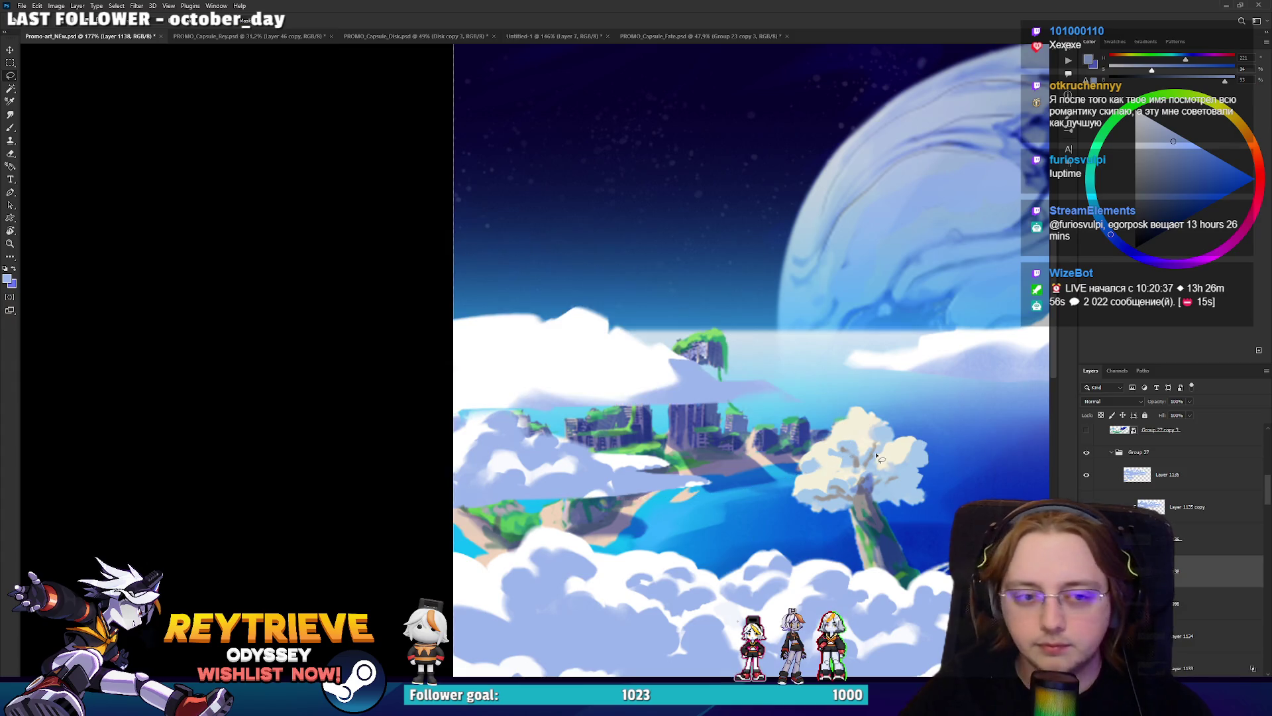
Nudge the Layer 1135 copy cloud strip down slightly.
{"action": "key", "text": "alt+bracketright"}
{"action": "key", "text": "alt+bracketright"}
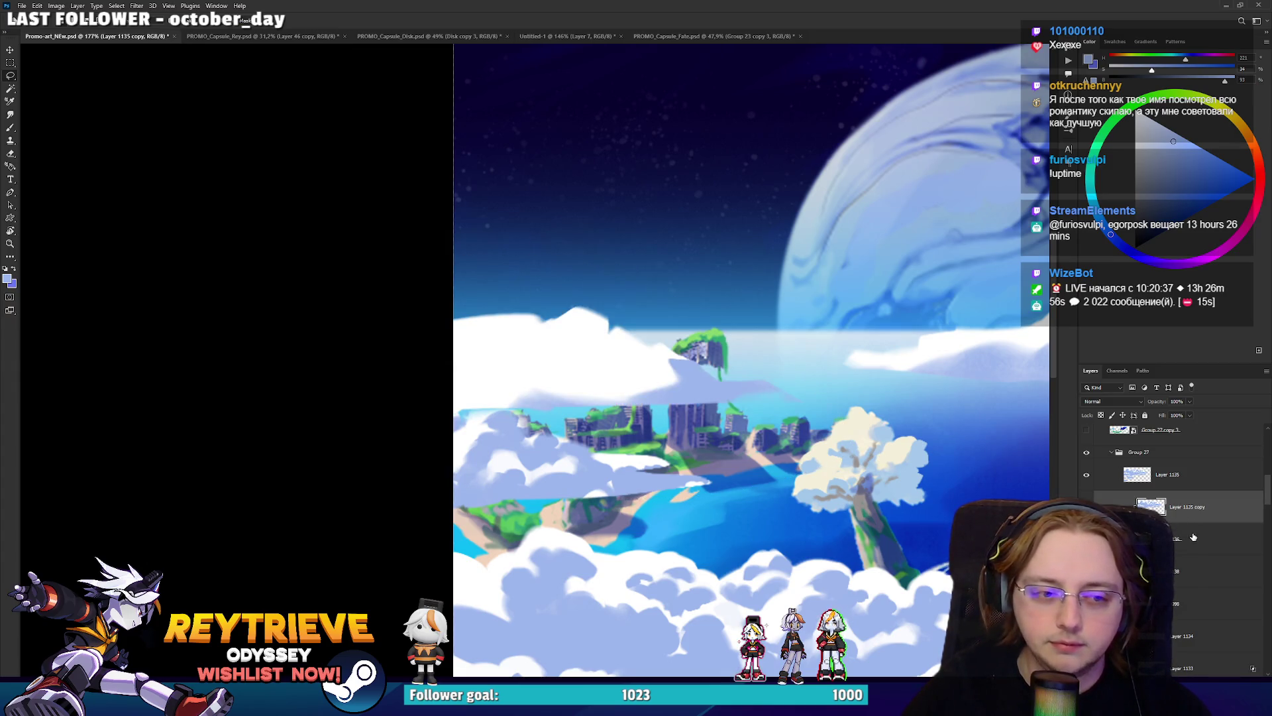
{"action": "left_click", "coordinate": [1180, 482]}
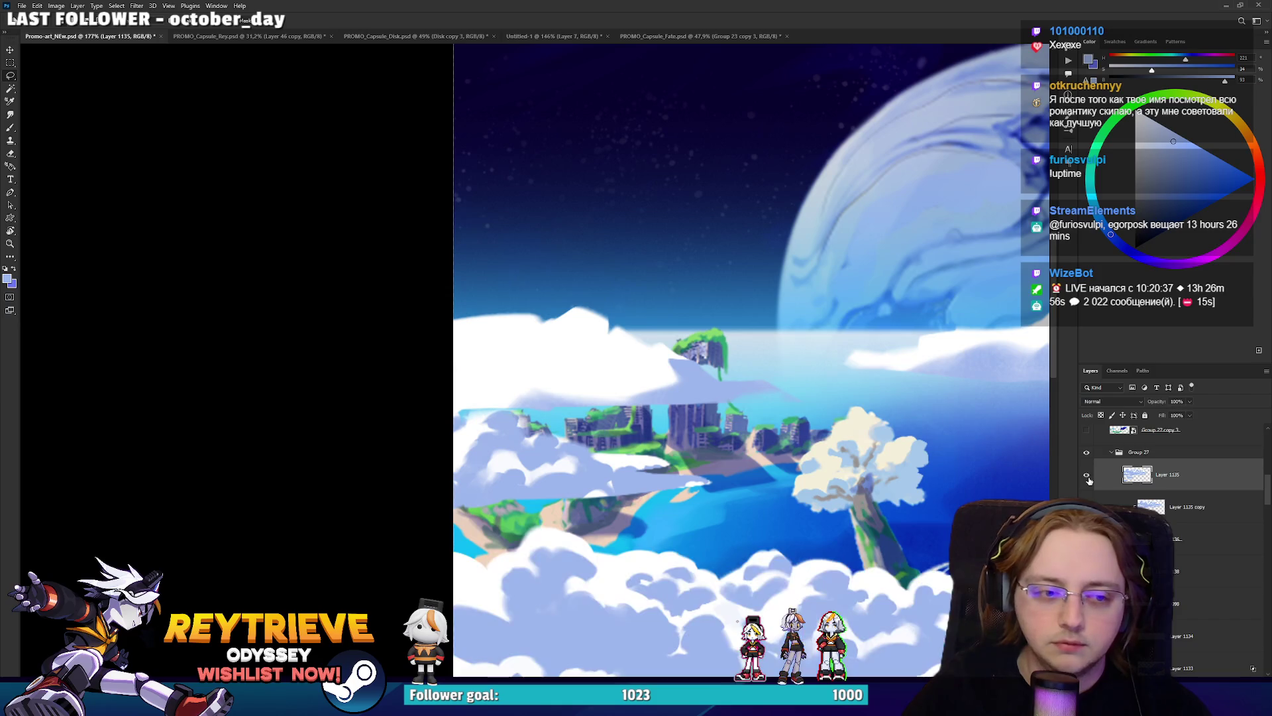
{"action": "left_click", "coordinate": [1174, 571]}
{"action": "scroll", "coordinate": [1174, 576], "scroll_direction": "down", "scroll_amount": 1}
{"action": "left_click", "coordinate": [1179, 472]}
{"action": "mouse_move", "coordinate": [729, 506]}
{"action": "left_mouse_down"}
{"action": "mouse_move", "coordinate": [732, 530]}
{"action": "mouse_move", "coordinate": [728, 520]}
{"action": "left_mouse_up"}
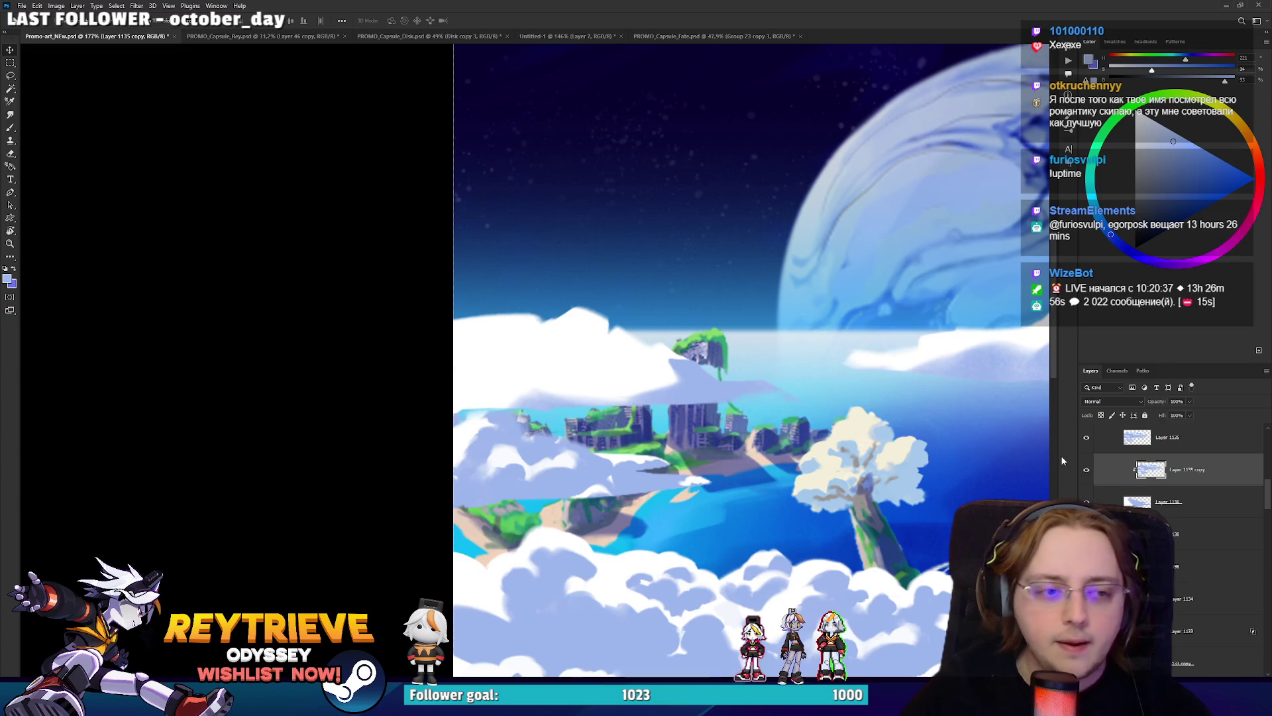
{"action": "left_click", "coordinate": [1179, 503]}
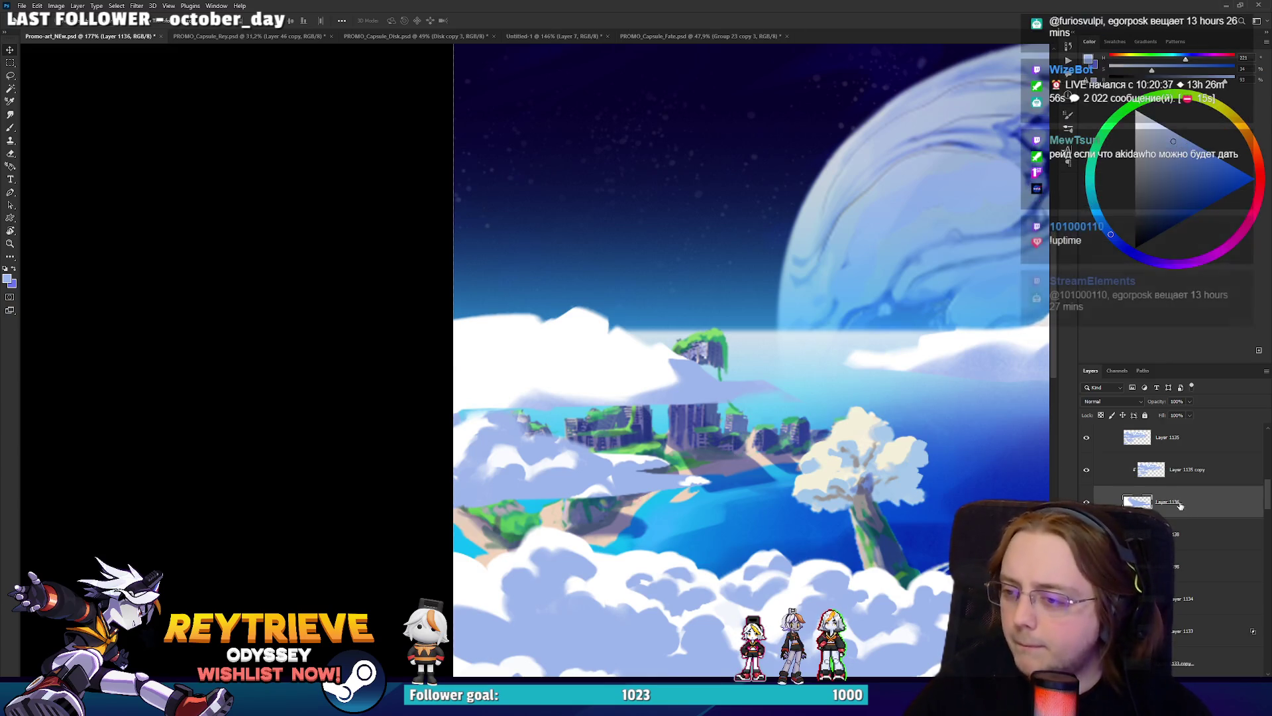
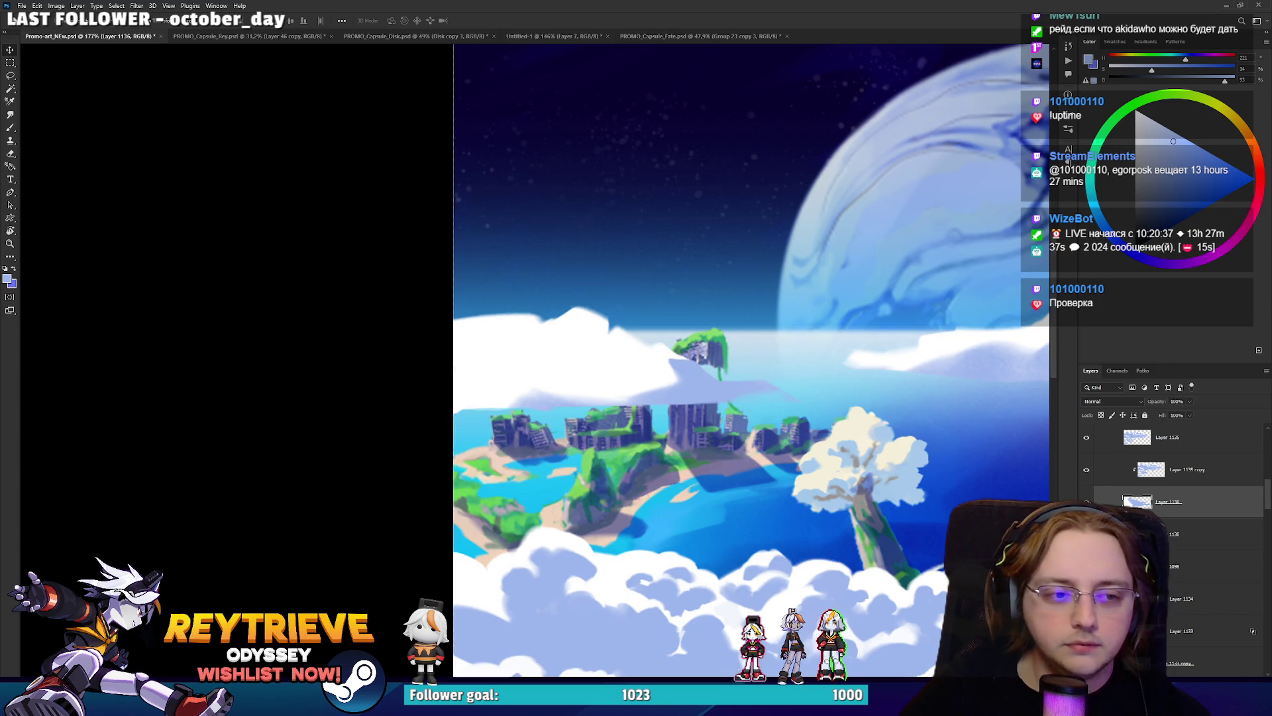
Tilt the view and paint pale strokes over the cloud's dark streak and the green strip.
{"action": "scroll", "coordinate": [480, 391], "scroll_direction": "up", "scroll_amount": 3}
{"action": "key", "text": "r"}
{"action": "mouse_move", "coordinate": [449, 383]}
{"action": "left_mouse_down"}
{"action": "mouse_move", "coordinate": [667, 389]}
{"action": "mouse_move", "coordinate": [538, 497]}
{"action": "left_mouse_up"}
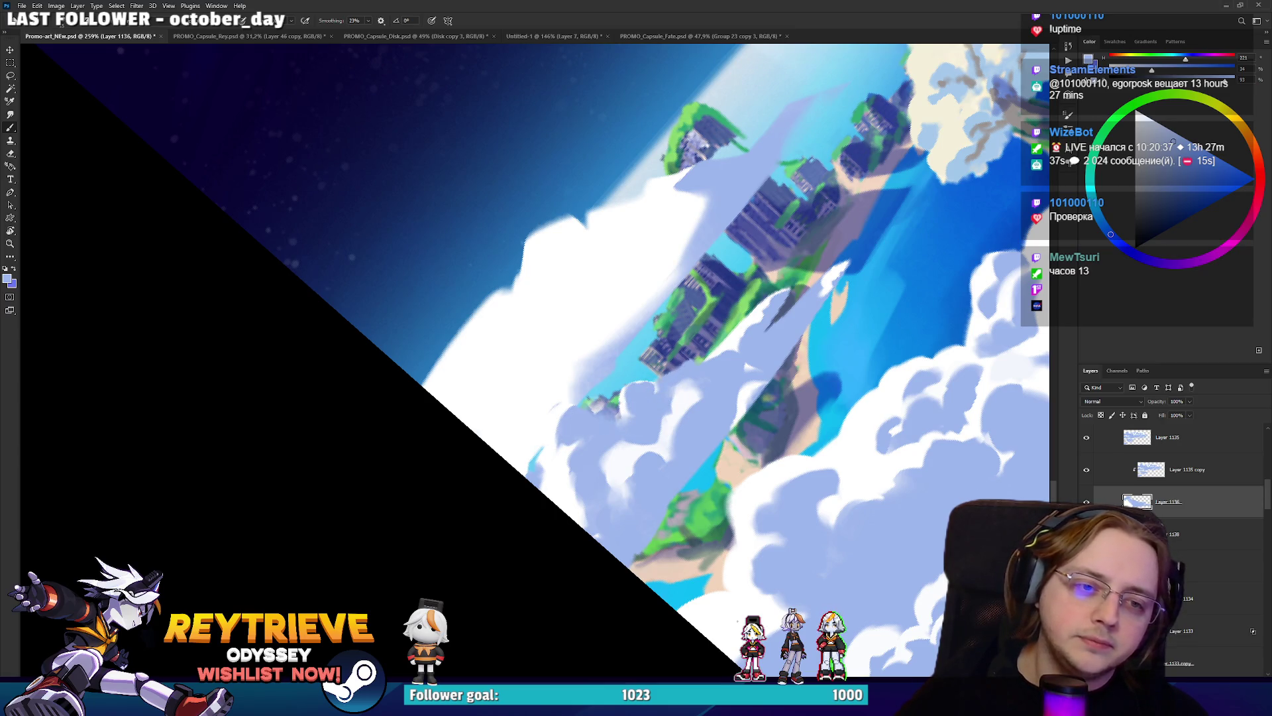
{"action": "left_click_drag", "start_coordinate": [755, 306], "coordinate": [781, 297]}
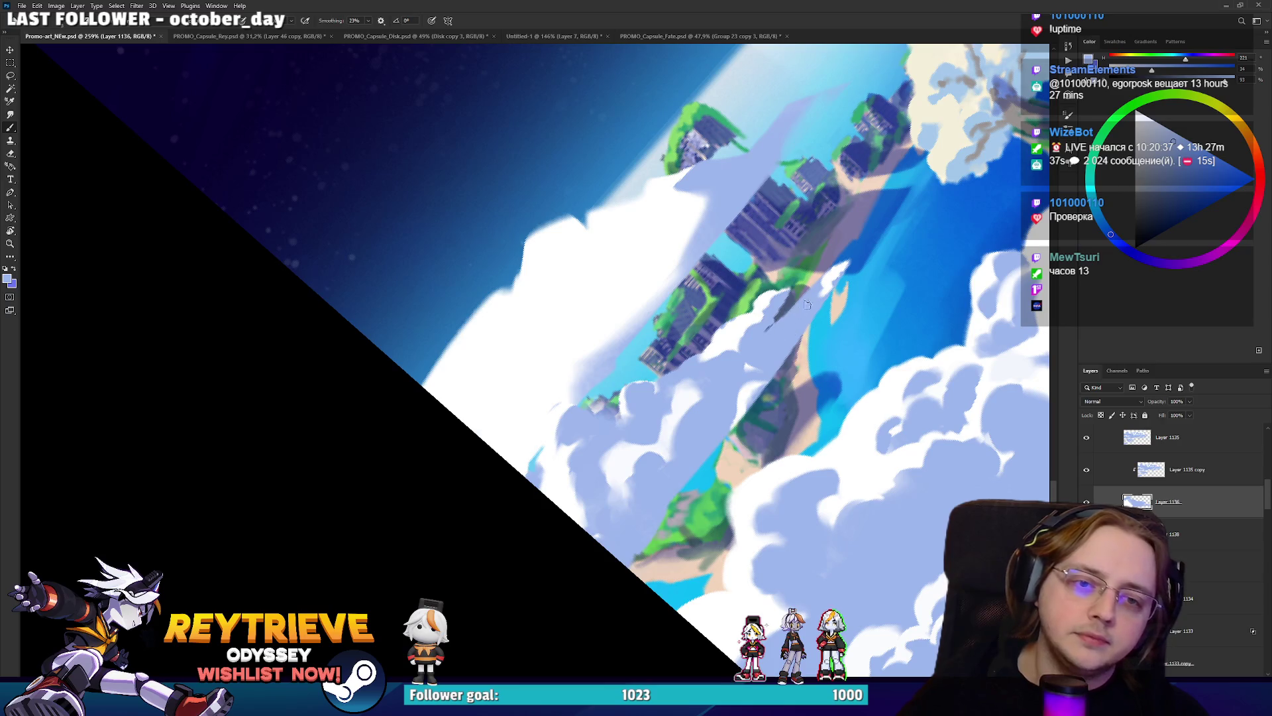
{"action": "left_click", "coordinate": [652, 545], "text": "alt"}
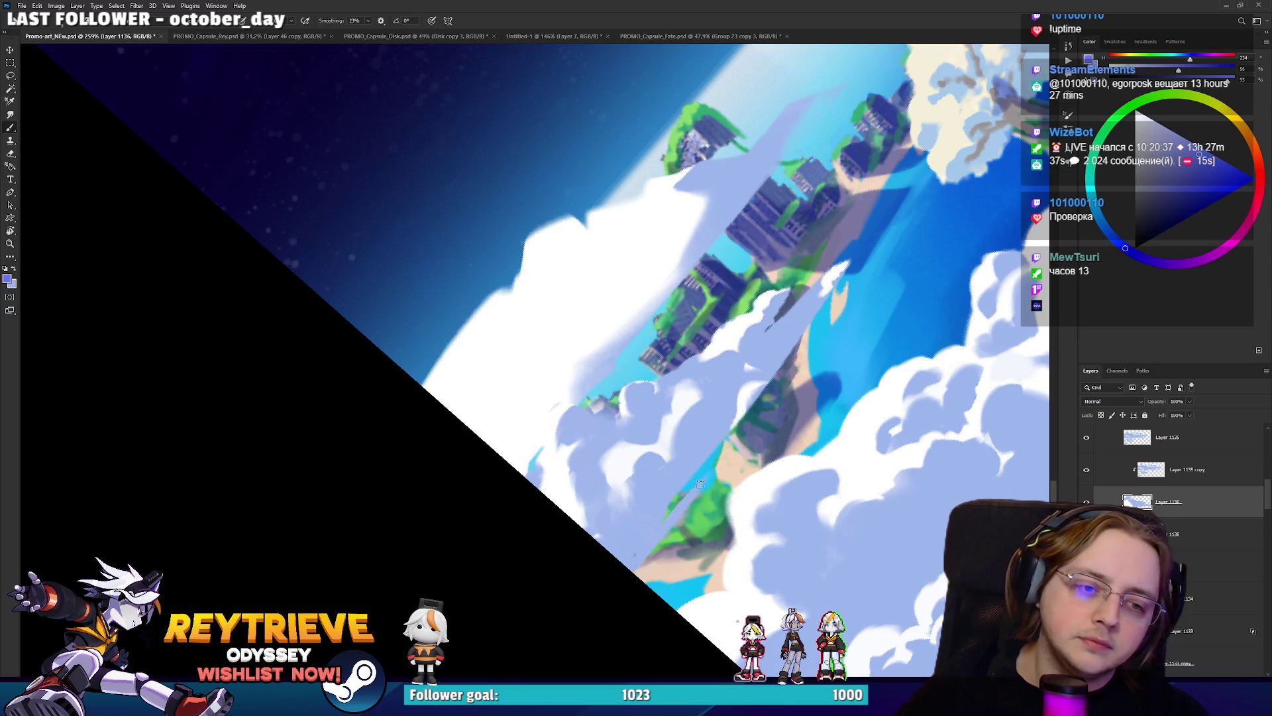
{"action": "left_click_drag", "start_coordinate": [686, 514], "coordinate": [762, 412]}
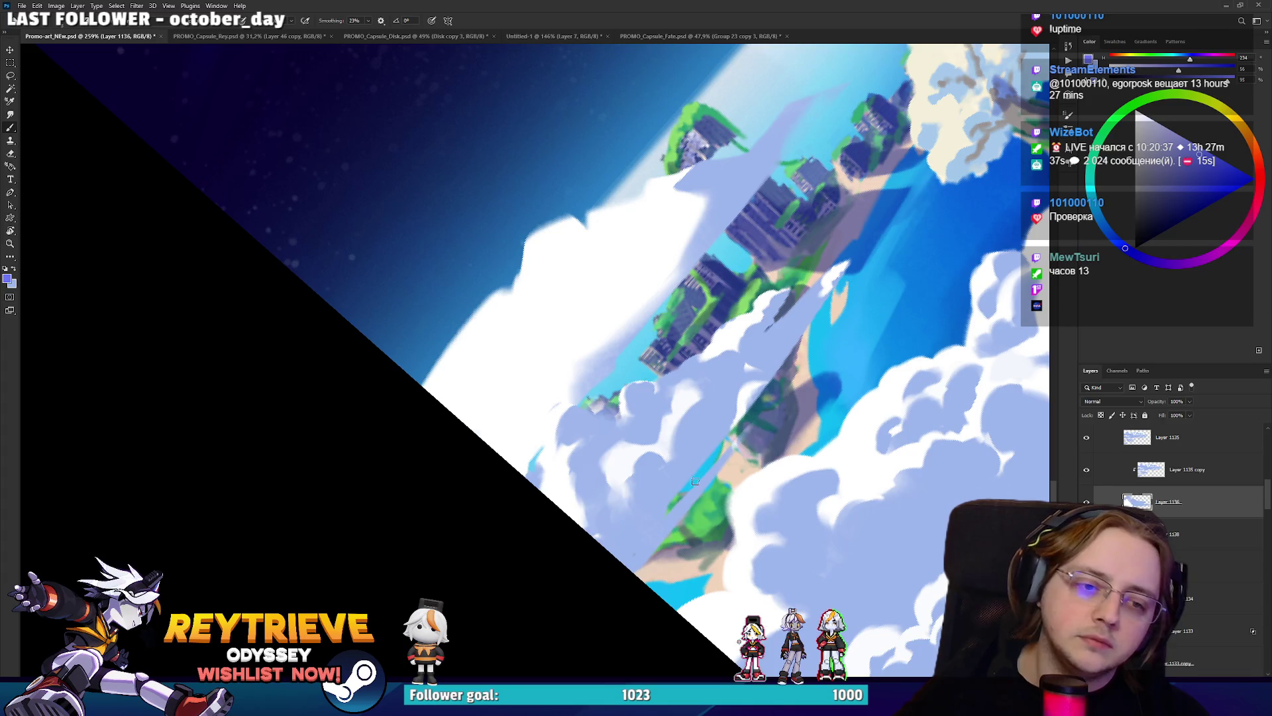
{"action": "left_click", "coordinate": [639, 537], "text": "alt"}
{"action": "left_click", "coordinate": [706, 467], "text": "alt"}
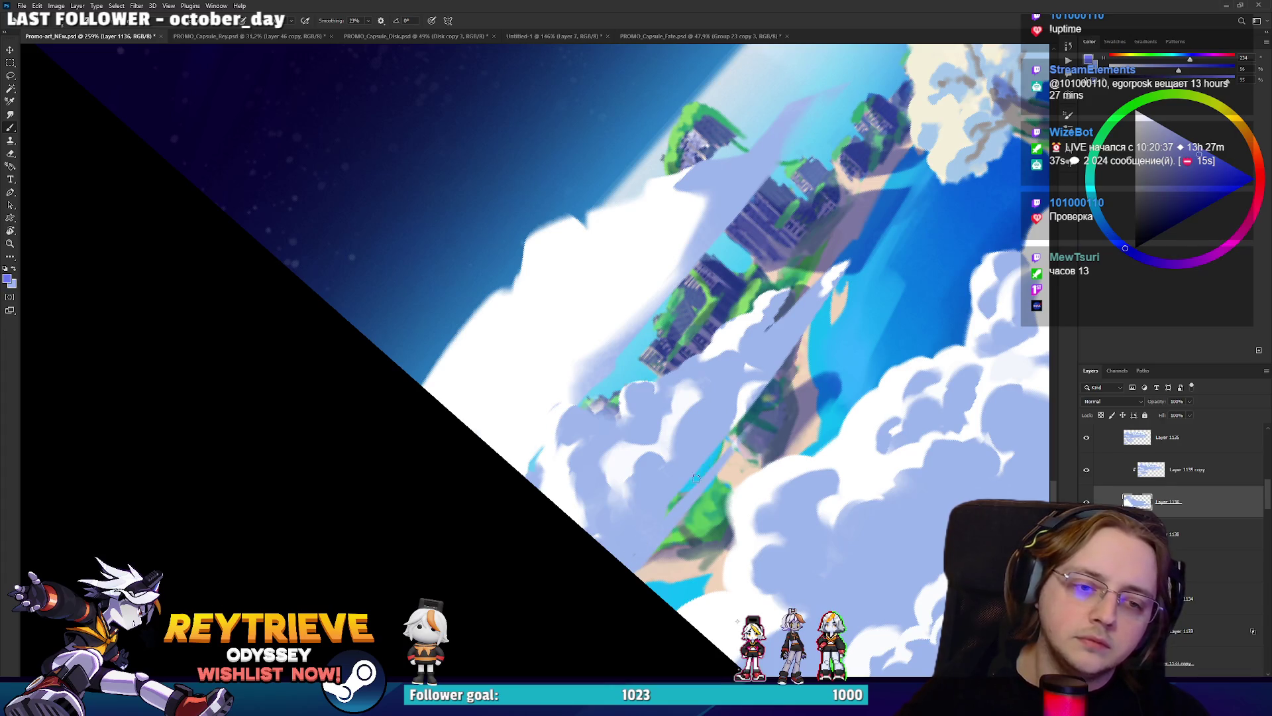
Select Layer 1135 copy and toggle Layer 1135 and the cloud layer off and on to compare.
{"action": "left_click", "coordinate": [1139, 470]}
{"action": "left_click", "coordinate": [1087, 440]}
{"action": "left_click", "coordinate": [1087, 442]}
{"action": "left_click", "coordinate": [1087, 501]}
{"action": "left_click", "coordinate": [1087, 501]}
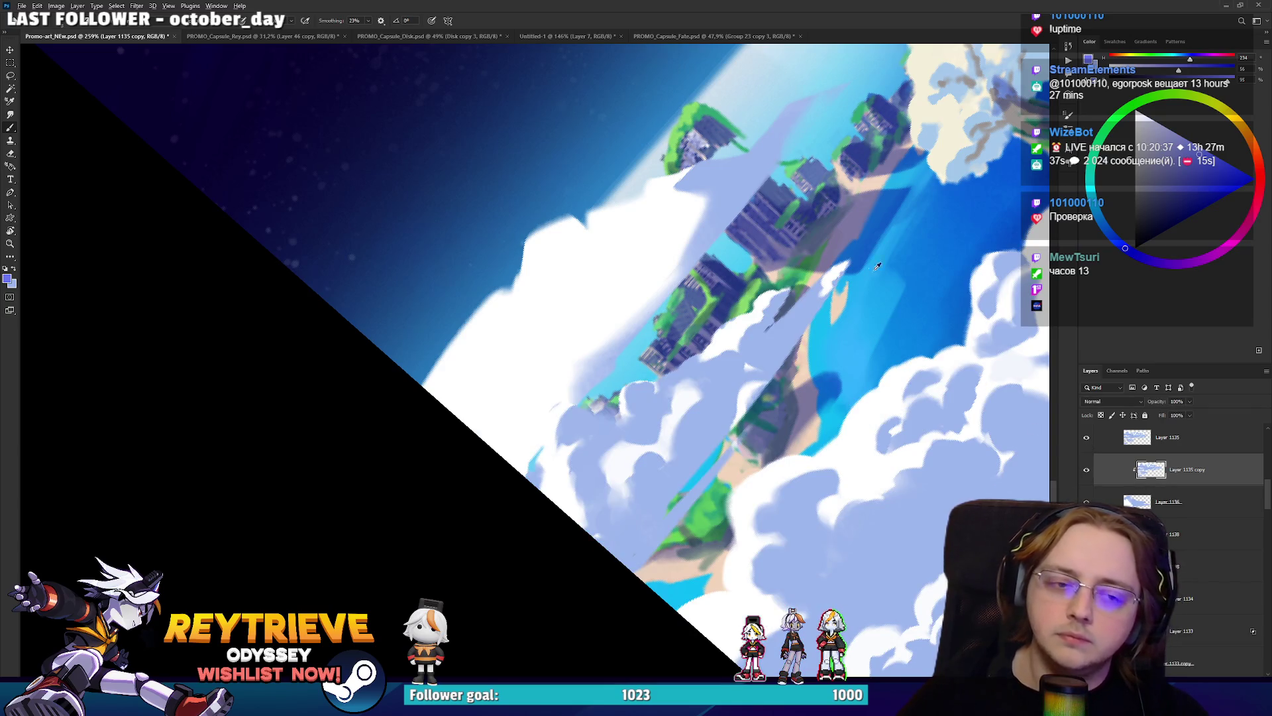
Sample near-white and light-blue cloud tones and paint light strokes along the upper cloud edge.
{"action": "scroll", "coordinate": [888, 275], "scroll_direction": "down", "scroll_amount": 5}
{"action": "scroll", "coordinate": [811, 374], "scroll_direction": "up", "scroll_amount": 5}
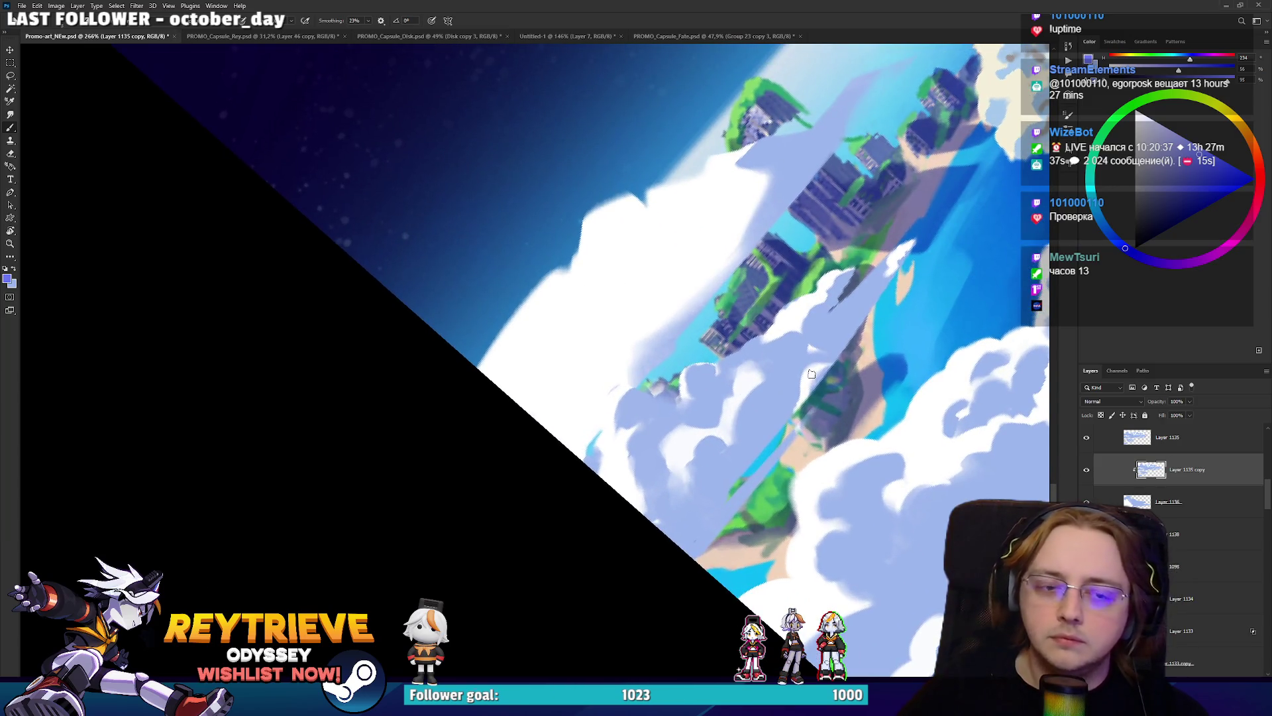
{"action": "scroll", "coordinate": [836, 406], "scroll_direction": "down", "scroll_amount": 8}
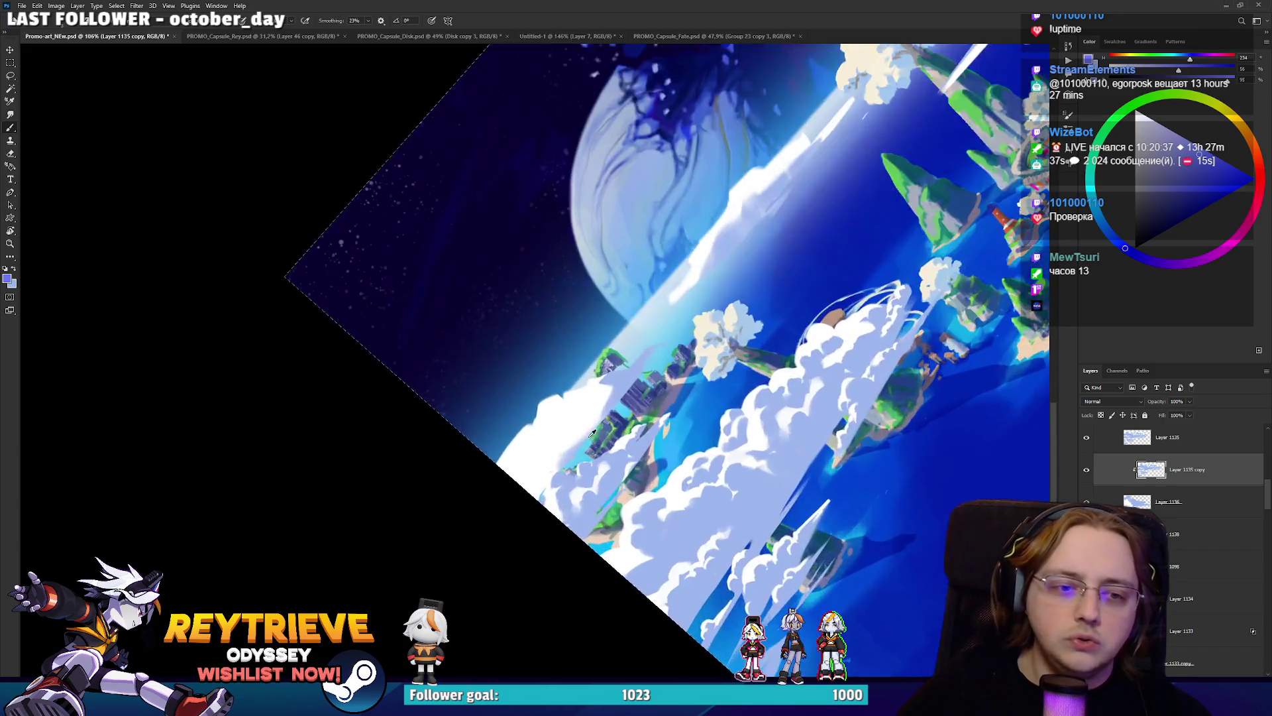
{"action": "scroll", "coordinate": [765, 419], "scroll_direction": "up", "scroll_amount": 8}
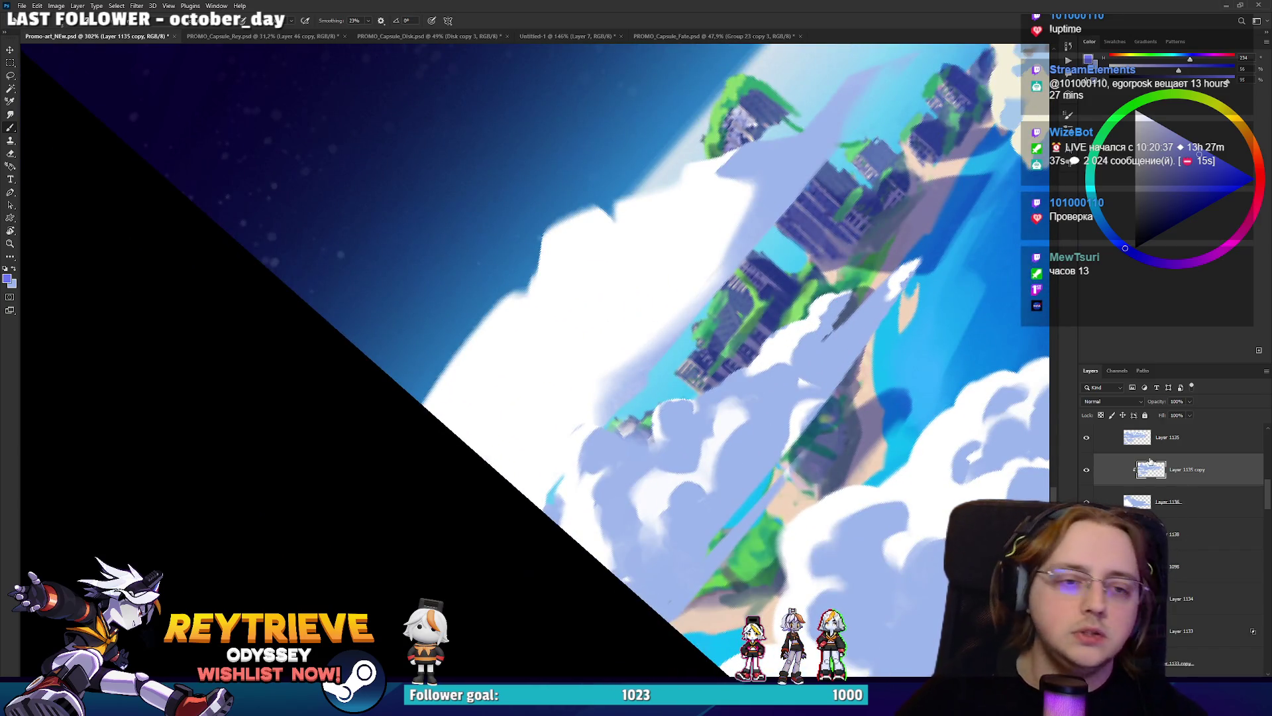
{"action": "left_click", "coordinate": [580, 435], "text": "alt"}
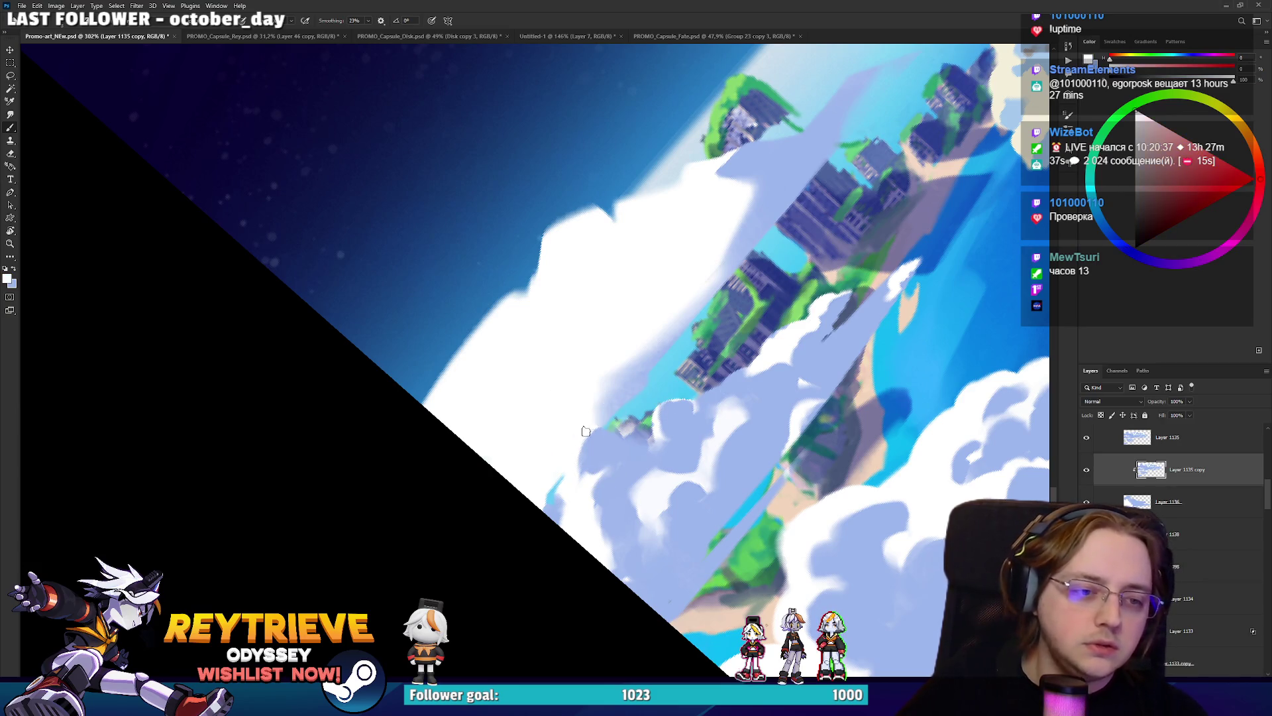
{"action": "left_click", "coordinate": [625, 456], "text": "alt"}
{"action": "left_click", "coordinate": [663, 427], "text": "alt"}
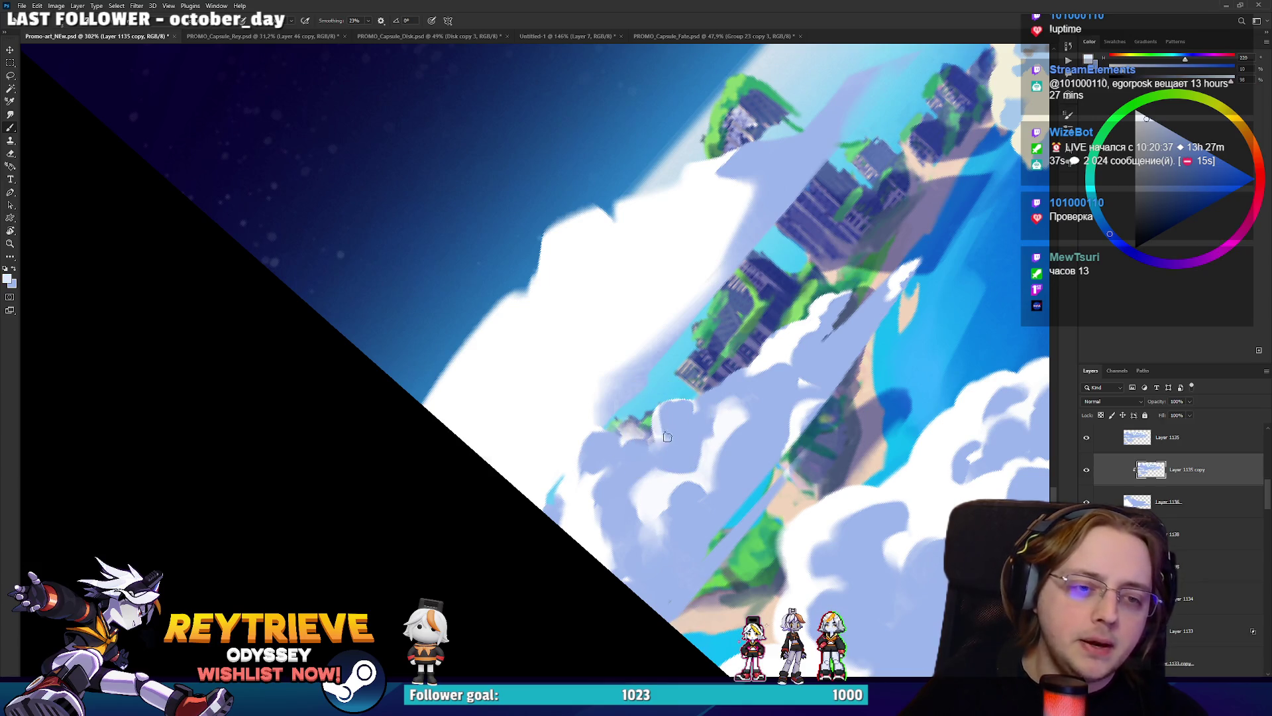
{"action": "left_click", "coordinate": [791, 350], "text": "alt"}
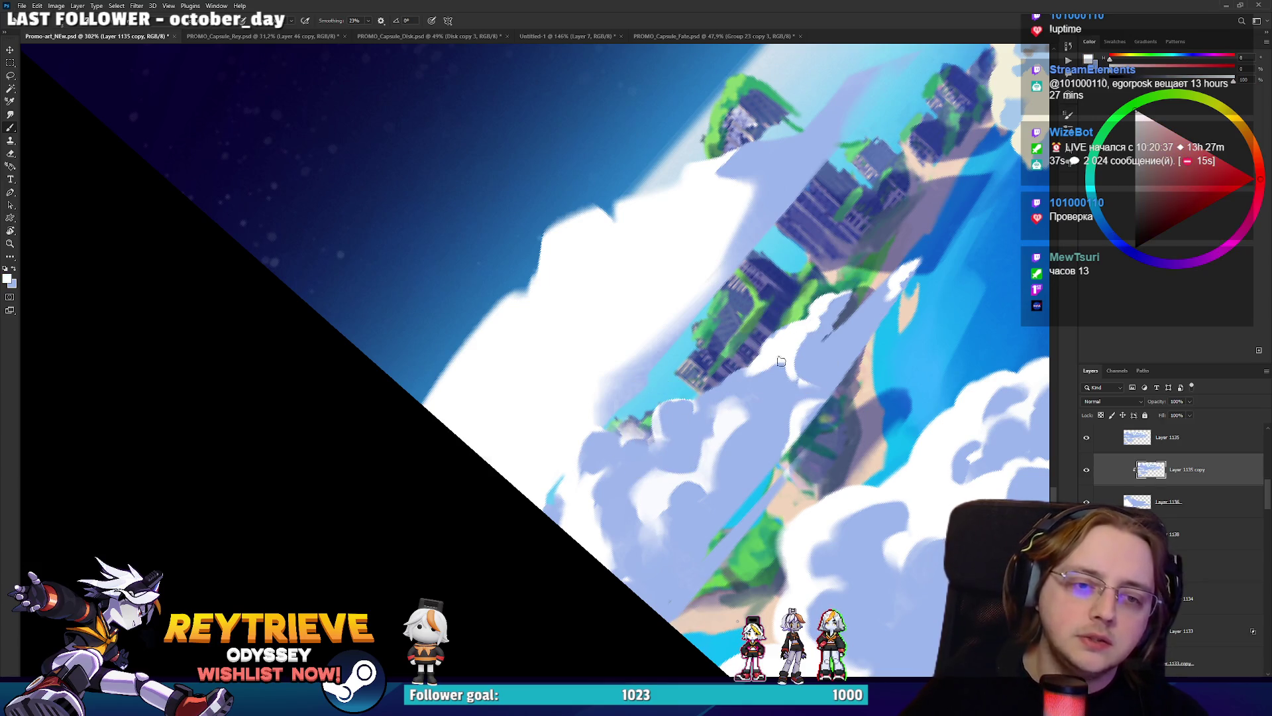
{"action": "left_click", "coordinate": [734, 388], "text": "alt"}
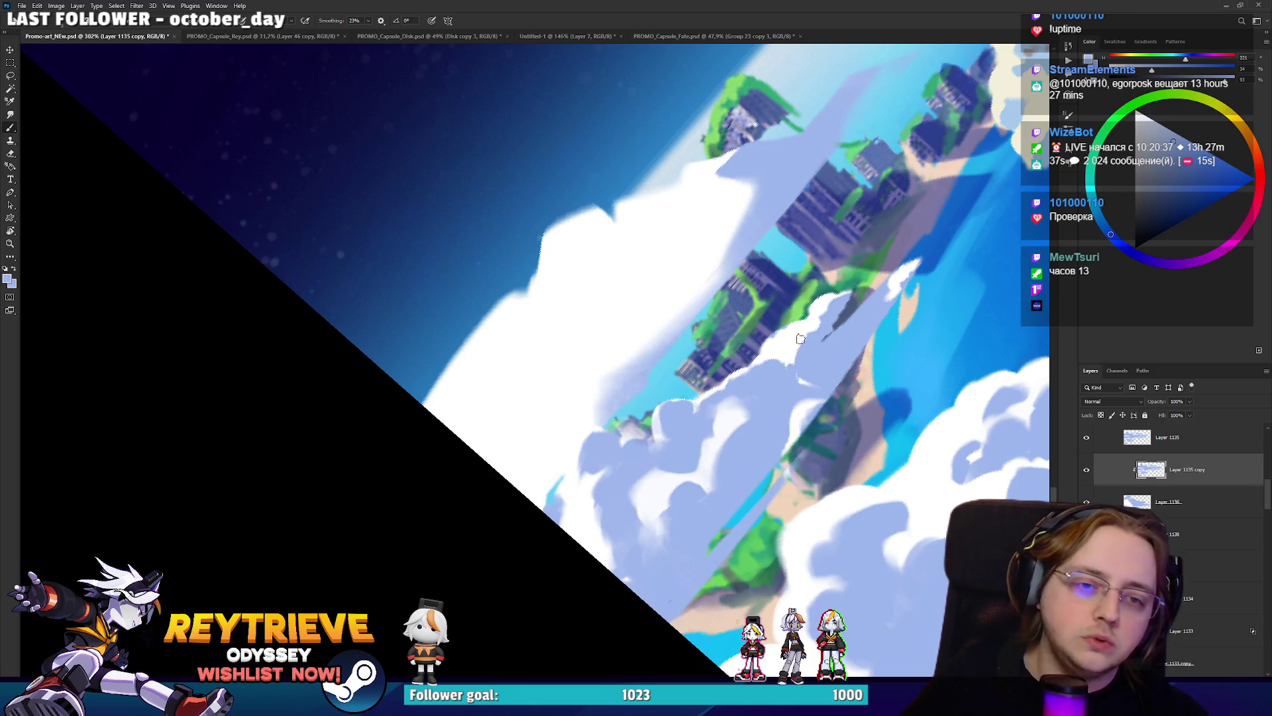
{"action": "left_click_drag", "start_coordinate": [842, 334], "coordinate": [905, 262]}
{"action": "mouse_move", "coordinate": [877, 316]}
{"action": "left_mouse_down"}
{"action": "mouse_move", "coordinate": [911, 271]}
{"action": "mouse_move", "coordinate": [894, 304]}
{"action": "left_mouse_up"}
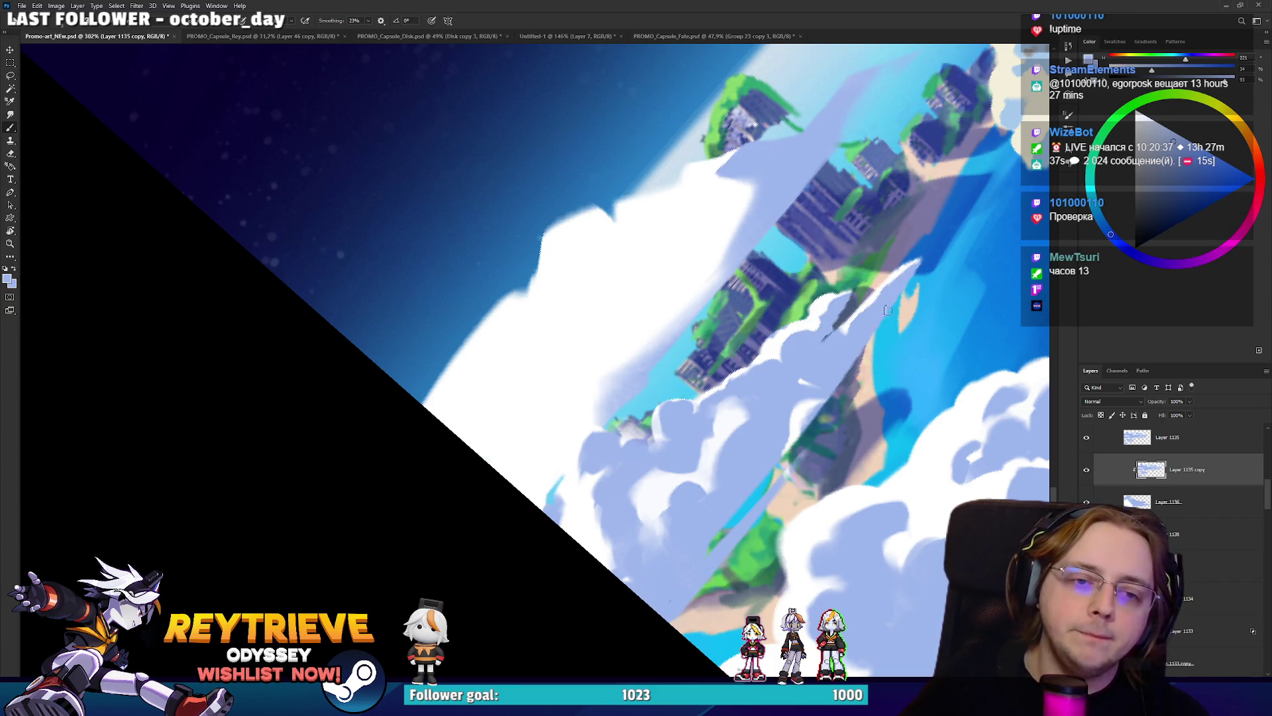
Resample white and light-blue cloud tones and paint light strokes on the middle and lower clouds.
{"action": "left_click", "coordinate": [817, 404], "text": "alt"}
{"action": "mouse_move", "coordinate": [802, 407]}
{"action": "left_mouse_down"}
{"action": "mouse_move", "coordinate": [808, 379]}
{"action": "mouse_move", "coordinate": [825, 387]}
{"action": "left_mouse_up"}
{"action": "left_click", "coordinate": [825, 386], "text": "alt"}
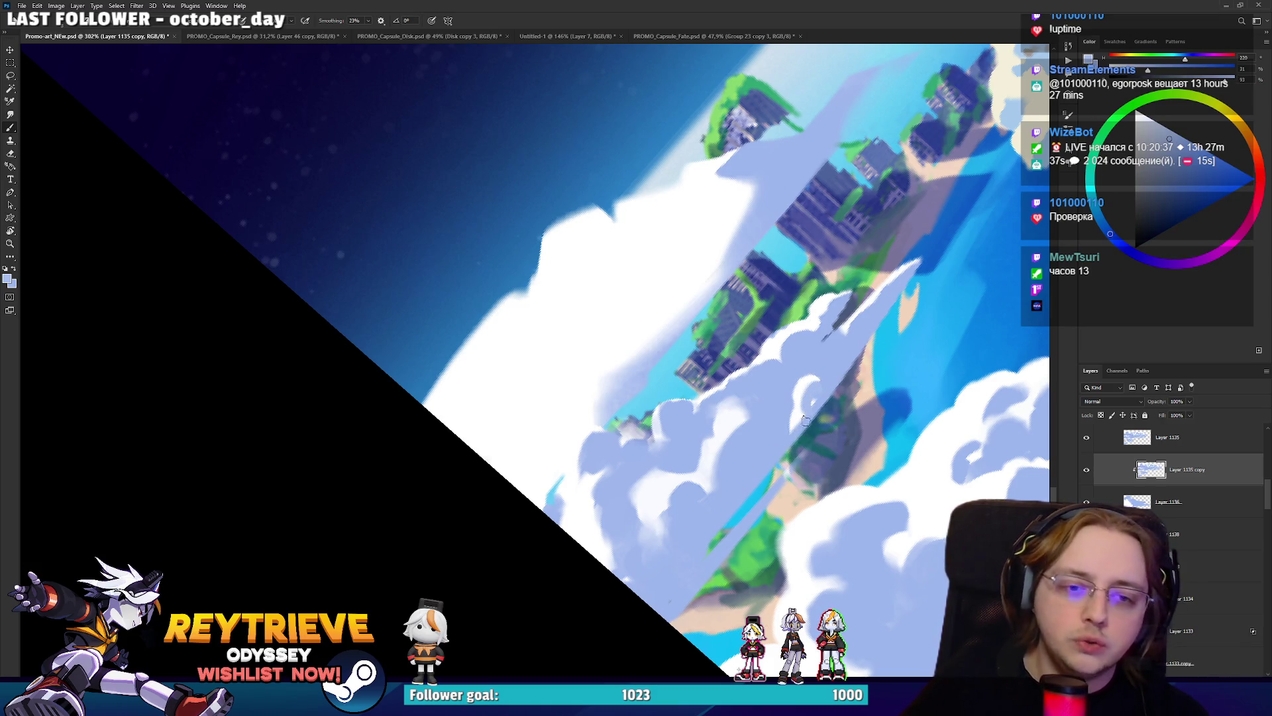
{"action": "left_click", "coordinate": [800, 406], "text": "alt"}
{"action": "mouse_move", "coordinate": [776, 442]}
{"action": "left_mouse_down"}
{"action": "mouse_move", "coordinate": [799, 406]}
{"action": "mouse_move", "coordinate": [810, 415]}
{"action": "left_mouse_up"}
{"action": "left_click", "coordinate": [774, 449], "text": "alt"}
{"action": "left_click", "coordinate": [801, 396], "text": "alt"}
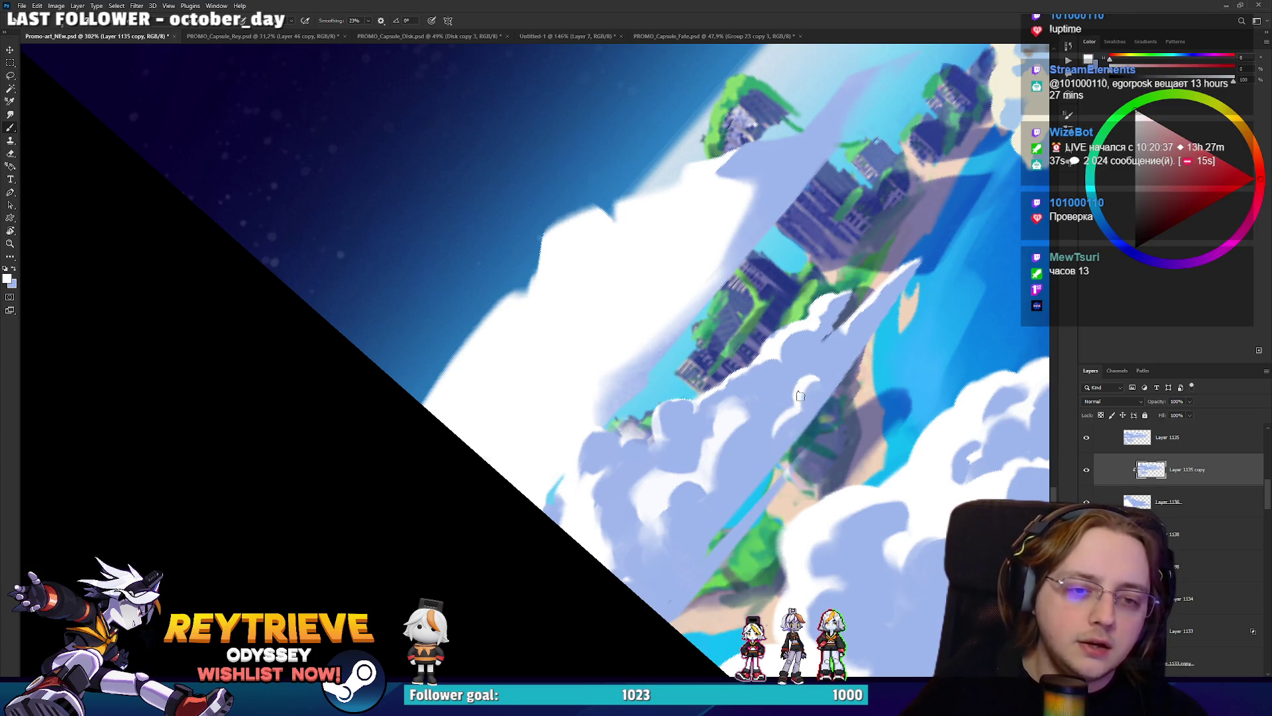
{"action": "left_click", "coordinate": [807, 379], "text": "alt"}
{"action": "left_click", "coordinate": [680, 462], "text": "alt"}
{"action": "left_click", "coordinate": [636, 509], "text": "alt"}
{"action": "left_click_drag", "start_coordinate": [636, 494], "coordinate": [633, 534]}
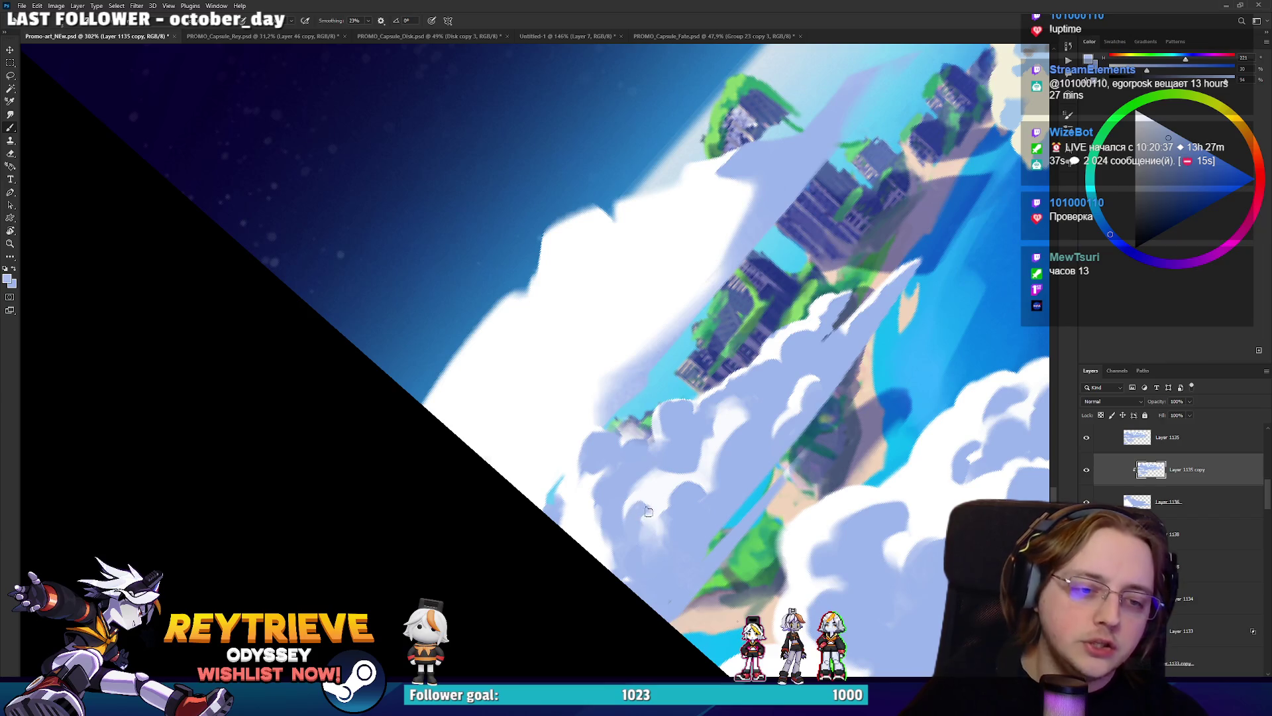
Paint thin near-white lines up the cloud's diagonal edge, then level the view to see the whole painting.
{"action": "key", "text": "x"}
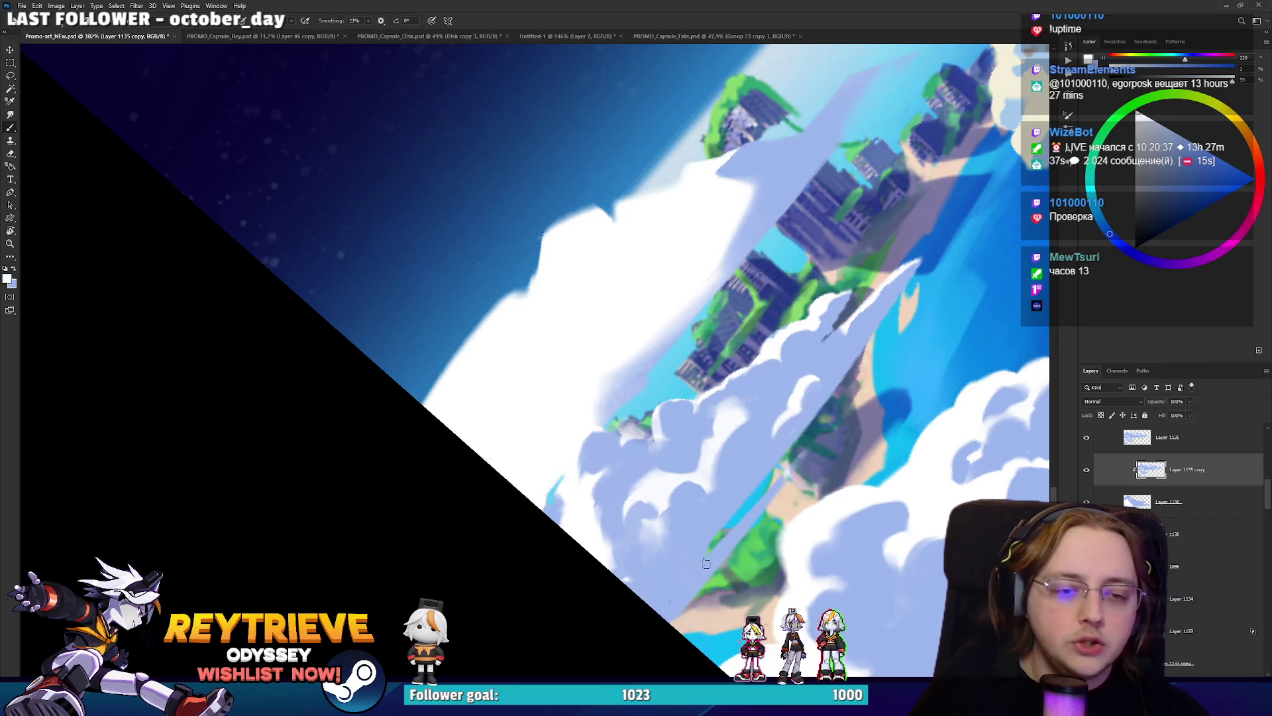
{"action": "left_click_drag", "start_coordinate": [658, 621], "coordinate": [755, 500]}
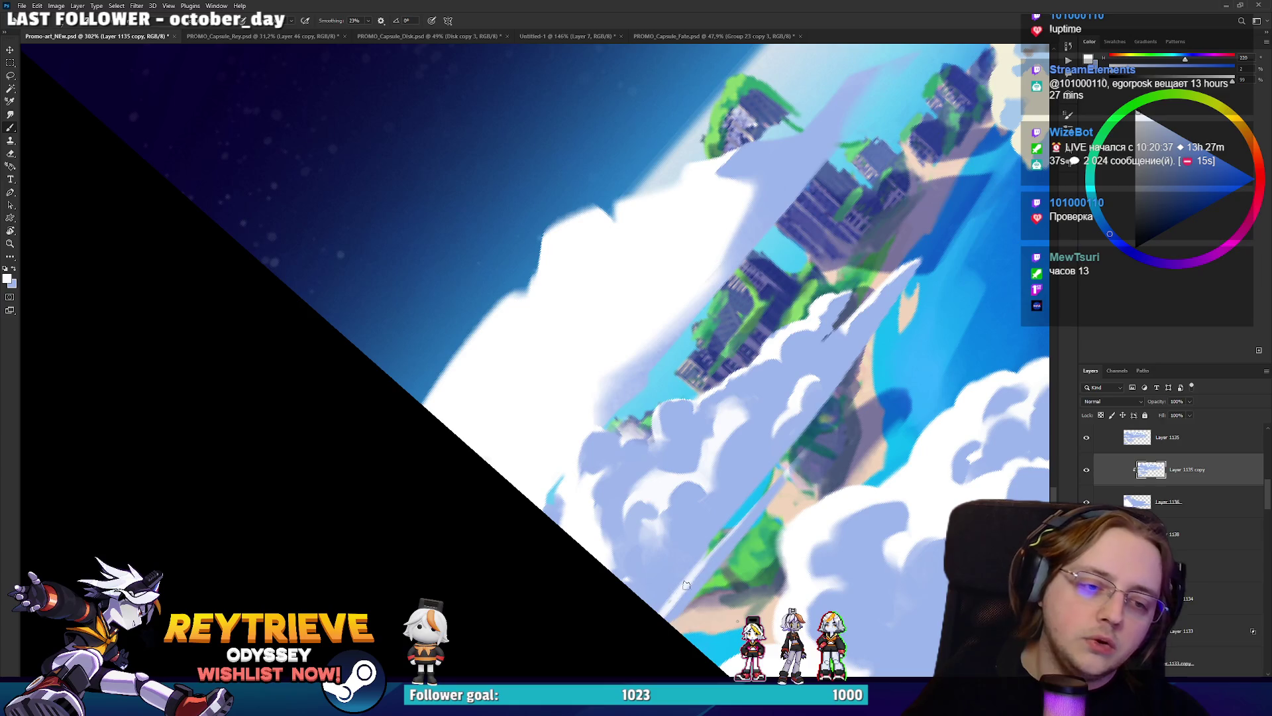
{"action": "left_click_drag", "start_coordinate": [666, 598], "coordinate": [675, 584]}
{"action": "key", "text": "x"}
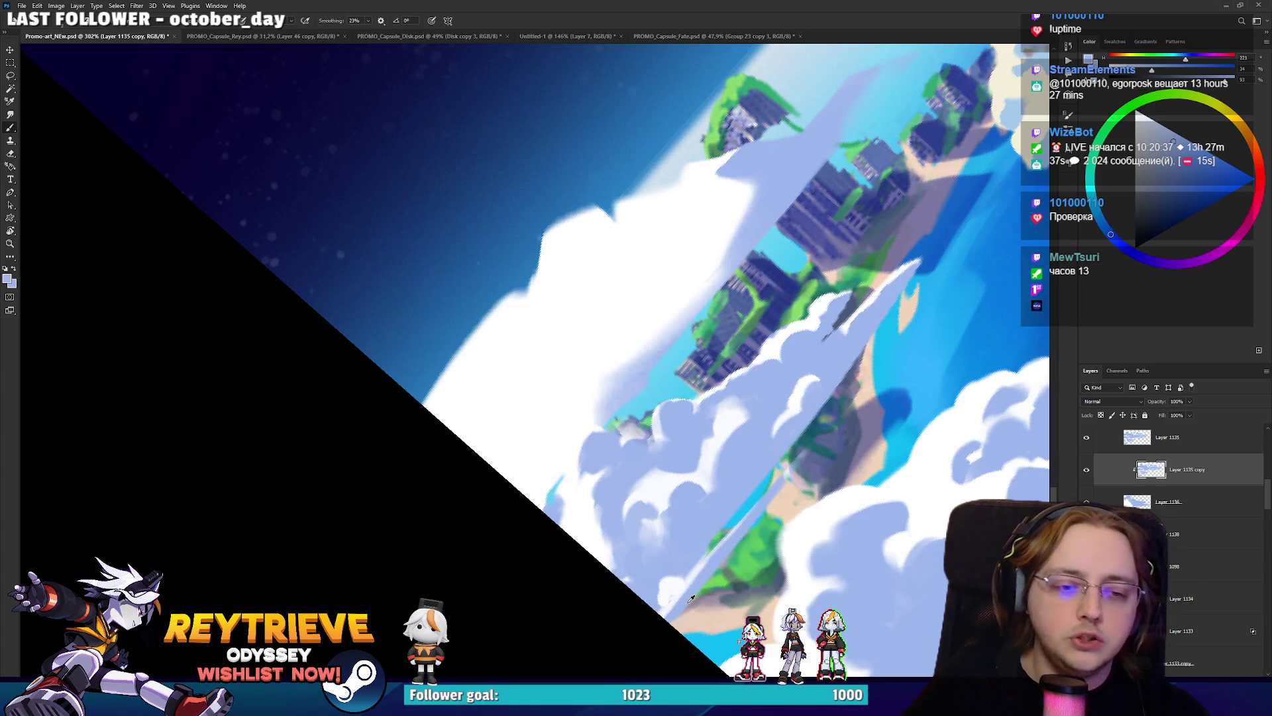
{"action": "scroll", "coordinate": [702, 559], "scroll_direction": "down", "scroll_amount": 6}
{"action": "left_click_drag", "start_coordinate": [701, 558], "coordinate": [727, 425]}
{"action": "scroll", "coordinate": [727, 425], "scroll_direction": "down", "scroll_amount": 1}
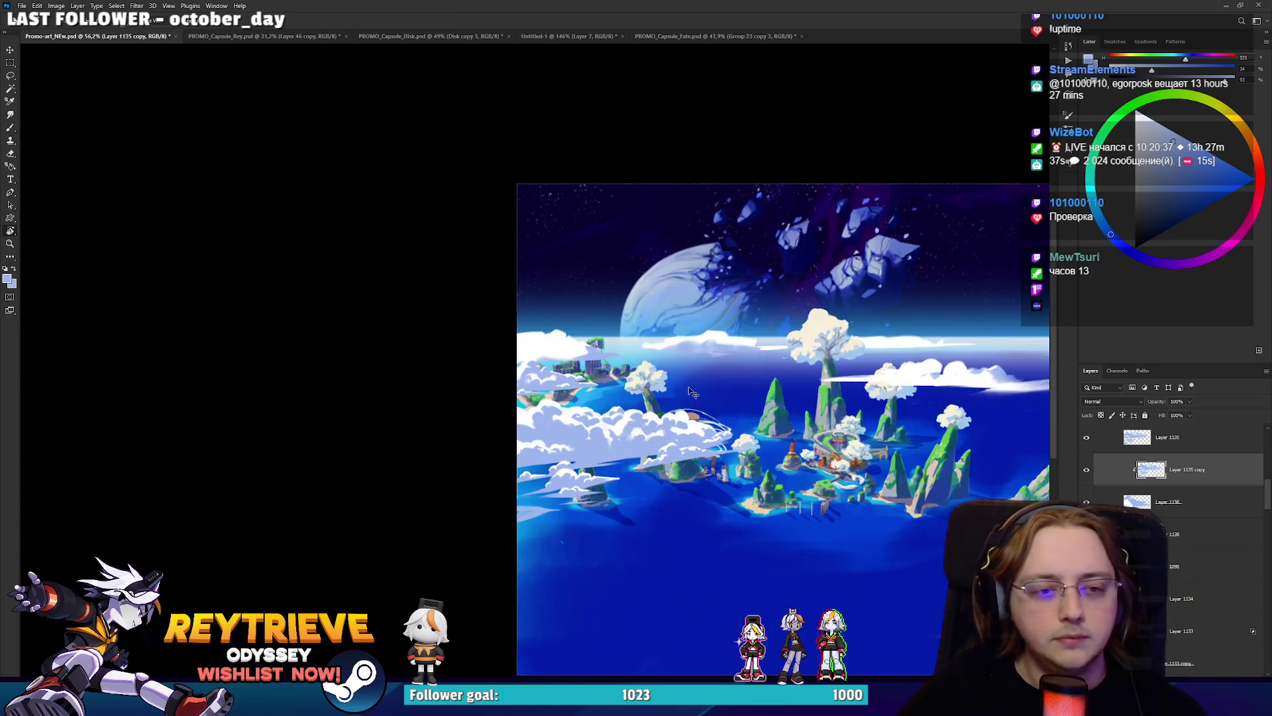
Save the PSD with Ctrl+S and zoom in and out to review the whole sky-island painting.
{"action": "key", "text": "ctrl+s"}
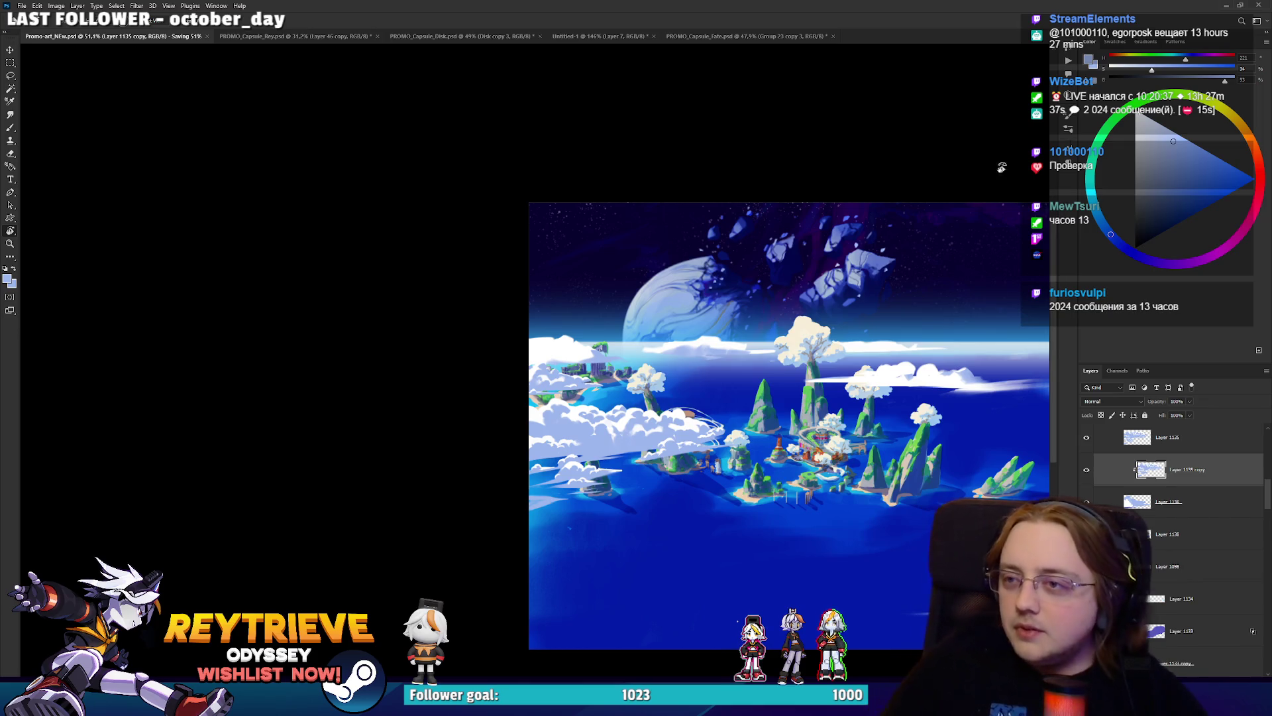
{"action": "scroll", "coordinate": [596, 430], "scroll_direction": "up", "scroll_amount": 5}
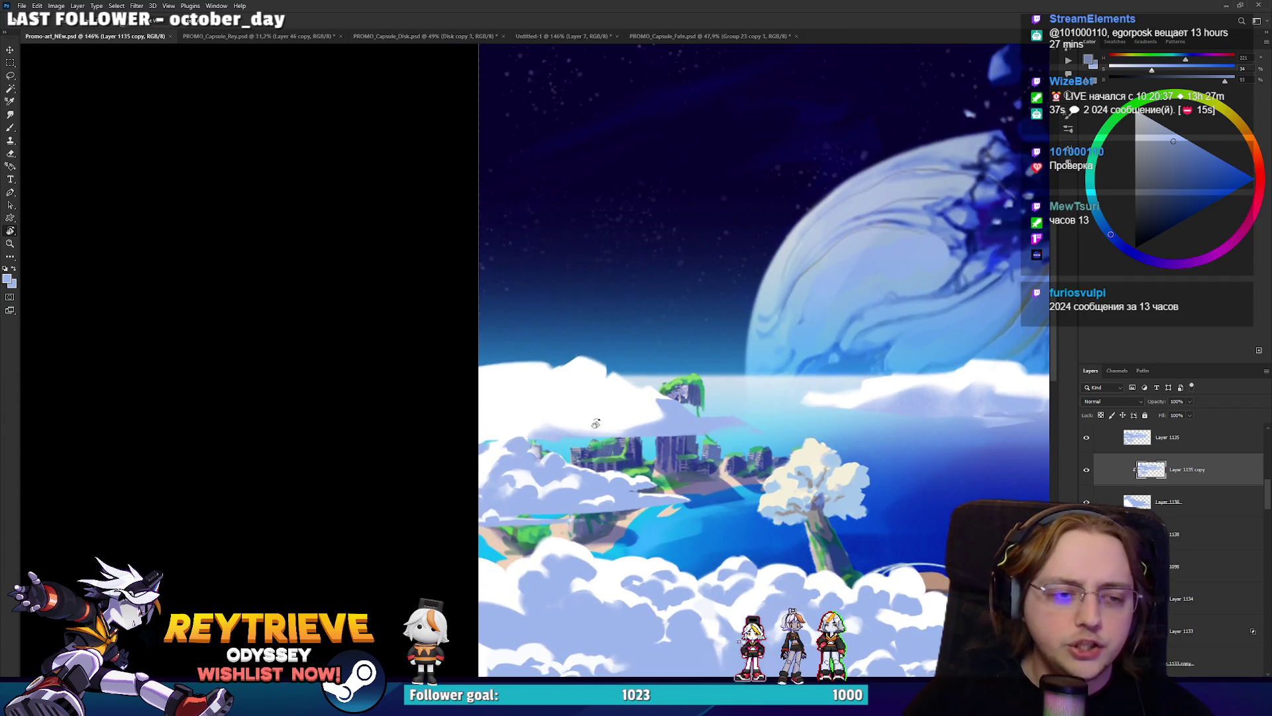
{"action": "scroll", "coordinate": [595, 424], "scroll_direction": "down", "scroll_amount": 4}
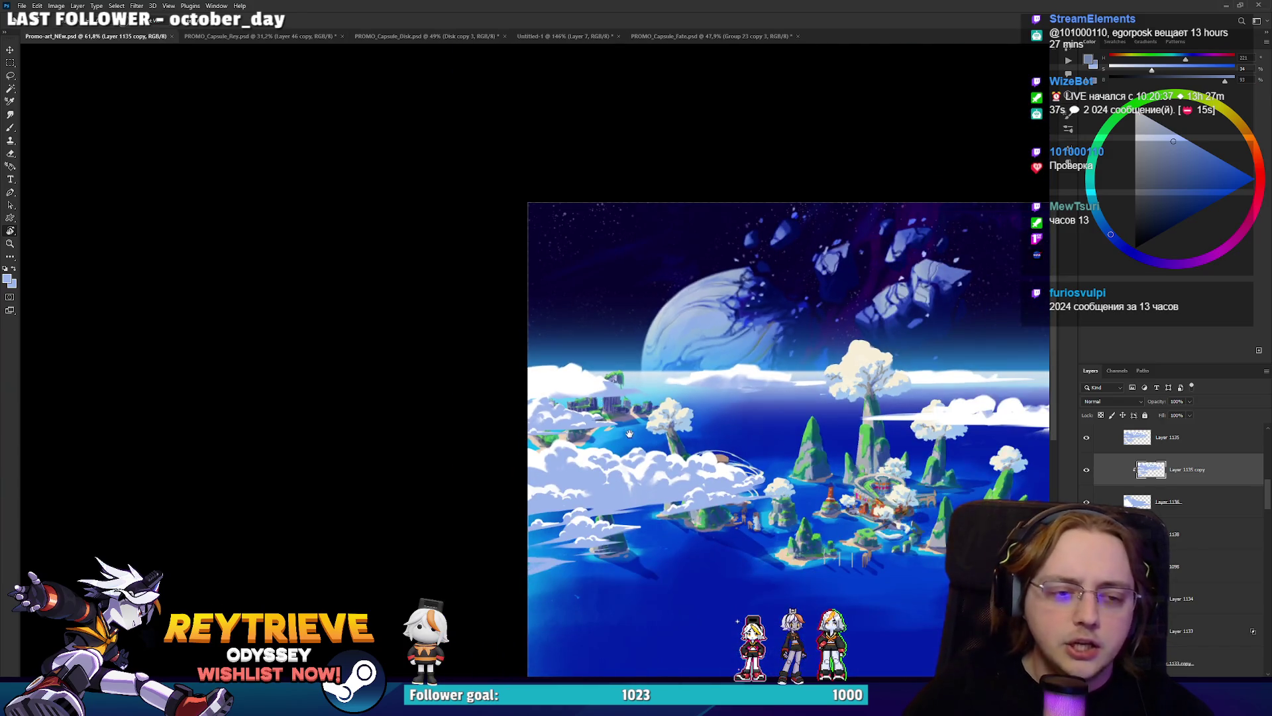
{"action": "scroll", "coordinate": [629, 434], "scroll_direction": "up", "scroll_amount": 4}
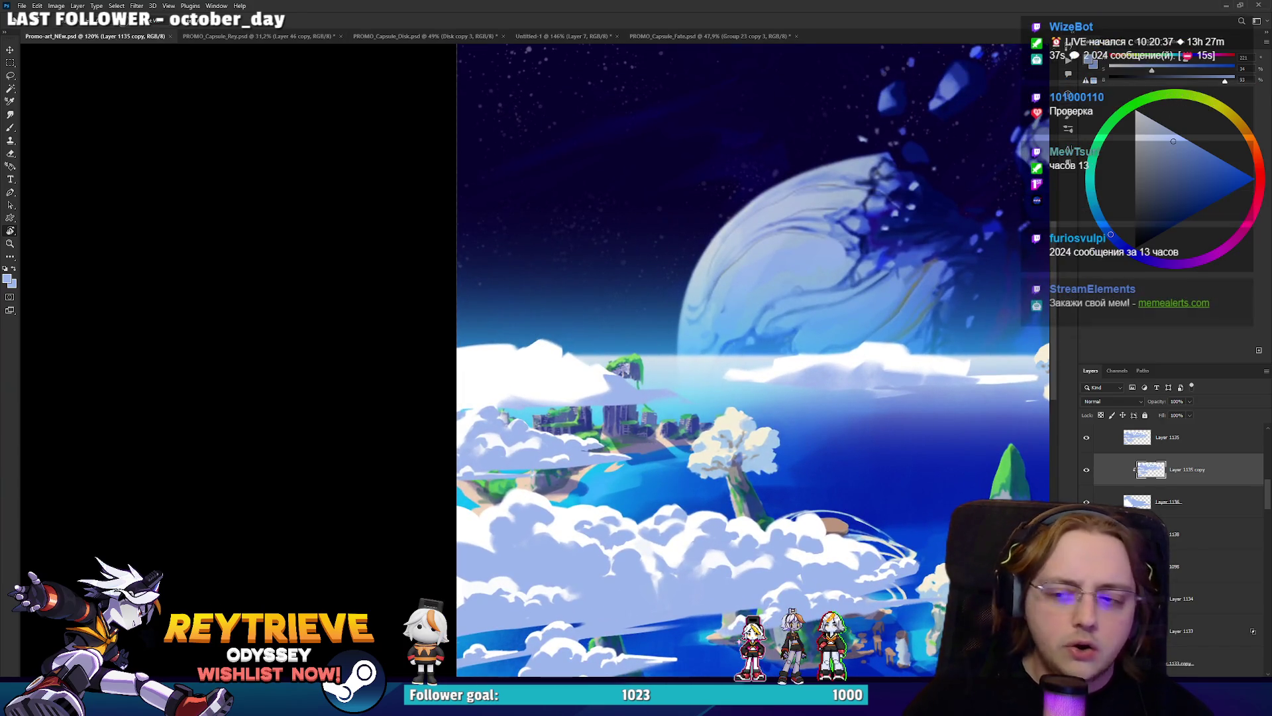
{"action": "scroll", "coordinate": [1168, 519], "scroll_direction": "up", "scroll_amount": 2}
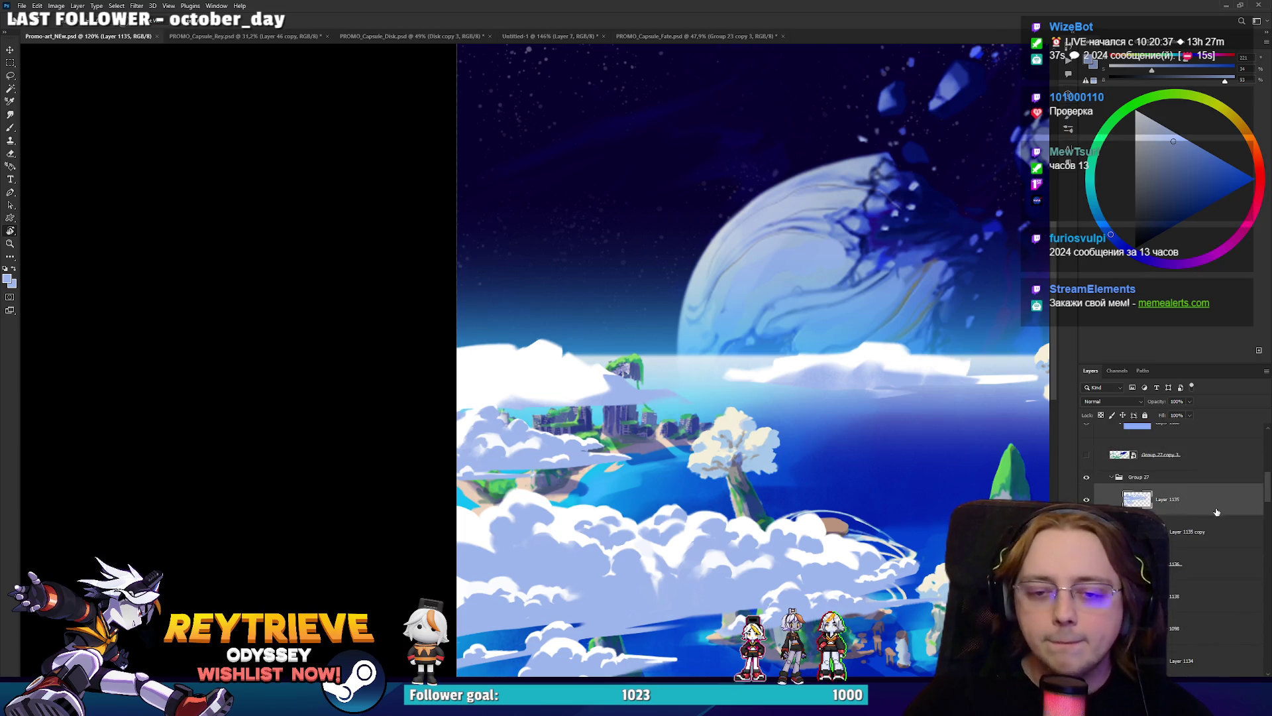
Duplicate the cloud layer with Ctrl+J and shift the copy up to thicken the cloud bank below the islands.
{"action": "key", "text": "ctrl+j"}
{"action": "left_click_drag", "start_coordinate": [1170, 534], "coordinate": [1196, 607]}
{"action": "key", "text": "ctrl+plus"}
{"action": "scroll", "coordinate": [709, 449], "scroll_direction": "down", "scroll_amount": 3}
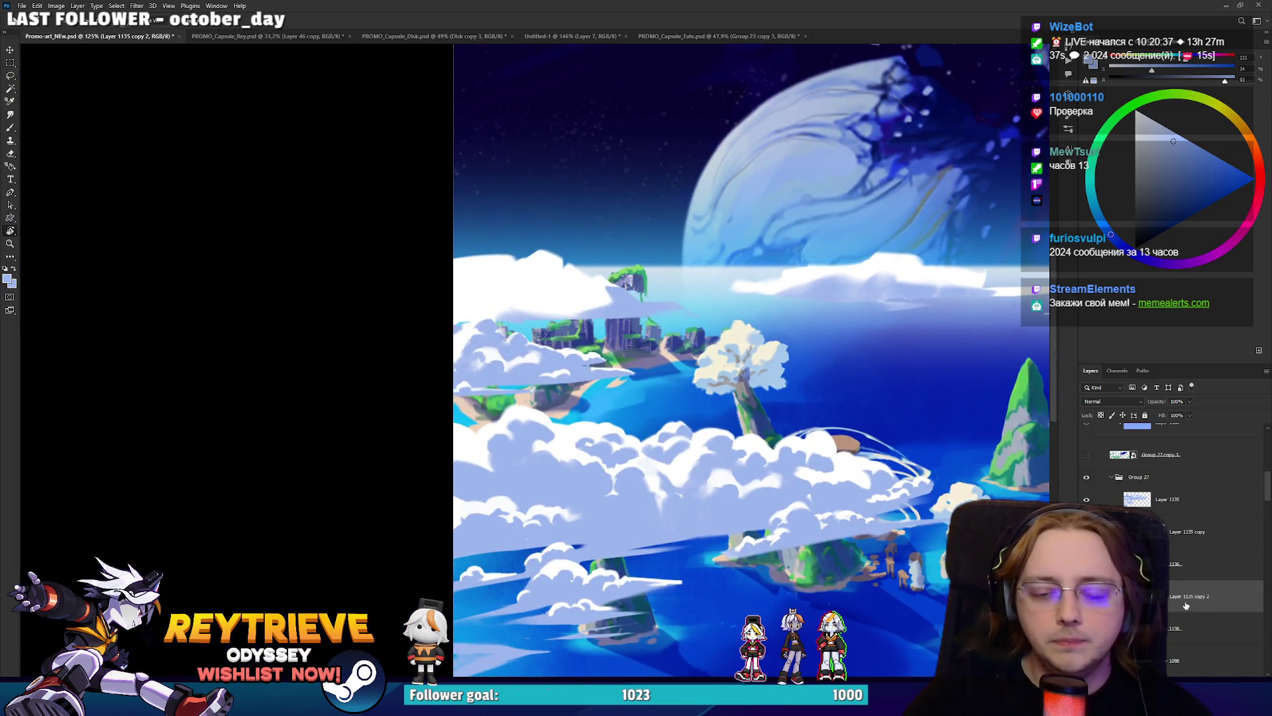
{"action": "mouse_move", "coordinate": [852, 546]}
{"action": "left_mouse_down"}
{"action": "mouse_move", "coordinate": [729, 301]}
{"action": "mouse_move", "coordinate": [829, 312]}
{"action": "mouse_move", "coordinate": [771, 342]}
{"action": "left_mouse_up"}
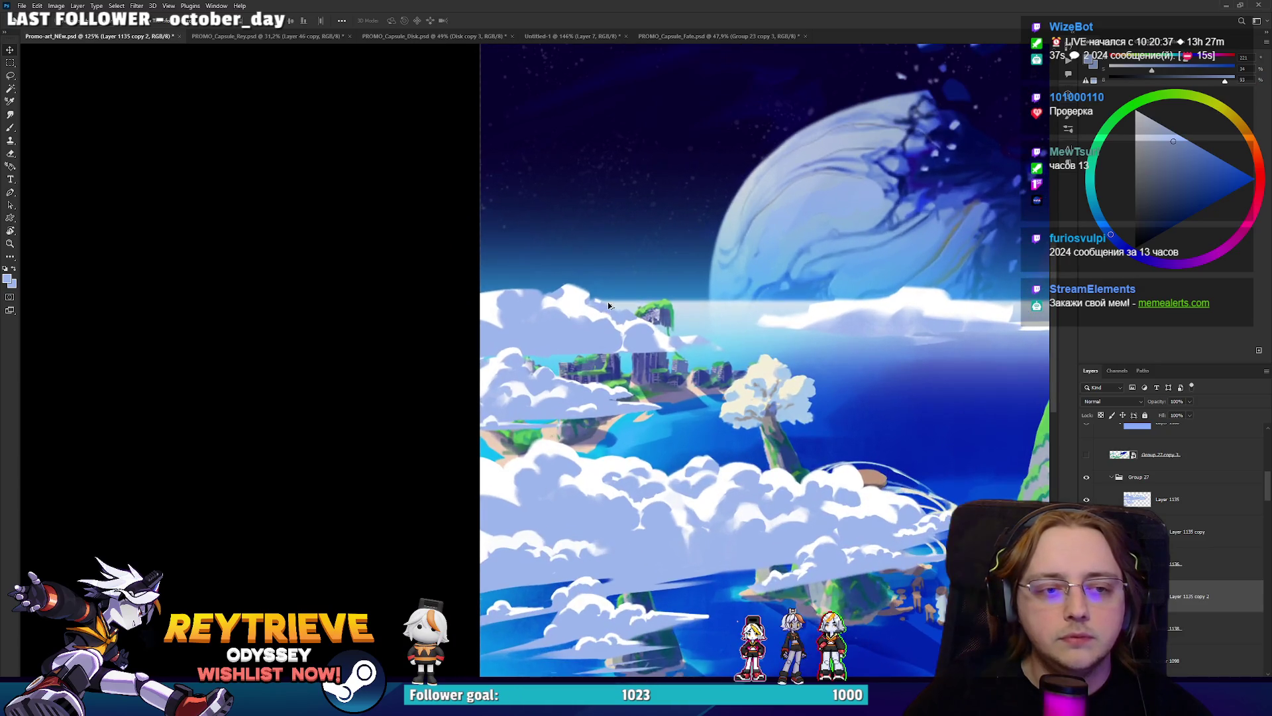
{"action": "scroll", "coordinate": [529, 290], "scroll_direction": "up", "scroll_amount": 3}
{"action": "key", "text": "alt+bracketleft"}
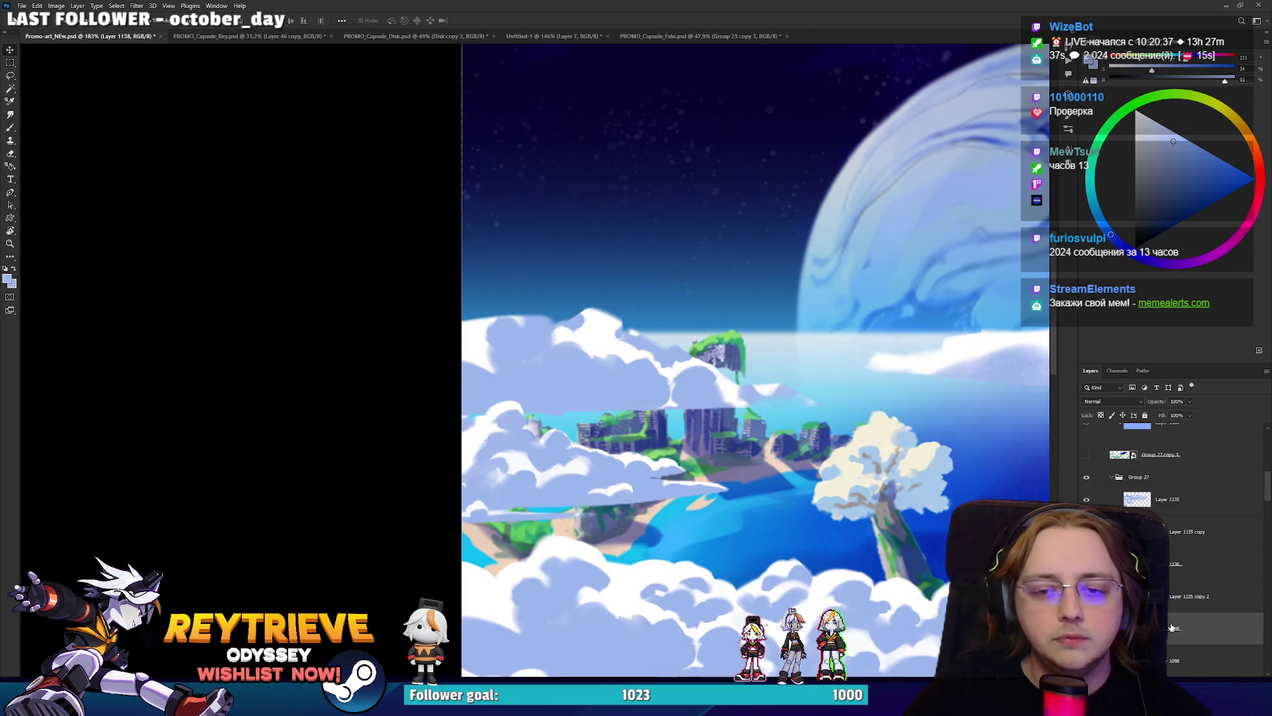
{"action": "left_click_drag", "start_coordinate": [478, 326], "coordinate": [470, 377]}
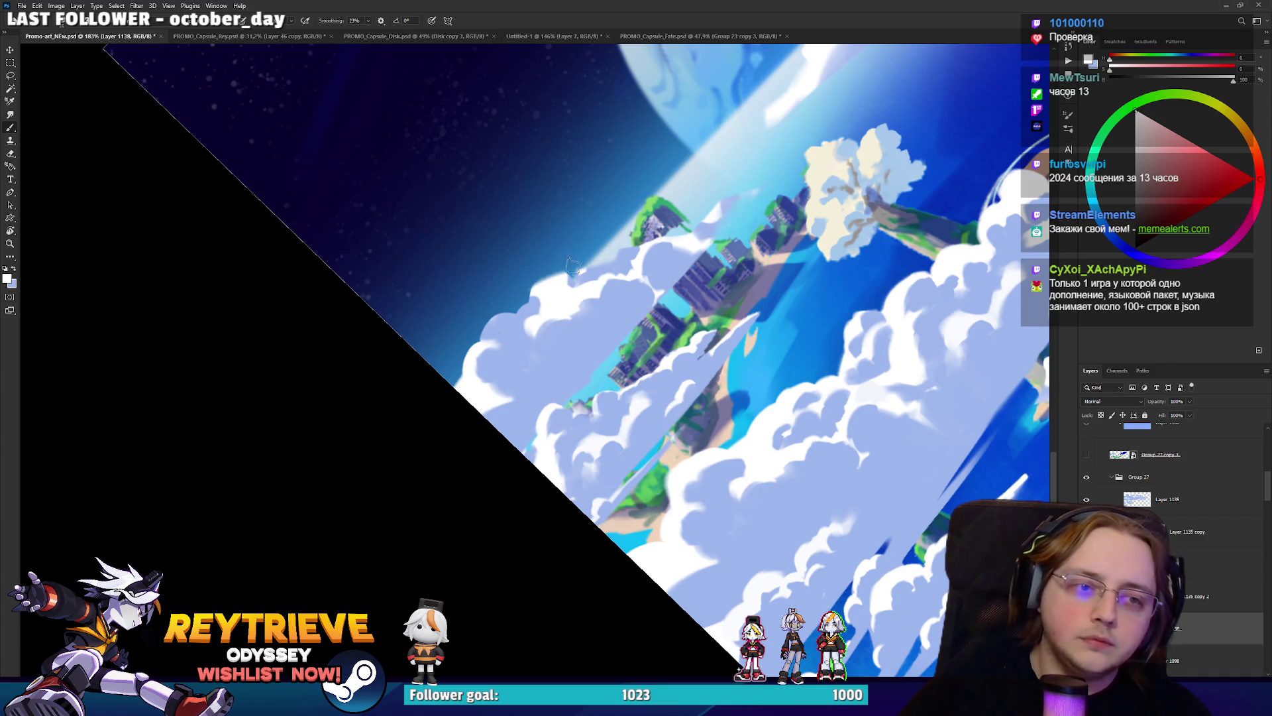
Rotate the canvas nearly level while toggling between the Brush and Eraser.
{"action": "key", "text": "e"}
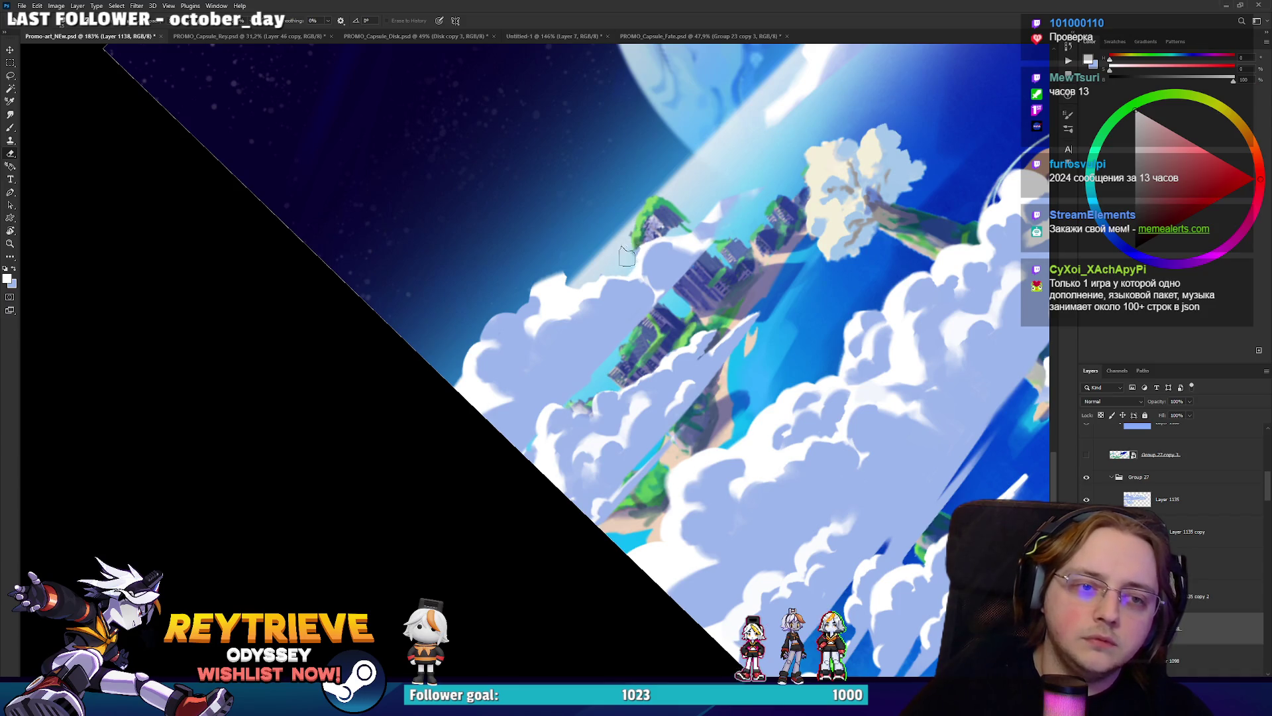
{"action": "key", "text": "b"}
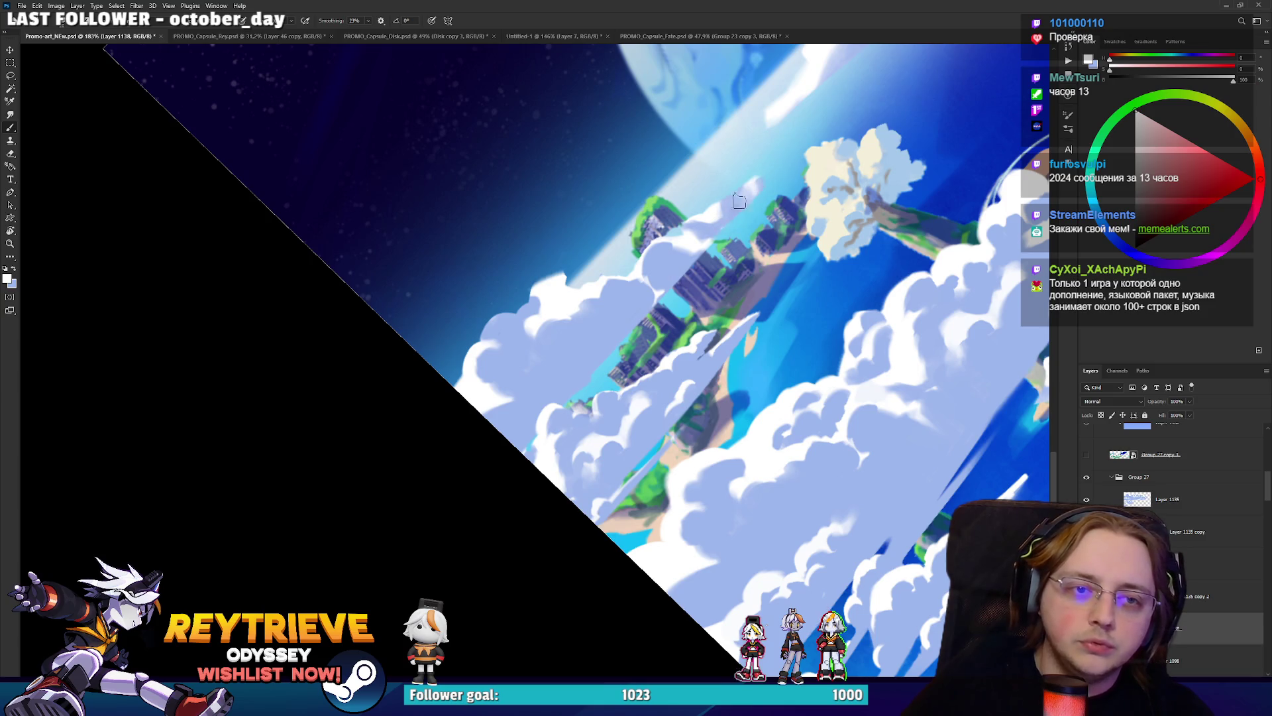
{"action": "key", "text": "r"}
{"action": "mouse_move", "coordinate": [789, 143]}
{"action": "left_mouse_down"}
{"action": "mouse_move", "coordinate": [789, 453]}
{"action": "mouse_move", "coordinate": [749, 199]}
{"action": "left_mouse_up"}
{"action": "key", "text": "e"}
{"action": "key", "text": "b"}
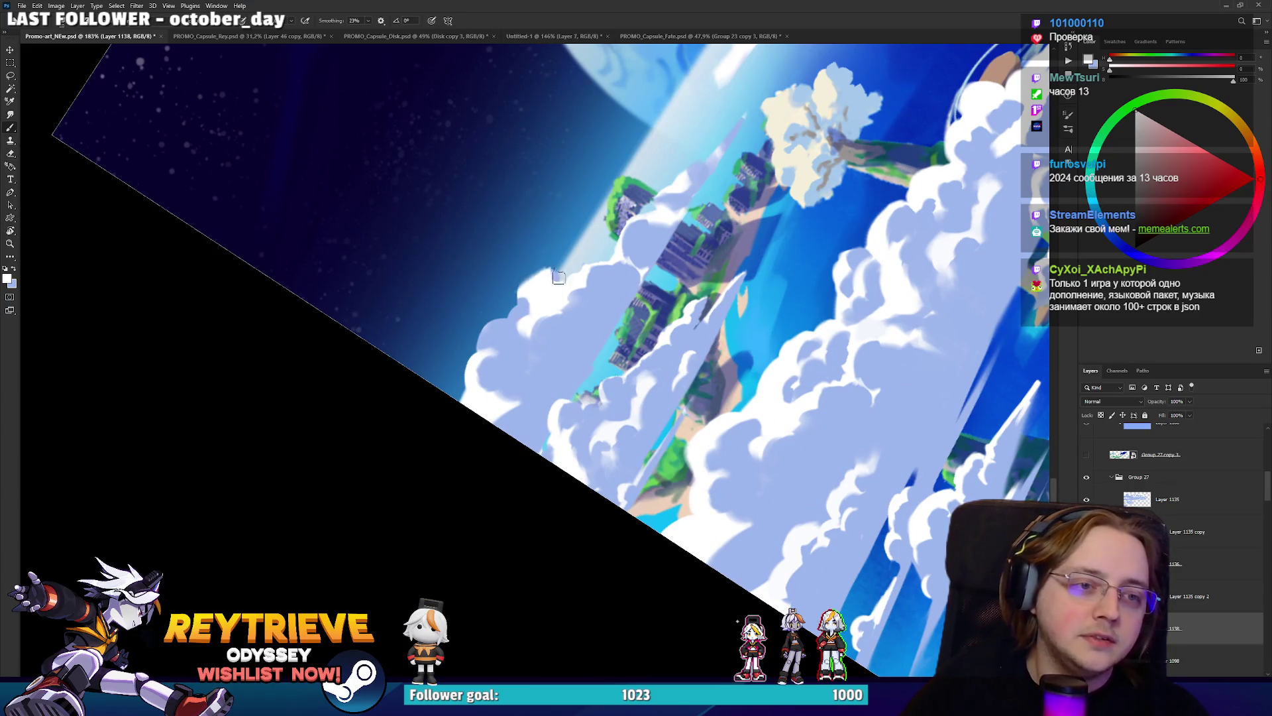
{"action": "key", "text": "e"}
{"action": "key", "text": "b"}
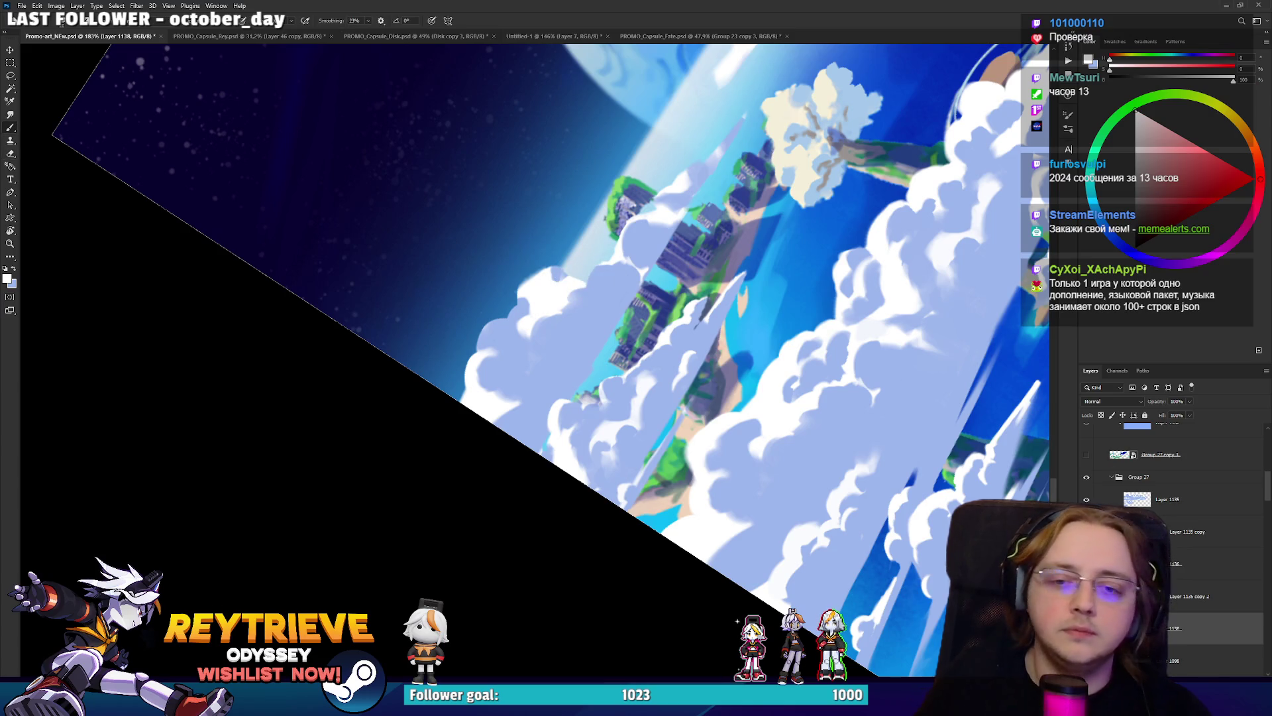
On Layer 1135 copy 2, sample the cloud's light blue and paint strokes along the cloud edges.
{"action": "left_click", "coordinate": [1186, 596]}
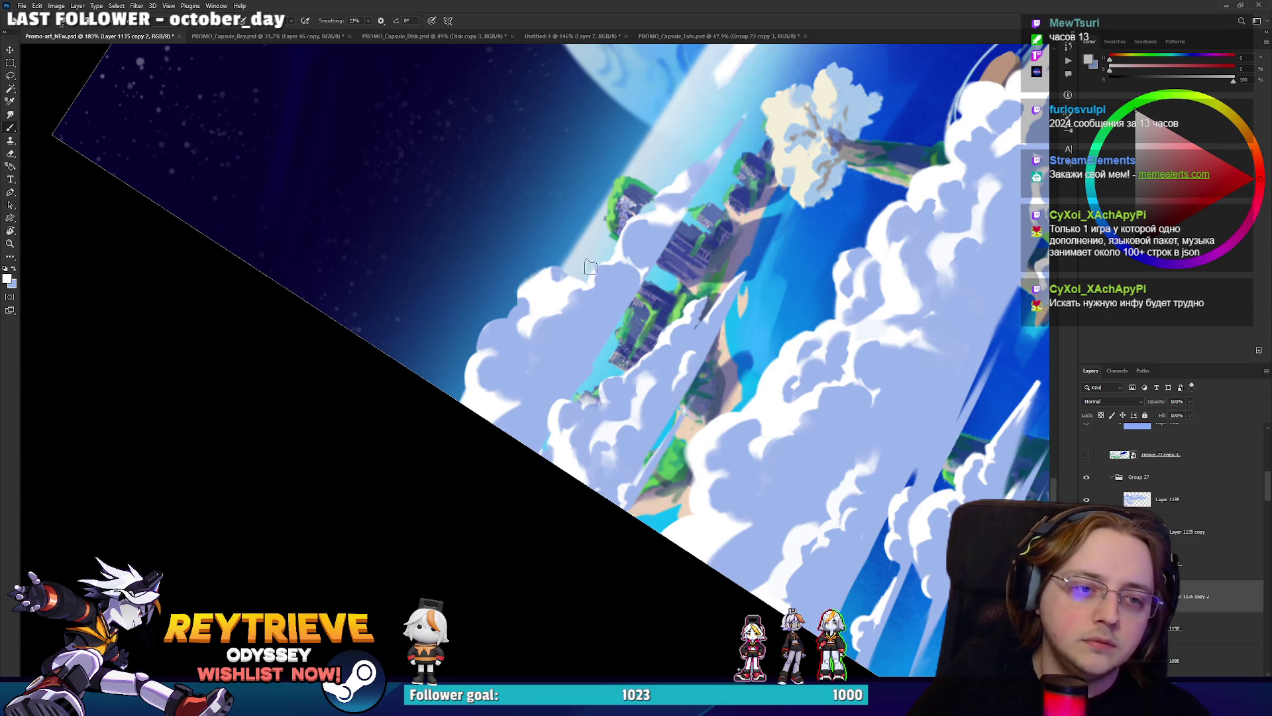
{"action": "key", "text": "e"}
{"action": "key", "text": "b"}
{"action": "left_click", "coordinate": [605, 283], "text": "alt"}
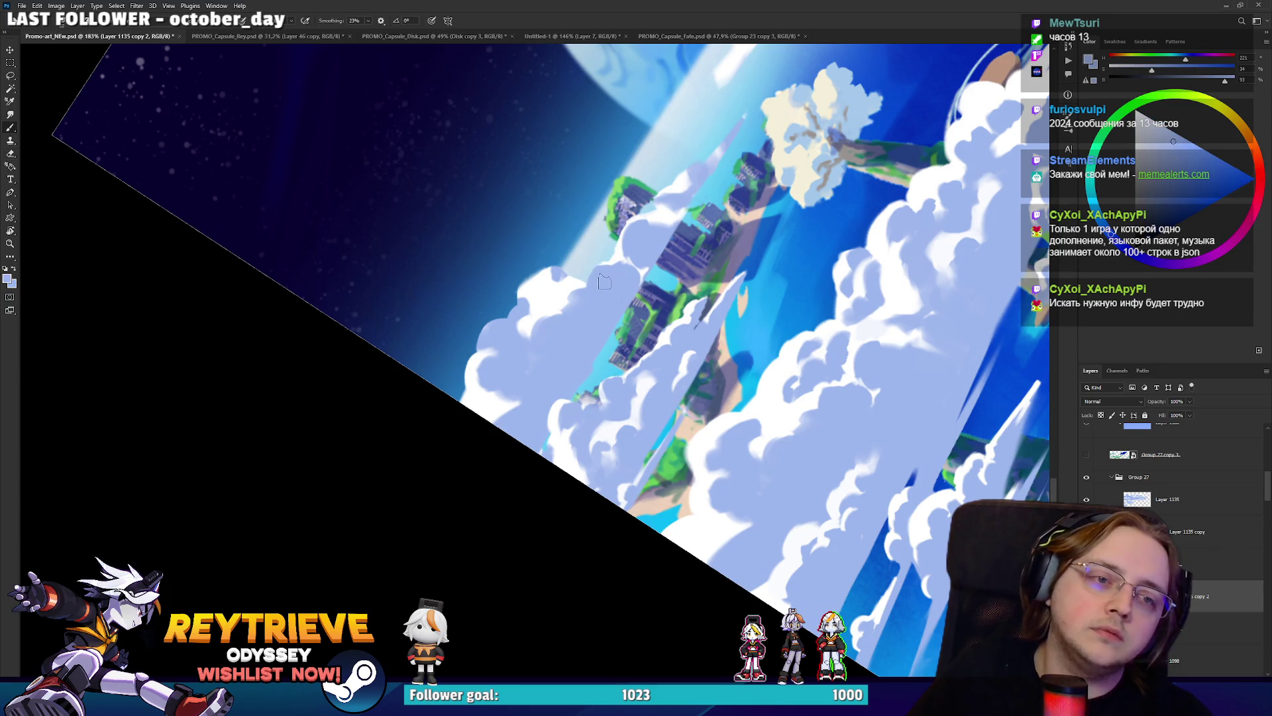
{"action": "key", "text": "r"}
{"action": "mouse_move", "coordinate": [588, 277]}
{"action": "left_mouse_down"}
{"action": "mouse_move", "coordinate": [611, 342]}
{"action": "mouse_move", "coordinate": [568, 199]}
{"action": "mouse_move", "coordinate": [537, 262]}
{"action": "left_mouse_up"}
{"action": "key", "text": "r"}
{"action": "left_click", "coordinate": [537, 265], "text": "alt"}
{"action": "left_click", "coordinate": [511, 335], "text": "alt"}
{"action": "mouse_move", "coordinate": [527, 345]}
{"action": "left_mouse_down"}
{"action": "mouse_move", "coordinate": [554, 307]}
{"action": "mouse_move", "coordinate": [540, 301]}
{"action": "left_mouse_up"}
{"action": "left_click_drag", "start_coordinate": [500, 371], "coordinate": [477, 401]}
Alternate sampled light-blue and near-white cloud tones around the upper cloud, then rotate the view to a new angle.
{"action": "left_click", "coordinate": [500, 405], "text": "alt"}
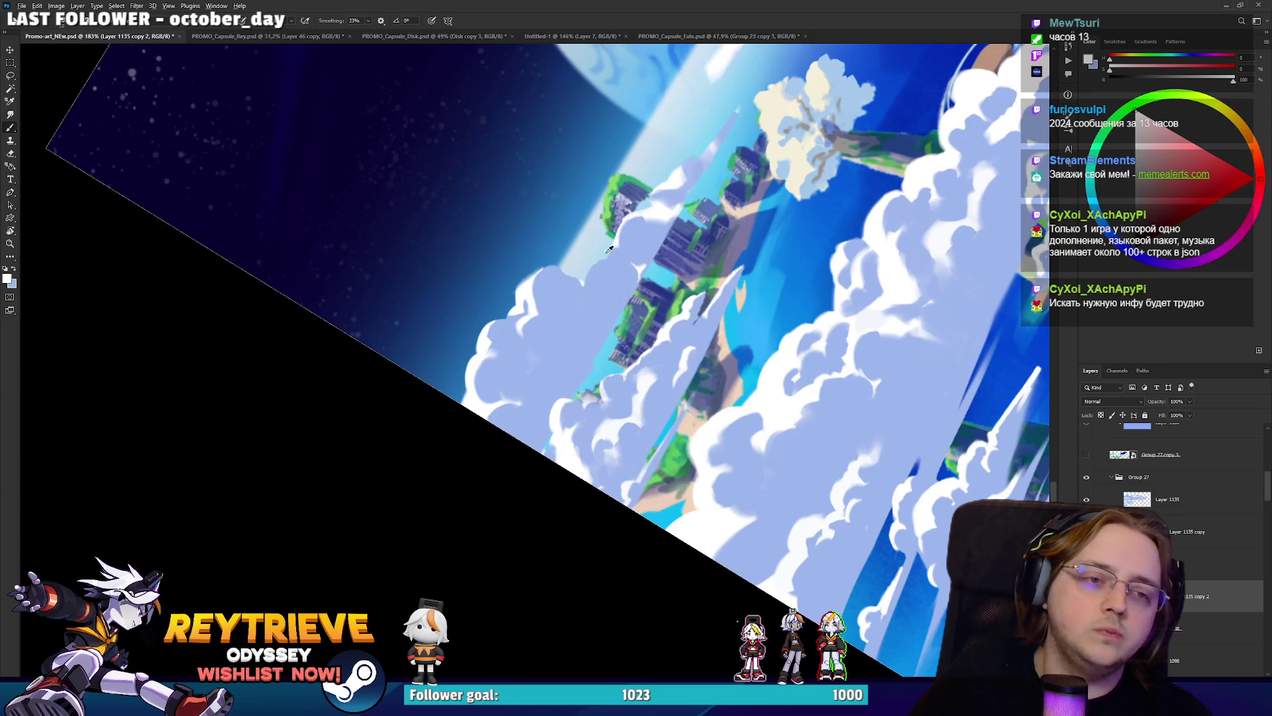
{"action": "left_click", "coordinate": [633, 233], "text": "alt"}
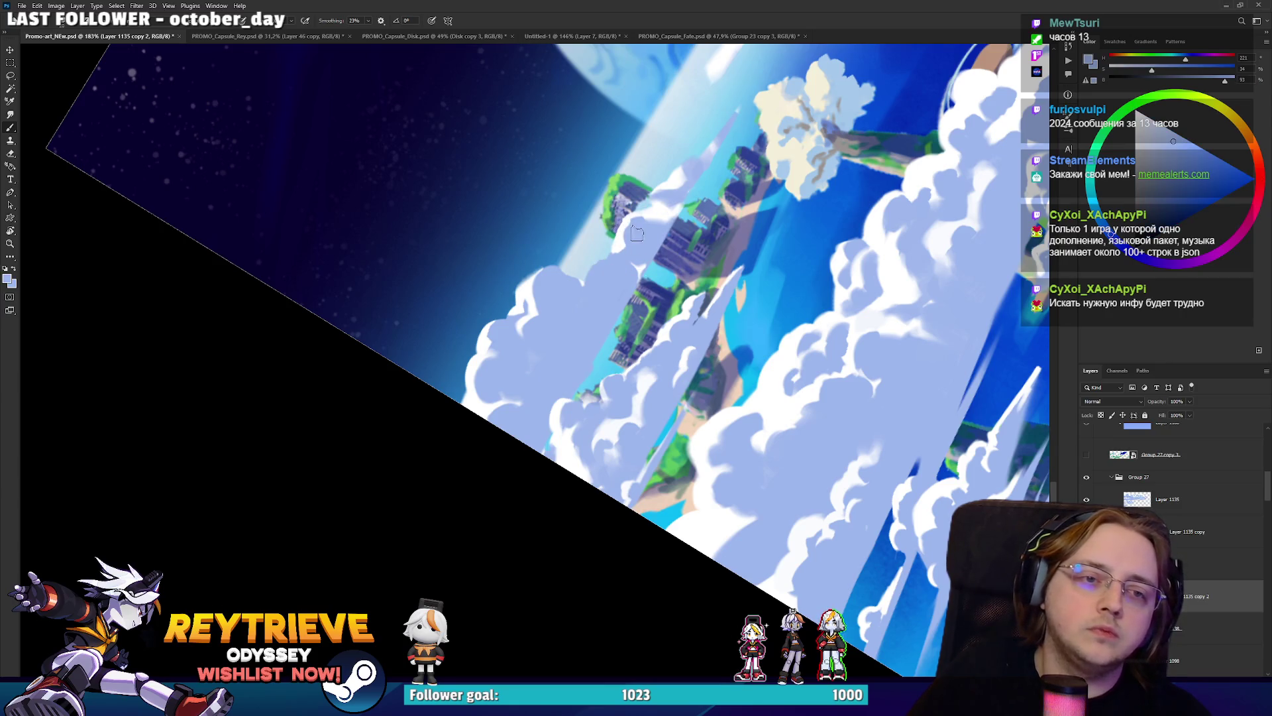
{"action": "left_click", "coordinate": [666, 183], "text": "alt"}
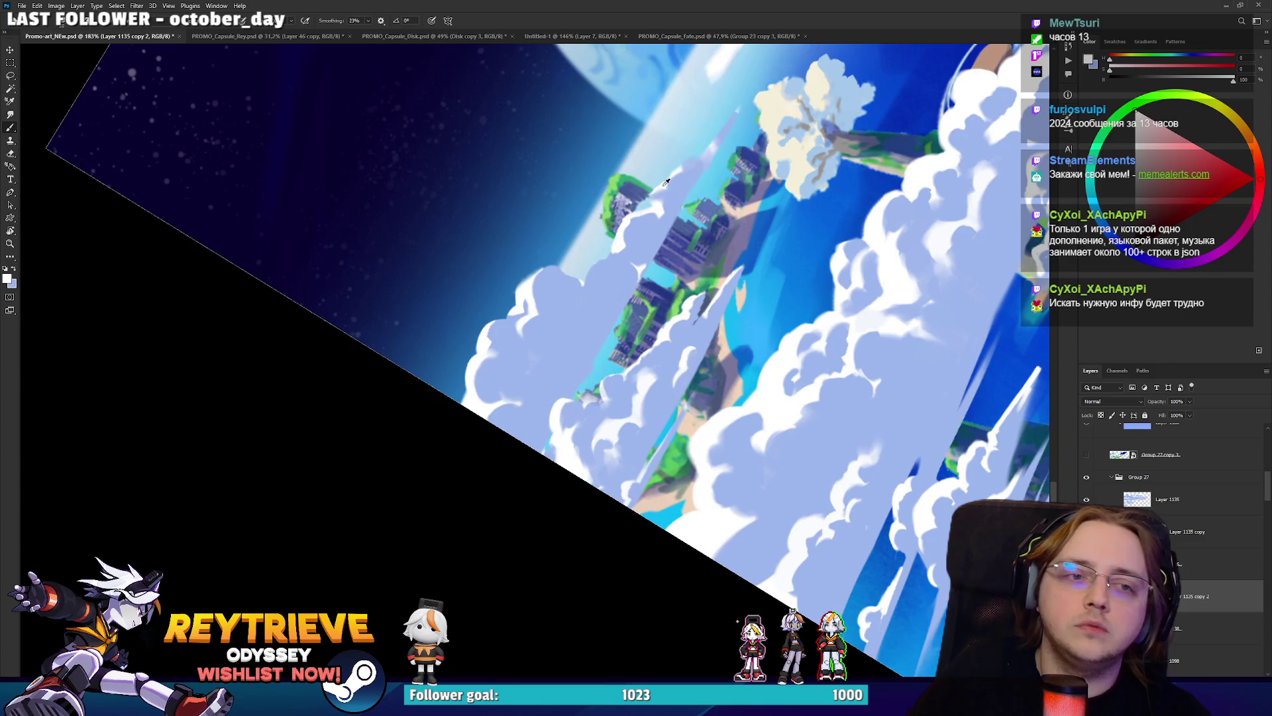
{"action": "left_click", "coordinate": [664, 197], "text": "alt"}
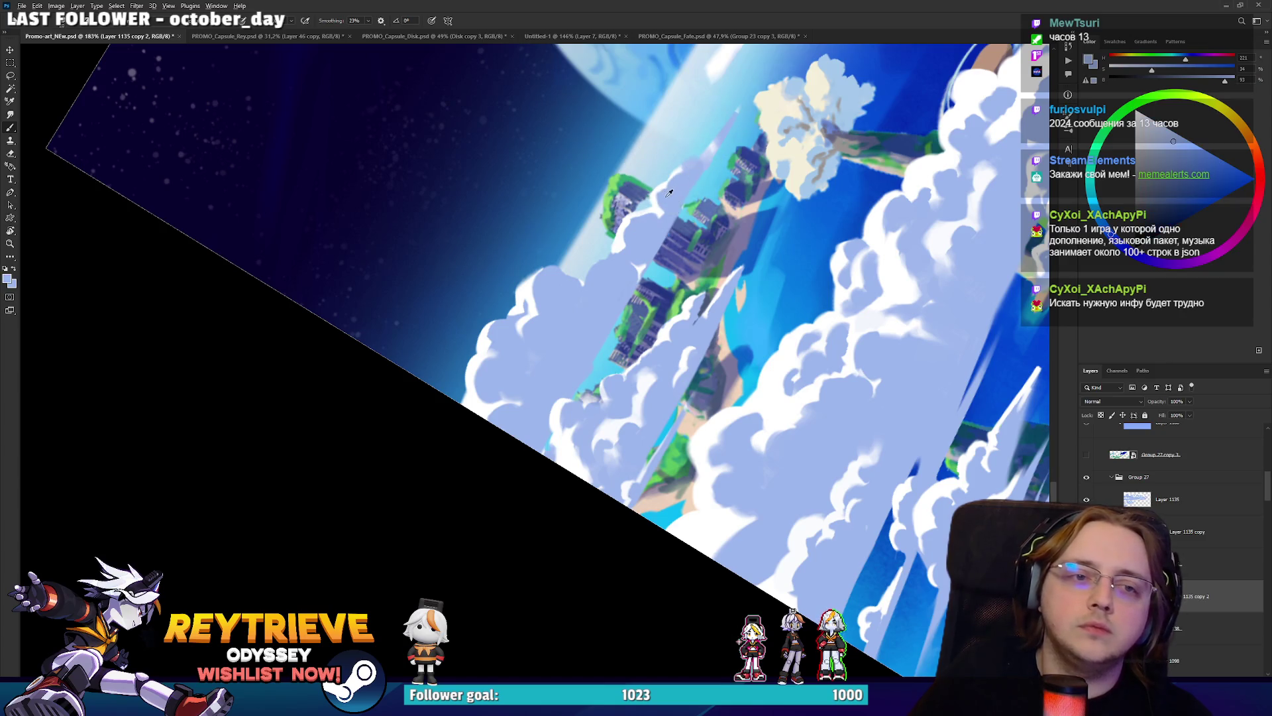
{"action": "left_click", "coordinate": [652, 207], "text": "alt"}
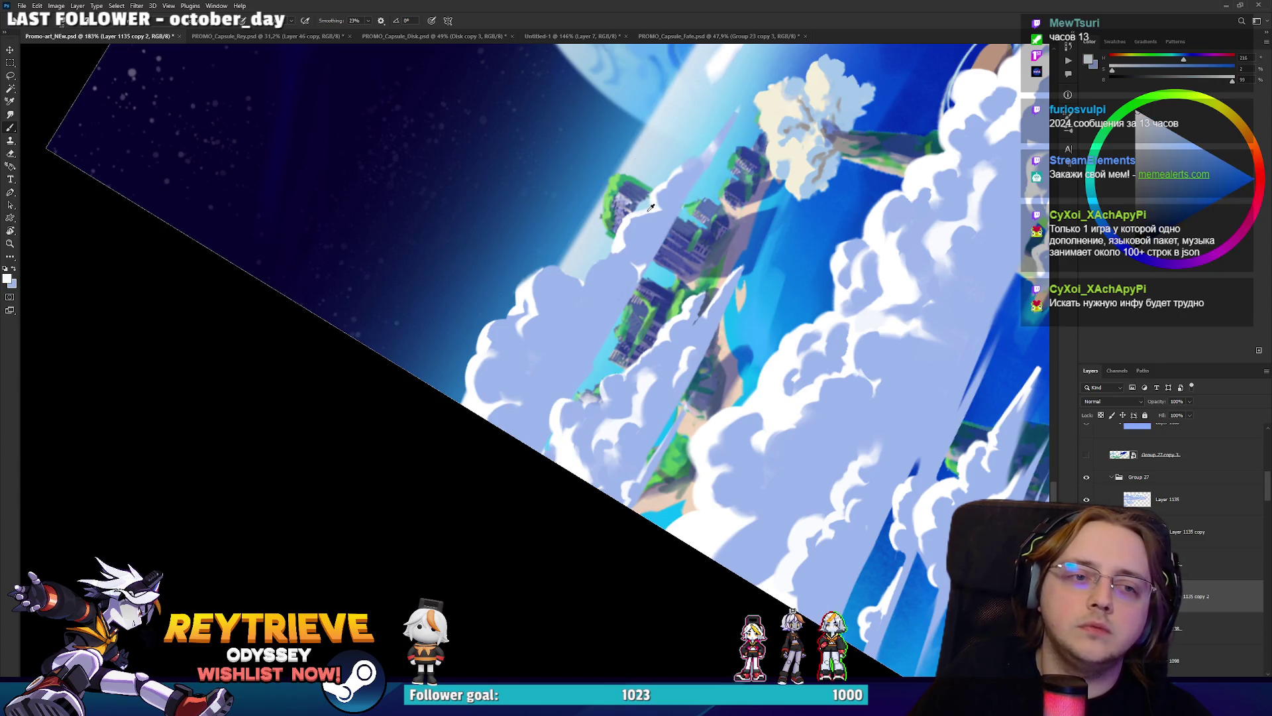
{"action": "left_click", "coordinate": [620, 246], "text": "alt"}
{"action": "left_click", "coordinate": [632, 254], "text": "alt"}
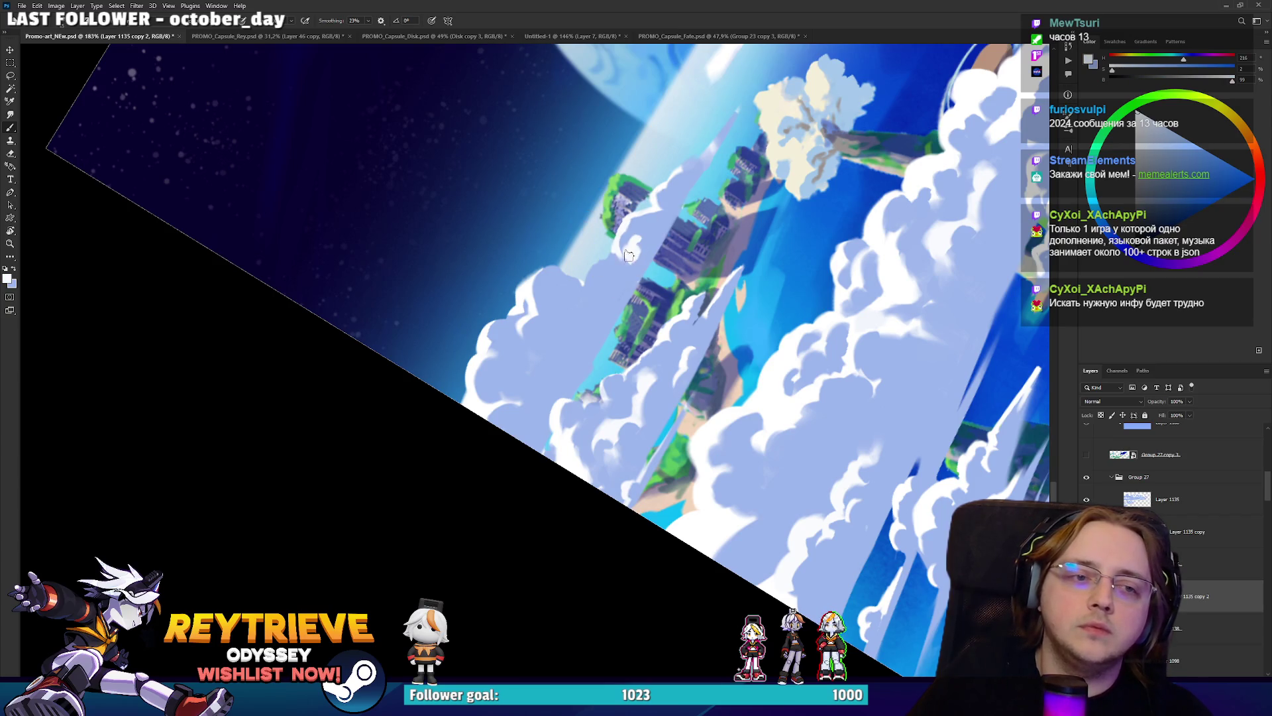
{"action": "left_click", "coordinate": [638, 267], "text": "alt"}
{"action": "left_click", "coordinate": [634, 240], "text": "alt"}
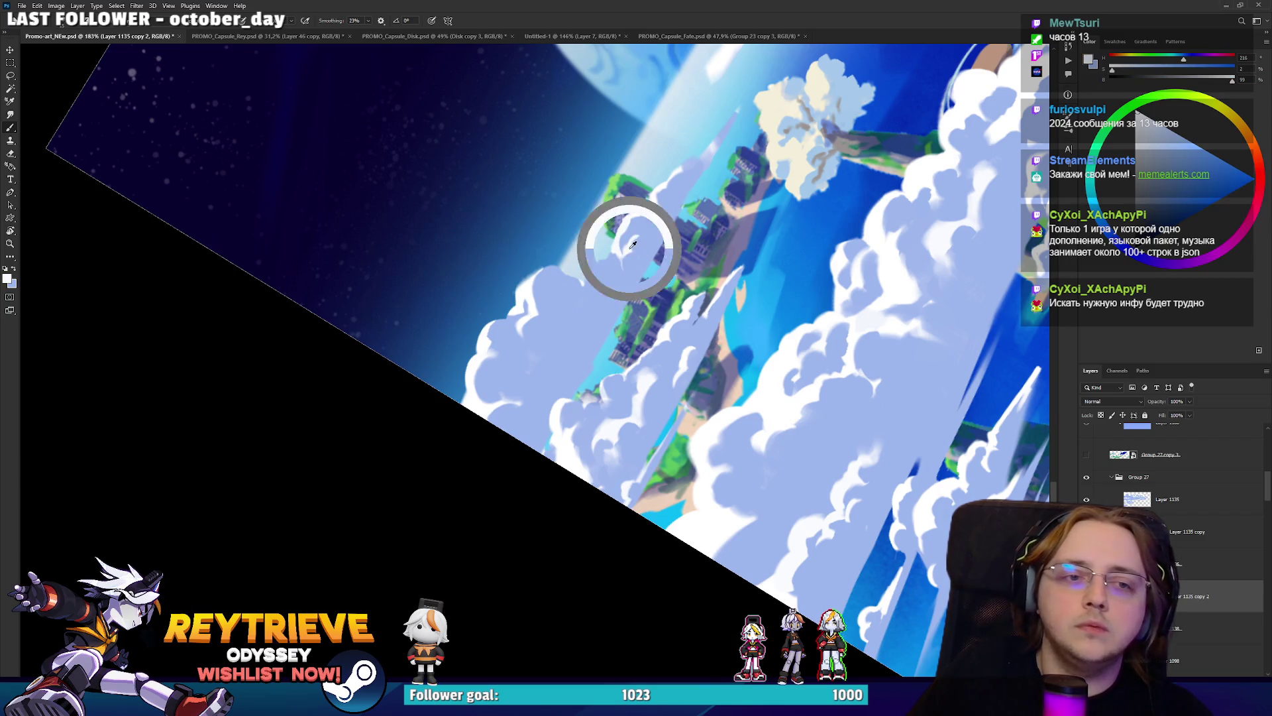
{"action": "left_click", "coordinate": [638, 229], "text": "alt"}
{"action": "left_click", "coordinate": [633, 225], "text": "alt"}
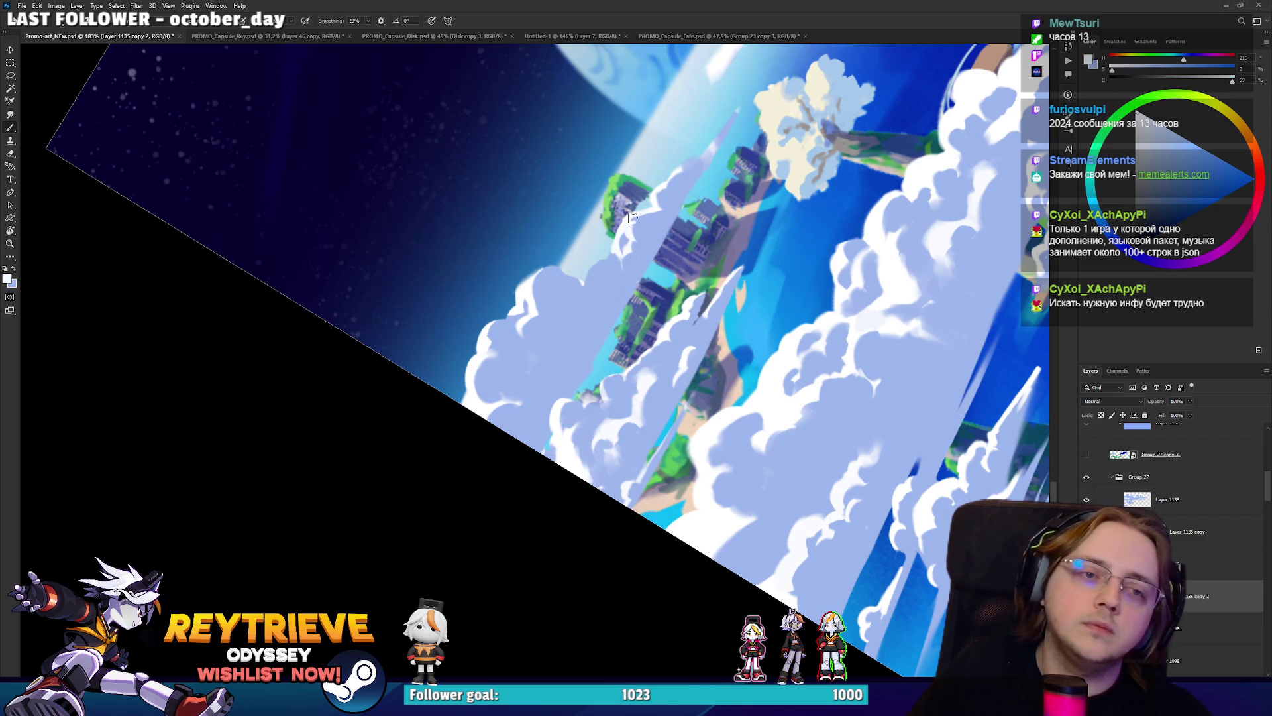
{"action": "left_click", "coordinate": [692, 178], "text": "alt"}
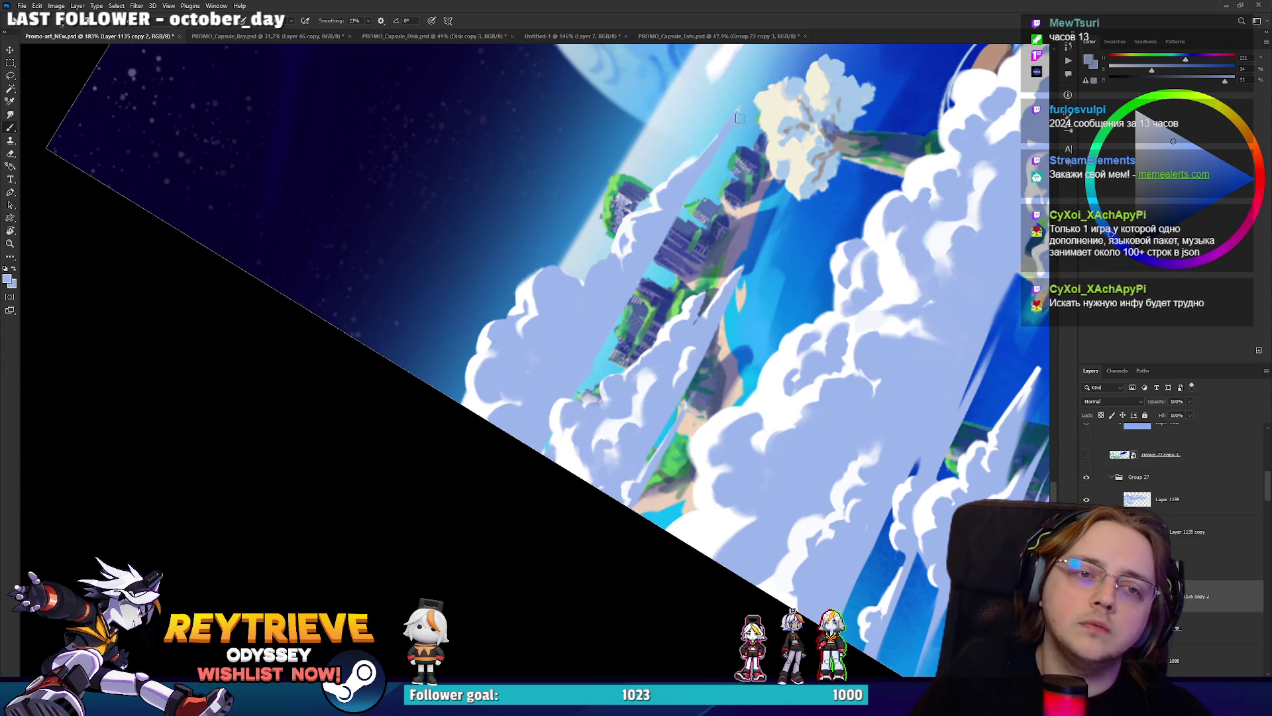
{"action": "scroll", "coordinate": [504, 360], "scroll_direction": "down", "scroll_amount": 5}
{"action": "key", "text": "r"}
{"action": "left_click_drag", "start_coordinate": [596, 266], "coordinate": [503, 360]}
On a new layer, paint a darker lavender-blue shadow band across the white clouds.
{"action": "scroll", "coordinate": [504, 360], "scroll_direction": "up", "scroll_amount": 4}
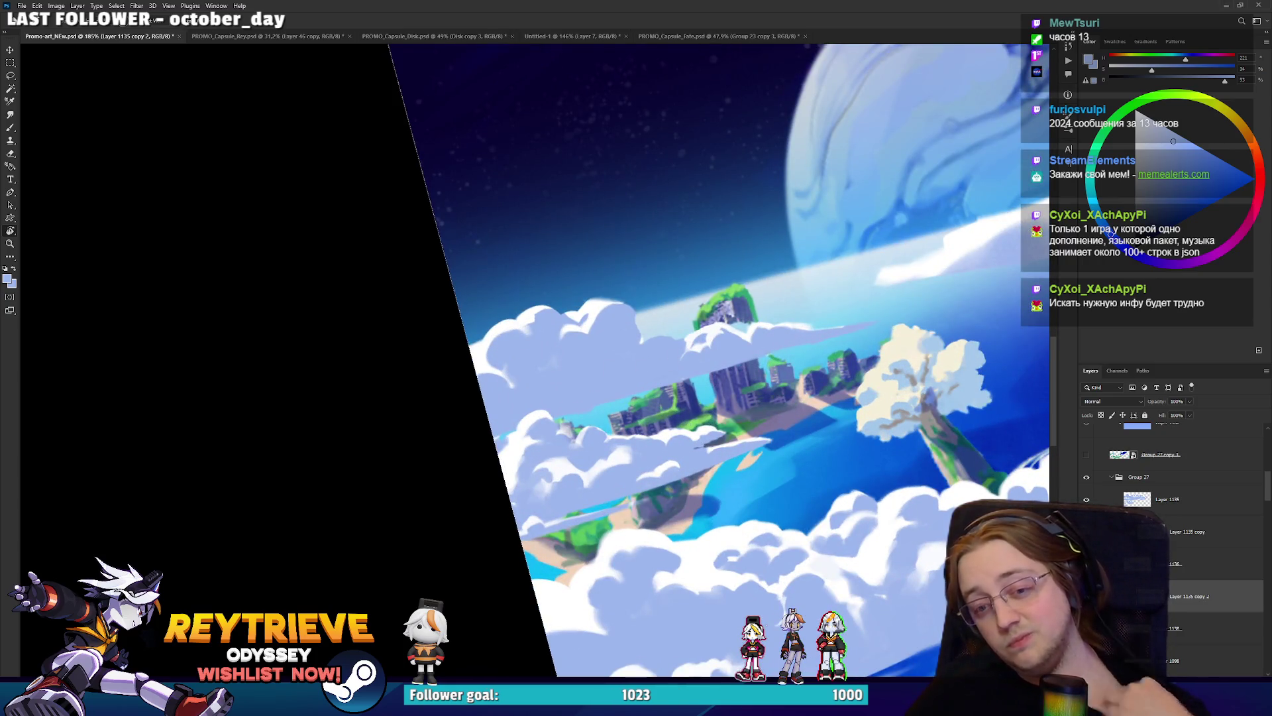
{"action": "key", "text": "ctrl+shift+alt+n"}
{"action": "key", "text": "b"}
{"action": "left_click", "coordinate": [1180, 166]}
{"action": "mouse_move", "coordinate": [600, 401]}
{"action": "left_mouse_down"}
{"action": "mouse_move", "coordinate": [604, 360]}
{"action": "mouse_move", "coordinate": [613, 398]}
{"action": "mouse_move", "coordinate": [656, 351]}
{"action": "mouse_move", "coordinate": [620, 324]}
{"action": "mouse_move", "coordinate": [599, 331]}
{"action": "mouse_move", "coordinate": [590, 407]}
{"action": "mouse_move", "coordinate": [537, 361]}
{"action": "mouse_move", "coordinate": [557, 398]}
{"action": "mouse_move", "coordinate": [503, 437]}
{"action": "mouse_move", "coordinate": [510, 424]}
{"action": "left_mouse_up"}
{"action": "left_click", "coordinate": [606, 364], "text": "alt"}
{"action": "mouse_move", "coordinate": [676, 376]}
{"action": "left_mouse_down"}
{"action": "mouse_move", "coordinate": [775, 344]}
{"action": "mouse_move", "coordinate": [674, 346]}
{"action": "mouse_move", "coordinate": [583, 424]}
{"action": "mouse_move", "coordinate": [534, 332]}
{"action": "mouse_move", "coordinate": [494, 398]}
{"action": "left_mouse_up"}
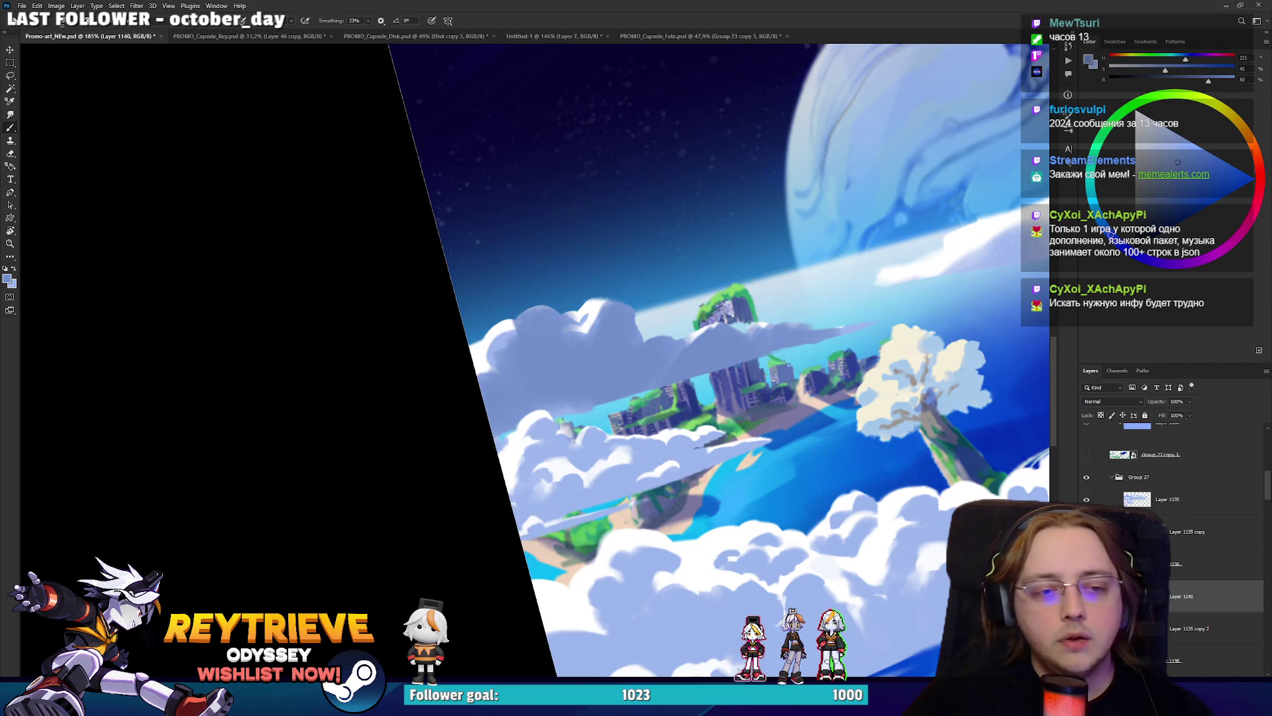
Adjust the layer's Blend If slider so the brightest cloud areas show through the shading.
{"action": "double_click", "coordinate": [1102, 402]}
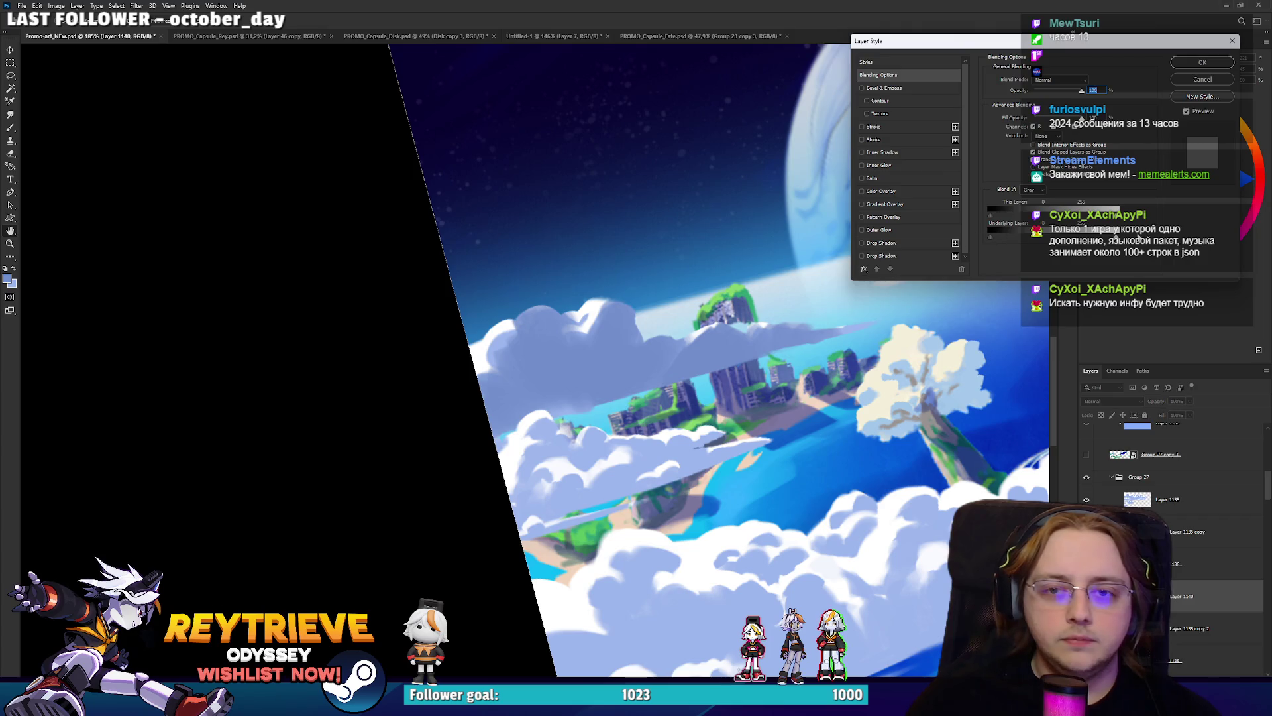
{"action": "left_click_drag", "start_coordinate": [1115, 230], "coordinate": [1100, 242]}
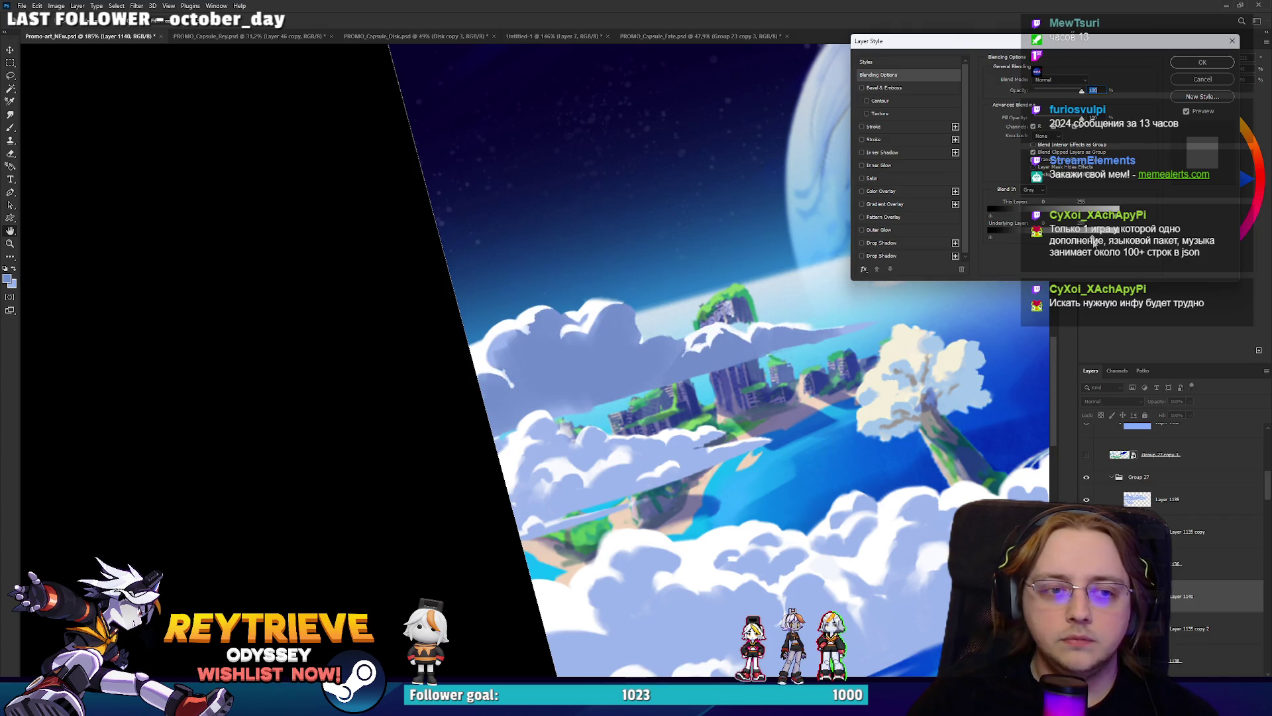
{"action": "left_click", "coordinate": [1202, 61]}
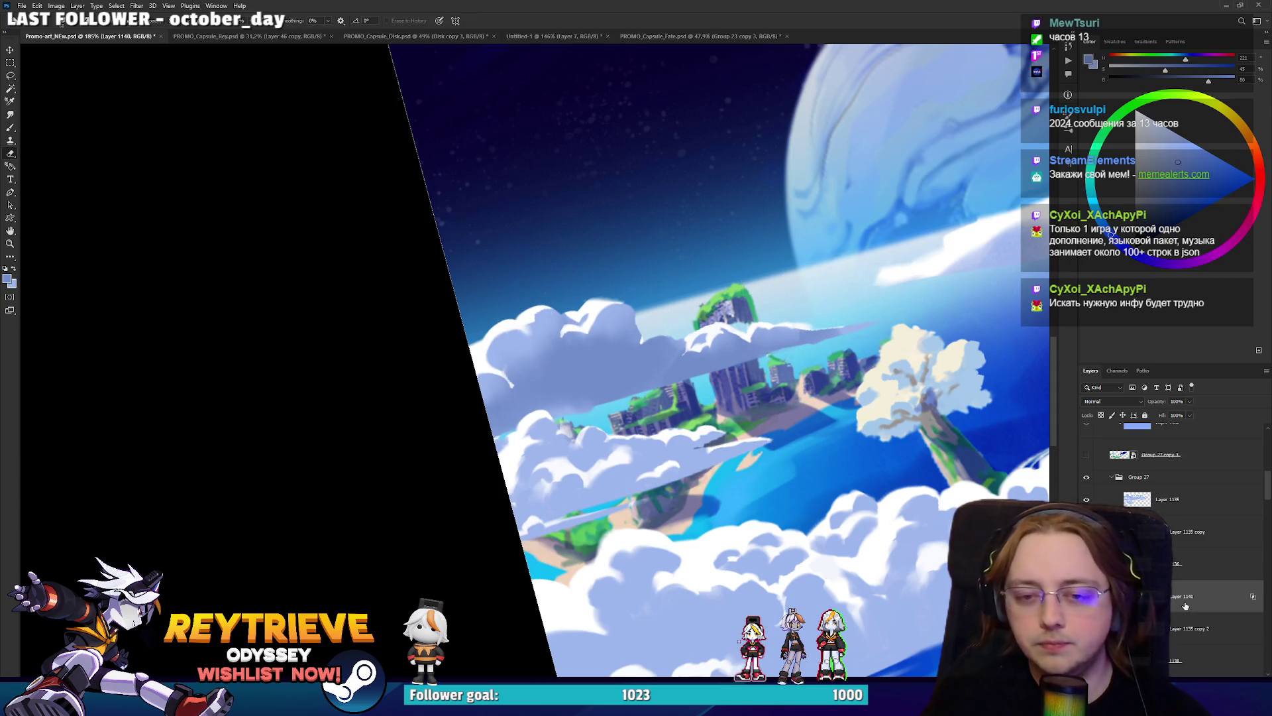
{"action": "key", "text": "b"}
{"action": "left_click", "coordinate": [1092, 200]}
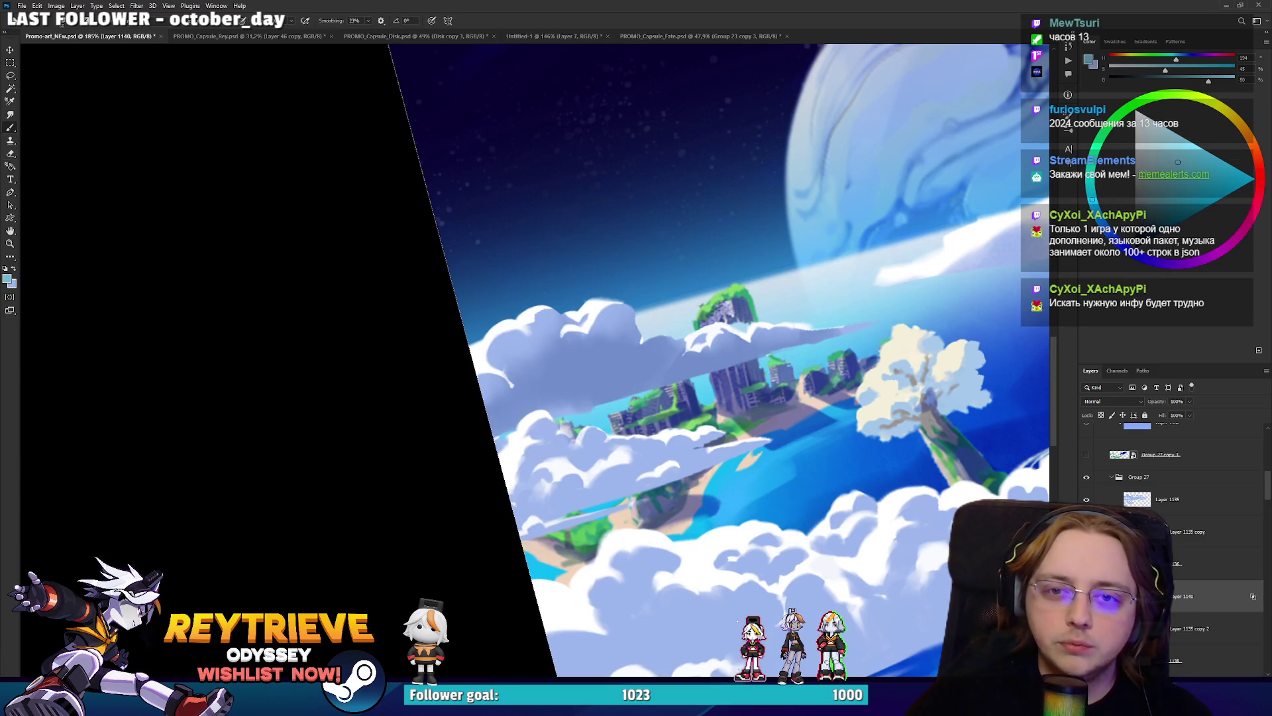
Choose a paler, softer blue, shrink the brush, and add the new empty Layer 1141.
{"action": "left_click_drag", "start_coordinate": [1178, 162], "coordinate": [1216, 157]}
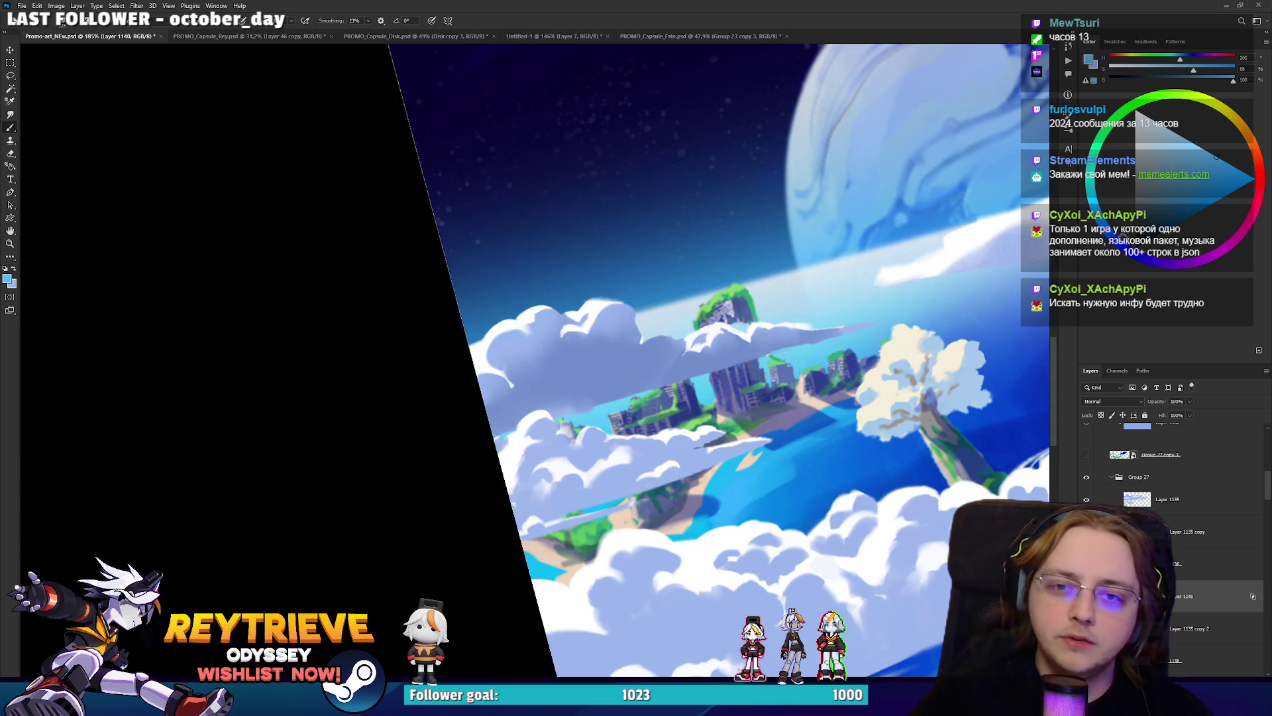
{"action": "left_click", "coordinate": [1108, 229]}
{"action": "mouse_move", "coordinate": [493, 274]}
{"action": "left_mouse_down"}
{"action": "mouse_move", "coordinate": [547, 286]}
{"action": "mouse_move", "coordinate": [561, 357]}
{"action": "mouse_move", "coordinate": [484, 312]}
{"action": "left_mouse_up"}
{"action": "left_click", "coordinate": [1186, 137]}
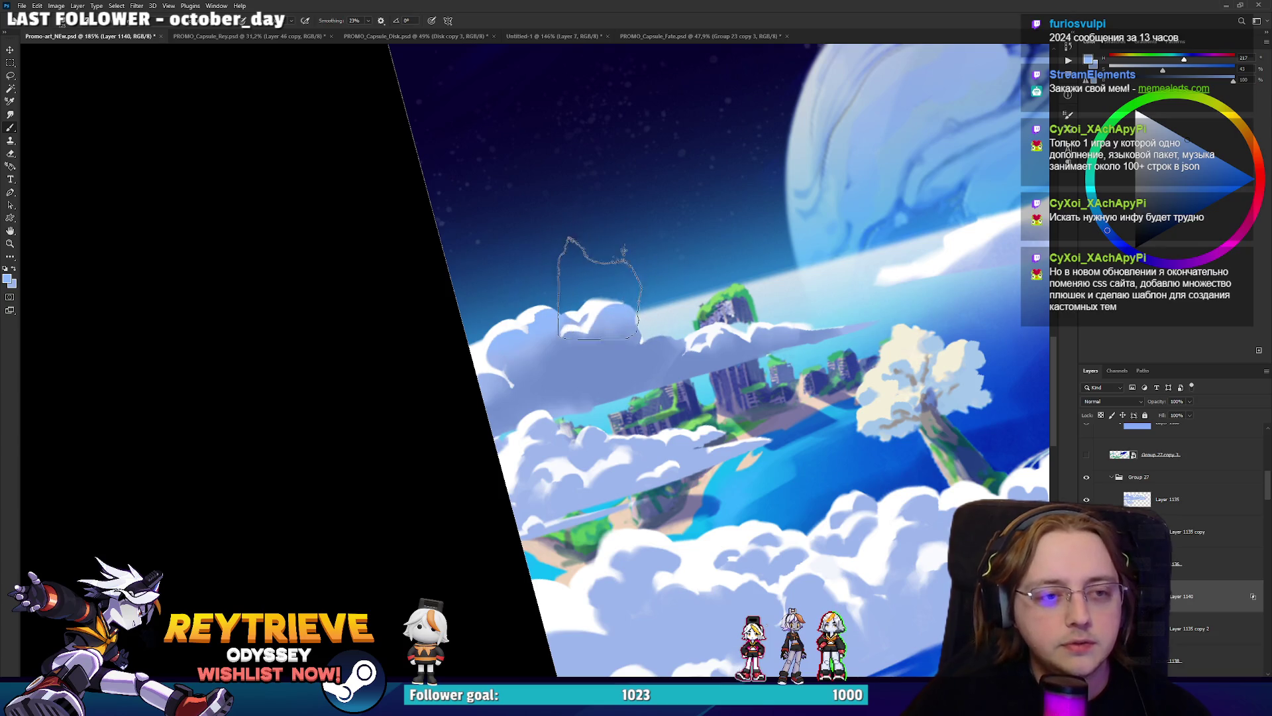
{"action": "key", "text": "bracketleft"}
{"action": "key", "text": "bracketleft"}
{"action": "key", "text": "bracketleft"}
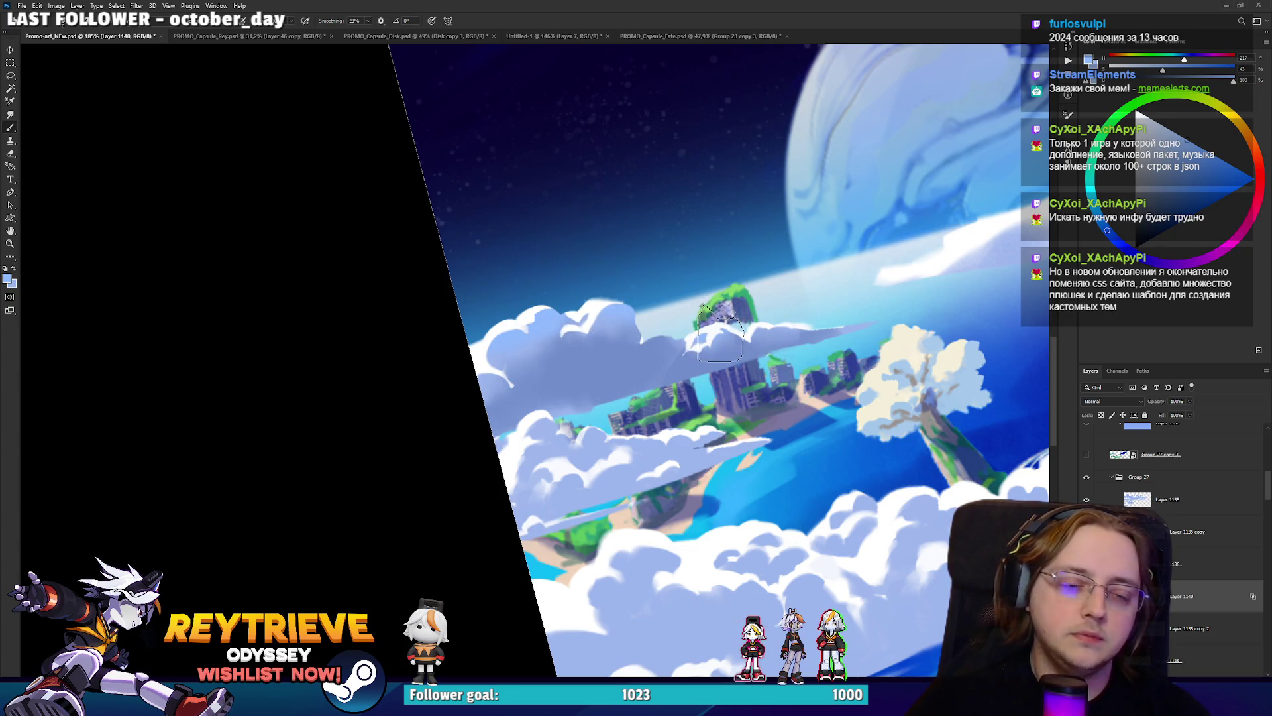
{"action": "scroll", "coordinate": [544, 305], "scroll_direction": "up", "scroll_amount": 3}
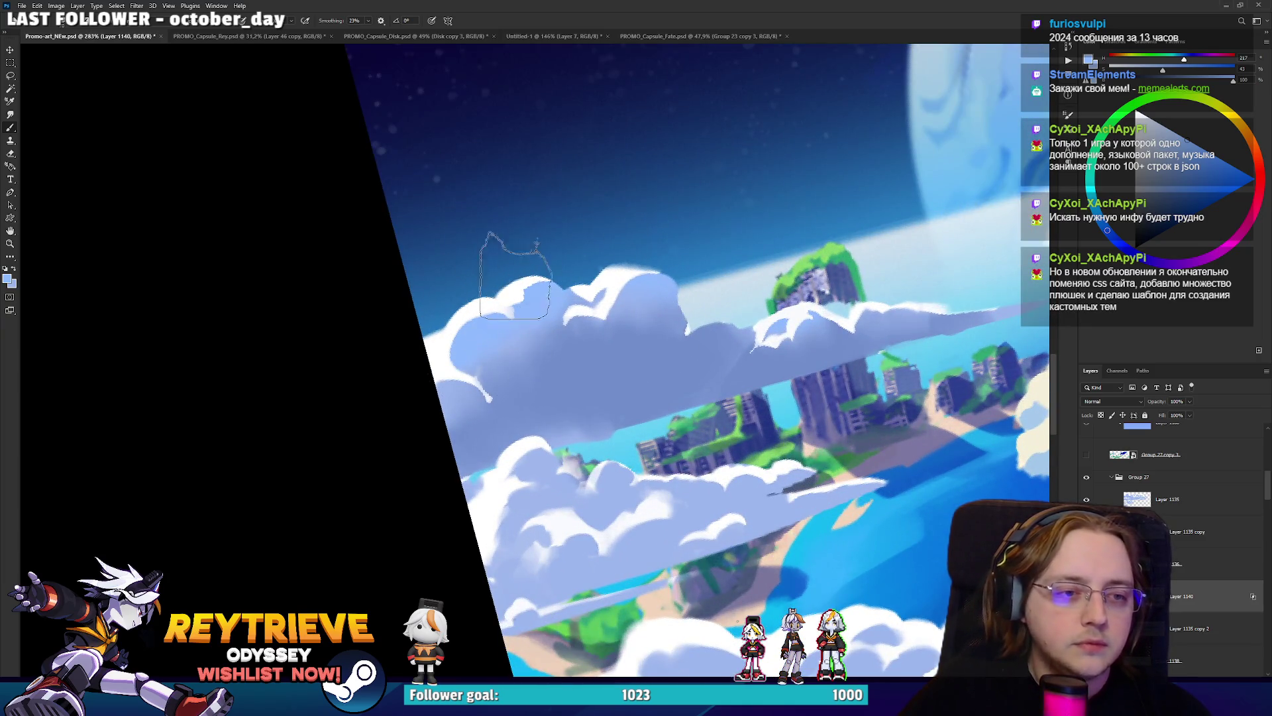
{"action": "key", "text": "ctrl+shift+alt+n"}
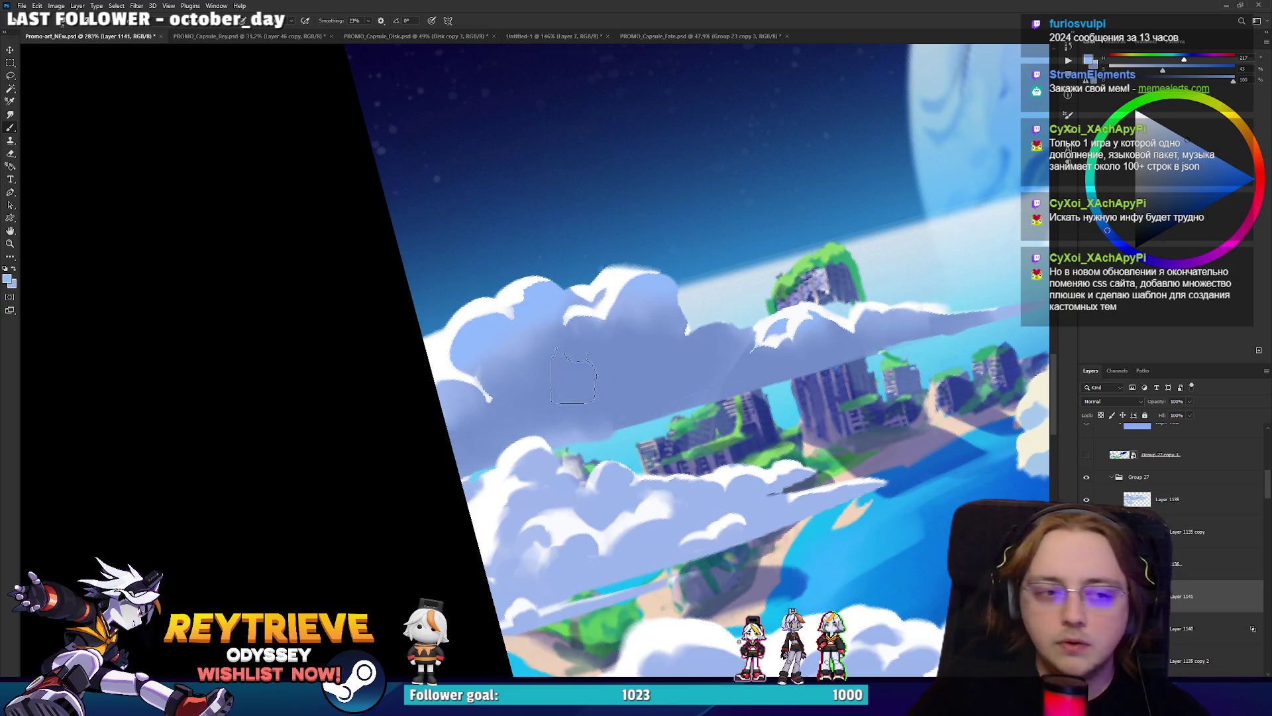
Paint a small light-blue patch on the clouds with a smaller brush, then erase it.
{"action": "key", "text": "["}
{"action": "key", "text": "["}
{"action": "key", "text": "["}
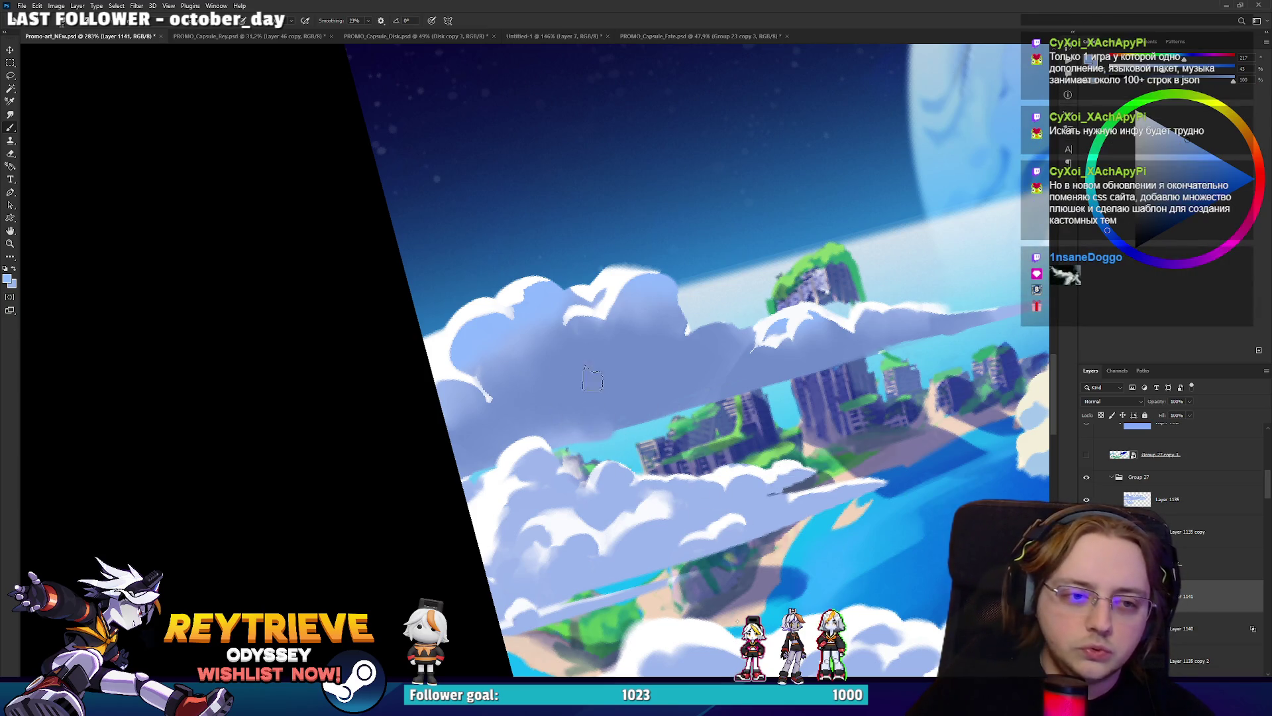
{"action": "mouse_move", "coordinate": [593, 381]}
{"action": "left_mouse_down"}
{"action": "mouse_move", "coordinate": [636, 338]}
{"action": "mouse_move", "coordinate": [604, 385]}
{"action": "mouse_move", "coordinate": [650, 354]}
{"action": "mouse_move", "coordinate": [553, 391]}
{"action": "mouse_move", "coordinate": [629, 345]}
{"action": "mouse_move", "coordinate": [546, 388]}
{"action": "mouse_move", "coordinate": [576, 411]}
{"action": "mouse_move", "coordinate": [617, 398]}
{"action": "mouse_move", "coordinate": [642, 373]}
{"action": "mouse_move", "coordinate": [627, 344]}
{"action": "mouse_move", "coordinate": [604, 387]}
{"action": "mouse_move", "coordinate": [646, 342]}
{"action": "mouse_move", "coordinate": [580, 341]}
{"action": "mouse_move", "coordinate": [627, 378]}
{"action": "mouse_move", "coordinate": [577, 341]}
{"action": "left_mouse_up"}
{"action": "key", "text": "e"}
{"action": "key", "text": "b"}
{"action": "key", "text": "e"}
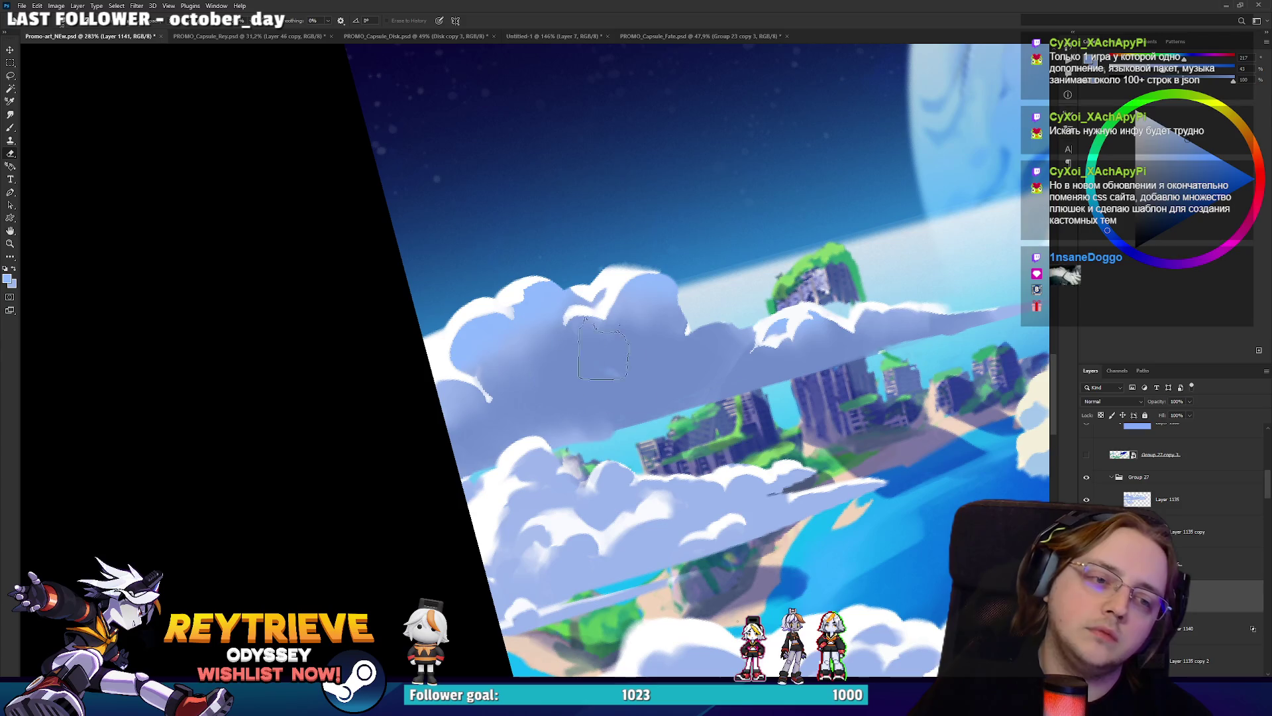
{"action": "key", "text": "b"}
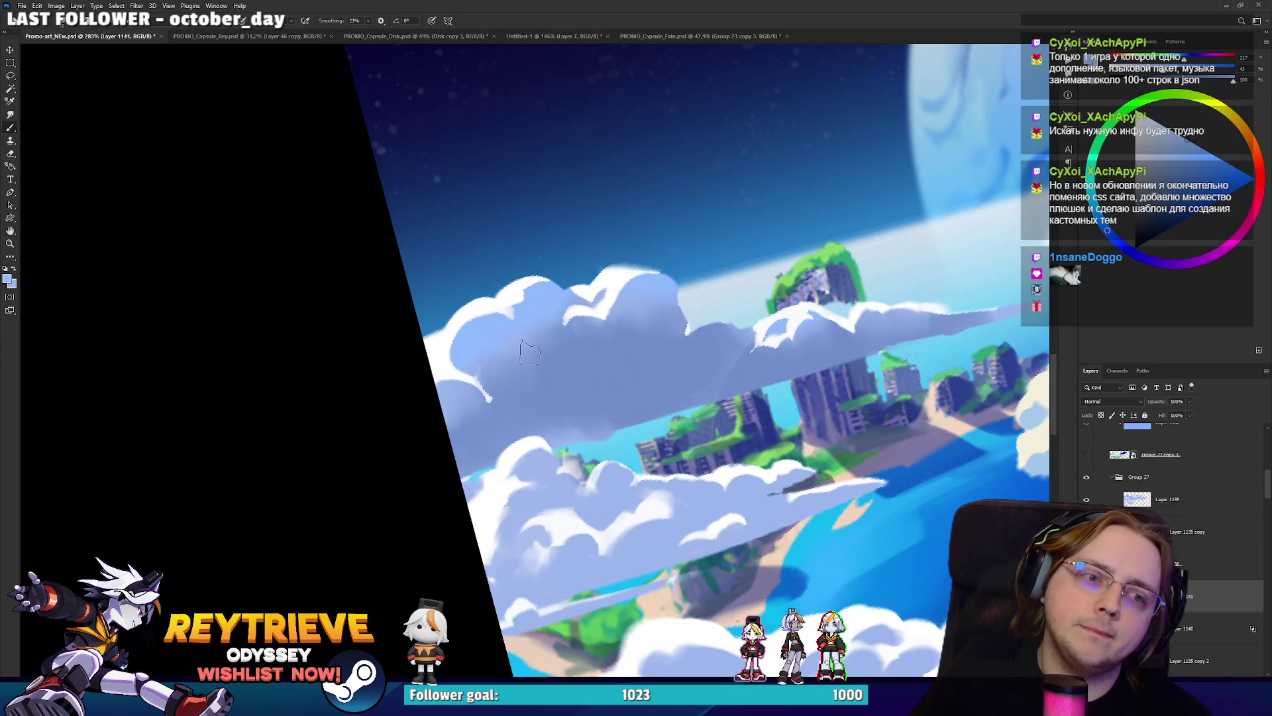
Paint a light-blue cloud mass over the left cloud area and carve it back to show shading.
{"action": "mouse_move", "coordinate": [527, 348]}
{"action": "left_mouse_down"}
{"action": "mouse_move", "coordinate": [537, 415]}
{"action": "mouse_move", "coordinate": [556, 424]}
{"action": "mouse_move", "coordinate": [577, 371]}
{"action": "mouse_move", "coordinate": [584, 413]}
{"action": "mouse_move", "coordinate": [557, 424]}
{"action": "mouse_move", "coordinate": [596, 457]}
{"action": "mouse_move", "coordinate": [583, 457]}
{"action": "left_mouse_up"}
{"action": "key", "text": "e"}
{"action": "key", "text": "b"}
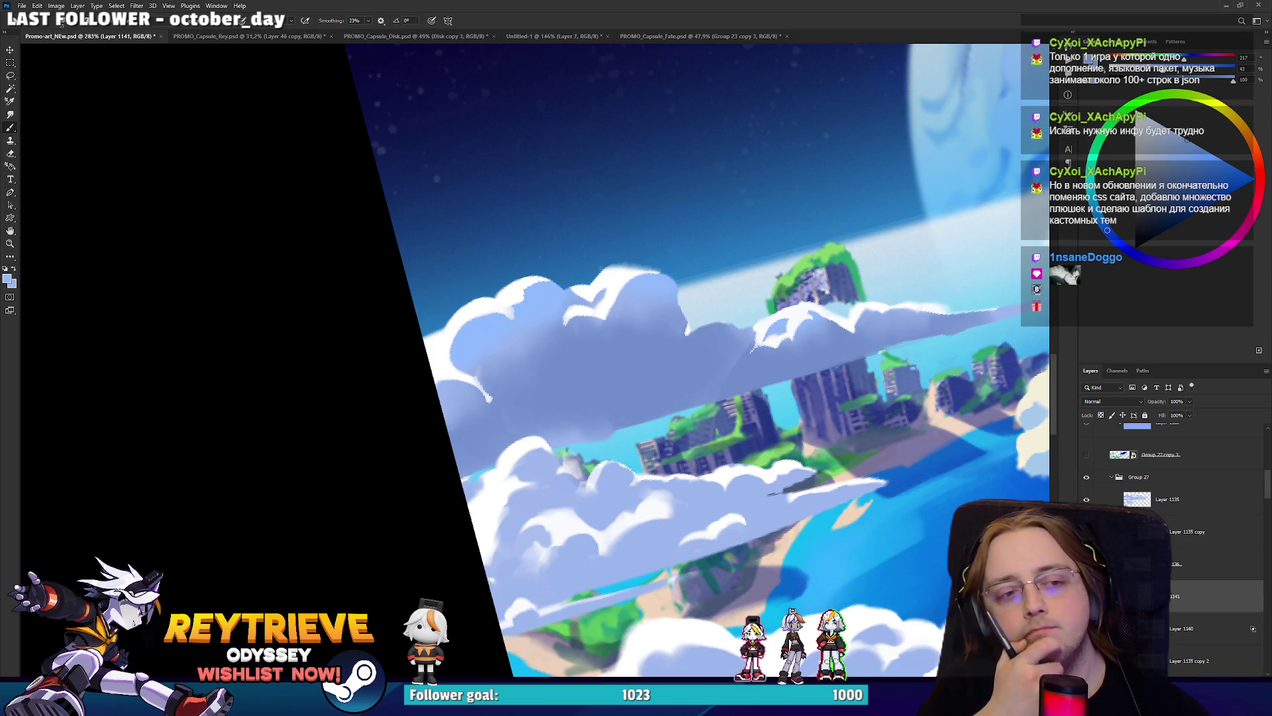
{"action": "mouse_move", "coordinate": [575, 401]}
{"action": "left_mouse_down"}
{"action": "mouse_move", "coordinate": [568, 383]}
{"action": "mouse_move", "coordinate": [668, 369]}
{"action": "mouse_move", "coordinate": [658, 355]}
{"action": "mouse_move", "coordinate": [577, 373]}
{"action": "mouse_move", "coordinate": [523, 331]}
{"action": "mouse_move", "coordinate": [617, 291]}
{"action": "mouse_move", "coordinate": [649, 300]}
{"action": "mouse_move", "coordinate": [666, 328]}
{"action": "mouse_move", "coordinate": [616, 318]}
{"action": "left_mouse_up"}
{"action": "key", "text": "e"}
{"action": "mouse_move", "coordinate": [561, 403]}
{"action": "left_mouse_down"}
{"action": "mouse_move", "coordinate": [656, 374]}
{"action": "mouse_move", "coordinate": [689, 395]}
{"action": "mouse_move", "coordinate": [596, 411]}
{"action": "mouse_move", "coordinate": [569, 451]}
{"action": "mouse_move", "coordinate": [519, 447]}
{"action": "mouse_move", "coordinate": [523, 411]}
{"action": "mouse_move", "coordinate": [591, 383]}
{"action": "mouse_move", "coordinate": [629, 383]}
{"action": "mouse_move", "coordinate": [583, 446]}
{"action": "mouse_move", "coordinate": [624, 429]}
{"action": "mouse_move", "coordinate": [606, 374]}
{"action": "left_mouse_up"}
{"action": "key", "text": "b"}
{"action": "key", "text": "e"}
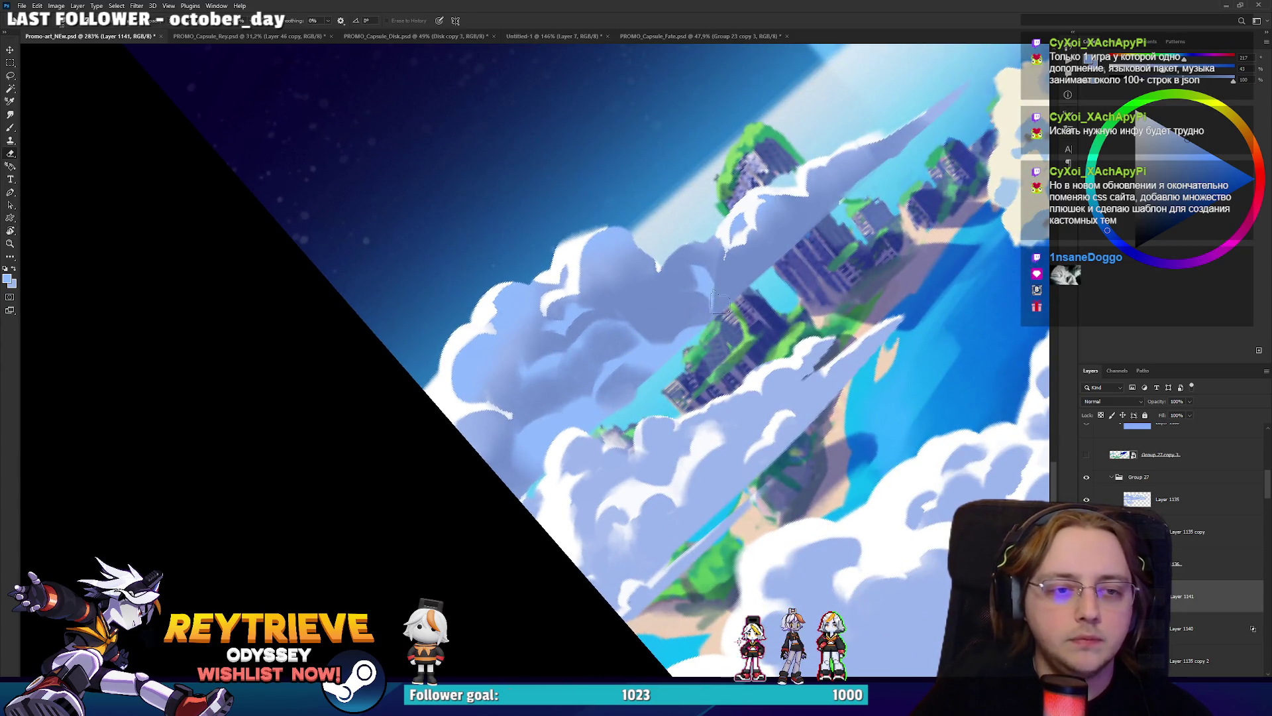
Brush light-blue tone over the big cloud and carve darker shadow shapes across its middle.
{"action": "key", "text": "b"}
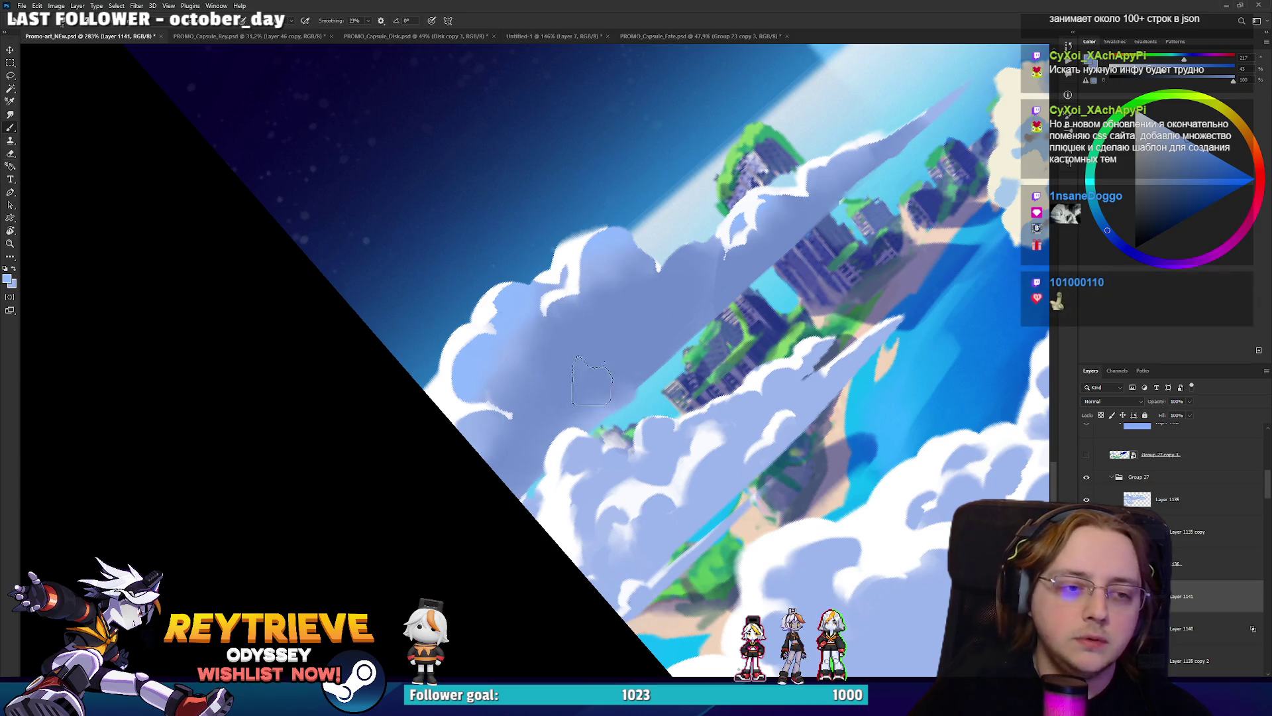
{"action": "mouse_move", "coordinate": [588, 384]}
{"action": "left_mouse_down"}
{"action": "mouse_move", "coordinate": [596, 358]}
{"action": "mouse_move", "coordinate": [689, 299]}
{"action": "left_mouse_up"}
{"action": "key", "text": "e"}
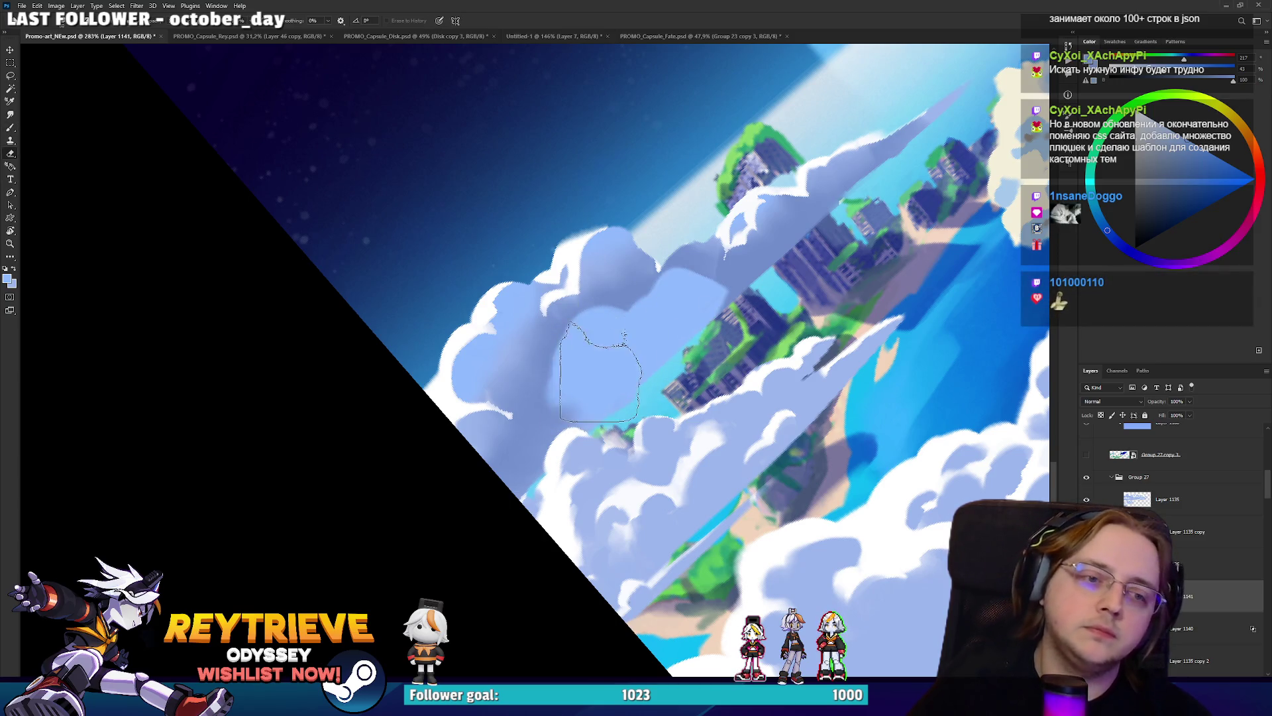
{"action": "mouse_move", "coordinate": [567, 401]}
{"action": "left_mouse_down"}
{"action": "mouse_move", "coordinate": [623, 318]}
{"action": "mouse_move", "coordinate": [656, 298]}
{"action": "left_mouse_up"}
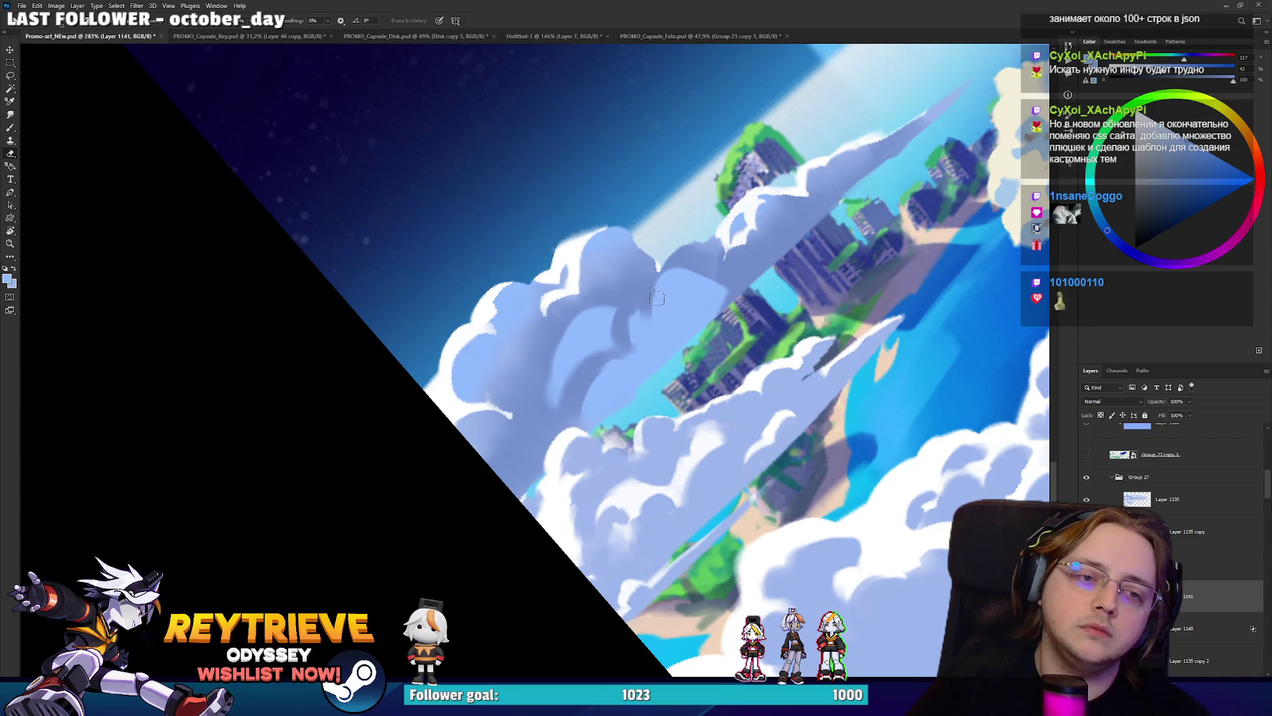
{"action": "left_click_drag", "start_coordinate": [583, 344], "coordinate": [589, 361]}
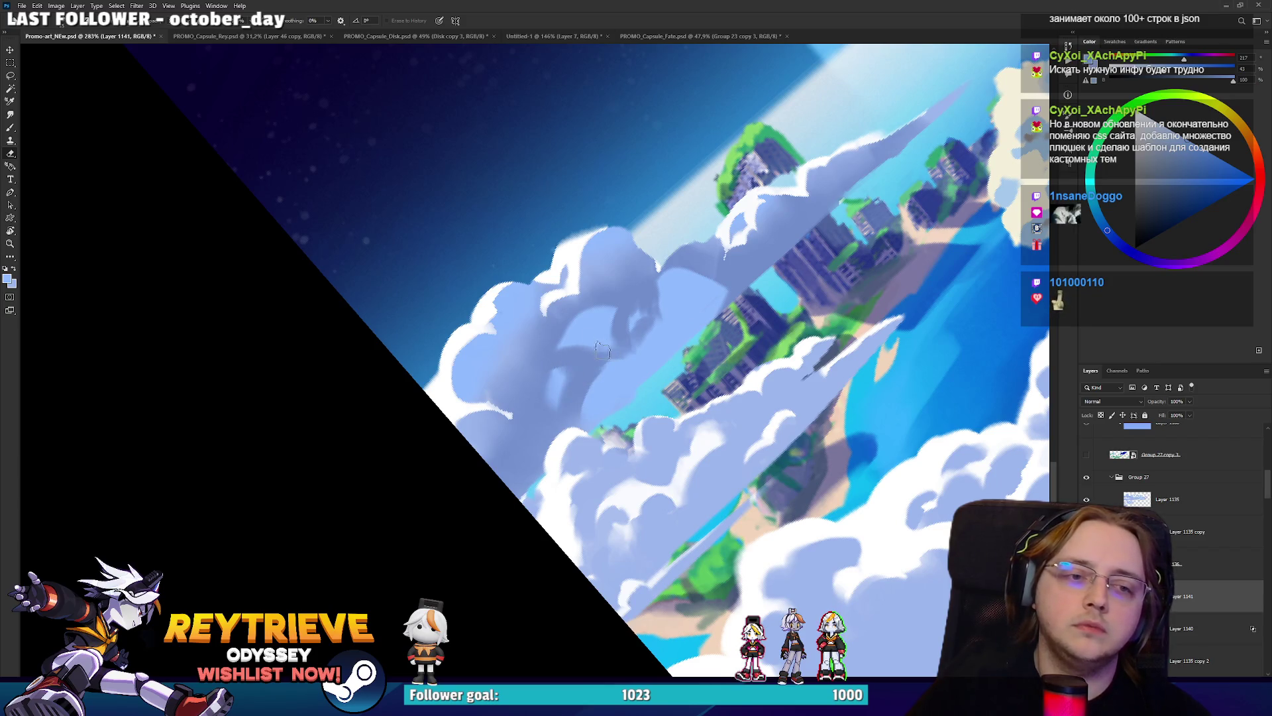
{"action": "left_click_drag", "start_coordinate": [656, 318], "coordinate": [698, 322]}
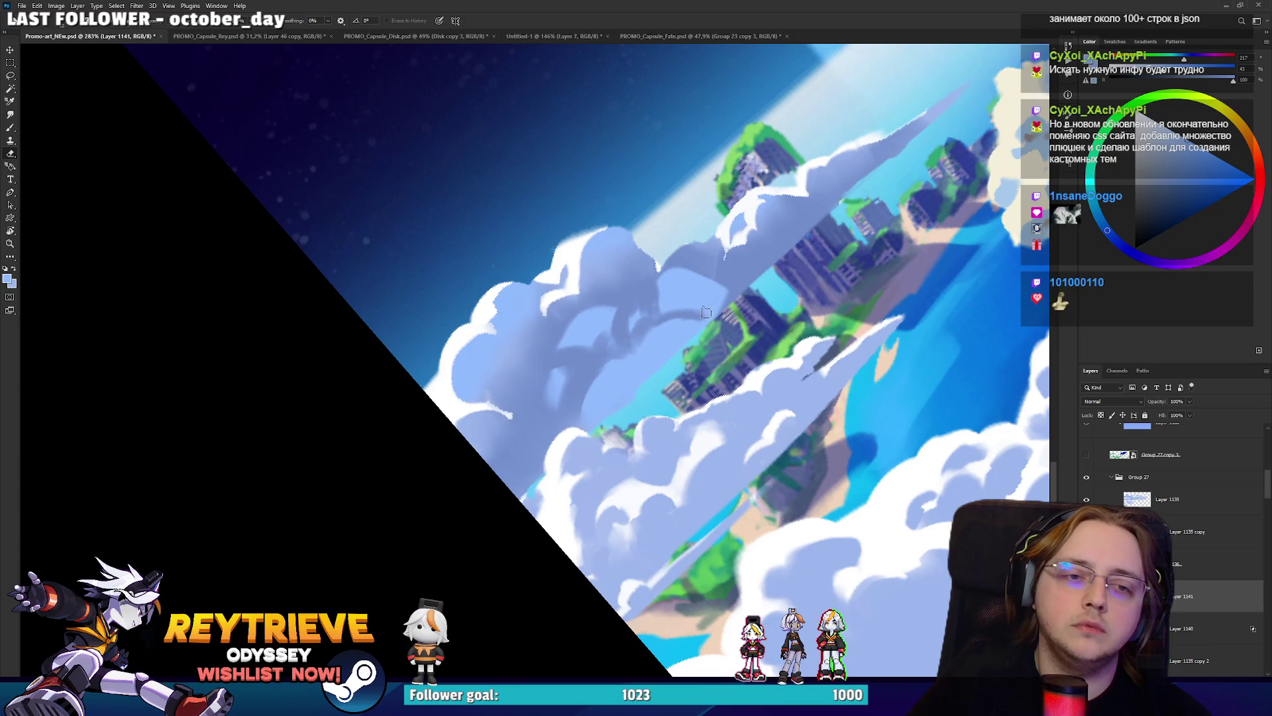
{"action": "mouse_move", "coordinate": [709, 331]}
{"action": "left_mouse_down"}
{"action": "mouse_move", "coordinate": [696, 398]}
{"action": "mouse_move", "coordinate": [636, 431]}
{"action": "mouse_move", "coordinate": [656, 424]}
{"action": "mouse_move", "coordinate": [709, 341]}
{"action": "mouse_move", "coordinate": [596, 328]}
{"action": "mouse_move", "coordinate": [609, 324]}
{"action": "mouse_move", "coordinate": [573, 352]}
{"action": "left_mouse_up"}
{"action": "mouse_move", "coordinate": [675, 320]}
{"action": "left_mouse_down"}
{"action": "mouse_move", "coordinate": [583, 371]}
{"action": "mouse_move", "coordinate": [662, 298]}
{"action": "left_mouse_up"}
Paint highlights along the cloud's upper edge, then turn the view nearly upright.
{"action": "key", "text": "b"}
{"action": "mouse_move", "coordinate": [570, 279]}
{"action": "left_mouse_down"}
{"action": "mouse_move", "coordinate": [617, 292]}
{"action": "mouse_move", "coordinate": [629, 272]}
{"action": "mouse_move", "coordinate": [609, 295]}
{"action": "mouse_move", "coordinate": [636, 279]}
{"action": "mouse_move", "coordinate": [634, 321]}
{"action": "mouse_move", "coordinate": [652, 305]}
{"action": "mouse_move", "coordinate": [666, 318]}
{"action": "mouse_move", "coordinate": [647, 305]}
{"action": "mouse_move", "coordinate": [649, 322]}
{"action": "mouse_move", "coordinate": [658, 283]}
{"action": "mouse_move", "coordinate": [693, 285]}
{"action": "mouse_move", "coordinate": [670, 317]}
{"action": "left_mouse_up"}
{"action": "key", "text": "e"}
{"action": "key", "text": "b"}
{"action": "key", "text": "e"}
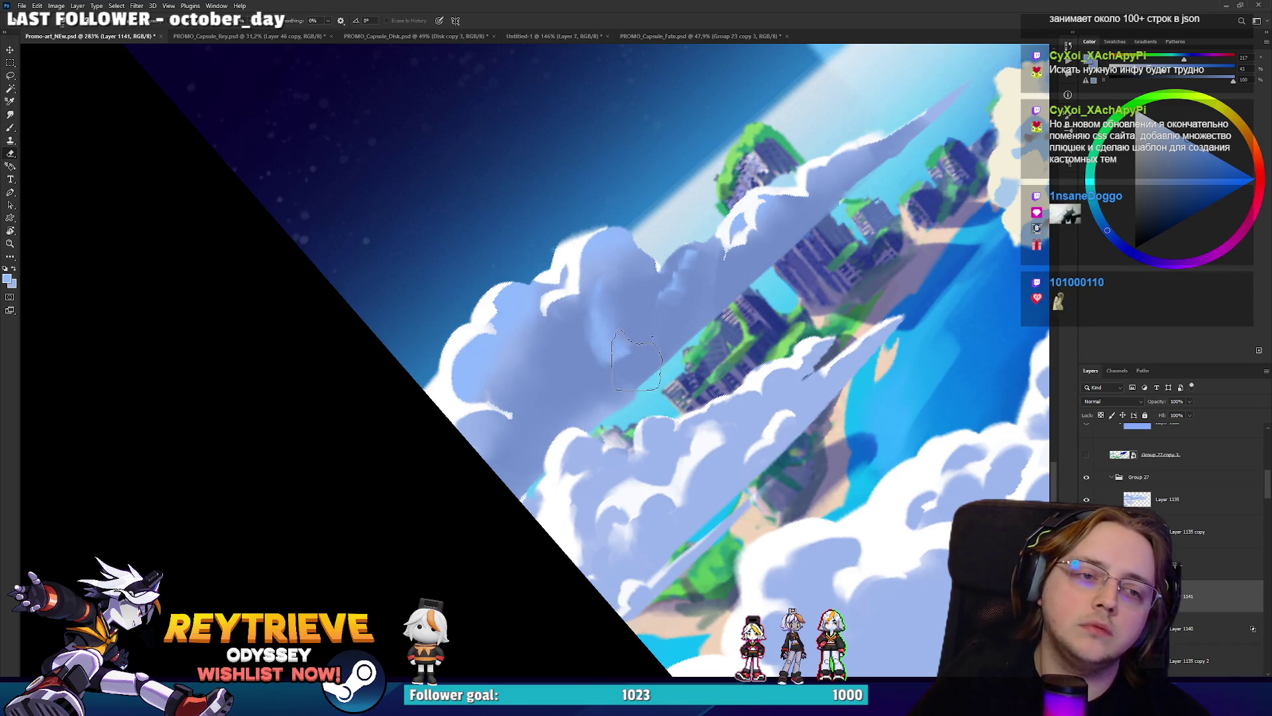
{"action": "key", "text": "r"}
{"action": "left_click_drag", "start_coordinate": [637, 361], "coordinate": [711, 468]}
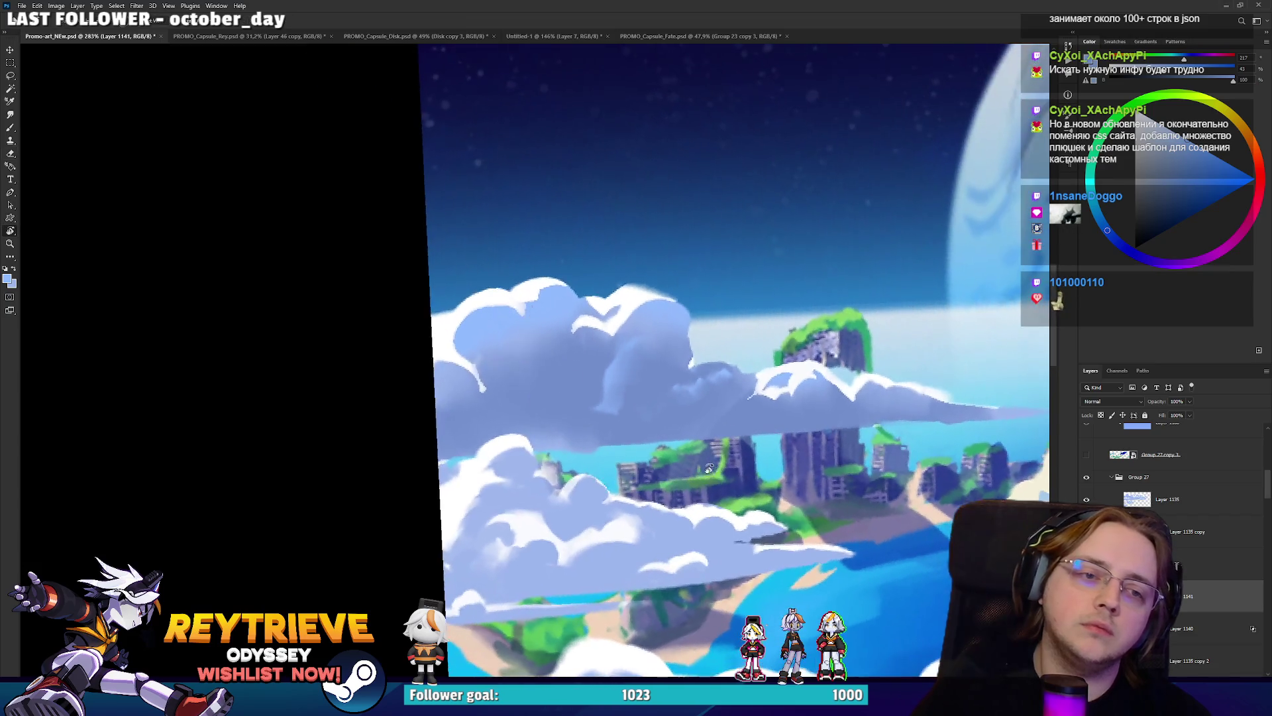
Paint light-blue strokes across the cloud and erase its shadows back with a smaller brush.
{"action": "key", "text": "b"}
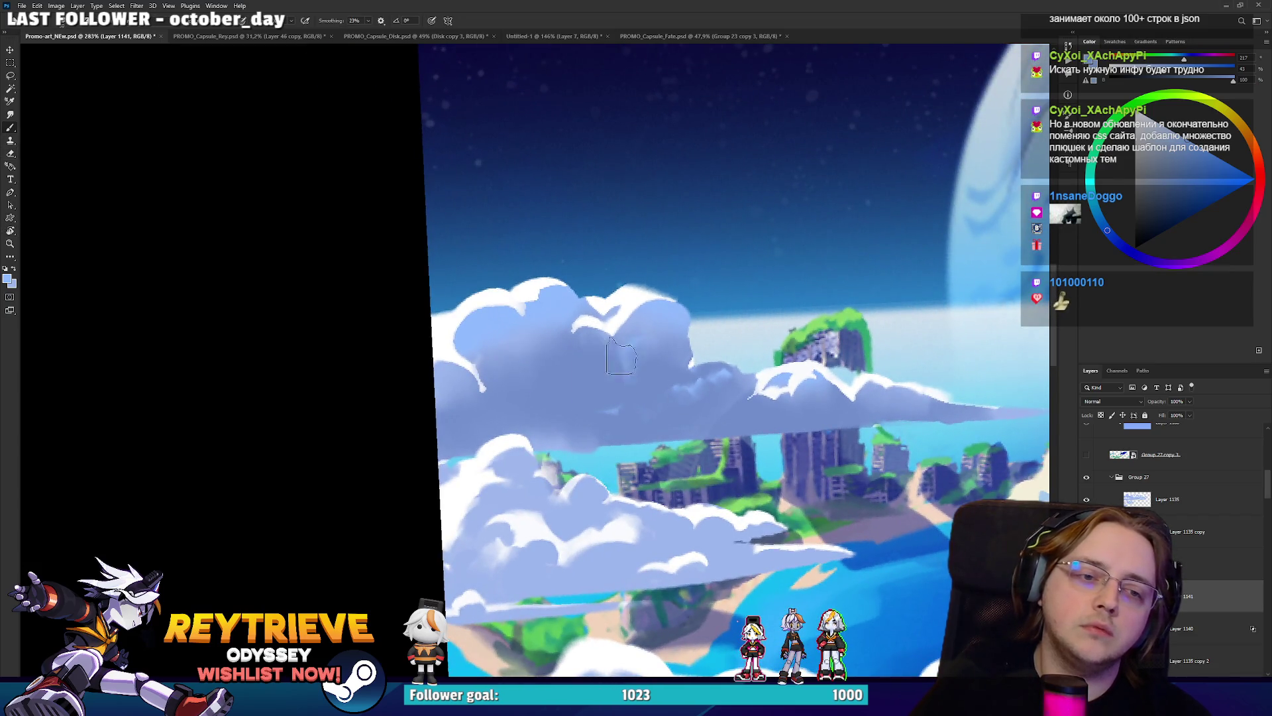
{"action": "key", "text": "e"}
{"action": "key", "text": "b"}
{"action": "mouse_move", "coordinate": [557, 364]}
{"action": "left_mouse_down"}
{"action": "mouse_move", "coordinate": [616, 365]}
{"action": "mouse_move", "coordinate": [537, 397]}
{"action": "mouse_move", "coordinate": [543, 358]}
{"action": "mouse_move", "coordinate": [617, 318]}
{"action": "mouse_move", "coordinate": [591, 397]}
{"action": "left_mouse_up"}
{"action": "key", "text": "e"}
{"action": "key", "text": "bracketleft"}
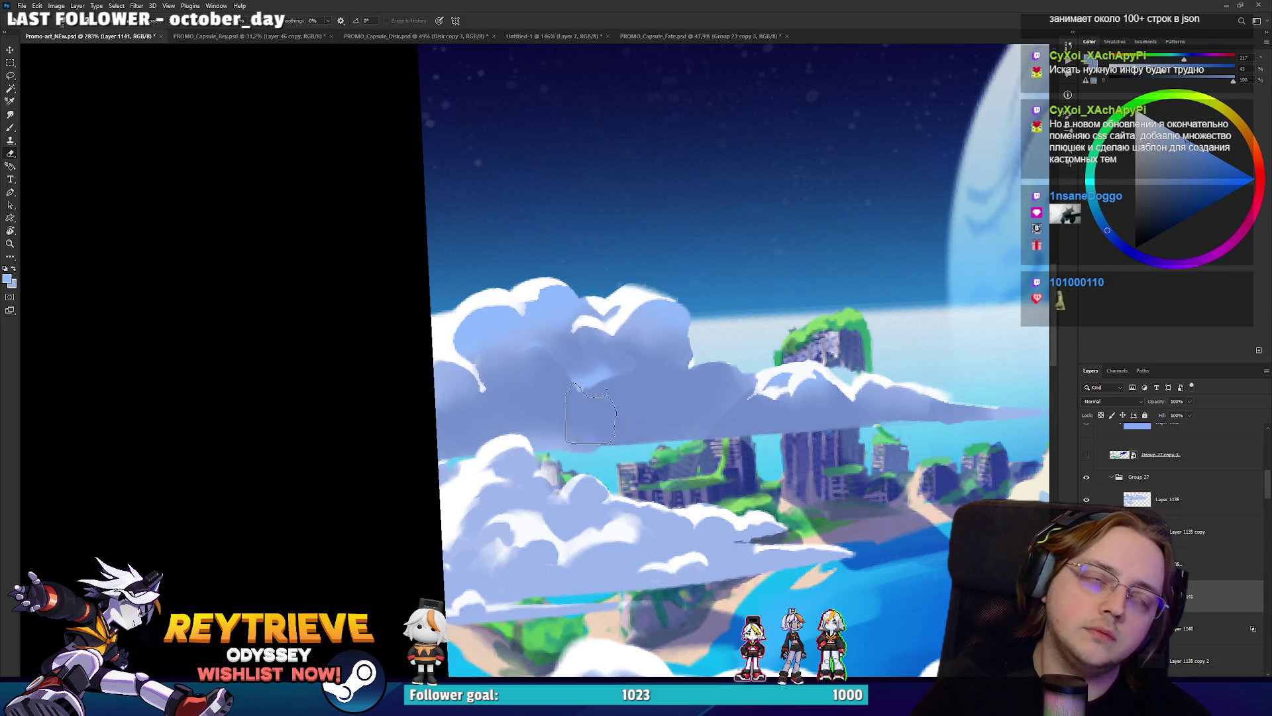
{"action": "key", "text": "b"}
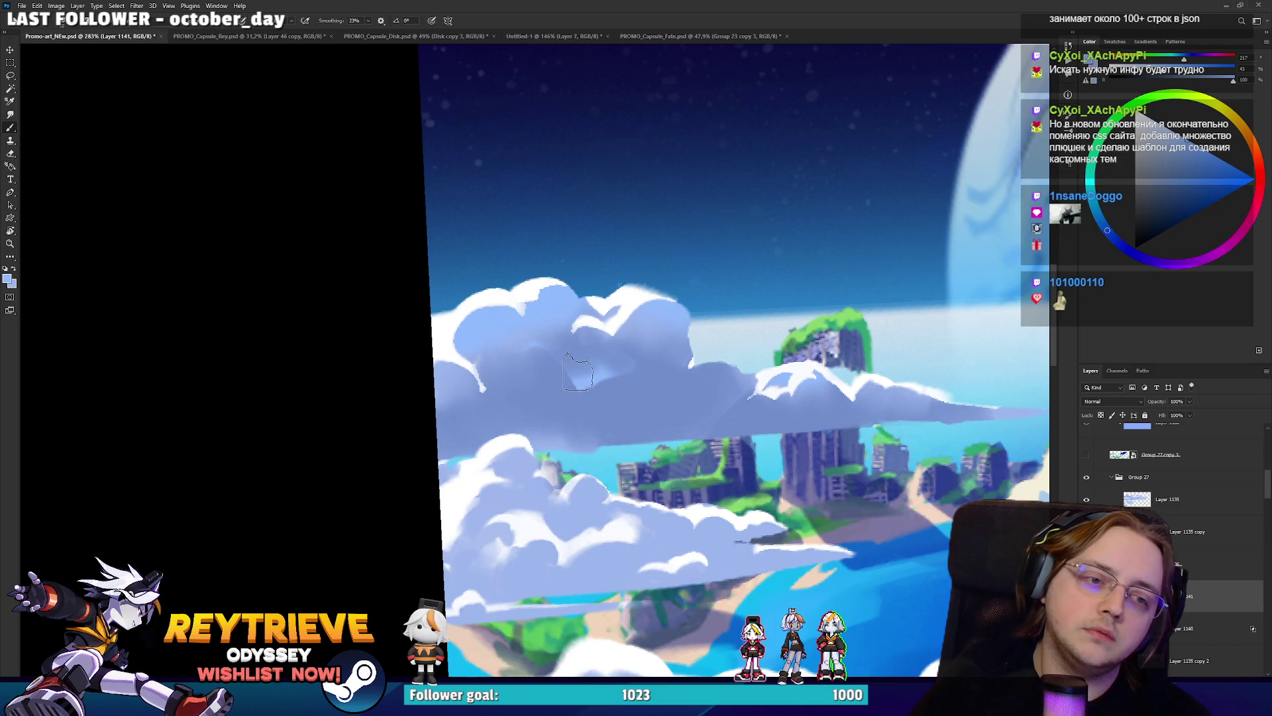
{"action": "mouse_move", "coordinate": [540, 352]}
{"action": "left_mouse_down"}
{"action": "mouse_move", "coordinate": [577, 394]}
{"action": "mouse_move", "coordinate": [510, 354]}
{"action": "left_mouse_up"}
{"action": "key", "text": "r"}
{"action": "key", "text": "e"}
{"action": "key", "text": "b"}
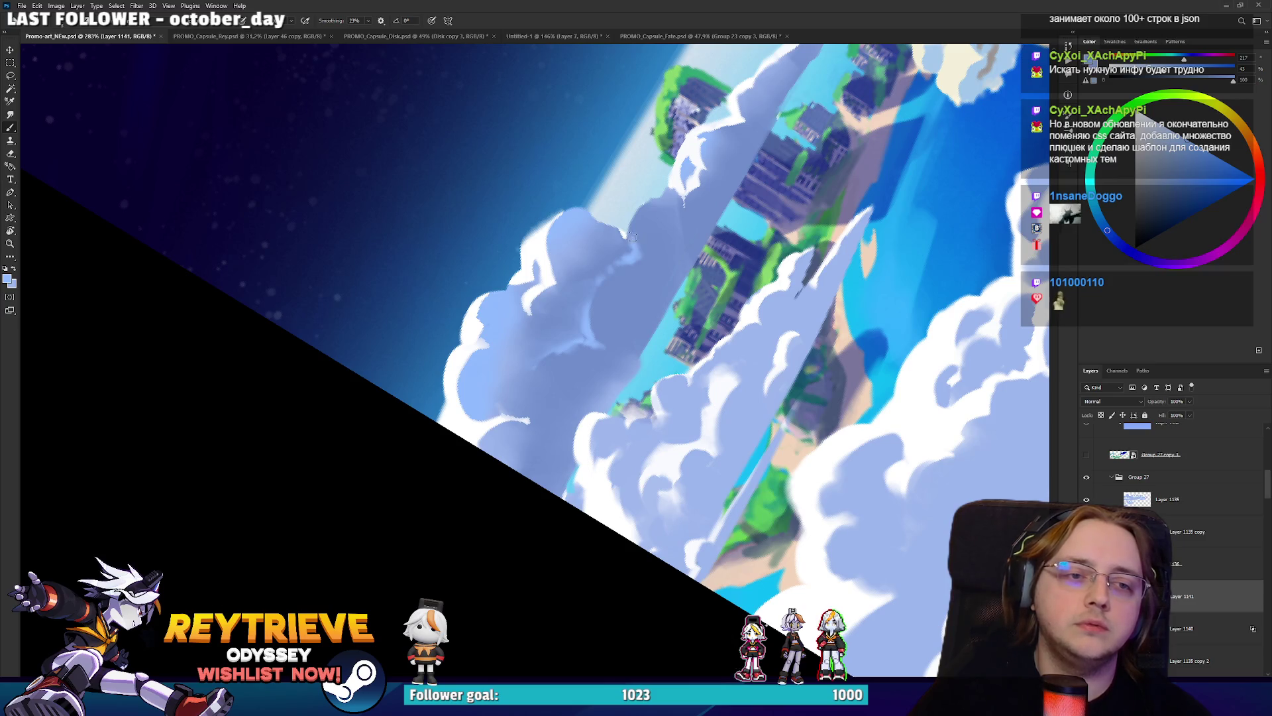
Rotate the view so the clouds lie flatter and dab light blue onto the cloud.
{"action": "key", "text": "r"}
{"action": "left_click_drag", "start_coordinate": [683, 259], "coordinate": [544, 366]}
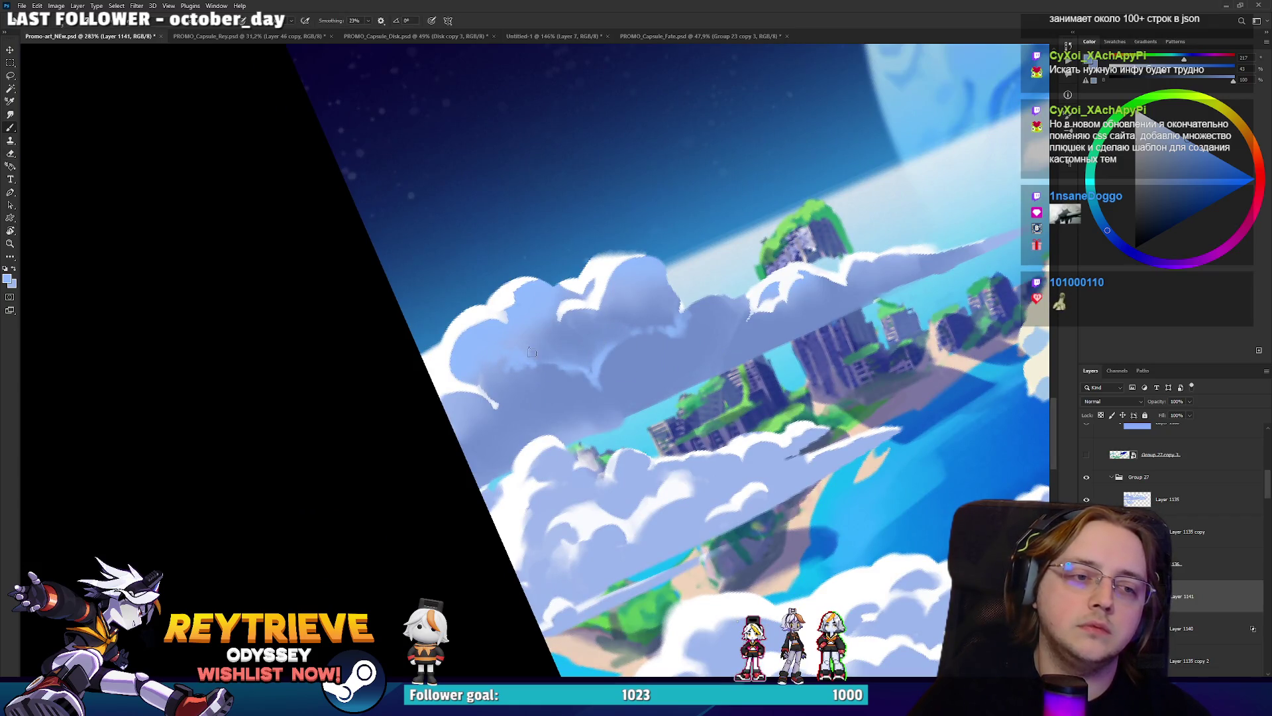
{"action": "key", "text": "e"}
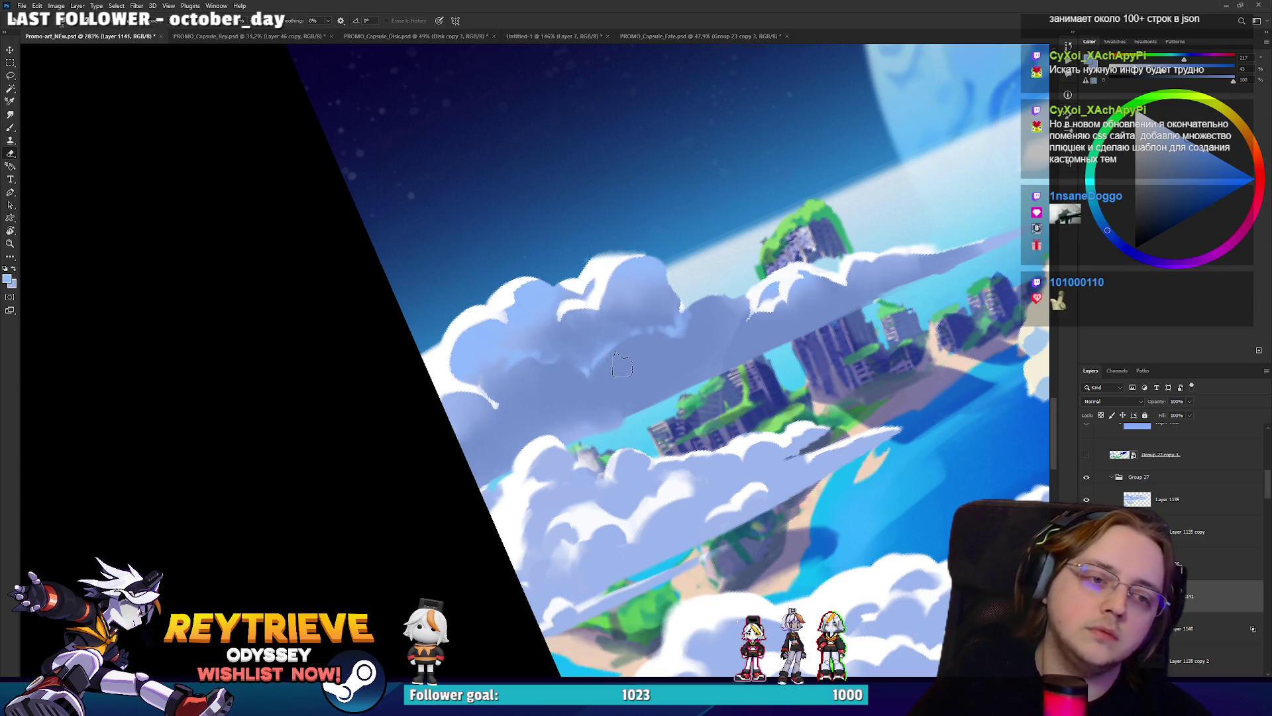
{"action": "scroll", "coordinate": [701, 310], "scroll_direction": "down", "scroll_amount": 3}
{"action": "left_click_drag", "start_coordinate": [700, 315], "coordinate": [697, 324]}
{"action": "scroll", "coordinate": [698, 324], "scroll_direction": "up", "scroll_amount": 3}
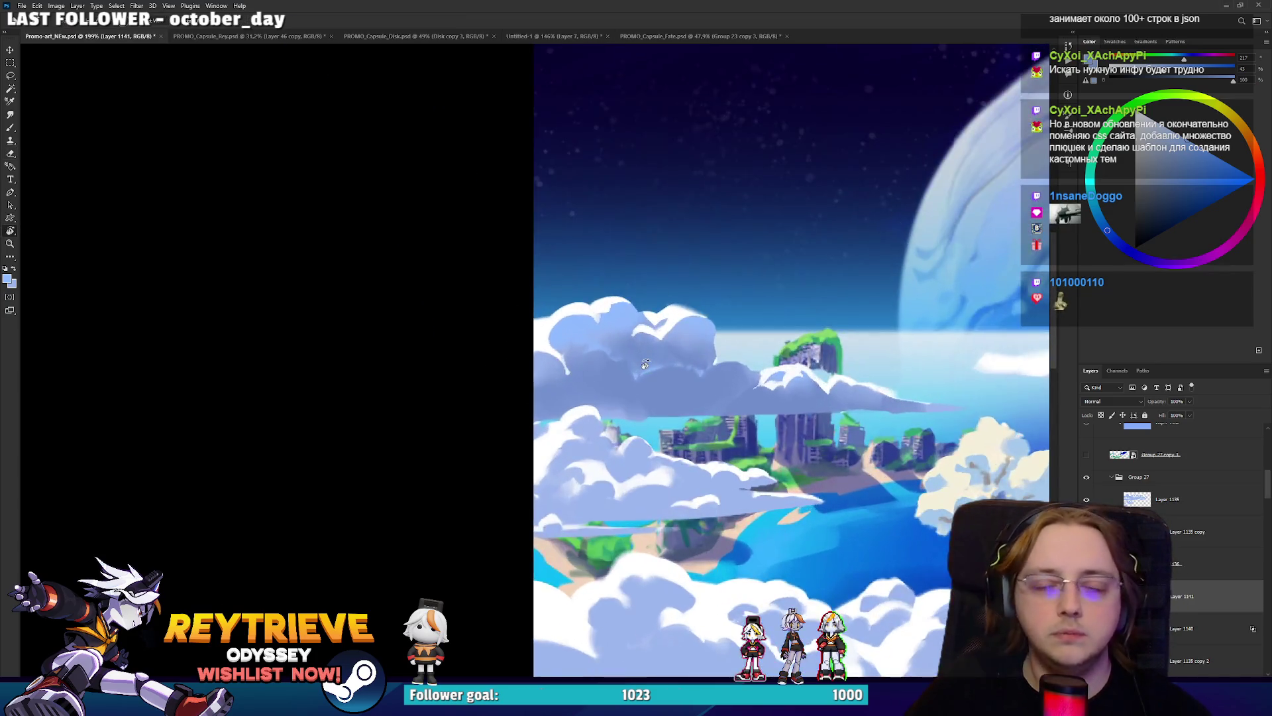
{"action": "key", "text": "b"}
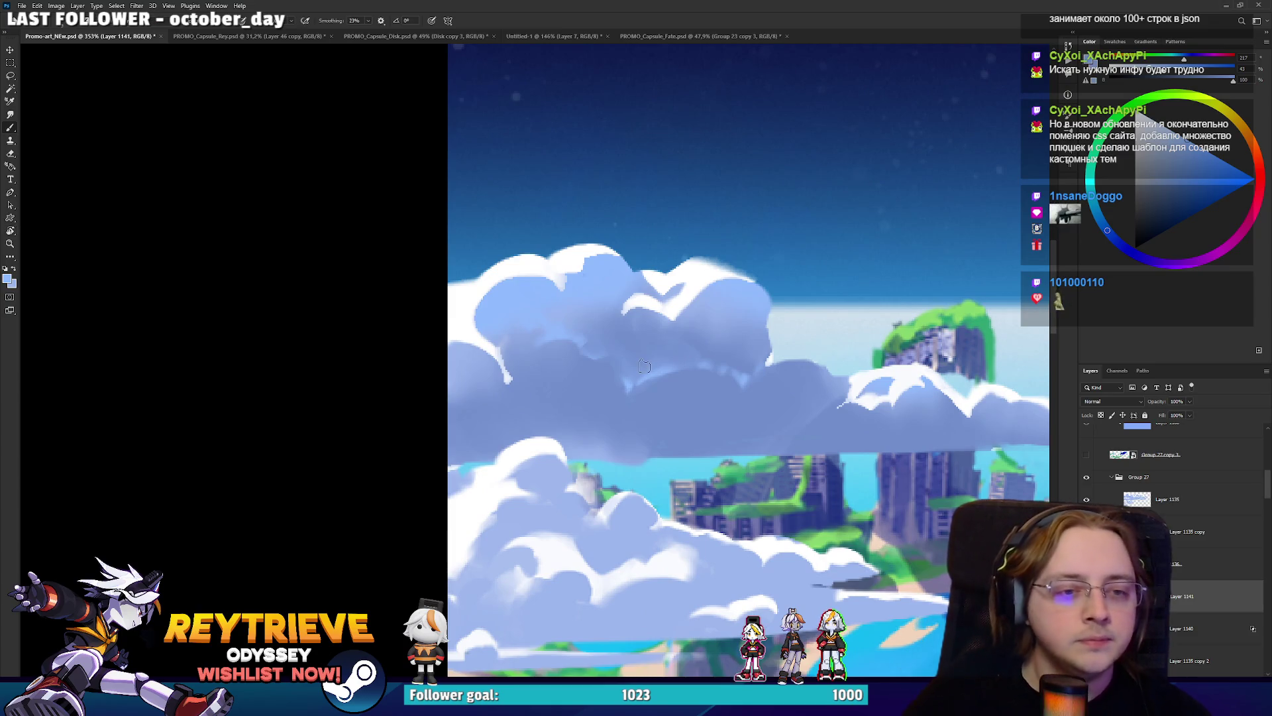
{"action": "left_click_drag", "start_coordinate": [635, 375], "coordinate": [634, 371]}
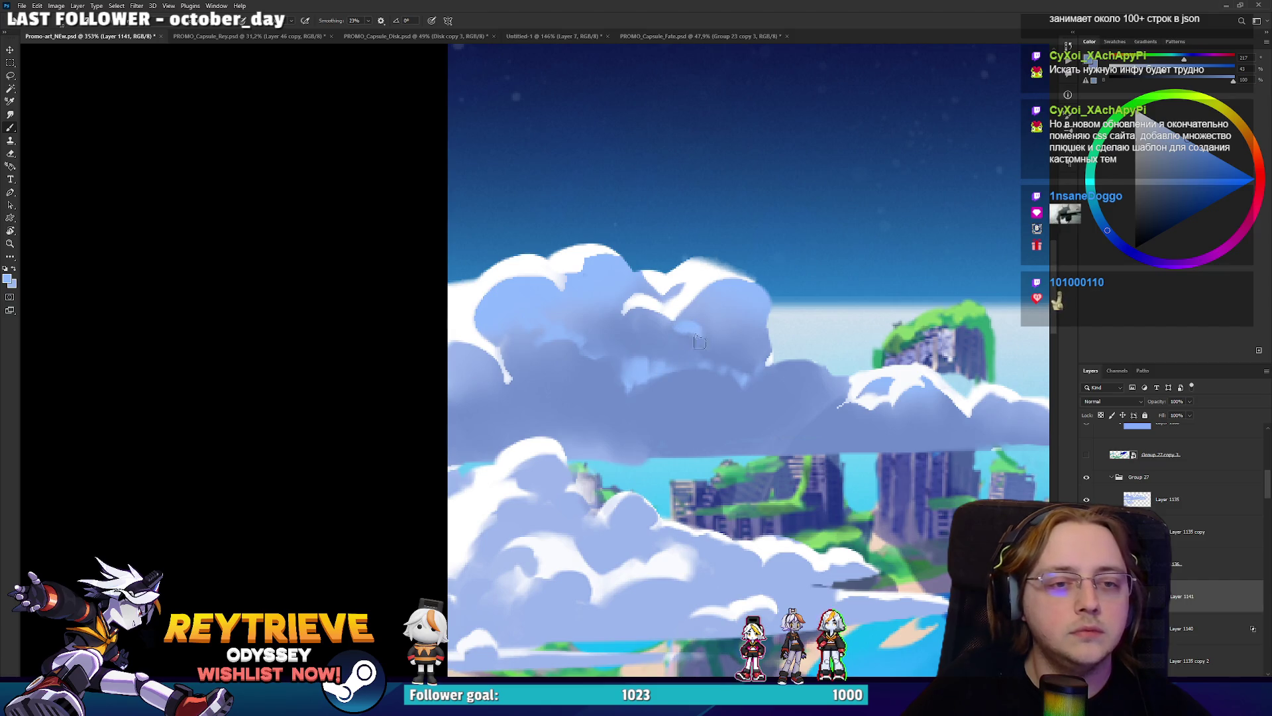
Tilt and lower the view, erasing cloud paint back toward earlier strokes, then level it.
{"action": "key", "text": "e"}
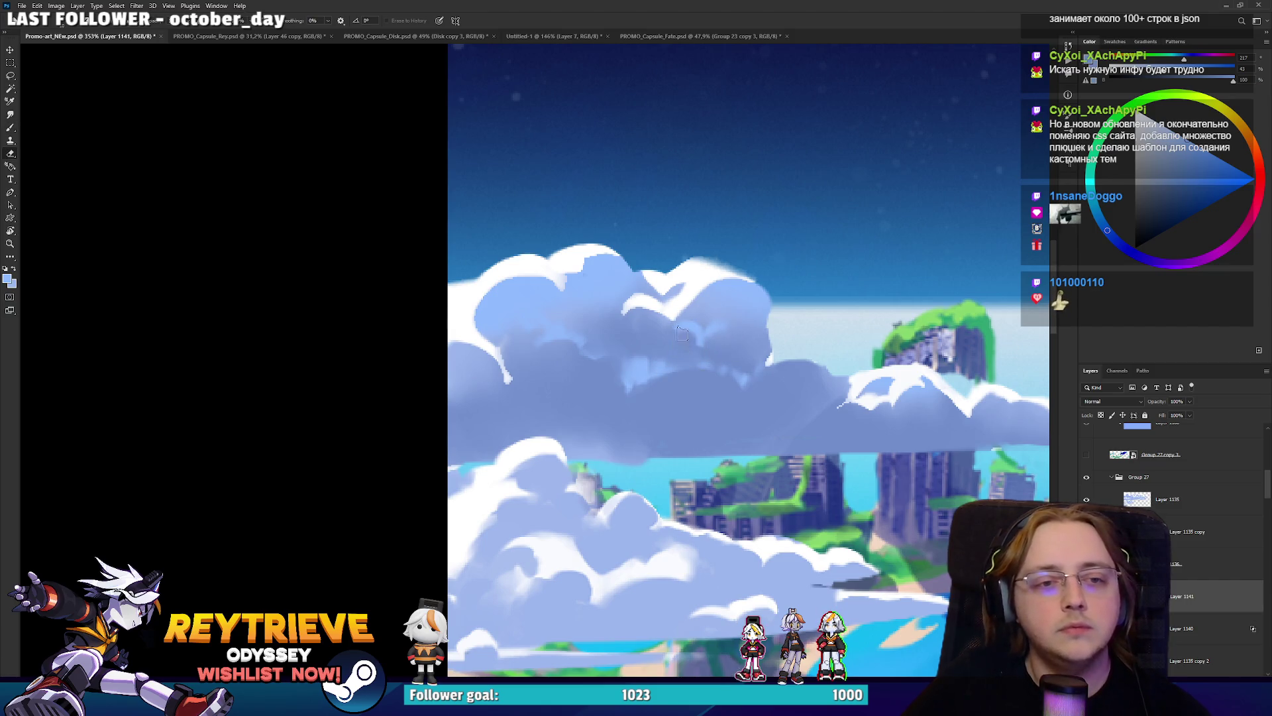
{"action": "key", "text": "b"}
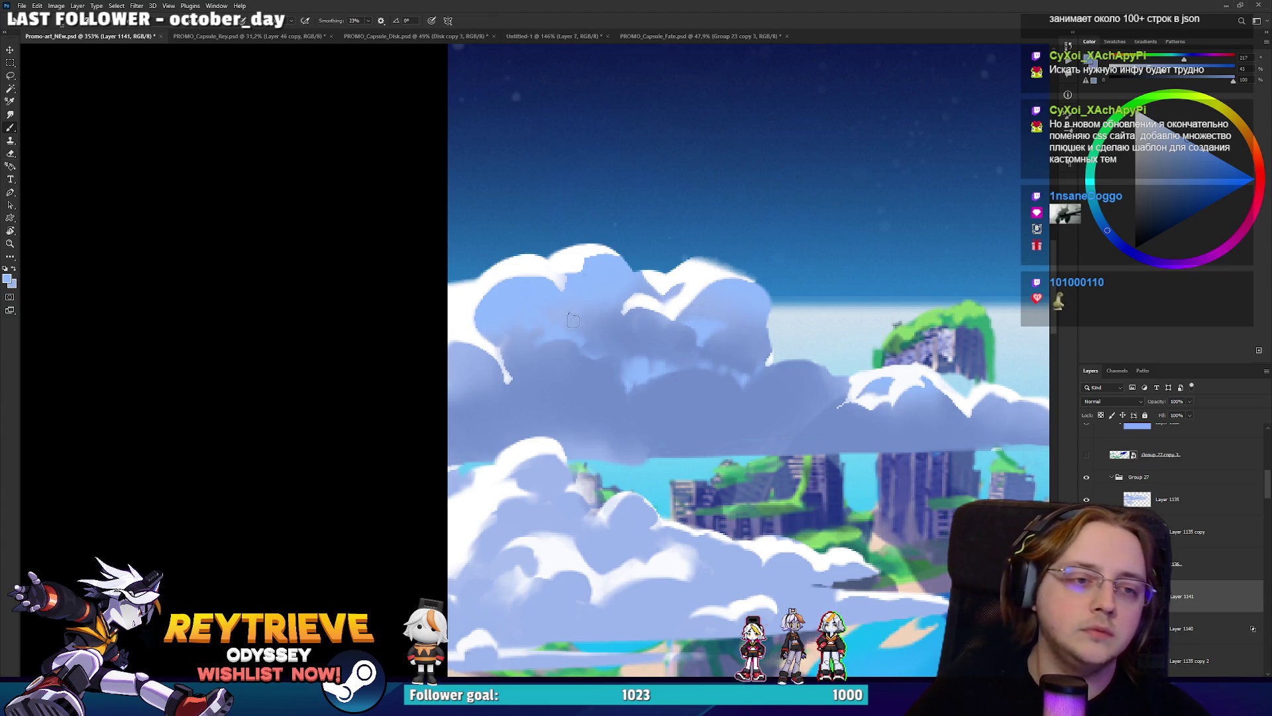
{"action": "left_click_drag", "start_coordinate": [678, 335], "coordinate": [494, 298]}
{"action": "left_click_drag", "start_coordinate": [591, 318], "coordinate": [592, 369]}
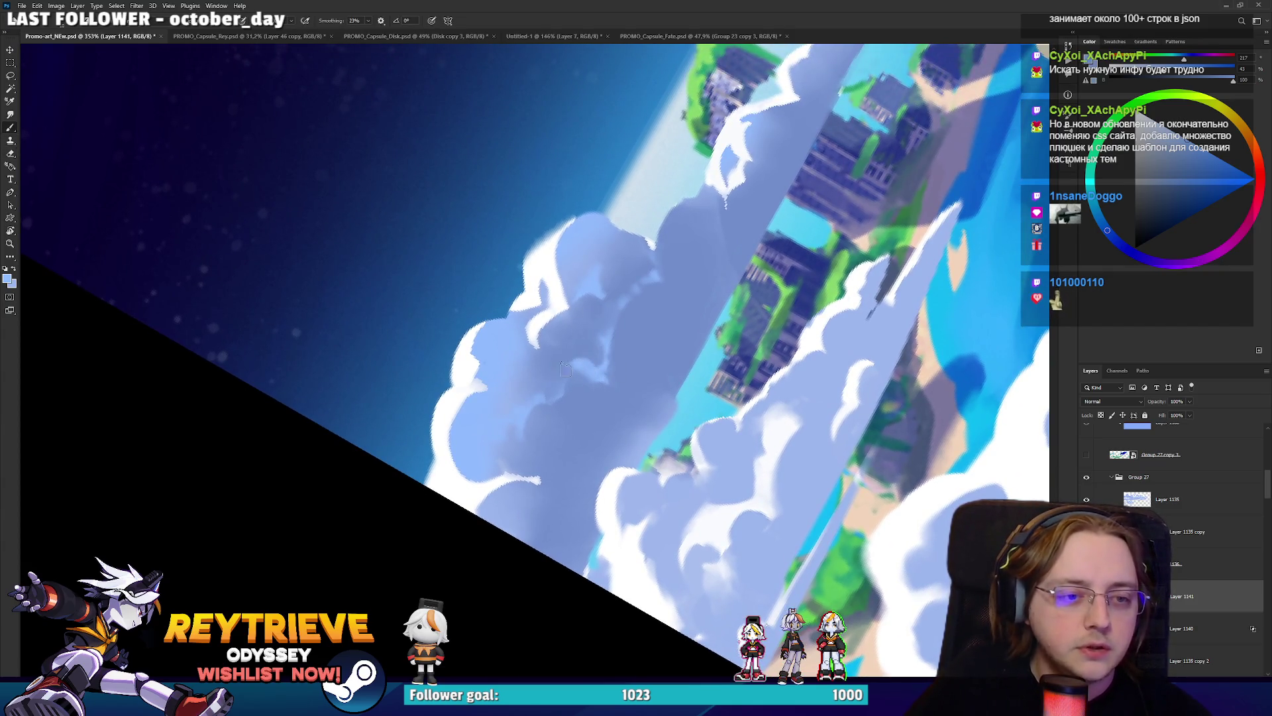
{"action": "key", "text": "e"}
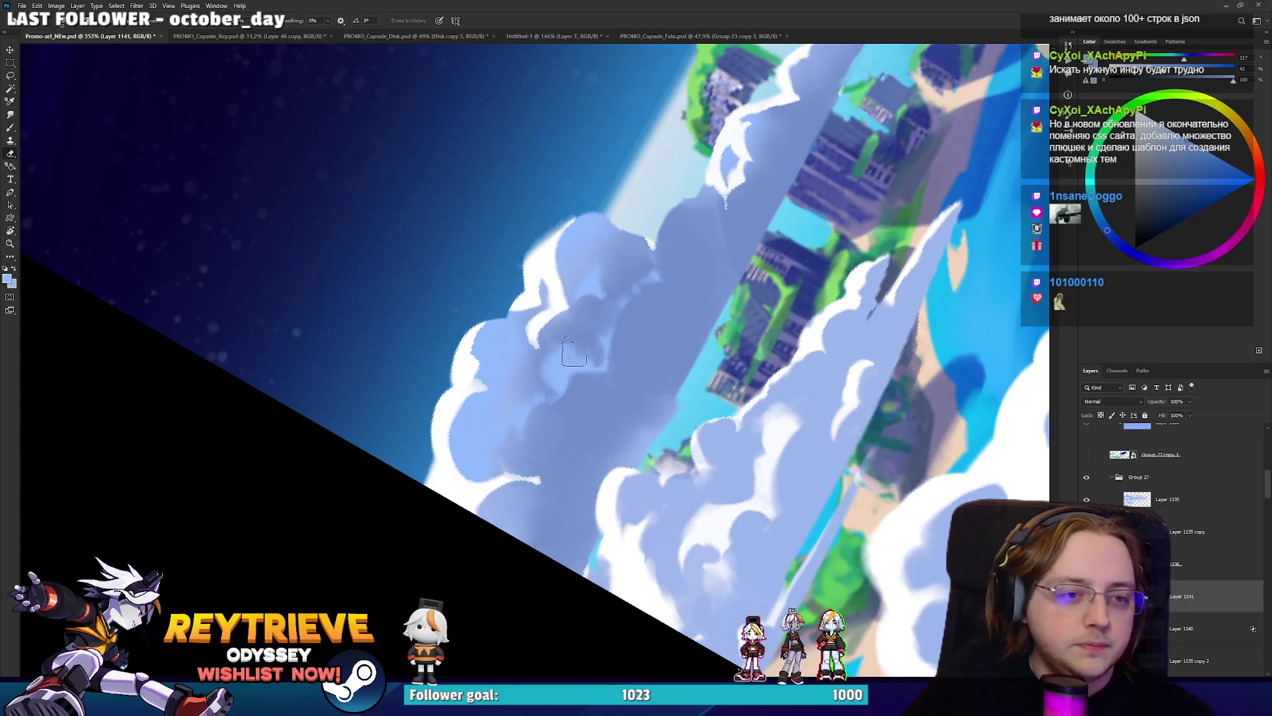
{"action": "key", "text": "r"}
{"action": "left_click_drag", "start_coordinate": [619, 305], "coordinate": [526, 383]}
{"action": "key", "text": "b"}
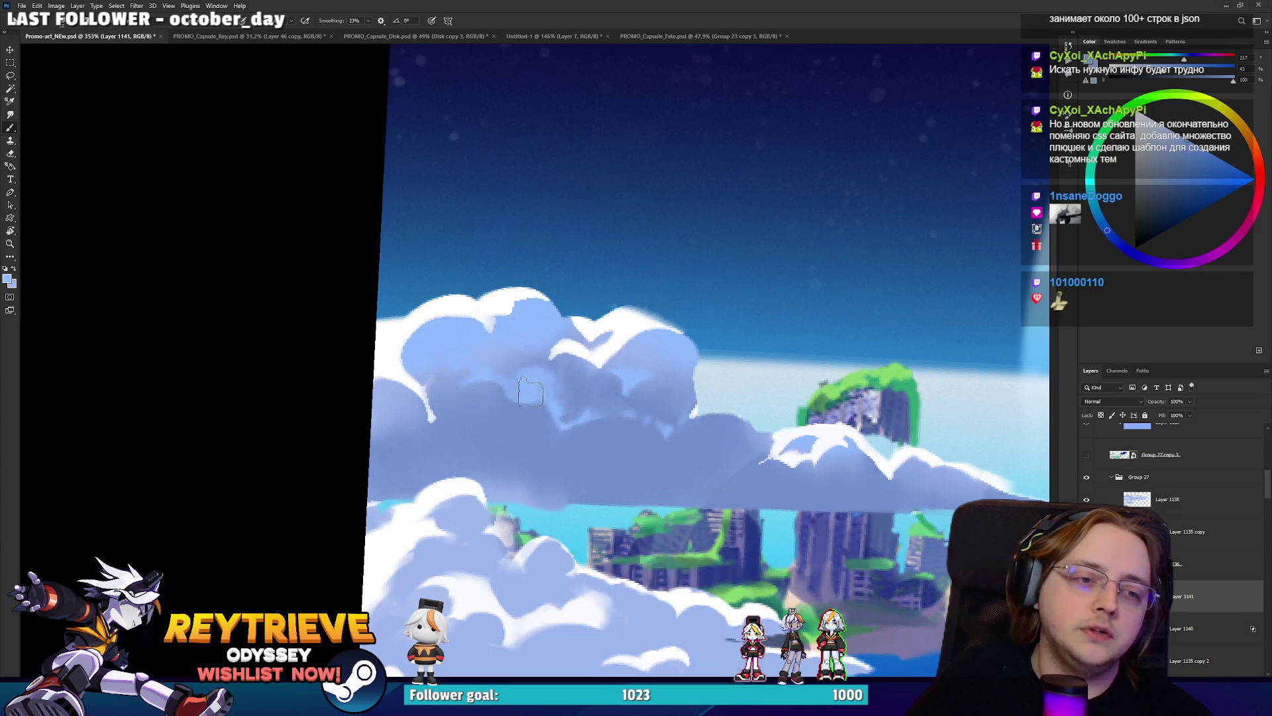
Paint a light stroke across the lower cloud and rework its shading with the history eraser.
{"action": "key", "text": "e"}
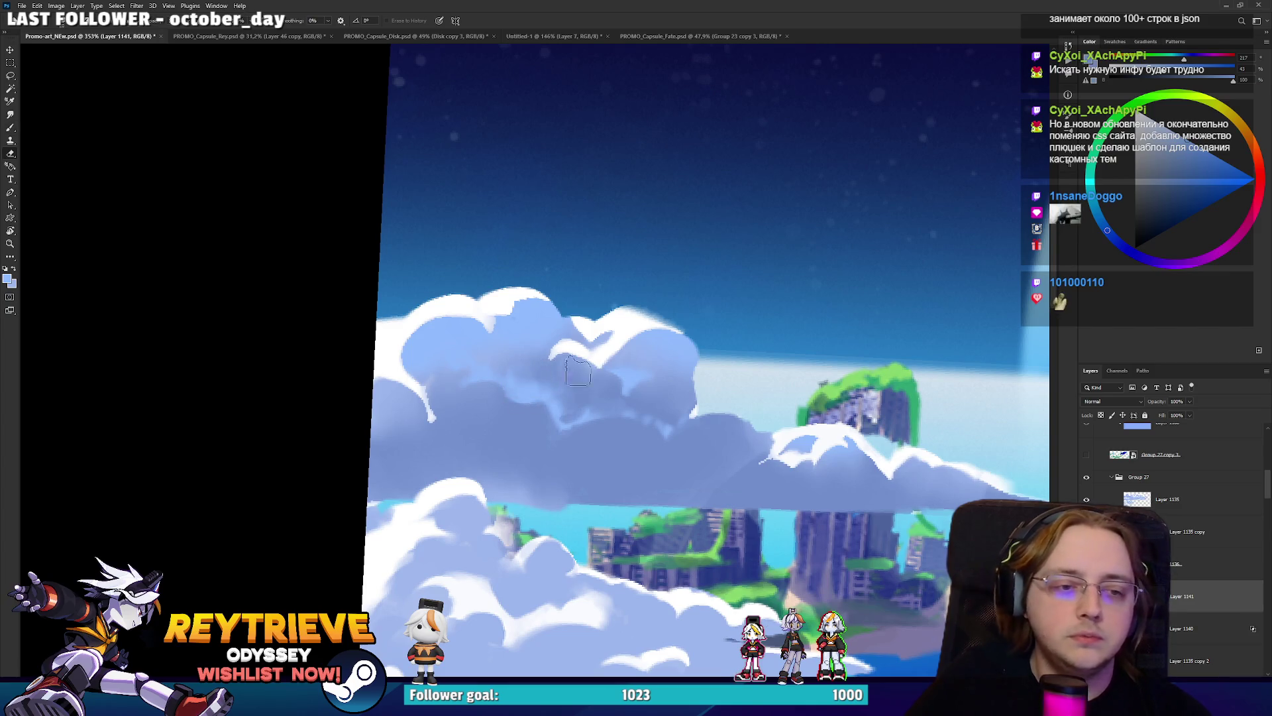
{"action": "key", "text": "r"}
{"action": "left_click_drag", "start_coordinate": [572, 371], "coordinate": [596, 411]}
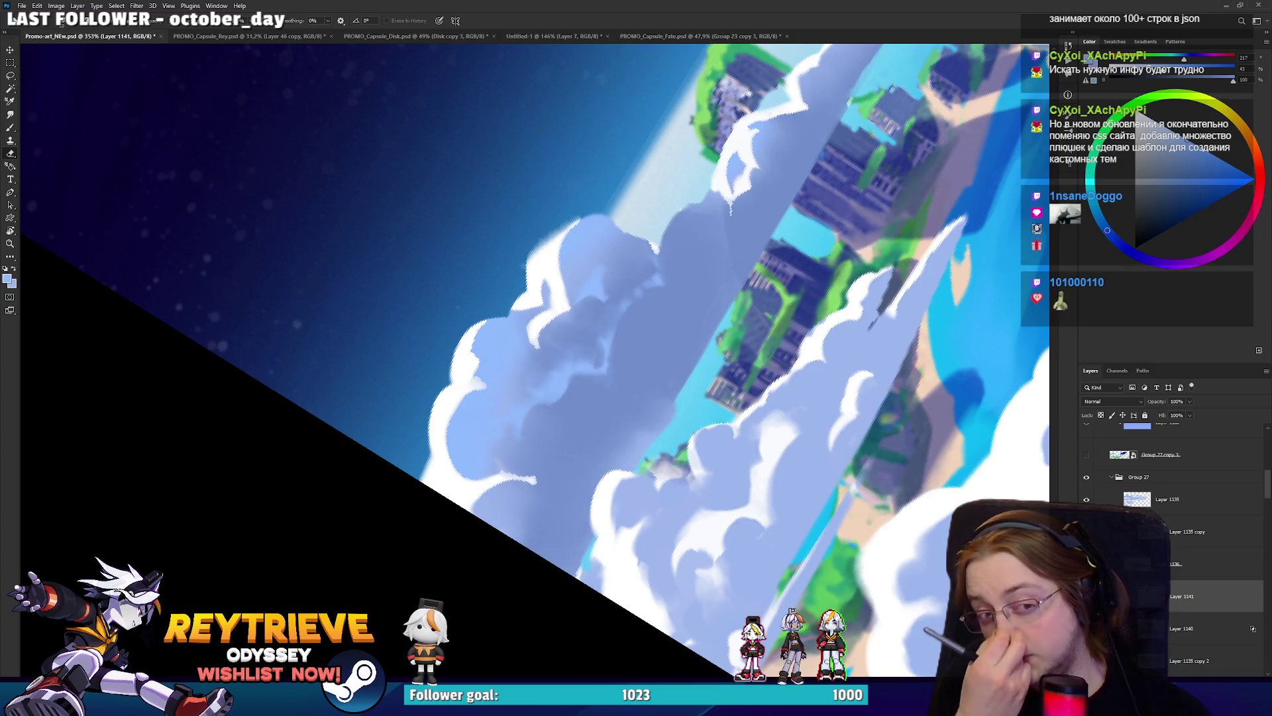
{"action": "key", "text": "b"}
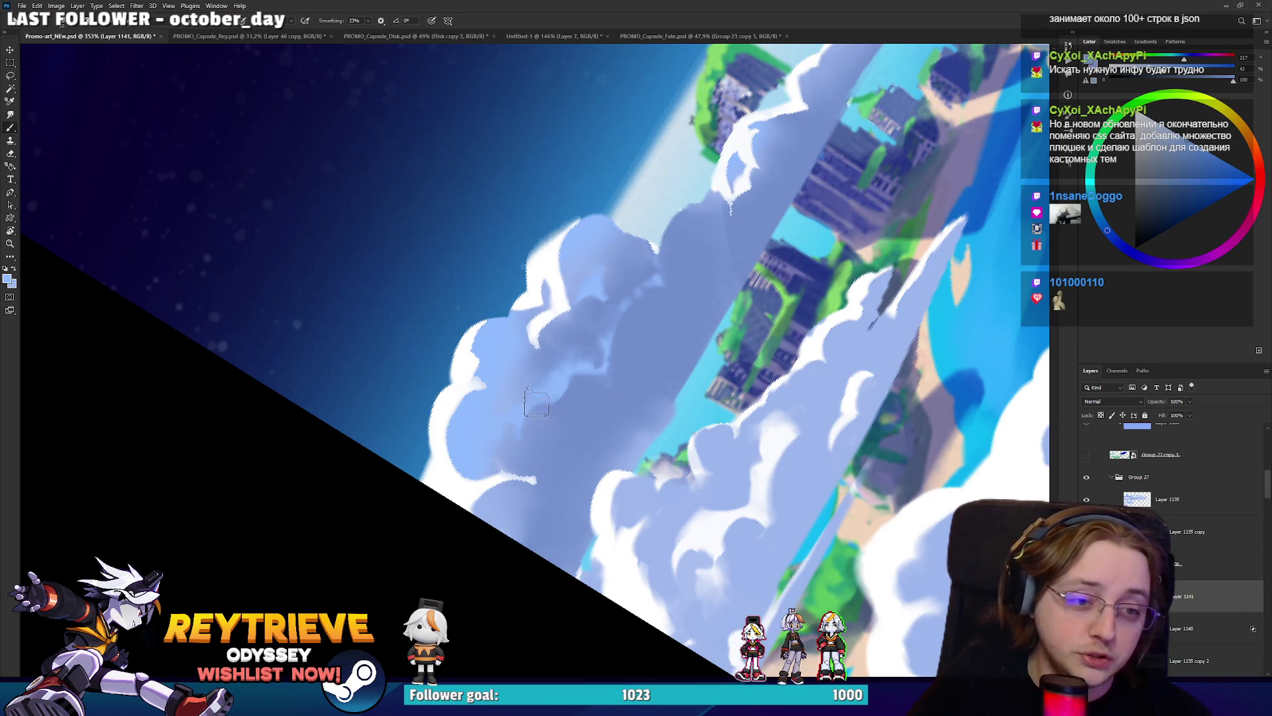
{"action": "key", "text": "e"}
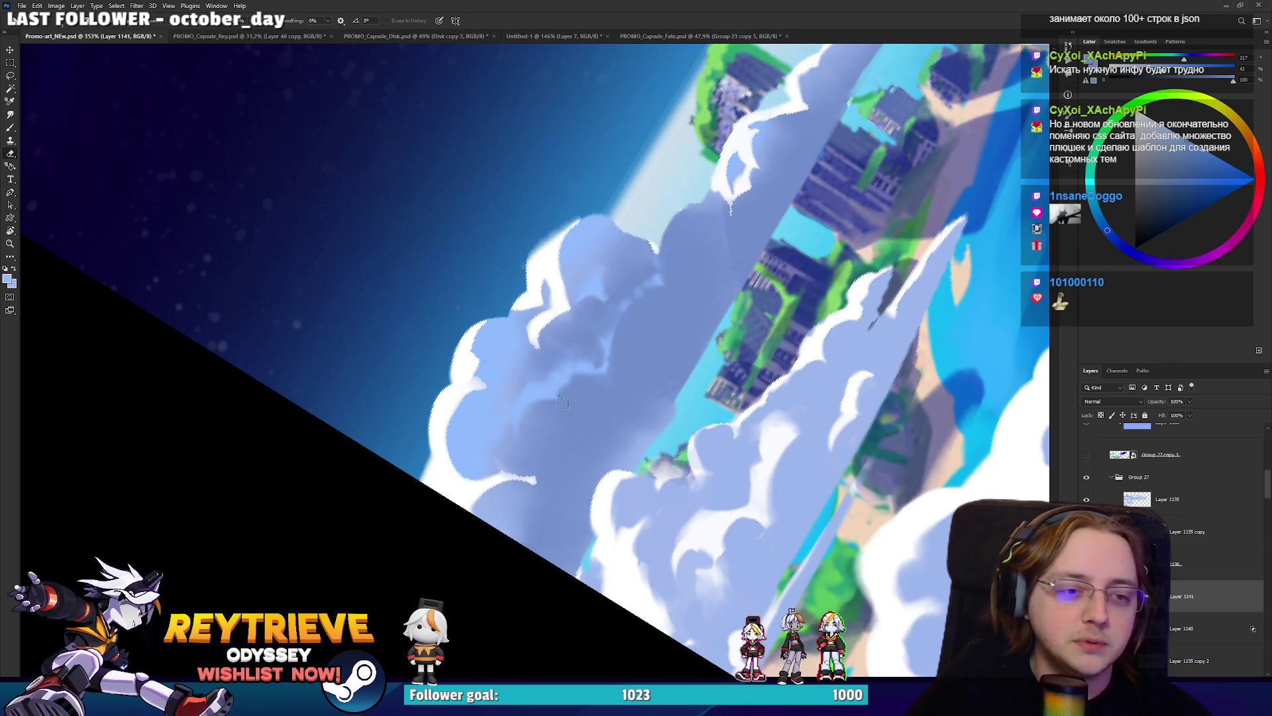
{"action": "key", "text": "r"}
{"action": "left_click_drag", "start_coordinate": [596, 381], "coordinate": [709, 417]}
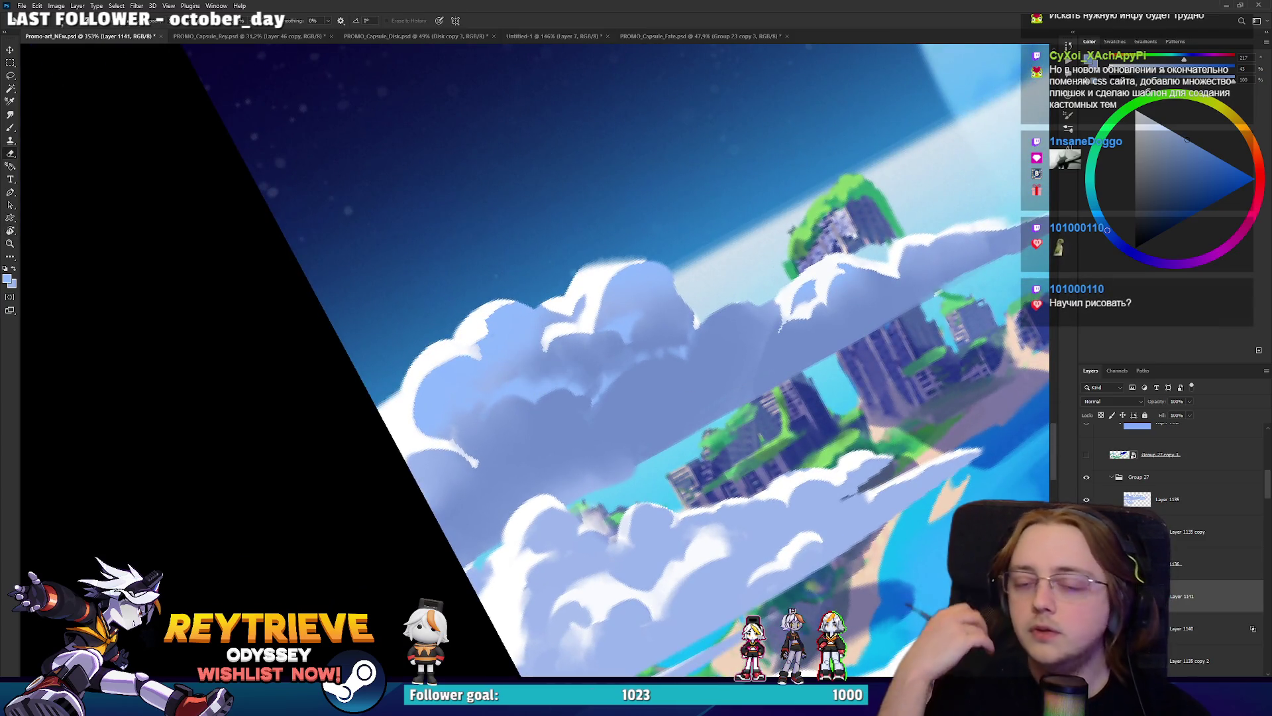
{"action": "key", "text": "b"}
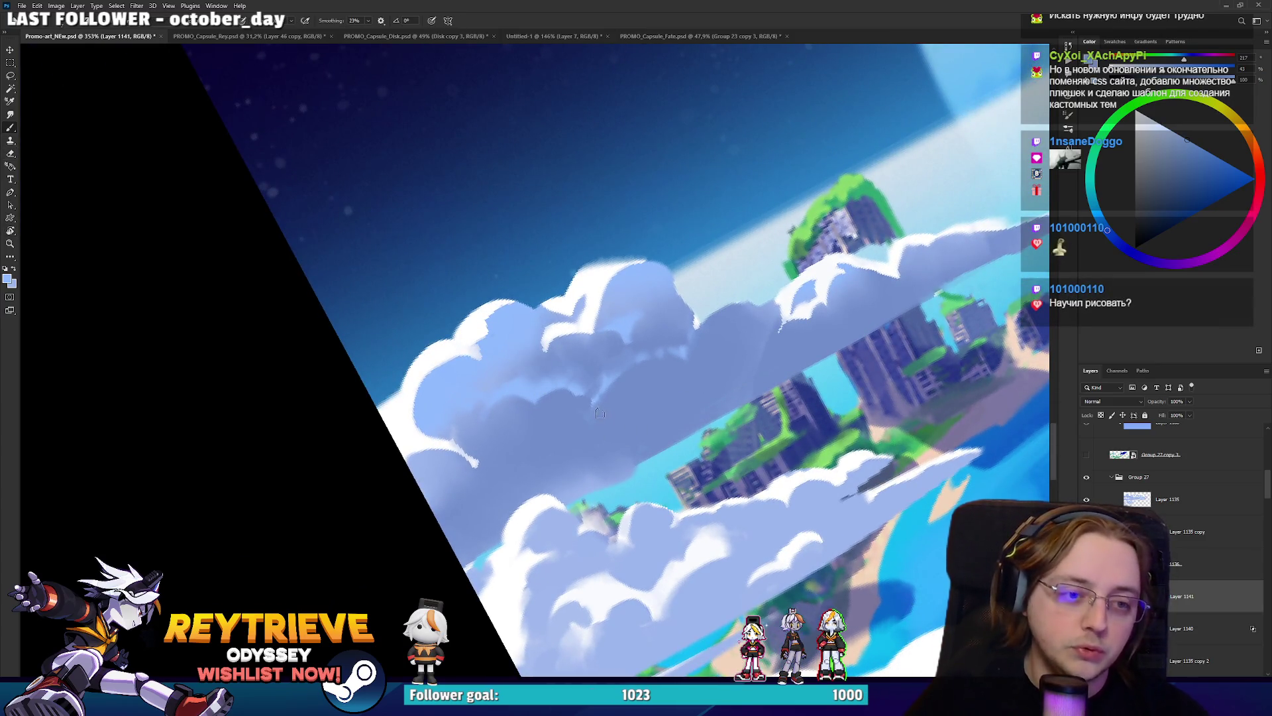
{"action": "mouse_move", "coordinate": [616, 419]}
{"action": "left_mouse_down"}
{"action": "mouse_move", "coordinate": [640, 401]}
{"action": "mouse_move", "coordinate": [662, 410]}
{"action": "left_mouse_up"}
{"action": "key", "text": "e"}
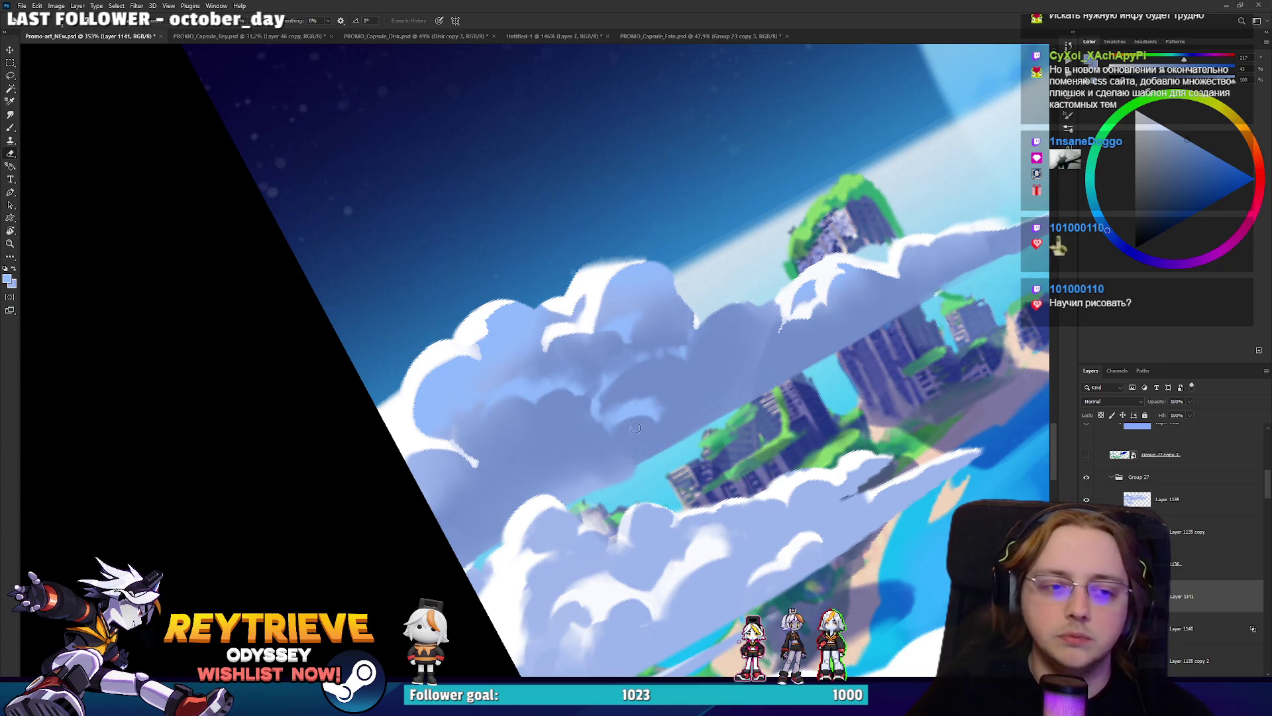
{"action": "mouse_move", "coordinate": [620, 408]}
{"action": "left_mouse_down"}
{"action": "mouse_move", "coordinate": [661, 375]}
{"action": "mouse_move", "coordinate": [656, 396]}
{"action": "mouse_move", "coordinate": [623, 408]}
{"action": "left_mouse_up"}
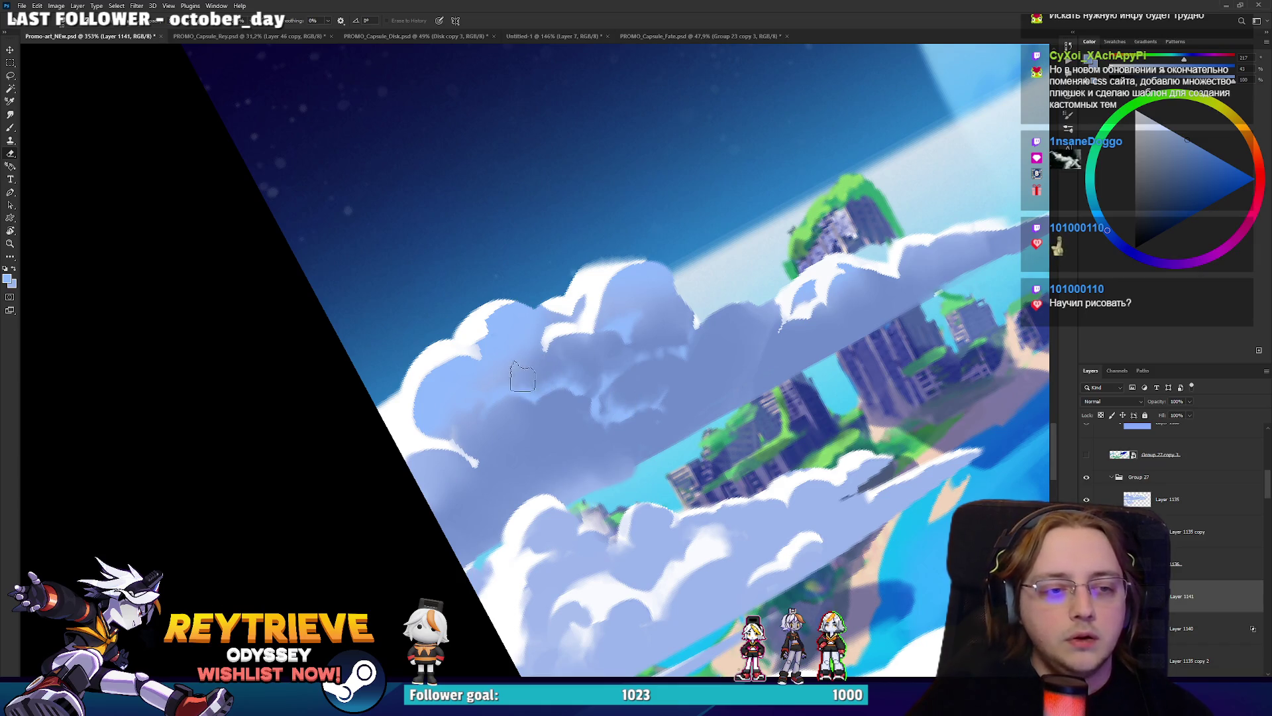
Erase cloud strokes back to history at a clockwise tilt, then straighten the view upright.
{"action": "key", "text": "r"}
{"action": "mouse_move", "coordinate": [637, 309]}
{"action": "left_mouse_down"}
{"action": "mouse_move", "coordinate": [640, 469]}
{"action": "mouse_move", "coordinate": [795, 299]}
{"action": "left_mouse_up"}
{"action": "key", "text": "b"}
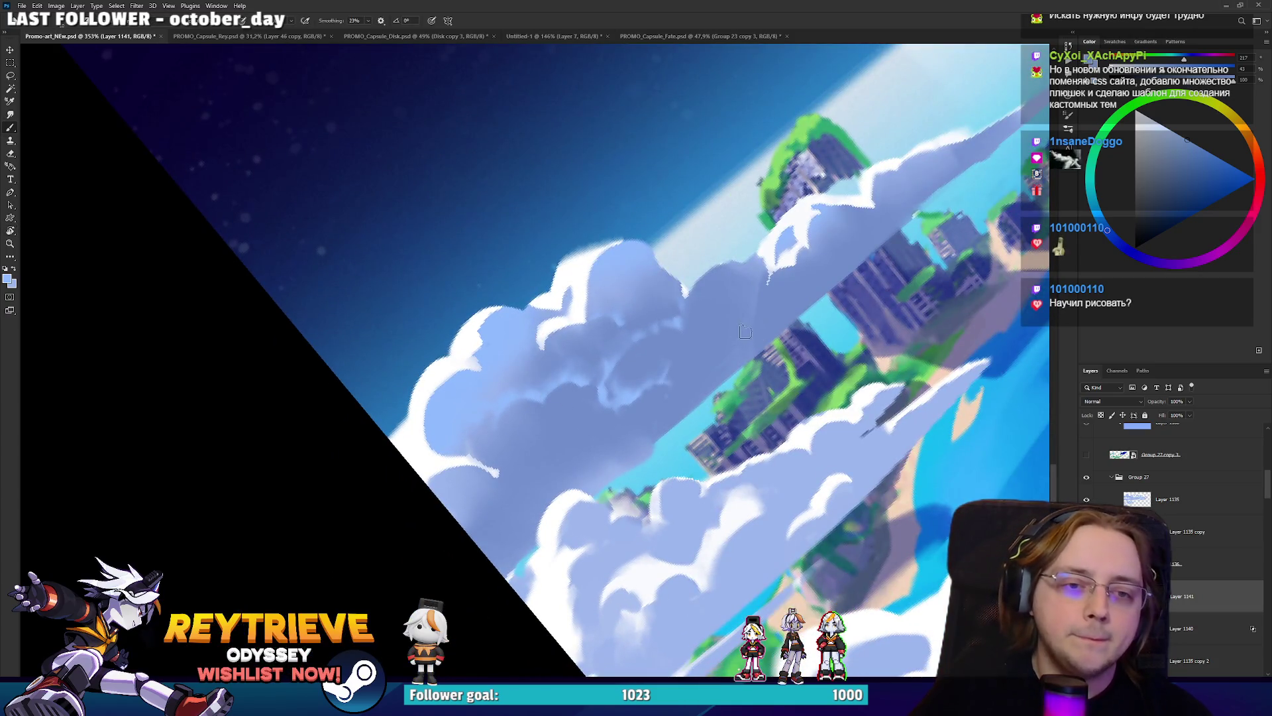
{"action": "key", "text": "e"}
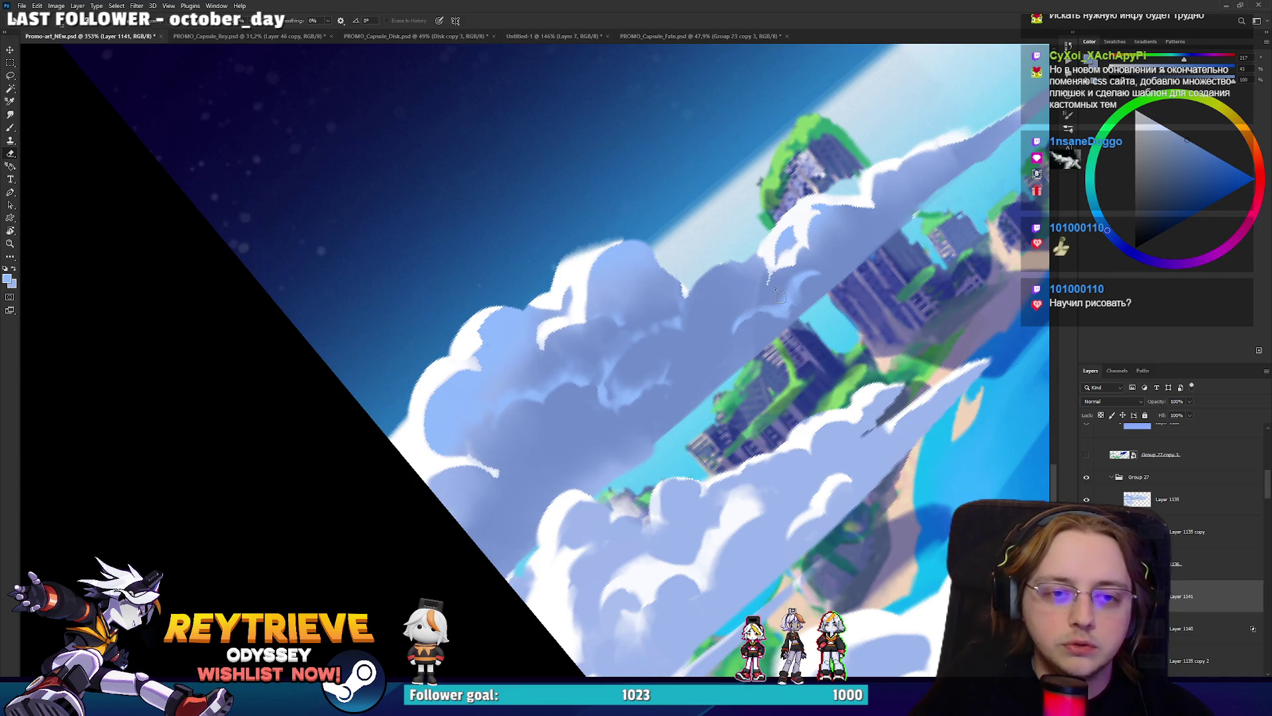
{"action": "left_click_drag", "start_coordinate": [840, 252], "coordinate": [768, 448]}
{"action": "key", "text": "b"}
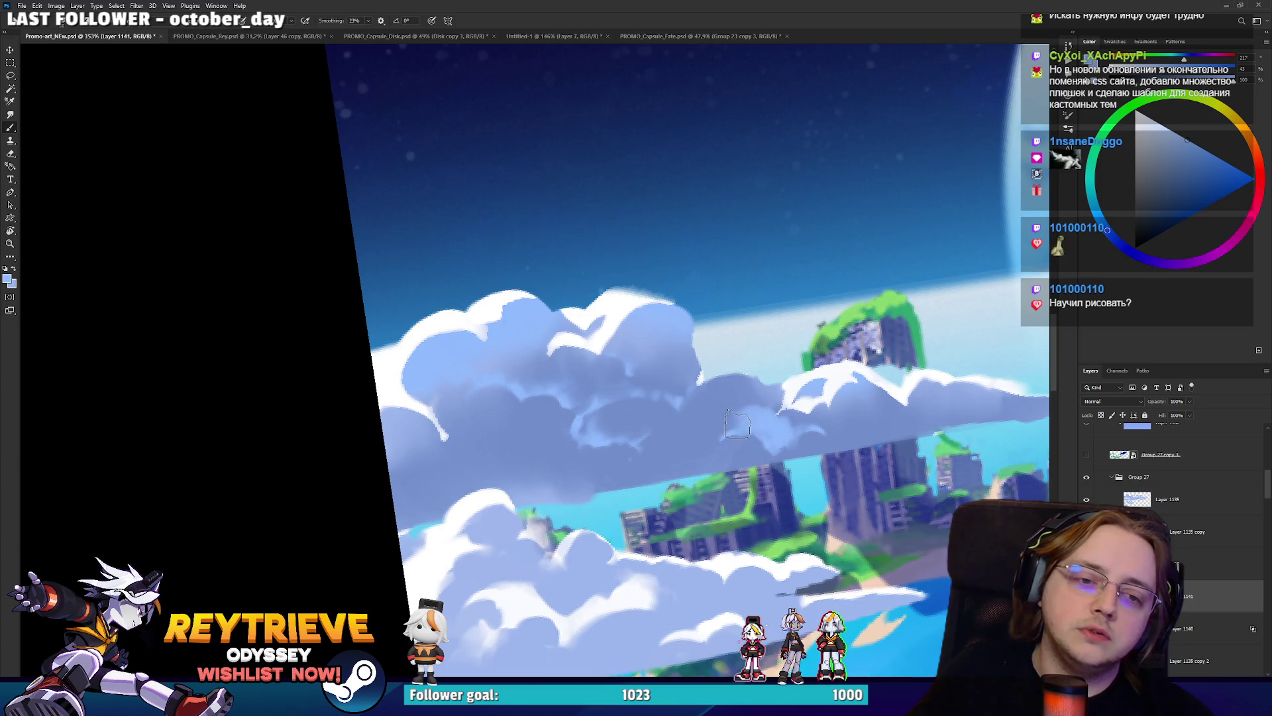
{"action": "key", "text": "e"}
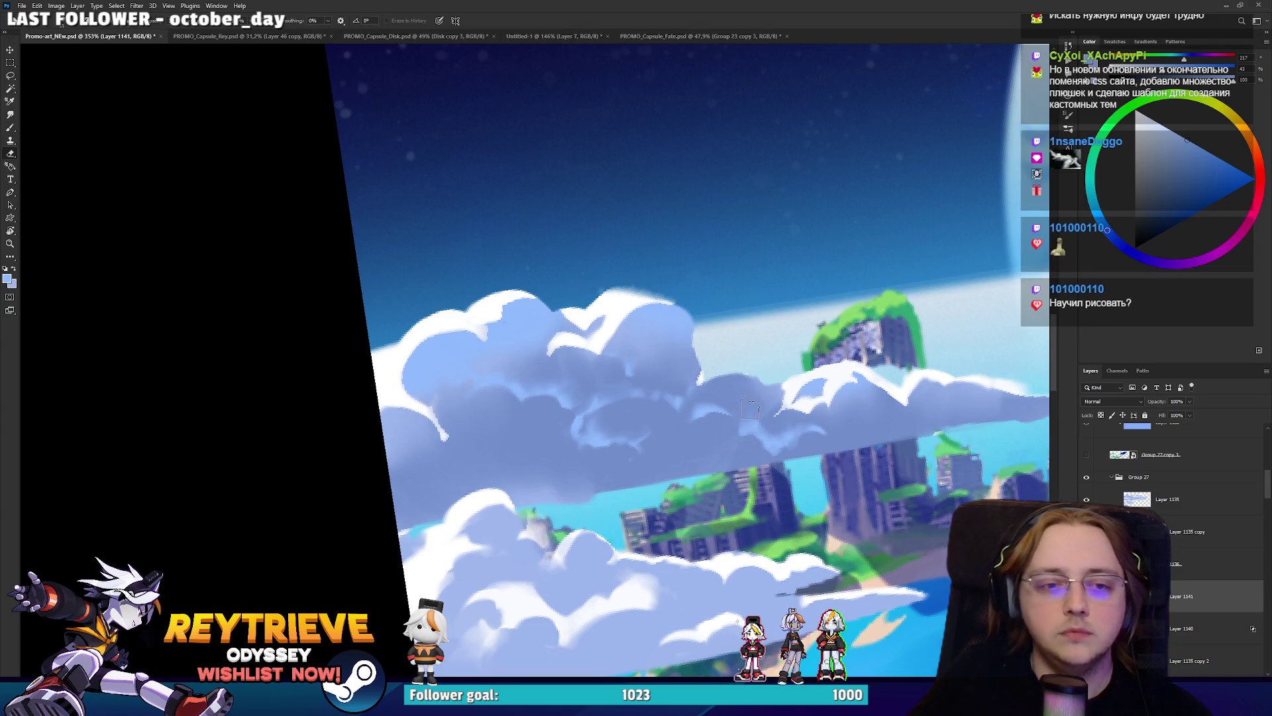
{"action": "scroll", "coordinate": [750, 409], "scroll_direction": "down", "scroll_amount": 5}
{"action": "key", "text": "r"}
{"action": "mouse_move", "coordinate": [750, 409]}
{"action": "left_mouse_down"}
{"action": "mouse_move", "coordinate": [729, 424]}
{"action": "mouse_move", "coordinate": [747, 381]}
{"action": "left_mouse_up"}
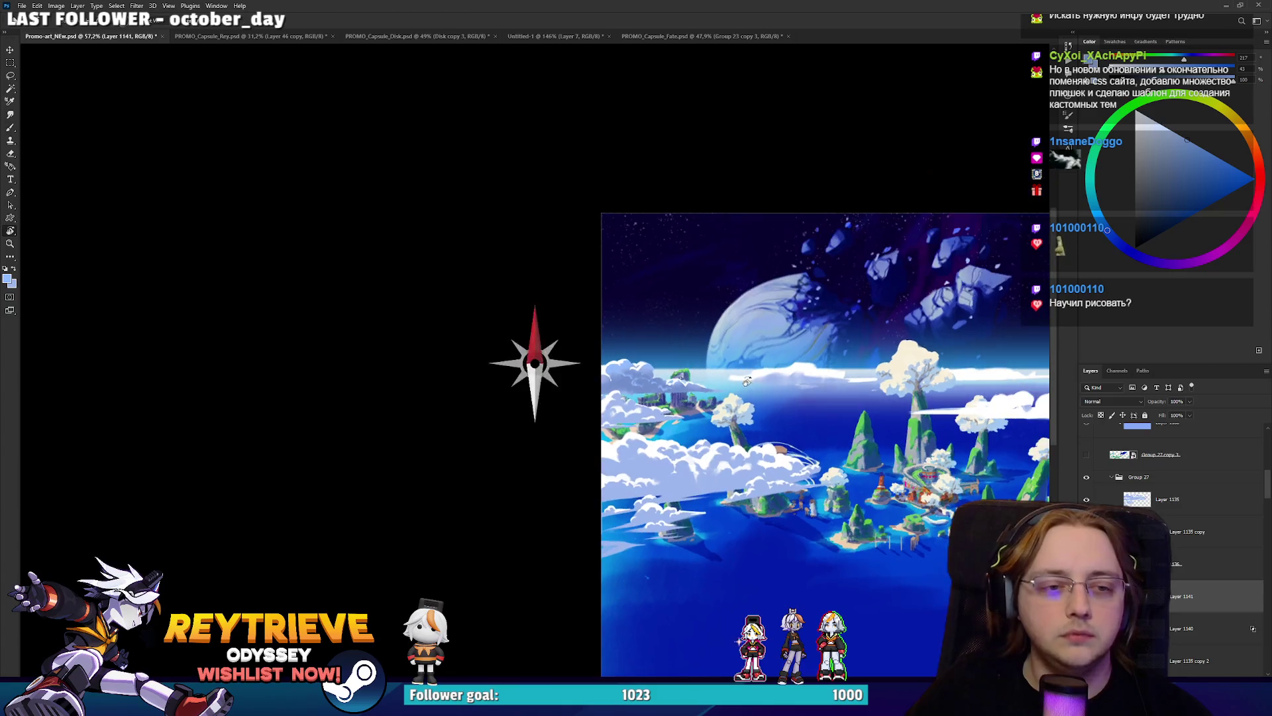
Zoom back in on the painting, then switch to the browser and click ArtStation's search bar.
{"action": "scroll", "coordinate": [637, 399], "scroll_direction": "up", "scroll_amount": 3}
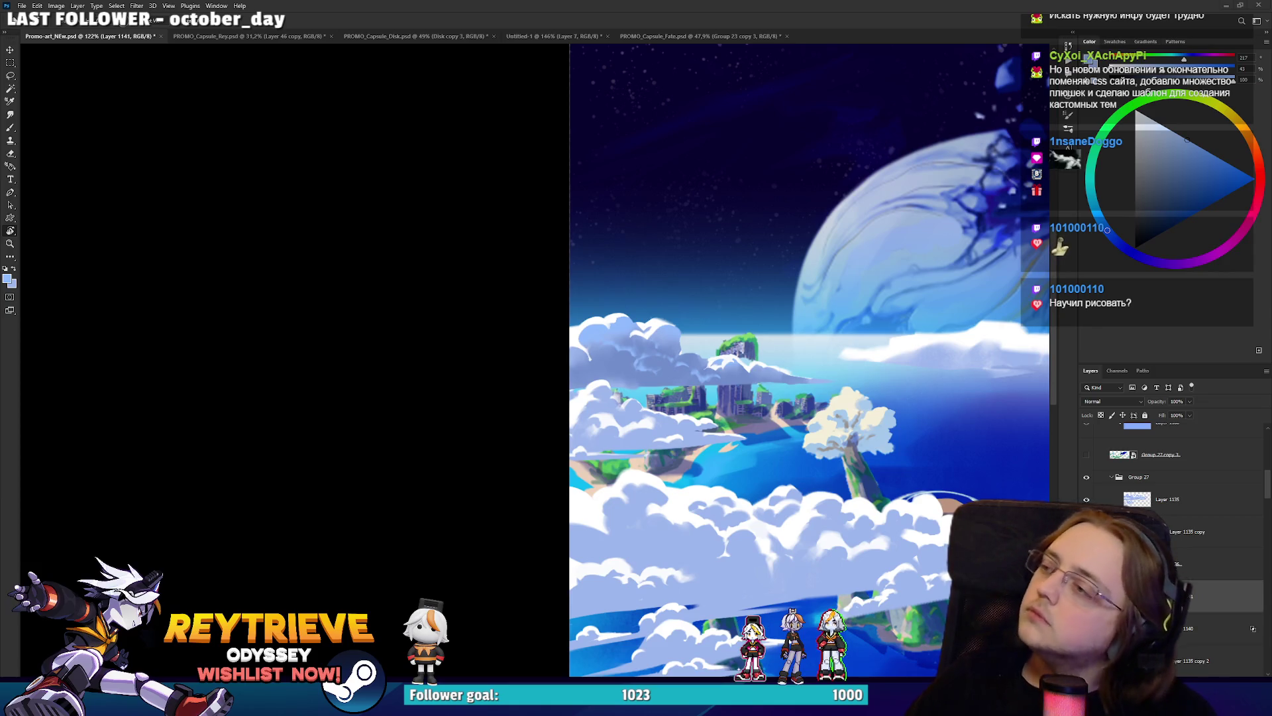
{"action": "key", "text": "alt+Tab"}
{"action": "left_click", "coordinate": [507, 60]}
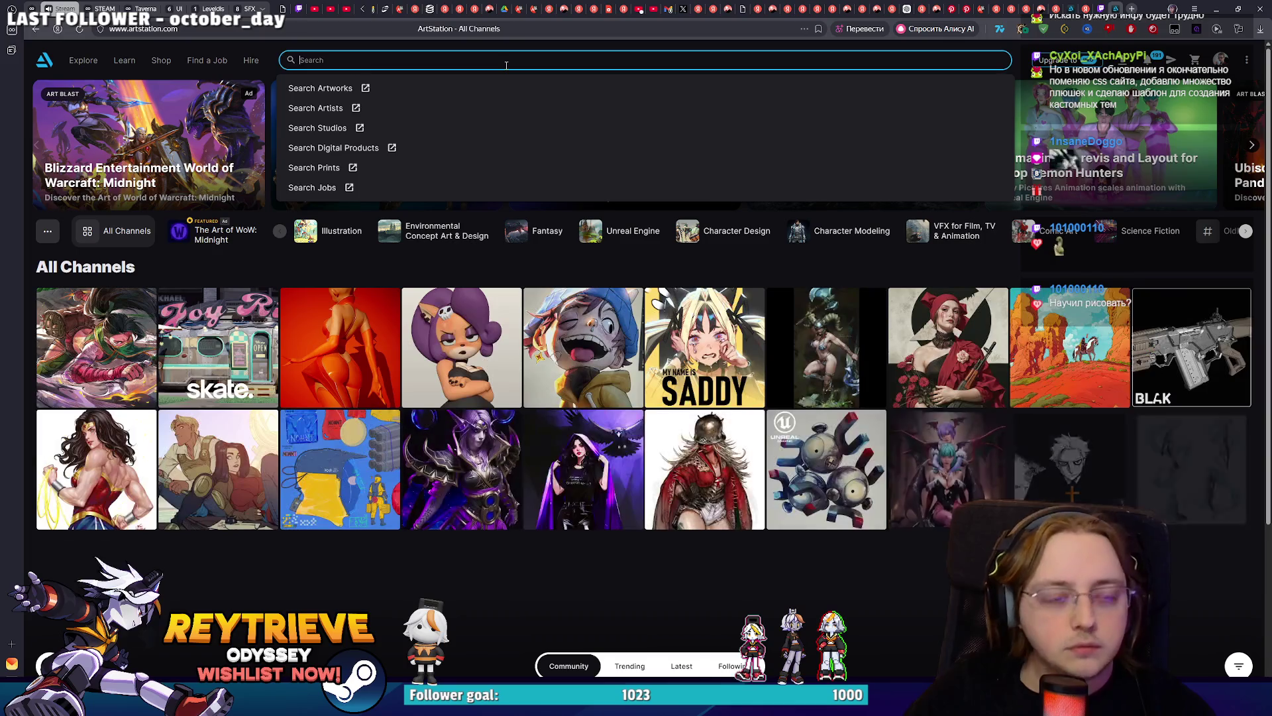
Search for the concept artist by name, open his profile, and browse his work.
{"action": "type", "text": "Кцьбфь"}
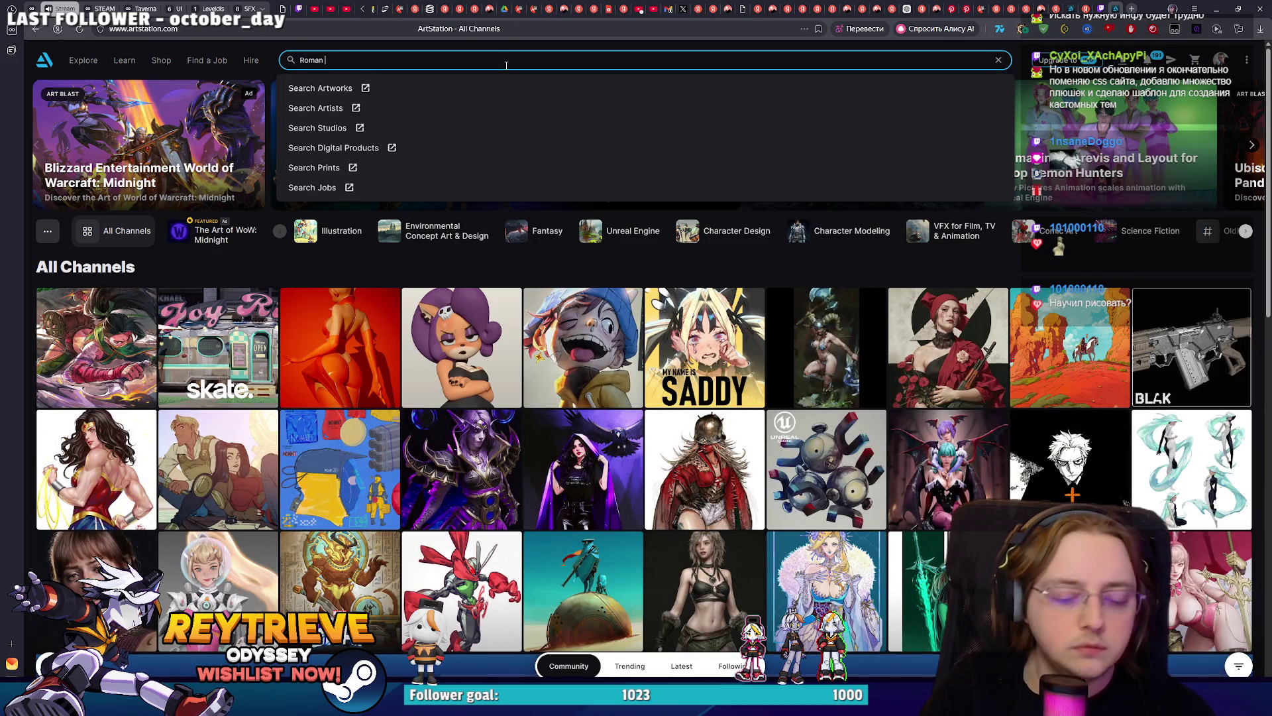
{"action": "type", "text": "k"}
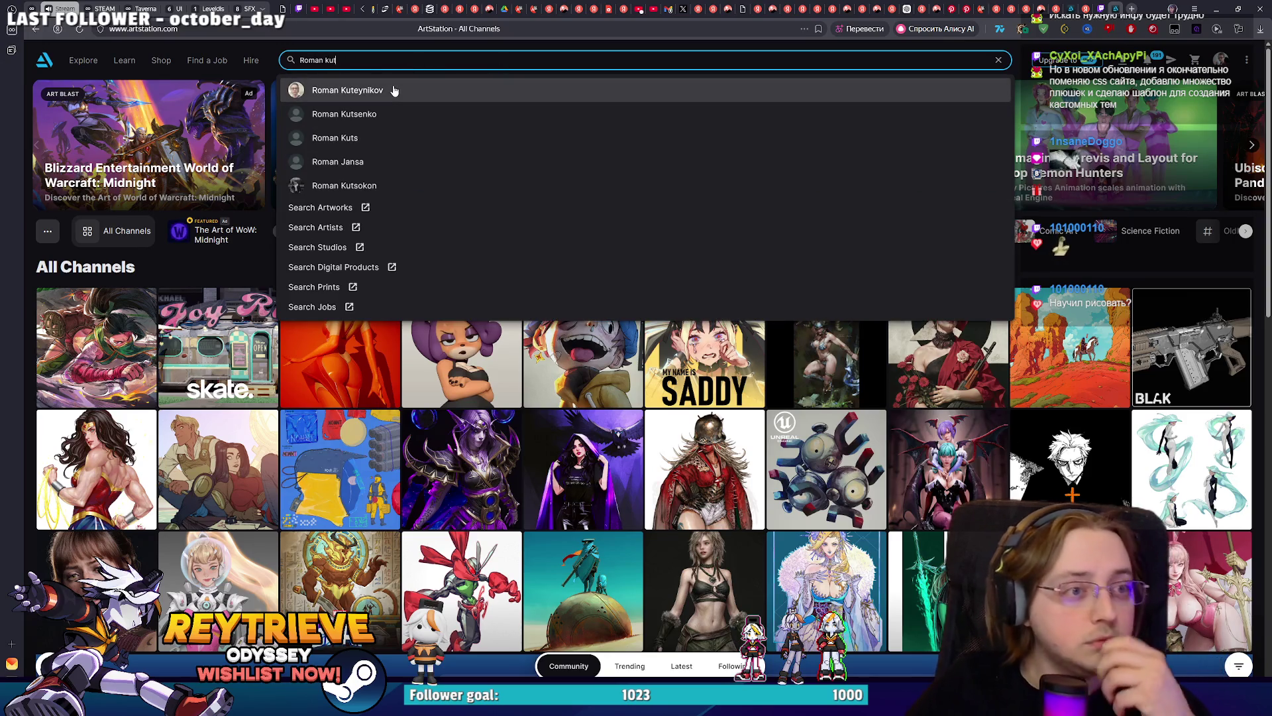
{"action": "left_click", "coordinate": [394, 89]}
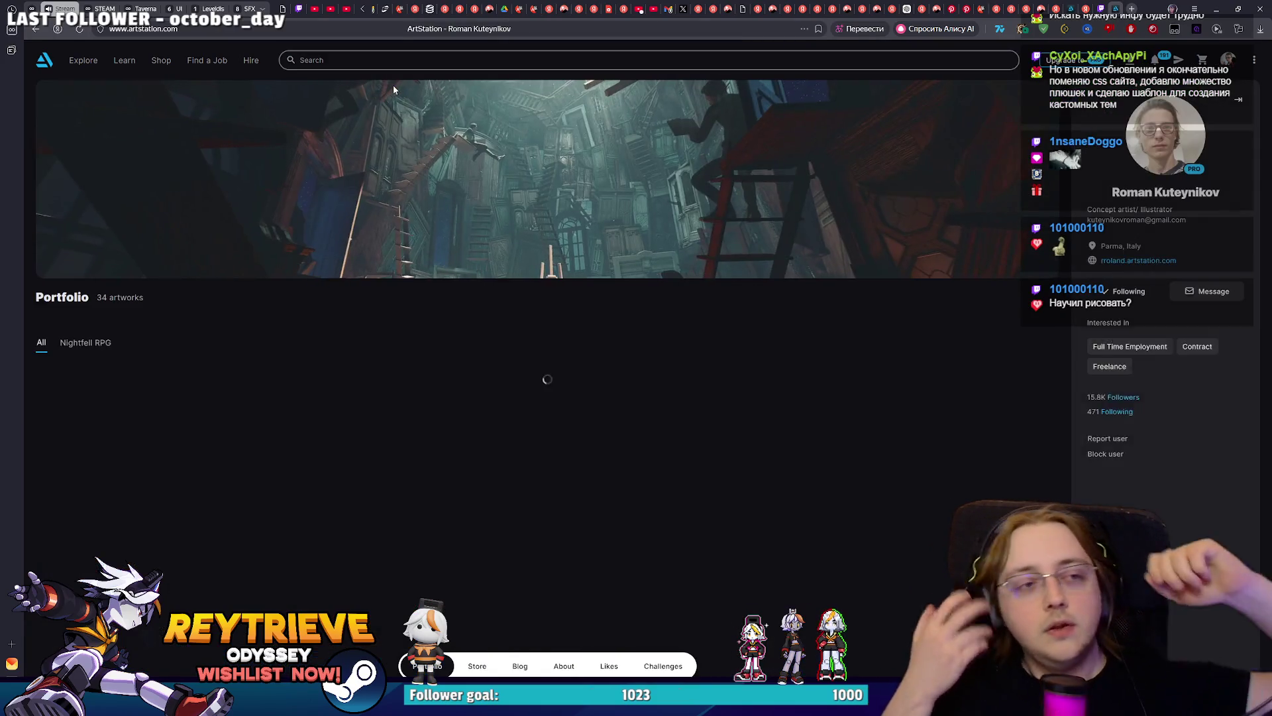
{"action": "scroll", "coordinate": [391, 93], "scroll_direction": "down", "scroll_amount": 10}
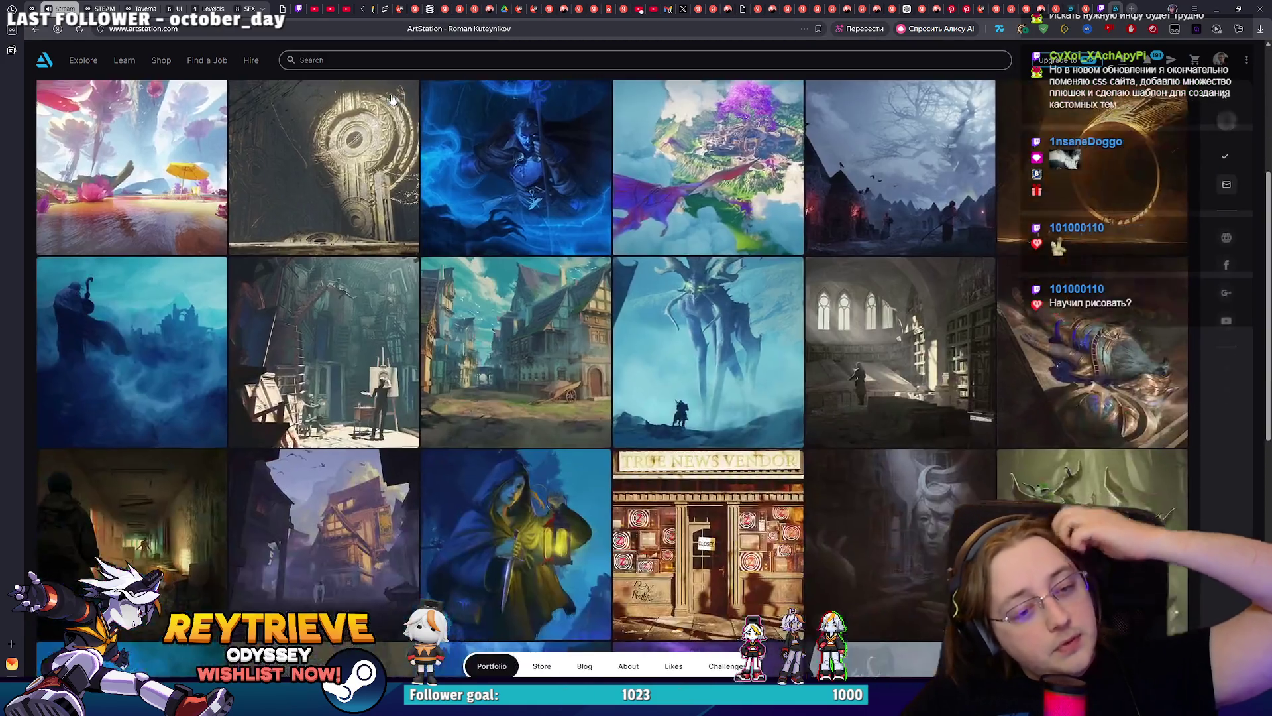
{"action": "scroll", "coordinate": [388, 104], "scroll_direction": "down", "scroll_amount": 3}
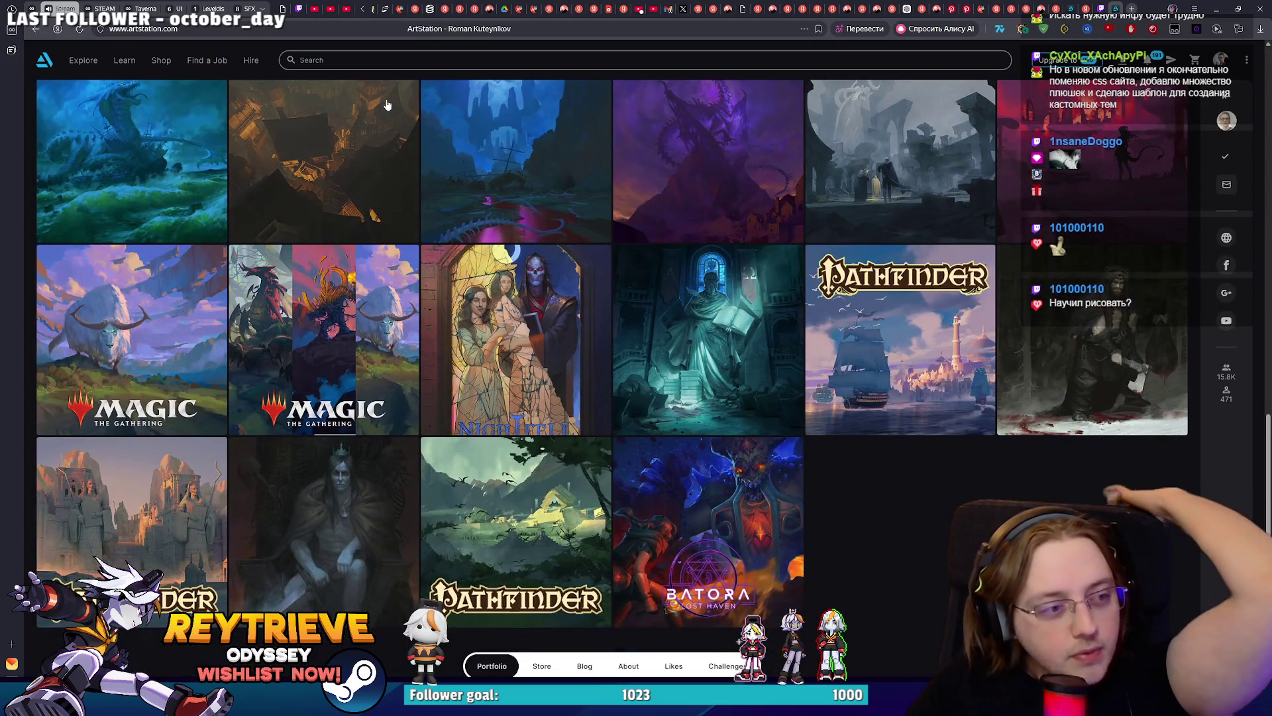
{"action": "scroll", "coordinate": [336, 376], "scroll_direction": "up", "scroll_amount": 4}
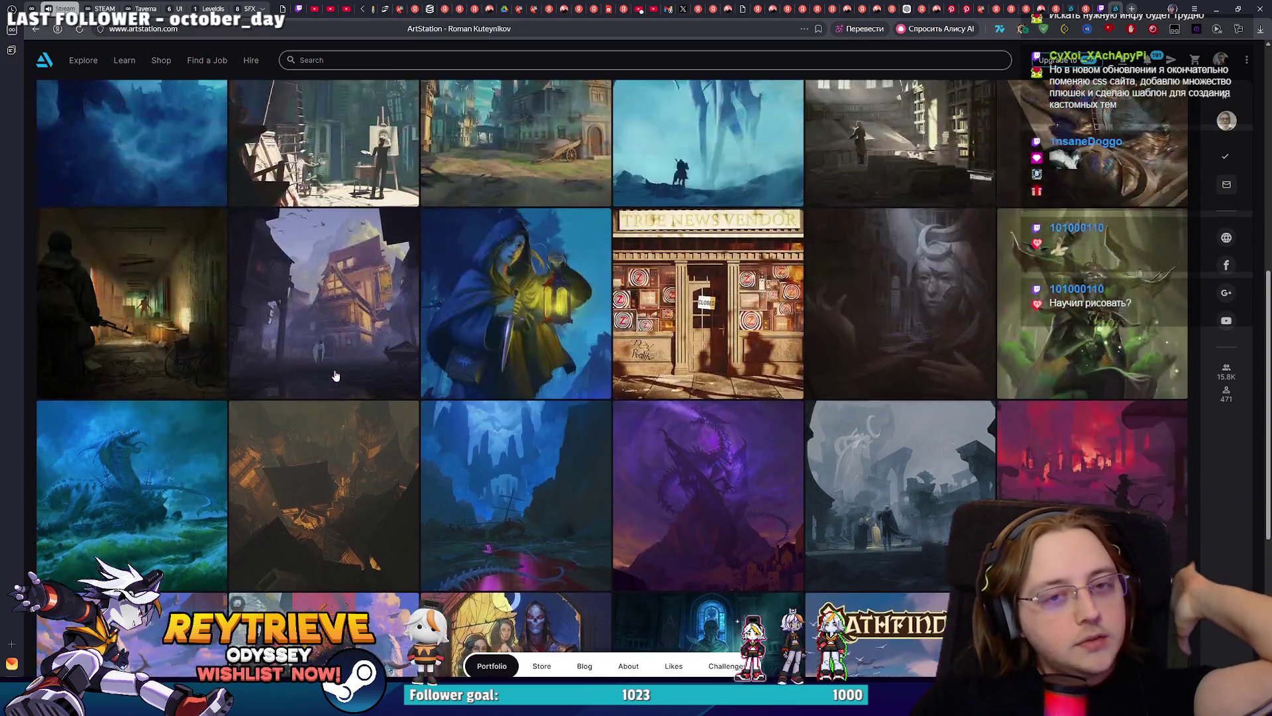
{"action": "scroll", "coordinate": [336, 376], "scroll_direction": "up", "scroll_amount": 10}
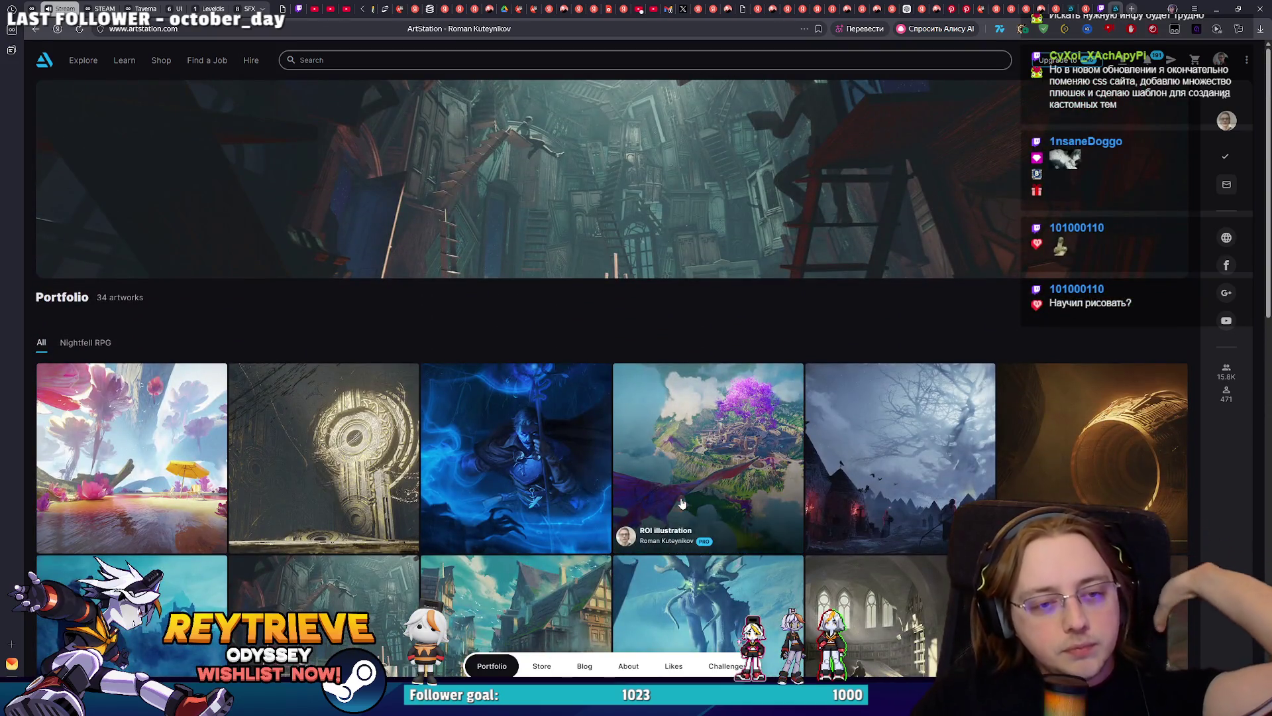
{"action": "scroll", "coordinate": [682, 504], "scroll_direction": "down", "scroll_amount": 1}
View the Medieval town tutorial artwork, then close it back to the portfolio.
{"action": "left_click", "coordinate": [546, 525]}
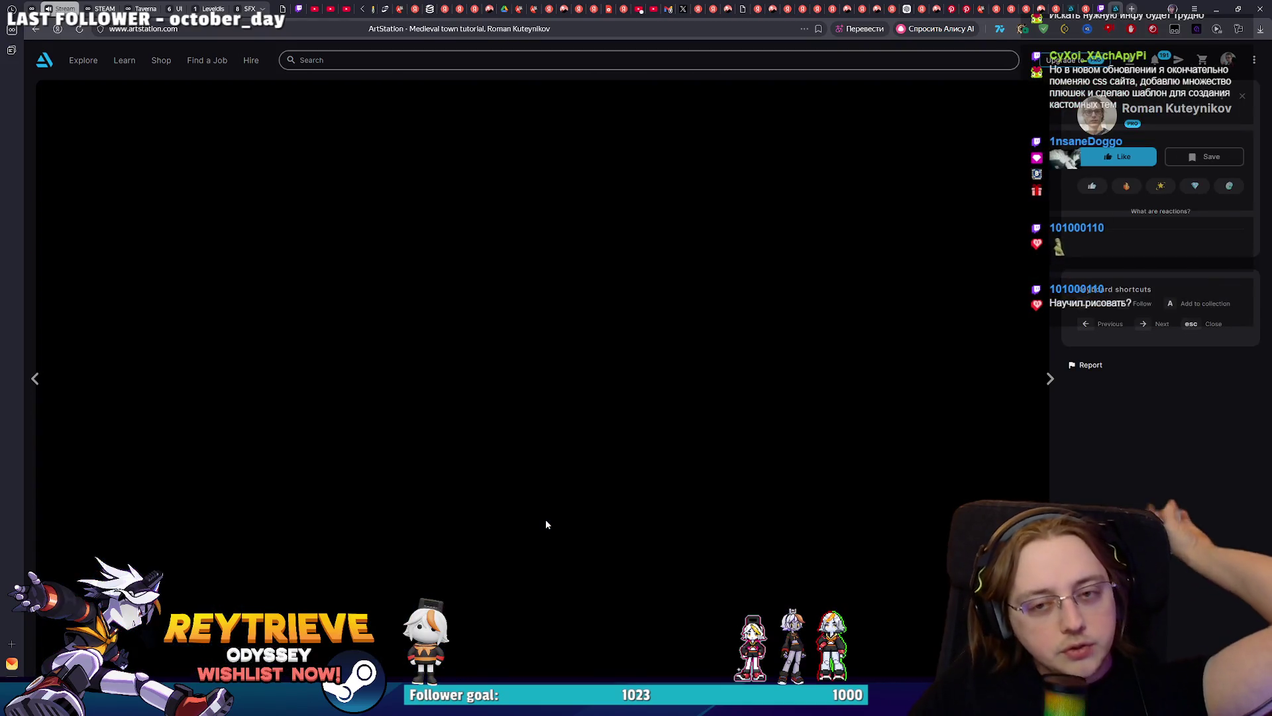
{"action": "scroll", "coordinate": [582, 358], "scroll_direction": "down", "scroll_amount": 5}
{"action": "scroll", "coordinate": [631, 405], "scroll_direction": "up", "scroll_amount": 5}
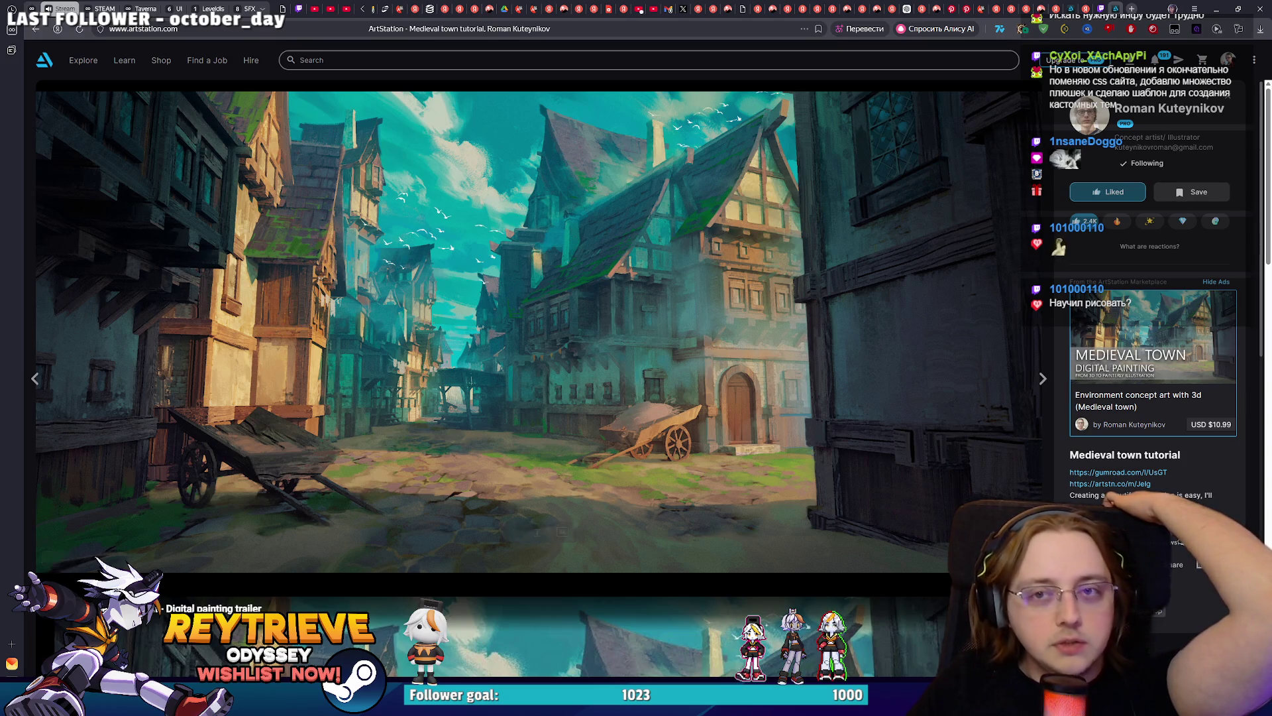
{"action": "key", "text": "Escape"}
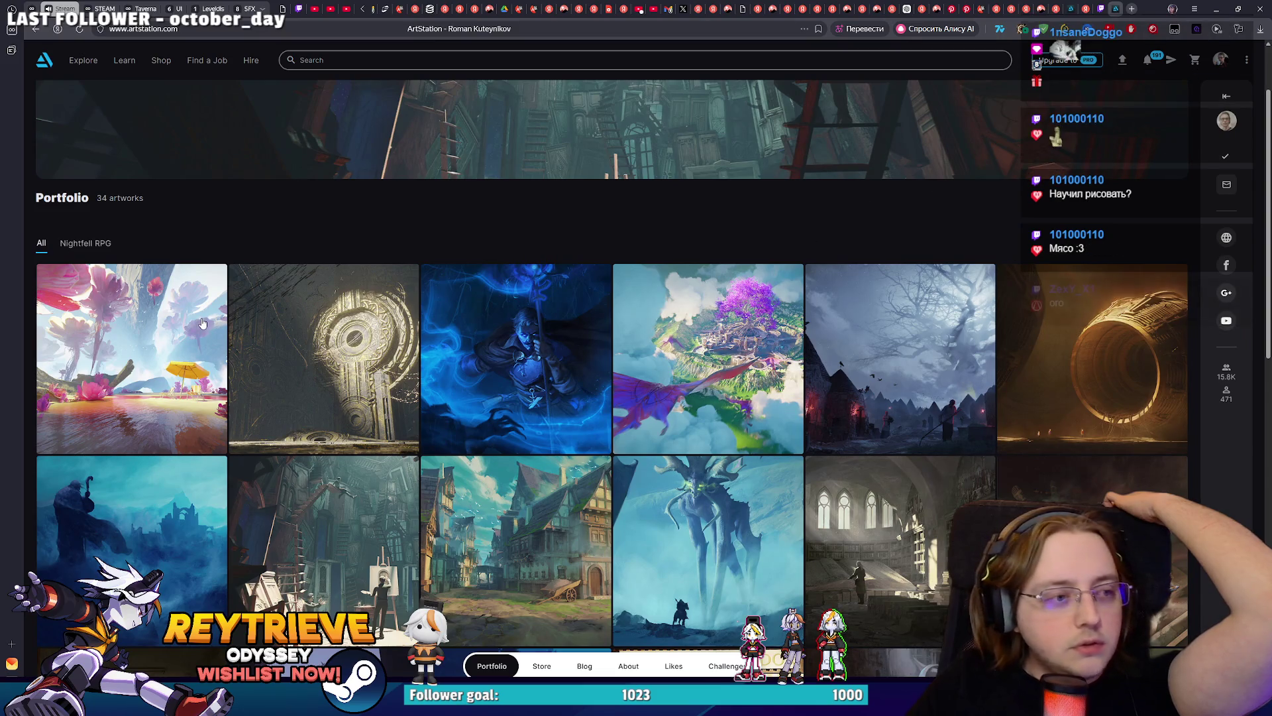
Step through Flower Valley, Ancient ruins, Lunar Magic and ROI illustration, then close the viewer.
{"action": "left_click", "coordinate": [204, 320]}
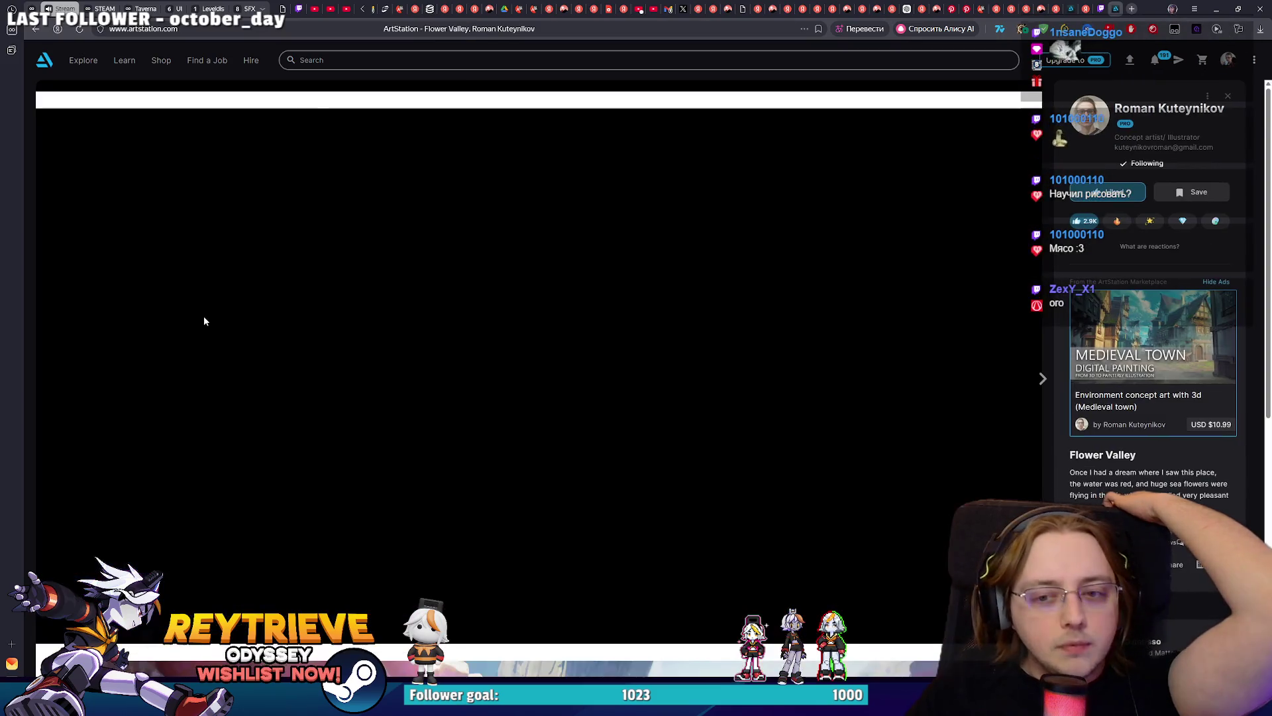
{"action": "key", "text": "Right"}
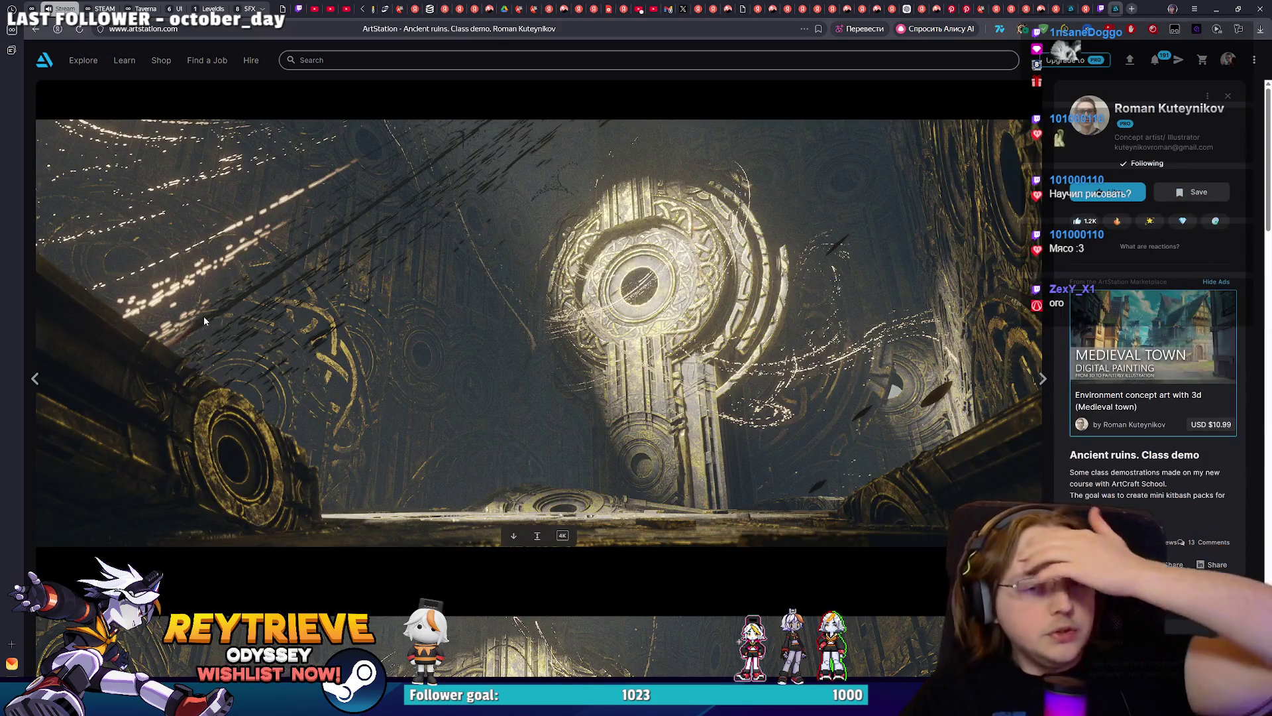
{"action": "key", "text": "Right"}
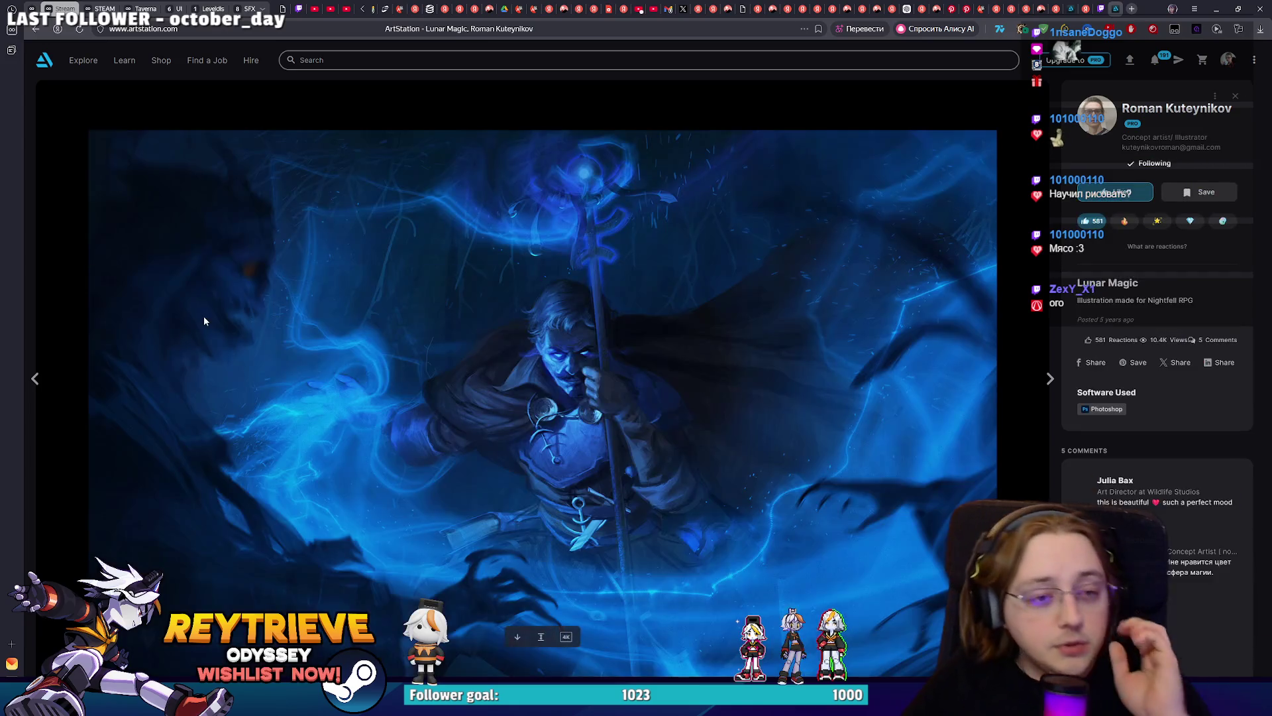
{"action": "key", "text": "Right"}
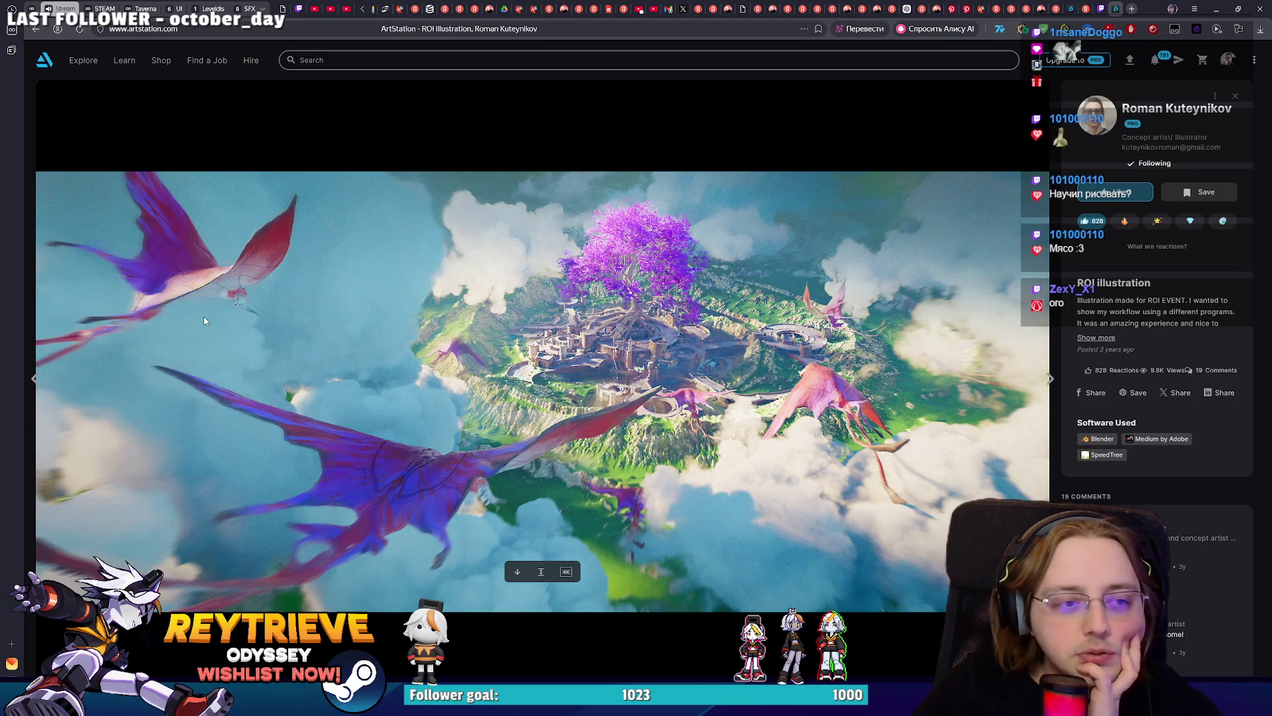
{"action": "left_click", "coordinate": [1237, 98]}
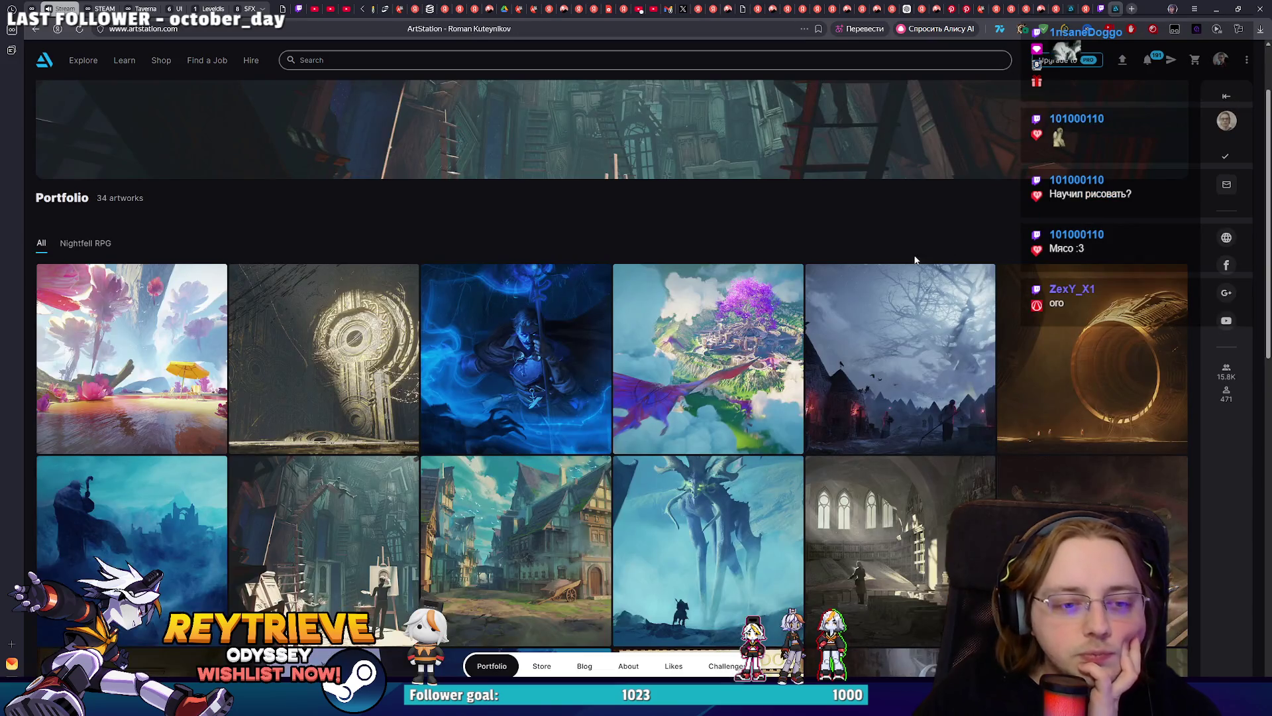
Open the Middara town street artwork, close it, then open the blue moonlit cavern.
{"action": "scroll", "coordinate": [418, 393], "scroll_direction": "down", "scroll_amount": 1}
{"action": "scroll", "coordinate": [419, 392], "scroll_direction": "down", "scroll_amount": 2}
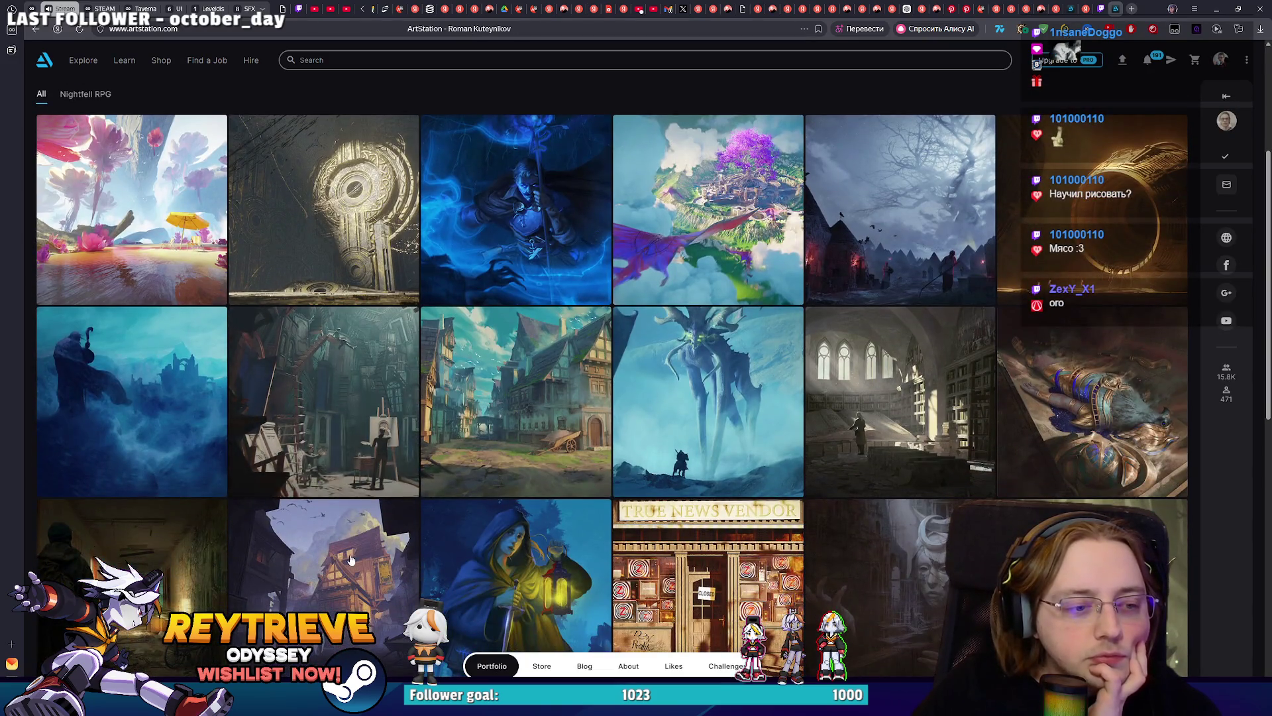
{"action": "left_click", "coordinate": [348, 555]}
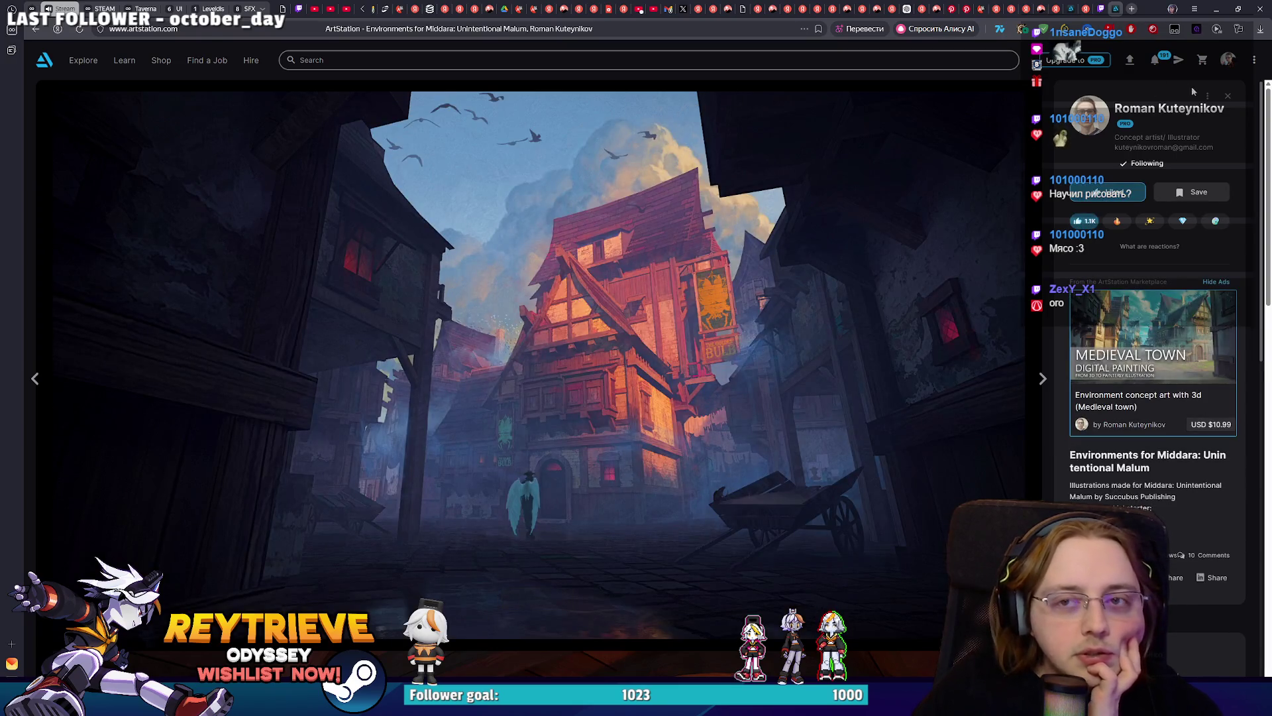
{"action": "left_click", "coordinate": [1228, 95]}
{"action": "scroll", "coordinate": [879, 343], "scroll_direction": "down", "scroll_amount": 7}
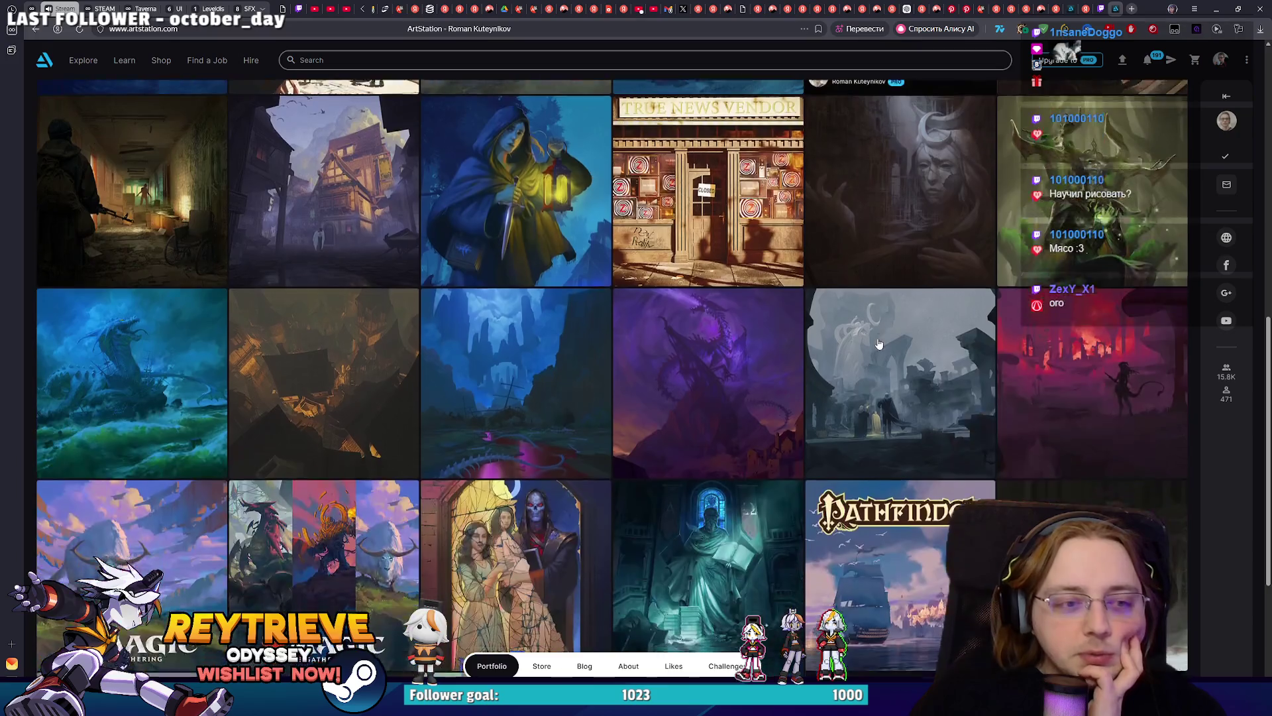
{"action": "left_click", "coordinate": [531, 182]}
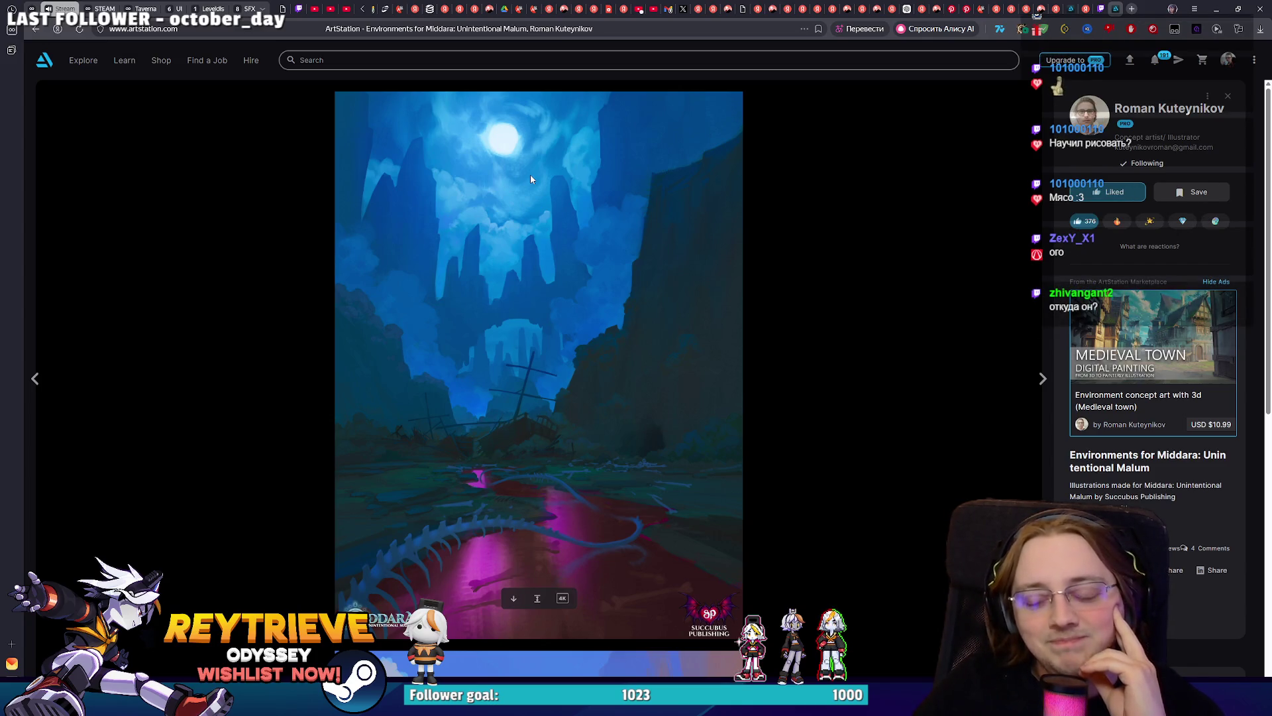
Close the cavern, open the Tarantasio sea-dragon artwork from the grid, then close it.
{"action": "left_click", "coordinate": [1228, 96]}
{"action": "scroll", "coordinate": [987, 363], "scroll_direction": "down", "scroll_amount": 5}
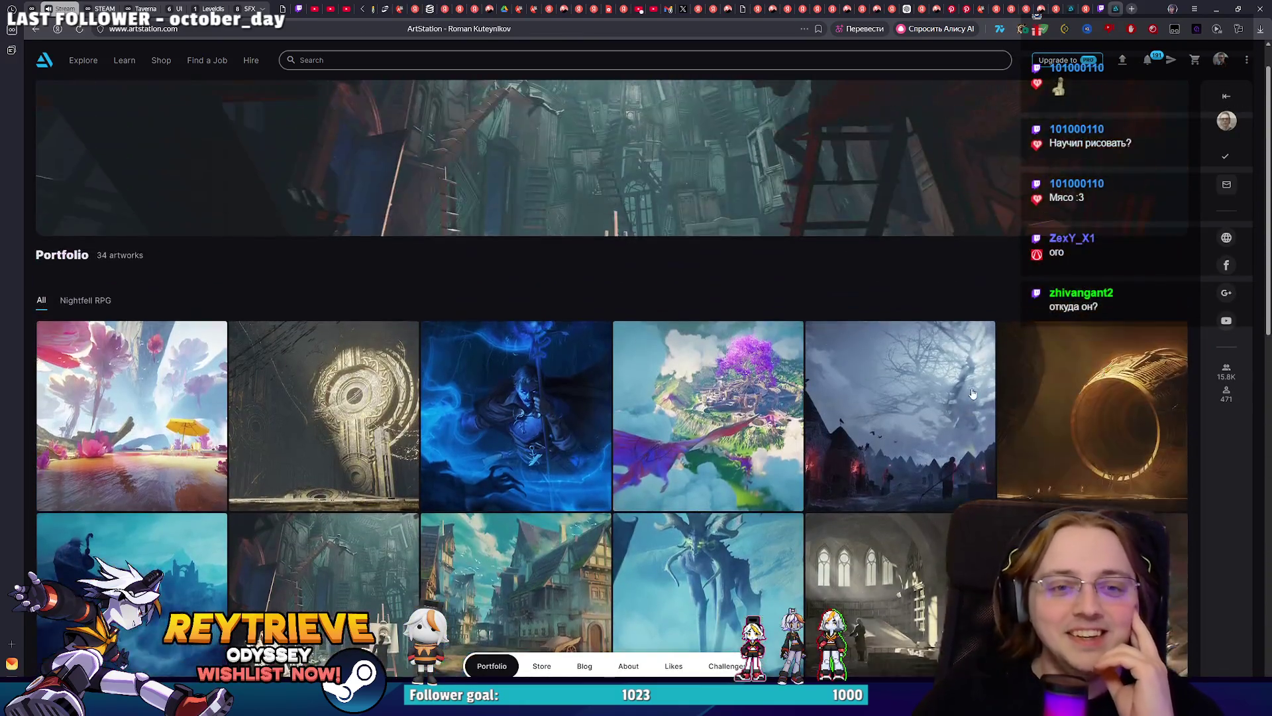
{"action": "scroll", "coordinate": [981, 371], "scroll_direction": "down", "scroll_amount": 10}
{"action": "scroll", "coordinate": [968, 383], "scroll_direction": "up", "scroll_amount": 1}
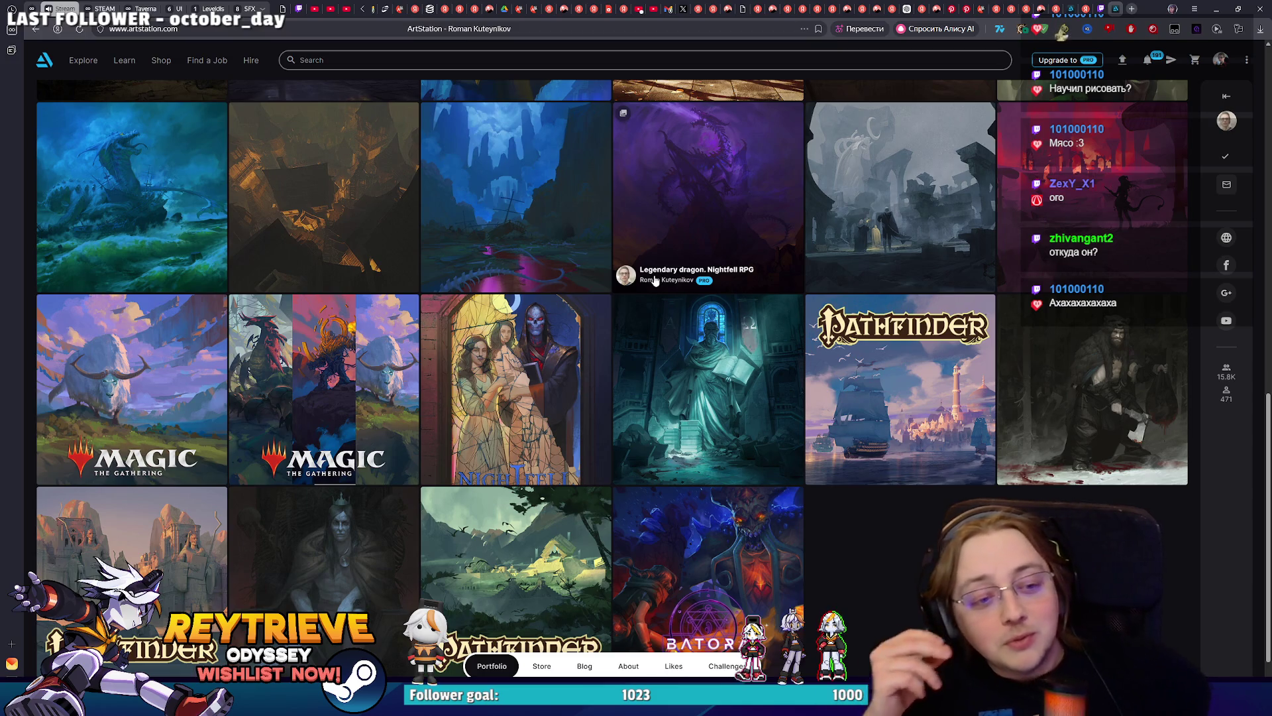
{"action": "left_click", "coordinate": [153, 218]}
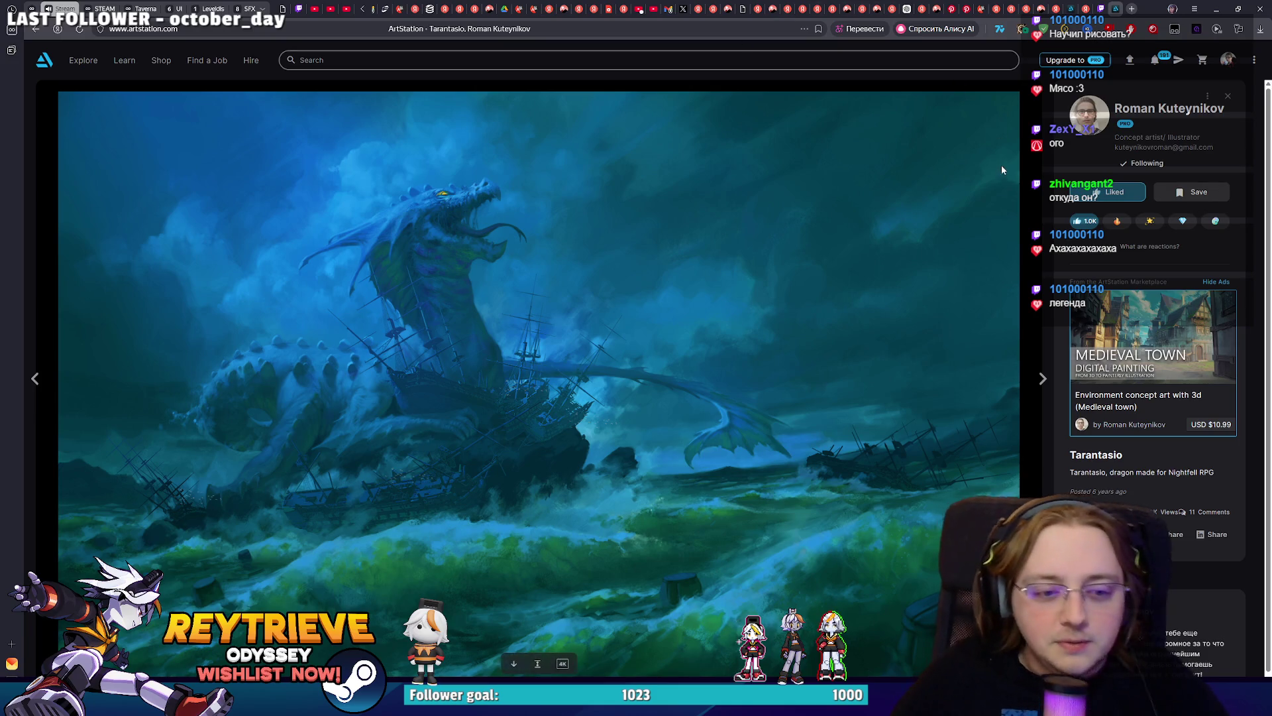
{"action": "left_click", "coordinate": [1237, 98]}
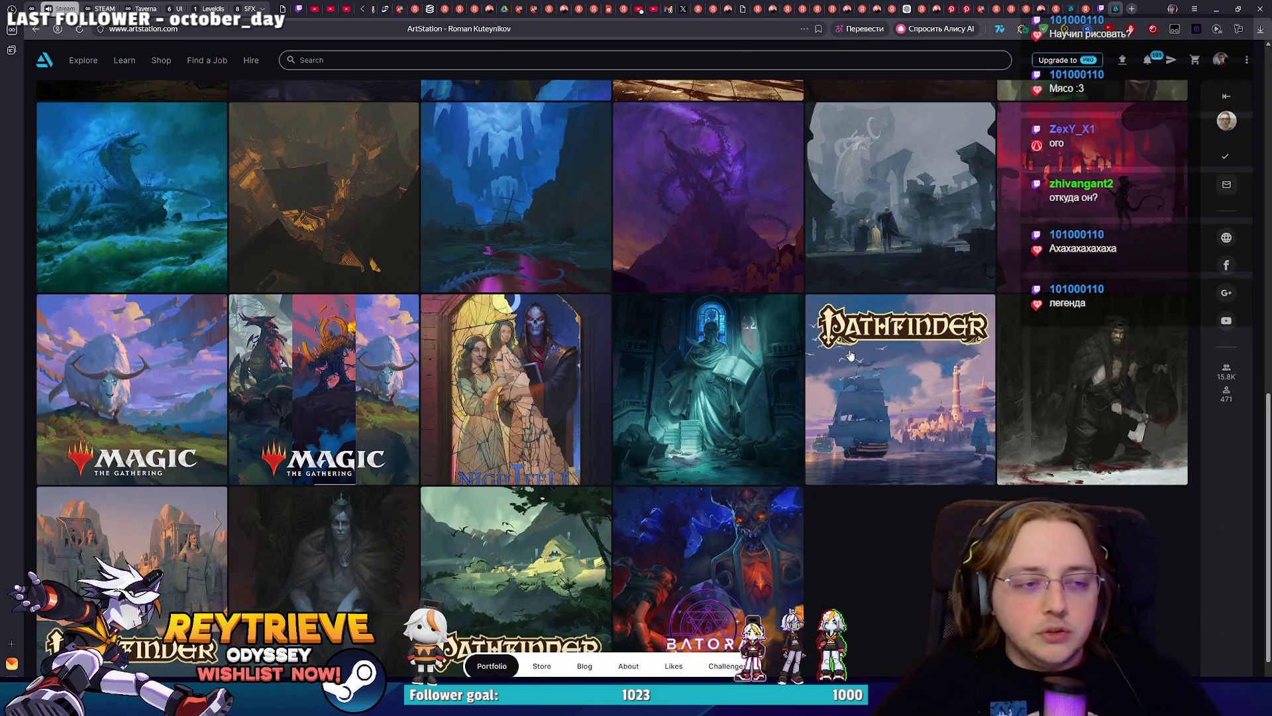